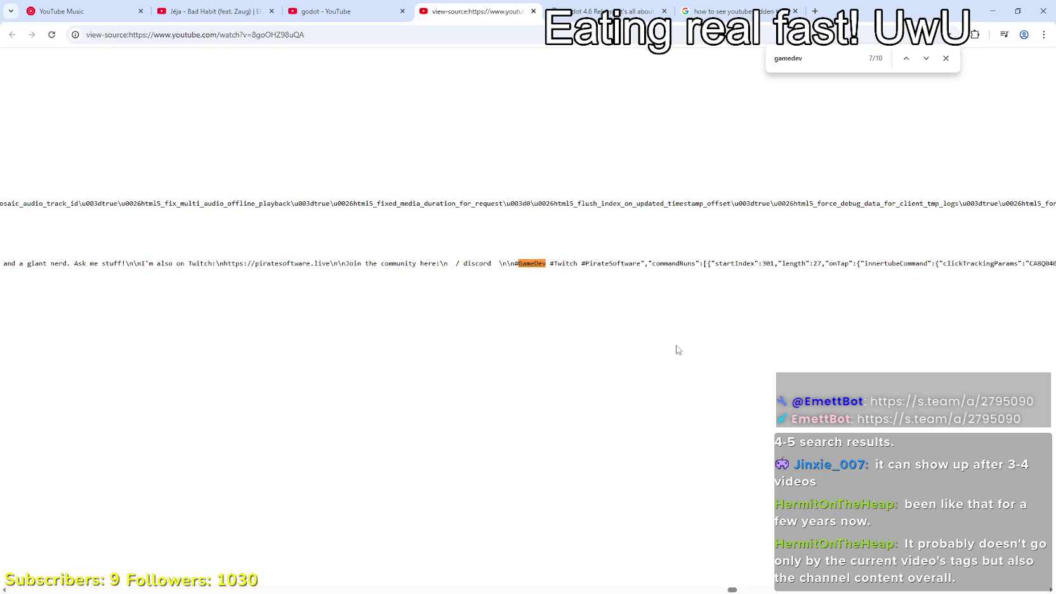
Change the page-source search to #gamedev and step through its matches.
double_click(531, 261)
left_click(519, 262)
left_click_drag(523, 262, 514, 262)
left_click(775, 58)
type("#")
left_click(926, 58)
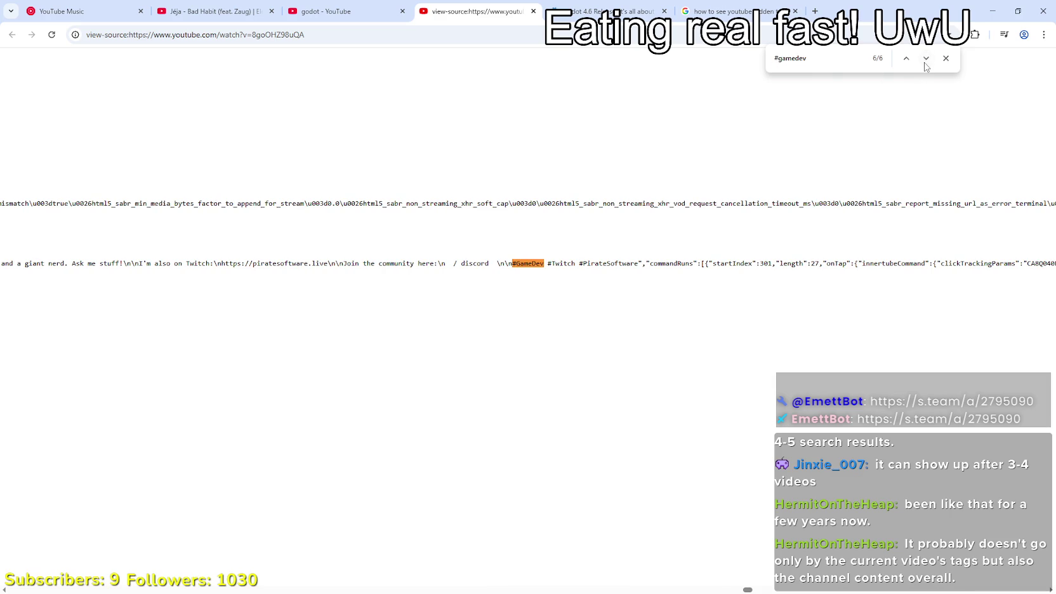
left_click(925, 61)
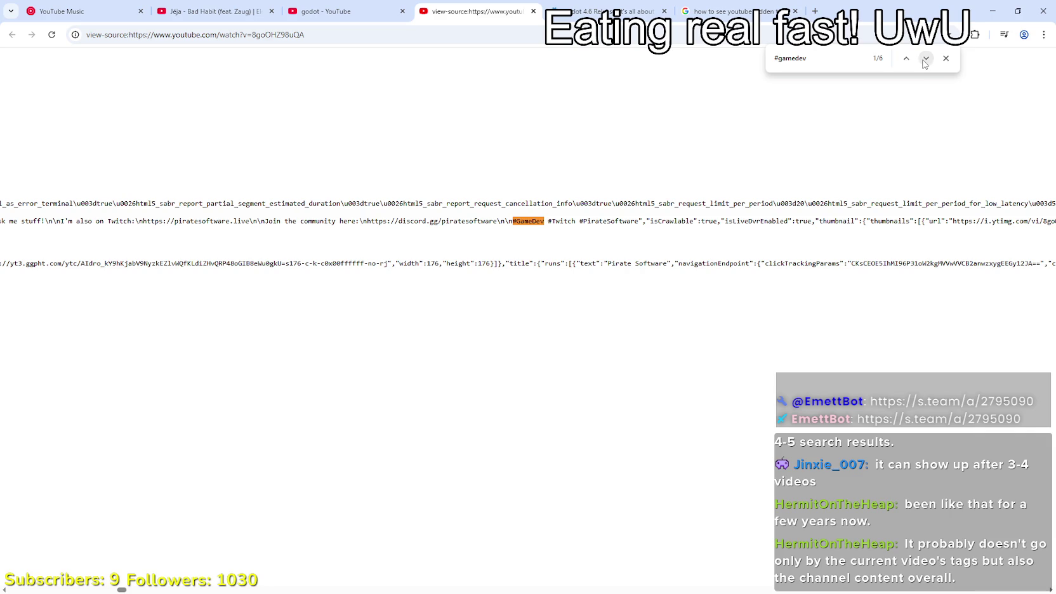
Scroll the page source horizontally back to its left edge.
left_click(1051, 590)
left_click_drag(1051, 590, 1051, 590)
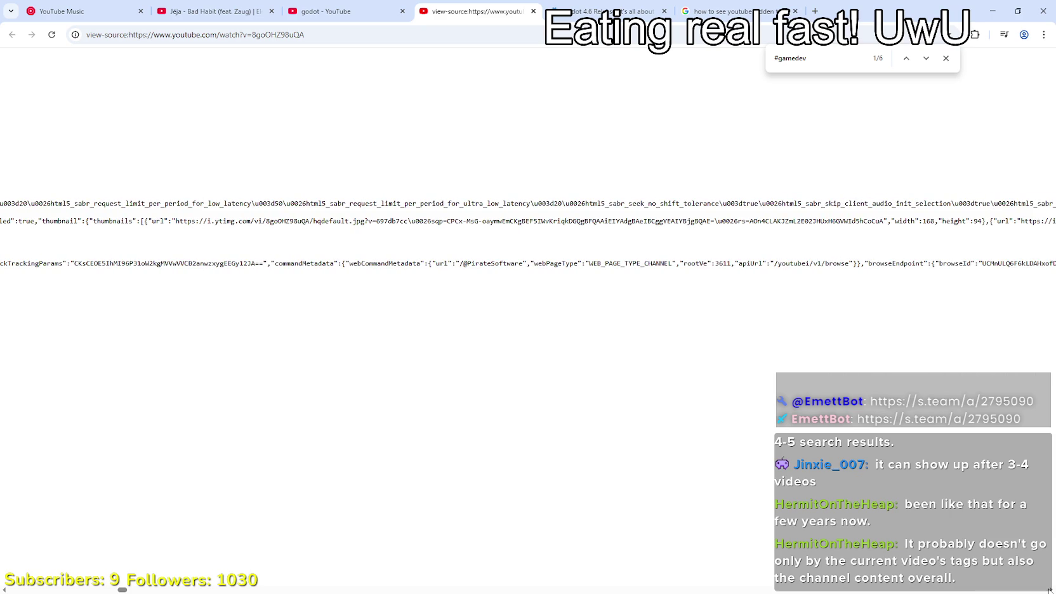
left_click(3, 588)
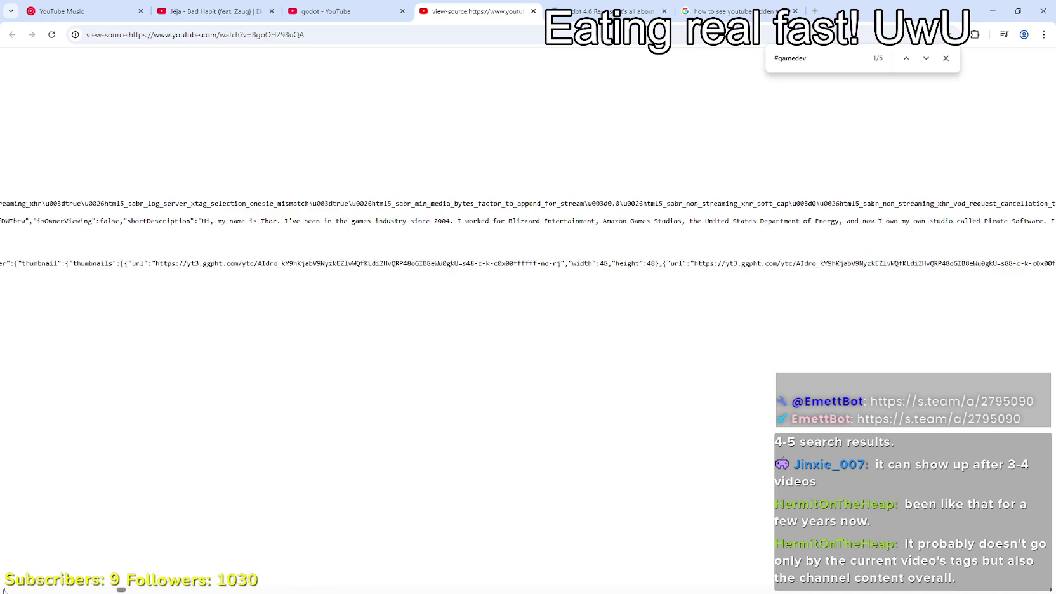
scroll(3, 589, "left", 10)
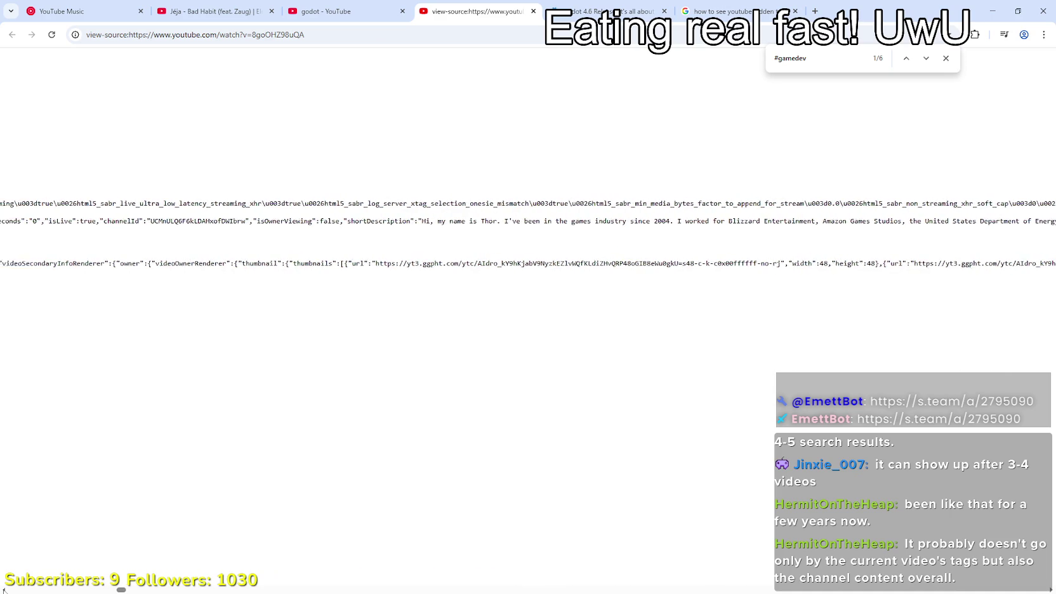
scroll(4, 589, "left", 10)
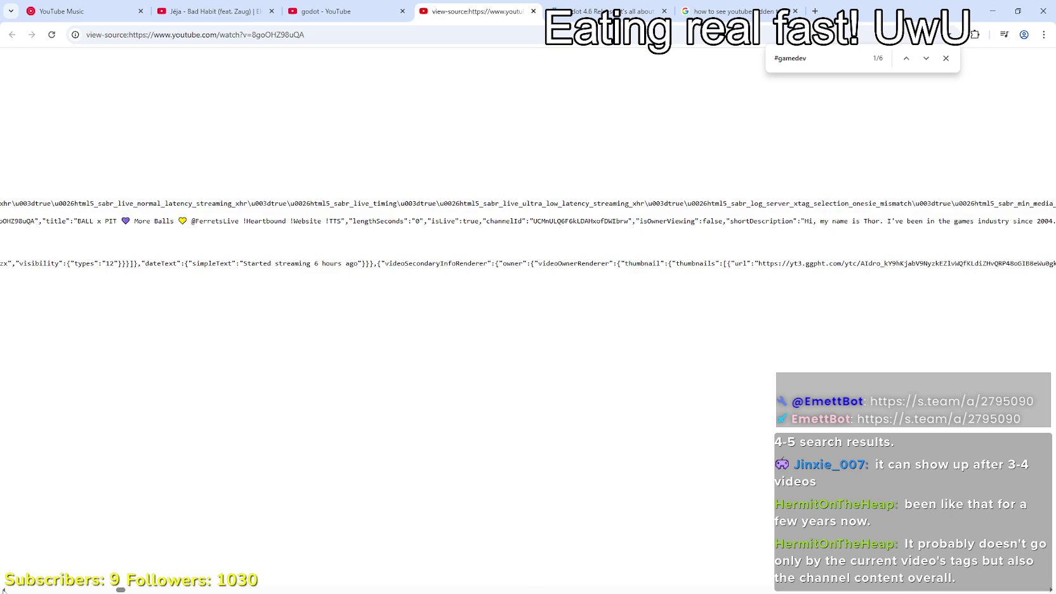
scroll(3, 589, "left", 10)
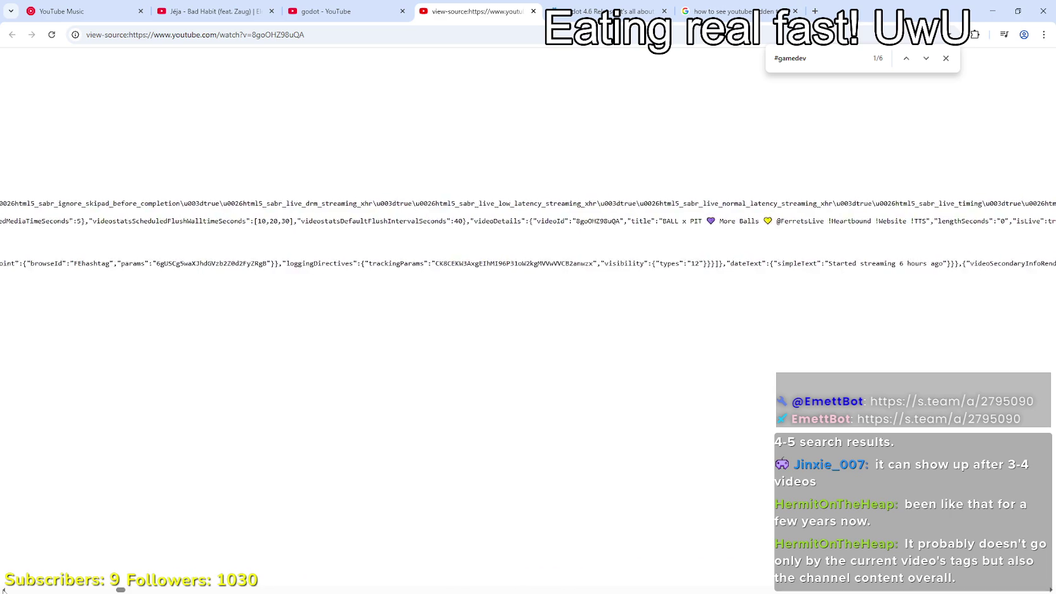
scroll(3, 589, "left", 10)
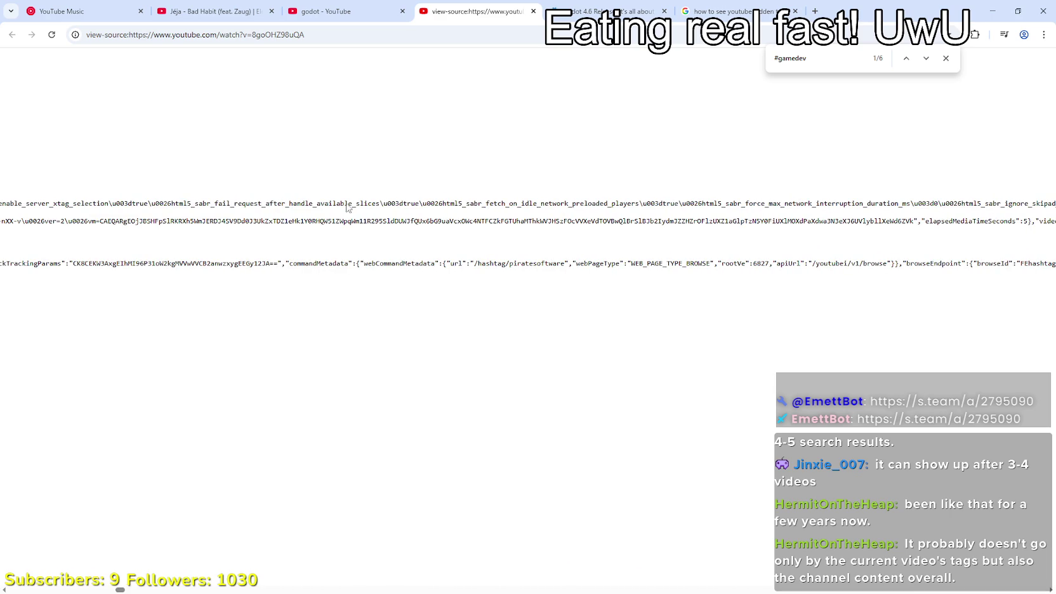
key("ctrl+f")
Search the page source for 'unity' and step through to its last match.
type("#u")
key("BackSpace")
type("nity")
key("BackSpace")
key("BackSpace")
key("BackSpace")
type("unity")
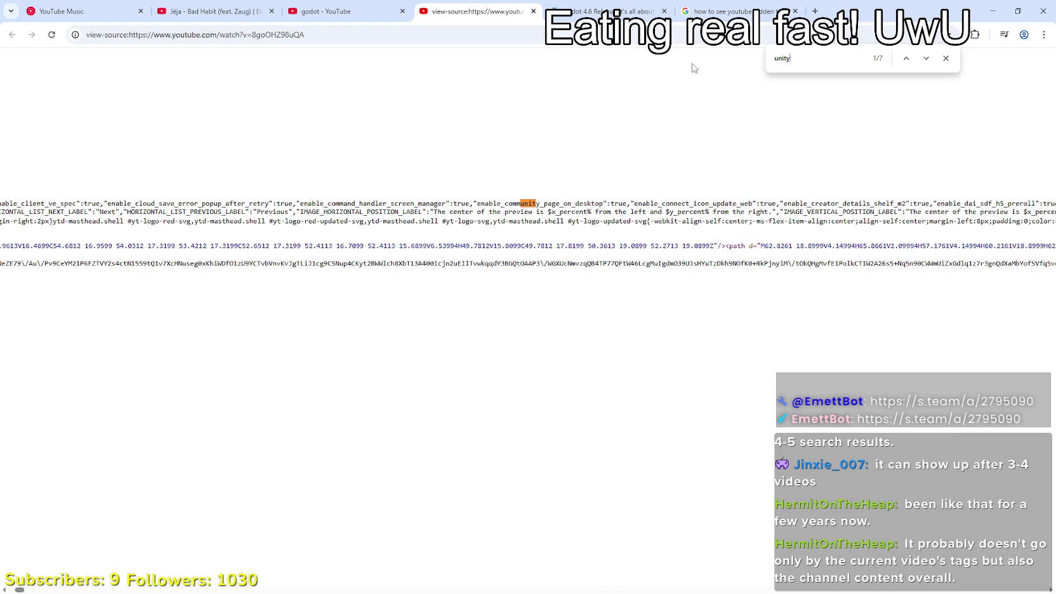
left_click(925, 59)
left_click(926, 59)
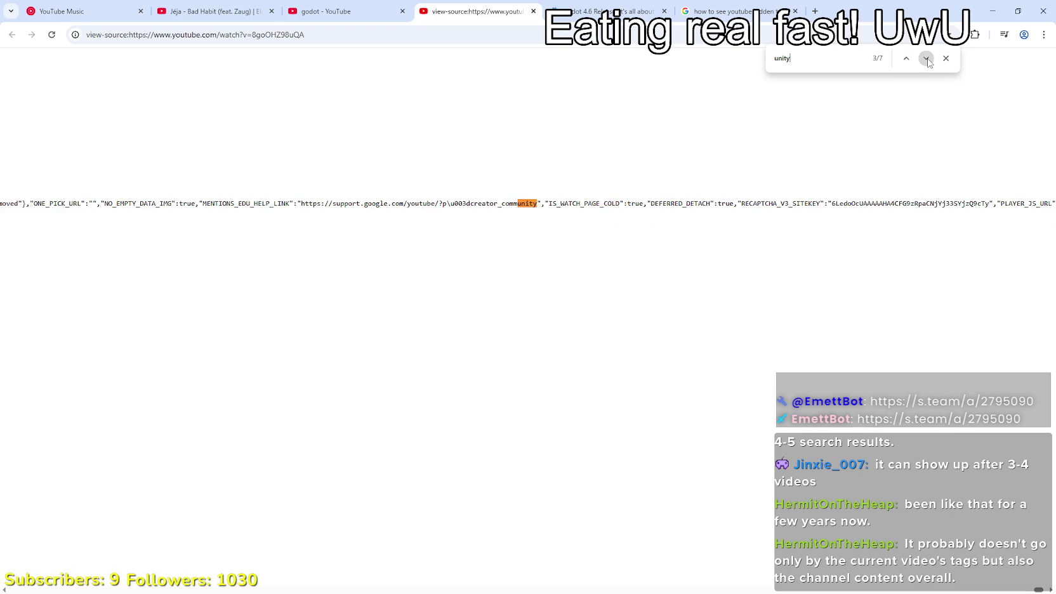
left_click(927, 60)
left_click(927, 60)
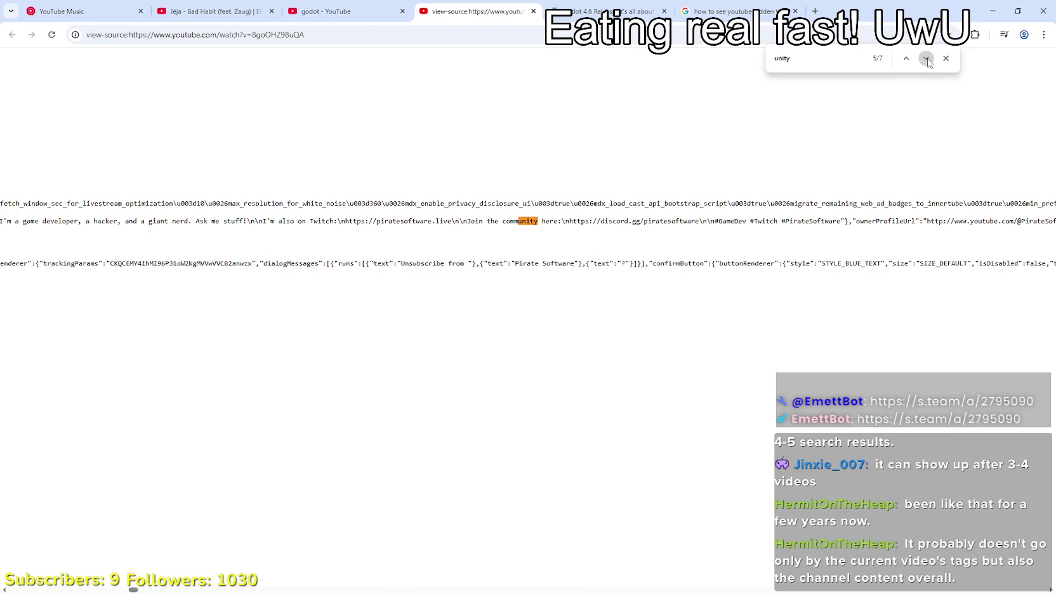
left_click(926, 59)
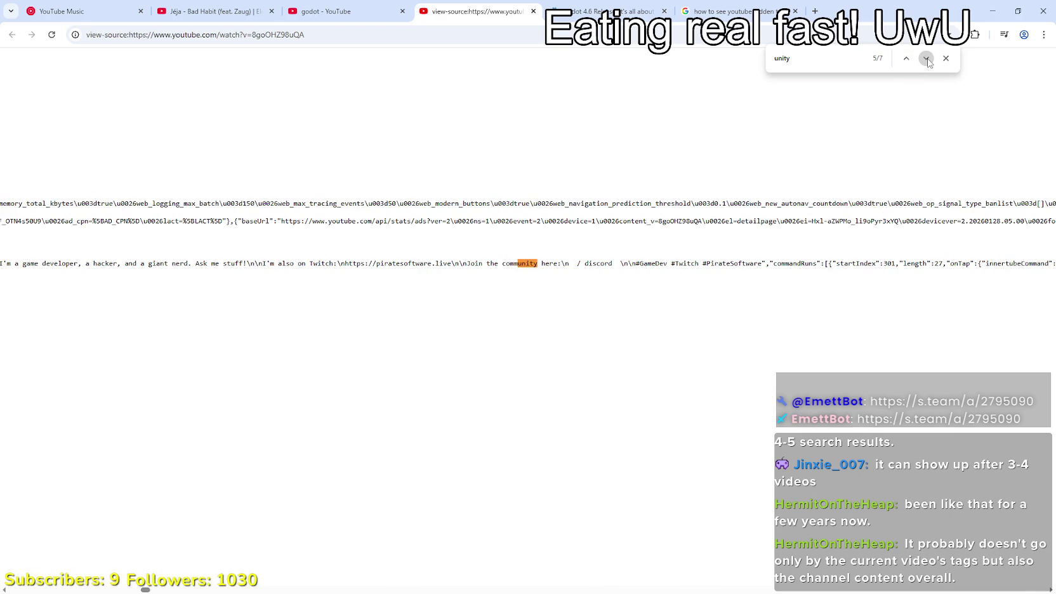
left_click(926, 59)
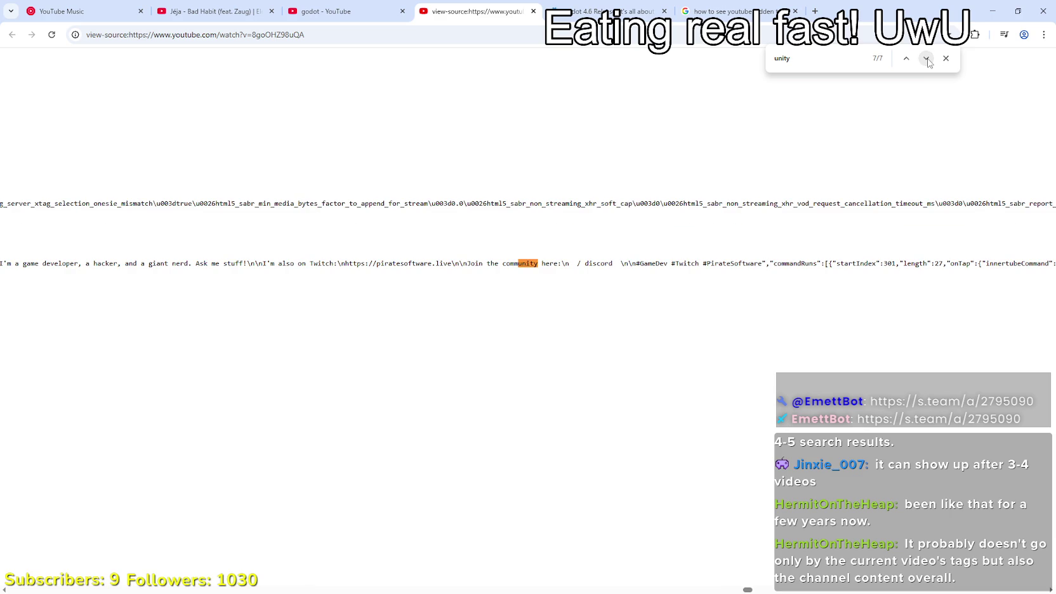
Search for 'Game Maker', then 'Godot', and select the stream title 'Fixing Playtest BUGS - Live Godot Development'.
key("ctrl+f")
type("Game Maker")
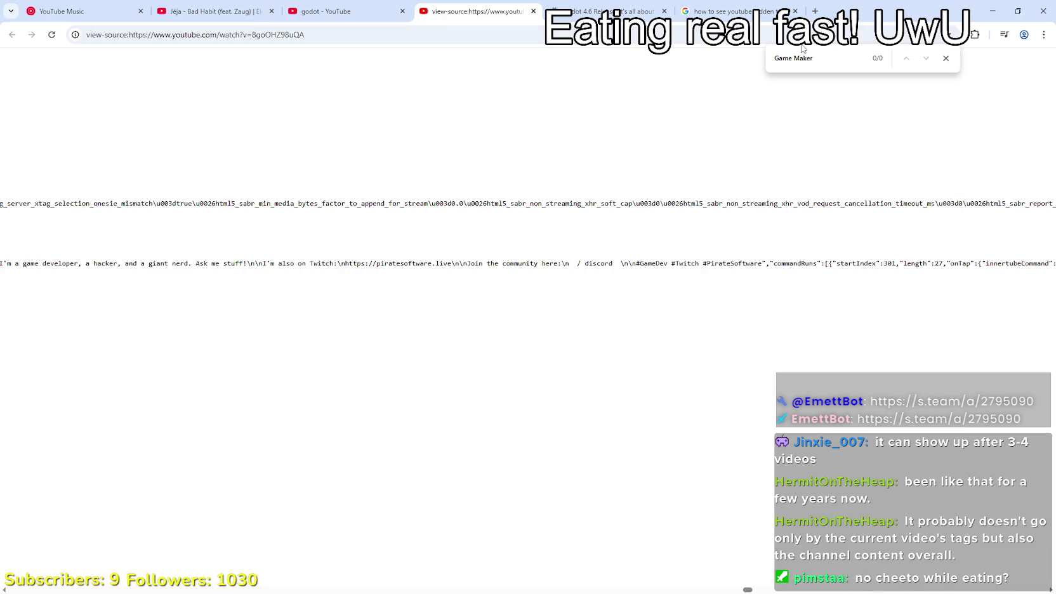
left_click_drag(795, 53, 666, 52)
type("Godot")
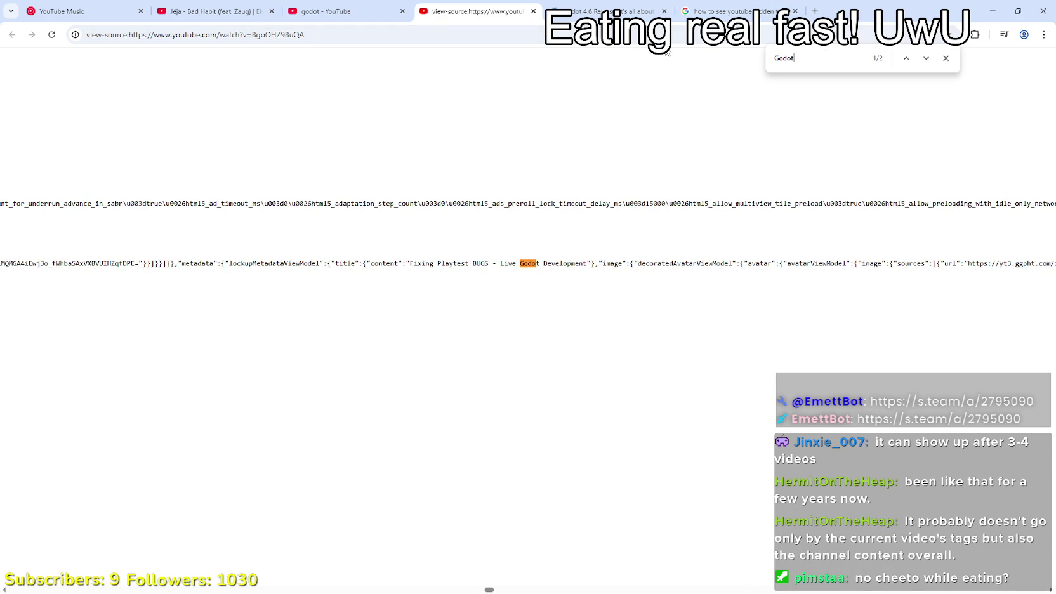
left_click_drag(496, 264, 594, 263)
mouse_move(410, 262)
left_mouse_down()
mouse_move(390, 262)
mouse_move(410, 263)
left_mouse_up()
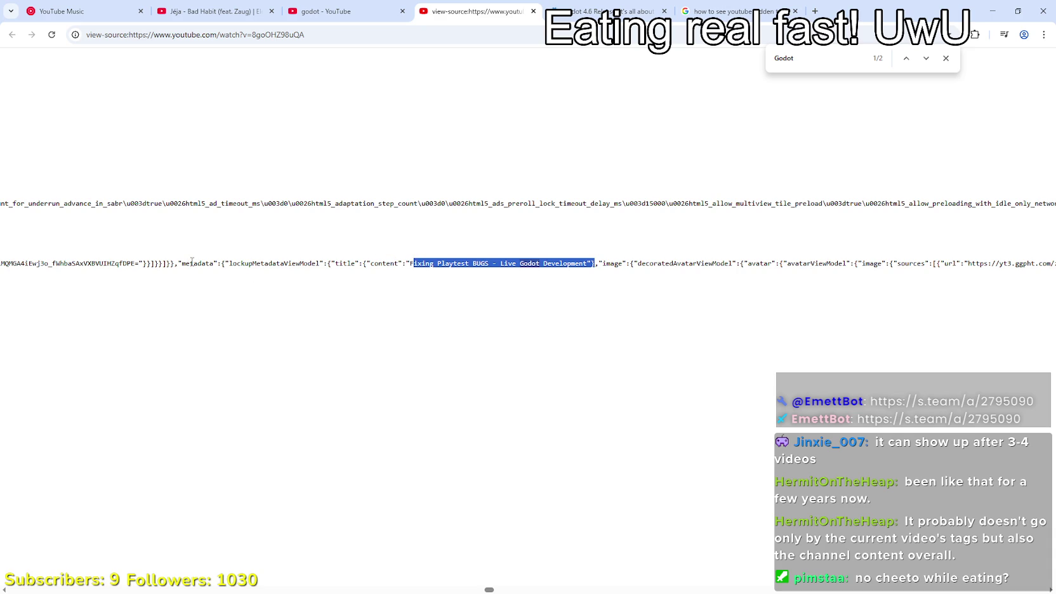
left_click_drag(409, 263, 564, 264)
left_click(447, 236)
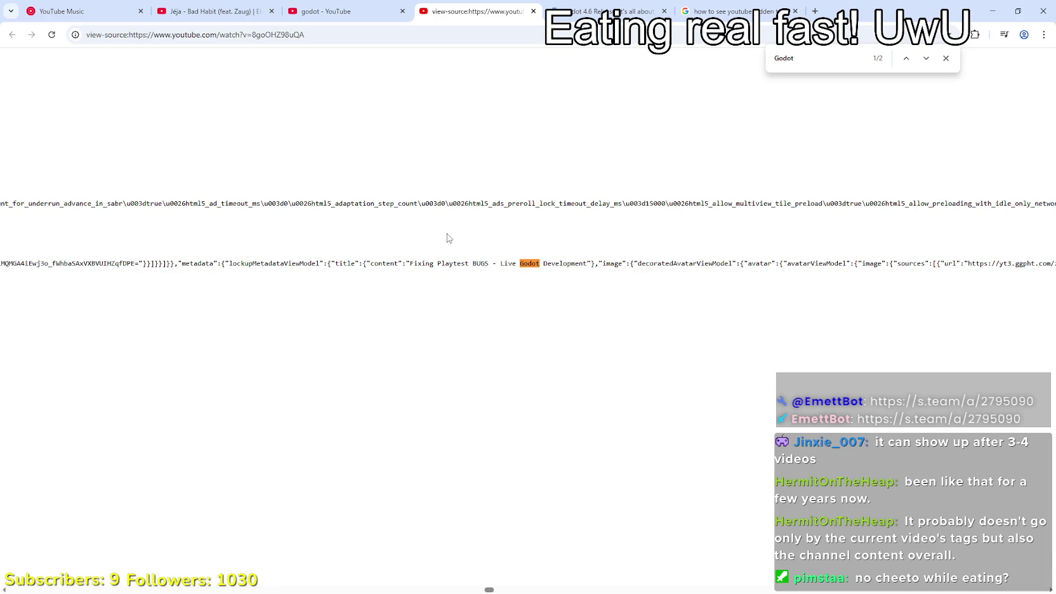
Close the find bar and flip between the YouTube tabs, briefly minimizing the browser.
left_click(946, 57)
left_click(336, 10)
left_click(209, 11)
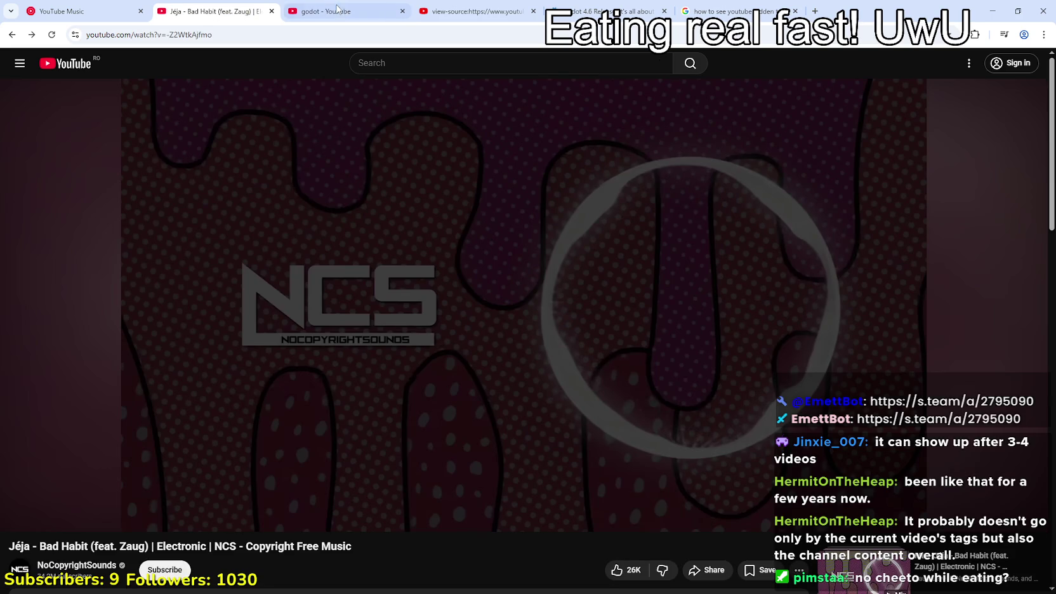
left_click(337, 10)
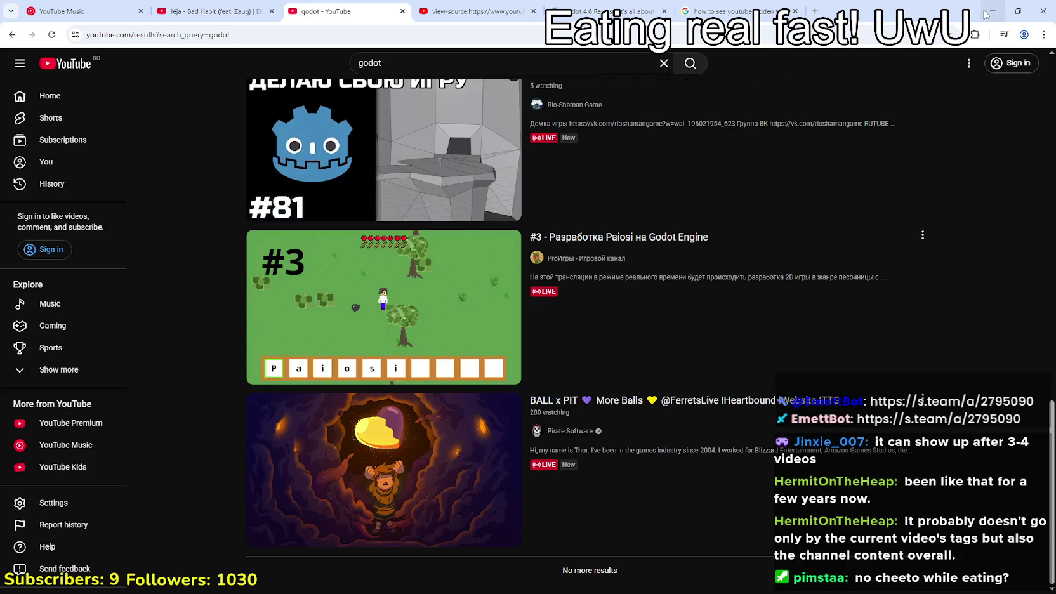
left_click(992, 11)
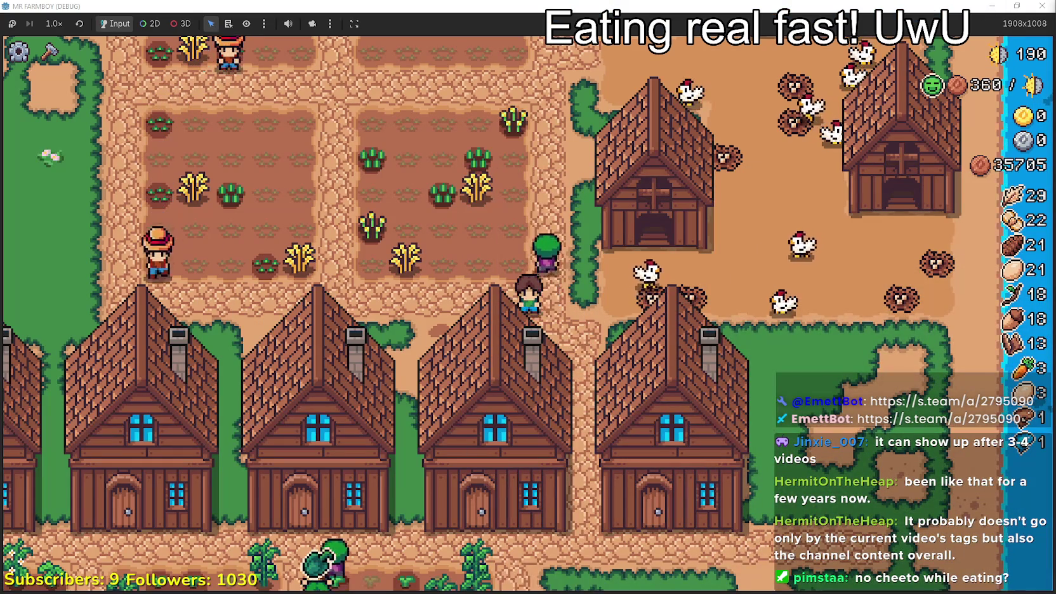
key("alt+Tab")
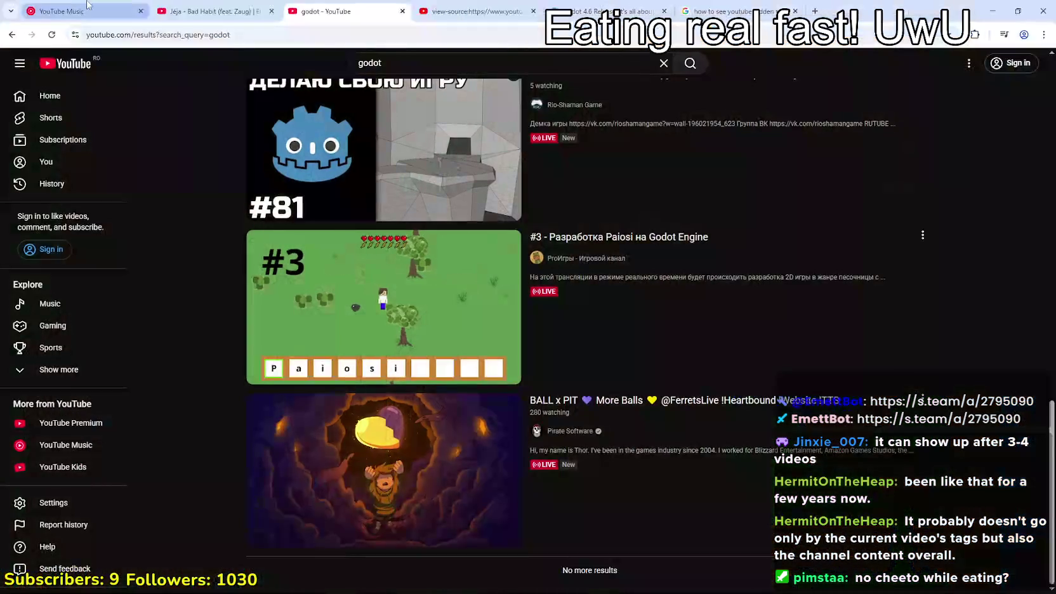
Toggle the Bad Habit video, start Magia by AmaLee on YouTube Music, and minimize the browser.
left_click(203, 11)
left_click(442, 283)
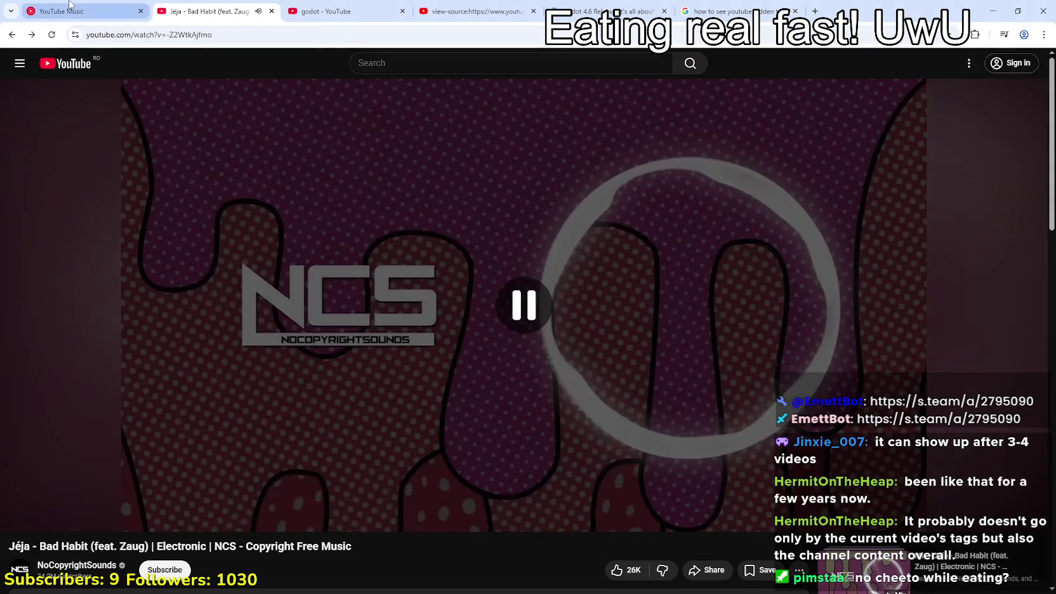
left_click(70, 7)
left_click(464, 302)
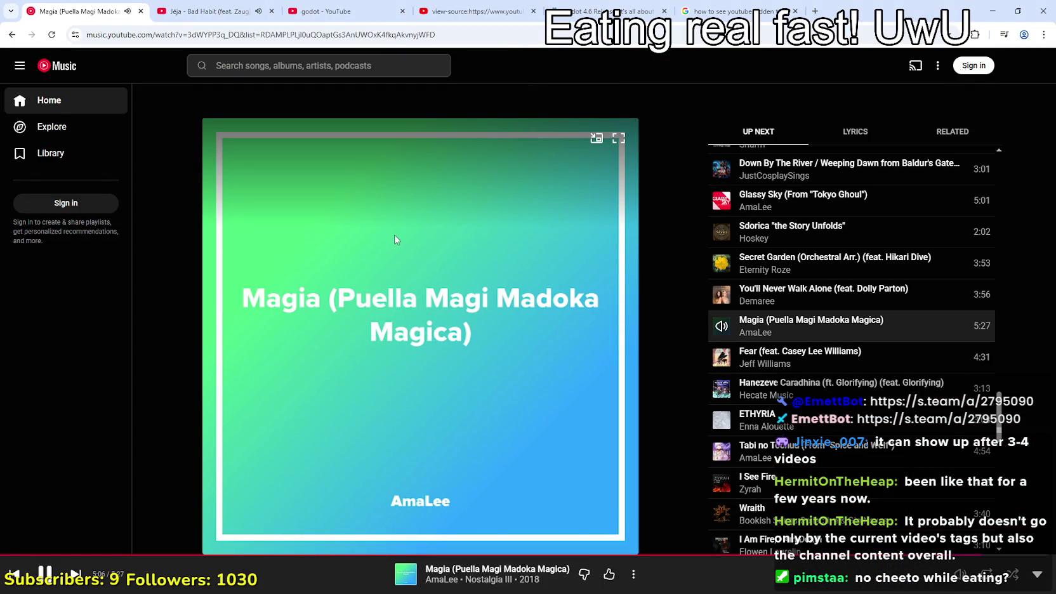
left_click(993, 11)
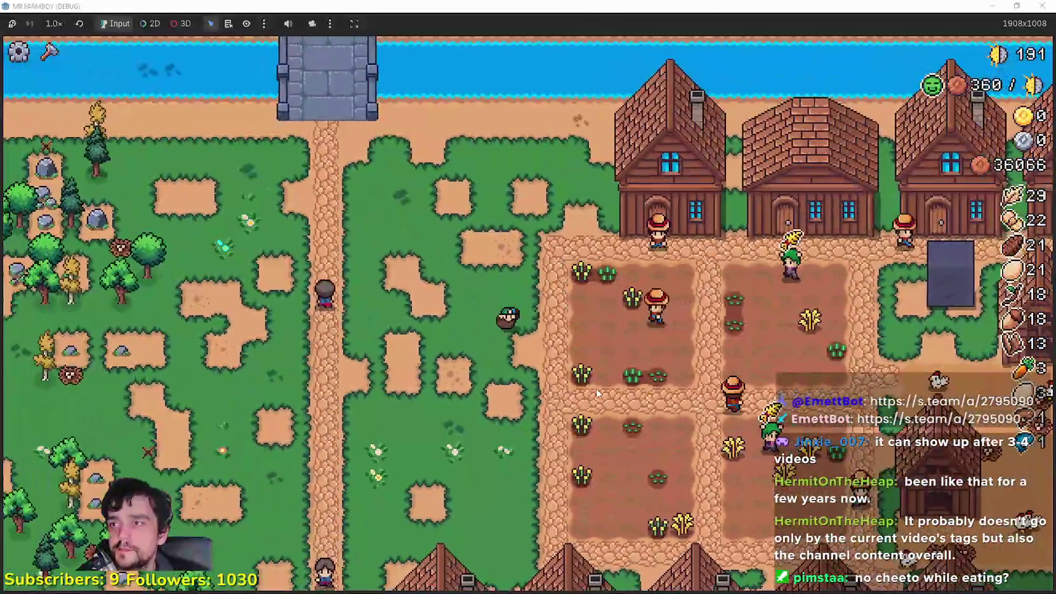
Walk the farmer around the fields with WASD, then return to the Godot editor.
key("s")
key("d")
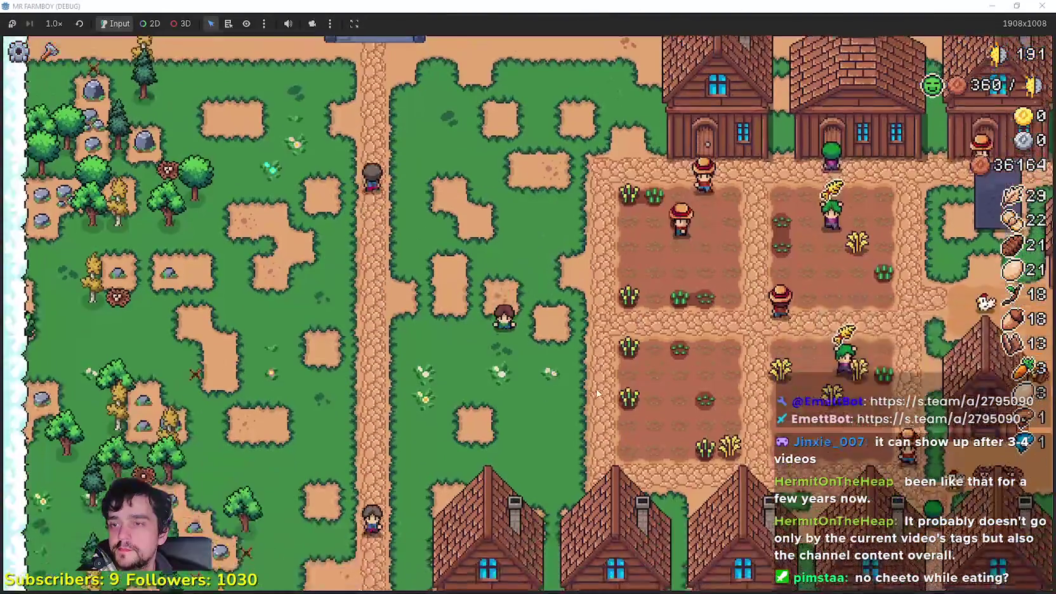
key("d")
key("w")
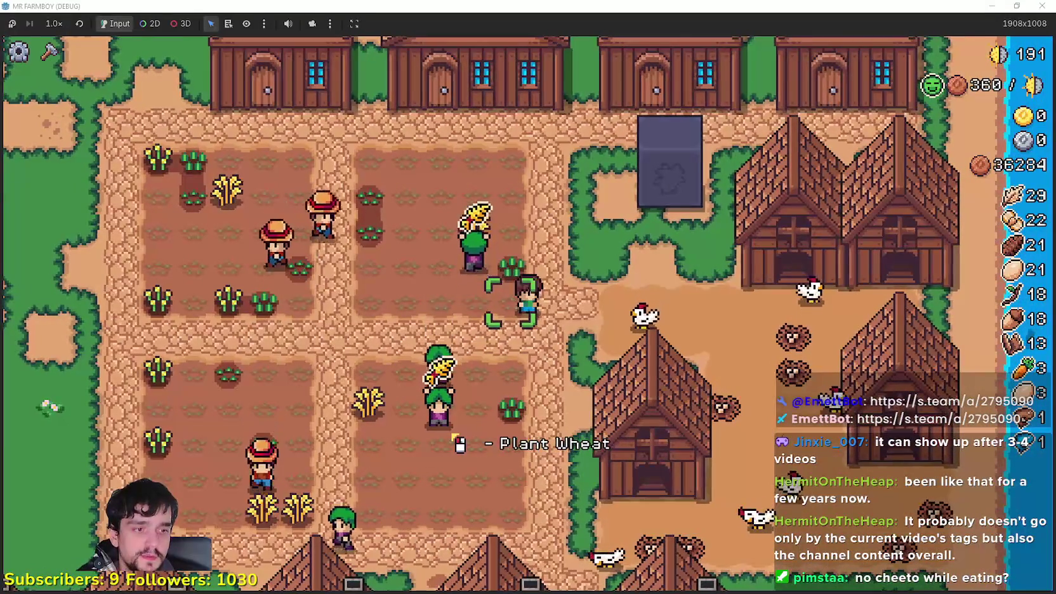
key("alt+Tab")
left_click(793, 279)
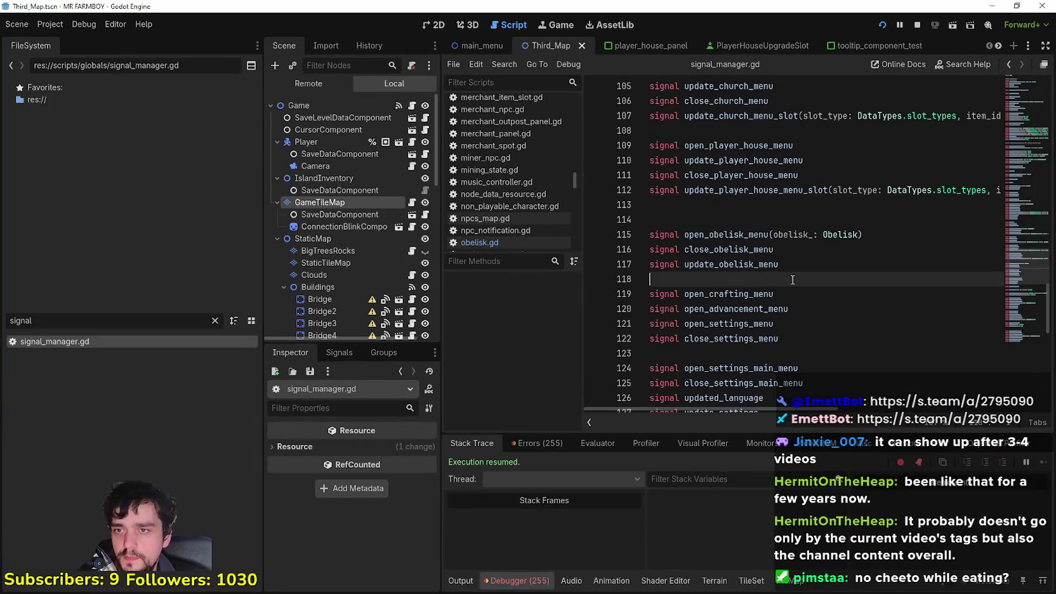
Save, then open the Obelisk_Farm_Tile scene and its obelisk.gd script.
key("ctrl+s")
double_click(746, 234)
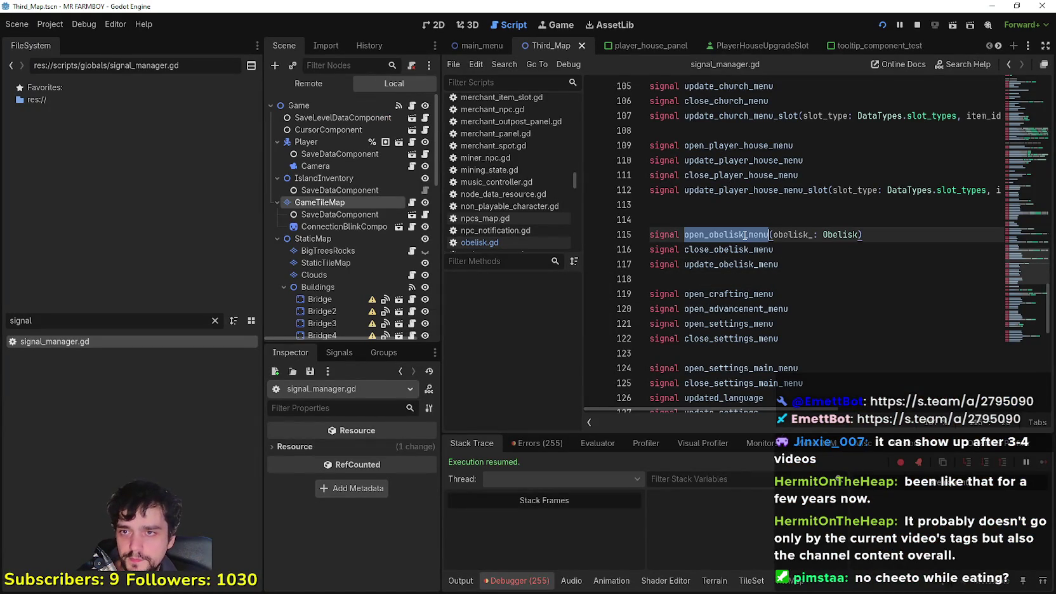
left_click(999, 46)
left_click(1000, 45)
left_click(999, 46)
left_click(999, 46)
left_click(999, 45)
left_click(999, 46)
left_click(1000, 46)
left_click(1000, 45)
left_click(999, 46)
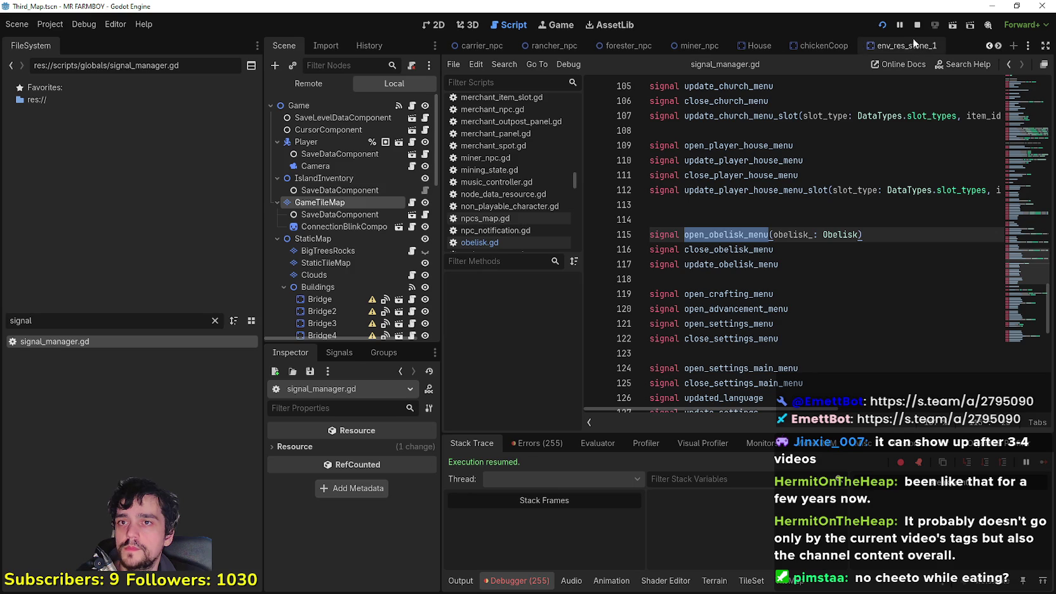
left_click(1000, 46)
left_click(999, 45)
left_click(999, 46)
left_click(998, 46)
left_click(998, 46)
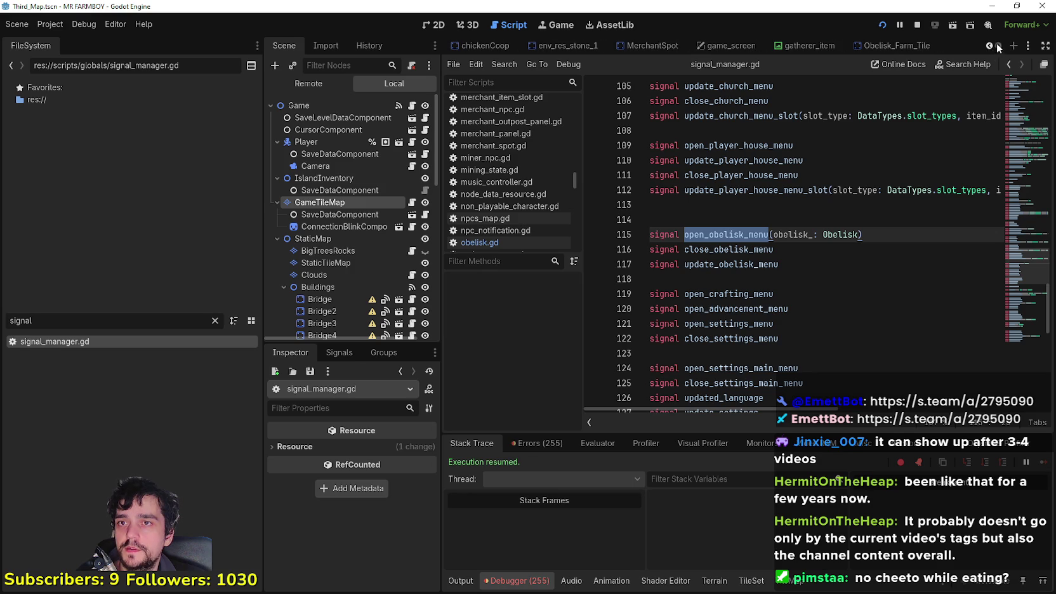
left_click(898, 45)
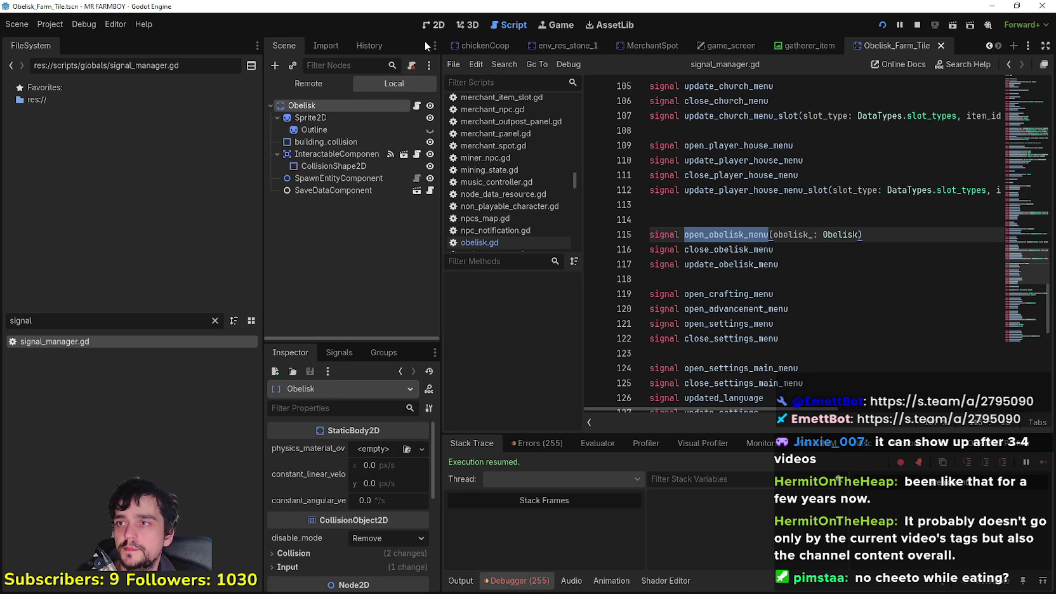
left_click(428, 24)
left_click(416, 105)
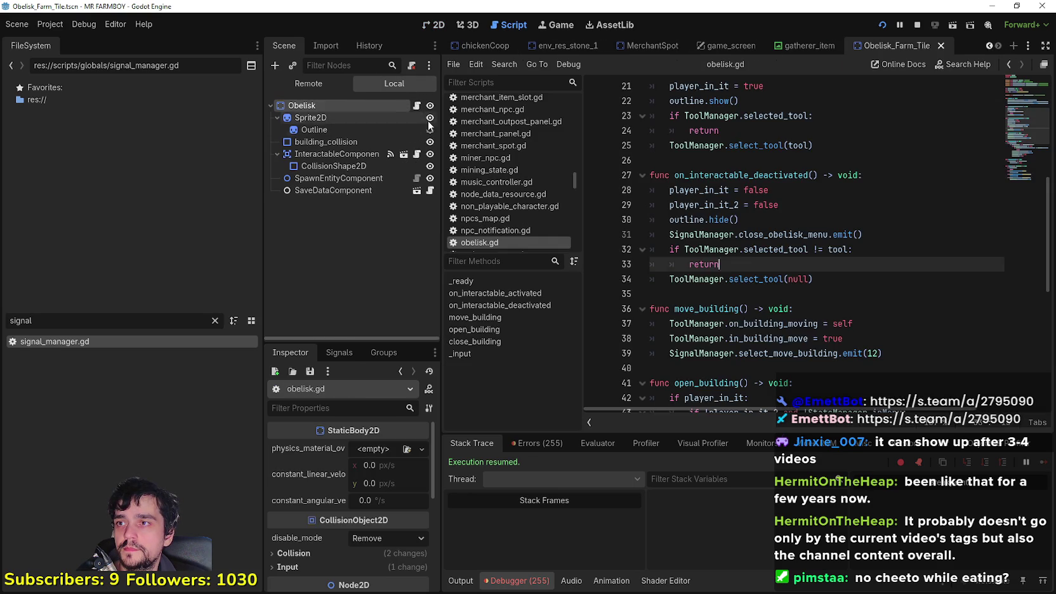
Change line 48 in open_building to SignalManager.open_obelisk_menu.emit(self) and save.
scroll(717, 231, "down", 1)
left_click(713, 253)
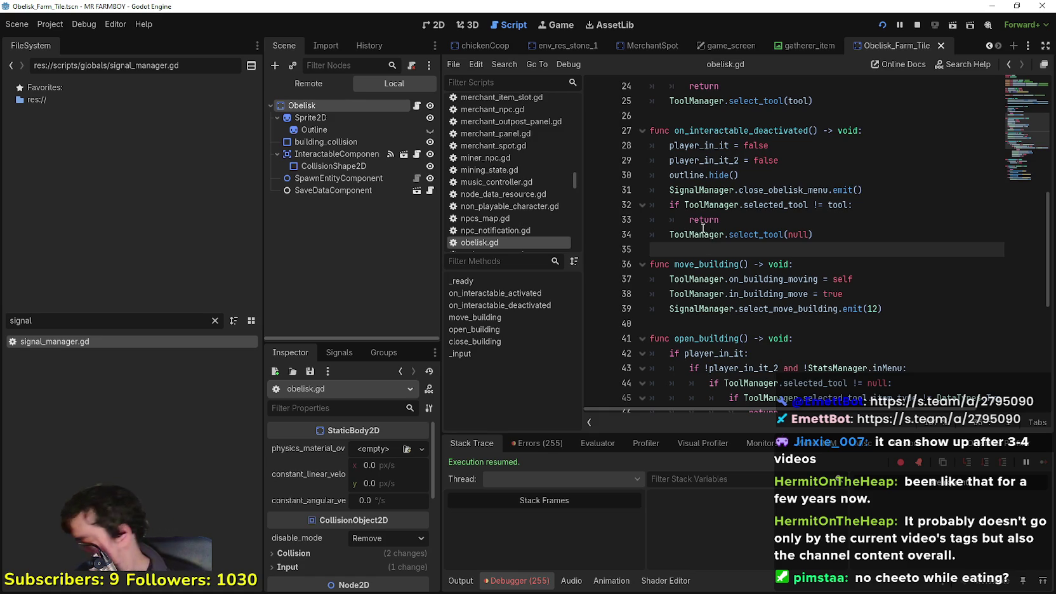
mouse_move(702, 229)
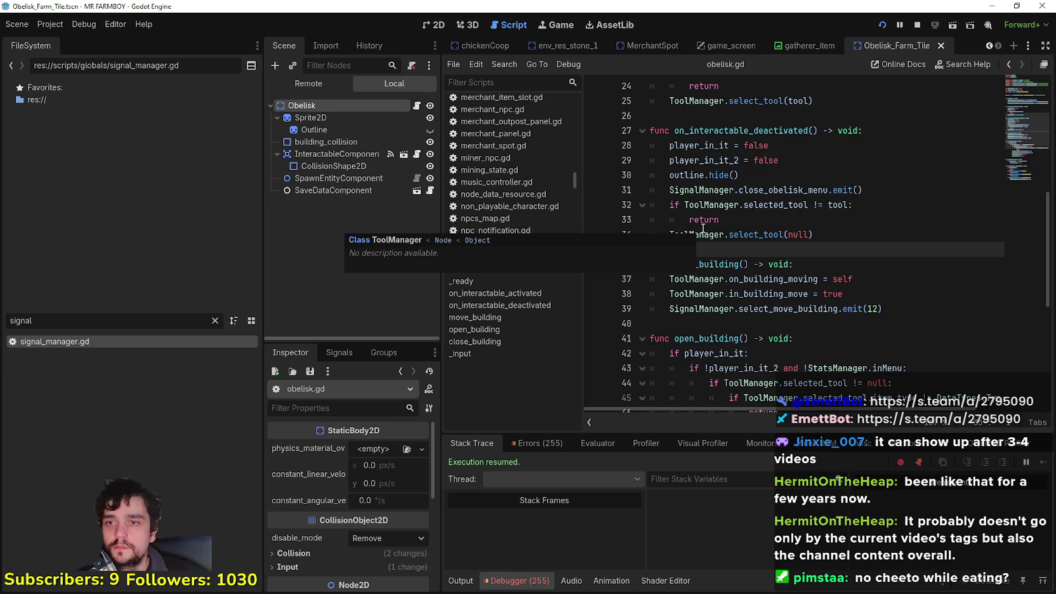
scroll(702, 337, "down", 2)
left_click(761, 249)
scroll(784, 265, "down", 2)
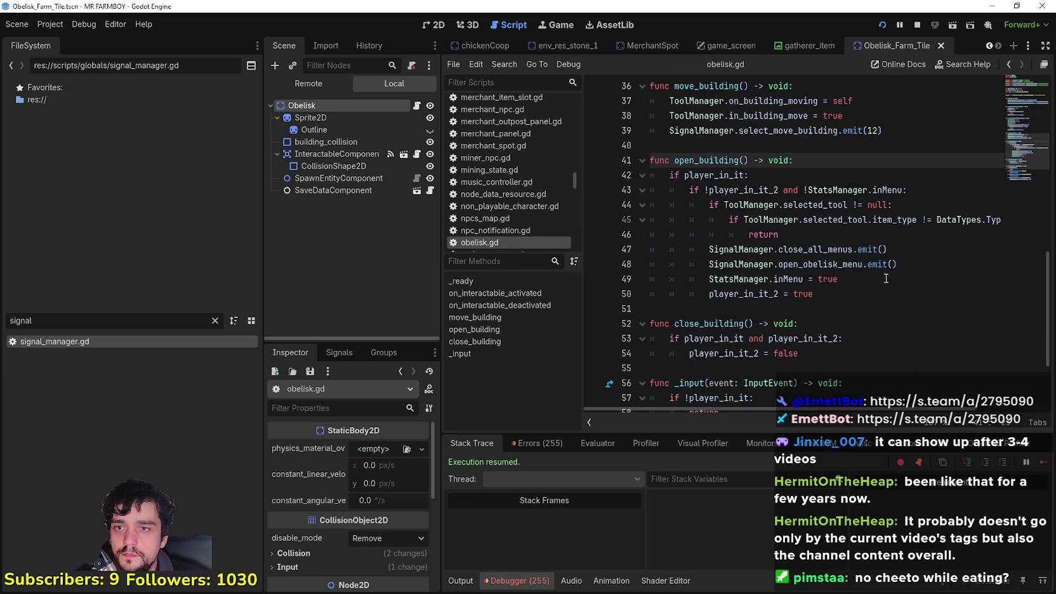
left_click(886, 277)
left_click(891, 264)
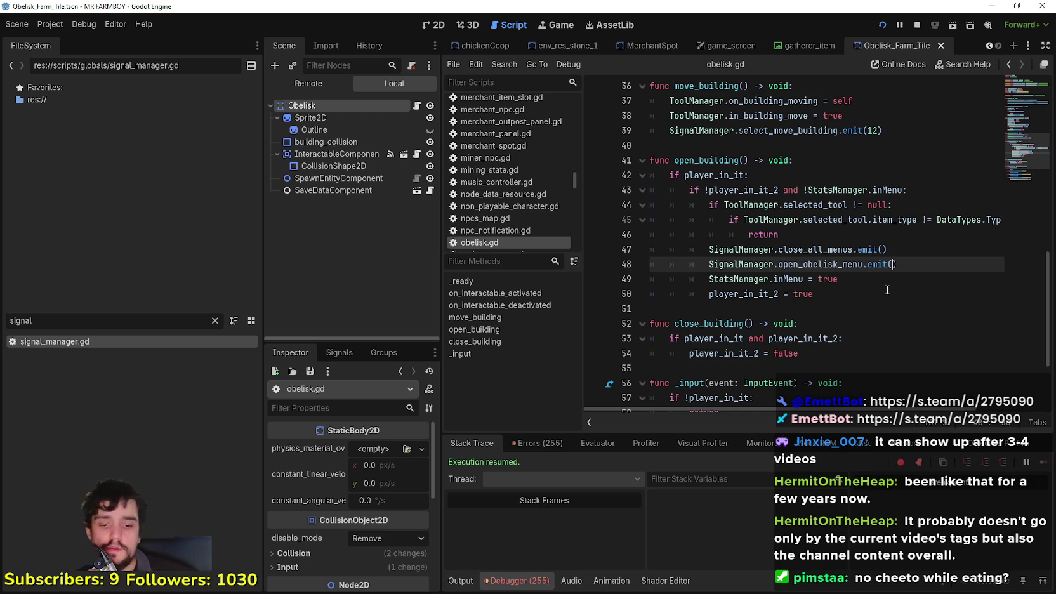
type("self")
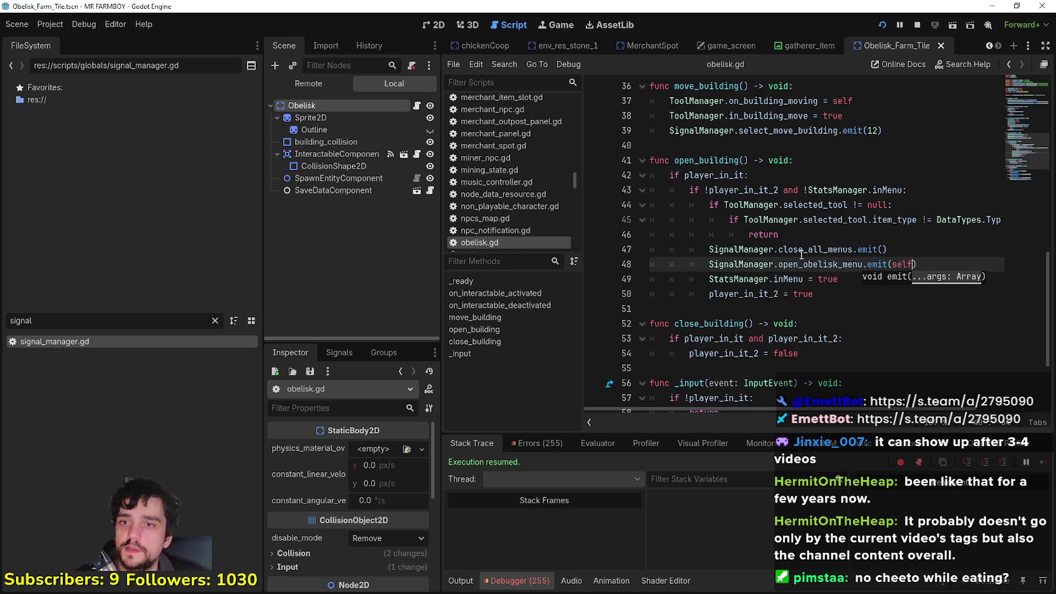
key("ctrl+s")
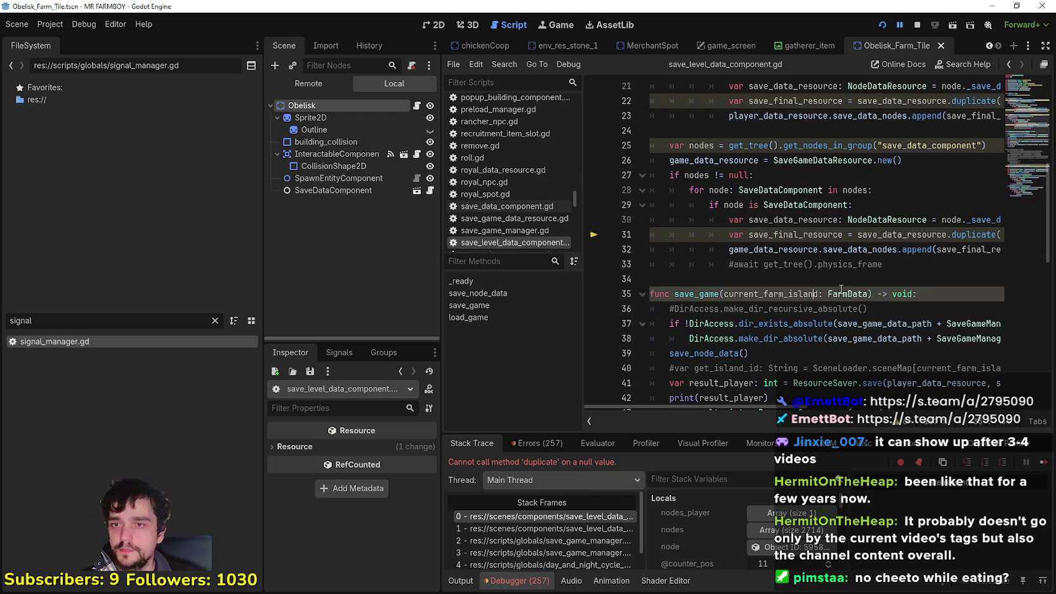
Inspect the error at line 31 and the save_game_manager and day-night caller stack frames.
left_click(833, 239)
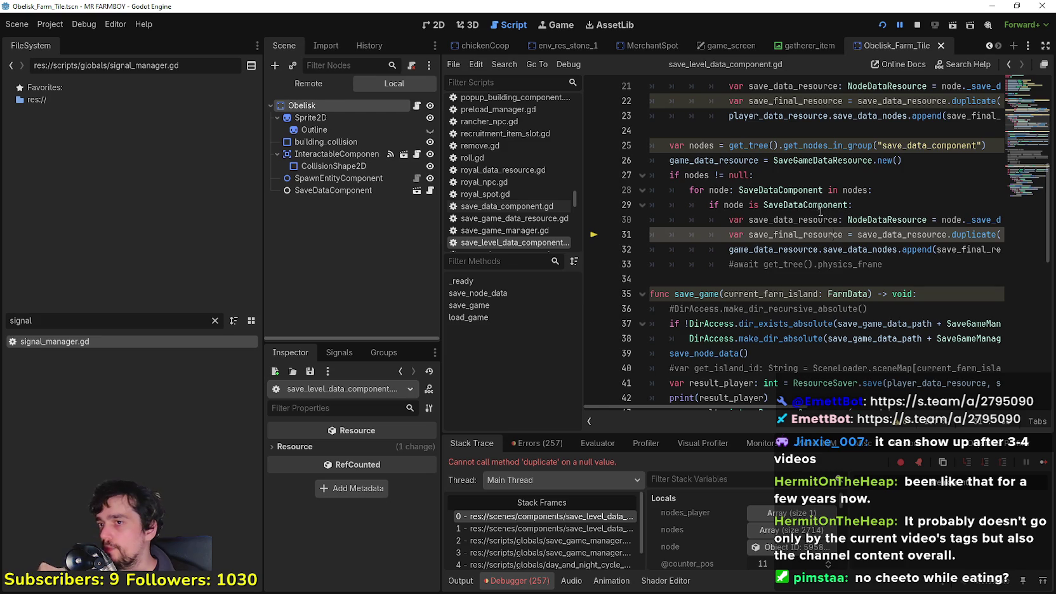
left_click(799, 263)
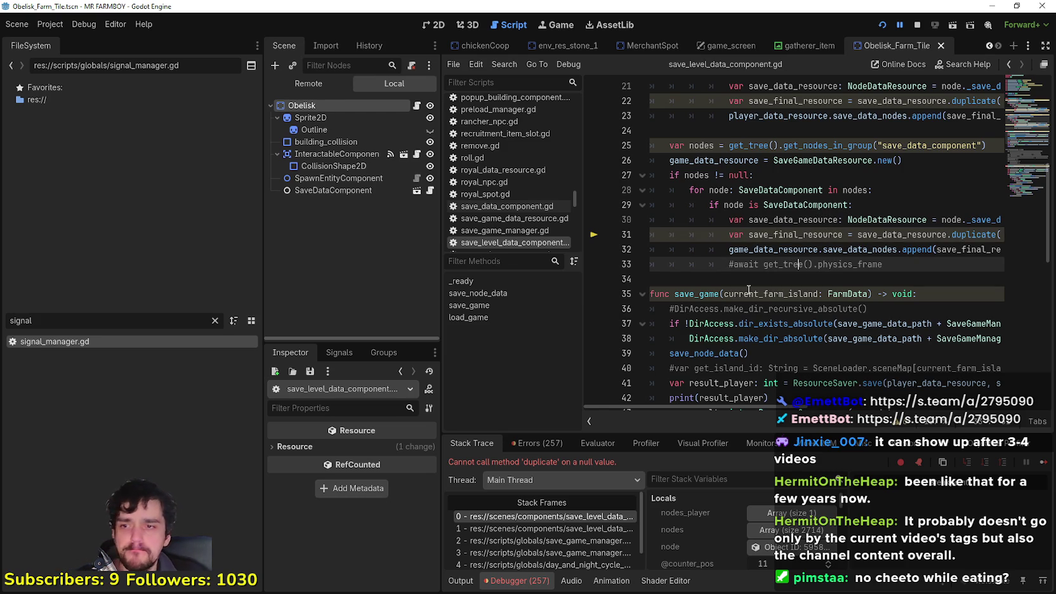
key("alt+Tab")
key("alt+Tab")
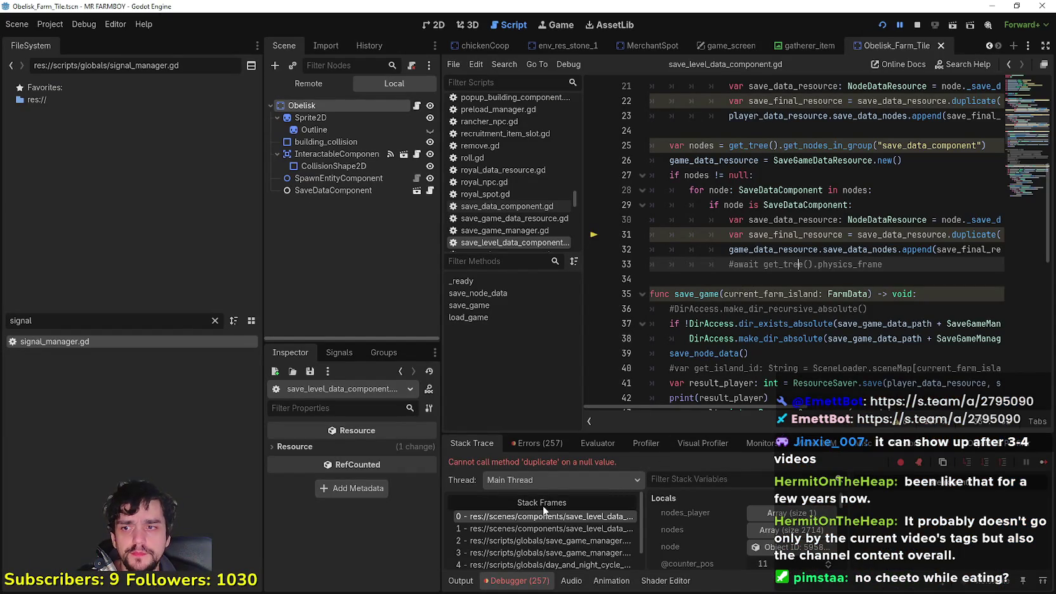
left_click(552, 527)
left_click(554, 552)
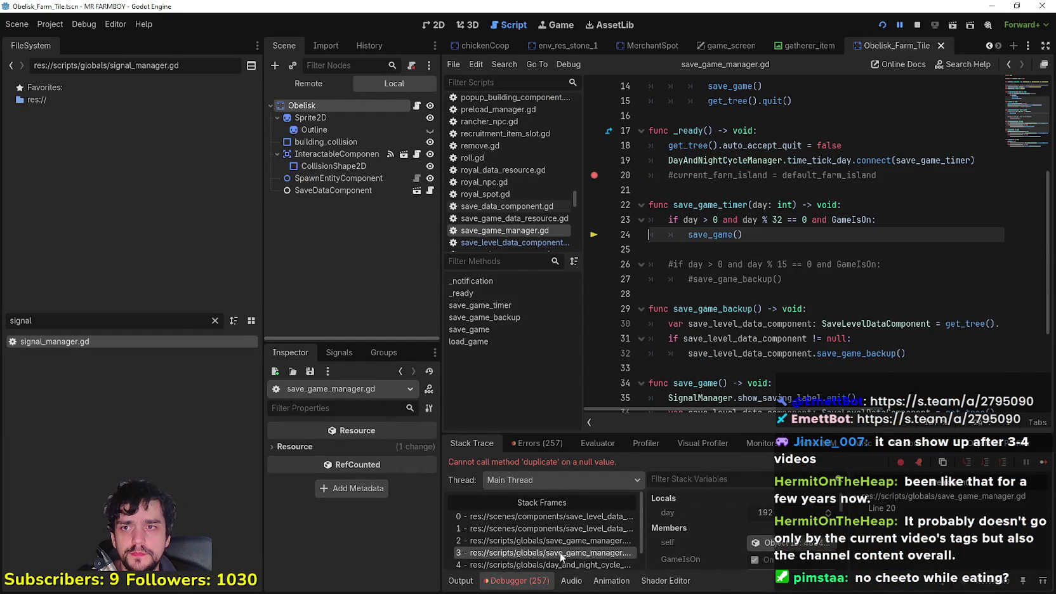
scroll(559, 552, "down", 1)
left_click(558, 549)
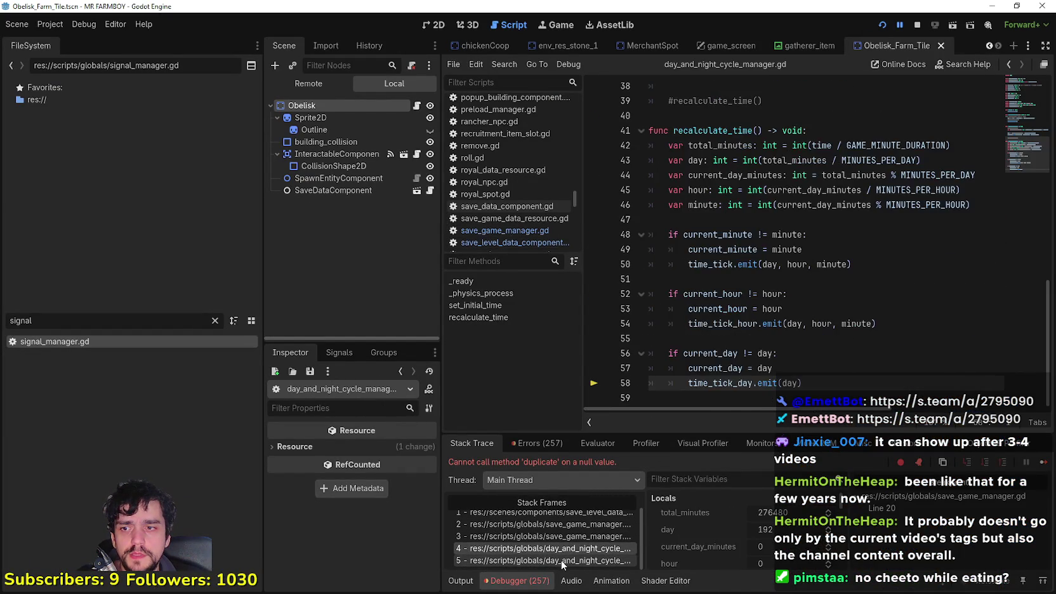
Revisit the stack frames' locals, then stop the debug session.
scroll(564, 546, "up", 1)
left_click(568, 528)
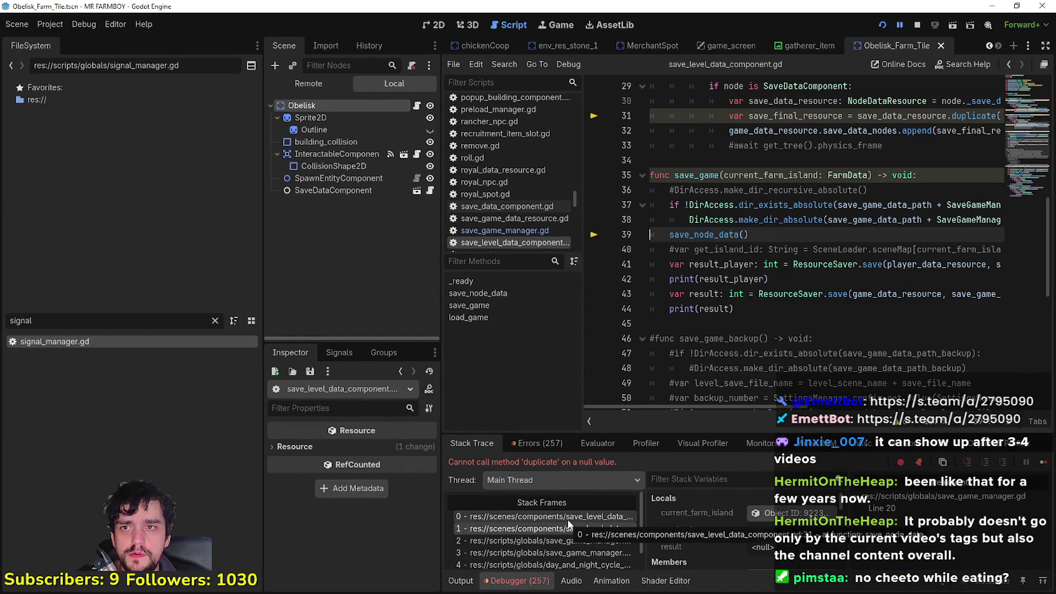
left_click(564, 518)
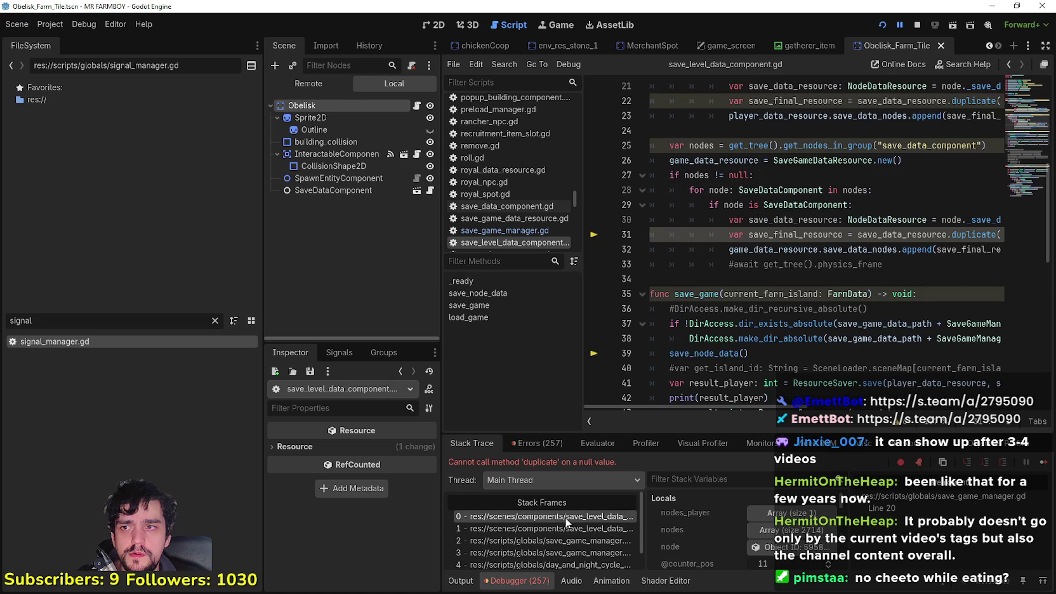
left_click(564, 524)
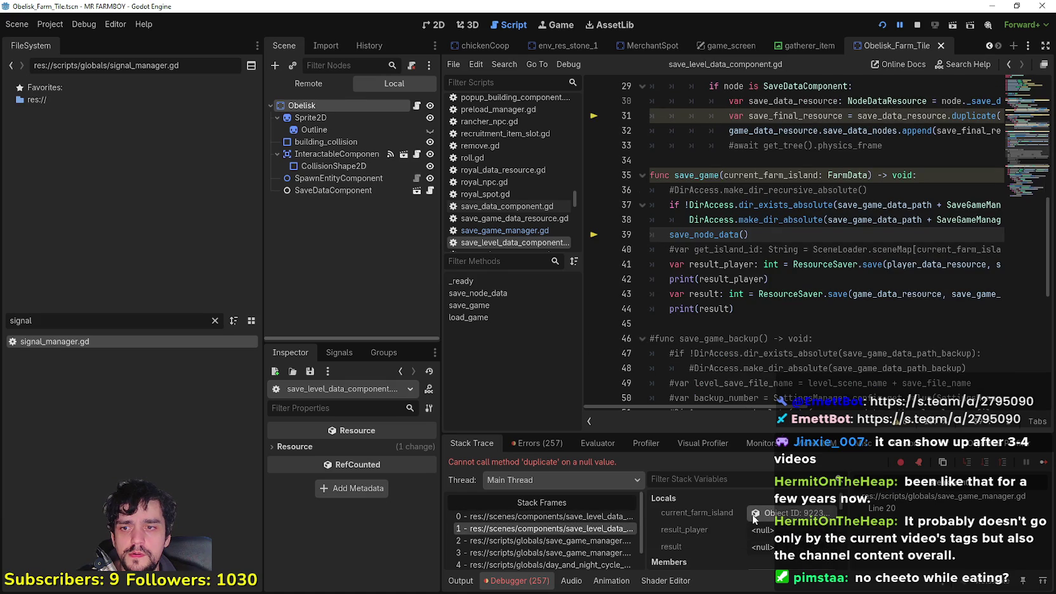
left_click(552, 515)
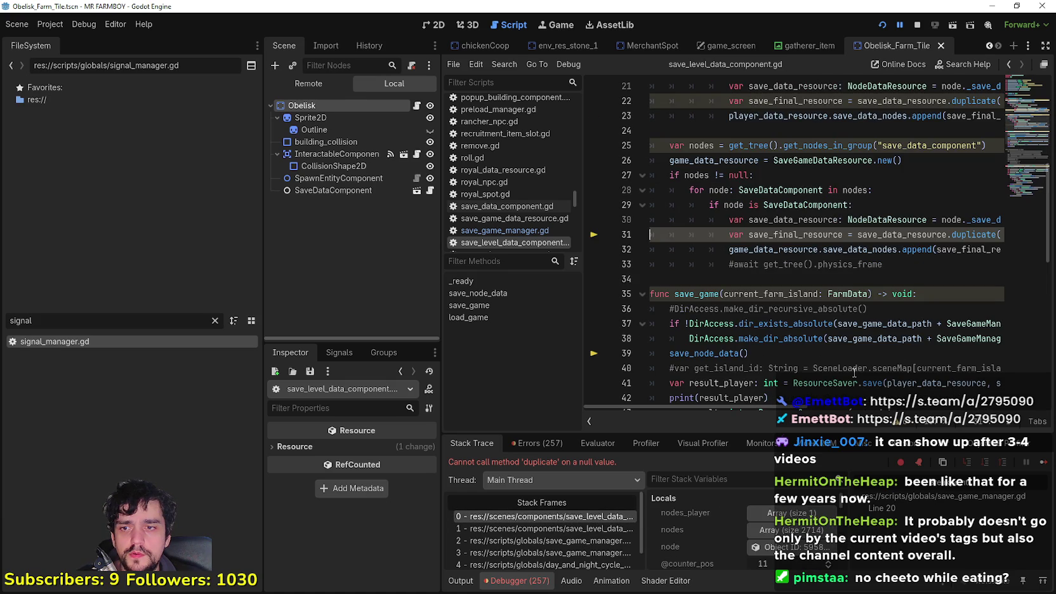
scroll(833, 260, "up", 3)
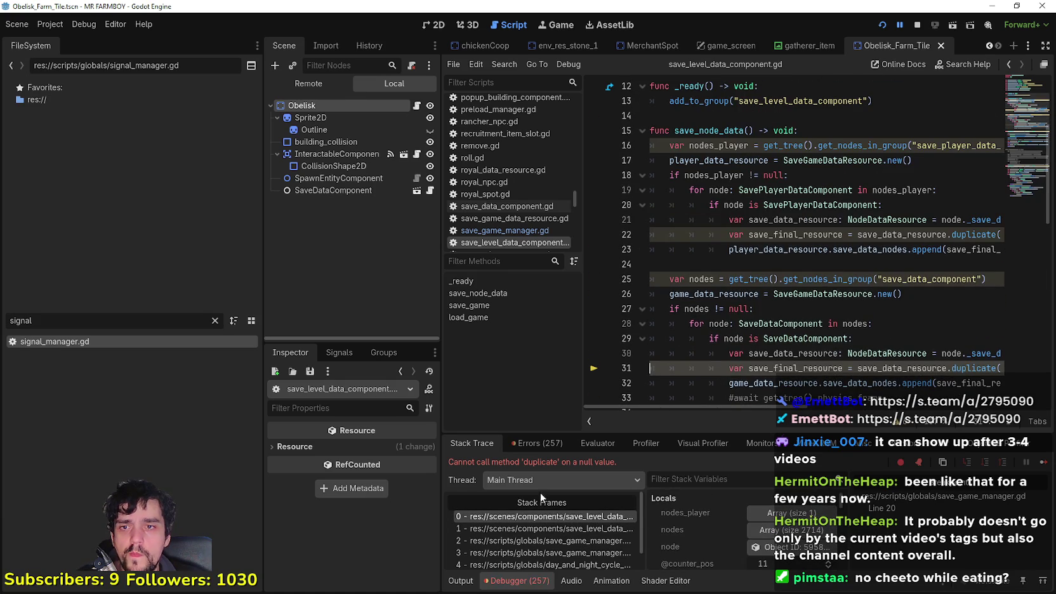
left_click(524, 529)
left_click(525, 541)
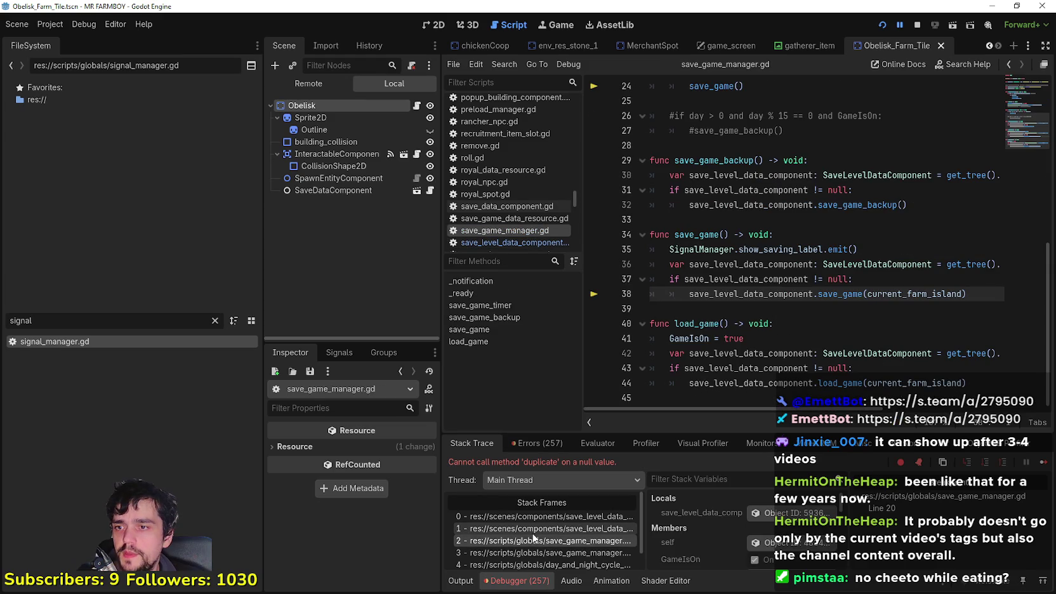
left_click(536, 528)
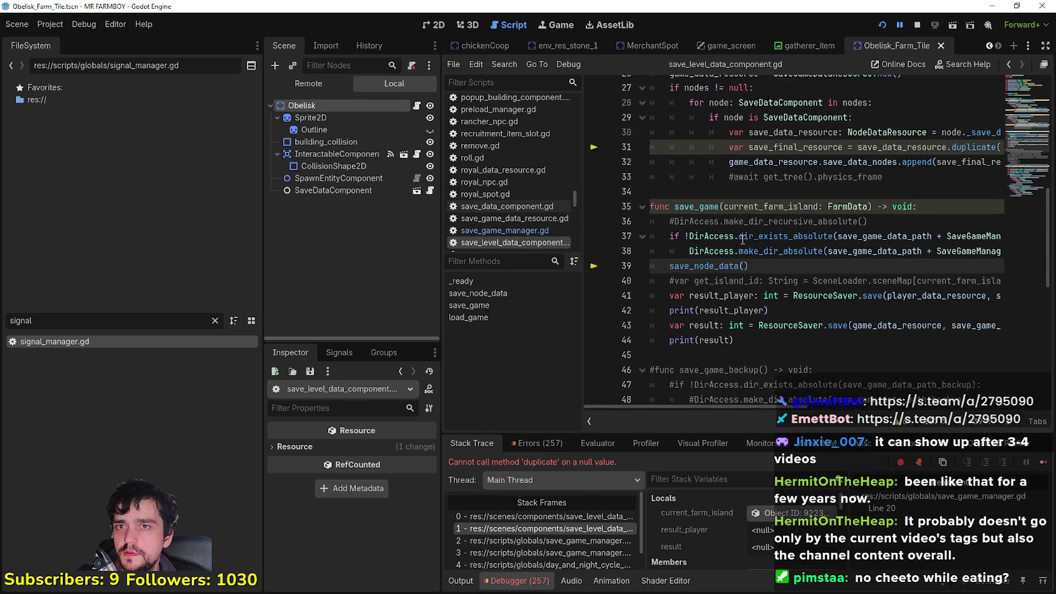
scroll(742, 239, "up", 2)
left_click(917, 25)
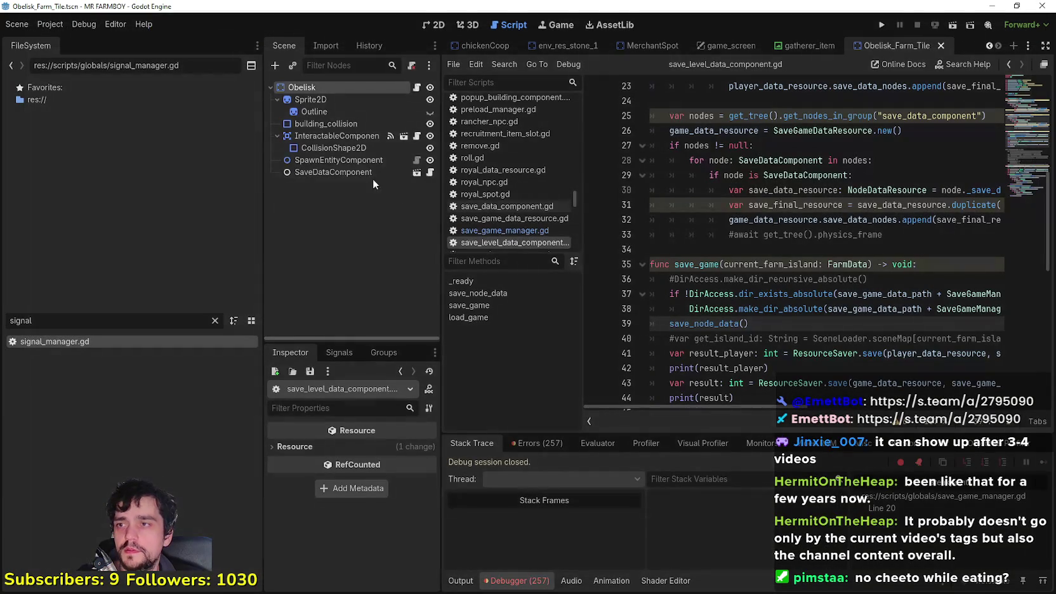
Select the SaveDataComponent node and show the Obelisk scene in the 2D view.
left_click(315, 172)
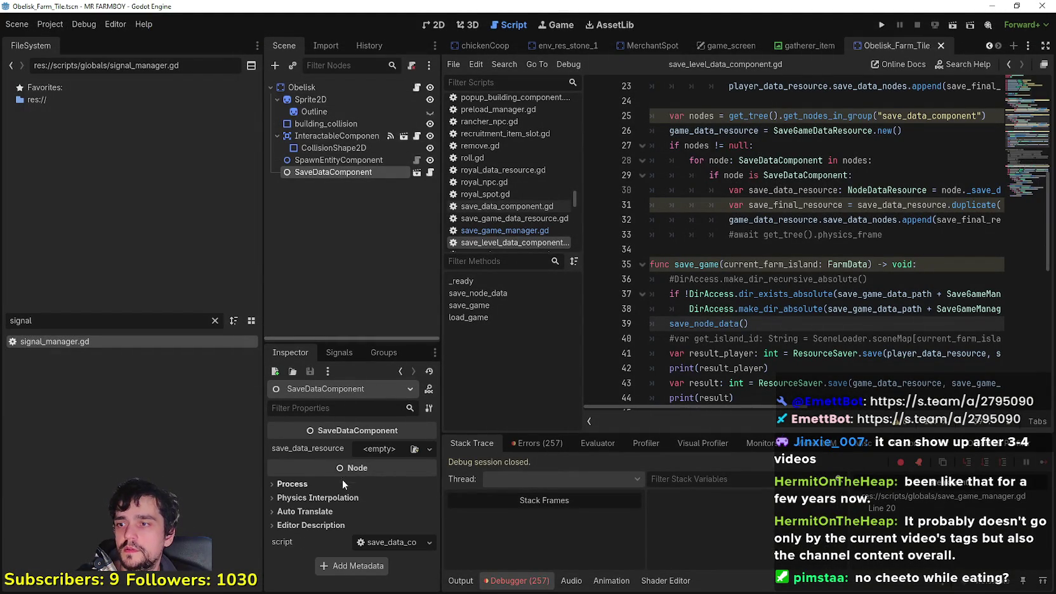
left_click(433, 24)
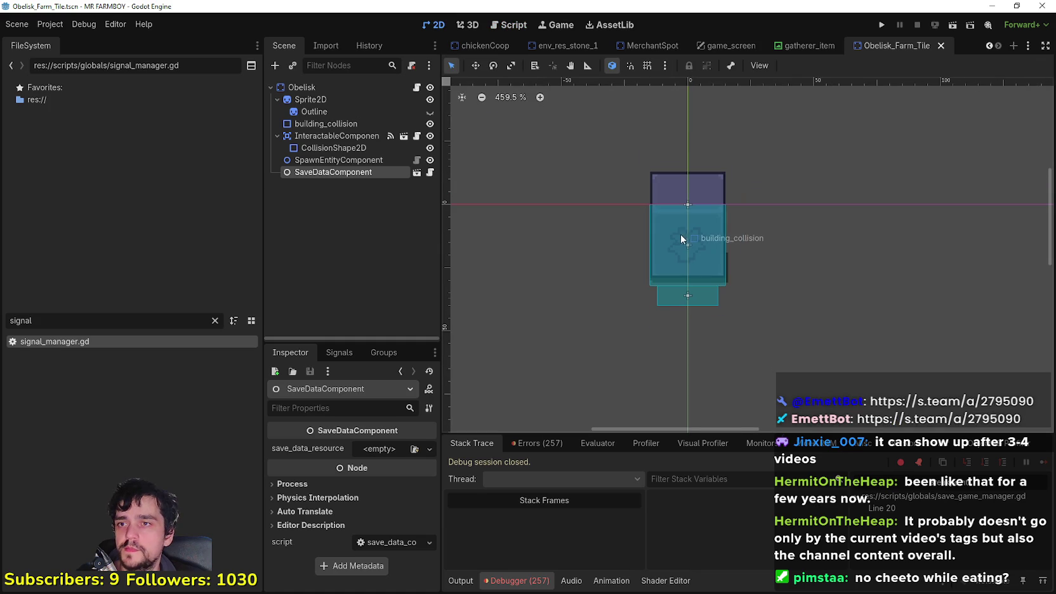
scroll(781, 176, "down", 1)
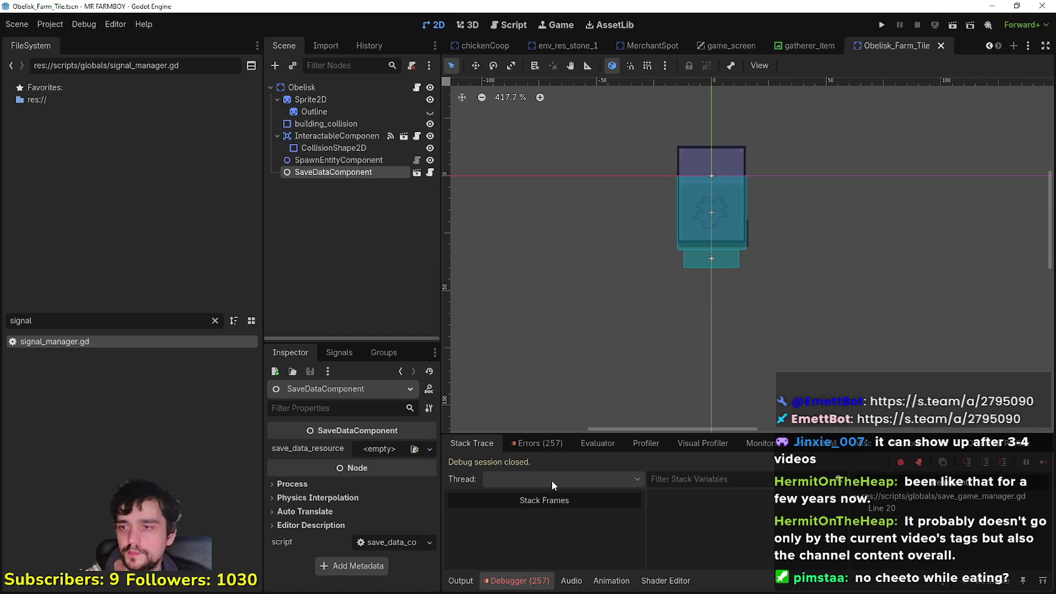
Browse the ObjectDB Profiler and Misc debugger pages, resizing the debugger panel.
left_click(460, 581)
left_click(489, 584)
left_click(1020, 443)
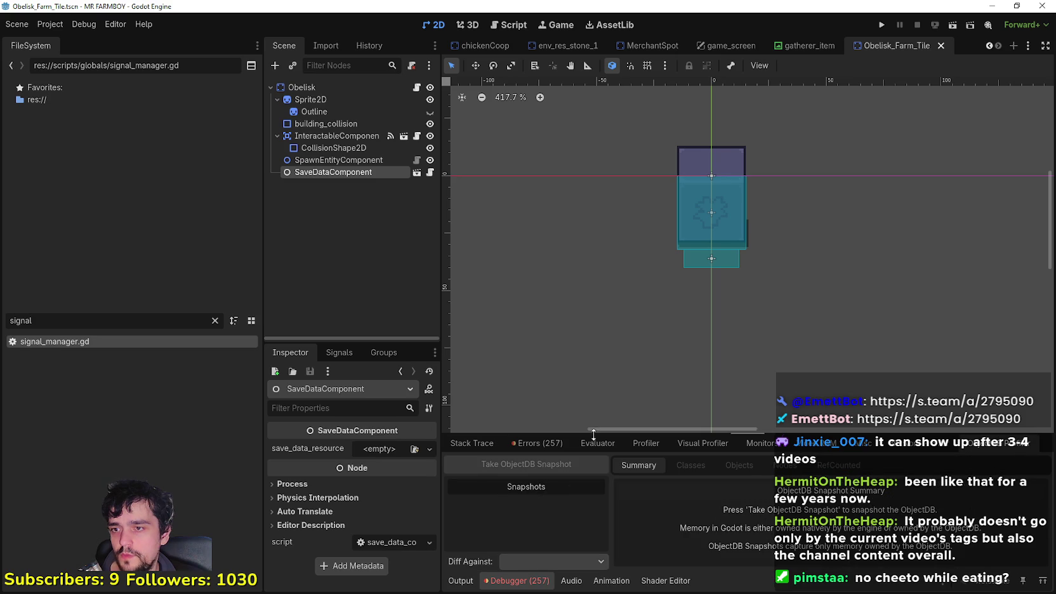
left_click_drag(602, 433, 609, 327)
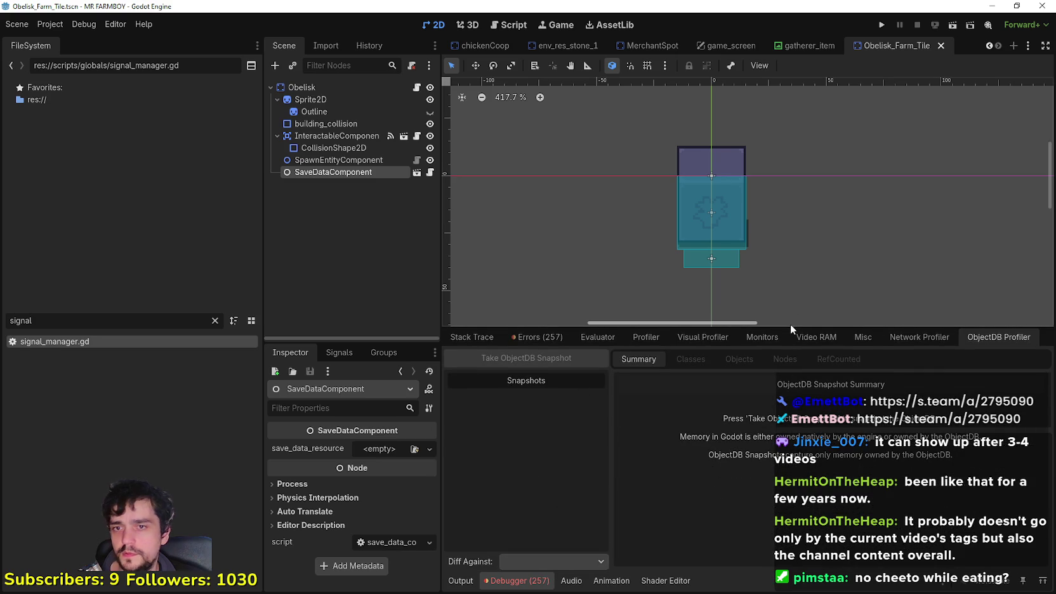
left_click_drag(790, 327, 1010, 383)
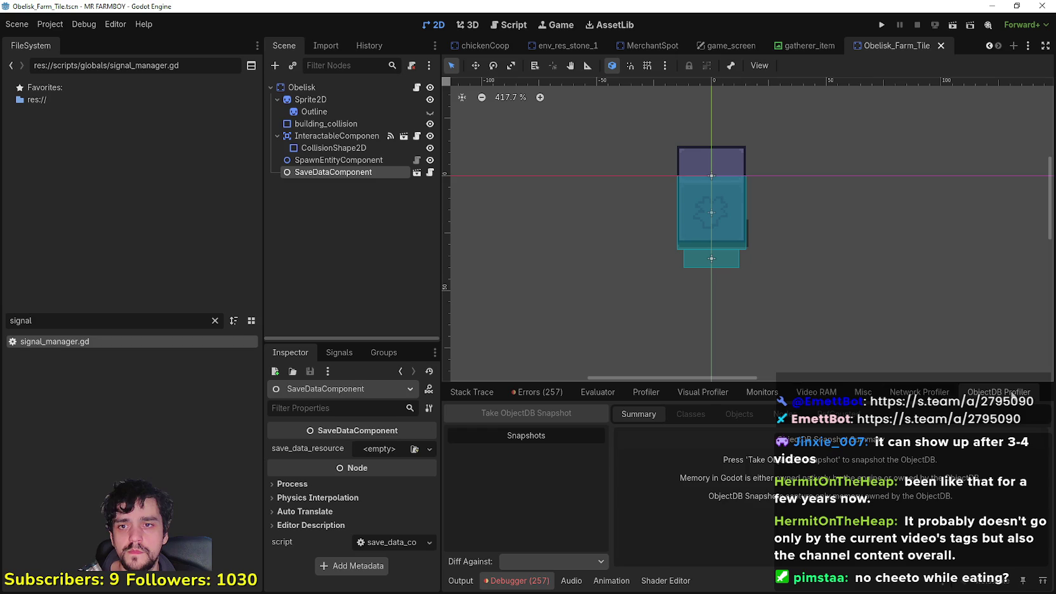
left_click(919, 392)
left_click(863, 392)
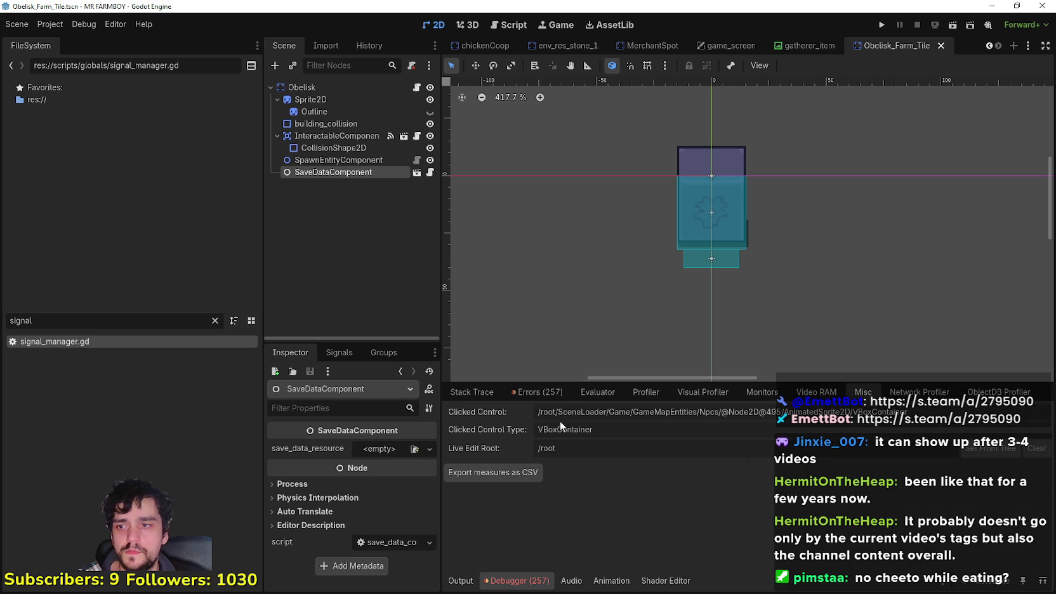
Show the Errors list and jump to the save_data_component error's source line.
left_click(507, 393)
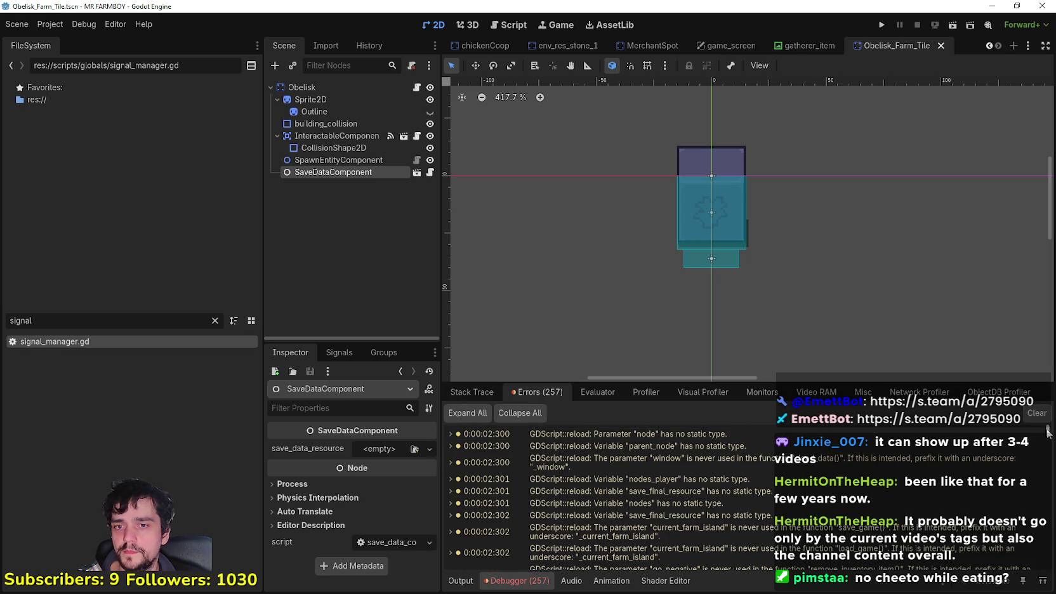
scroll(1047, 433, "down", 15)
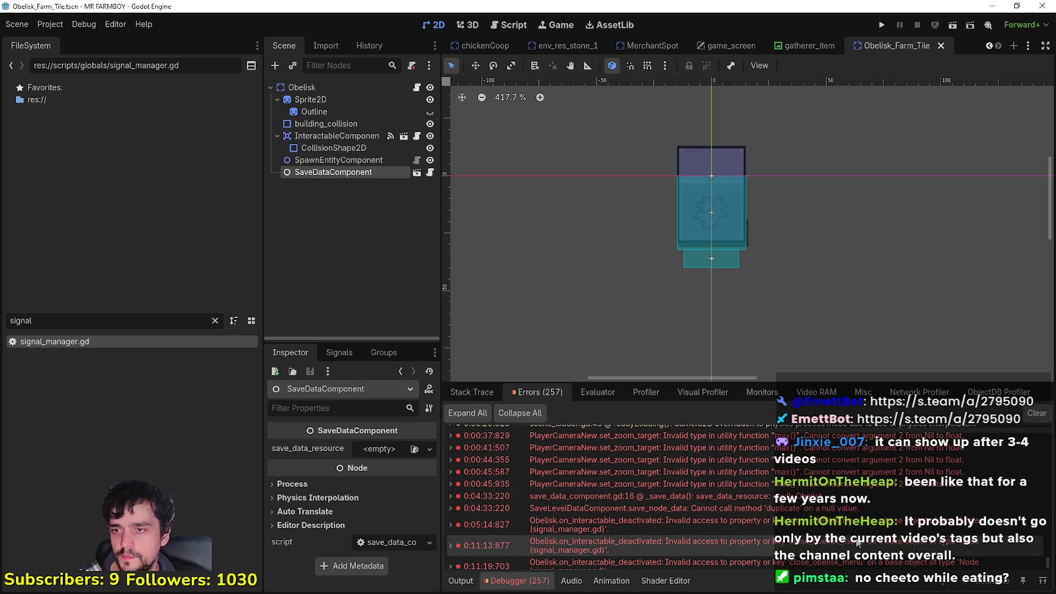
scroll(857, 543, "down", 3)
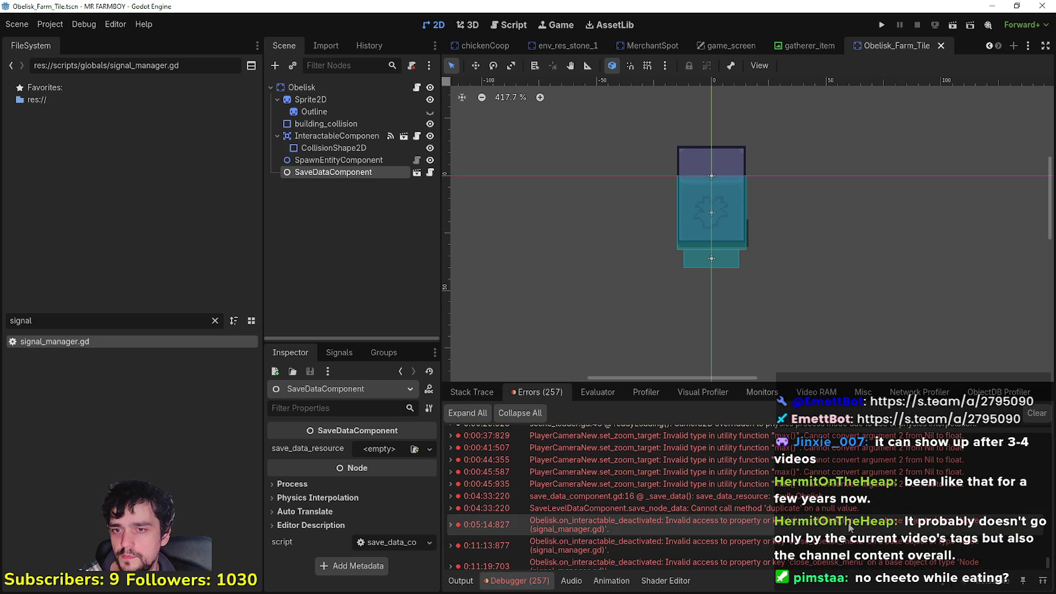
double_click(876, 461)
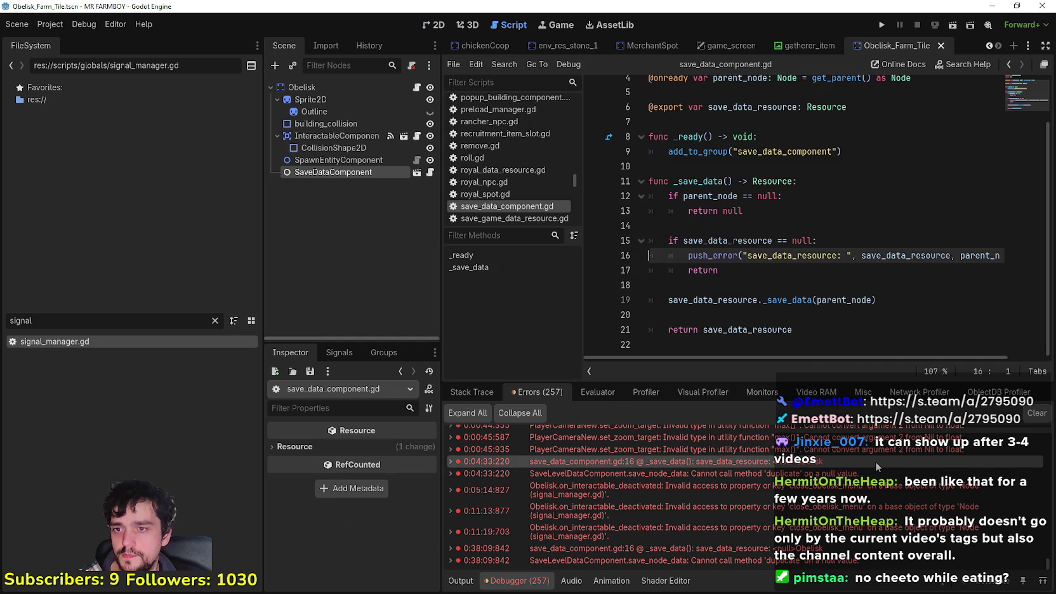
scroll(783, 275, "up", 2)
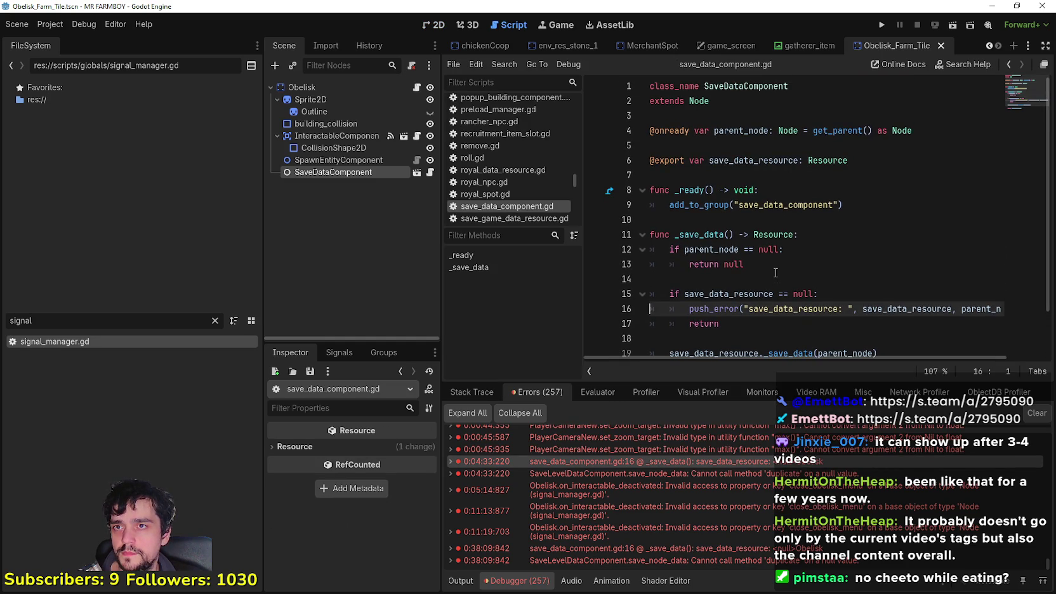
scroll(776, 273, "down", 1)
mouse_move(854, 360)
left_mouse_down()
mouse_move(905, 354)
mouse_move(863, 351)
mouse_move(746, 446)
left_mouse_up()
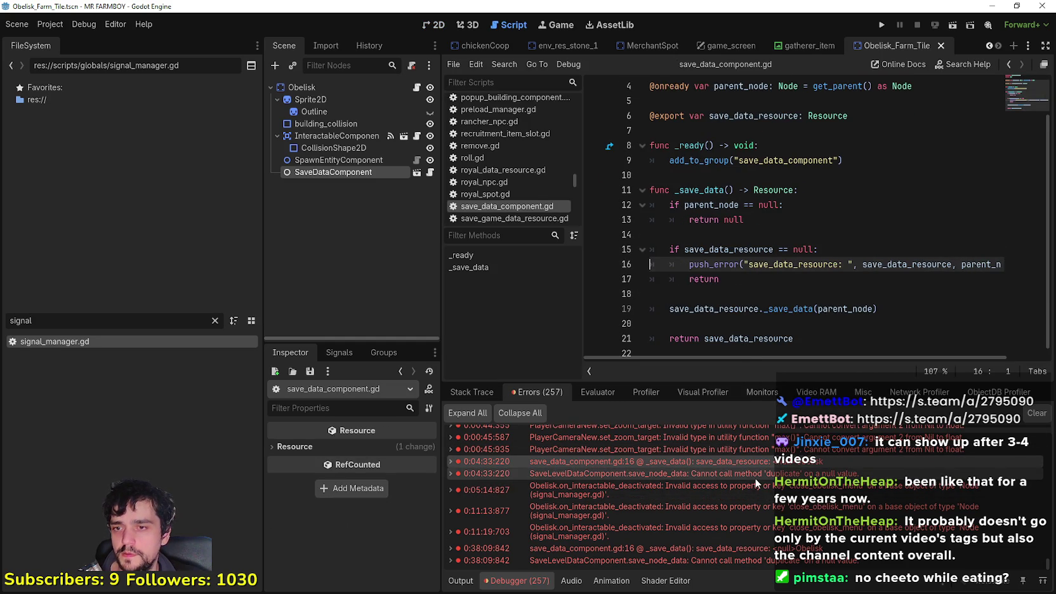
Jump through the obelisk deactivation and save_node_data errors, ending at save_level_data_component.gd line 31.
double_click(755, 477)
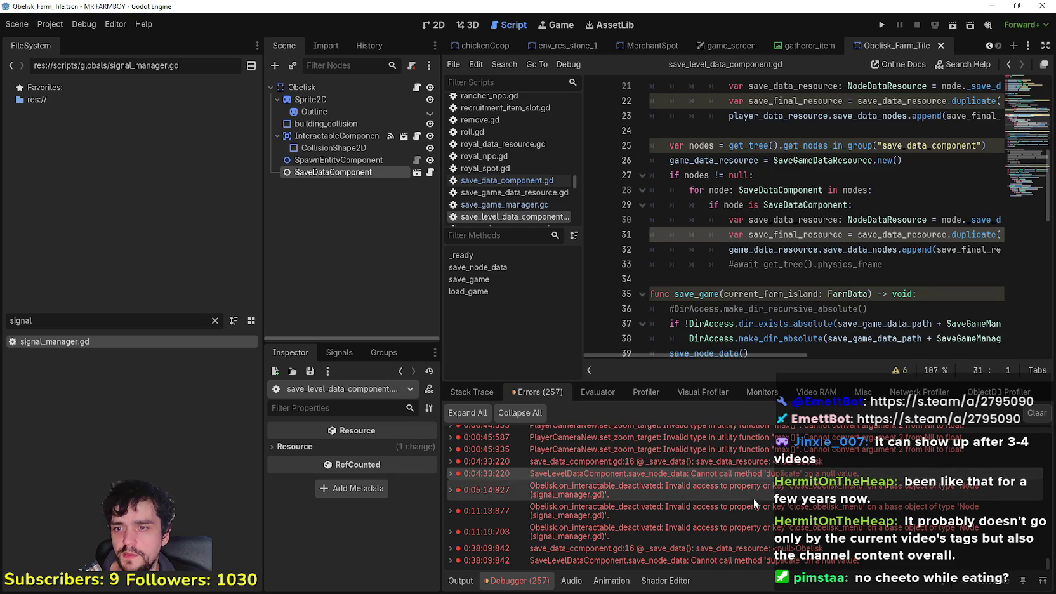
double_click(751, 488)
double_click(750, 512)
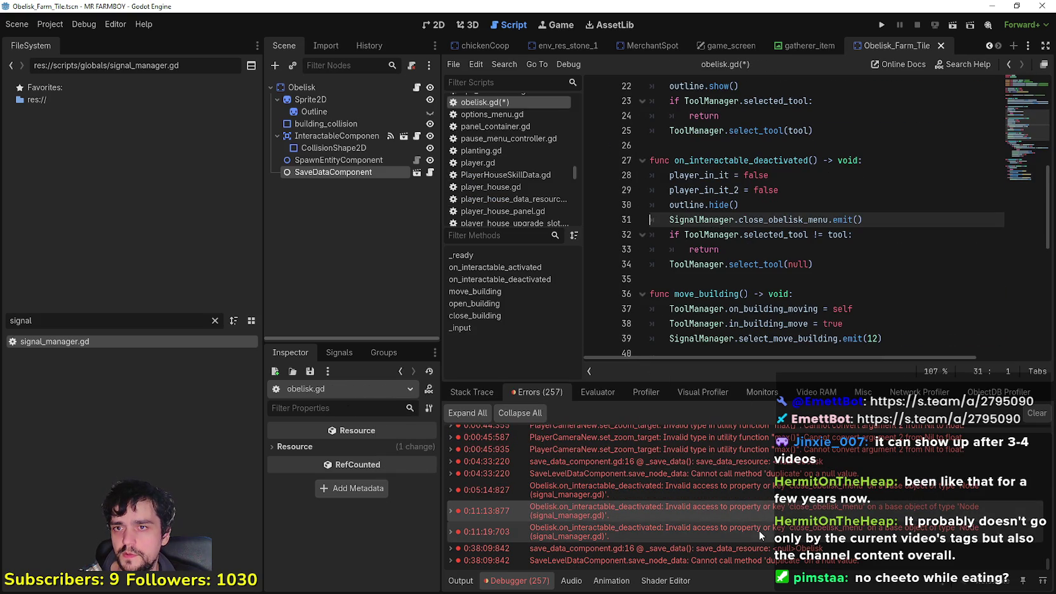
double_click(696, 549)
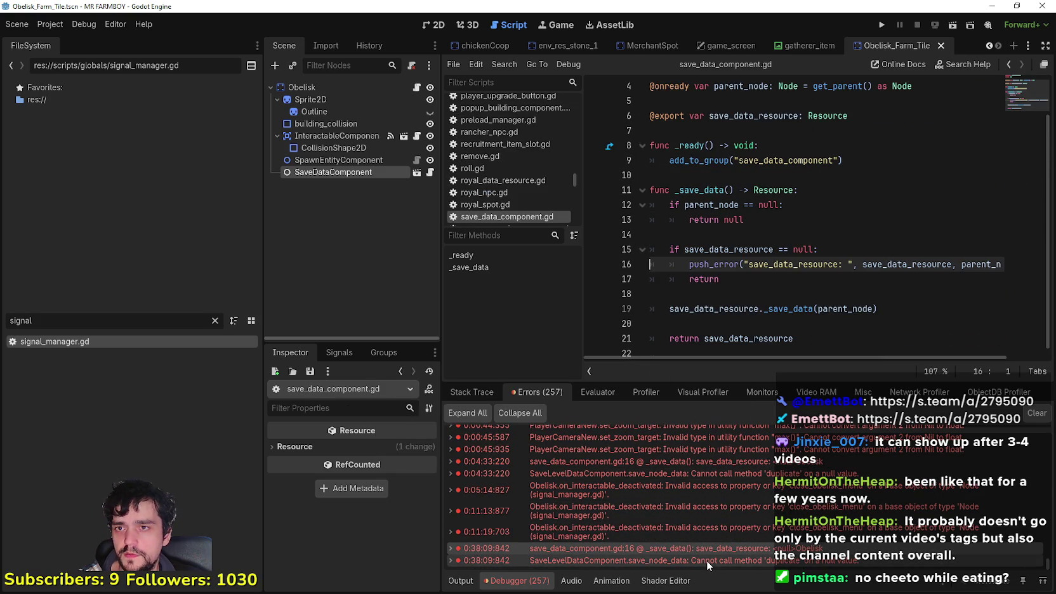
double_click(706, 560)
left_click_drag(35, 320, 2, 316)
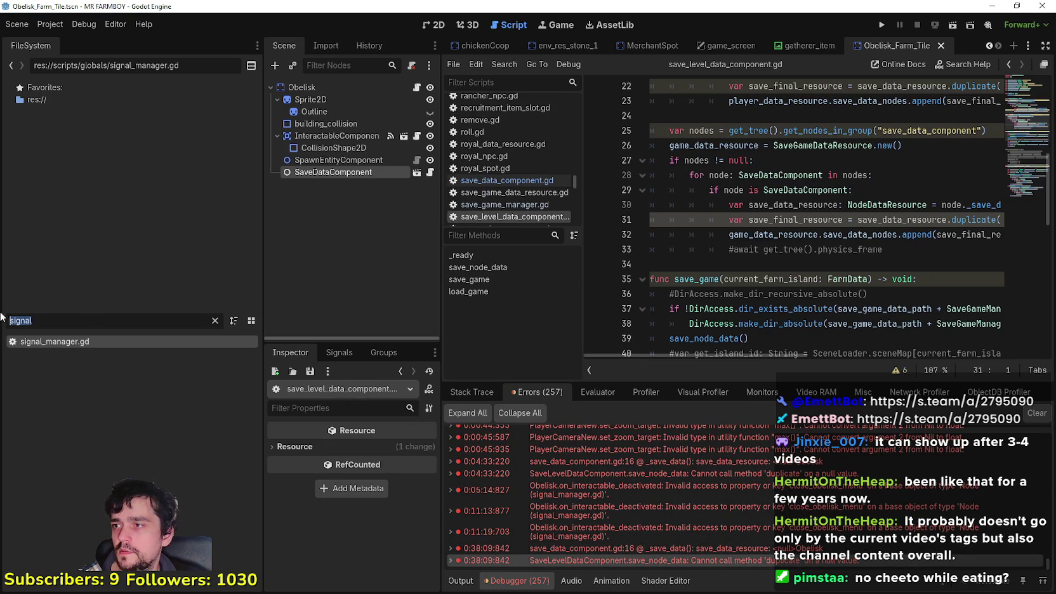
Filter files to 'horse', open HorseStable.tscn to check its SaveDataComponent, then return to Obelisk_Farm_Tile.
type("horse")
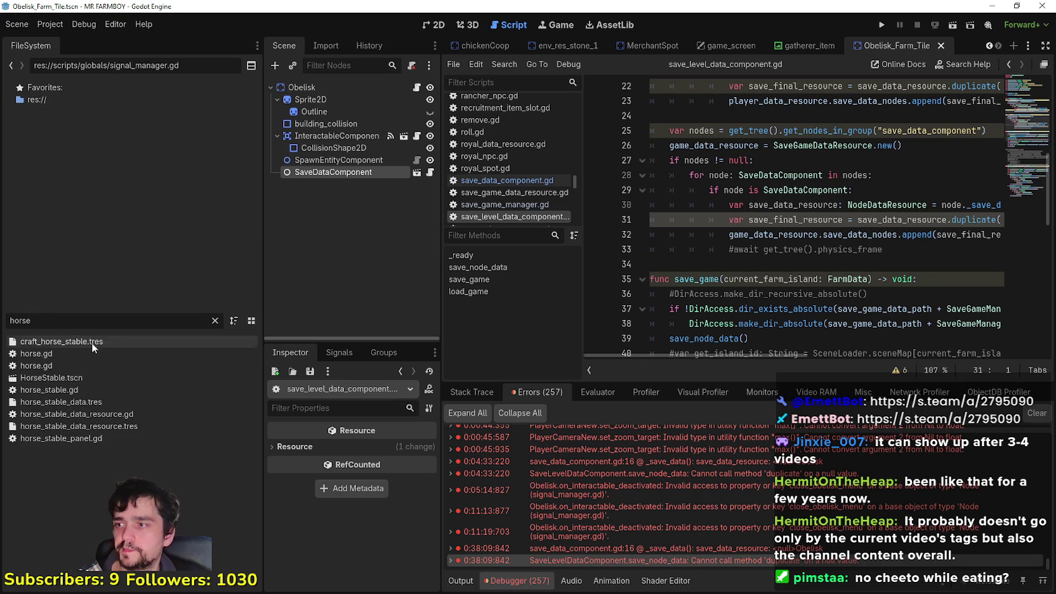
double_click(105, 379)
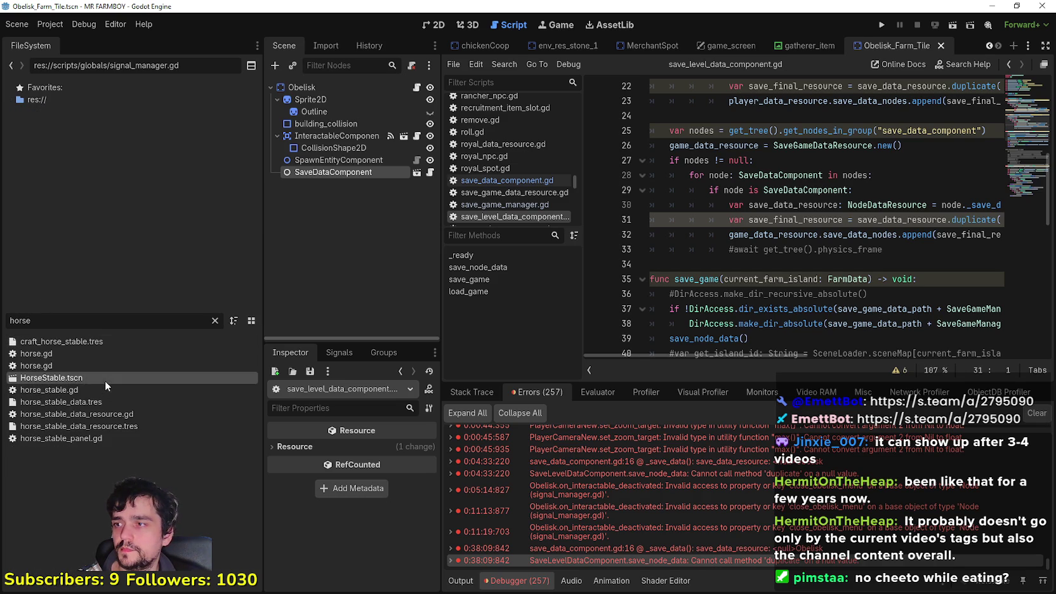
left_click(378, 172)
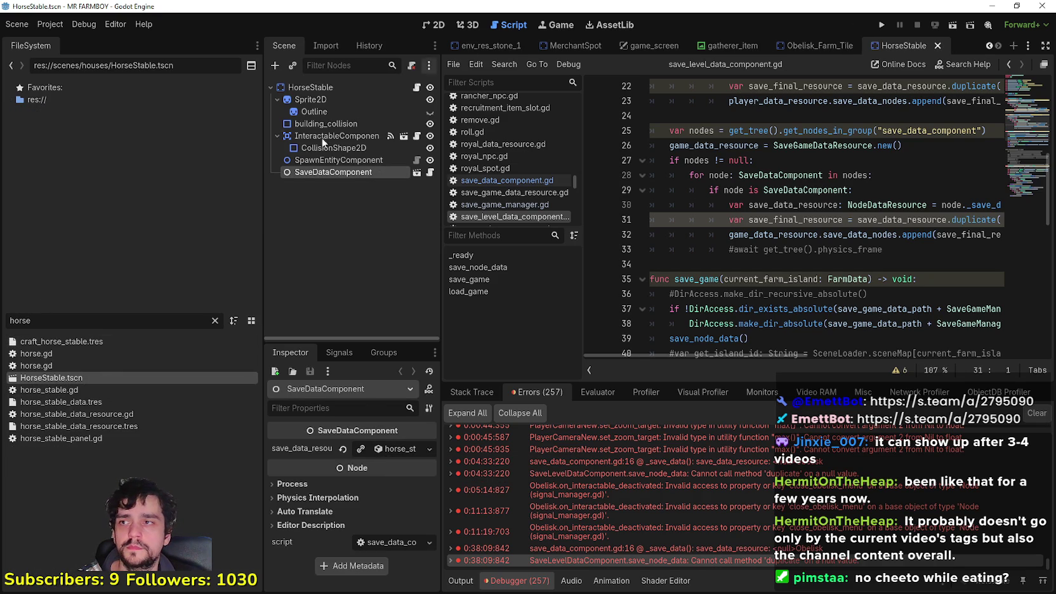
left_click(812, 43)
left_click(398, 85)
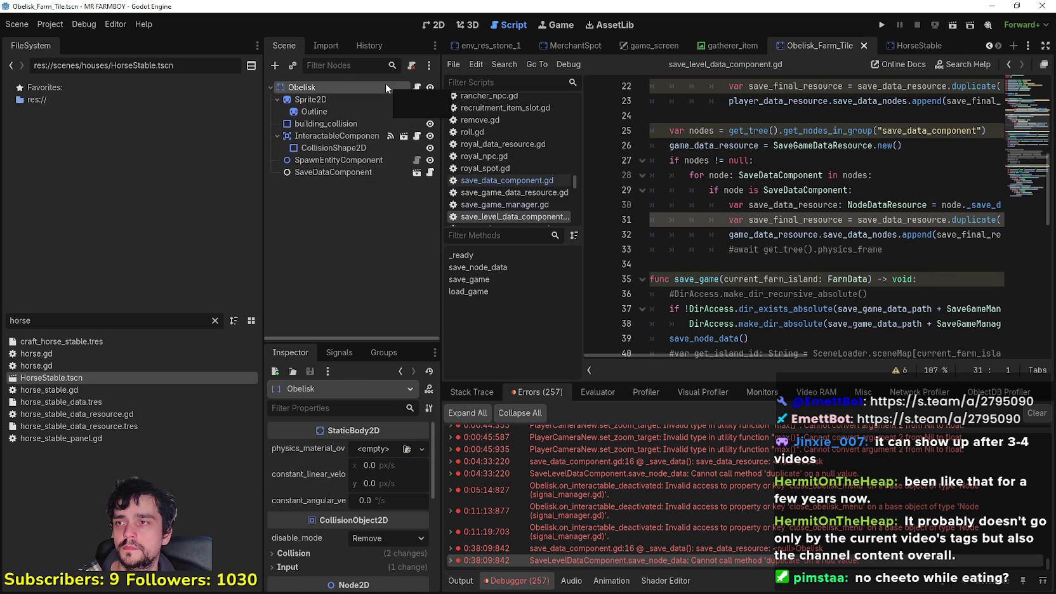
Open obelisk.gd from the Obelisk node, review its deactivation code, and clear the 'horse' file filter.
left_click(418, 88)
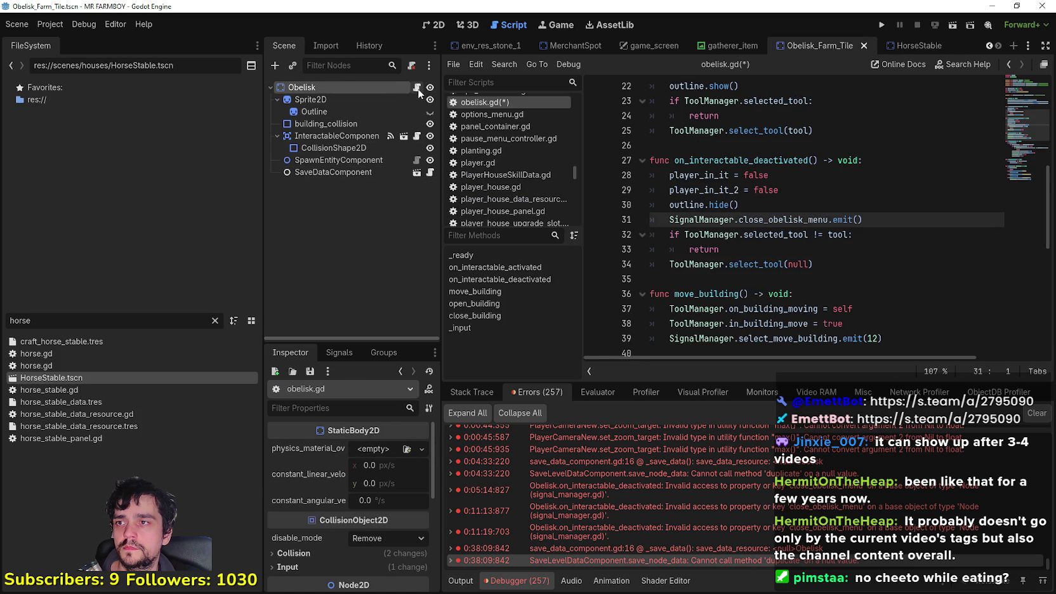
left_click(855, 273)
scroll(851, 266, "down", 2)
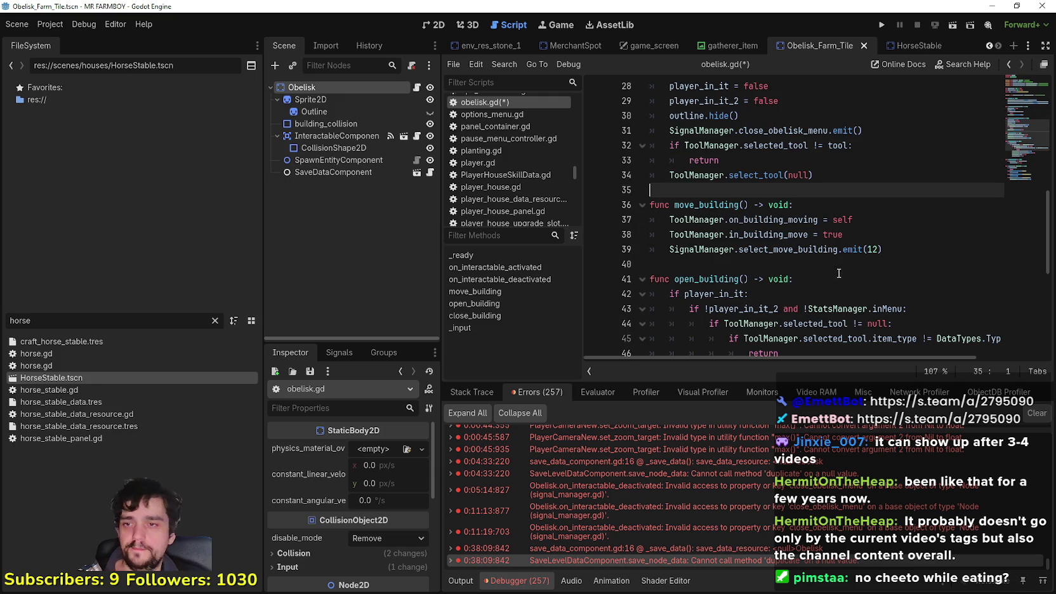
left_click(753, 263)
mouse_move(442, 254)
left_mouse_down()
mouse_move(462, 252)
mouse_move(452, 250)
left_mouse_up()
left_click(754, 188)
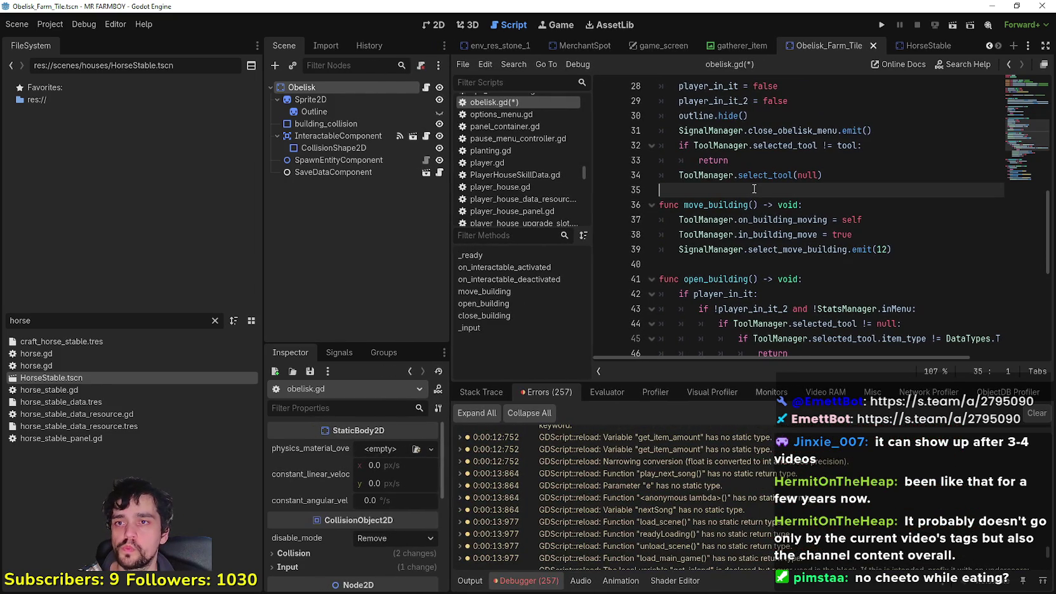
scroll(754, 187, "up", 3)
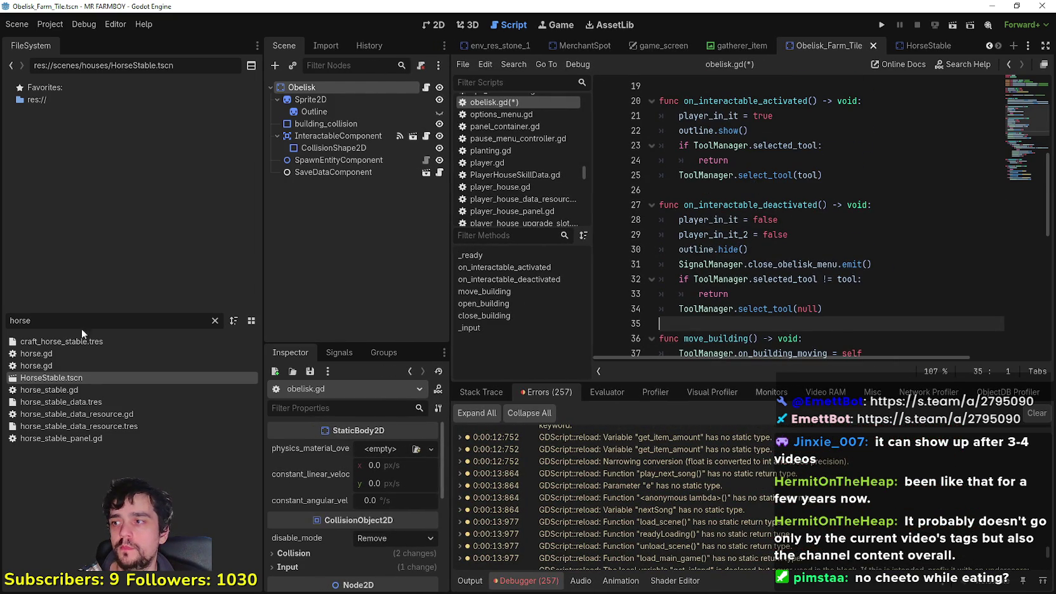
key("ctrl+a")
key("BackSpace")
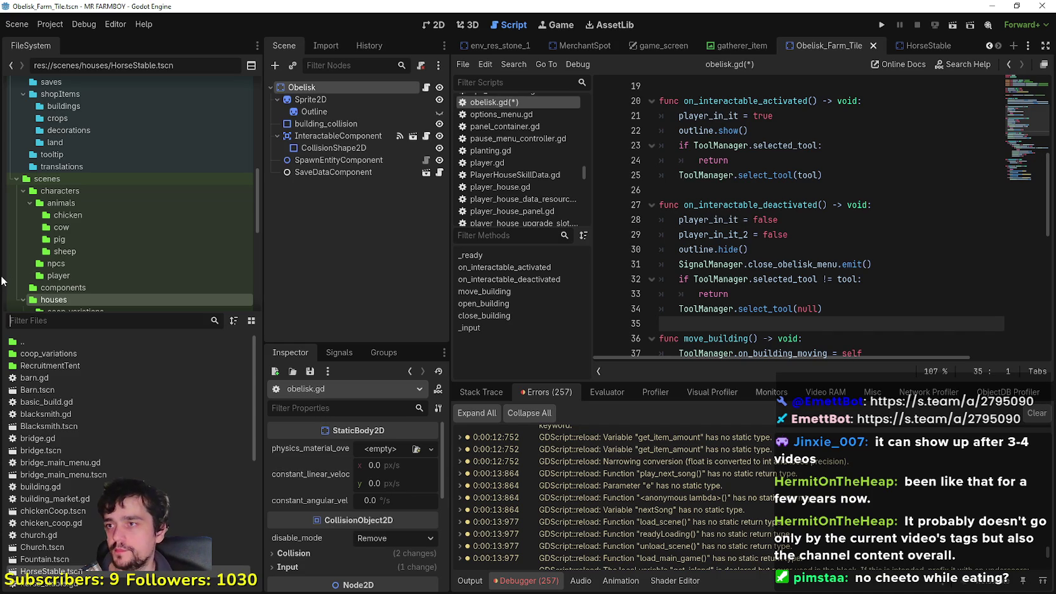
Filter the files for 'horse', open horse_stable_data_resource.gd and remove its trailing blank line.
type("horse")
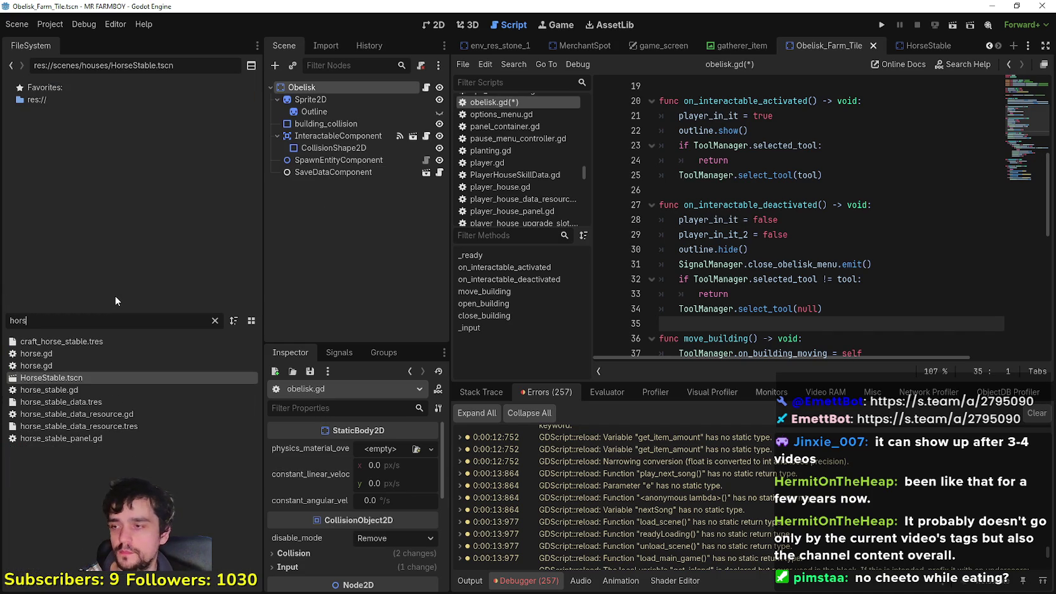
double_click(121, 413)
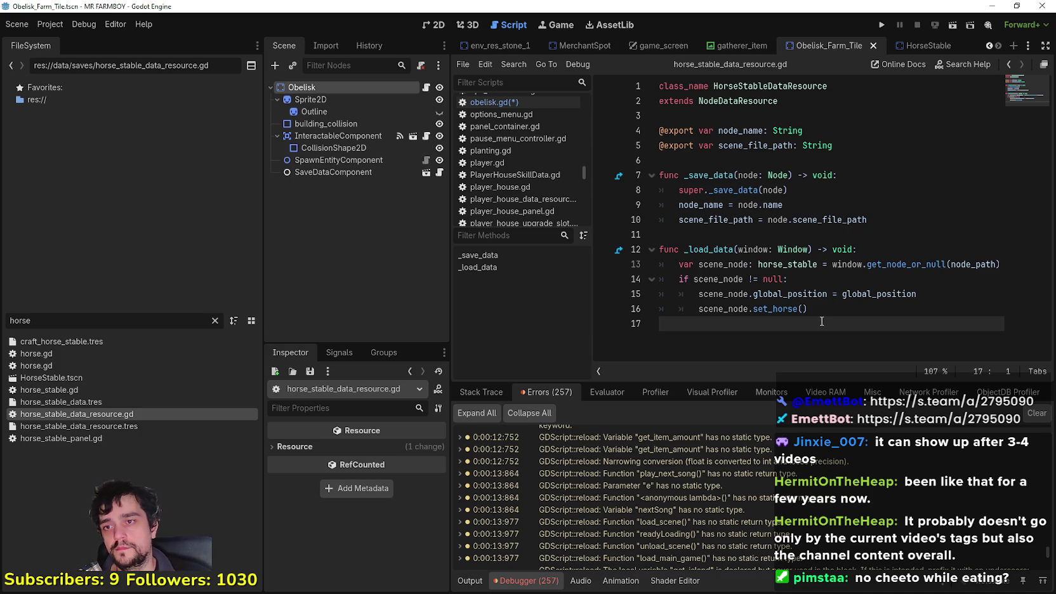
key("BackSpace")
Duplicate horse_stable_data_resource.gd as obelisk_data_resource.gd.
left_click(102, 320)
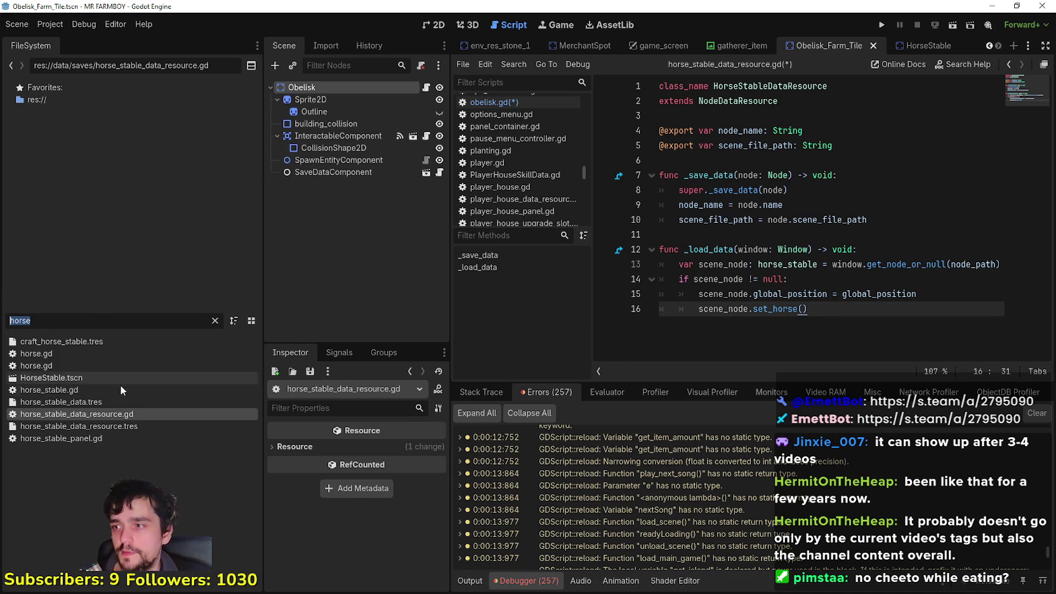
right_click(111, 414)
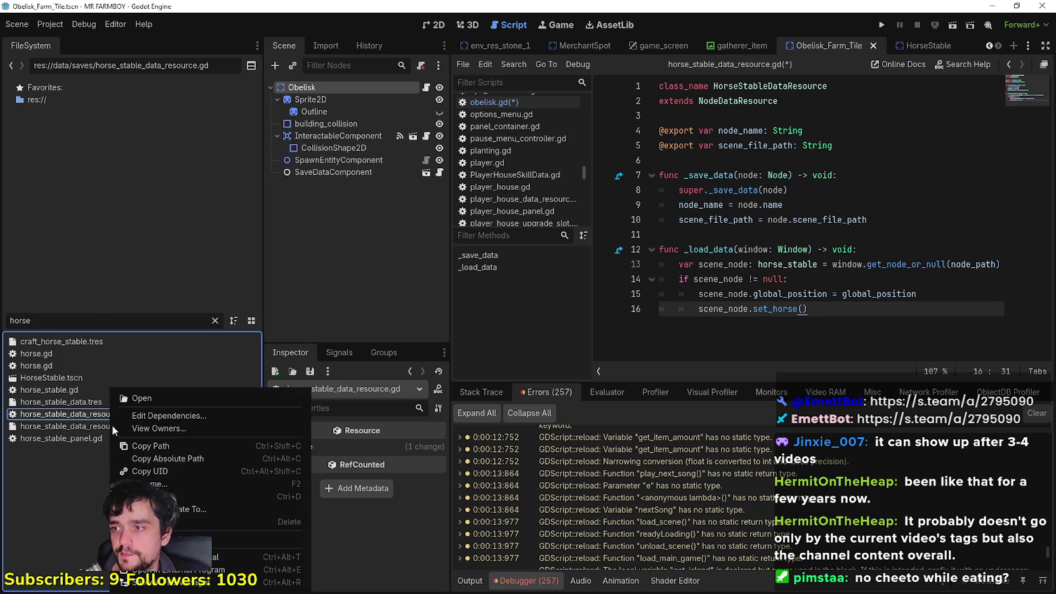
left_click(200, 497)
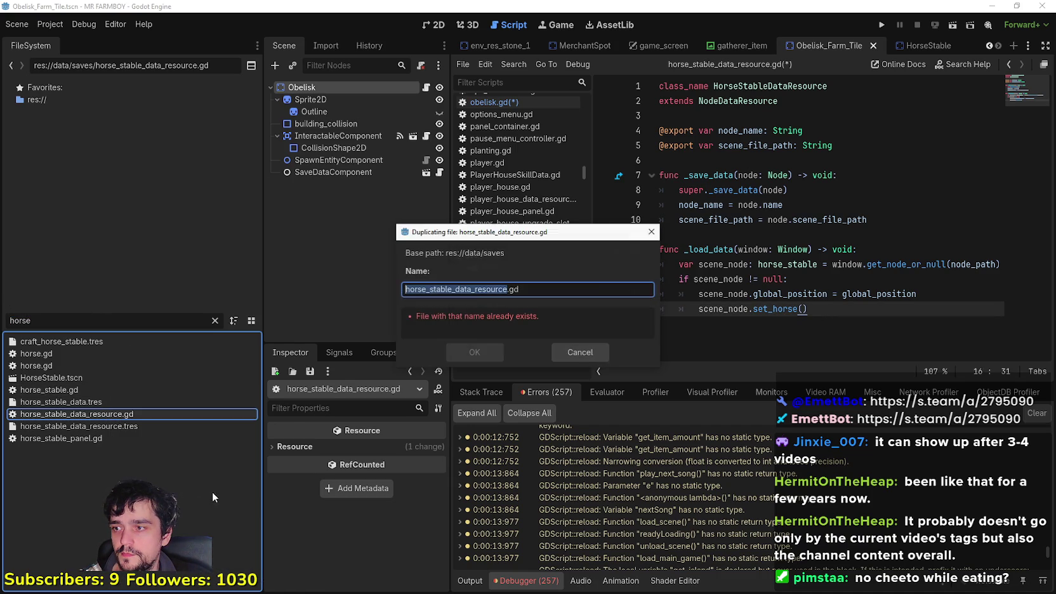
left_click(473, 288)
left_click_drag(452, 287, 437, 287)
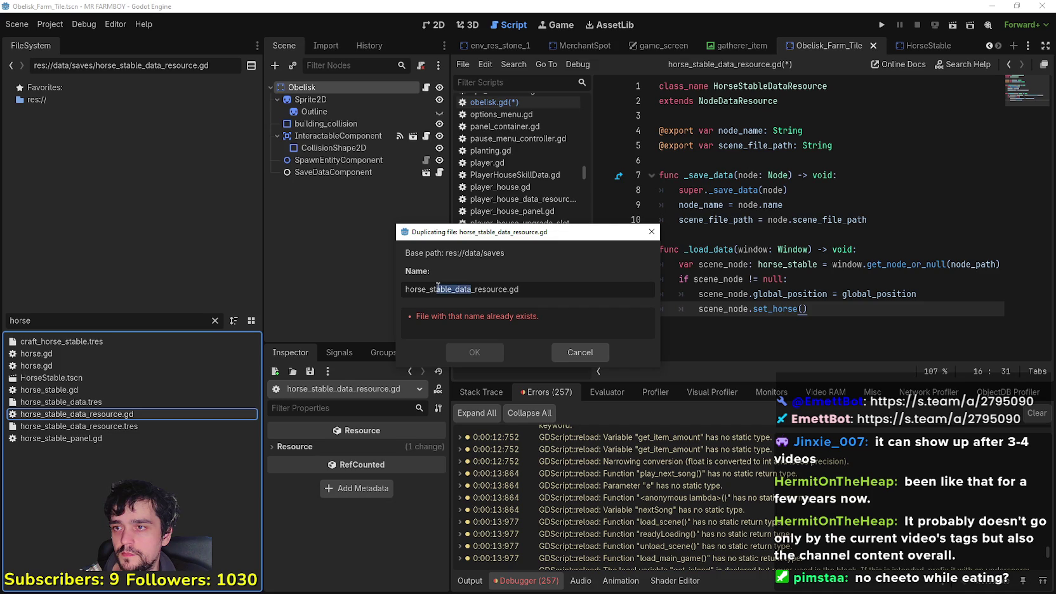
left_click(435, 289)
left_click_drag(453, 287, 390, 286)
type("obelisk")
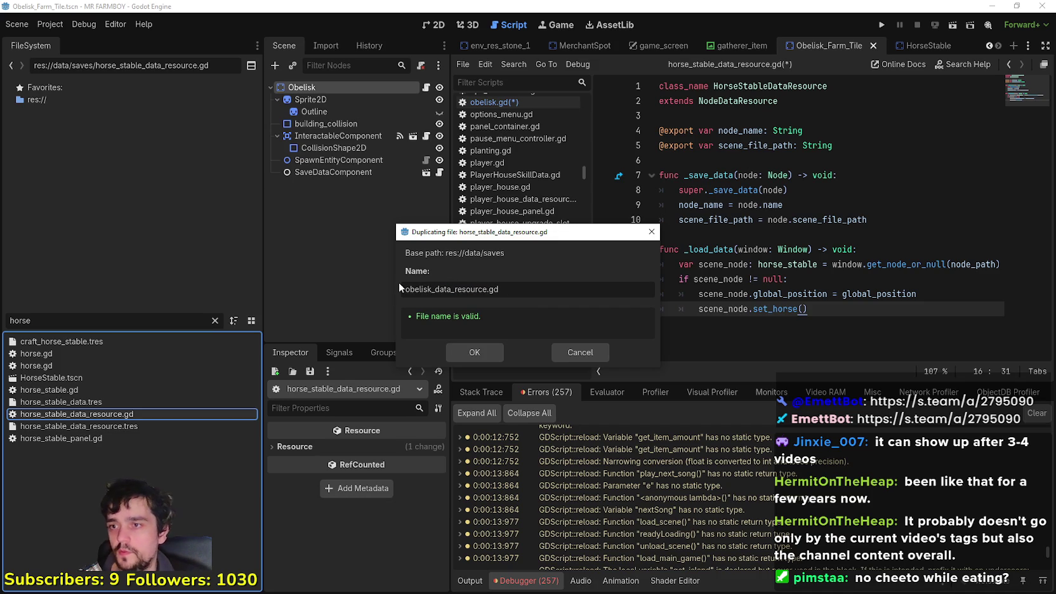
left_click(492, 349)
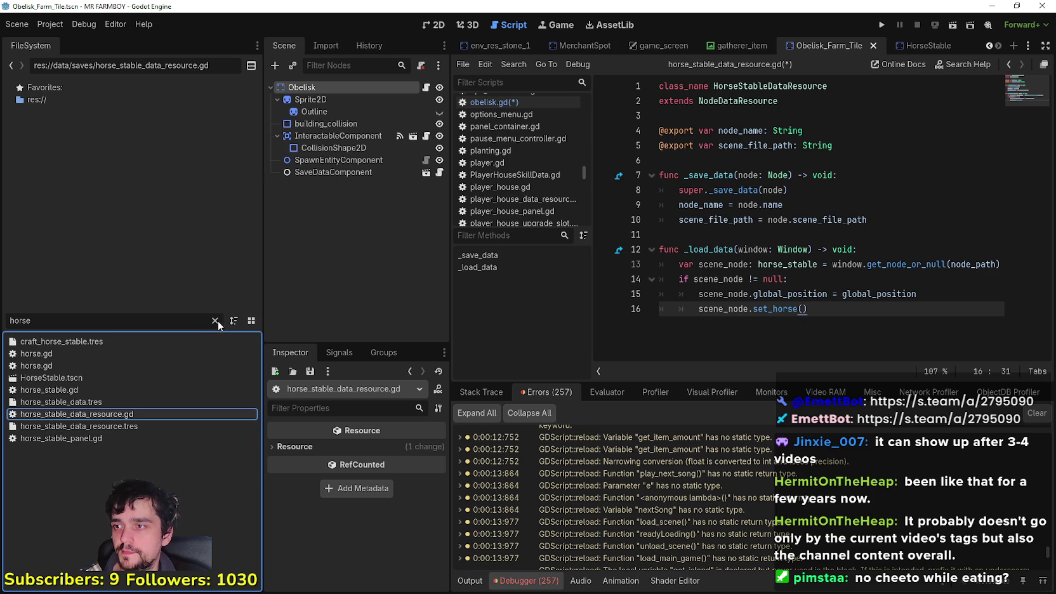
Filter for 'obeli' and open obelisk_data_resource.gd in the script editor.
left_click(215, 320)
type("obeli")
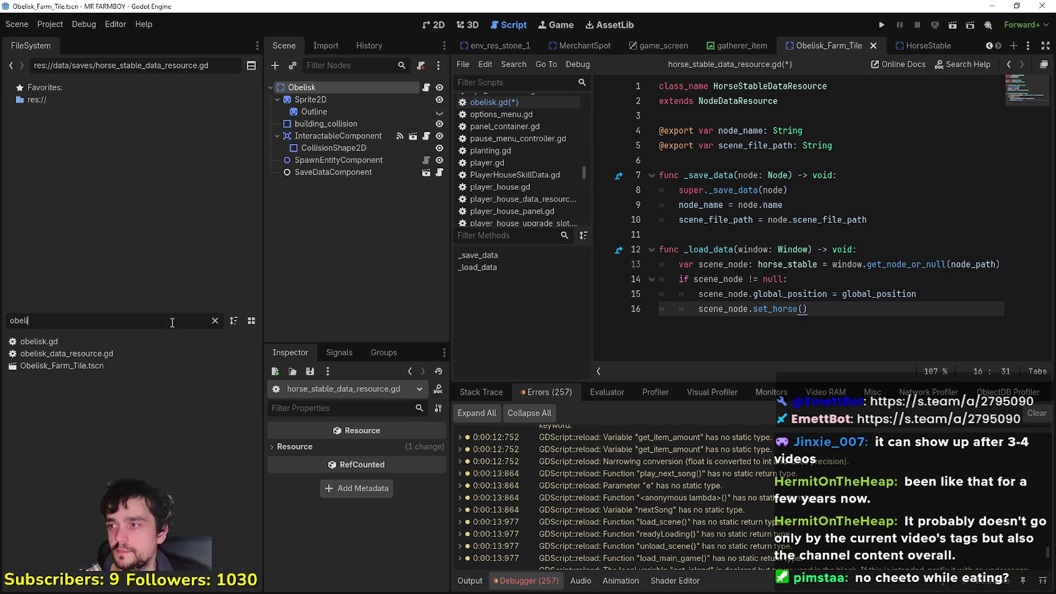
double_click(129, 354)
left_click(216, 321)
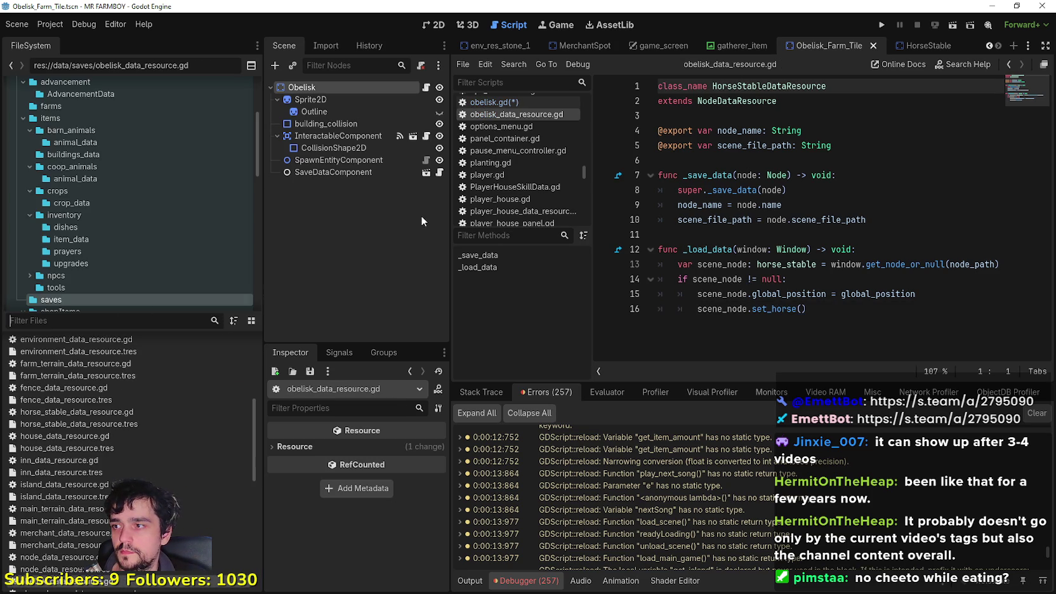
Rename the class to ObeliskDataResource and replace the set_horse call with update_obelisk().
left_click_drag(759, 83, 713, 85)
type("Obelisk")
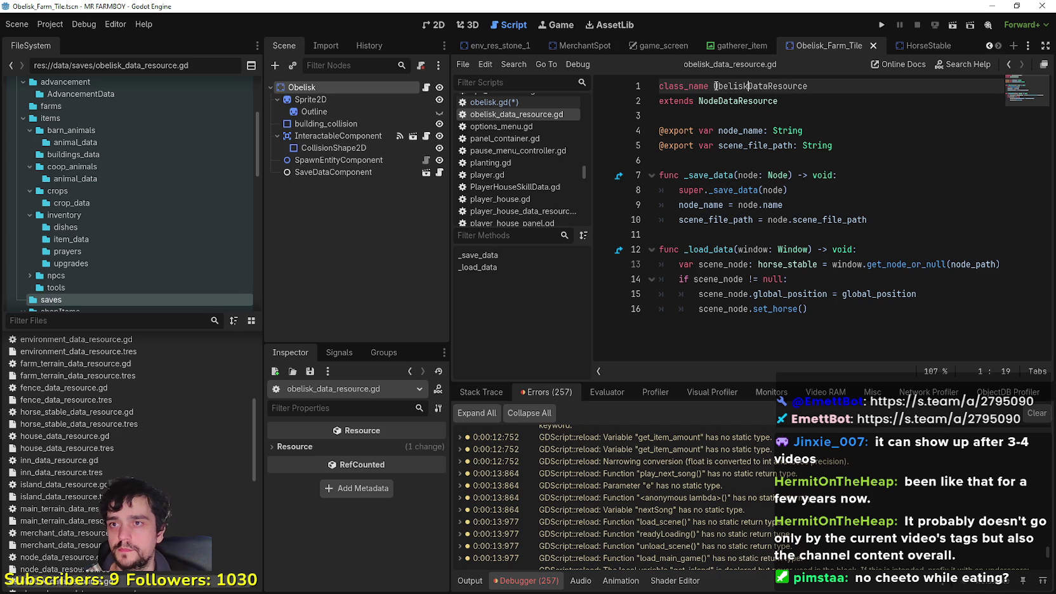
left_click(807, 309)
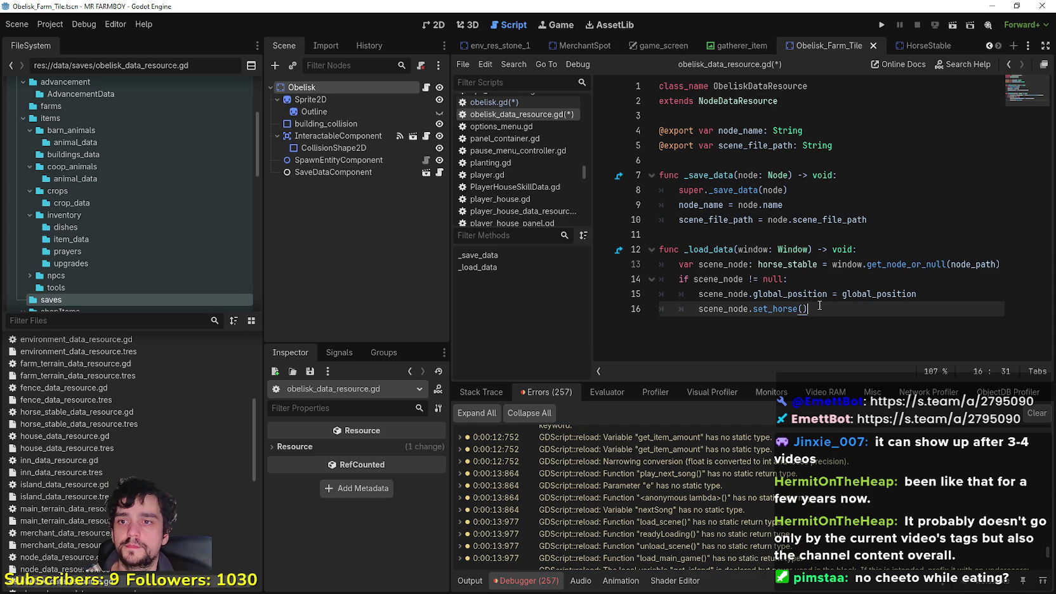
double_click(780, 310)
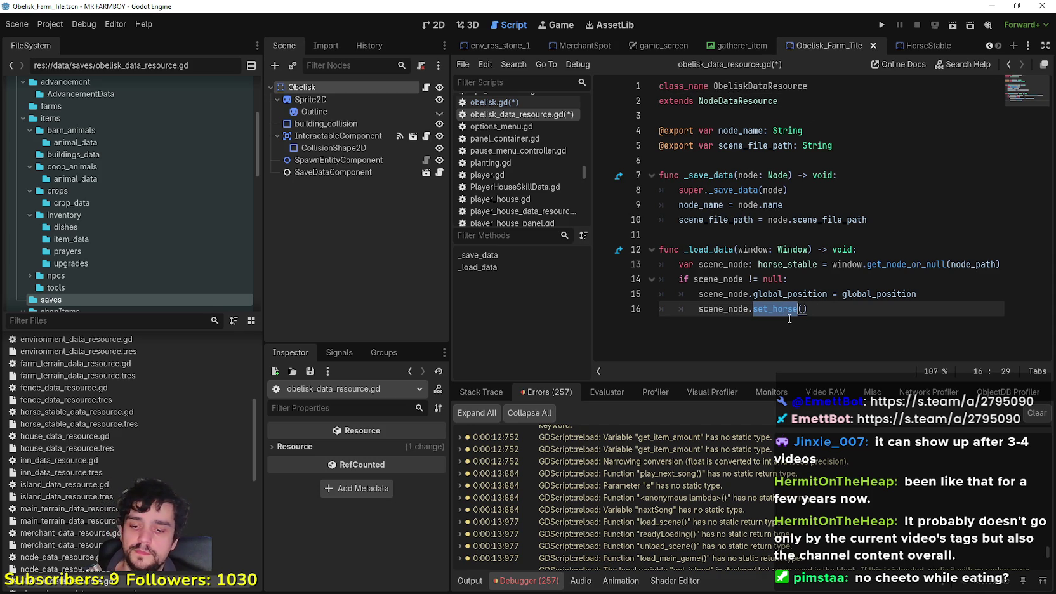
type("update_g")
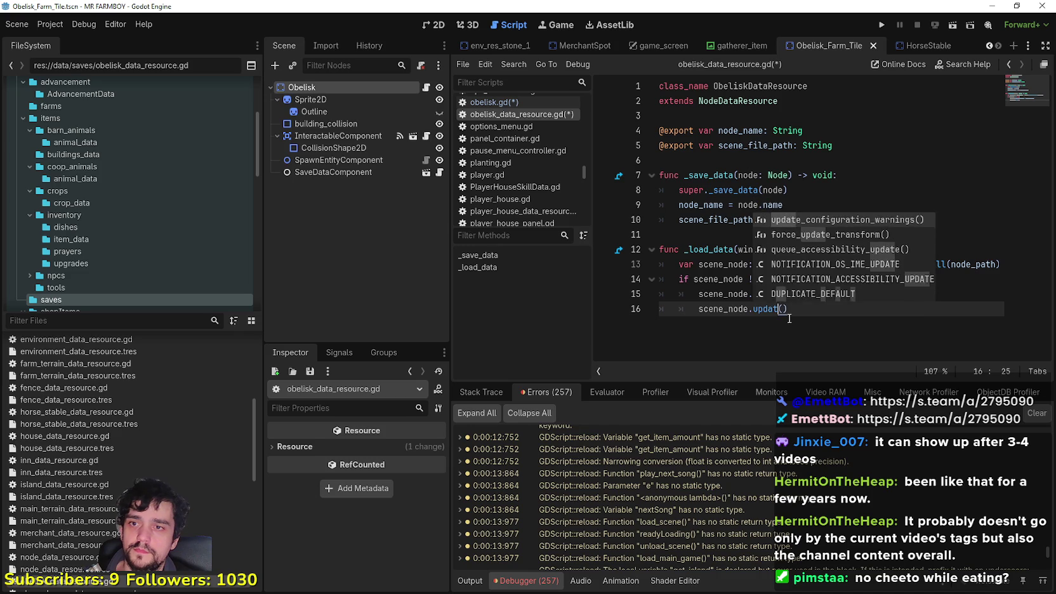
key("BackSpace")
type("obelisk")
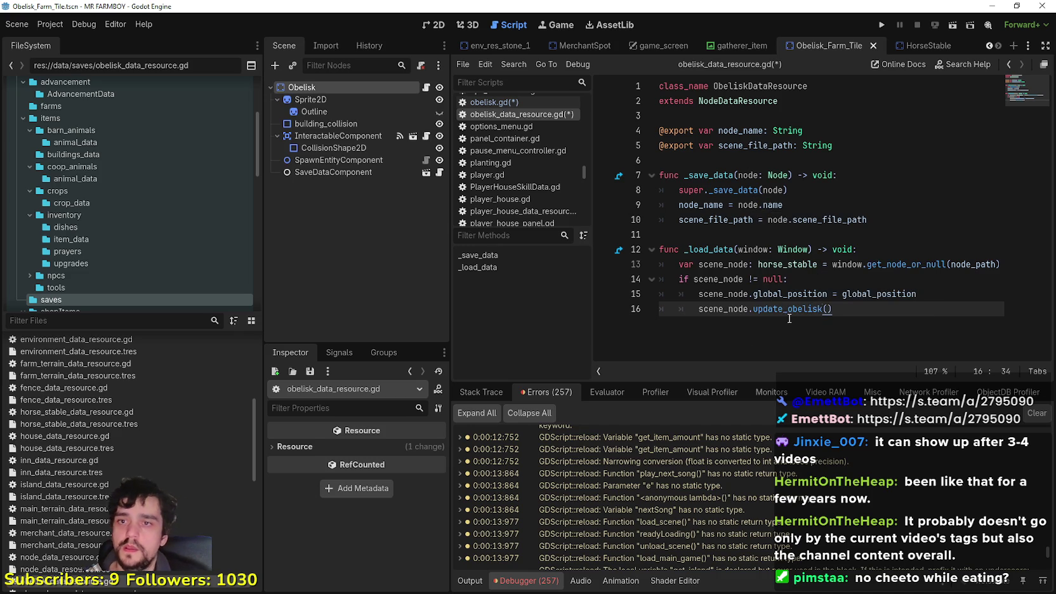
left_click(819, 262)
left_click(824, 293)
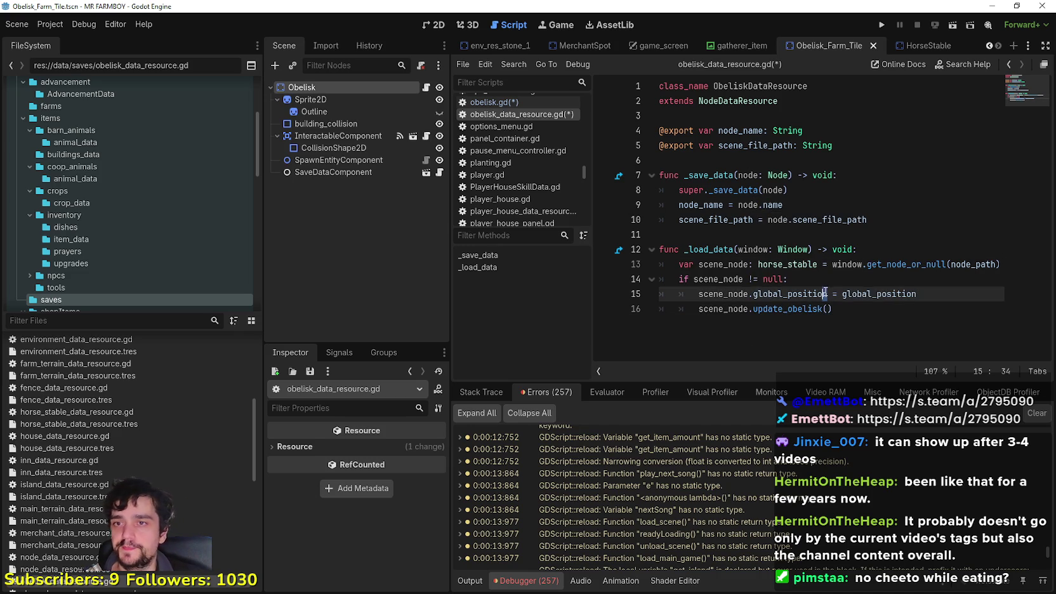
left_click(858, 148)
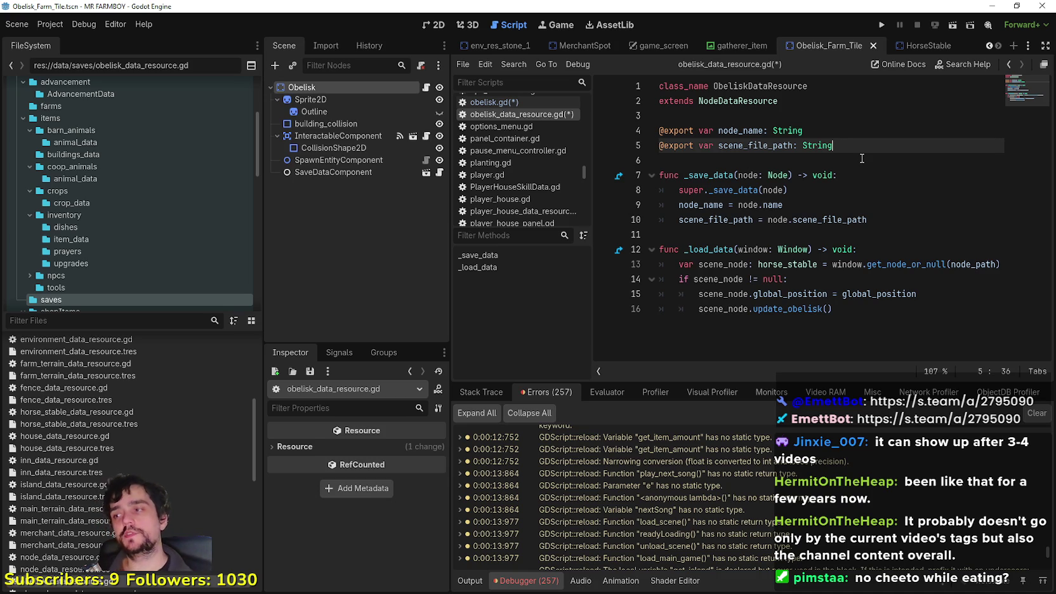
Export current_upgrade: int = 0 and copy node.current_upgrade into it in _save_data.
key("Return")
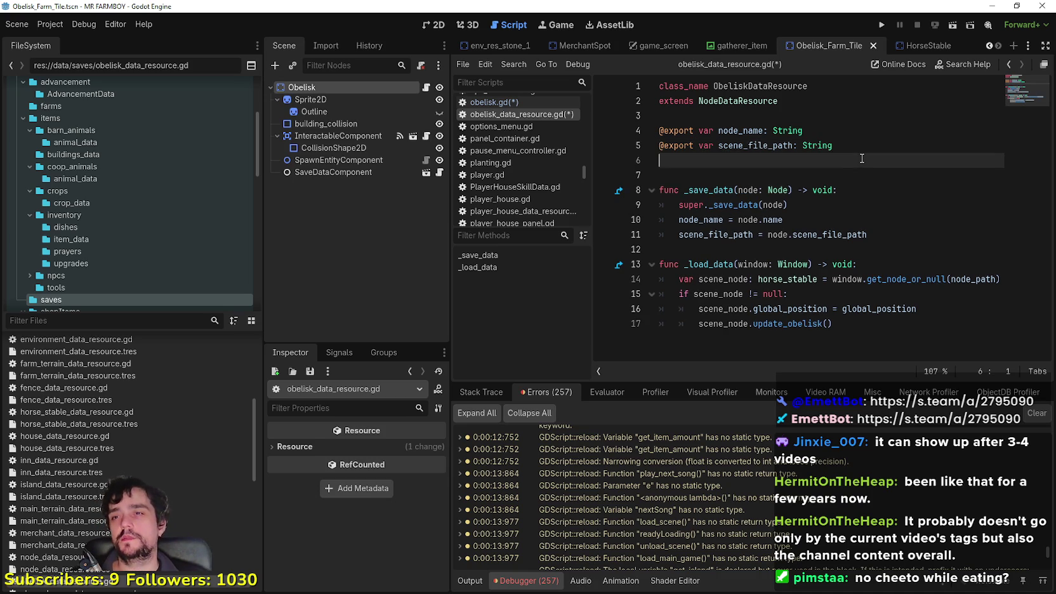
type("@export va")
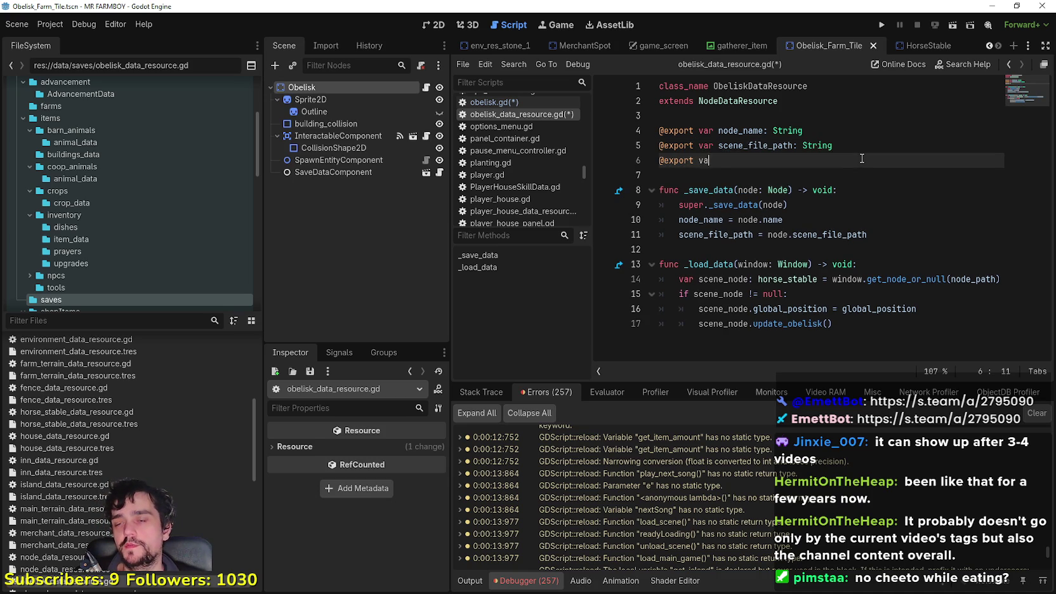
type("r current_")
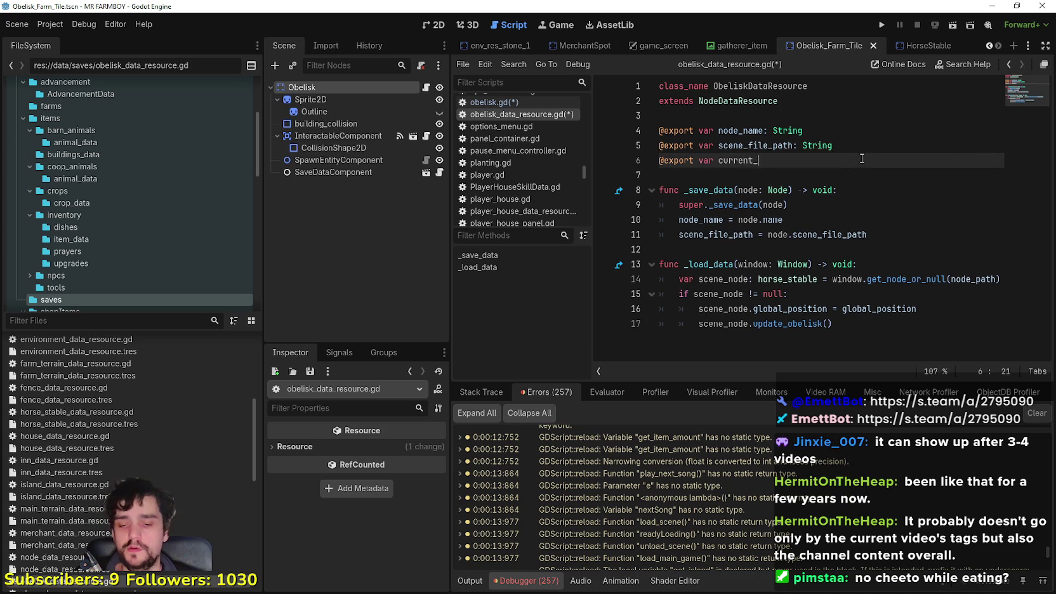
type("upgrade: i")
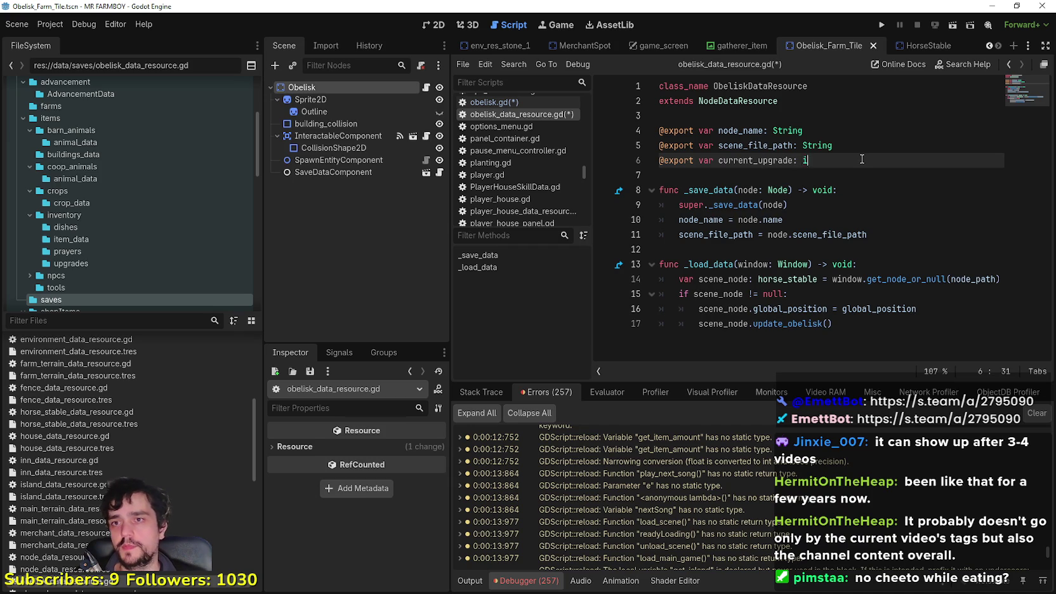
type("nt = 0")
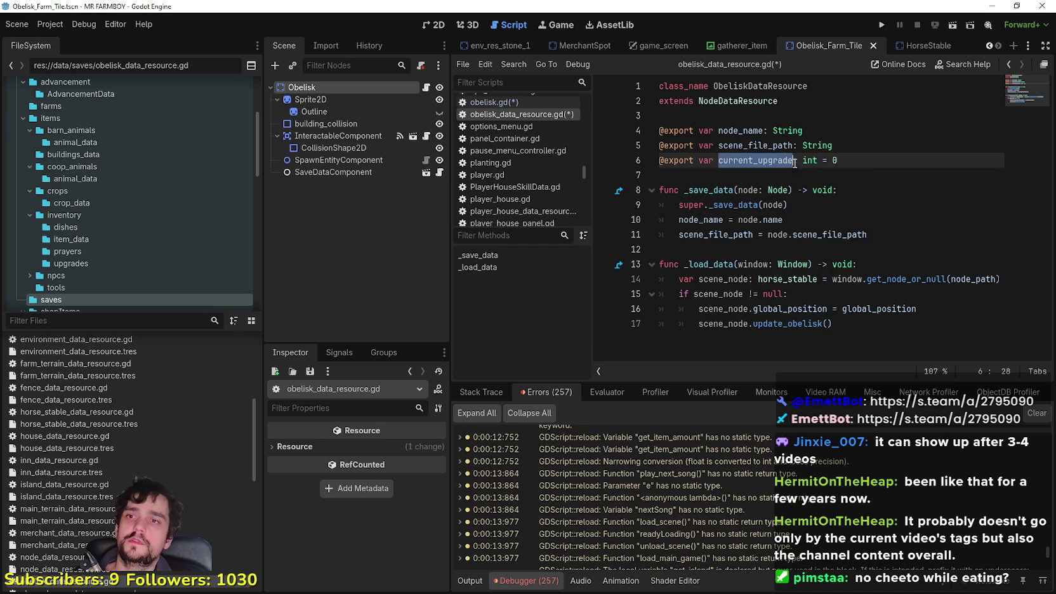
left_click(900, 236)
key("Return")
type("current_upgrade = node.cu")
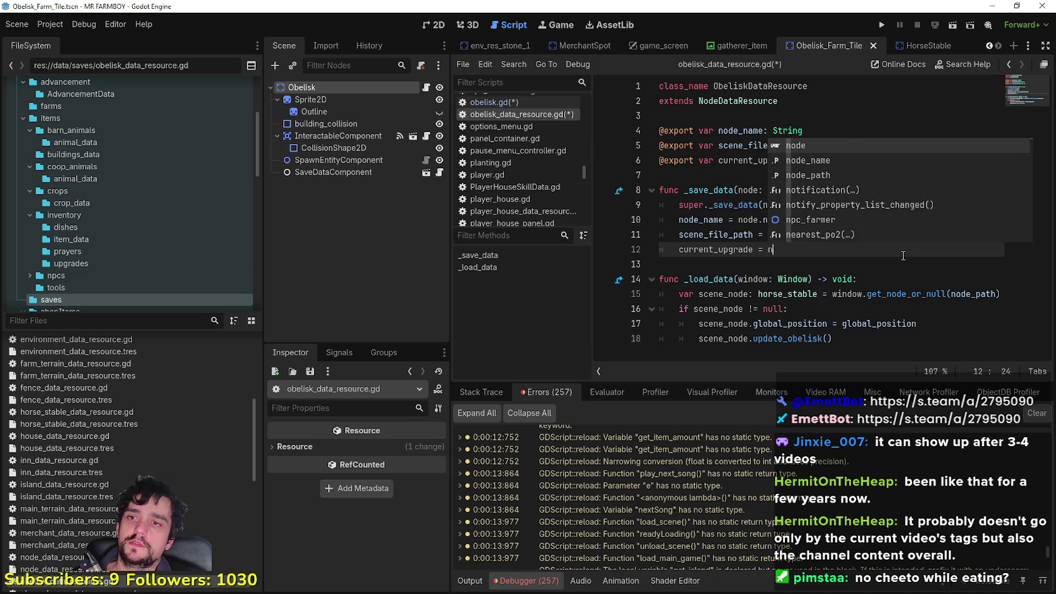
type("rrent_")
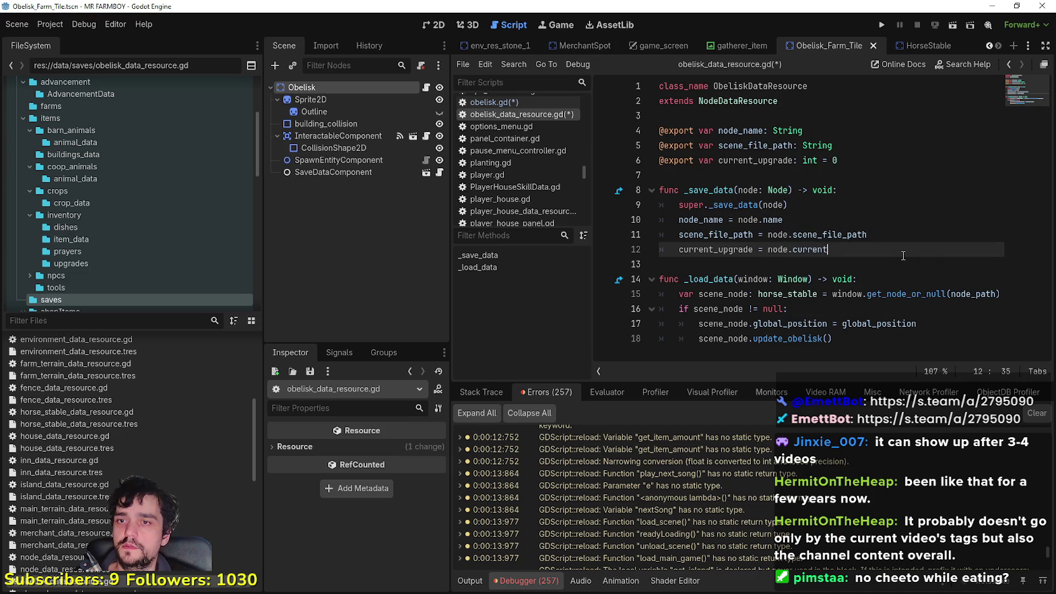
type("upgrade")
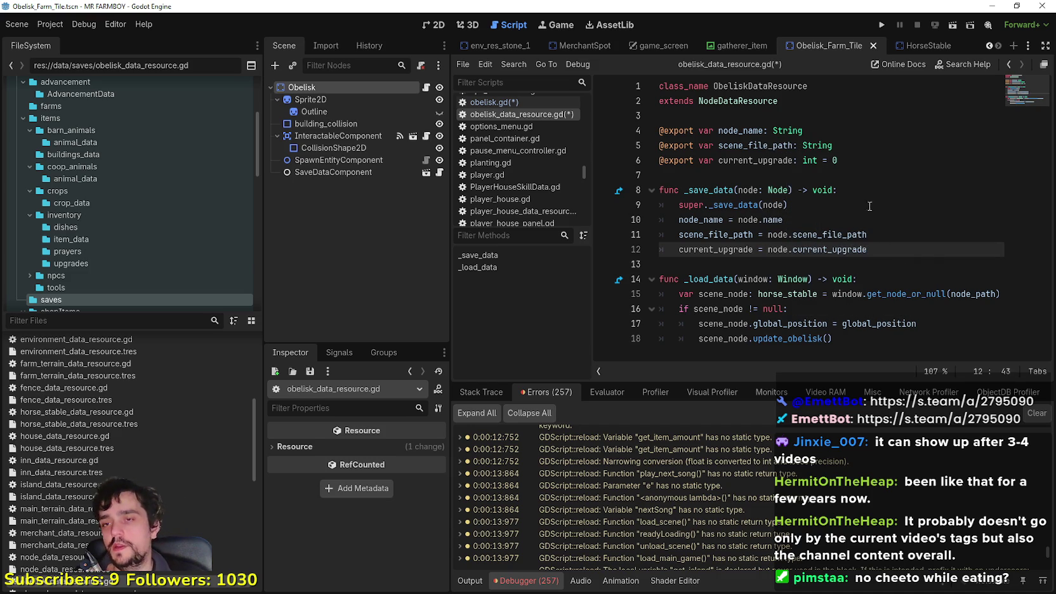
Restore scene_node.current_upgrade from current_upgrade in _load_data.
left_click(876, 325)
left_click(942, 327)
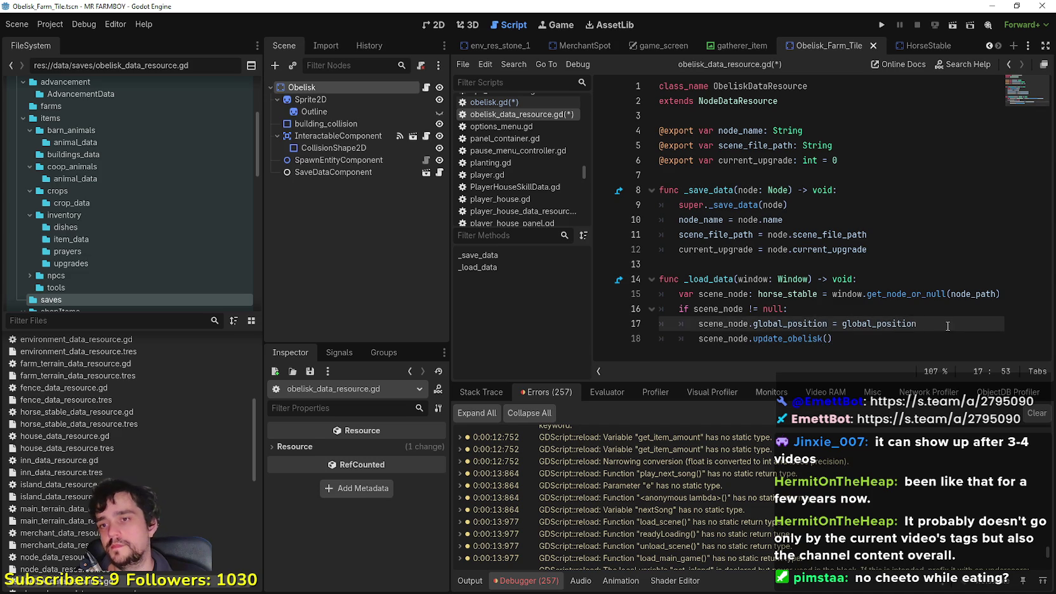
key("Return")
type("scene")
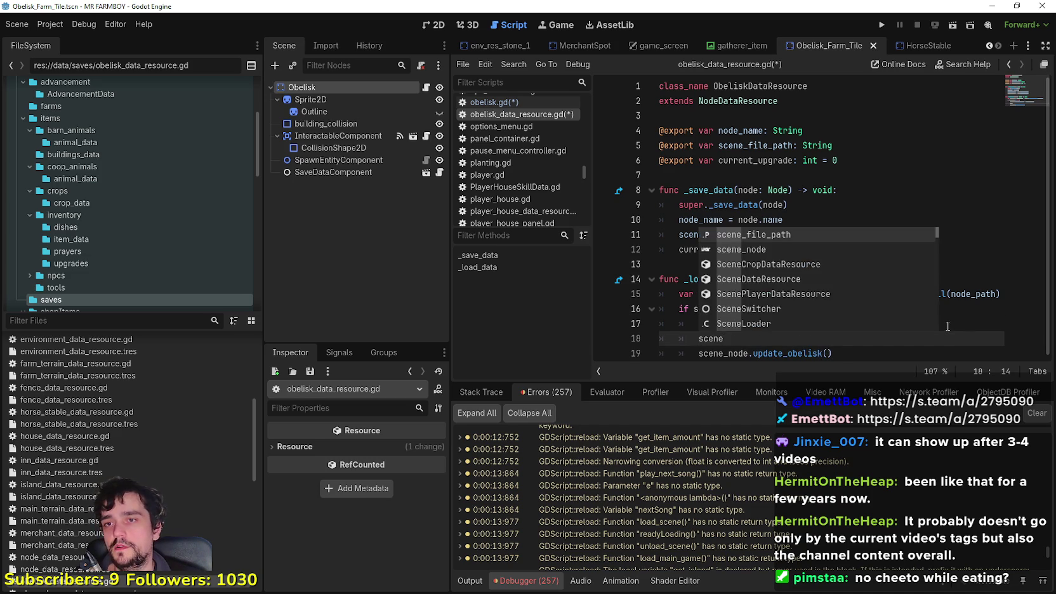
type("_")
key("Down")
key("Return")
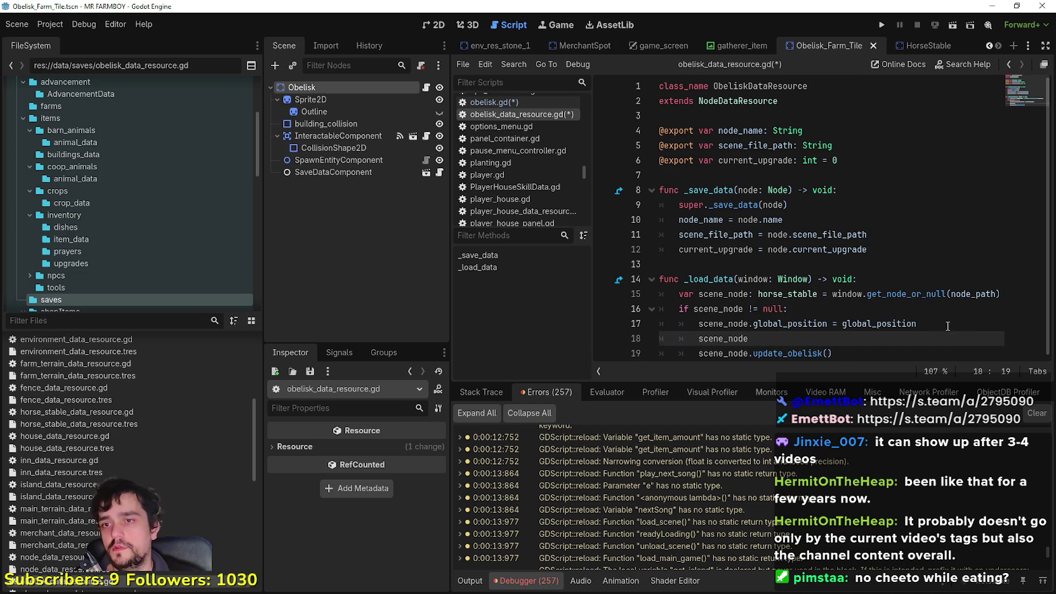
type(".current_upgrade = current_upgra")
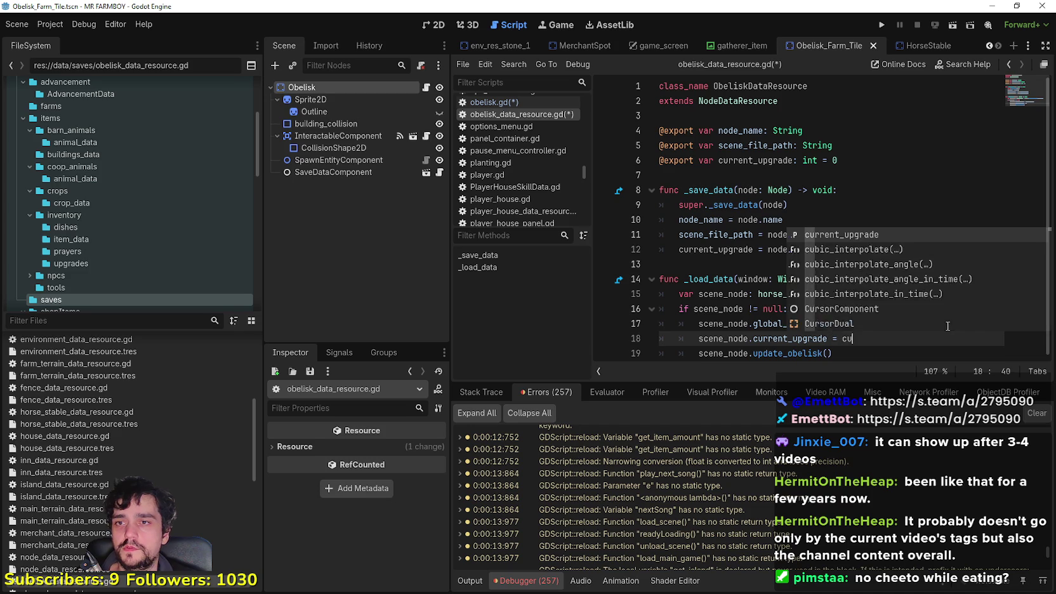
type("de")
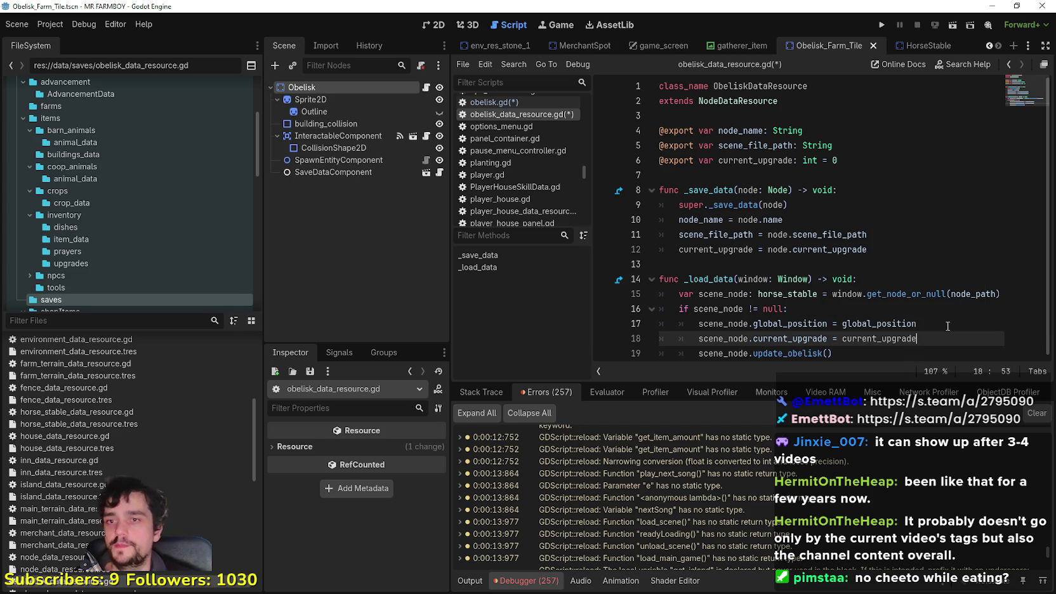
left_click(807, 351)
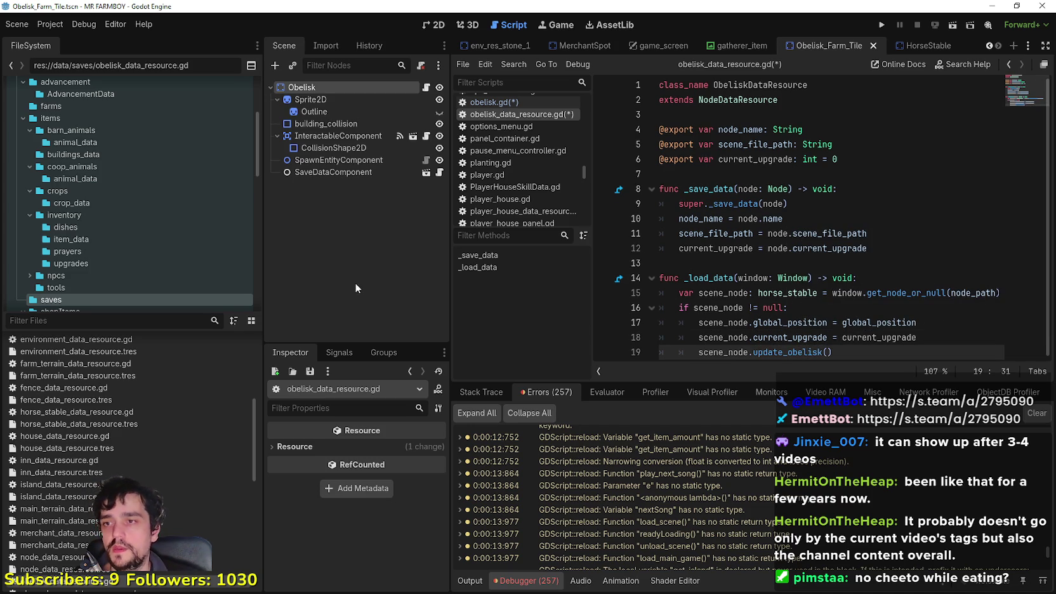
left_click_drag(943, 292, 1028, 290)
Change scene_node's type in _load_data from horse_stable to Obelisk.
left_click(778, 322)
left_click(802, 292)
double_click(787, 293)
type("ob")
key("Return")
left_click(798, 321)
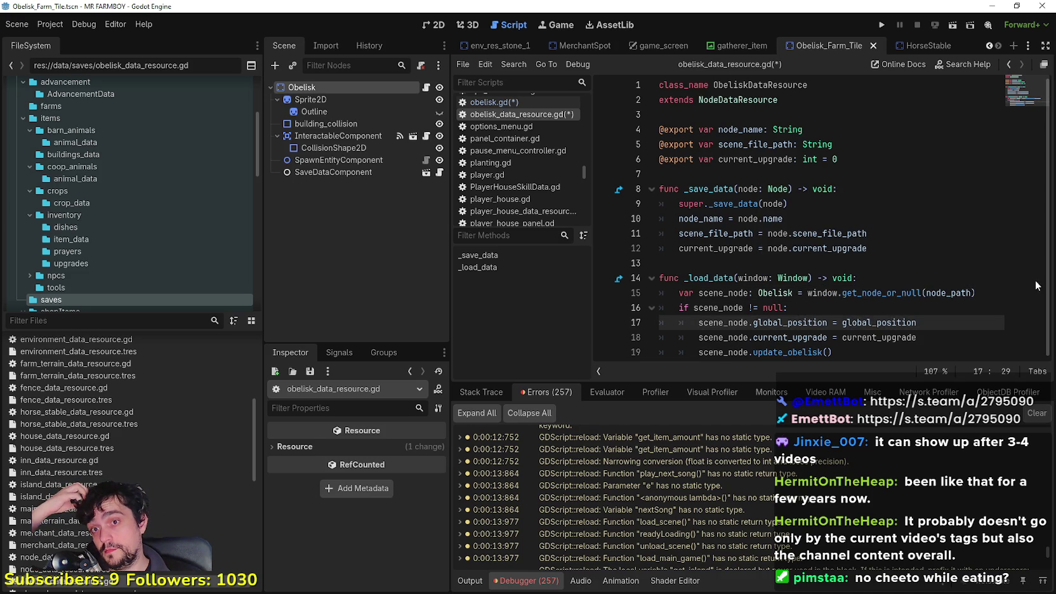
double_click(949, 292)
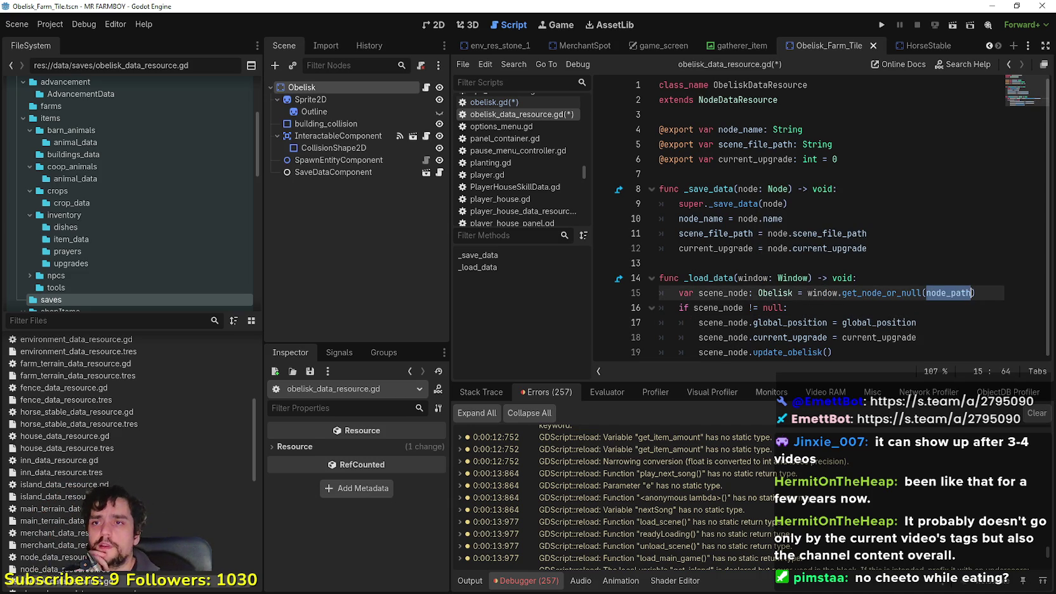
Review the node_name export and current_upgrade save line, then save the script.
left_click(782, 172)
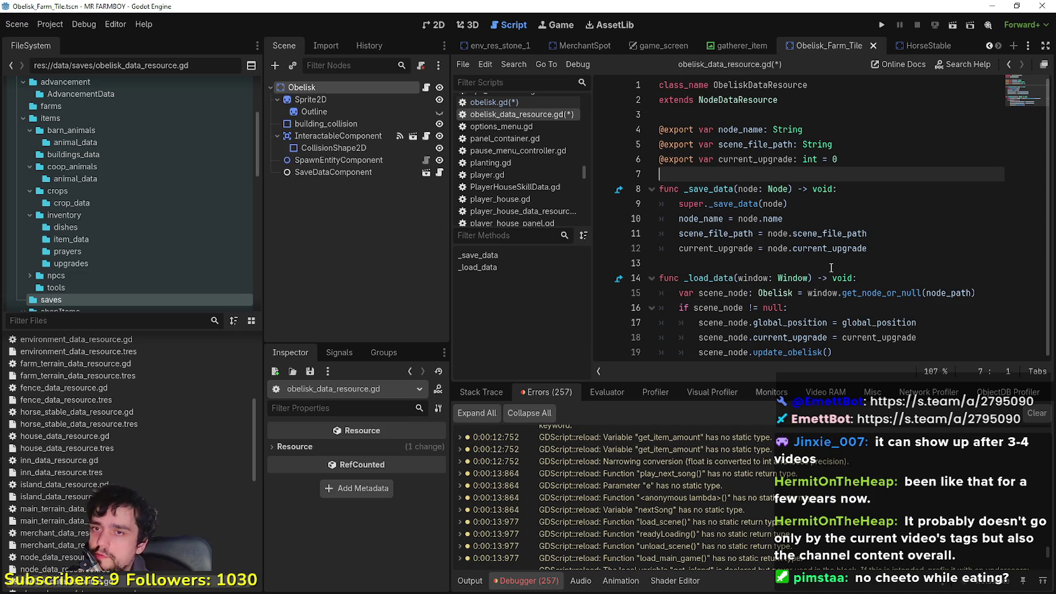
left_click(746, 129)
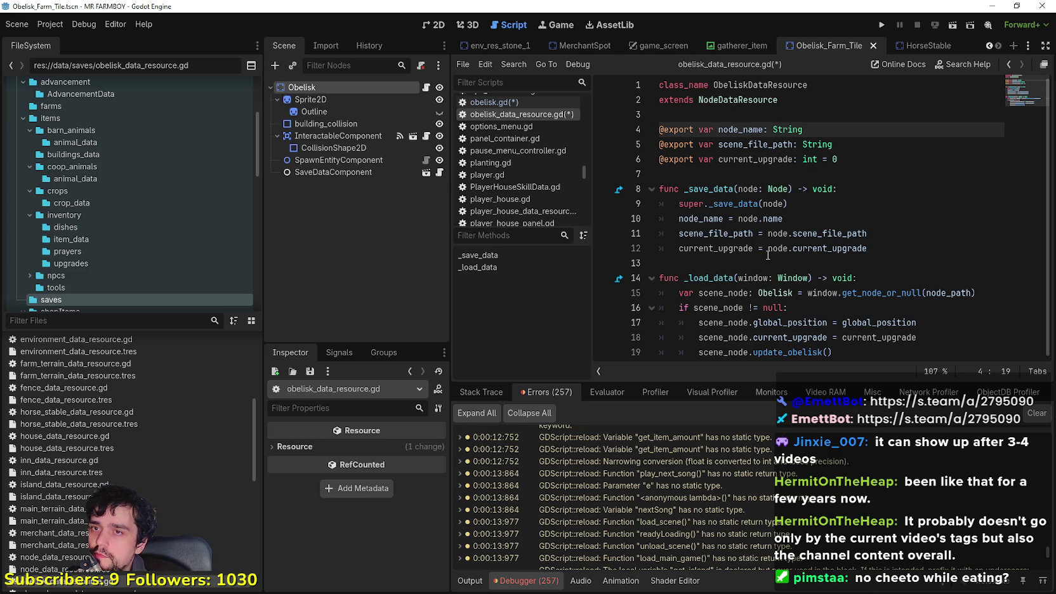
left_click(729, 175)
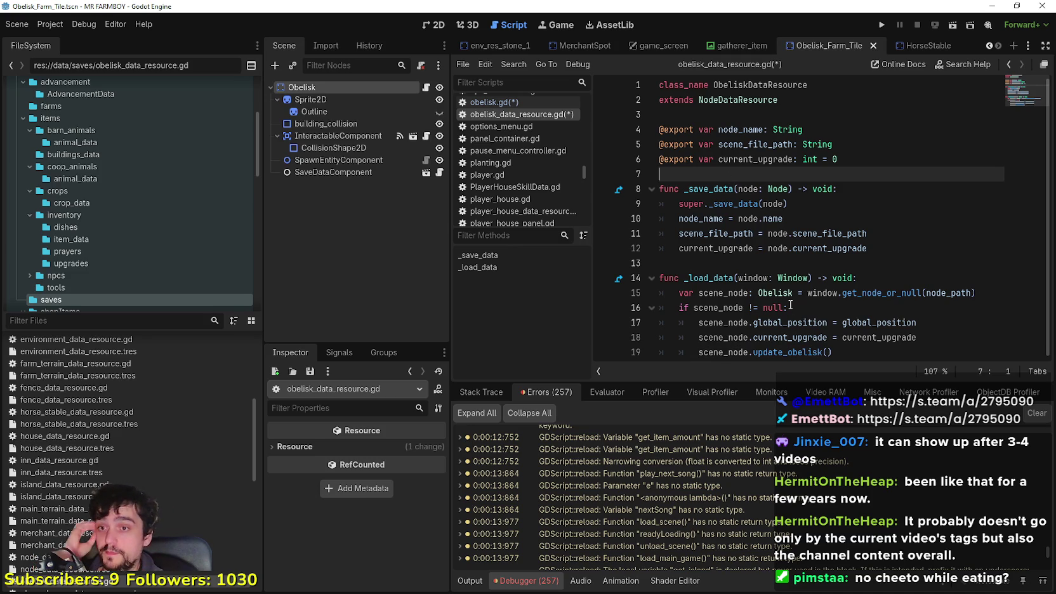
left_click(759, 249)
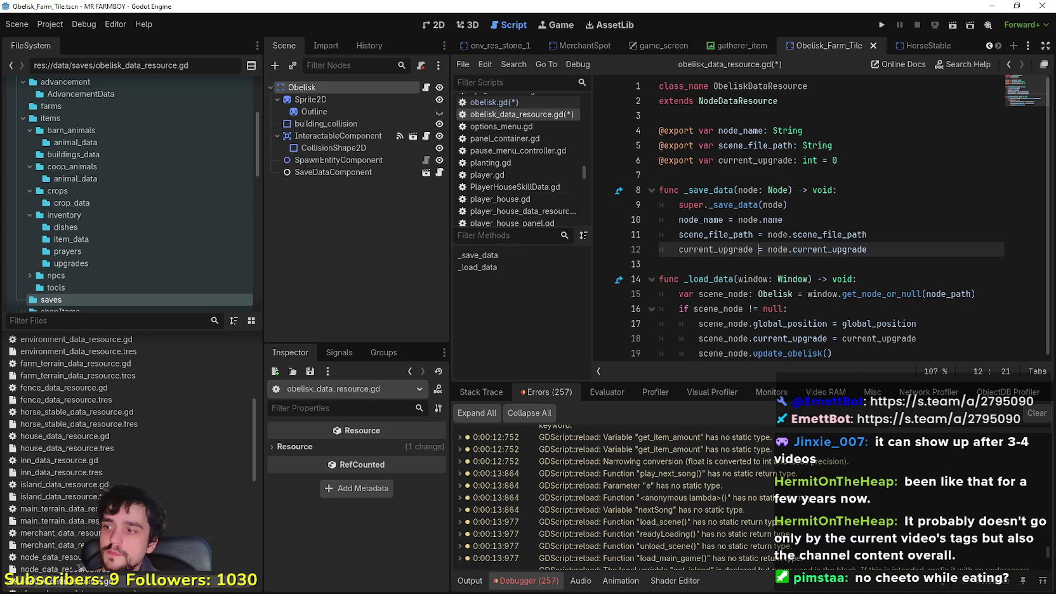
left_click(695, 235)
key("ctrl+s")
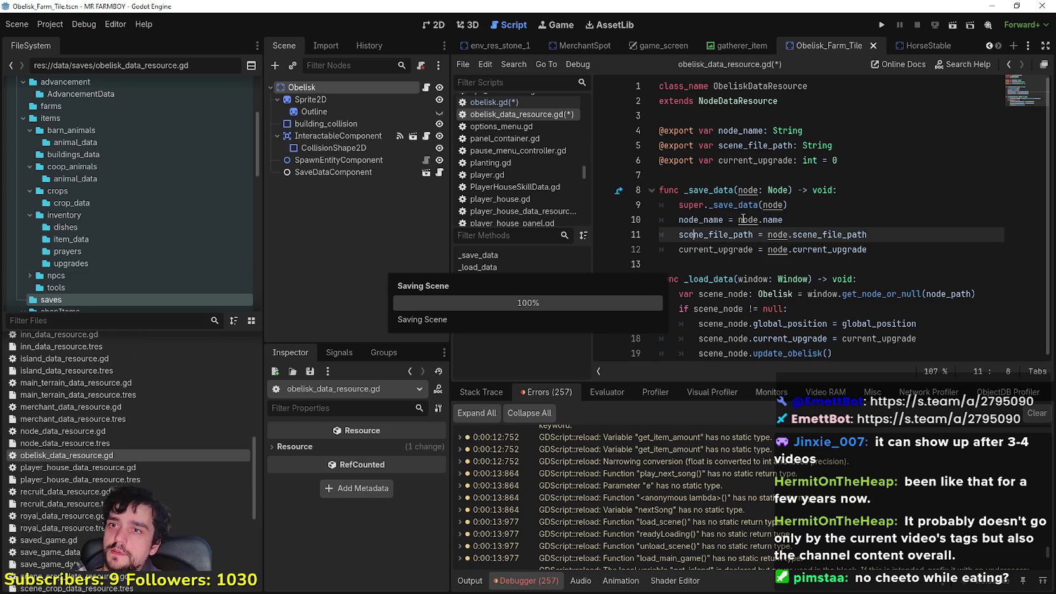
Create an ObeliskDataResource saved as obelisk_data_resource.tres in data/saves.
right_click(75, 455)
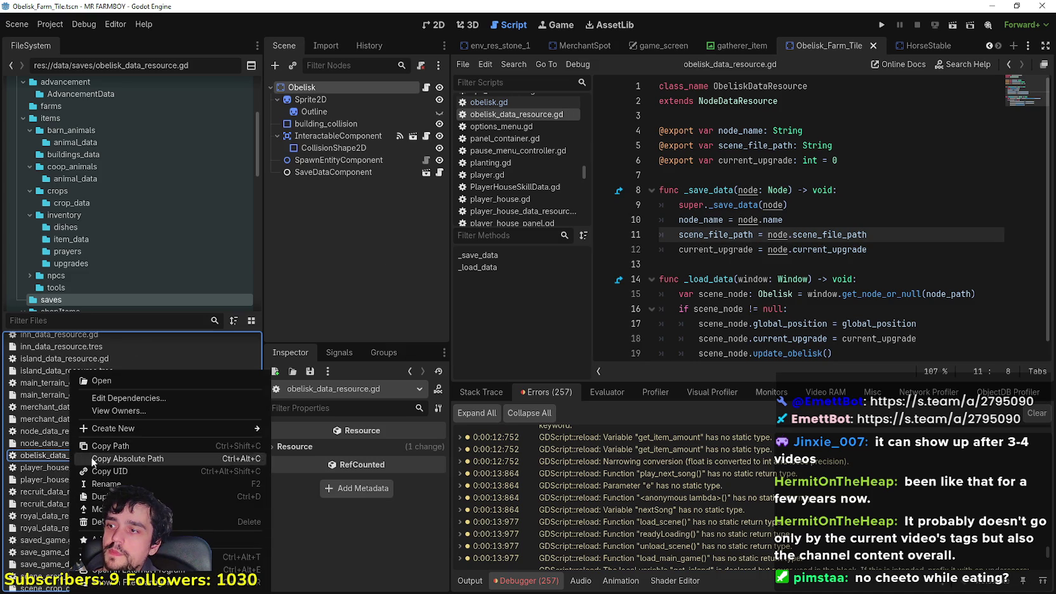
mouse_move(241, 429)
left_click(304, 466)
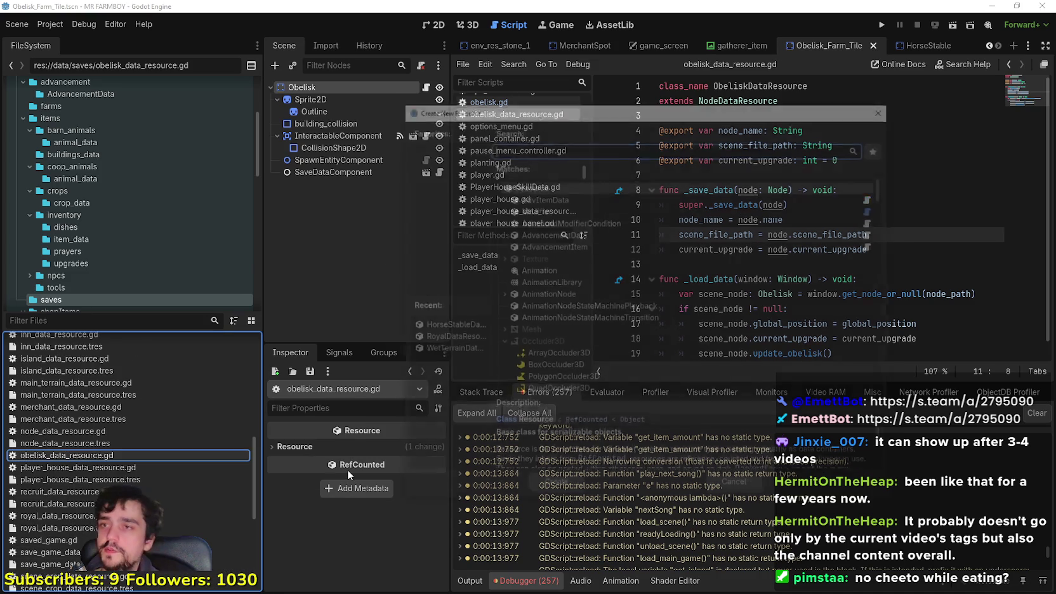
type("Obeli")
key("Return")
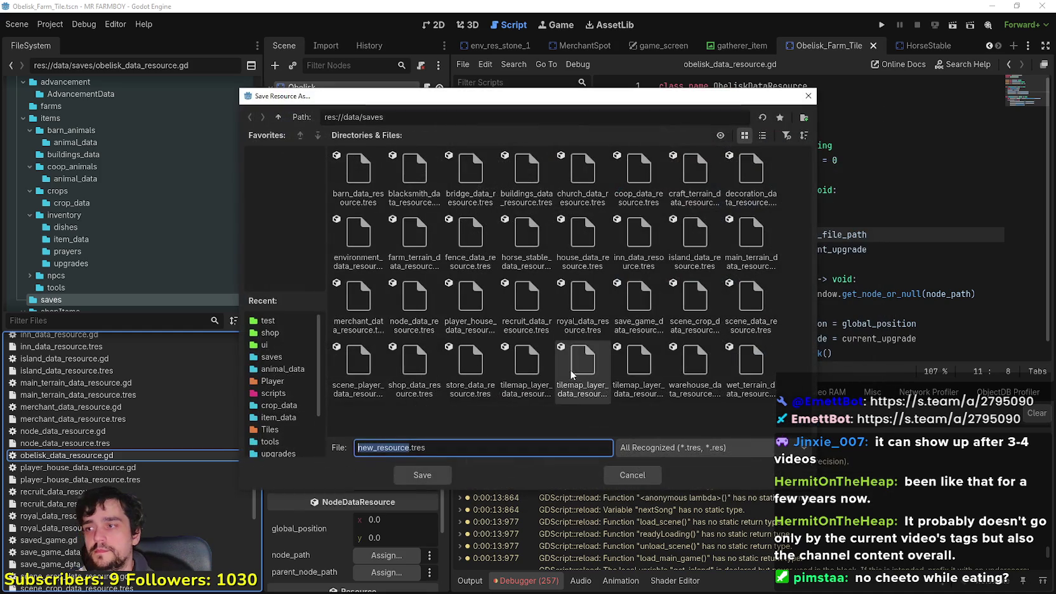
left_click(522, 328)
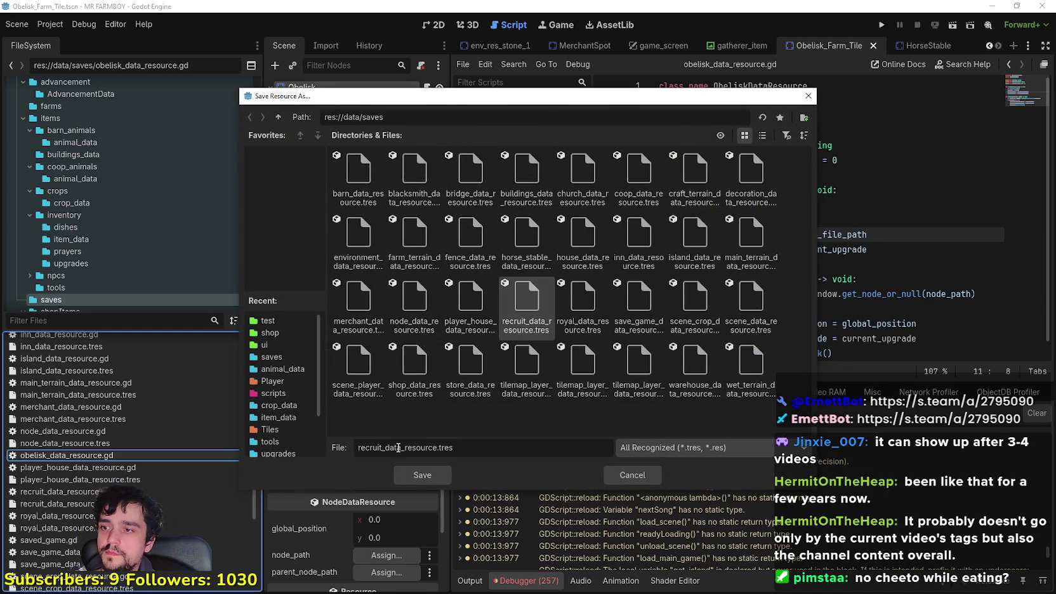
double_click(364, 446)
type("obelisk")
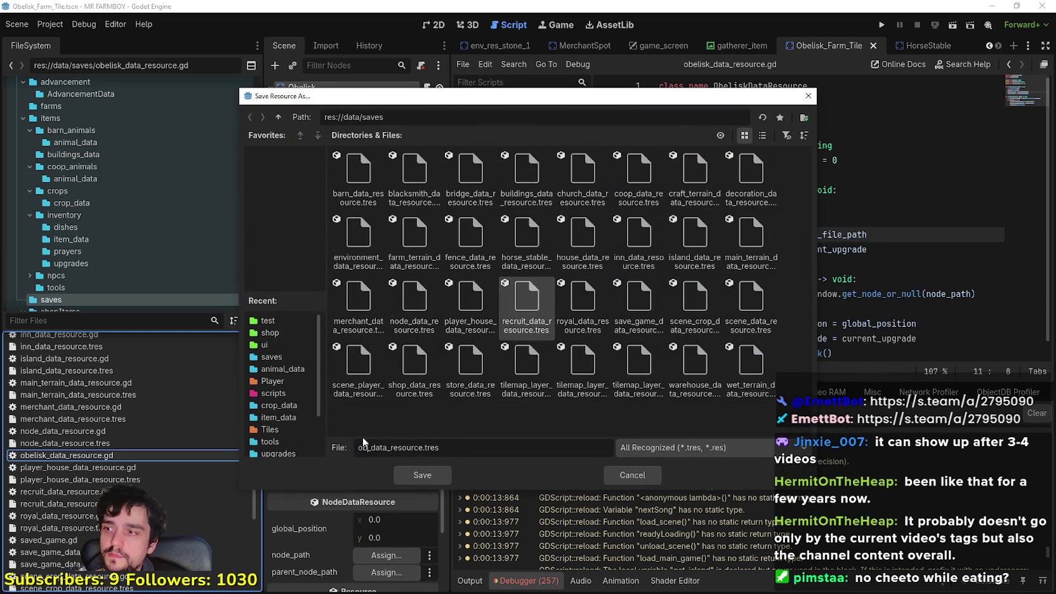
key("Return")
Assign obelisk_data_resource.tres to the SaveDataComponent's save_data_resource.
key("ctrl+s")
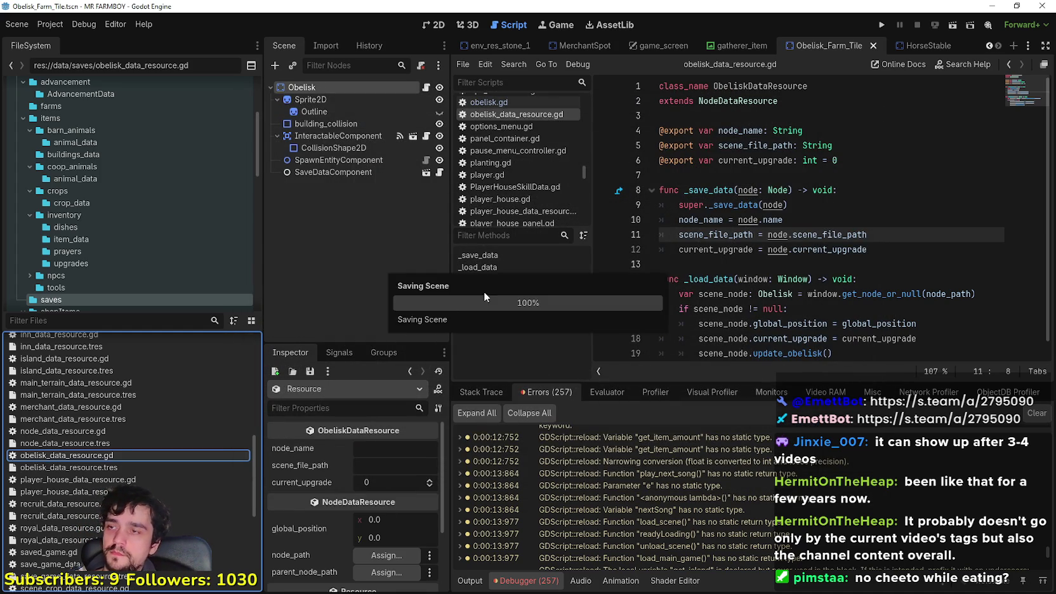
left_click(323, 172)
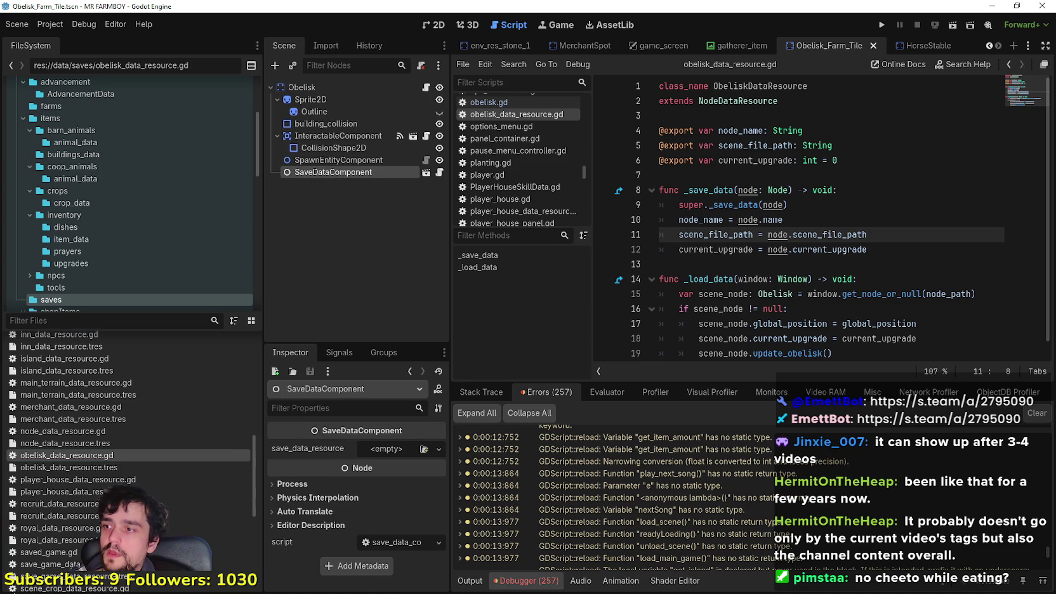
mouse_move(63, 467)
left_mouse_down()
mouse_move(380, 461)
mouse_move(382, 451)
left_mouse_up()
Save the scene and open the Obelisk's attached obelisk.gd script.
key("ctrl+s")
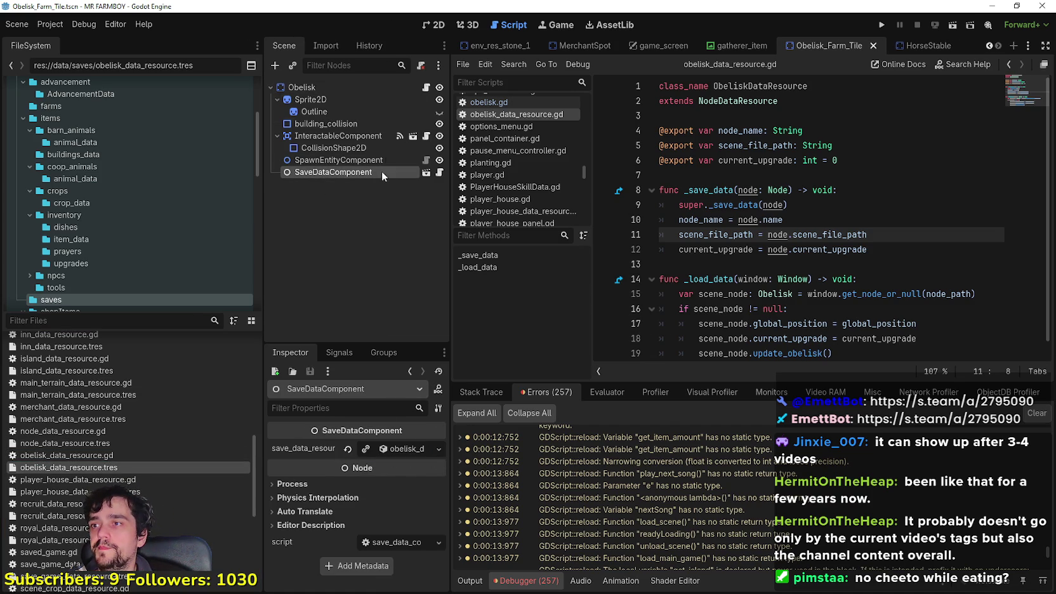
left_click(437, 24)
scroll(767, 203, "up", 3)
scroll(783, 228, "down", 1)
scroll(784, 226, "down", 1)
left_click(334, 85)
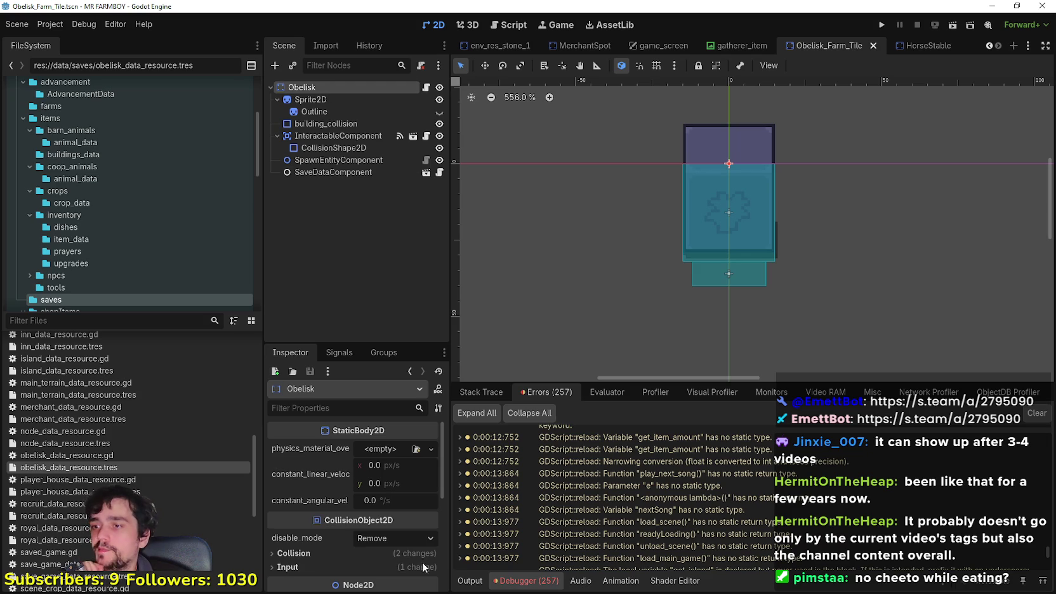
left_click(319, 98)
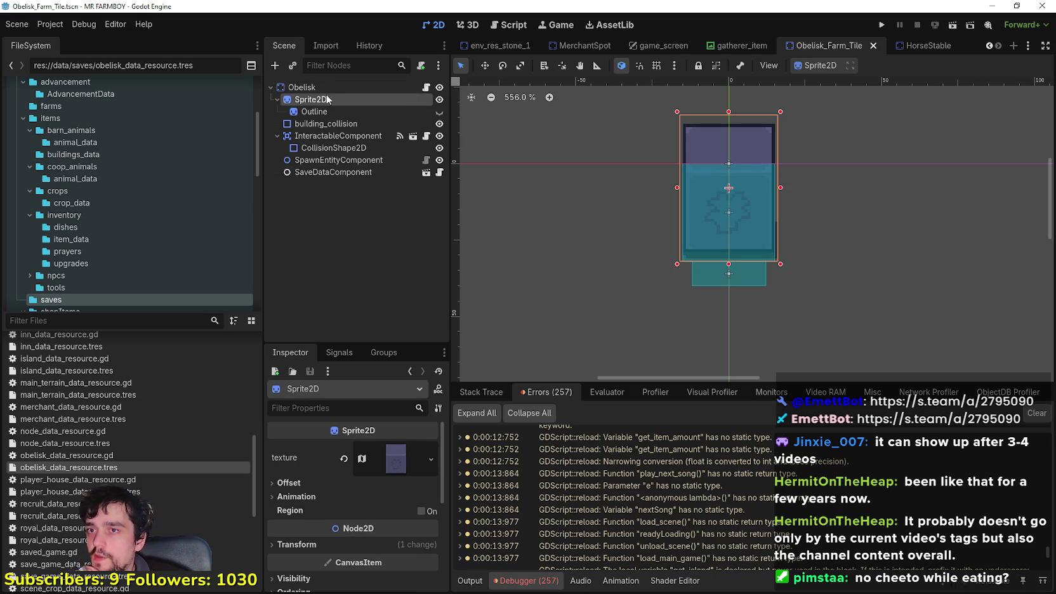
left_click(425, 89)
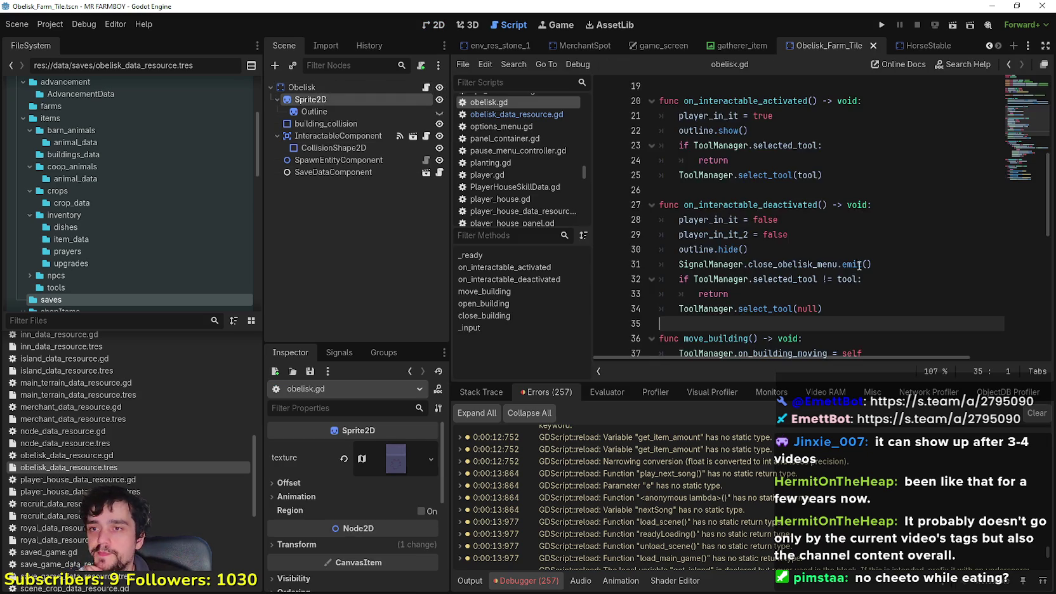
Widen the code area and clear the old error messages.
left_click_drag(449, 236, 378, 236)
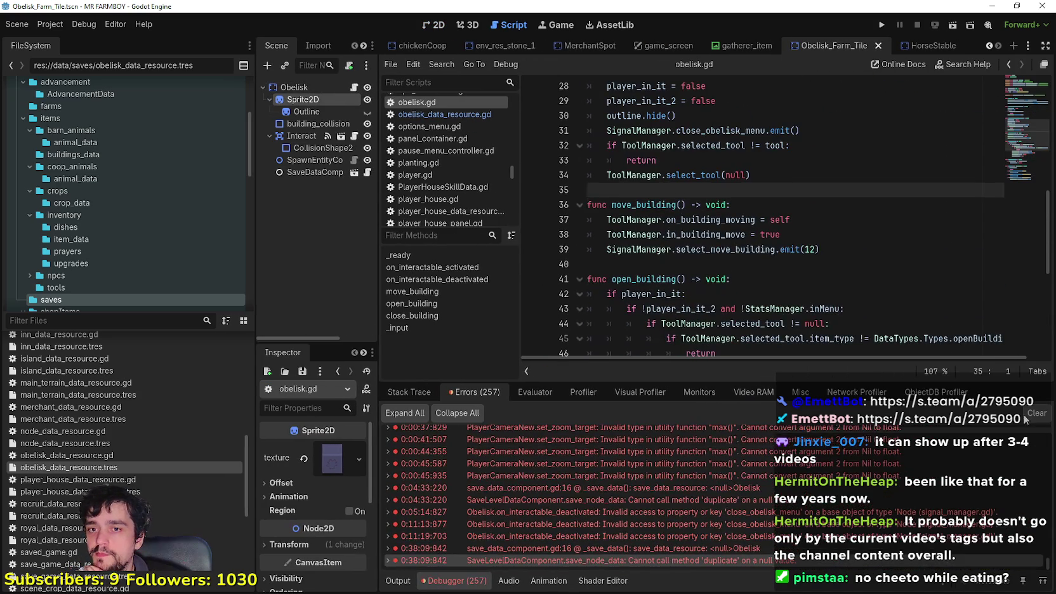
left_click(1034, 414)
scroll(795, 276, "up", 5)
scroll(795, 276, "down", 11)
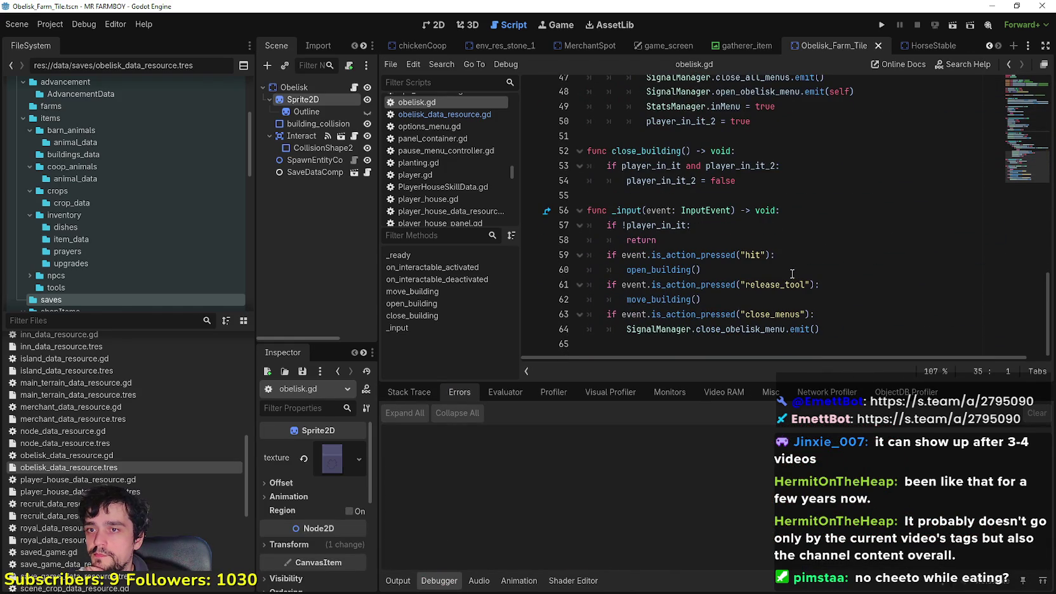
scroll(792, 273, "up", 13)
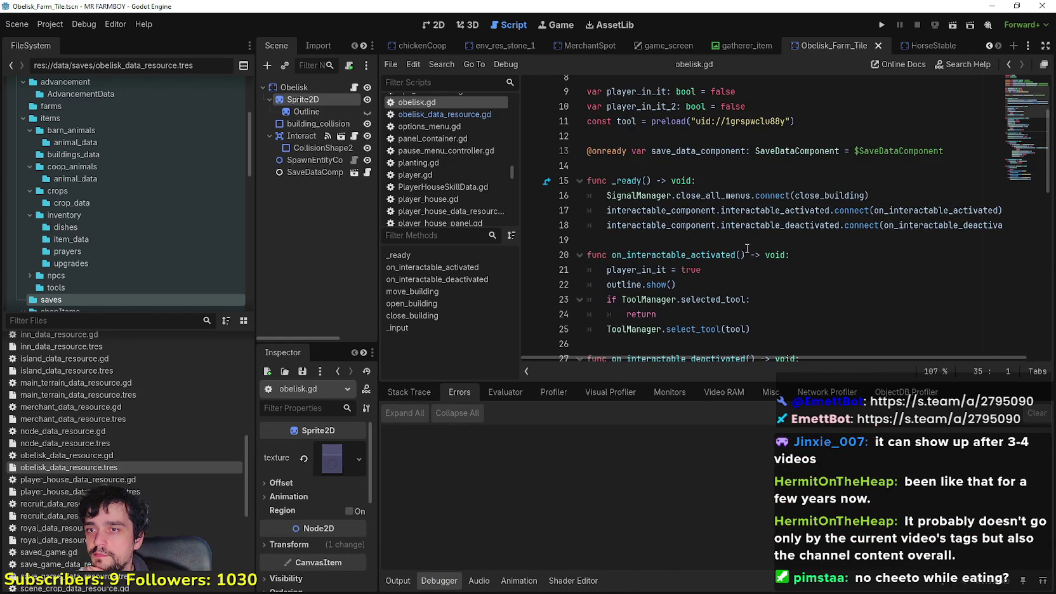
Start a 'func update' line below _ready().
left_click(747, 247)
key("Return")
type("f")
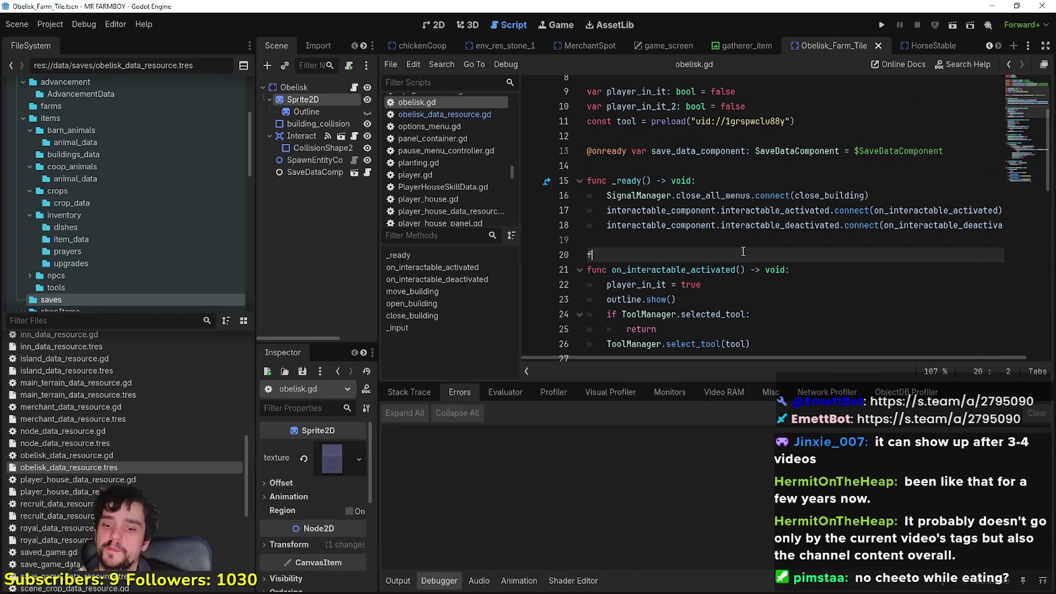
type("unc upgrade")
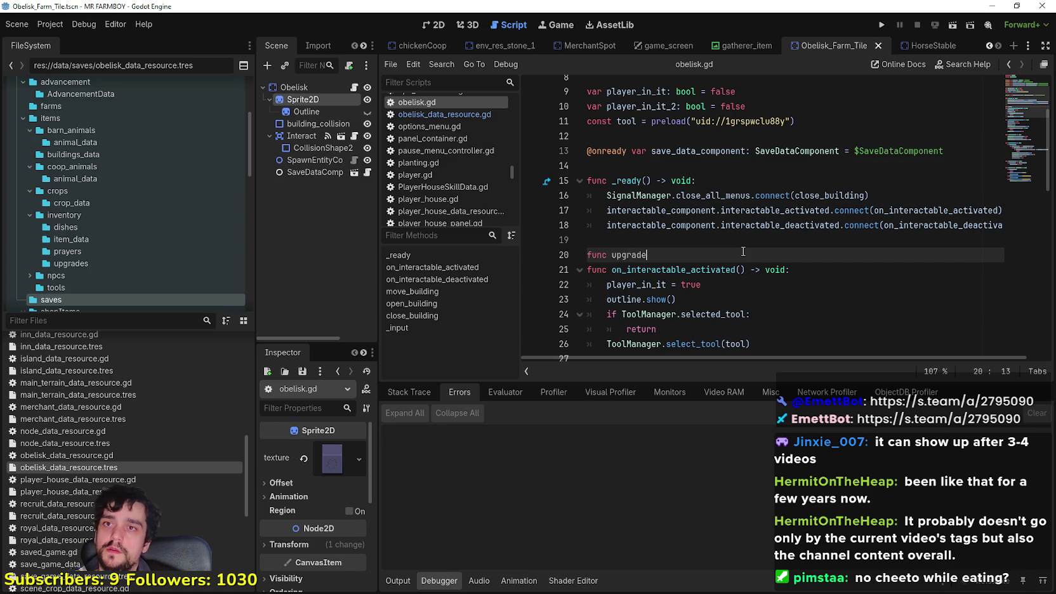
key("BackSpace")
key("BackSpace")
key("BackSpace")
type("da")
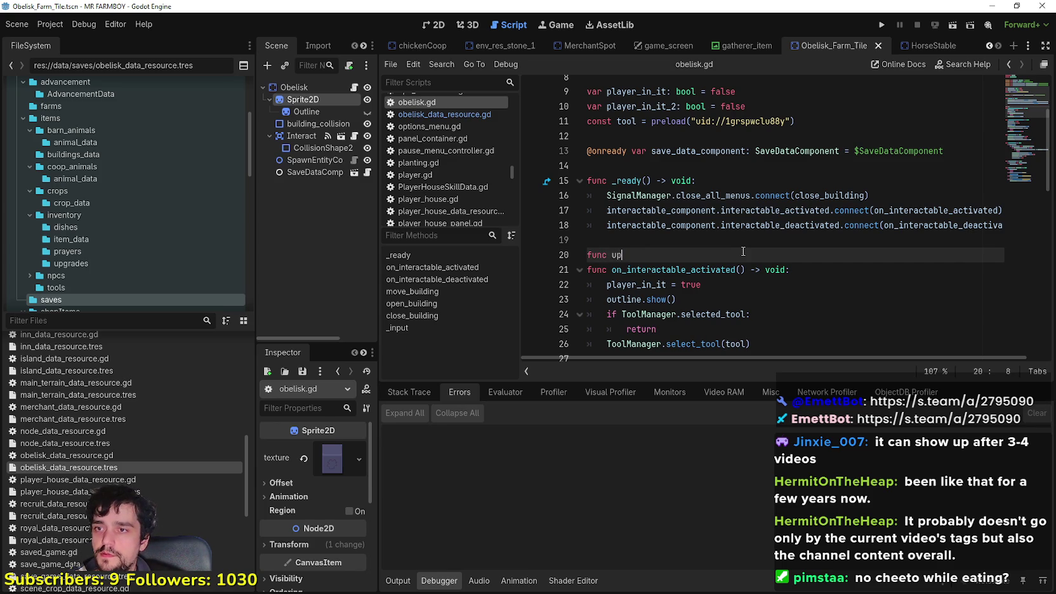
type("te")
Declare var current_upgrade: int = 0 on line 9 and save.
scroll(755, 87, "up", 3)
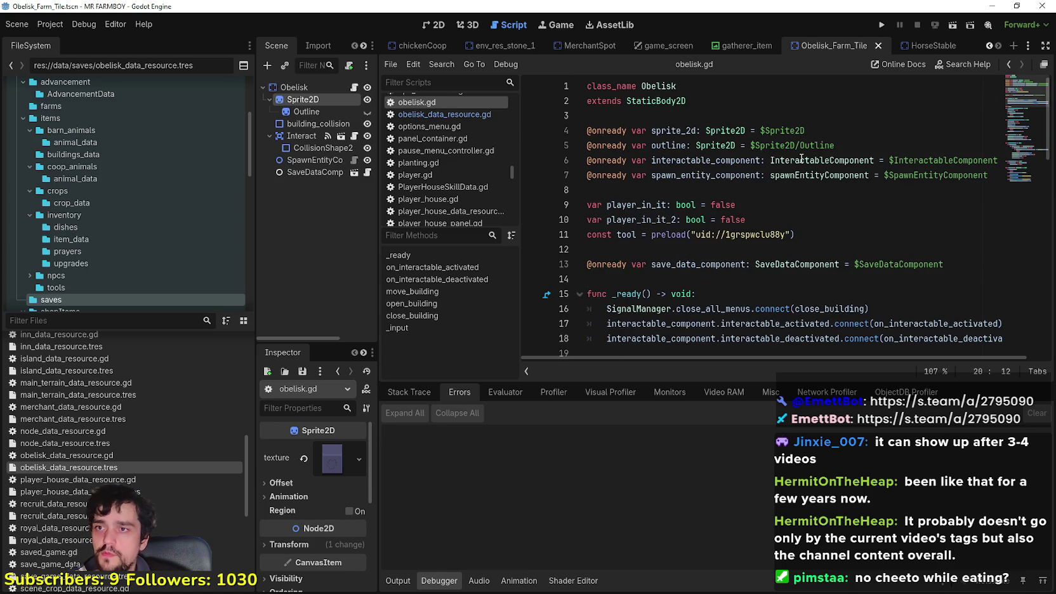
left_click(761, 190)
key("Return")
type("@")
key("BackSpace")
type("urrent_upgrade: int = 0")
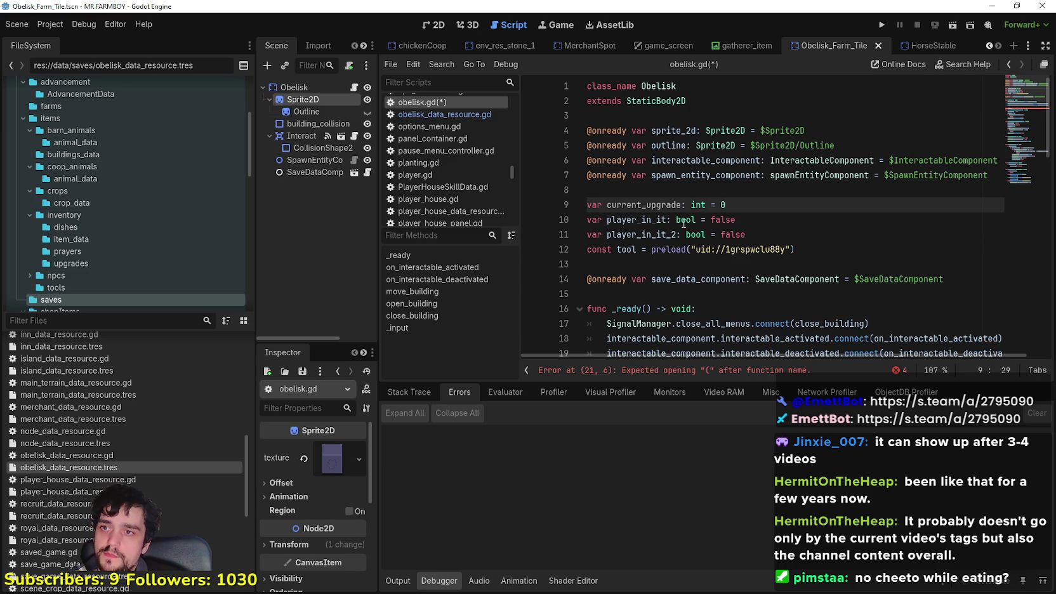
double_click(673, 205)
left_click(672, 206)
key("ctrl+s")
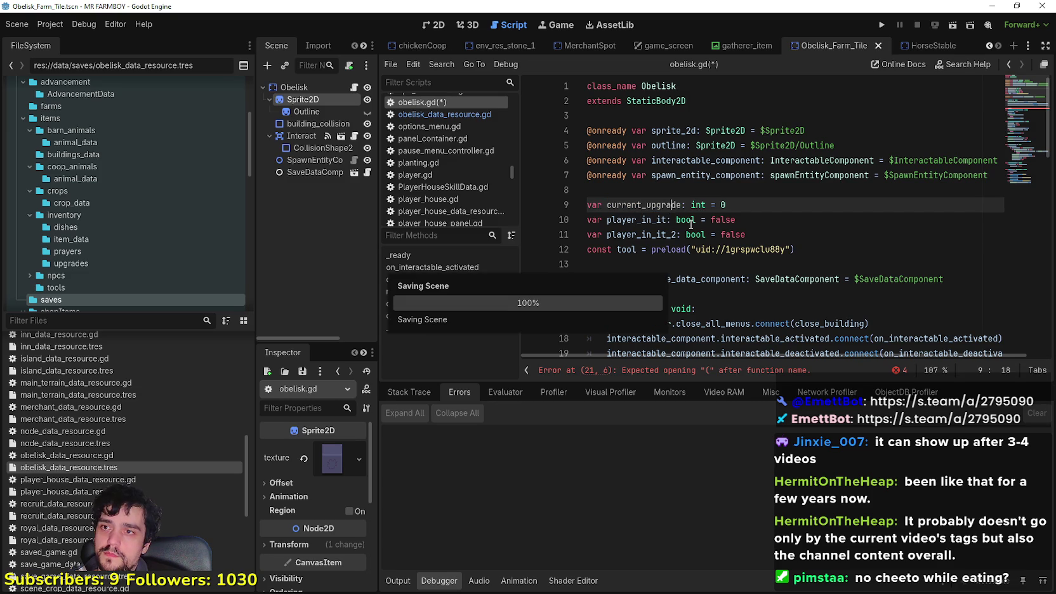
Define func update_obelisk() -> void: below _ready().
scroll(674, 277, "down", 5)
left_click(663, 160)
key("Return")
type("func update")
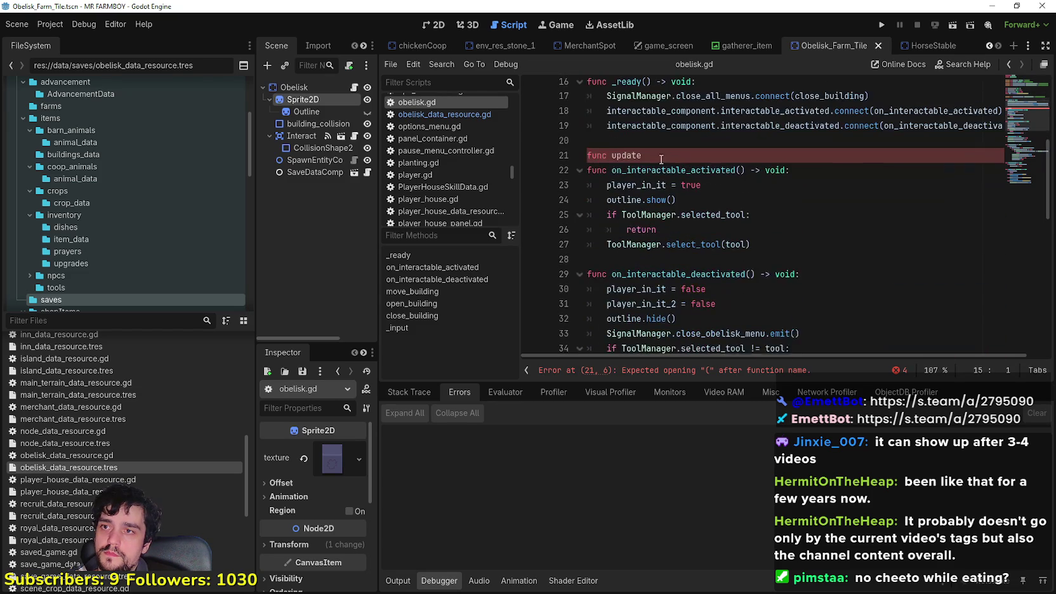
scroll(673, 165, "up", 1)
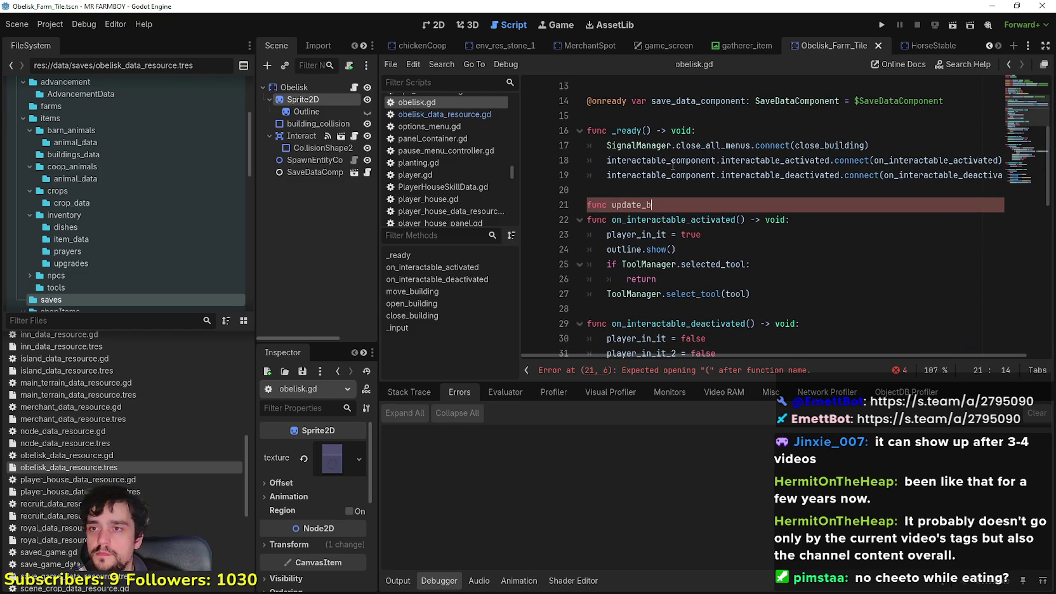
type("obelisk()")
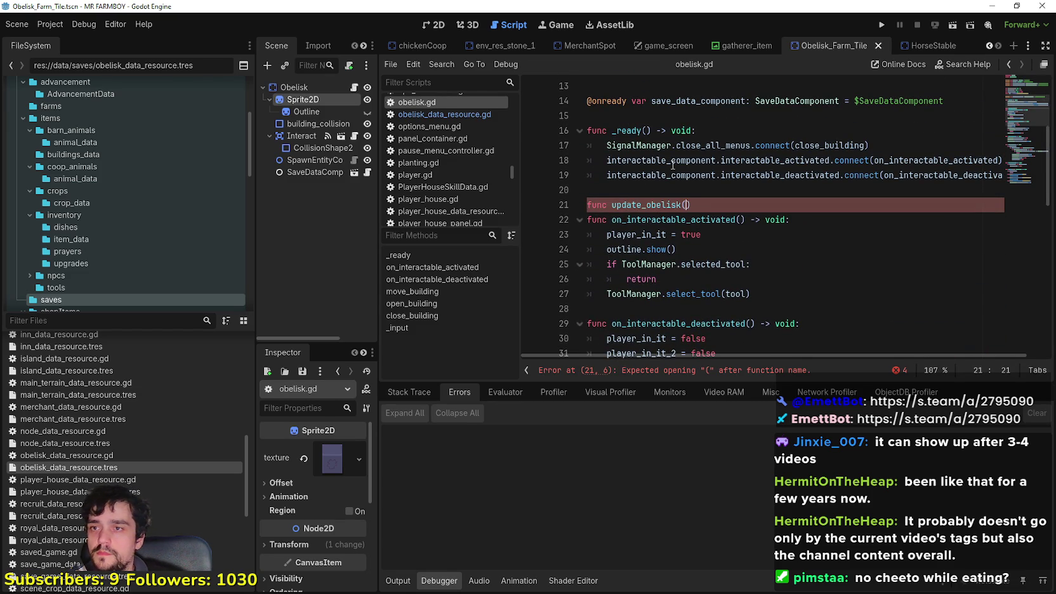
type(" -")
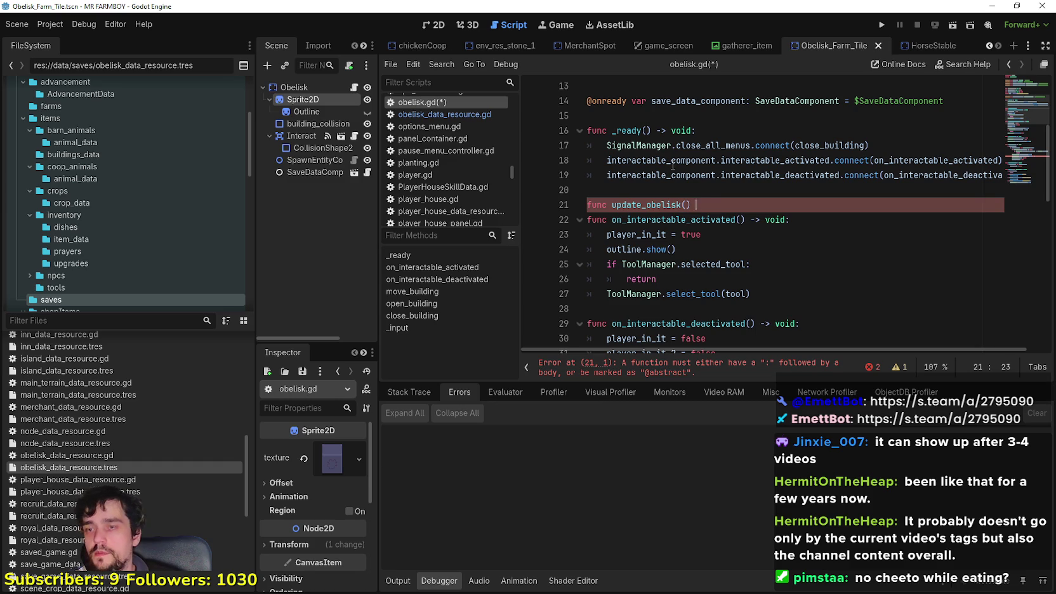
type("> void:")
key("Return")
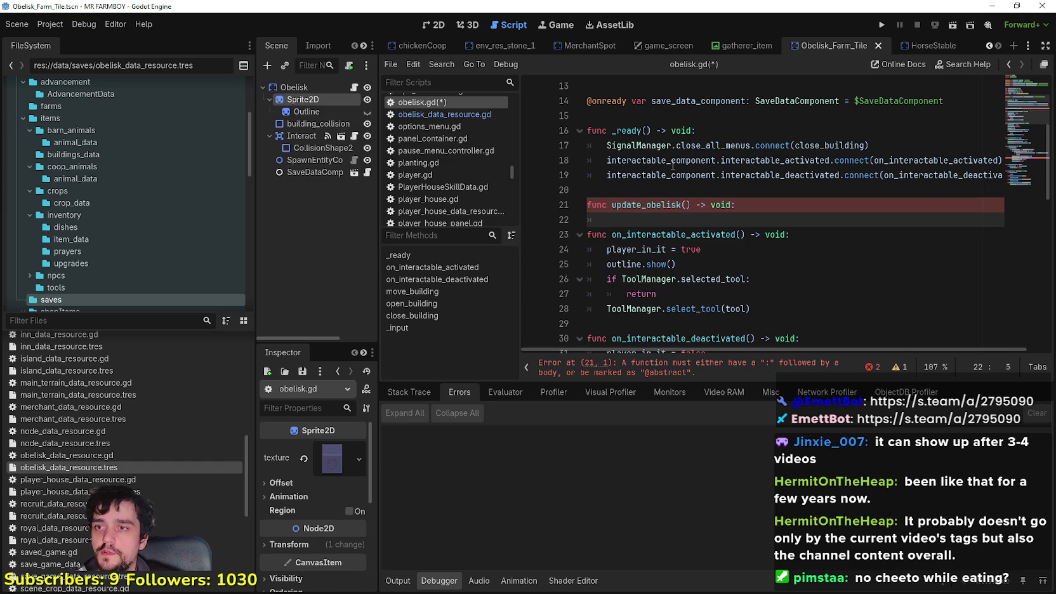
Begin update_obelisk's body with match current_upgrade:.
type("current_upgrade =")
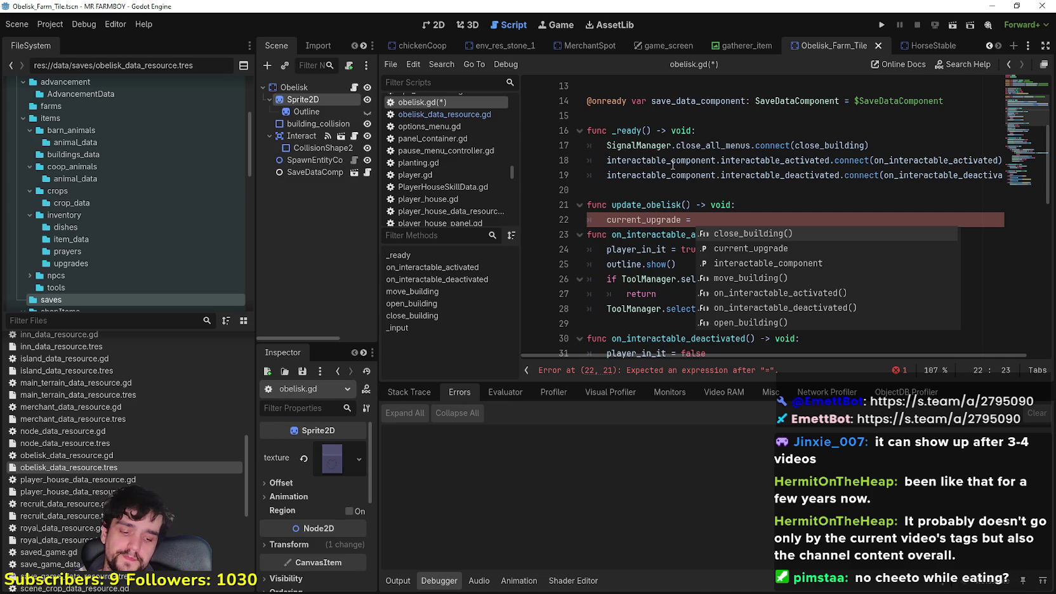
key("BackSpace")
key("BackSpace")
key("BackSpace")
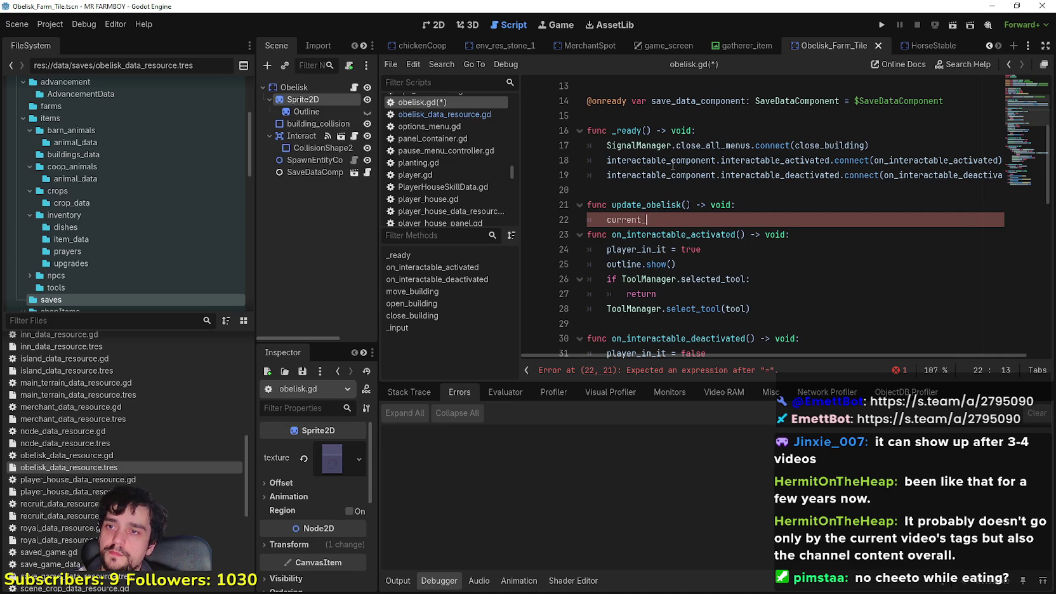
key("BackSpace")
type("match")
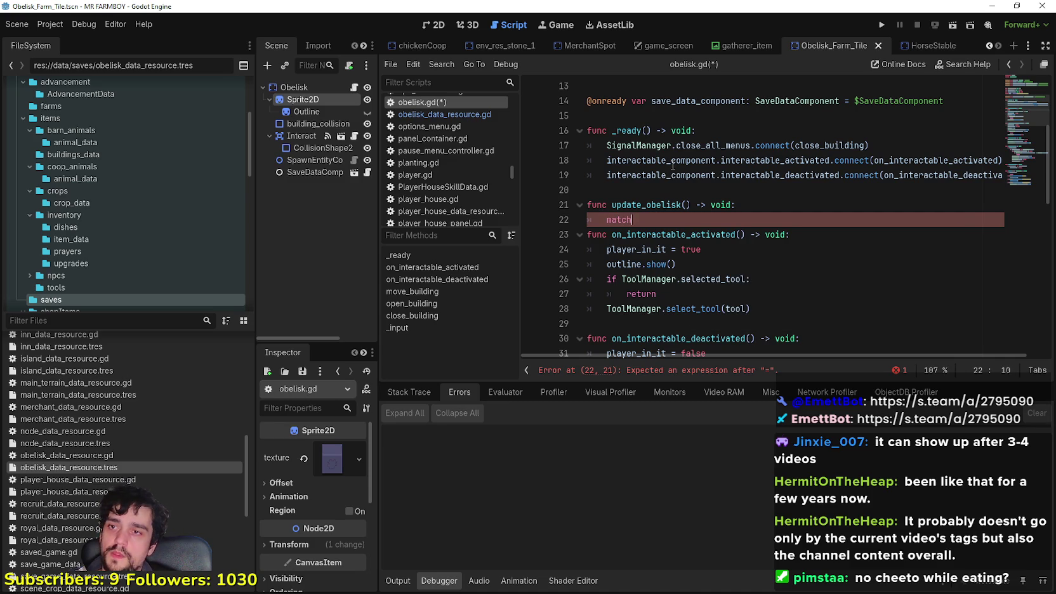
type(" curren_")
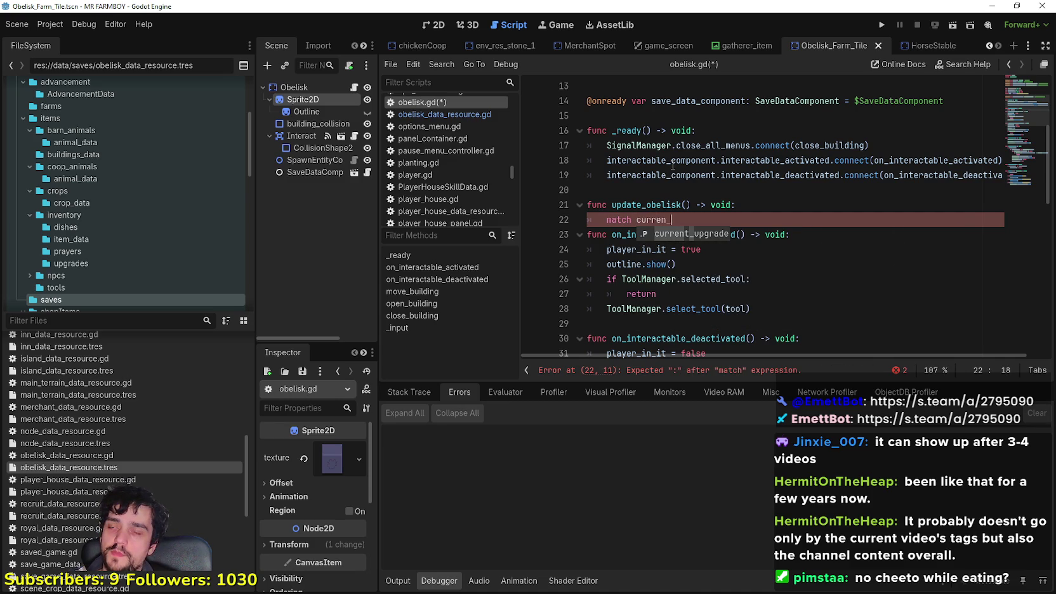
key("Return")
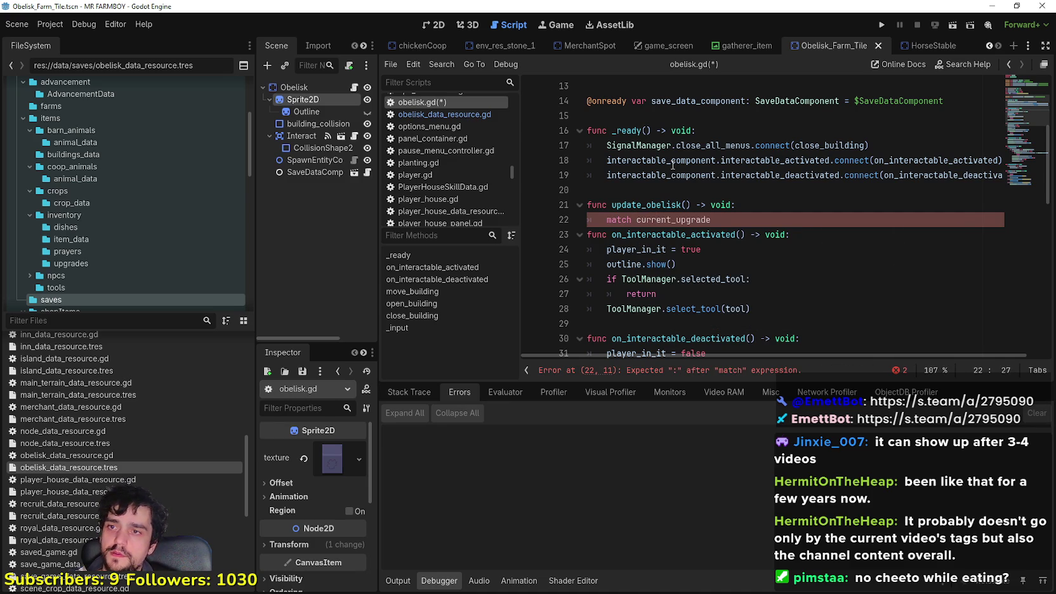
type(":")
key("Return")
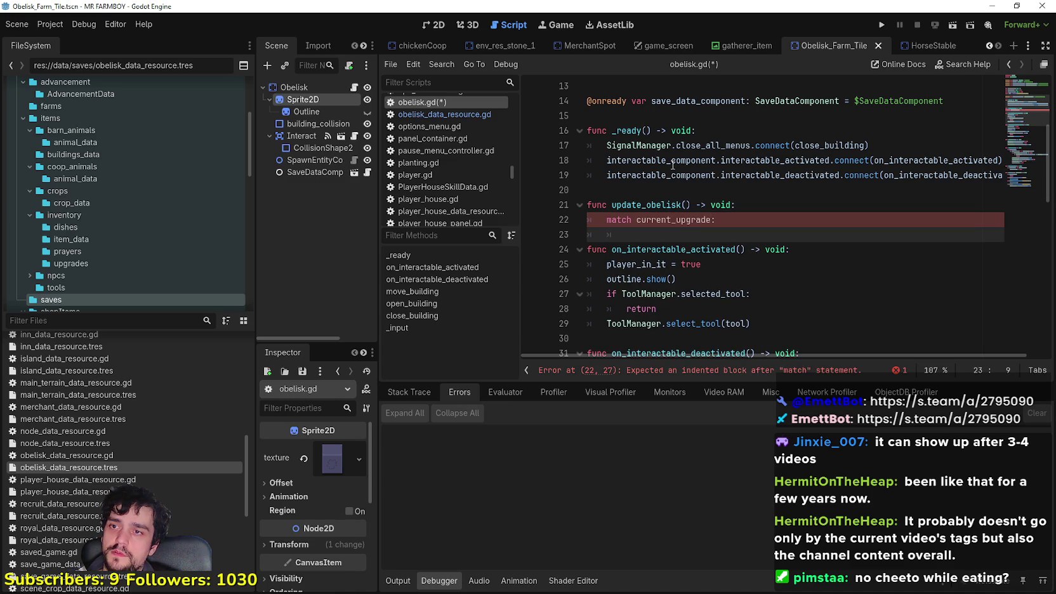
Add a GameManager.blacksmith_carrier_buff line under the match.
type("ameM")
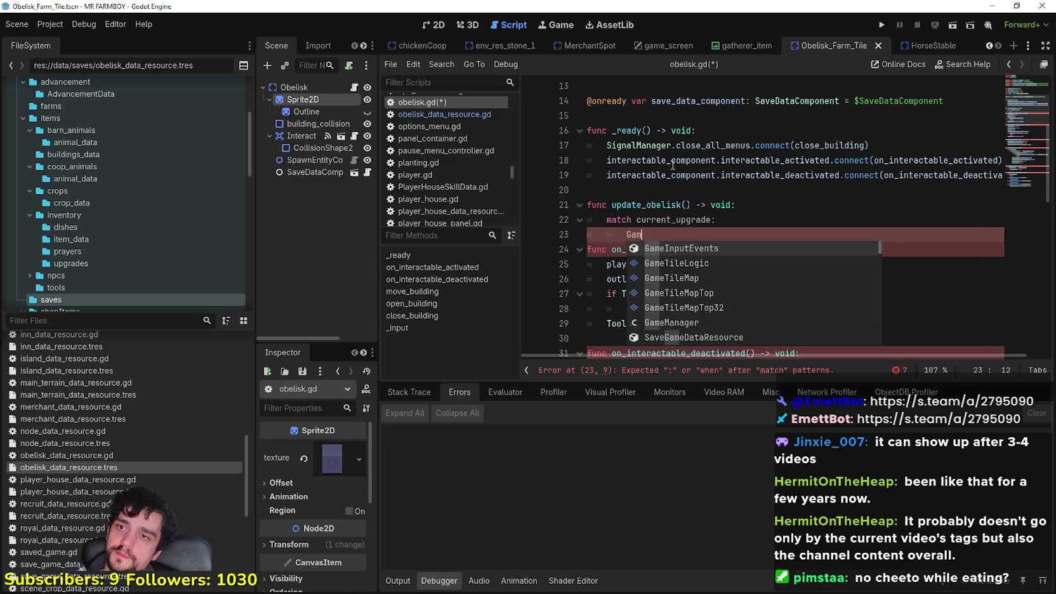
key("Return")
type(".")
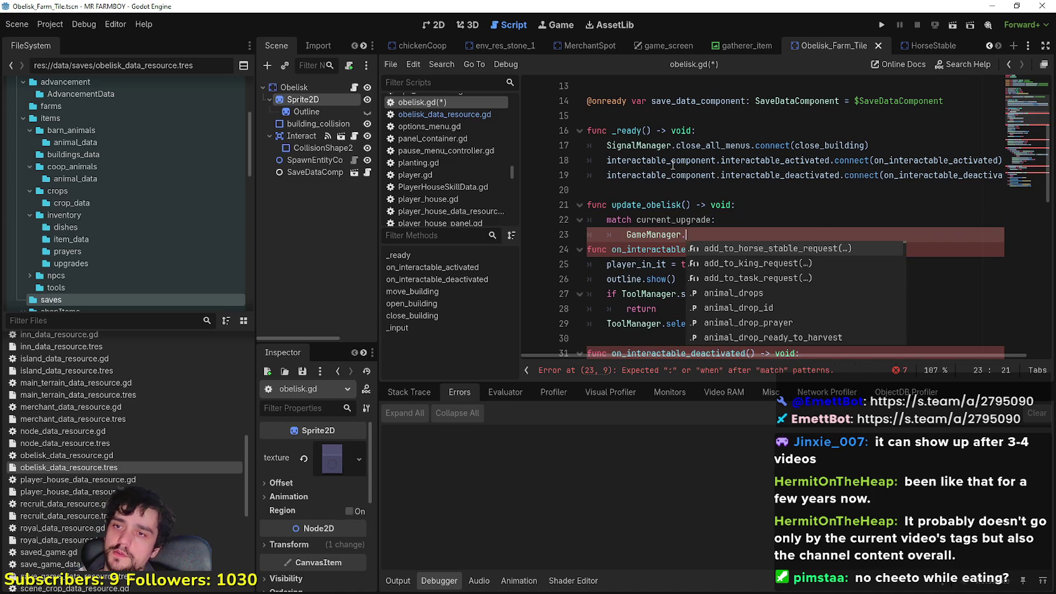
key("Up")
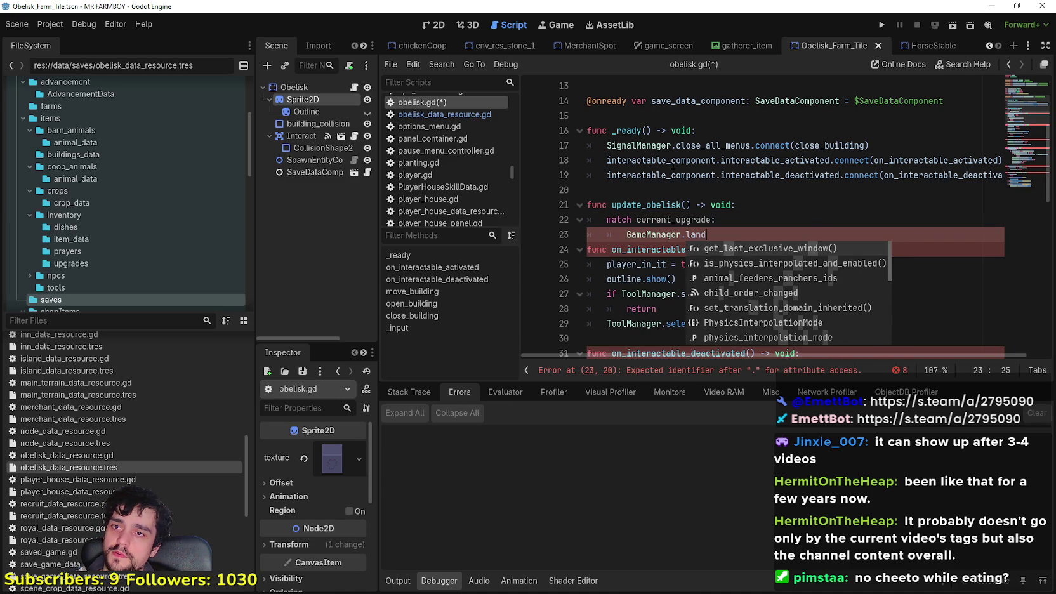
key("Down")
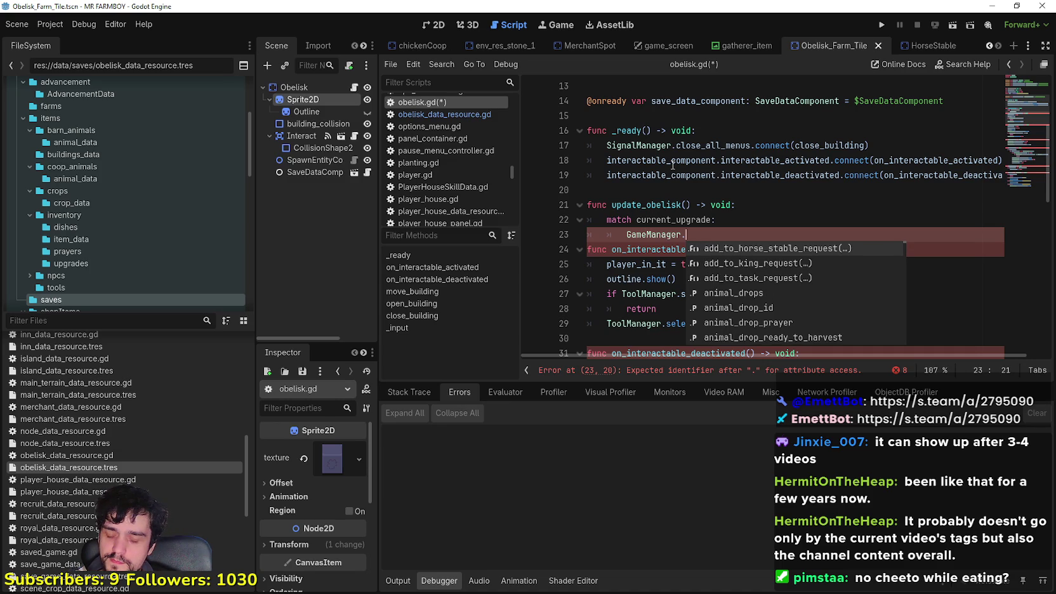
type("black")
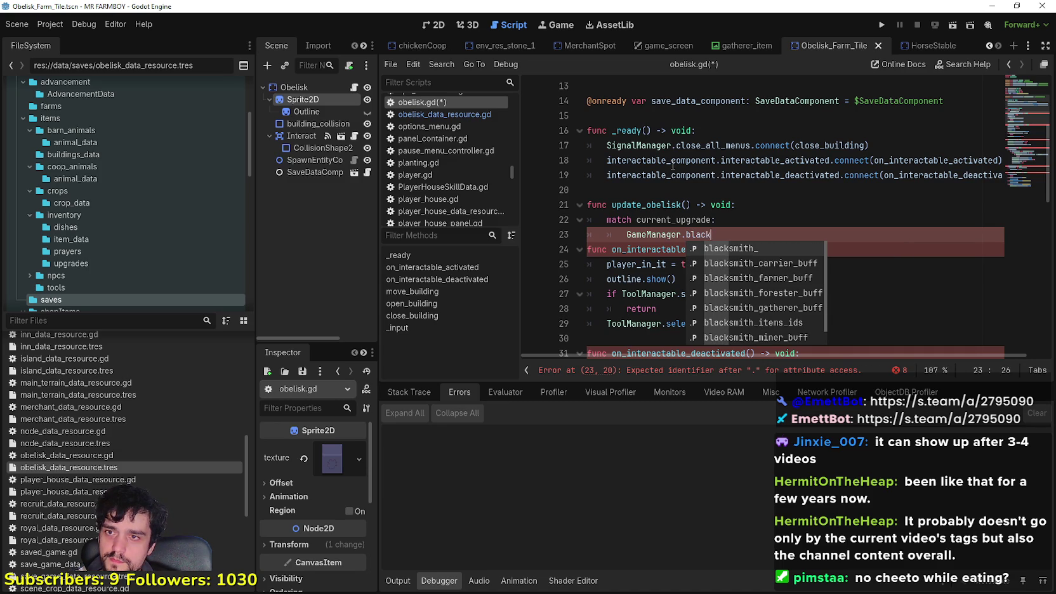
key("Down")
key("Down")
key("Down")
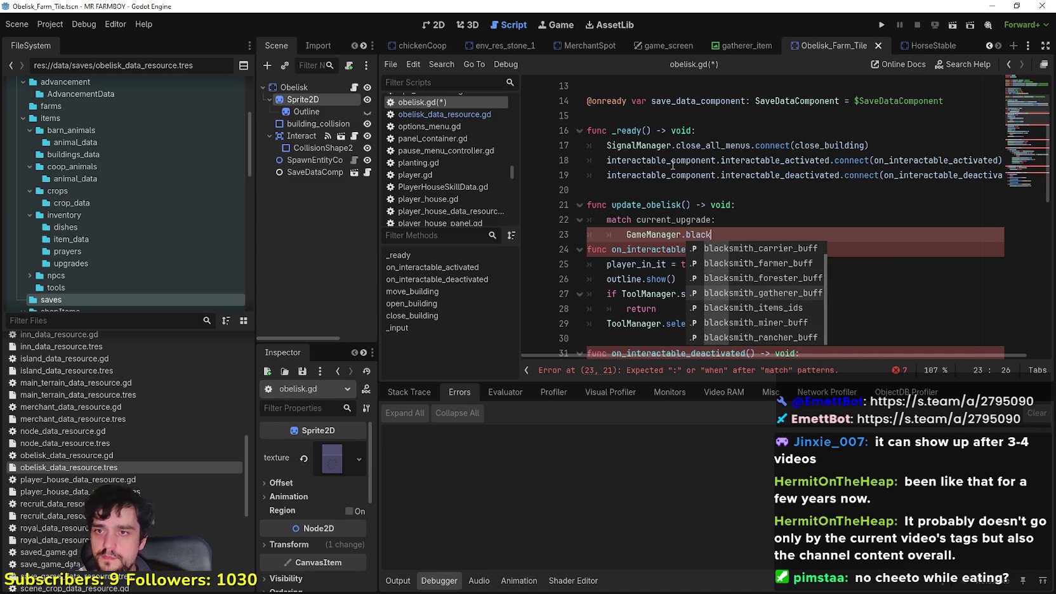
key("Up")
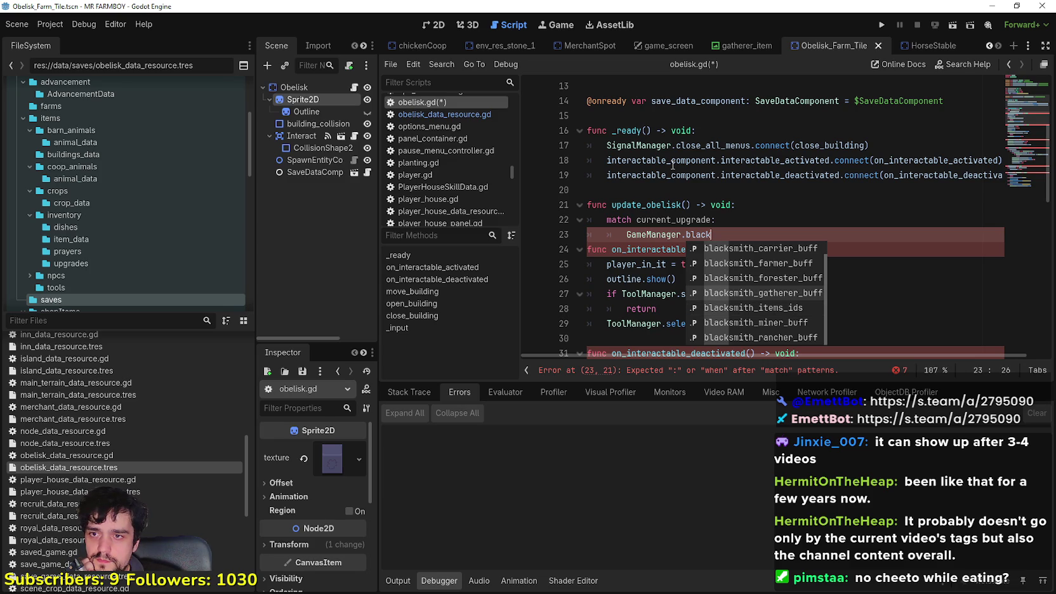
key("Up")
key("Up")
key("Up")
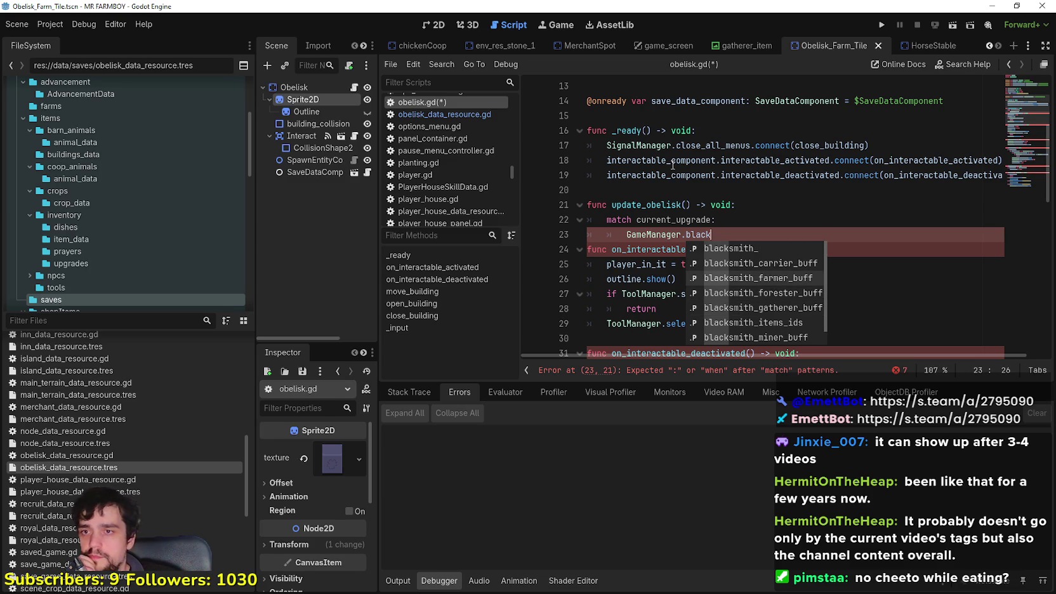
key("Down")
key("Down")
key("Down")
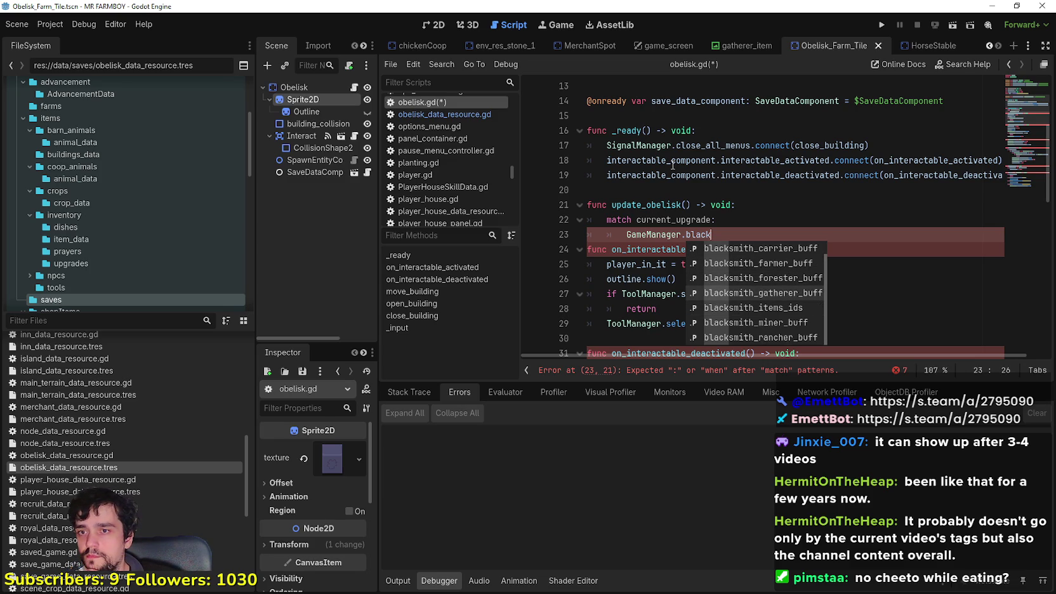
key("Up")
key("Down")
key("Down")
key("Down")
key("Up")
key("Up")
key("Up")
key("Up")
key("Up")
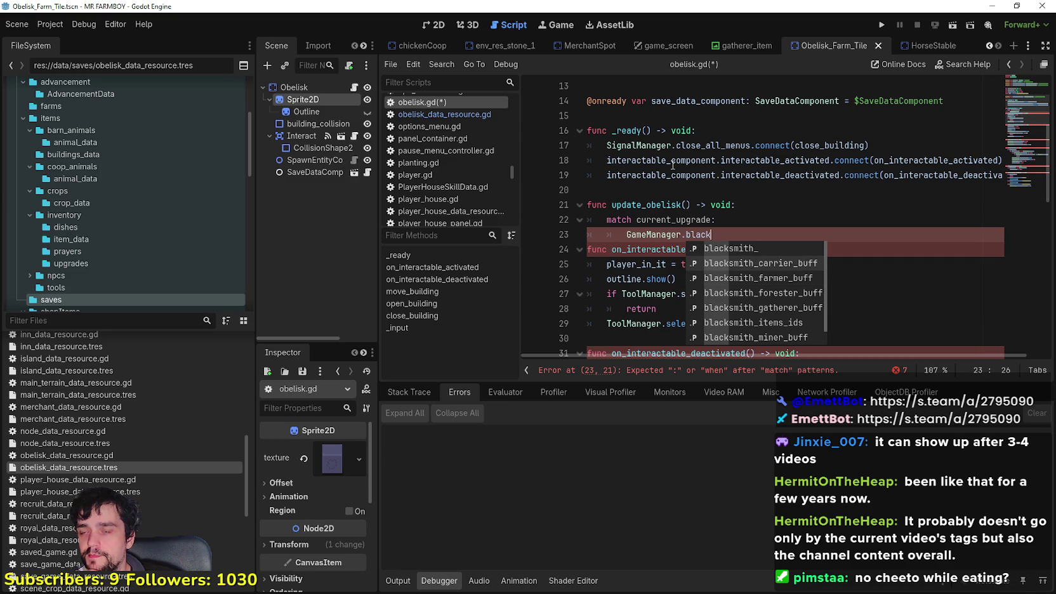
key("Return")
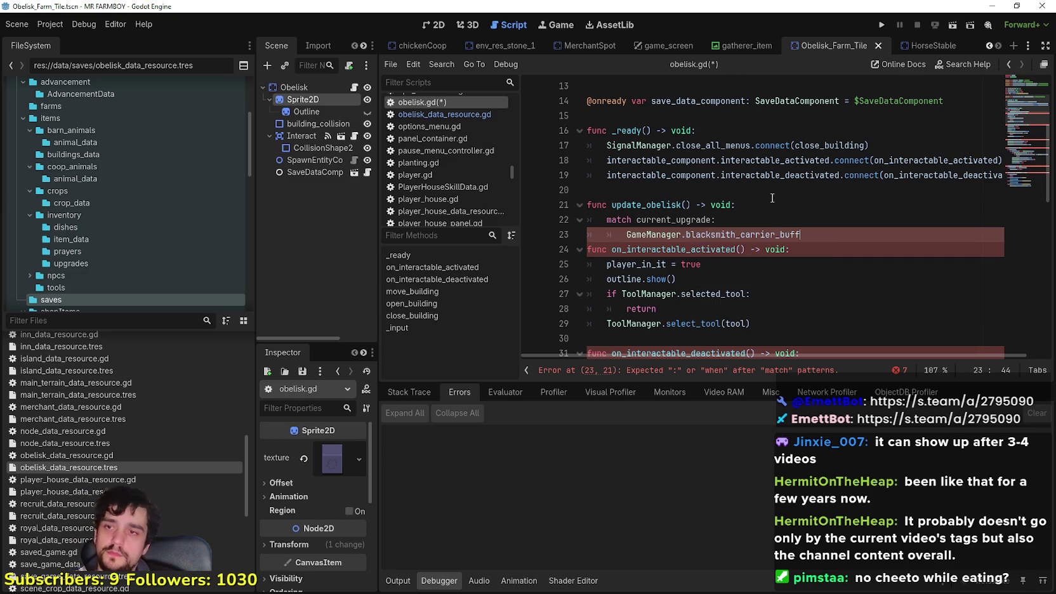
key("Up")
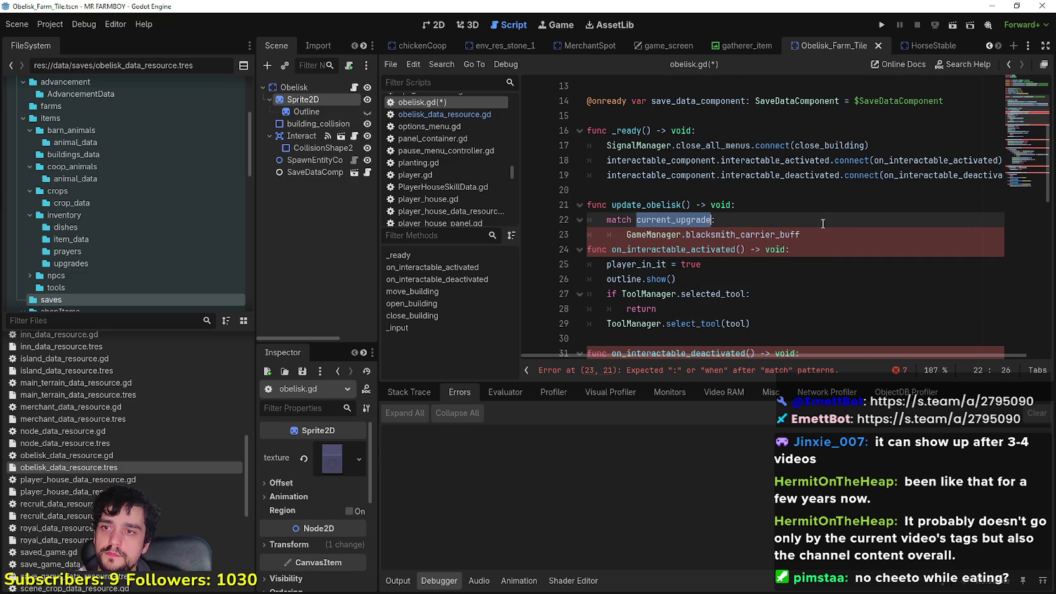
left_click(839, 238)
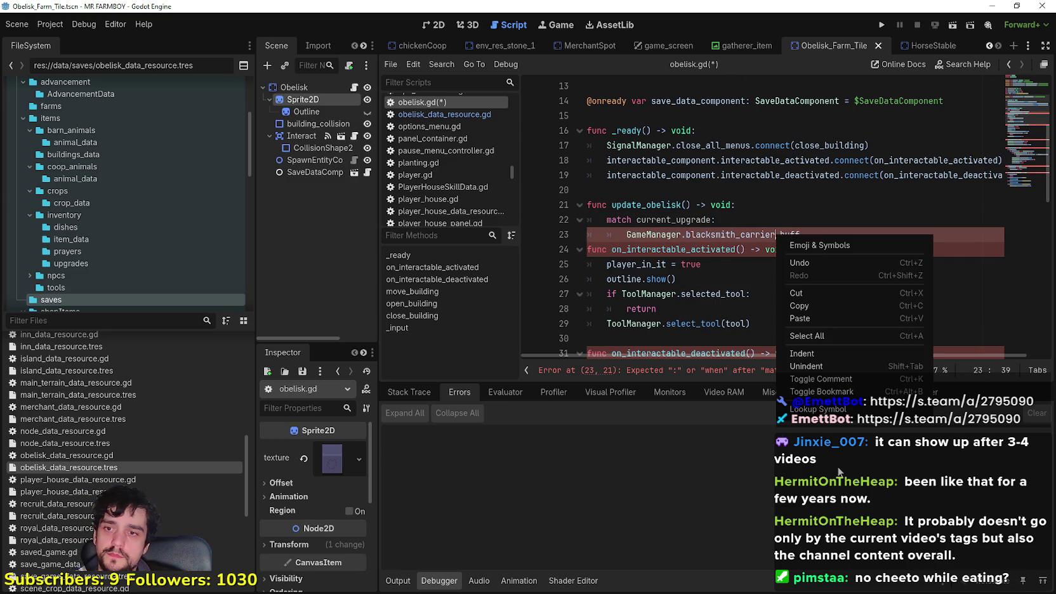
left_click(822, 399)
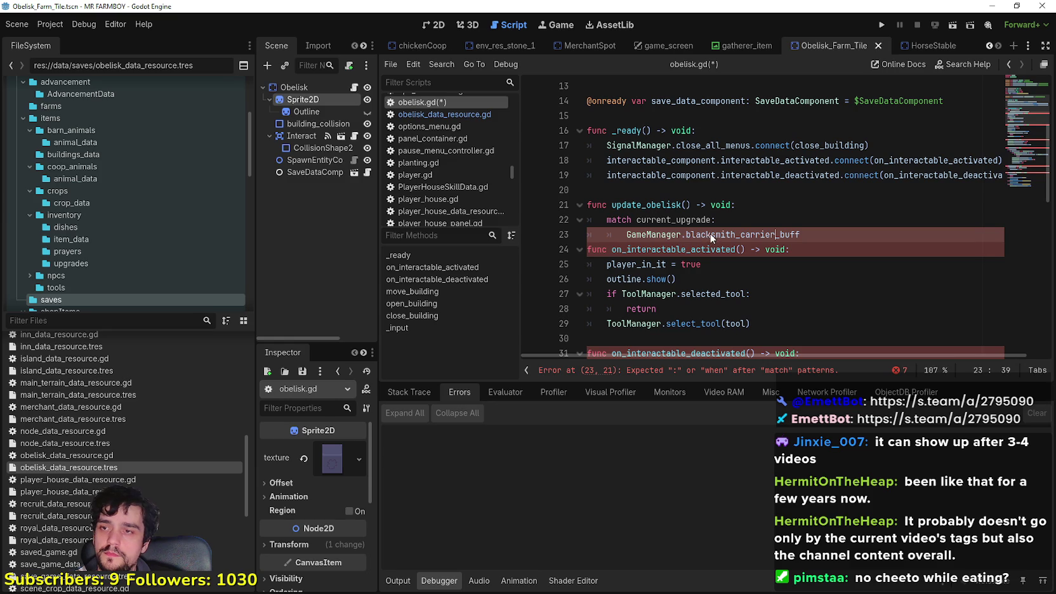
left_click(775, 234, "ctrl")
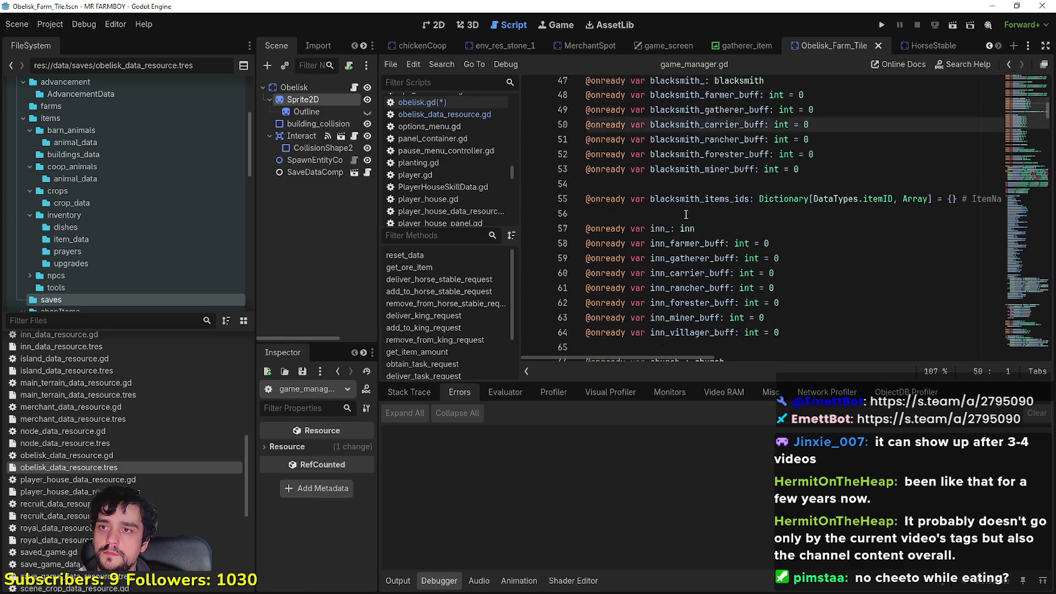
left_click(835, 264)
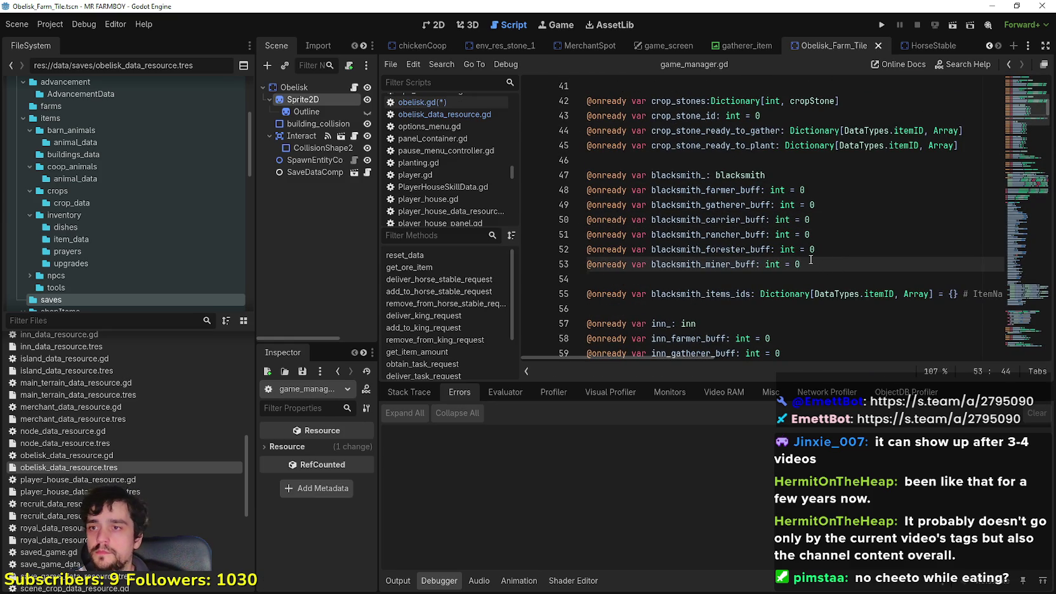
key("Return")
key("Return")
type("@expor")
key("BackSpace")
key("BackSpace")
key("BackSpace")
type("o")
key("Return")
type("var o")
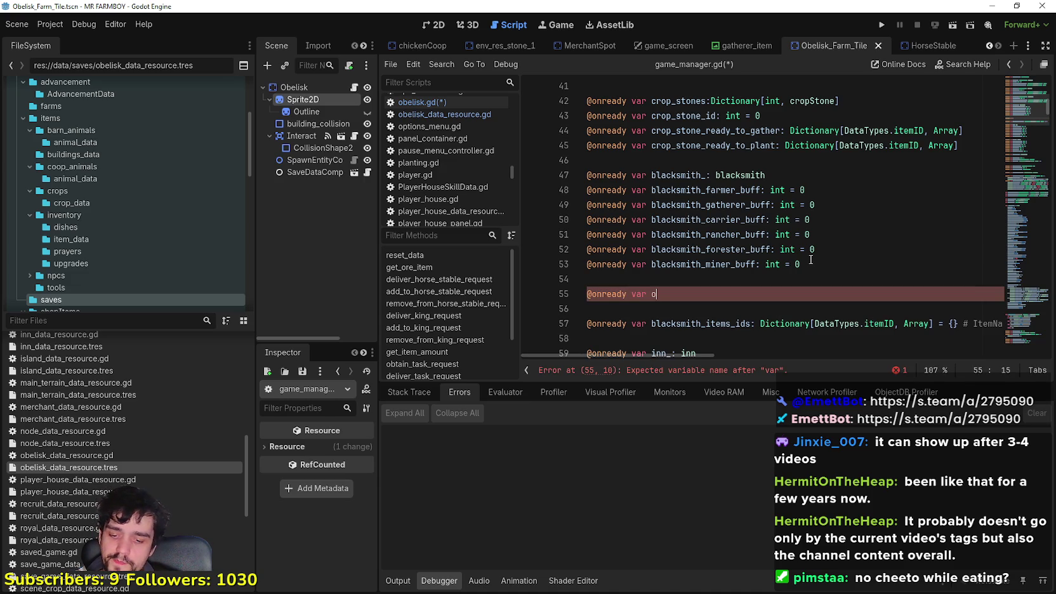
type("belisk_")
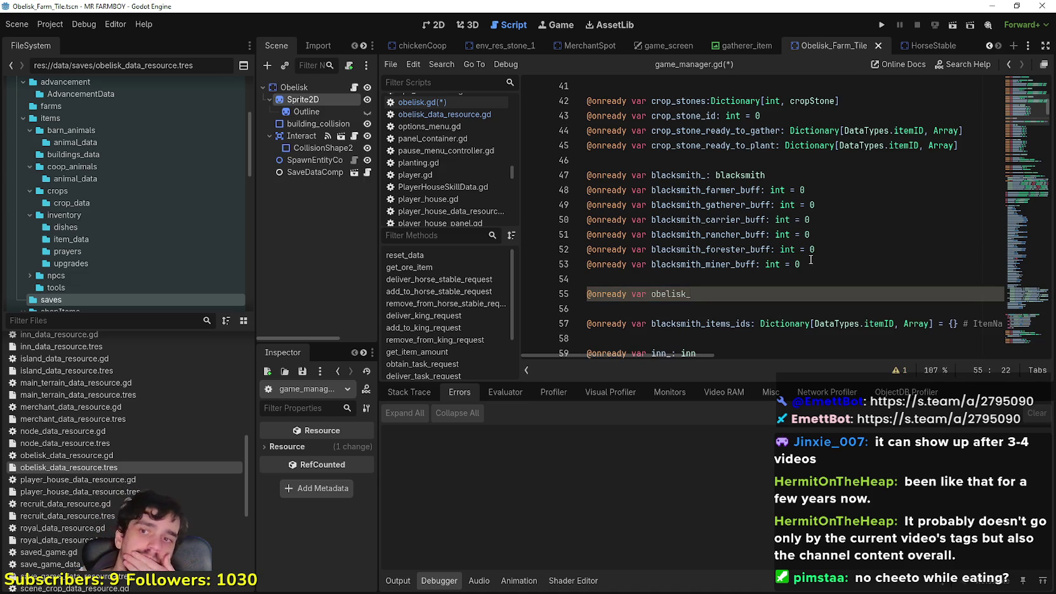
type("farm_tile: i")
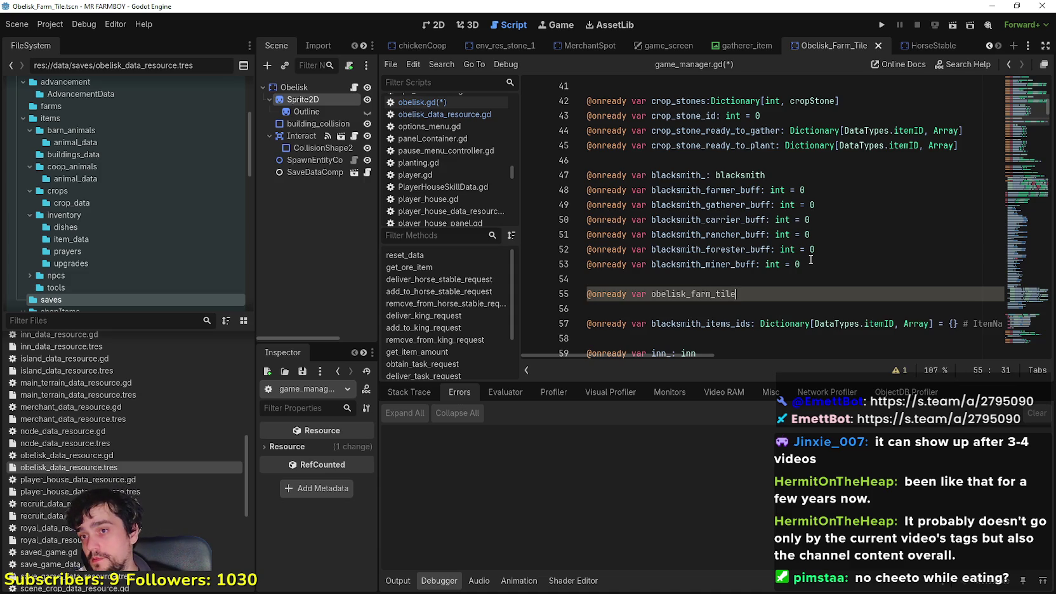
type("nt = 0")
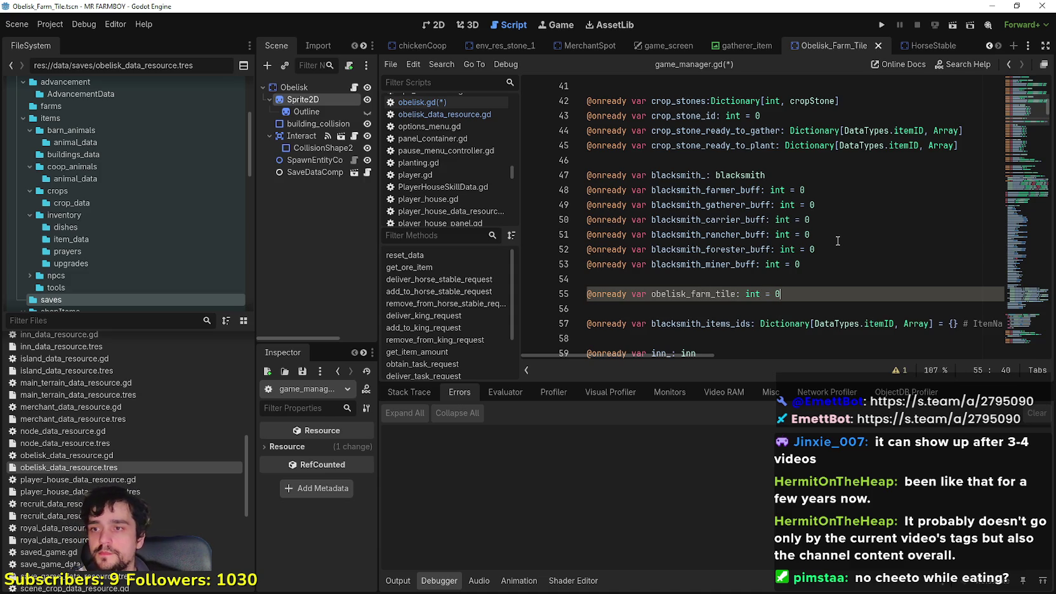
key("Return")
type("@onready var obelisk_a")
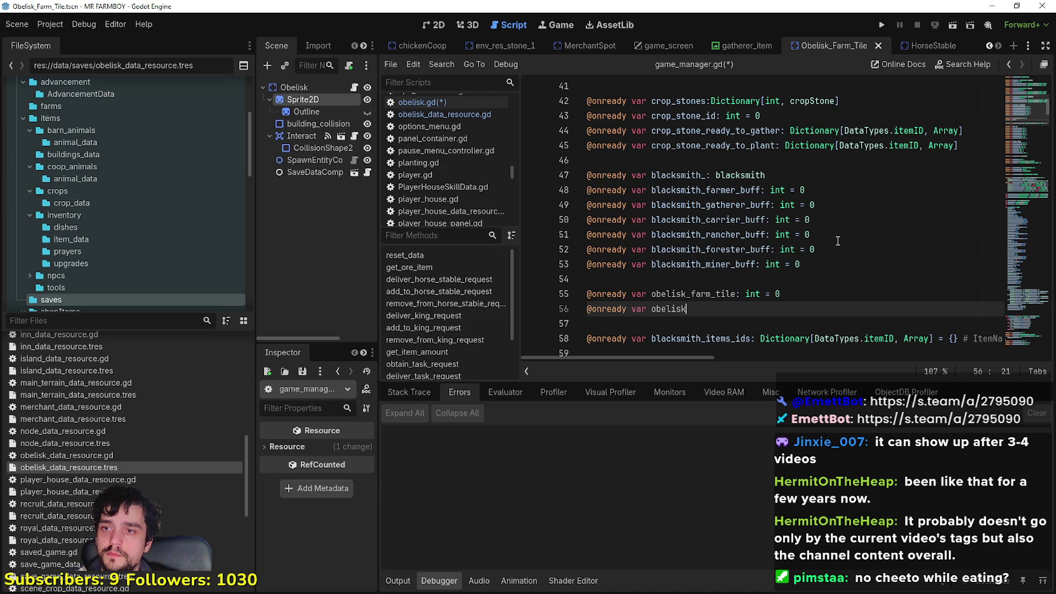
type("nima")
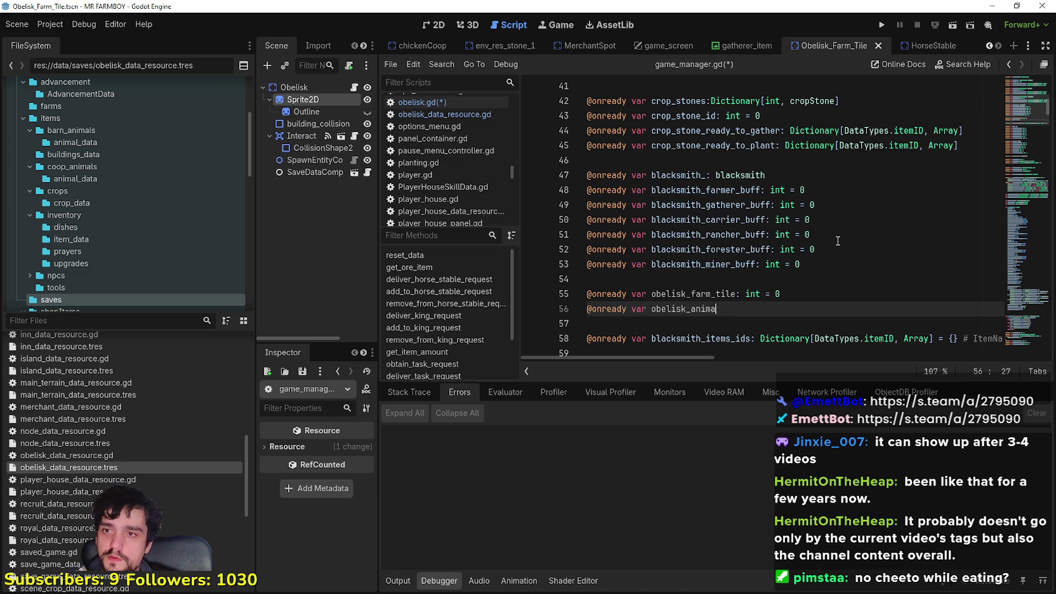
type("l_tile: int = 0")
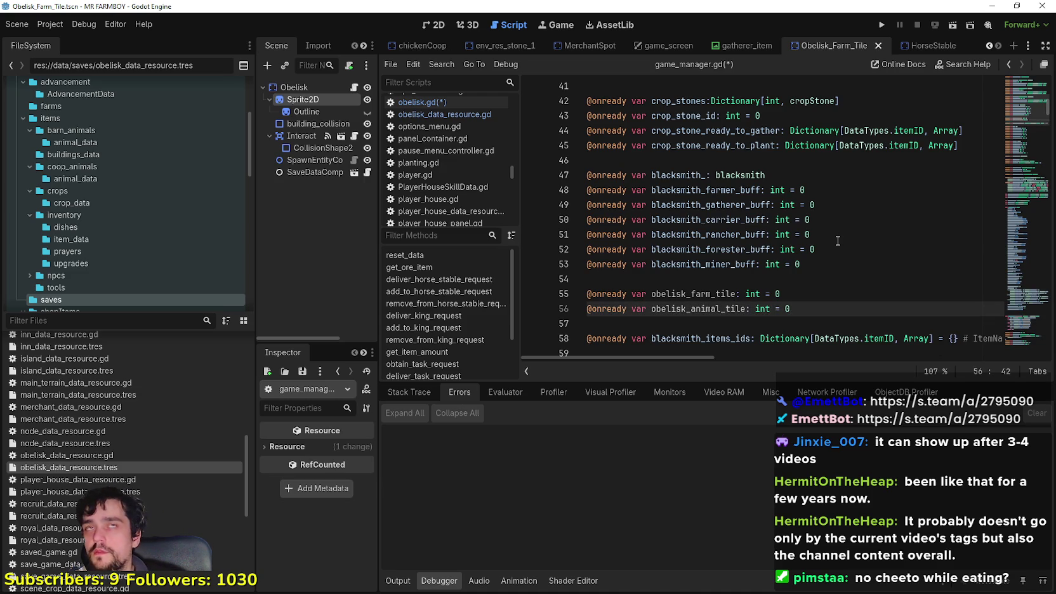
left_click(663, 329)
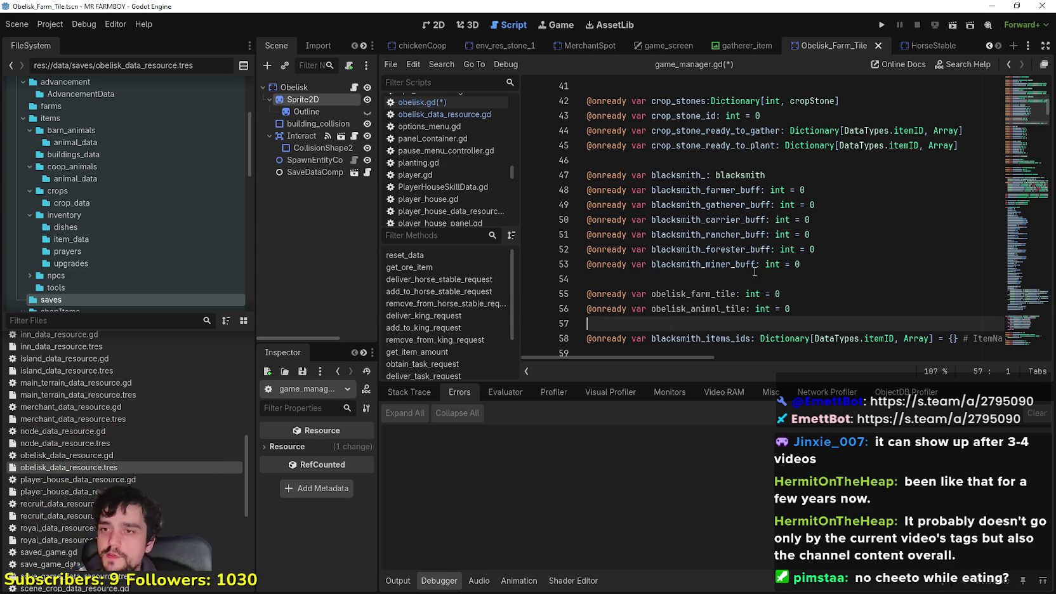
double_click(701, 294)
key("ctrl+c")
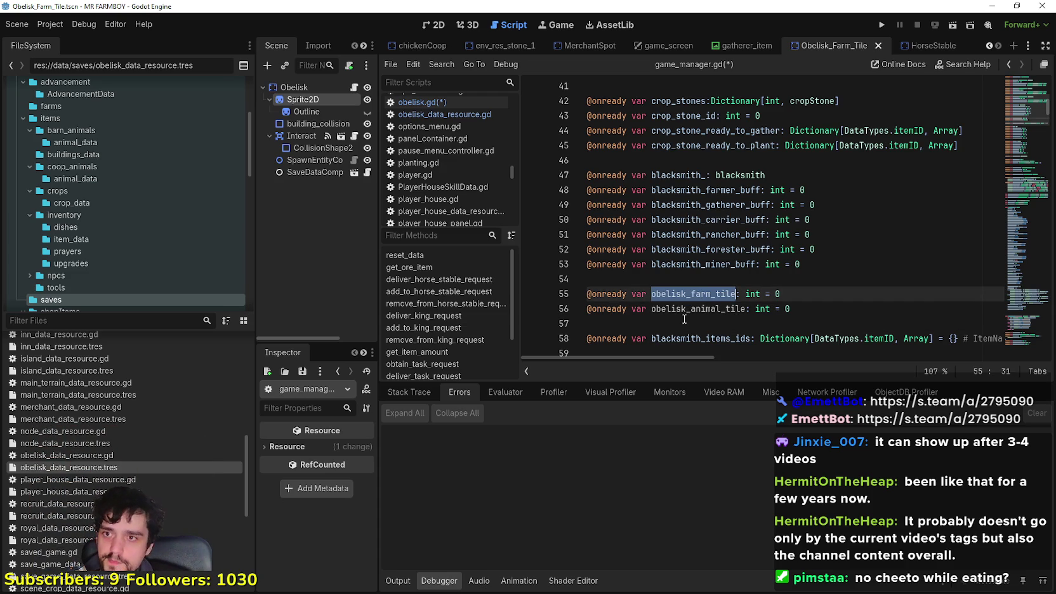
left_click(684, 322)
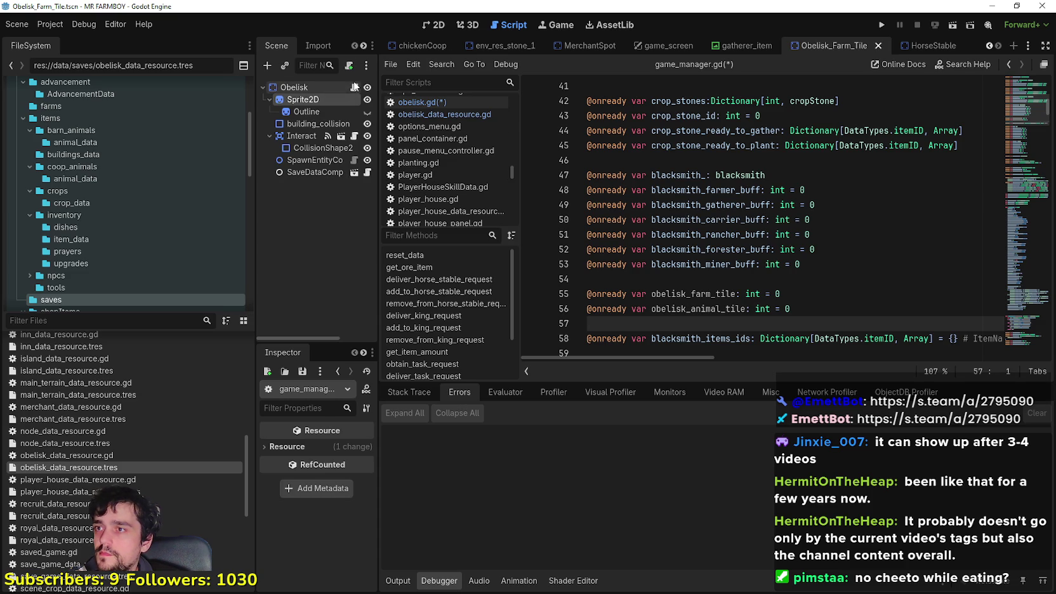
left_click(353, 87)
Replace blacksmith_carrier_buff with 'obelisk_farm_tile = current_upgrade' on line 23.
double_click(762, 235)
key("ctrl+v")
type("= 0")
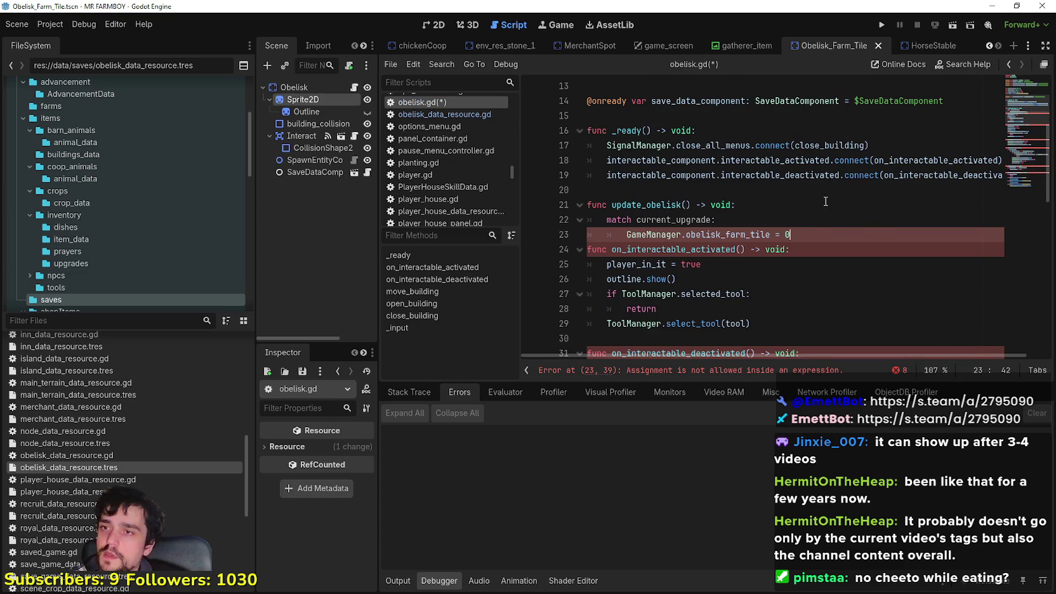
key("Return")
key("BackSpace")
key("BackSpace")
key("BackSpace")
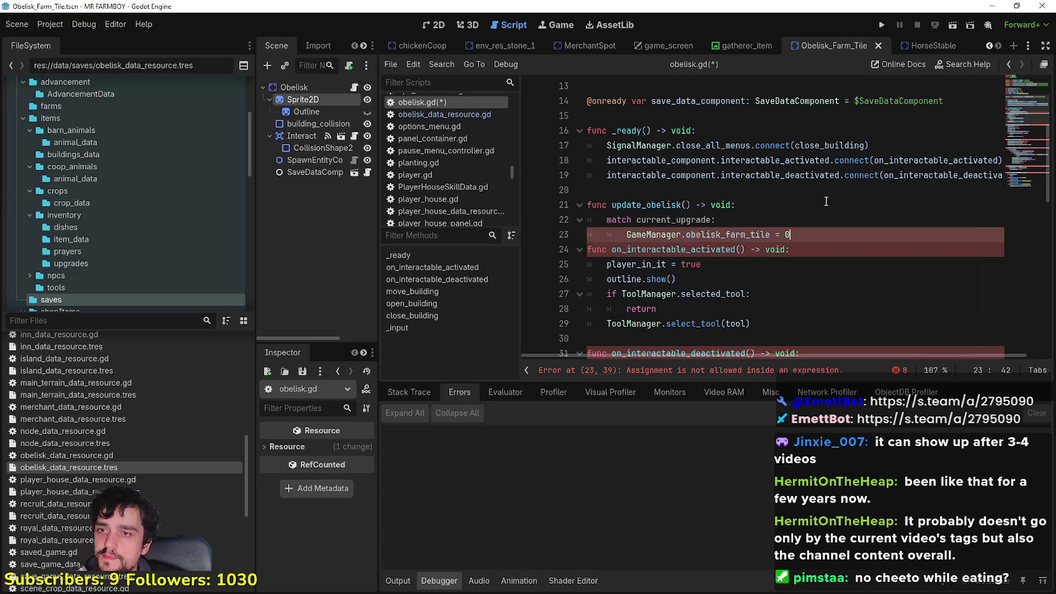
type("current")
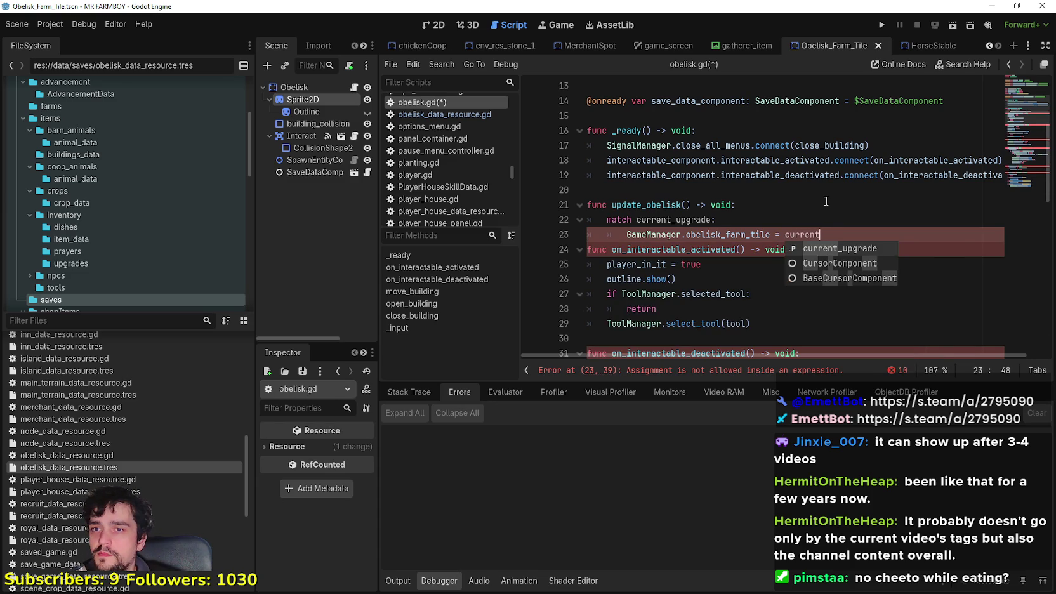
key("Return")
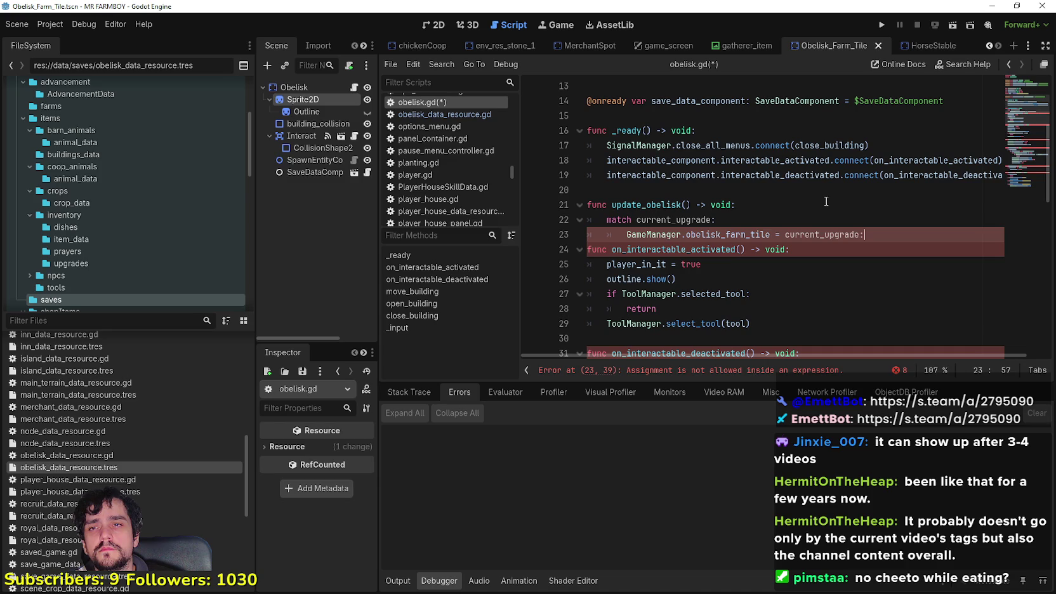
Delete the 'match current_upgrade' line, unindent the assignment, and save.
key("Return")
left_click_drag(716, 220, 587, 222)
key("BackSpace")
key("BackSpace")
left_click(627, 226)
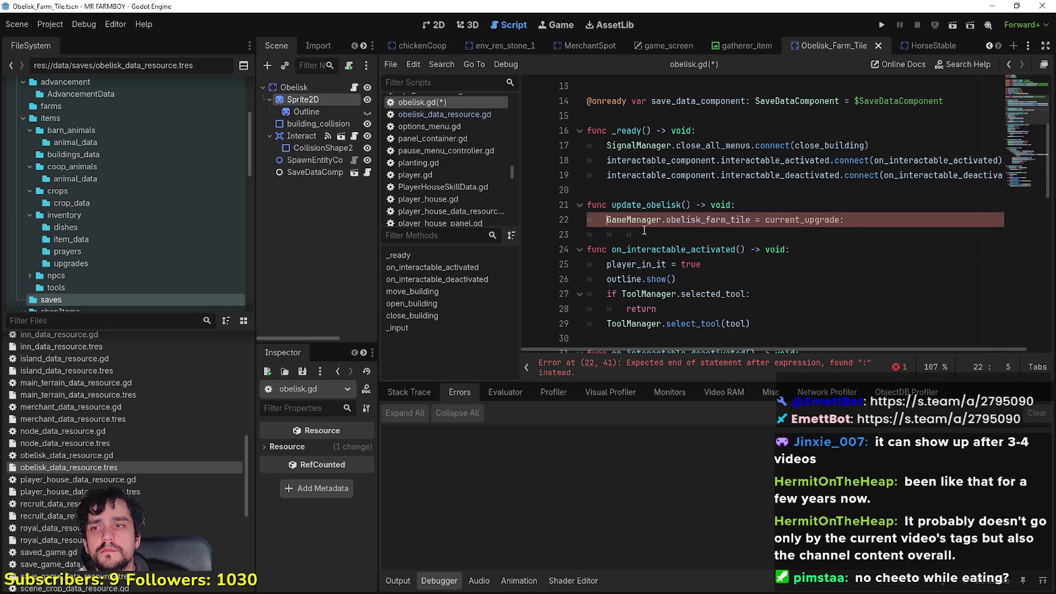
key("BackSpace")
left_click(669, 234)
key("BackSpace")
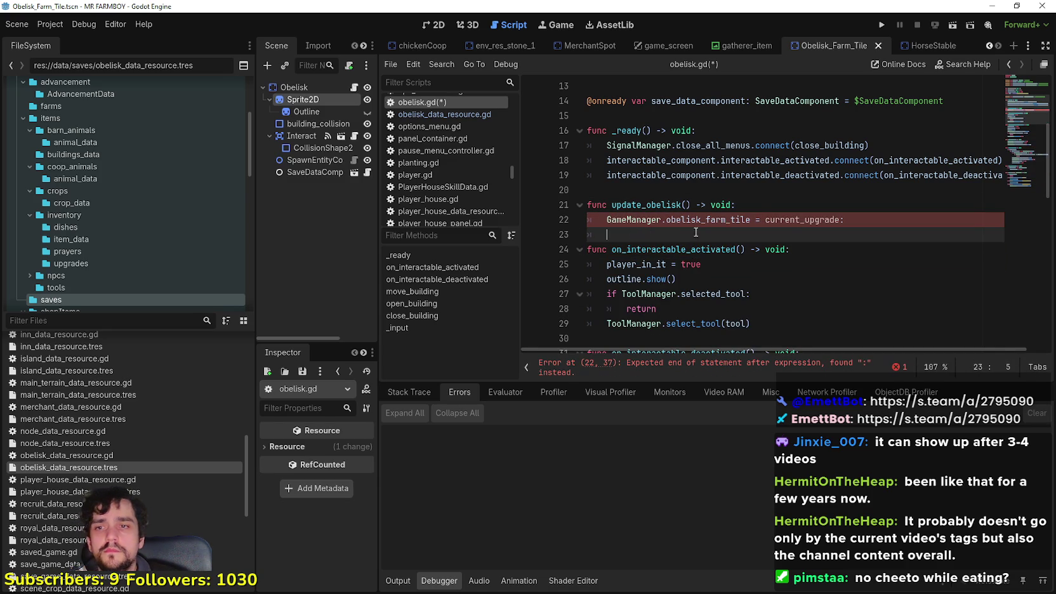
left_click(891, 218)
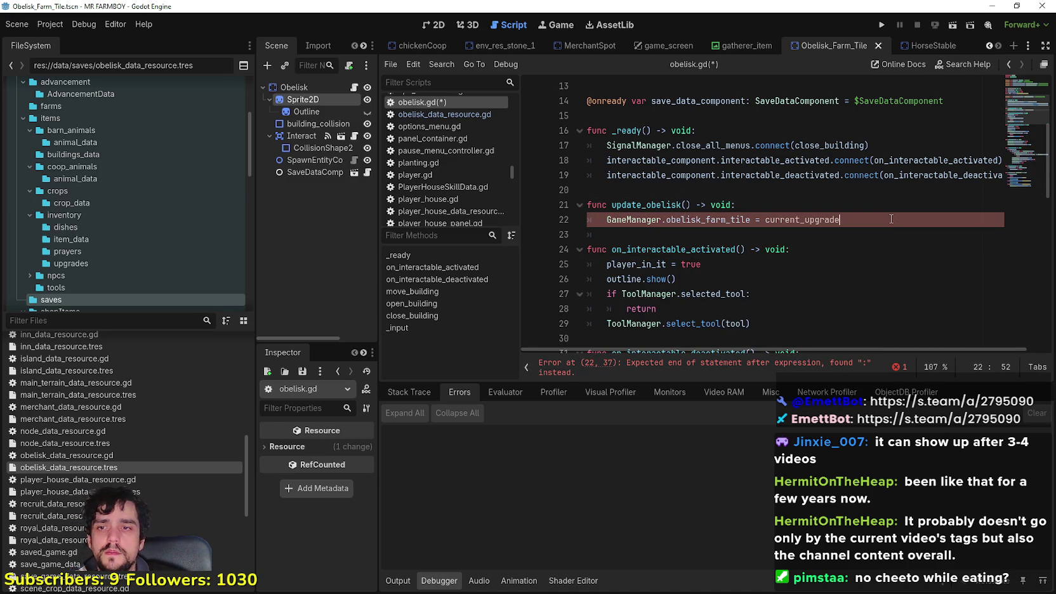
left_click(697, 236)
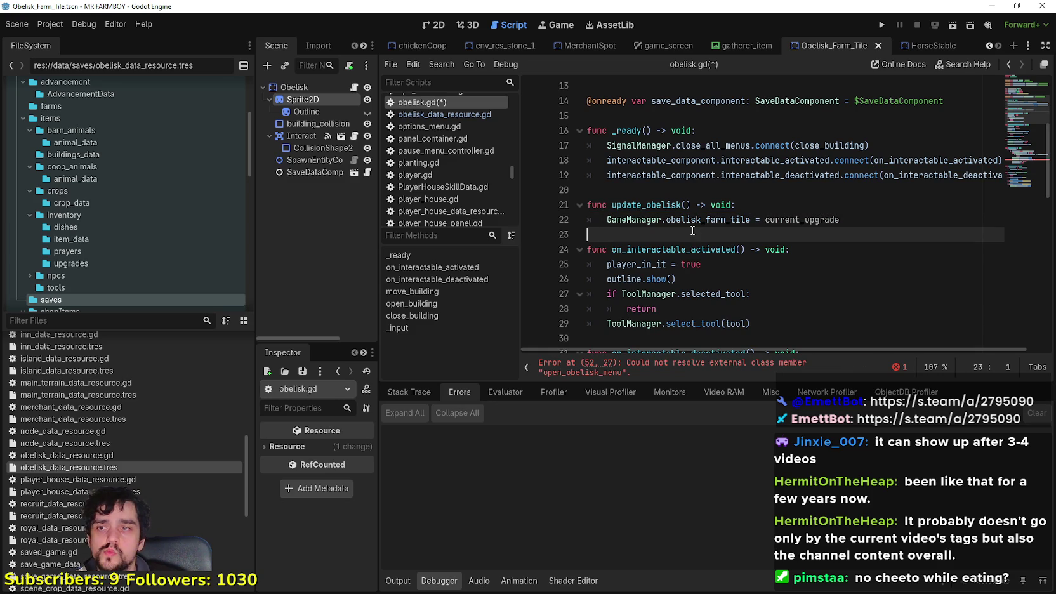
key("ctrl+s")
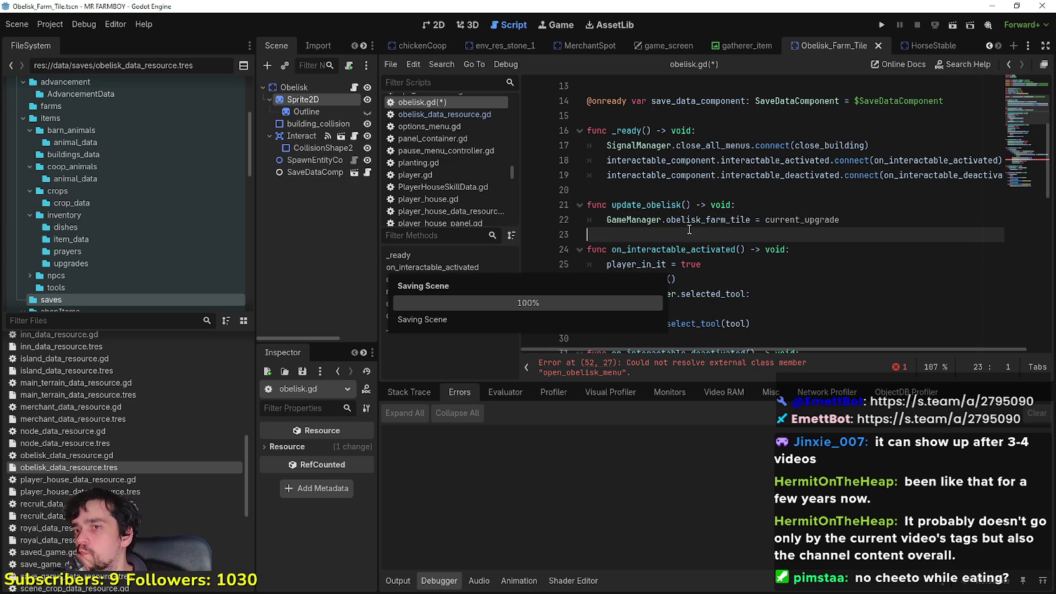
Inspect the line 52 error around close_all_menus and the open_obelisk_menu signal declaration, then save.
left_click(708, 367)
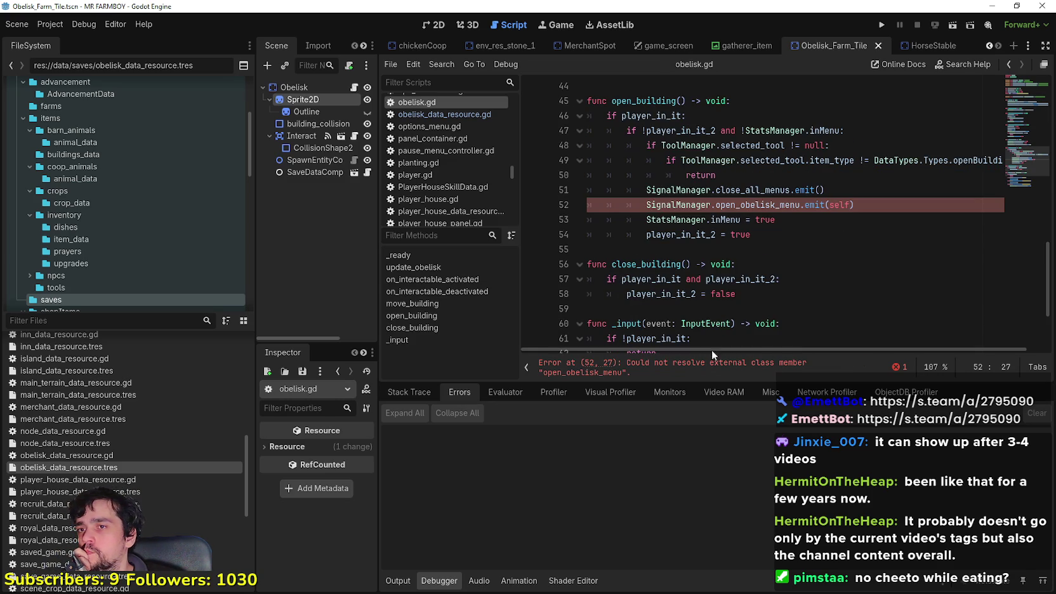
mouse_move(771, 202)
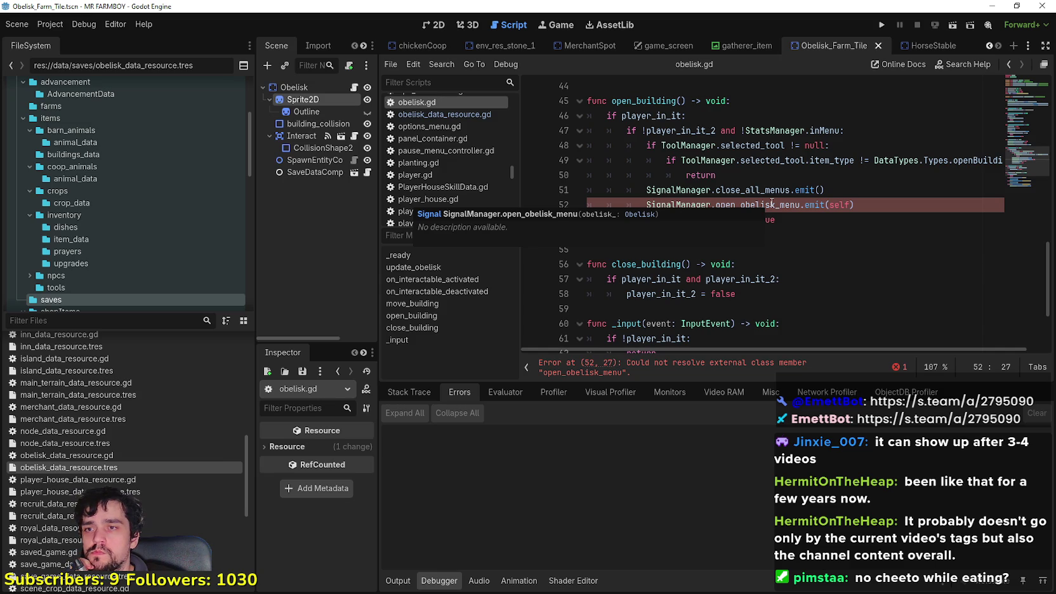
left_click(898, 190)
left_click(897, 202)
double_click(755, 190)
double_click(758, 205)
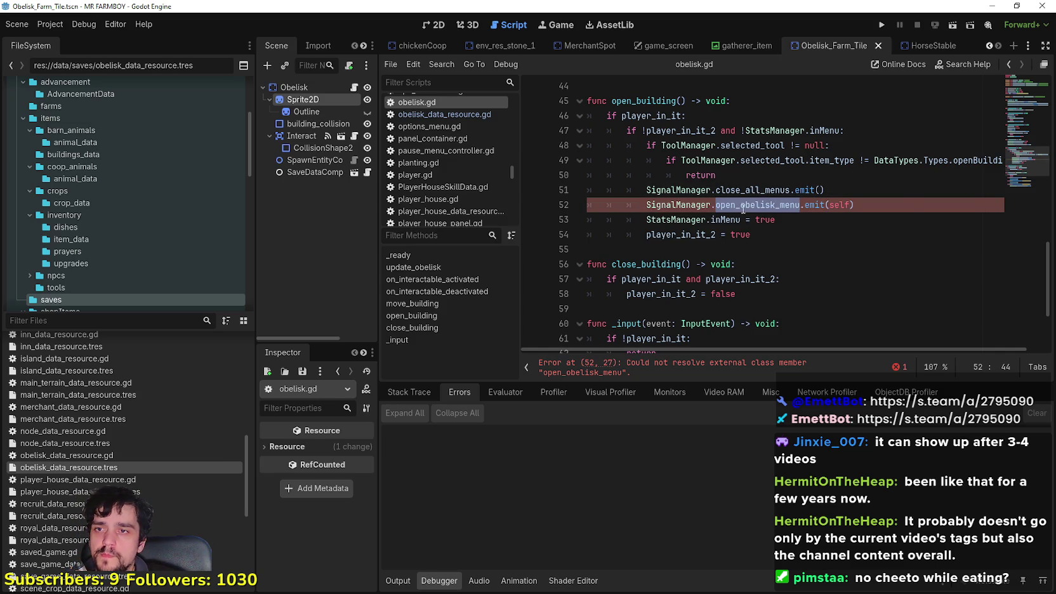
right_click(743, 206)
left_click(771, 435)
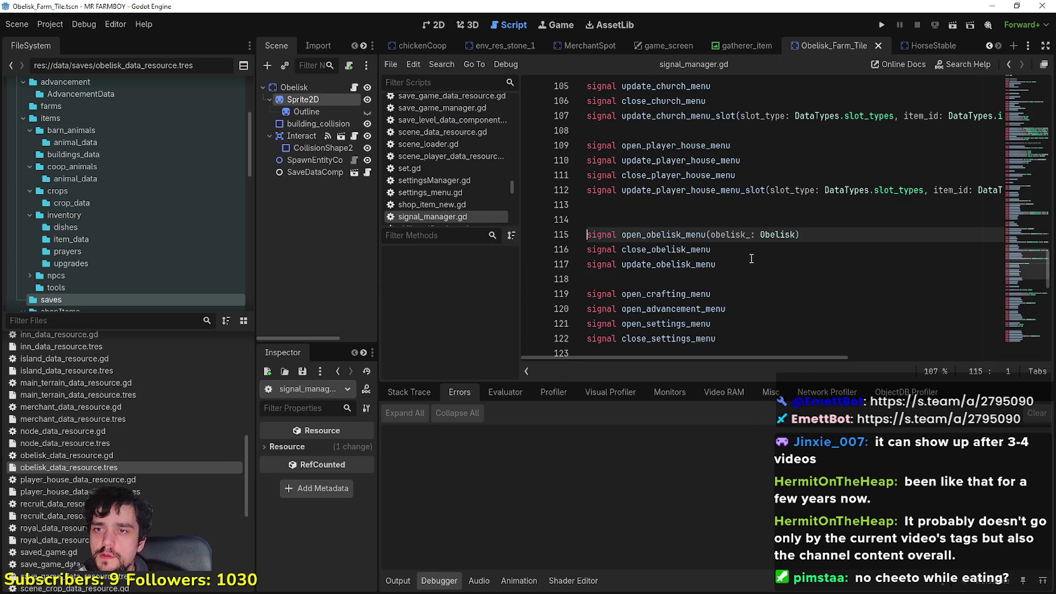
left_click(749, 249)
key("ctrl+s")
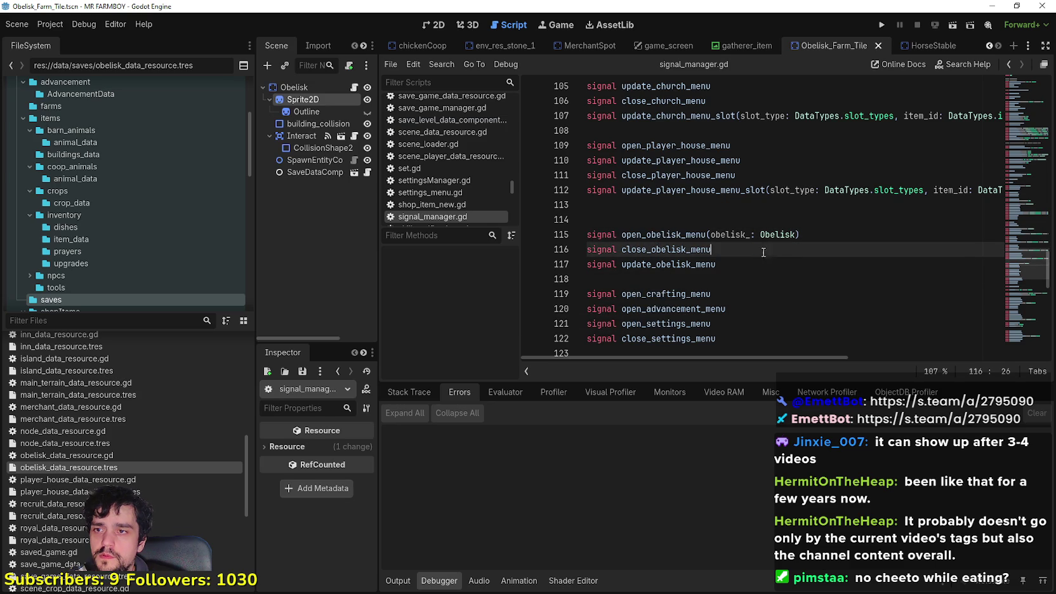
Switch to obelisk.gd, save it, review update_obelisk, and select the Obelisk node.
left_click(353, 88)
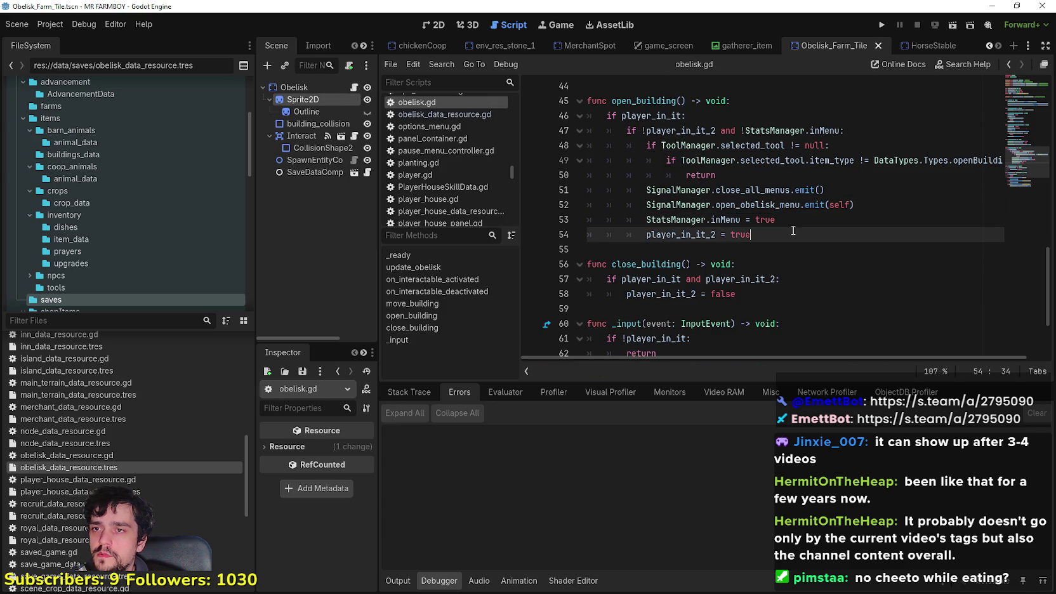
left_click(812, 216)
key("ctrl+s")
left_click(1018, 108)
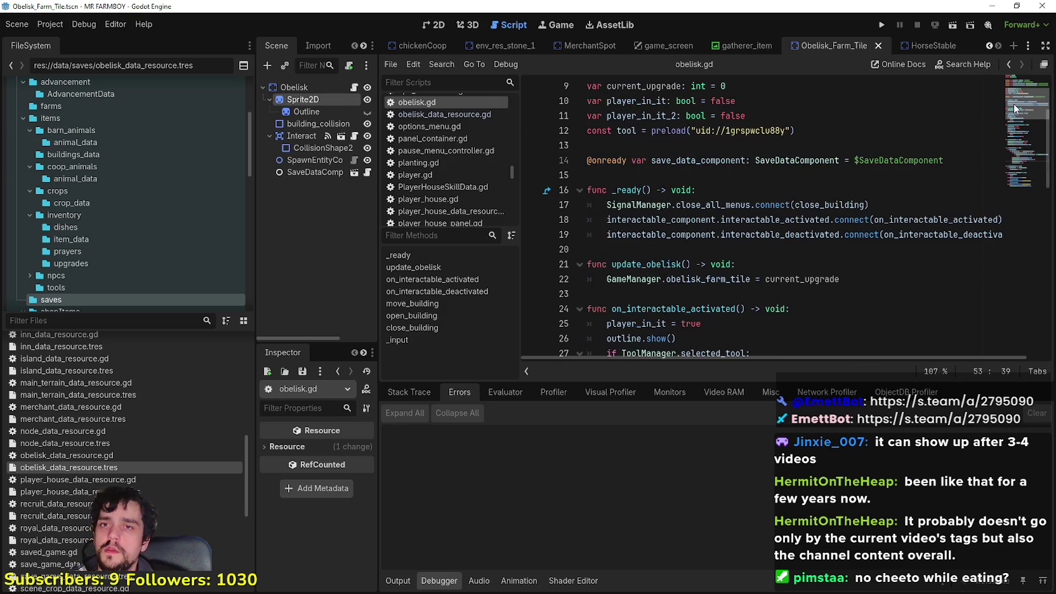
scroll(1018, 107, "down", 1)
left_click(823, 233)
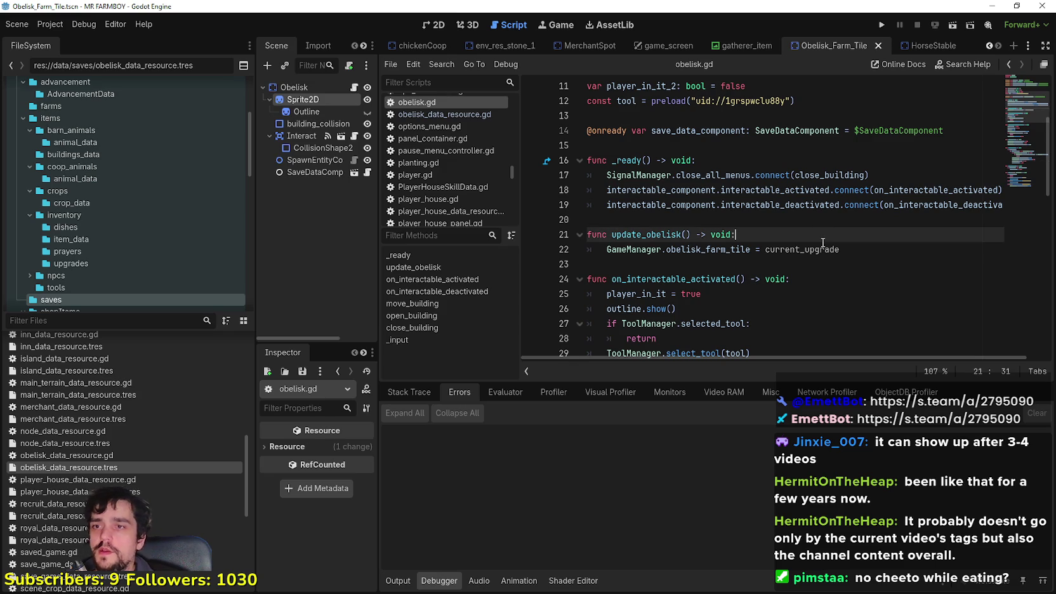
left_click(822, 249)
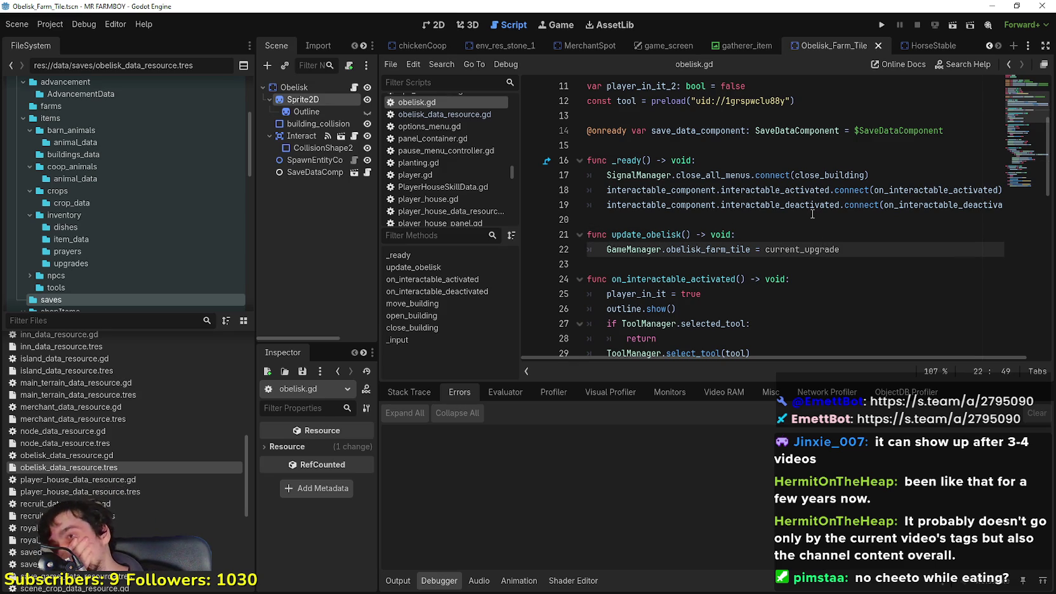
left_click(314, 86)
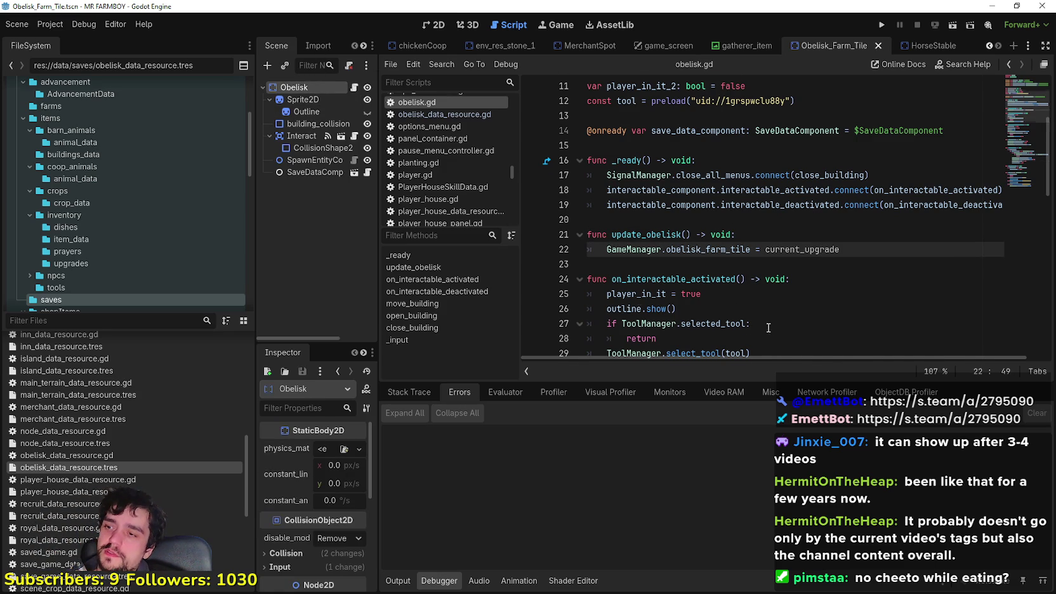
Widen the Scene dock and insert a blank line 9 above the current_upgrade declaration.
left_click_drag(379, 374, 441, 374)
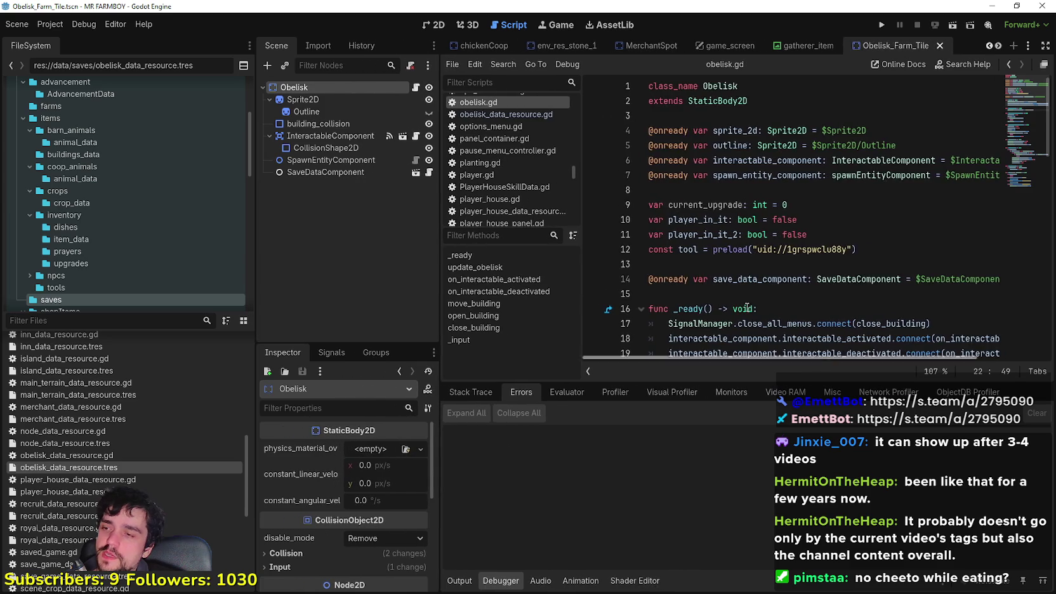
scroll(745, 295, "down", 5)
left_click(653, 190)
scroll(722, 235, "up", 5)
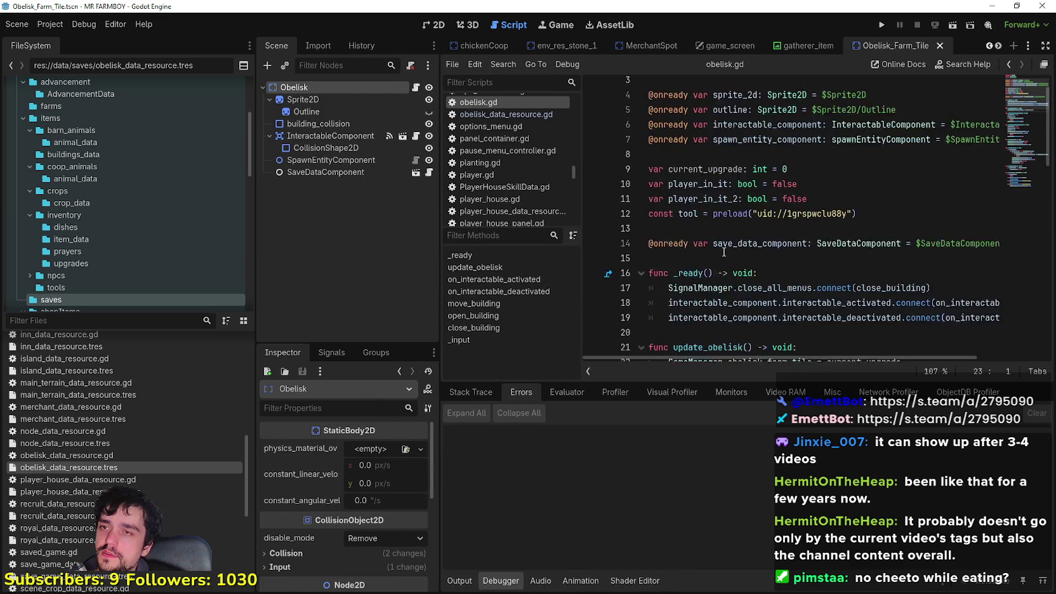
left_click(800, 191)
left_click(807, 205)
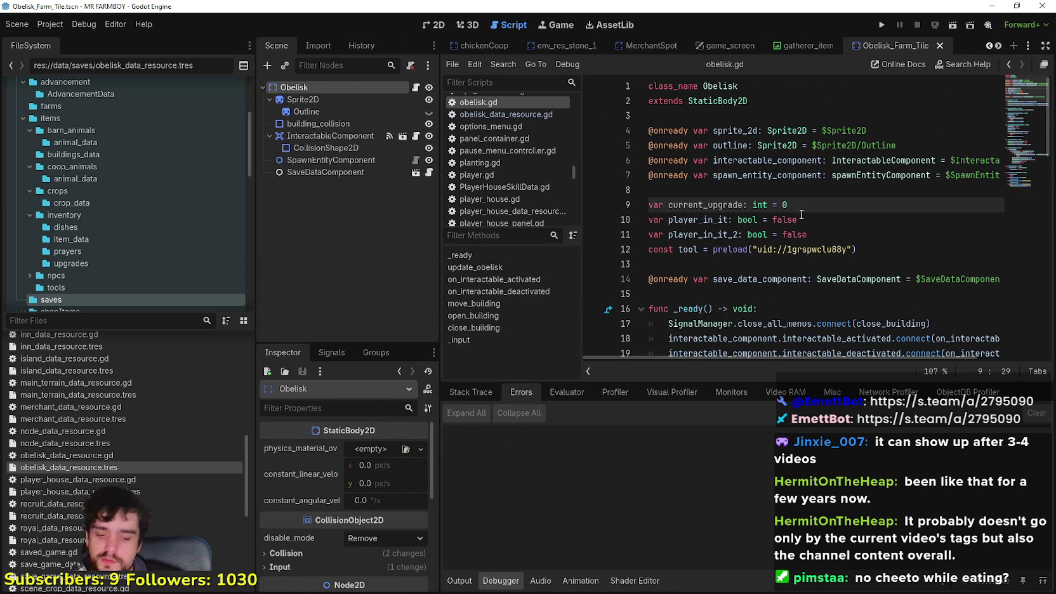
key("Return")
key("ctrl+space")
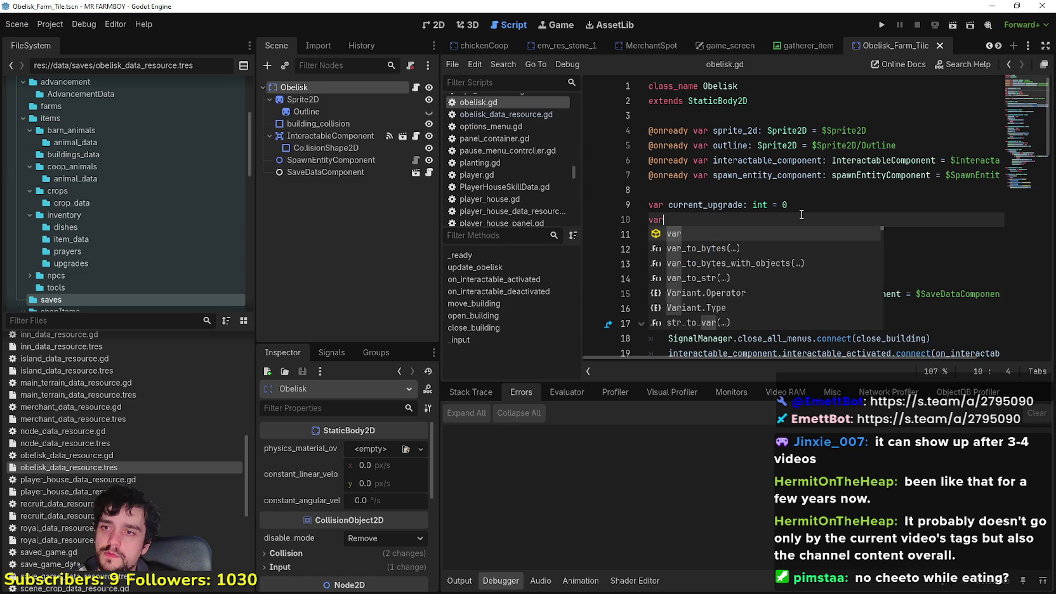
key("BackSpace")
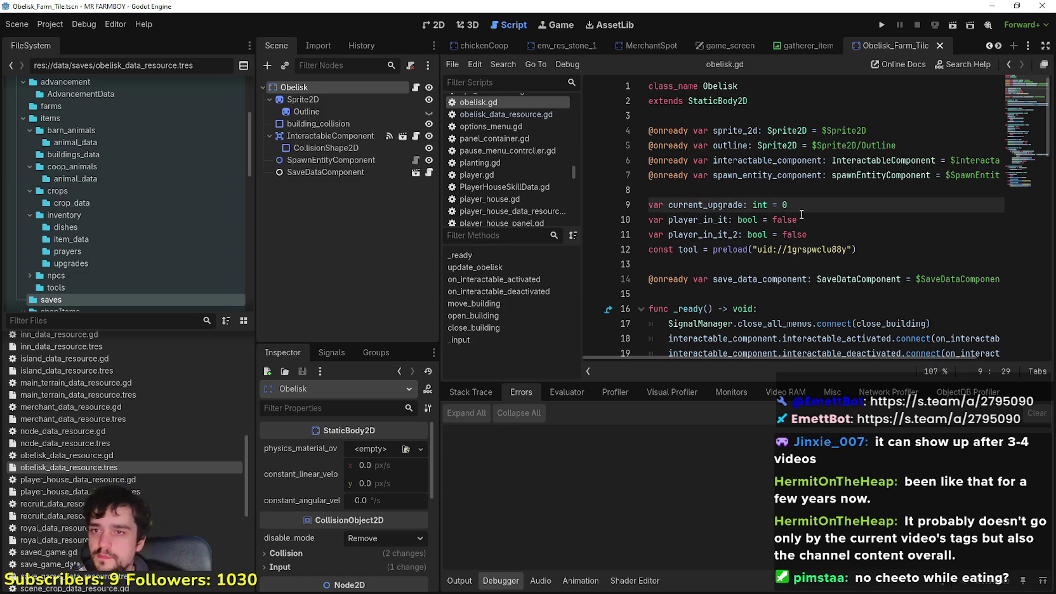
left_click(819, 190)
key("Return")
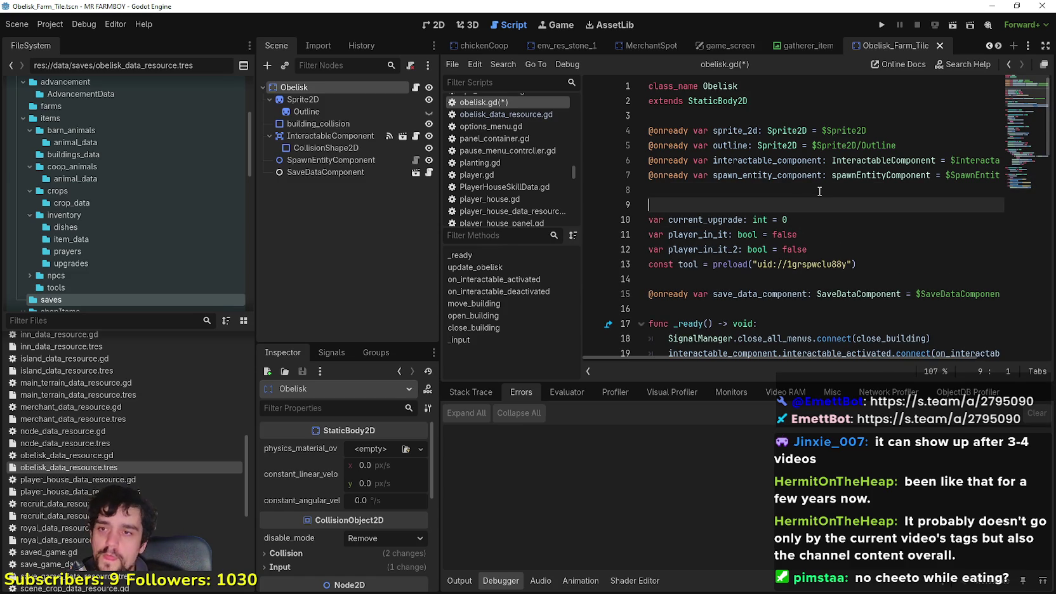
left_click(51, 322)
Filter the FileSystem for 'typ', open data_types.gd, and go to its last line.
type("typ")
double_click(71, 342)
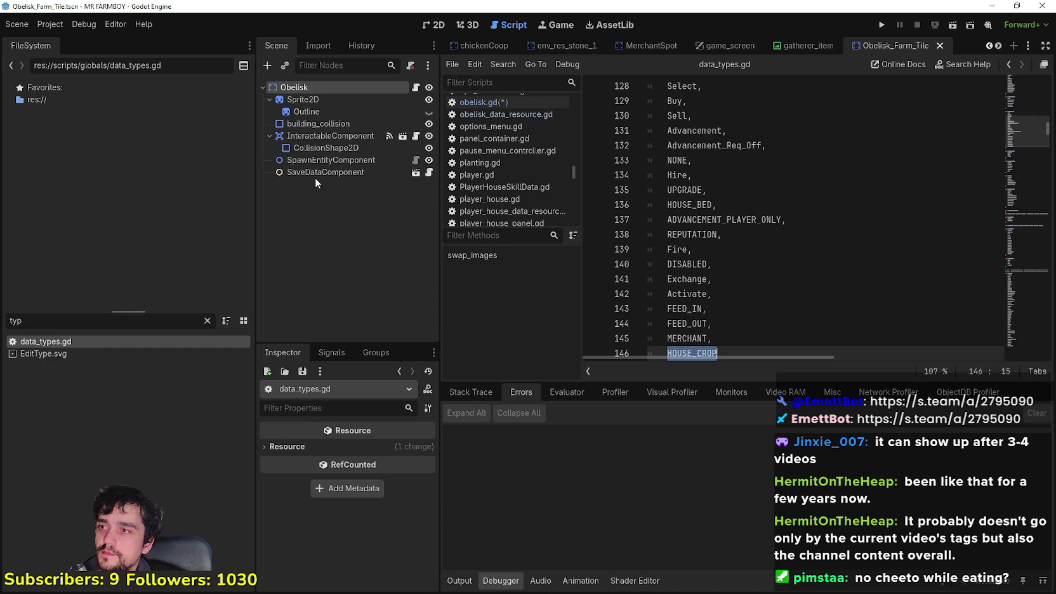
left_click(1019, 185)
left_click_drag(1019, 185, 1022, 336)
left_click(720, 341)
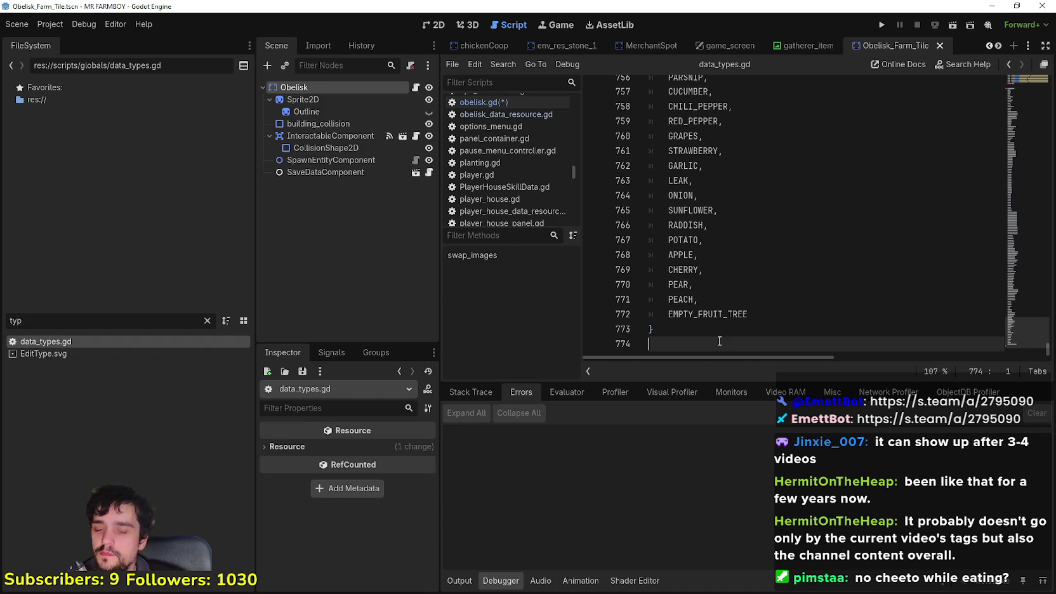
Append 'enum Obelisks { FARM_TILE, ANIMAL_TILE }', save data_types.gd, and return to obelisk.gd.
key("Return")
type("enum")
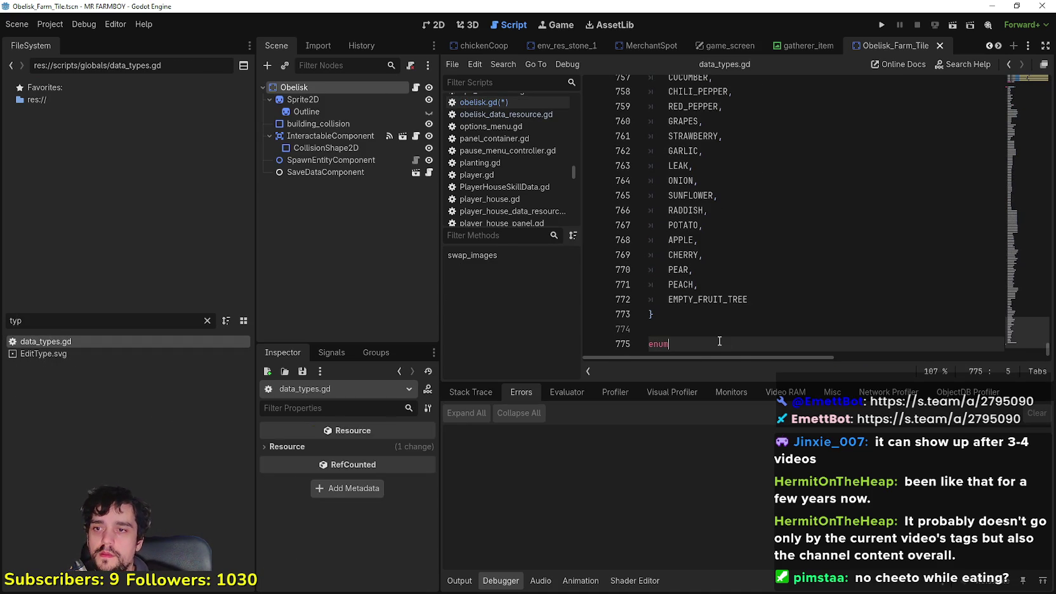
type(" Obelisks")
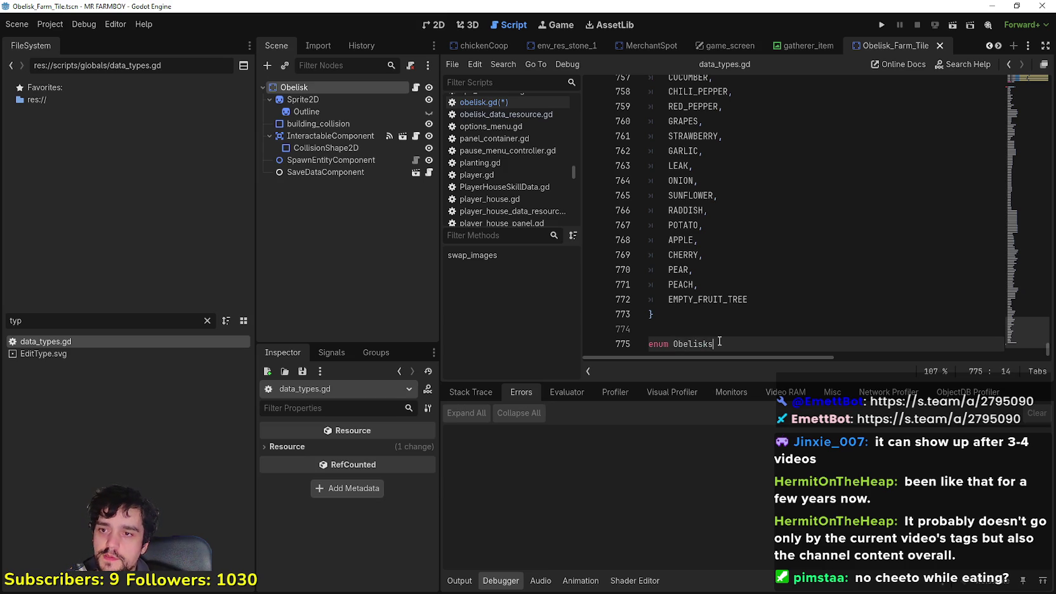
type(" {")
key("Return")
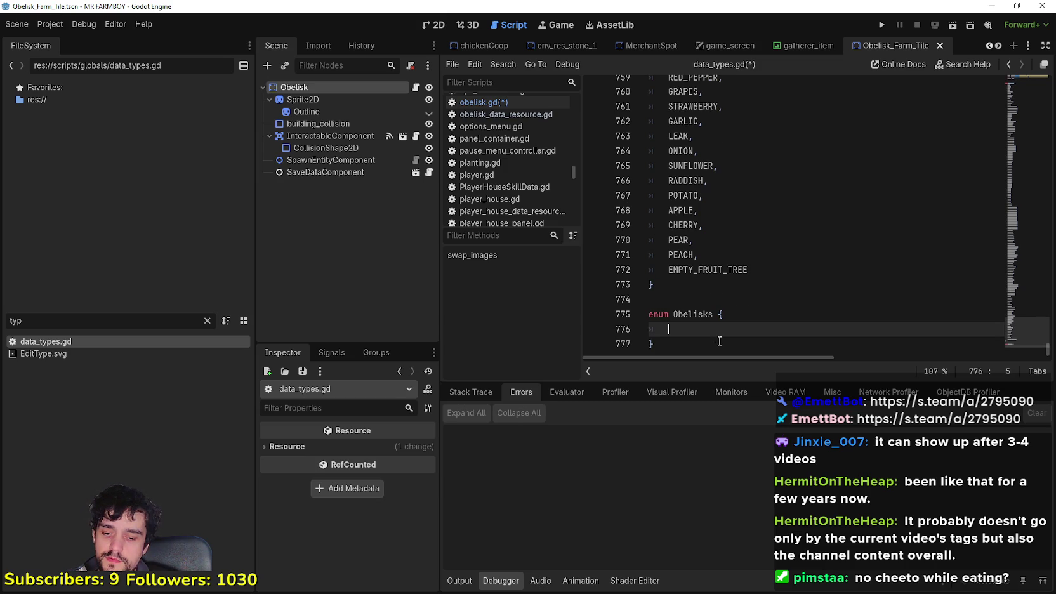
type("FARM_TILE,")
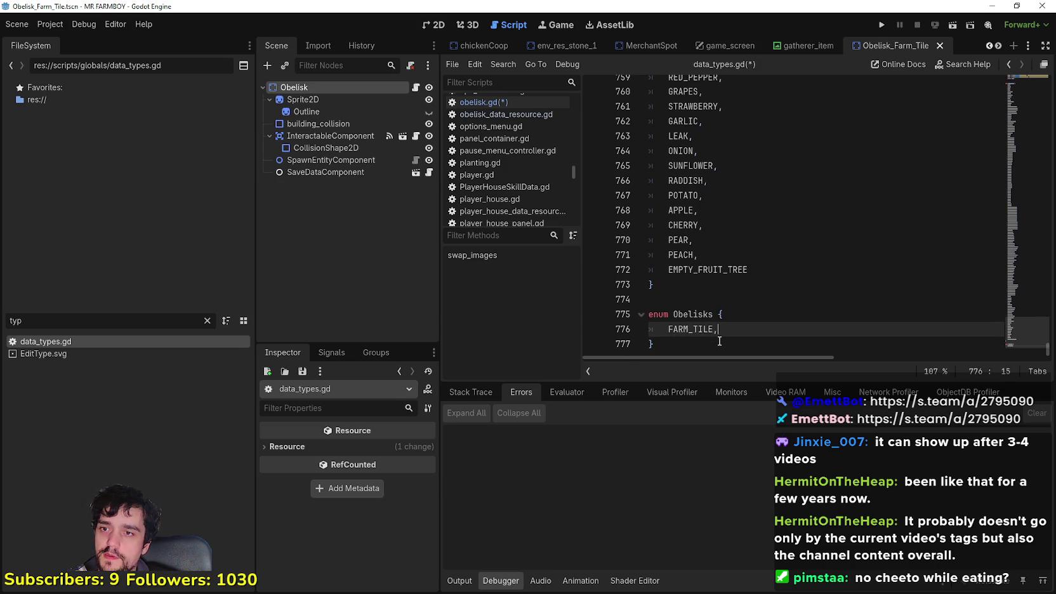
key("Return")
type("ANIMAL_TILE")
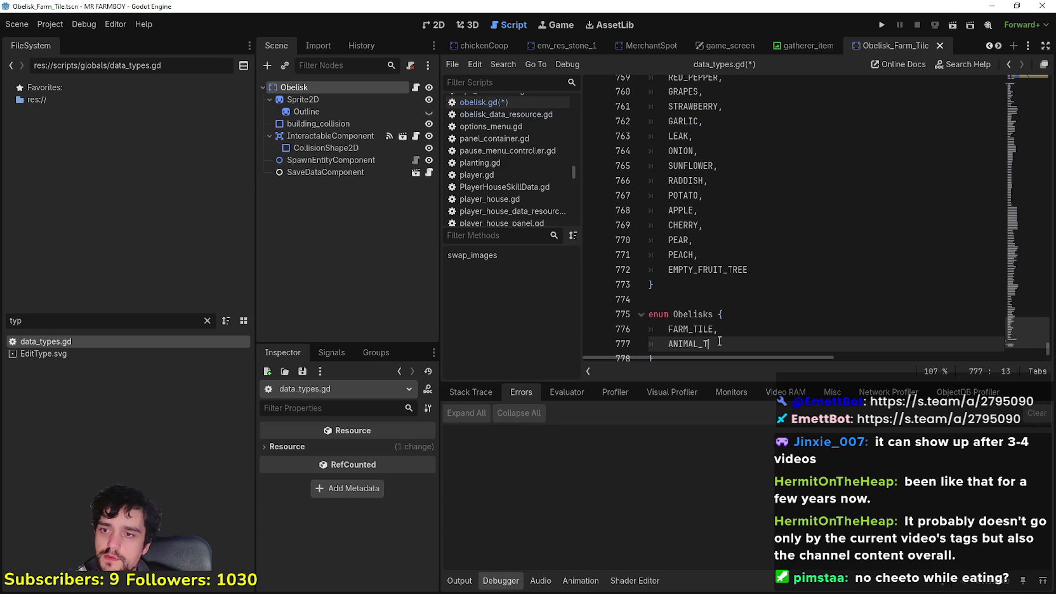
key("ctrl+s")
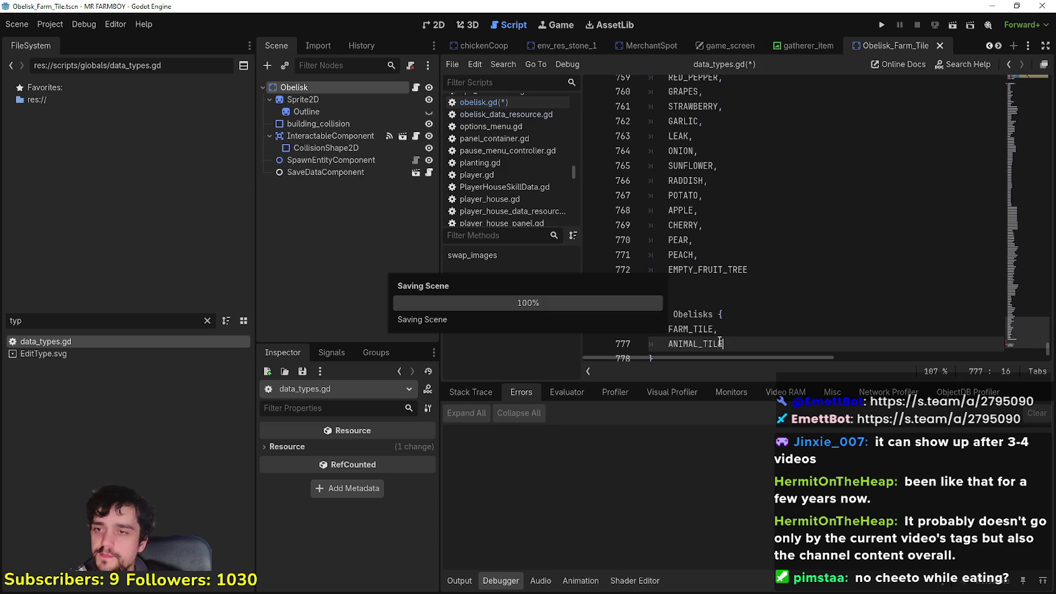
double_click(690, 313)
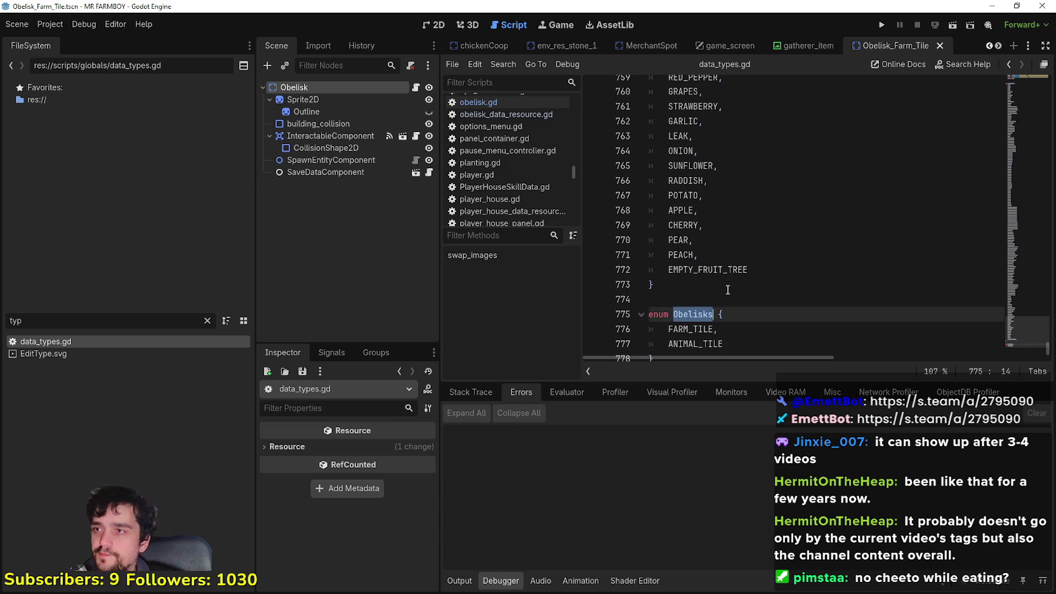
left_click(728, 290)
left_click(415, 87)
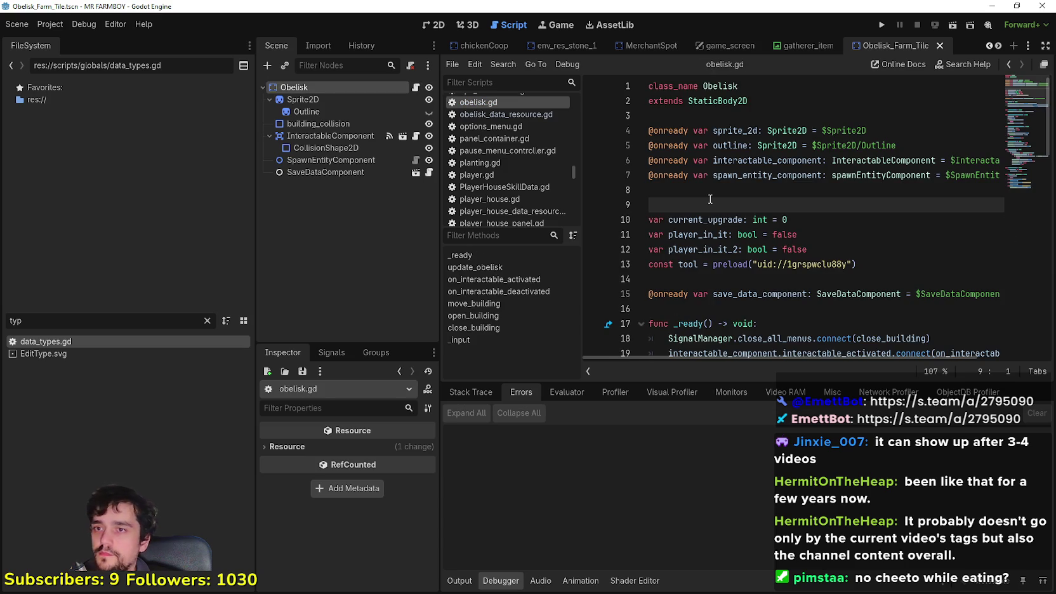
type("@")
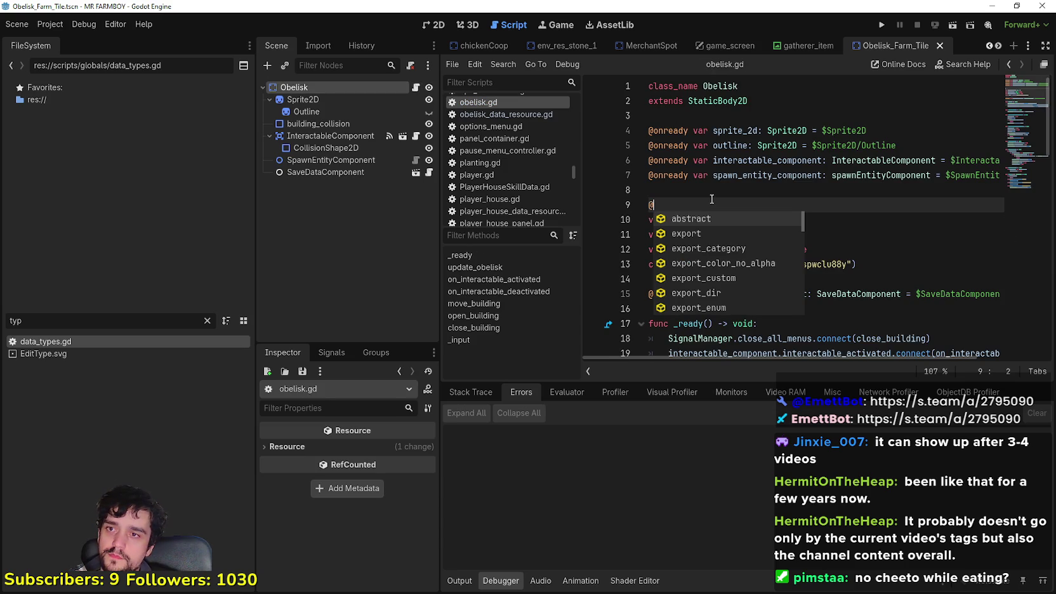
type("Obe")
key("BackSpace")
key("BackSpace")
key("BackSpace")
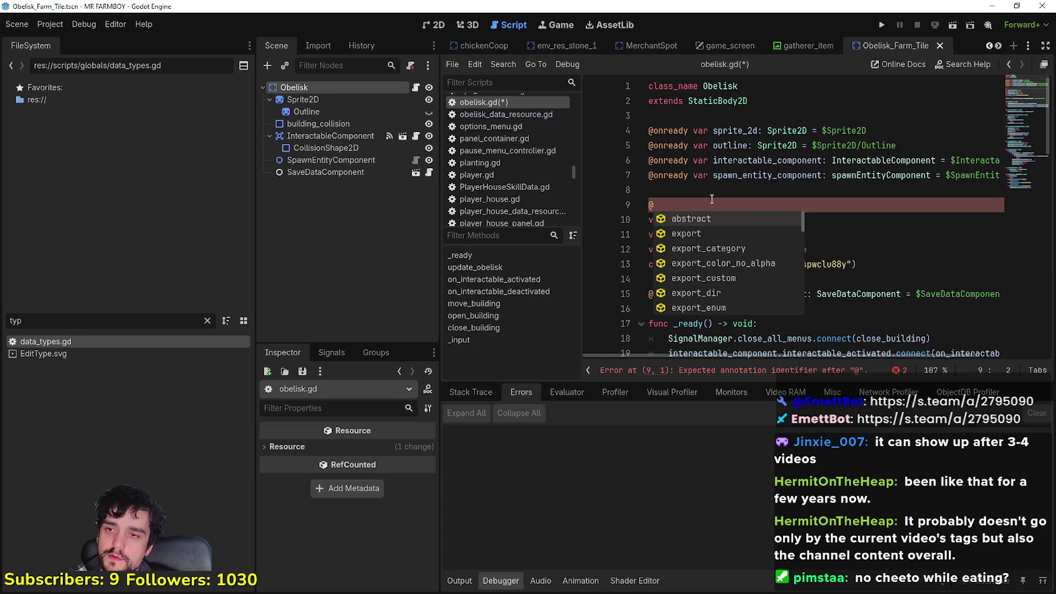
key("Down")
key("Return")
type("var ")
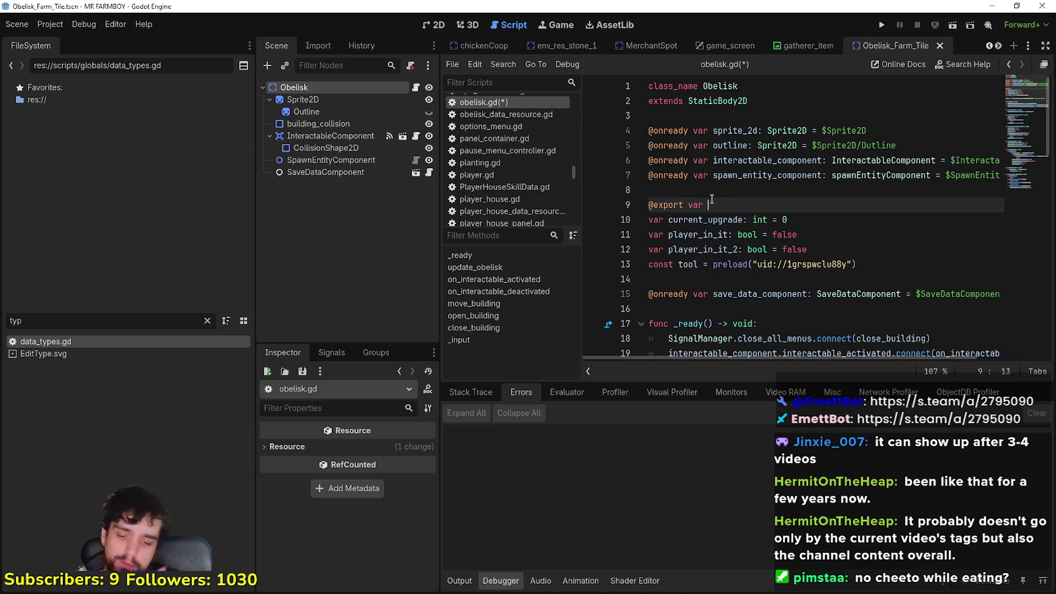
type("cjuh")
key("BackSpace")
key("BackSpace")
key("BackSpace")
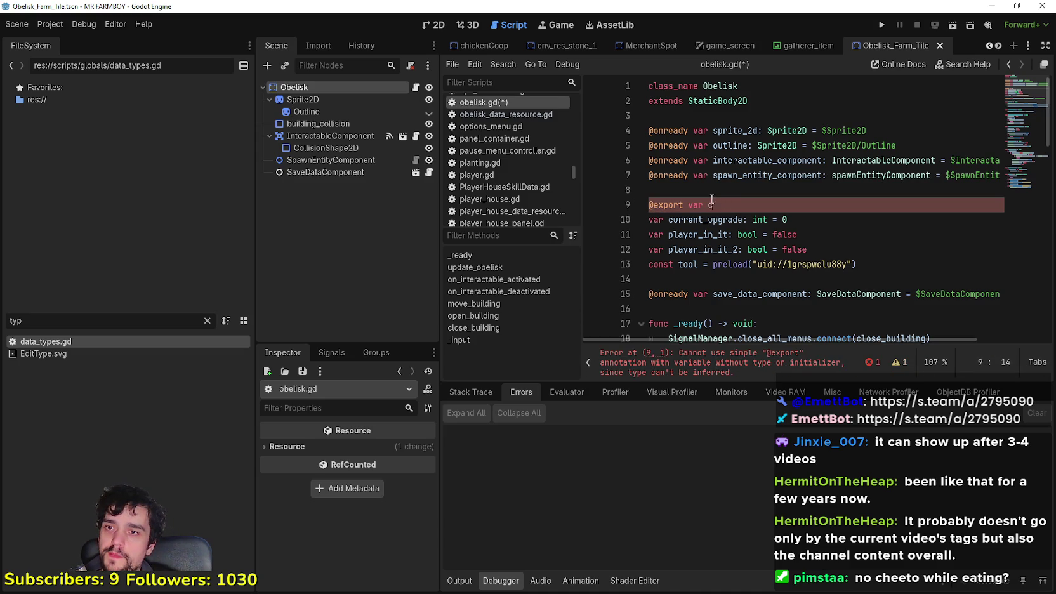
type("rent_obelisk : ")
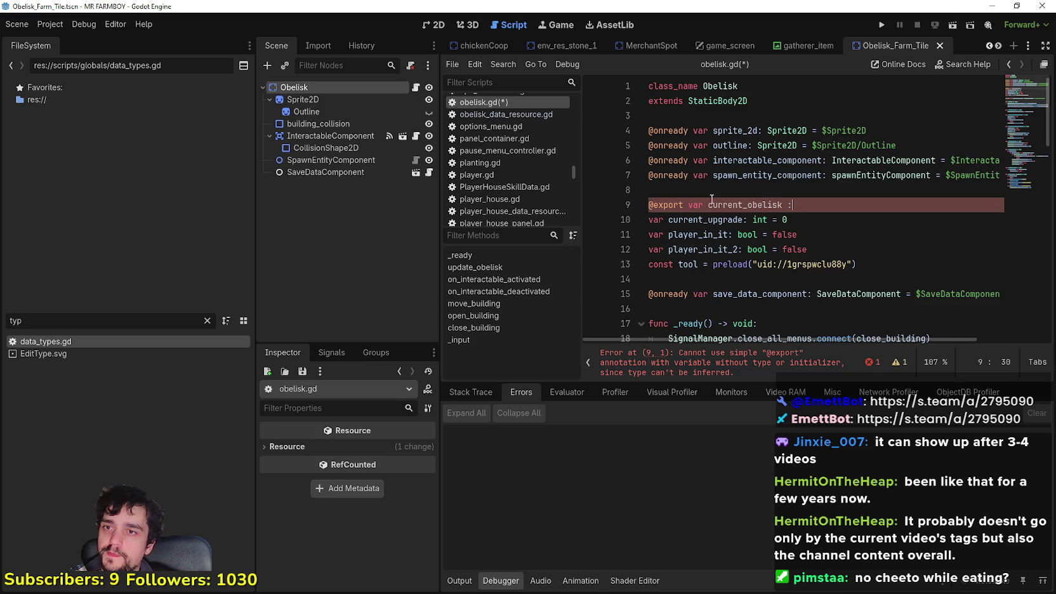
type("Data")
key("Return")
Type it as DataTypes.Obelisks defaulting to DataTypes.Obelisks.FARM_TILE, and save.
type(".")
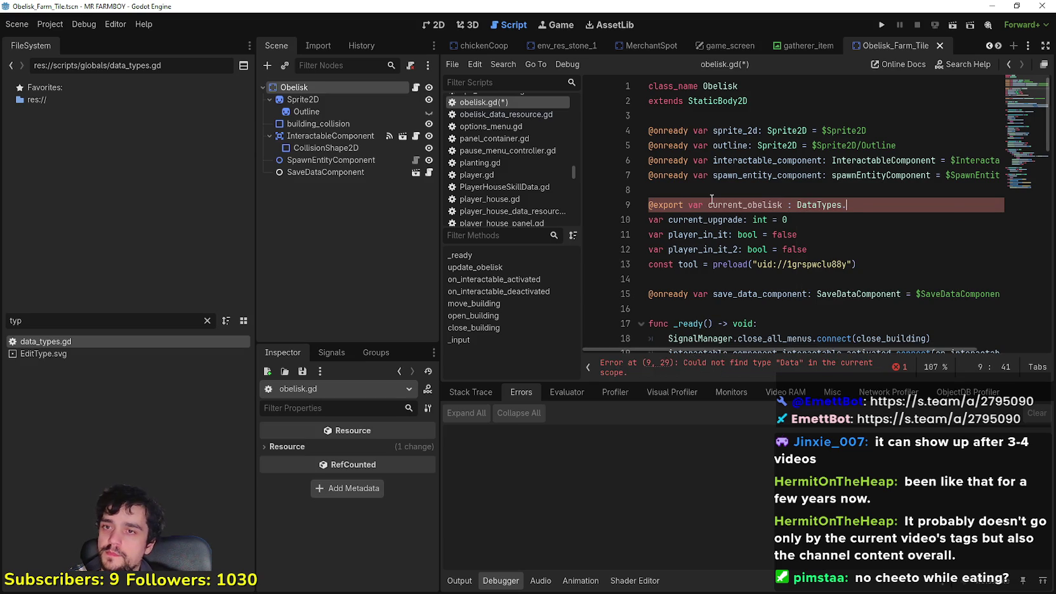
type("Obelisks = ")
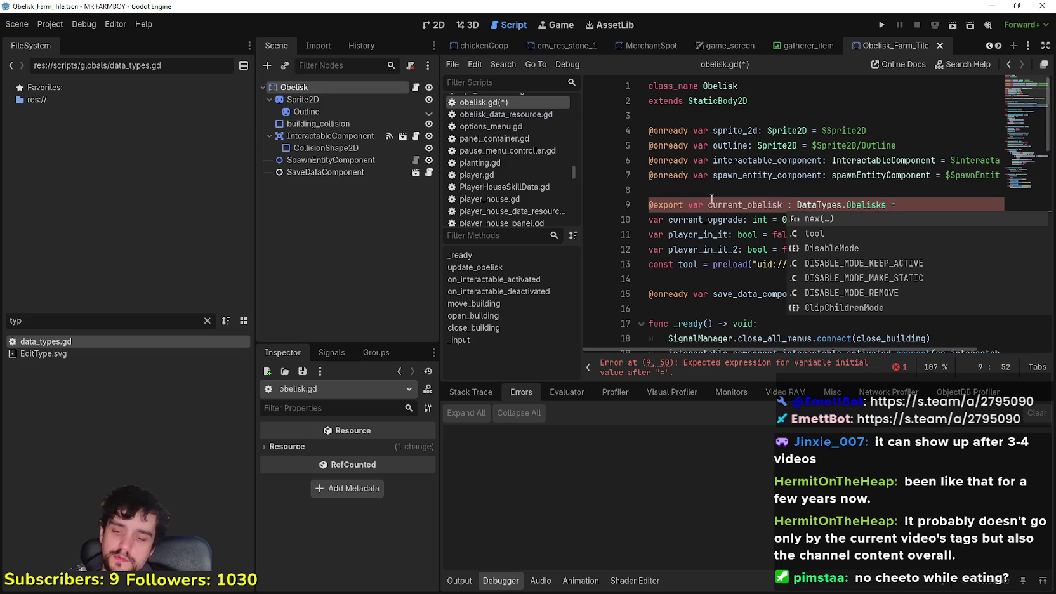
type("Obelisk")
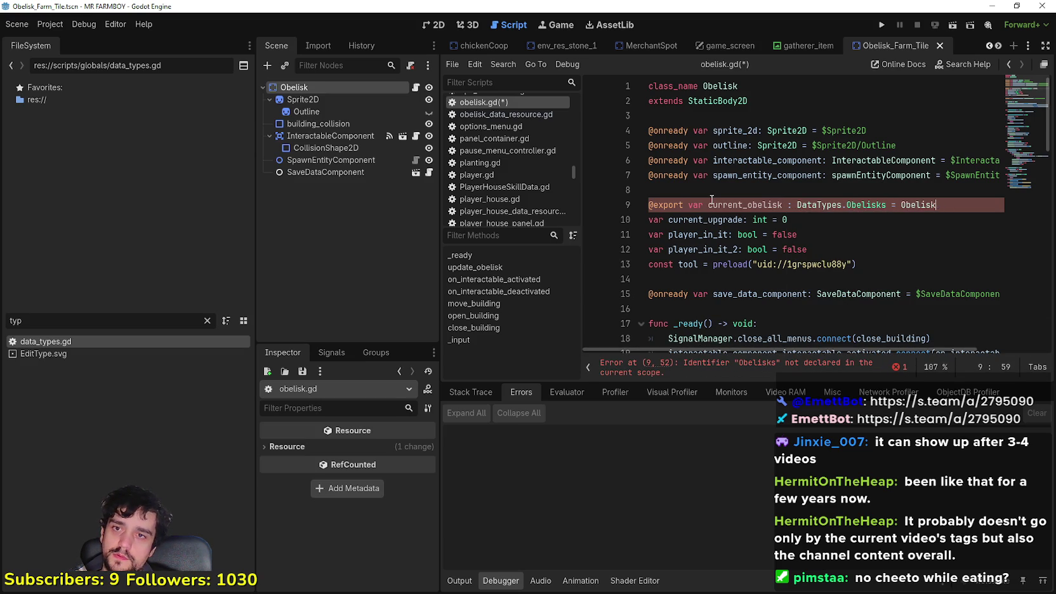
key("BackSpace")
key("BackSpace")
key("BackSpace")
type("Data")
key("Return")
type(".Obelisks.")
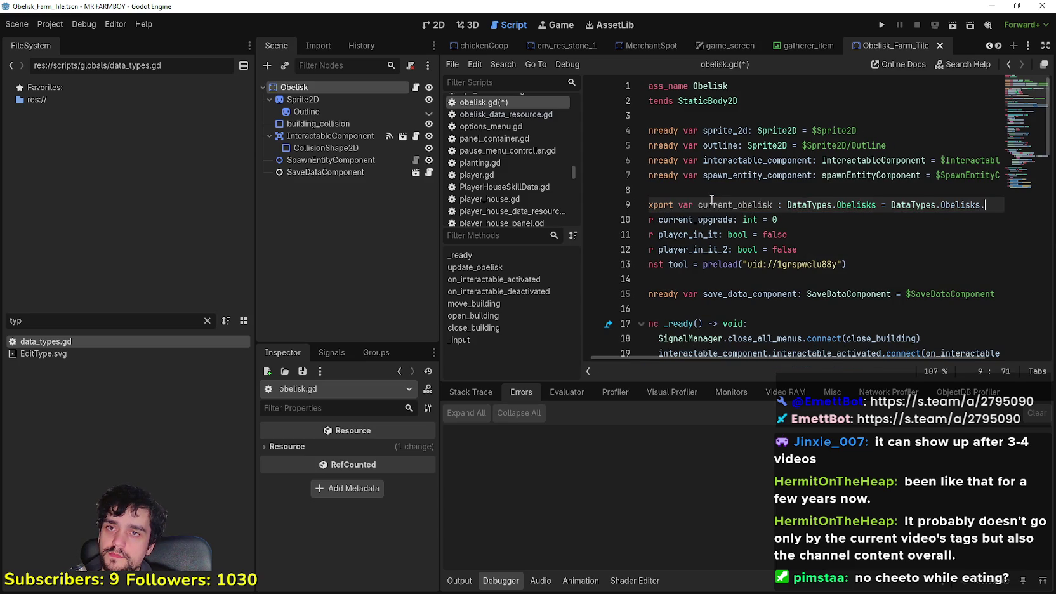
key("Return")
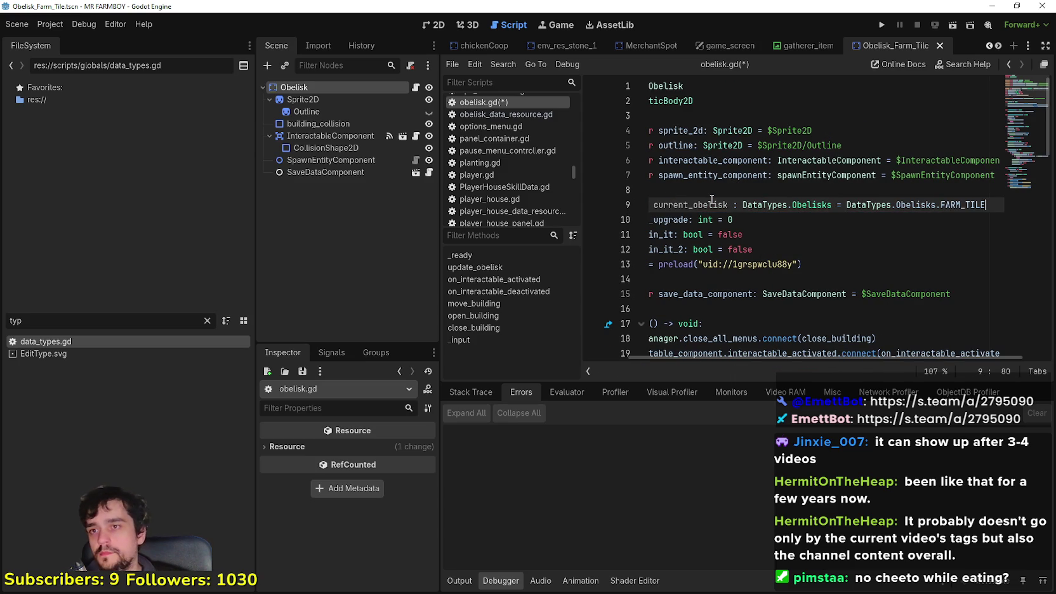
key("Return")
double_click(711, 204)
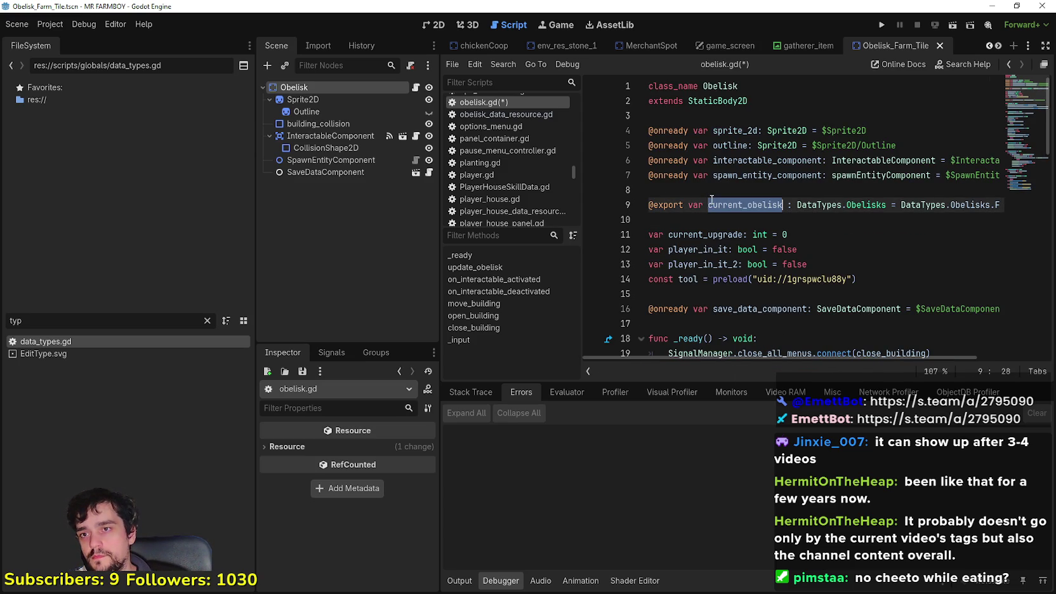
left_click(698, 219)
key("ctrl+s")
scroll(779, 222, "down", 5)
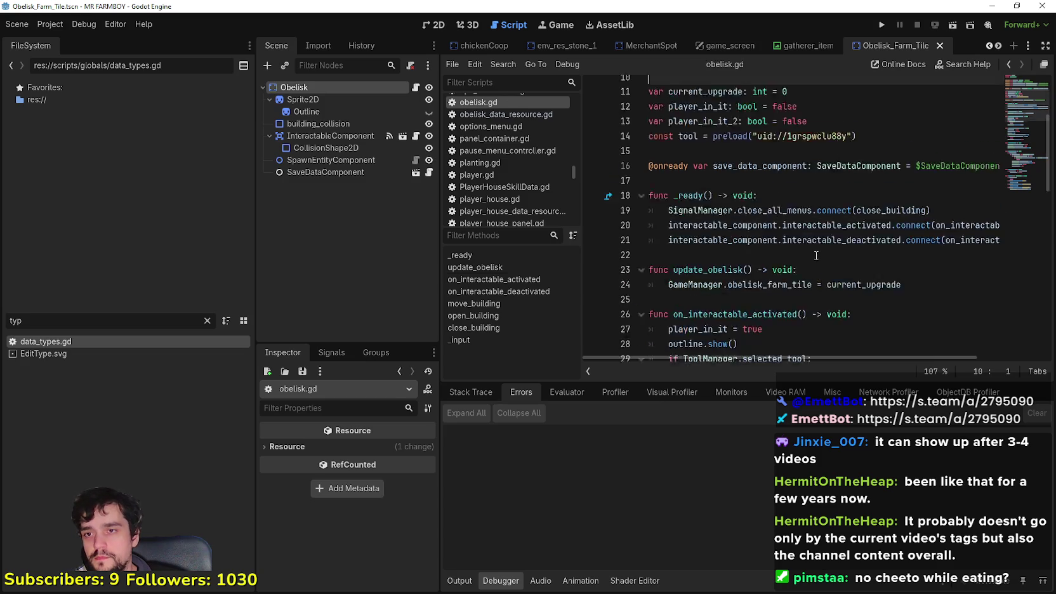
Add 'match current_obelisk:' at the top of update_obelisk.
scroll(768, 203, "up", 2)
left_click(879, 200)
double_click(773, 204)
left_click(828, 204)
left_click(849, 191)
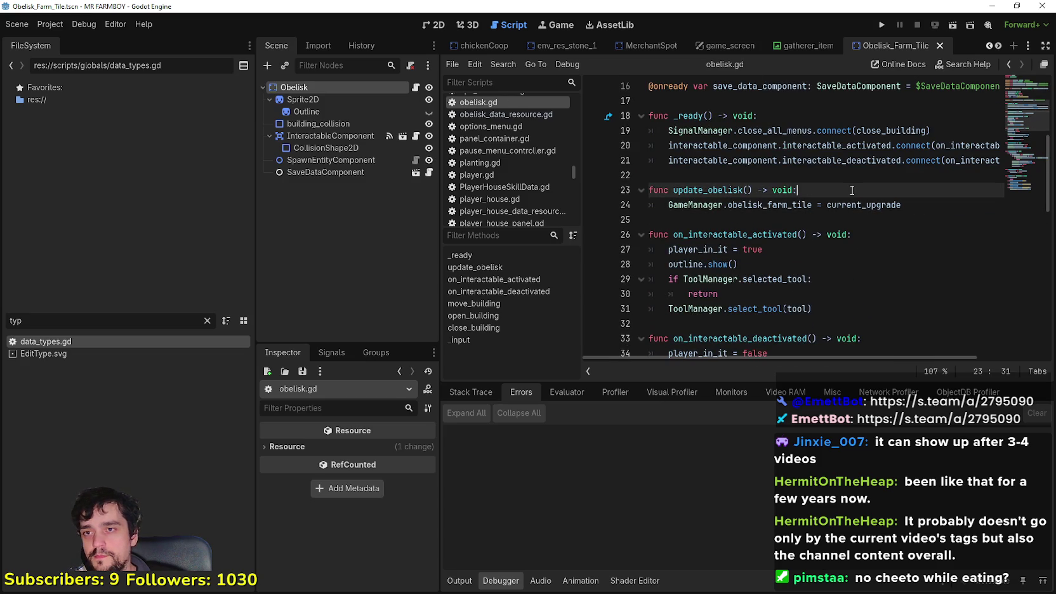
key("Return")
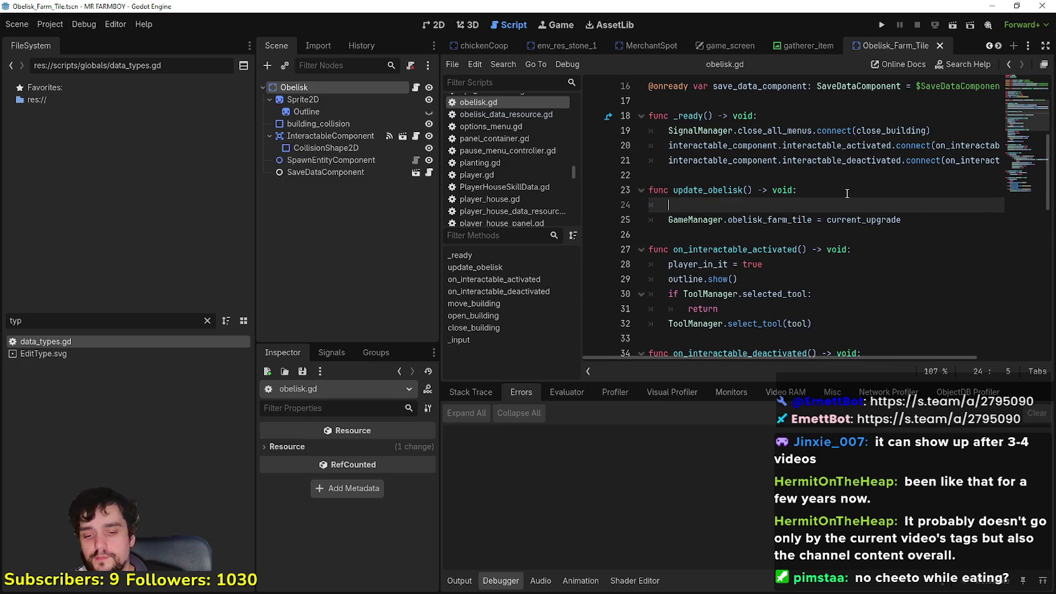
type("match cu")
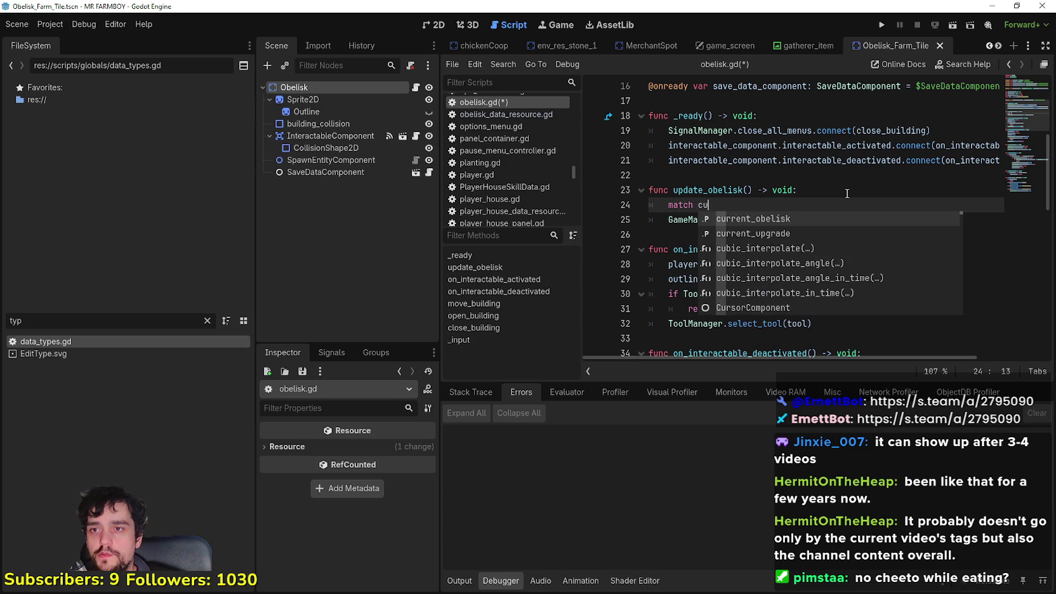
key("Return")
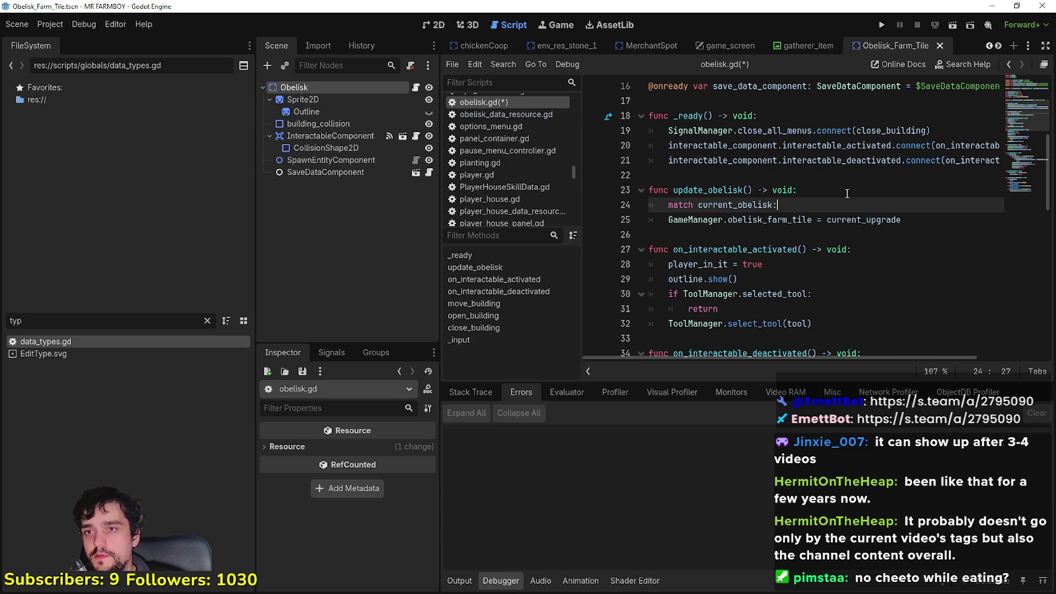
key("Return")
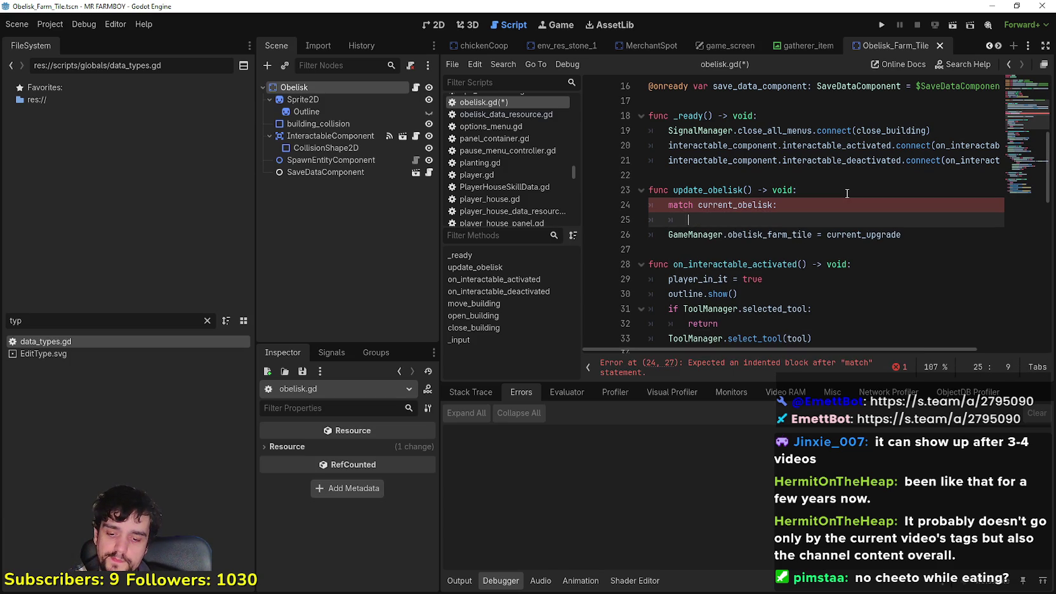
Add a 'DataTypes.Obelisks.FARM_TILE:' case and indent the GameManager assignment under it.
type("o")
key("BackSpace")
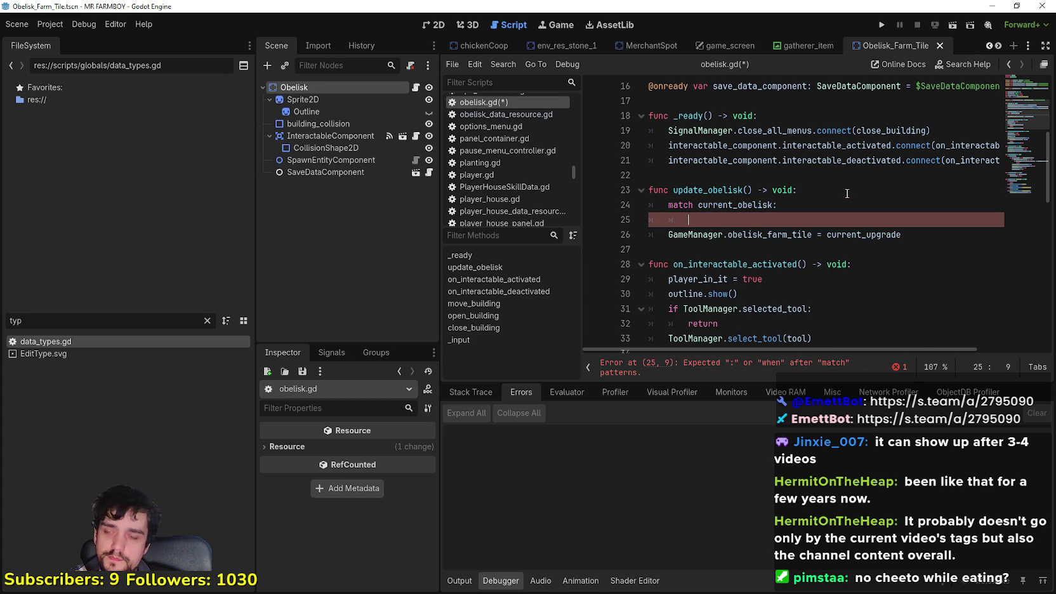
type("DataTypes")
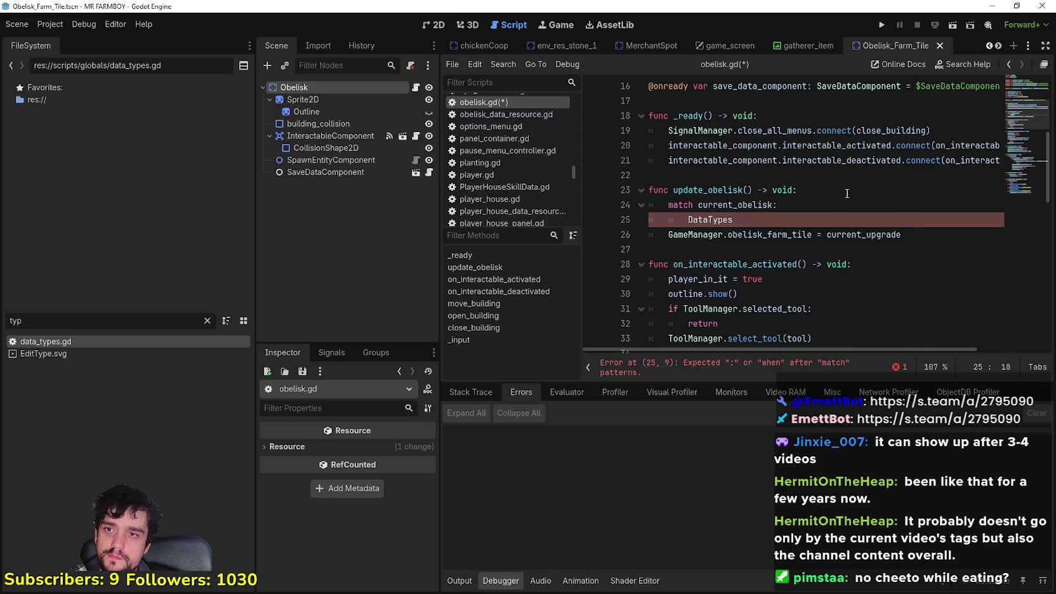
type(".obel")
key("Return")
type(".")
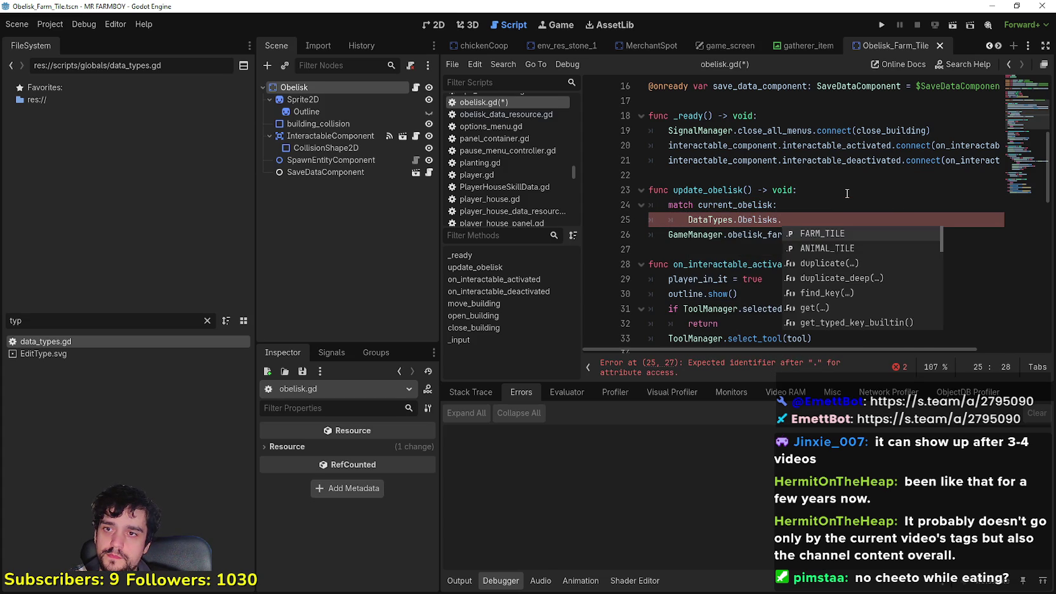
key("Return")
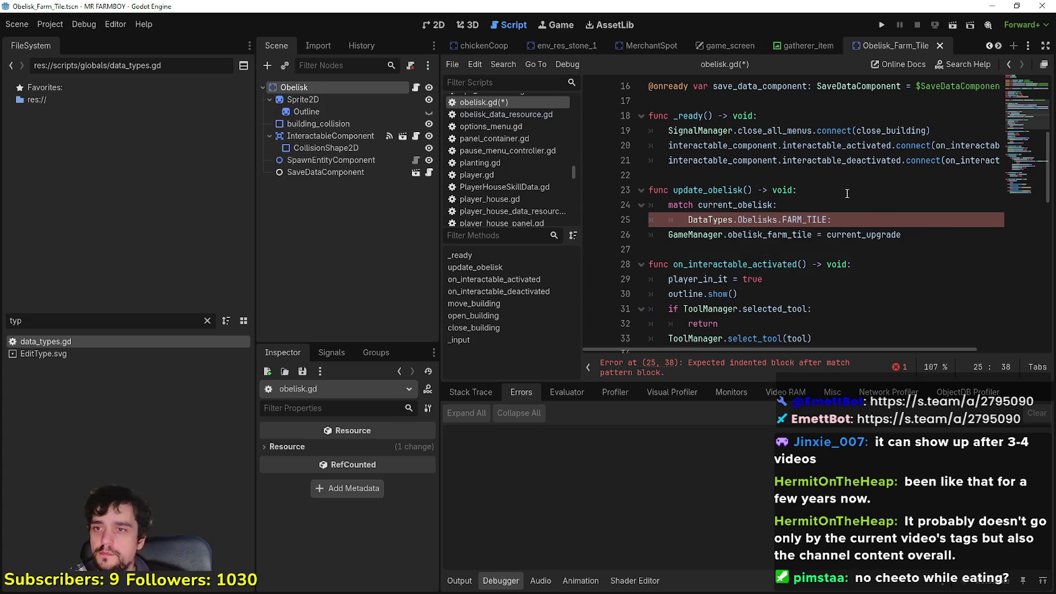
left_click(663, 235)
key("Tab")
key("Tab")
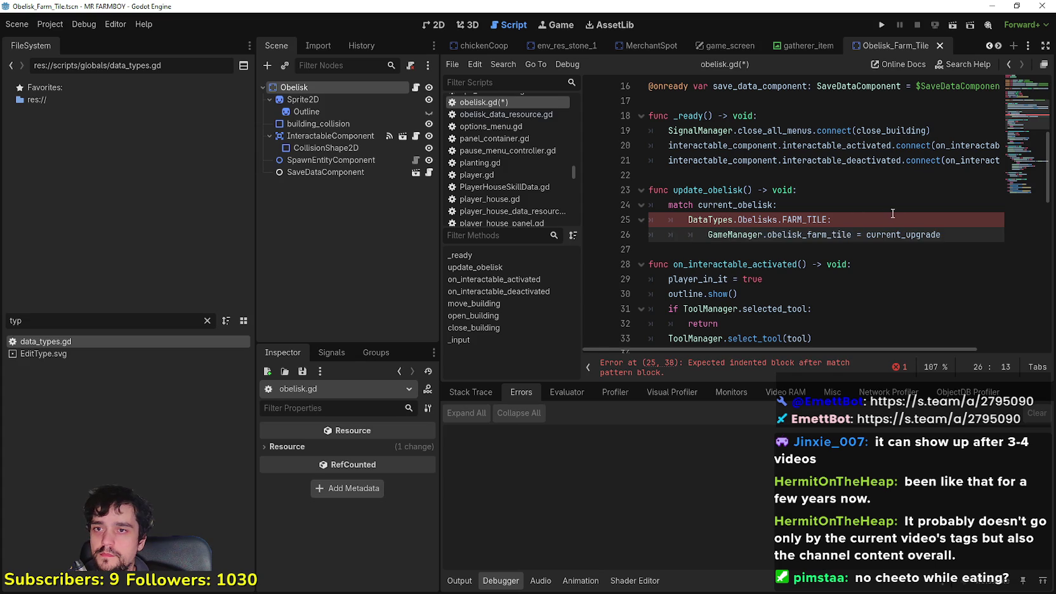
Paste a copy of the FARM_TILE case below and change its pattern to ANIMAL_TILE.
left_click(665, 248)
type("DataTypes.Obelisks.FARM_TILE: \t\t\tGameManager.obelisk_farm_tile = current_upgrade")
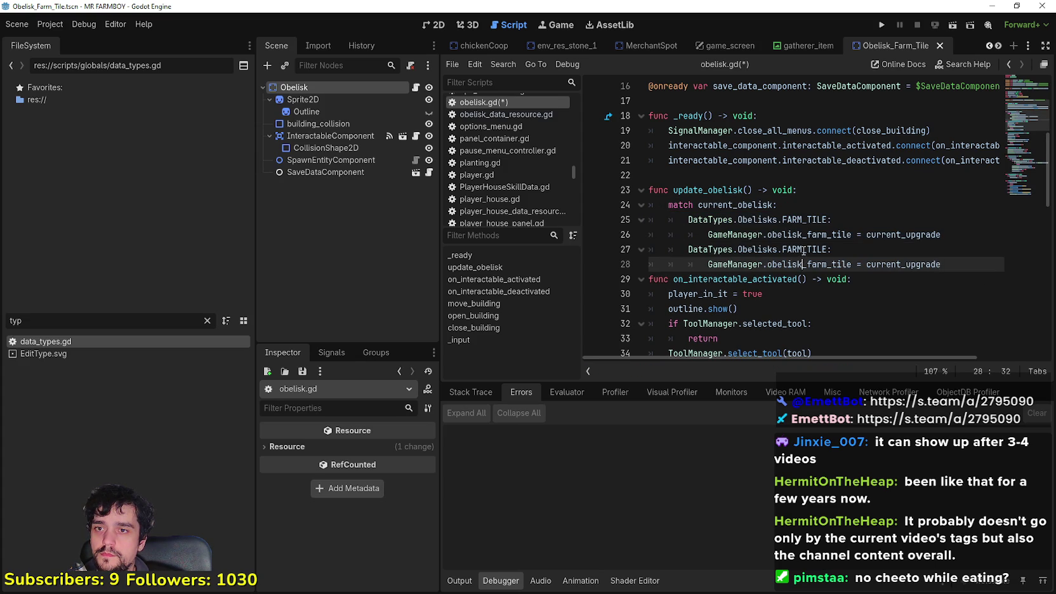
double_click(801, 249)
type("Ani")
key("Return")
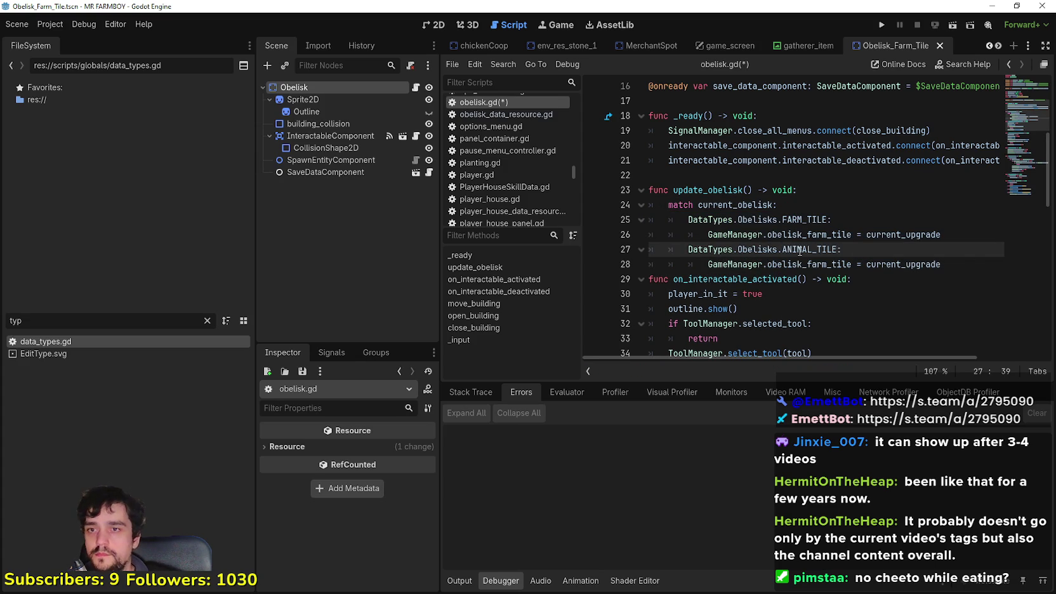
Make the copied assignment set obelisk_animal_tile, save obelisk.gd, and select the Obelisk node.
double_click(816, 265)
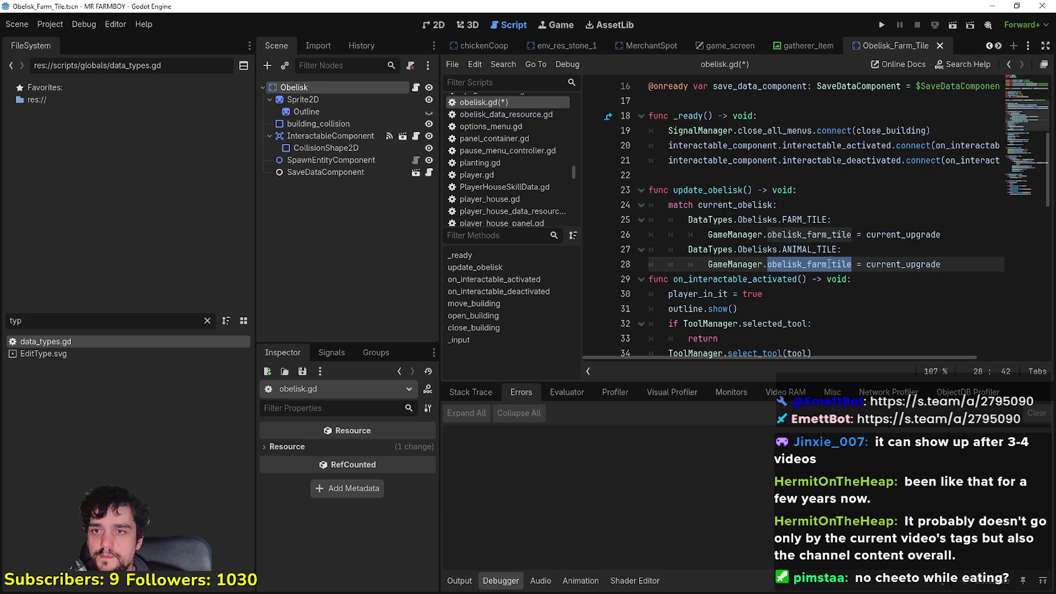
type("obel")
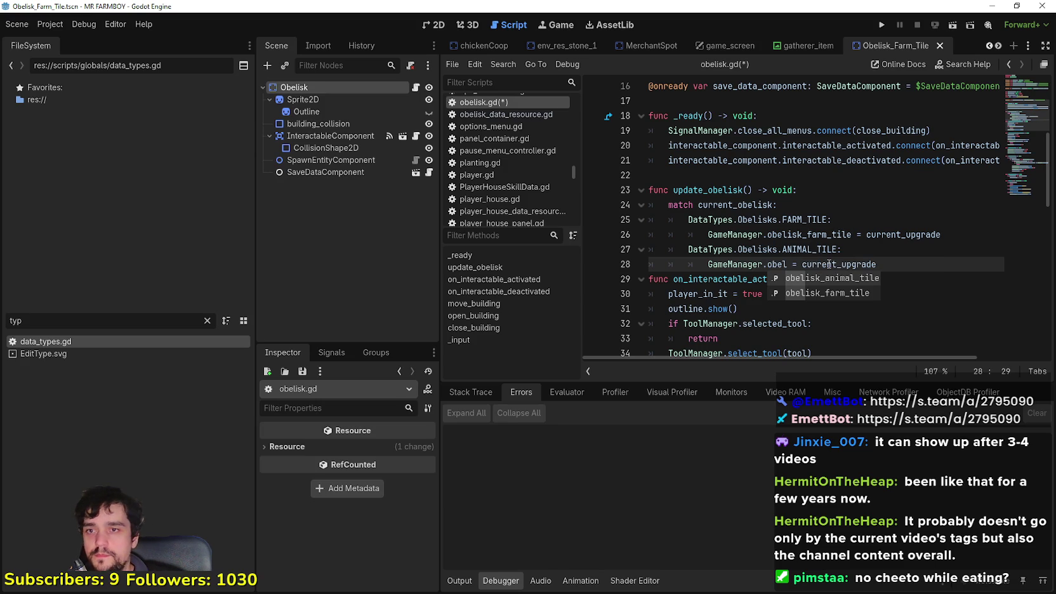
key("Down")
key("Return")
double_click(829, 264)
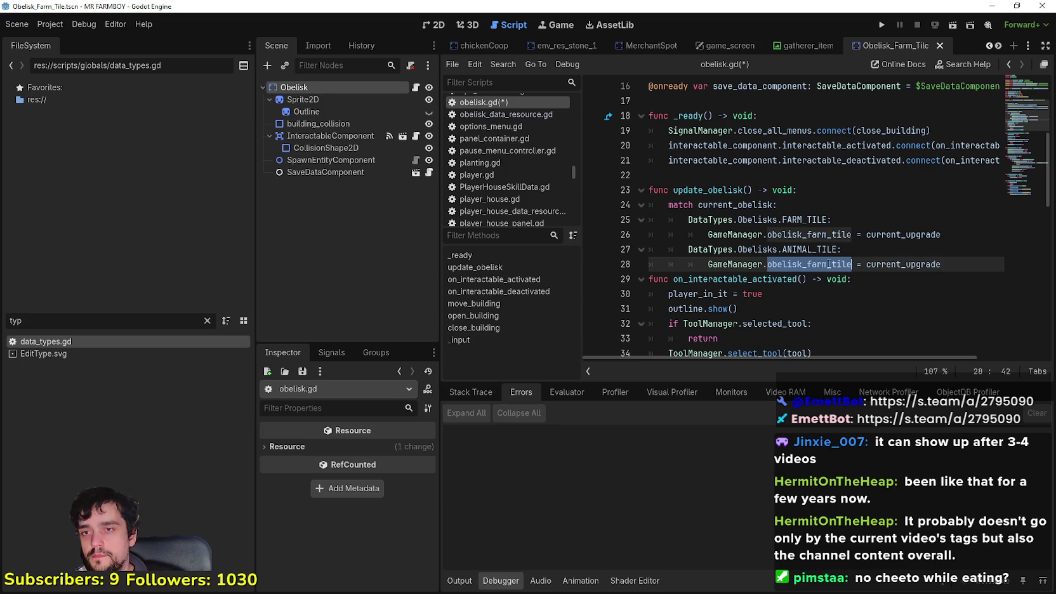
type("obel")
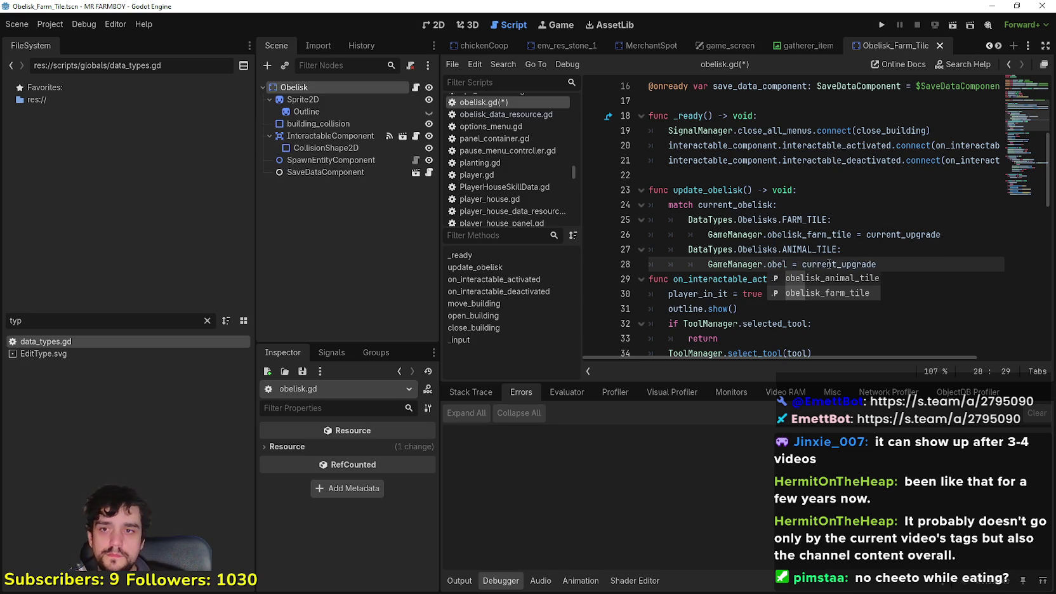
key("Return")
left_click(966, 265)
key("Return")
key("ctrl+s")
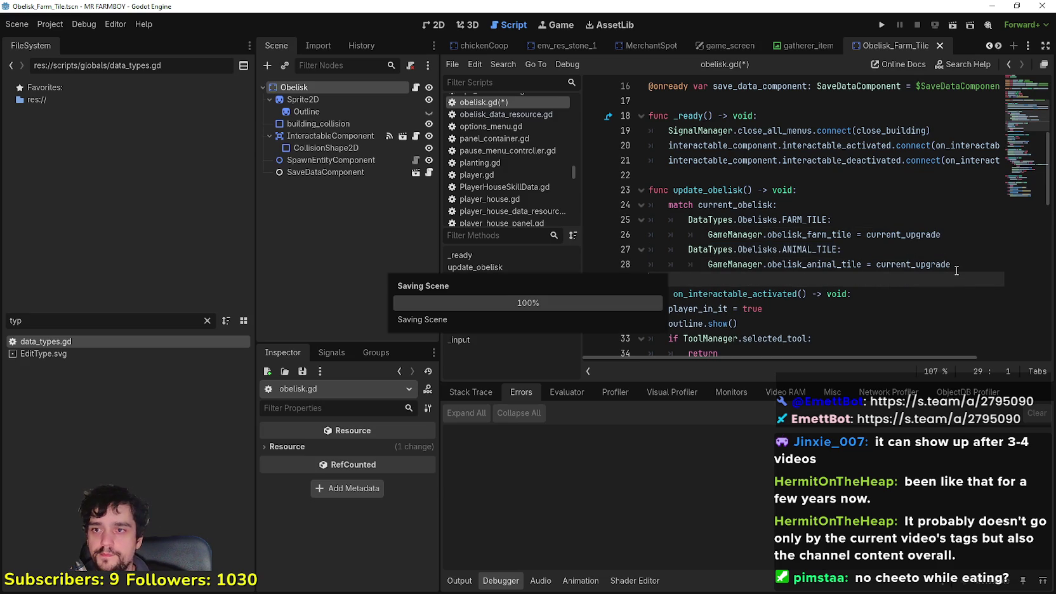
left_click(366, 89)
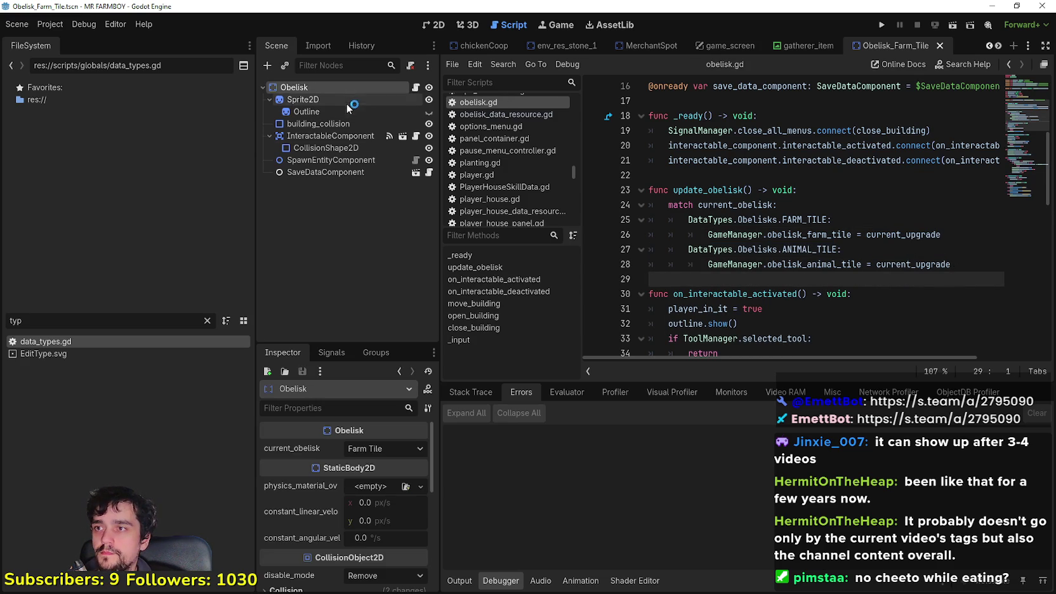
left_click(381, 448)
left_click(374, 467)
left_click(747, 249)
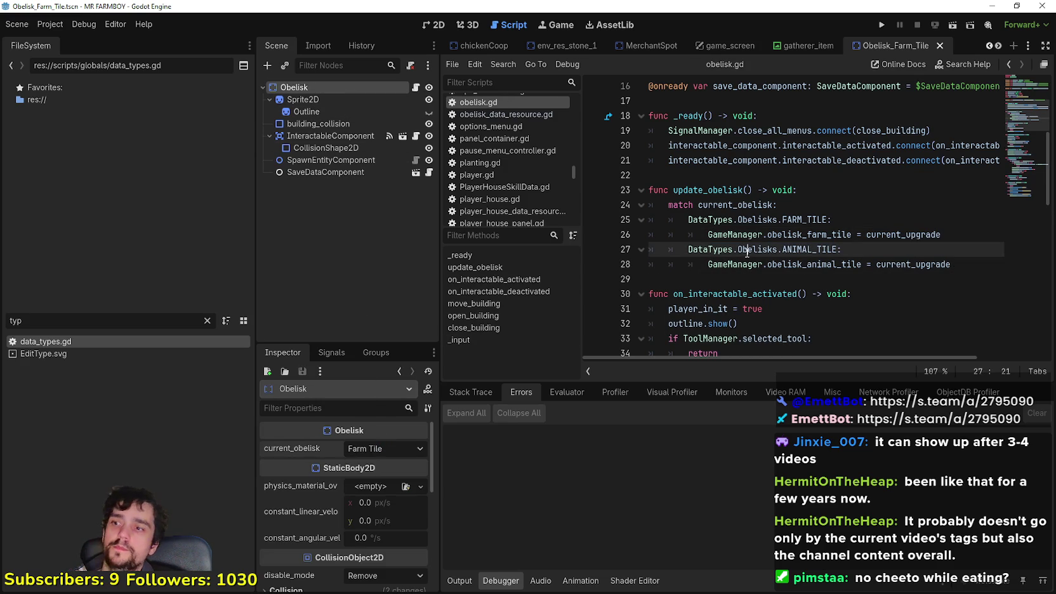
double_click(717, 185)
left_click(654, 250)
key("Down")
key("Down")
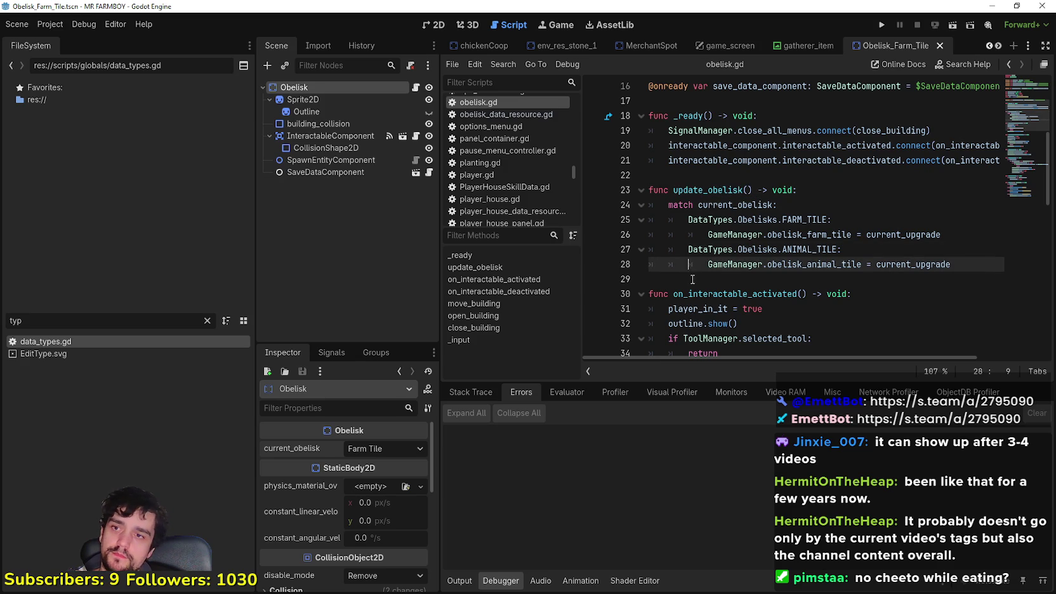
key("ctrl+s")
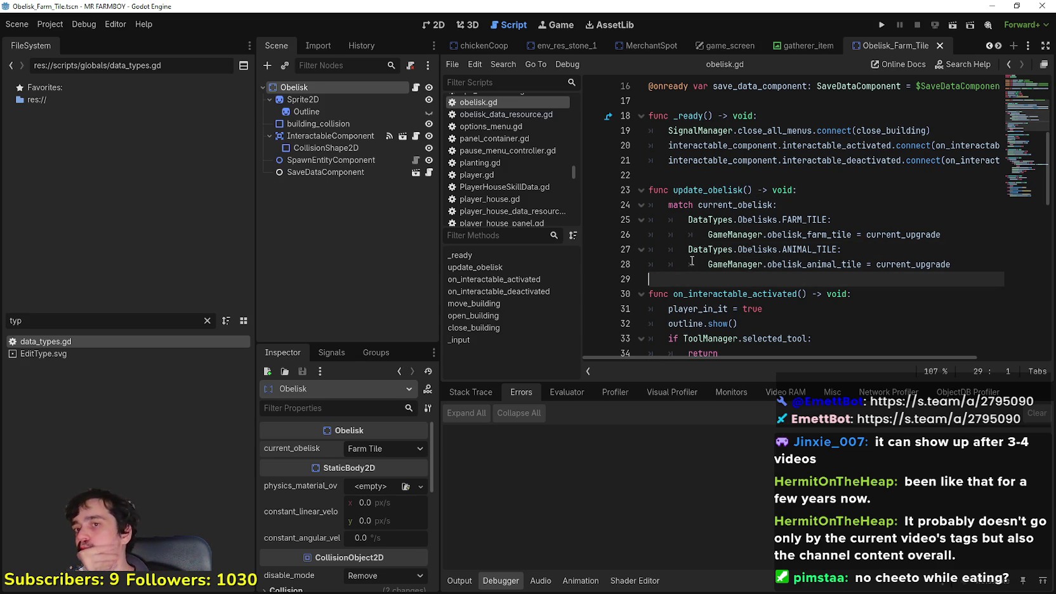
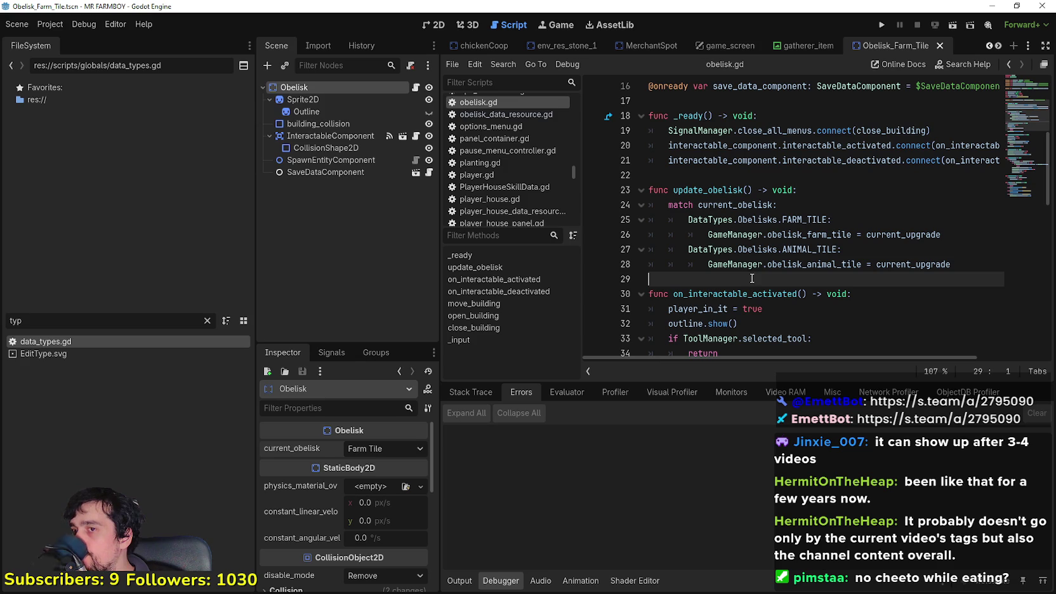
Add 'func update_visual() -> void:' on a new line below update_obelisk.
left_click(984, 234)
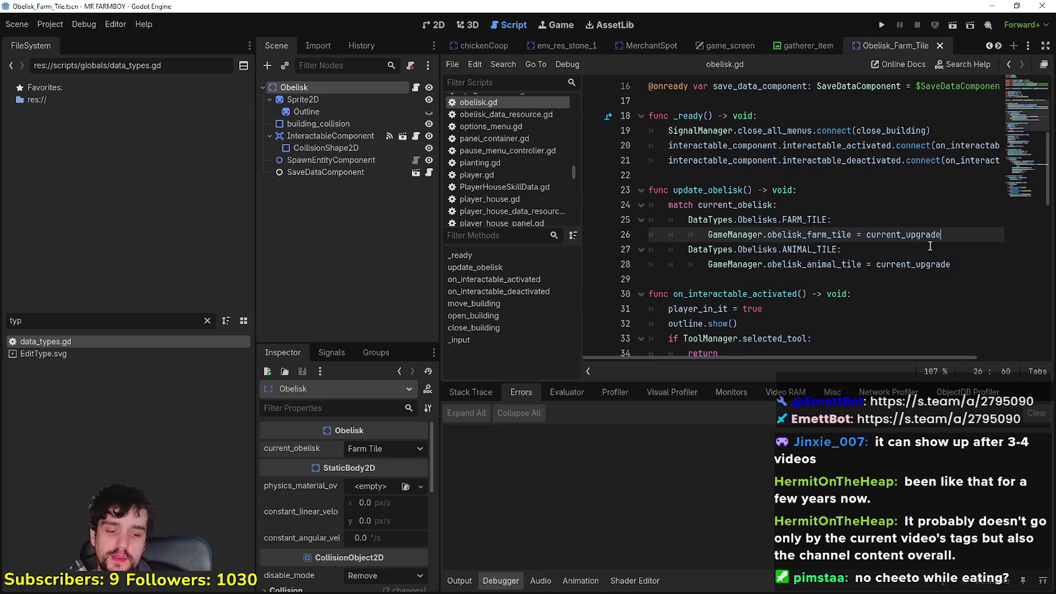
key("Return")
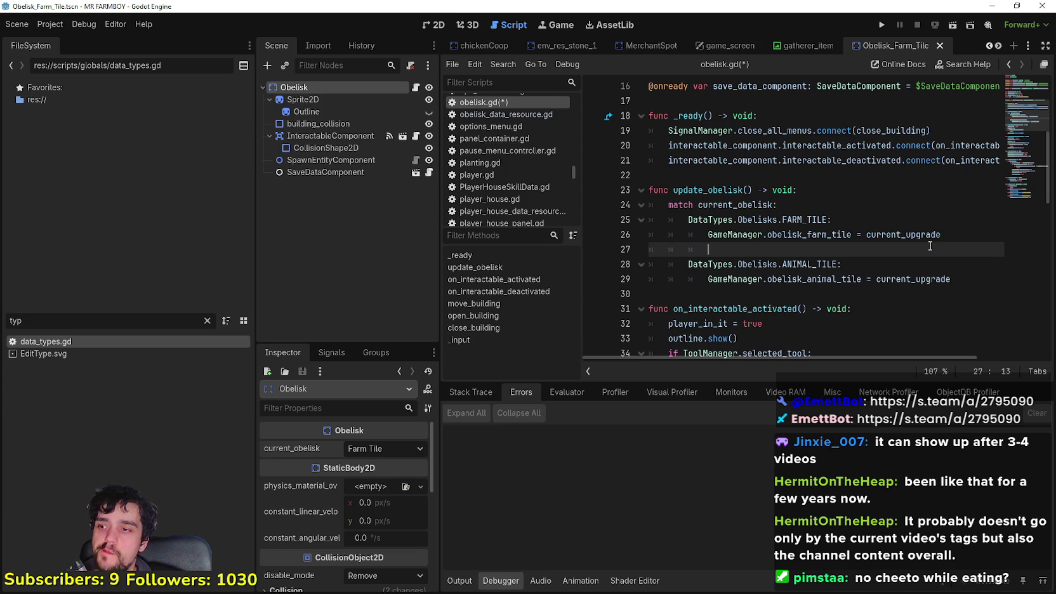
key("BackSpace")
key("BackSpace")
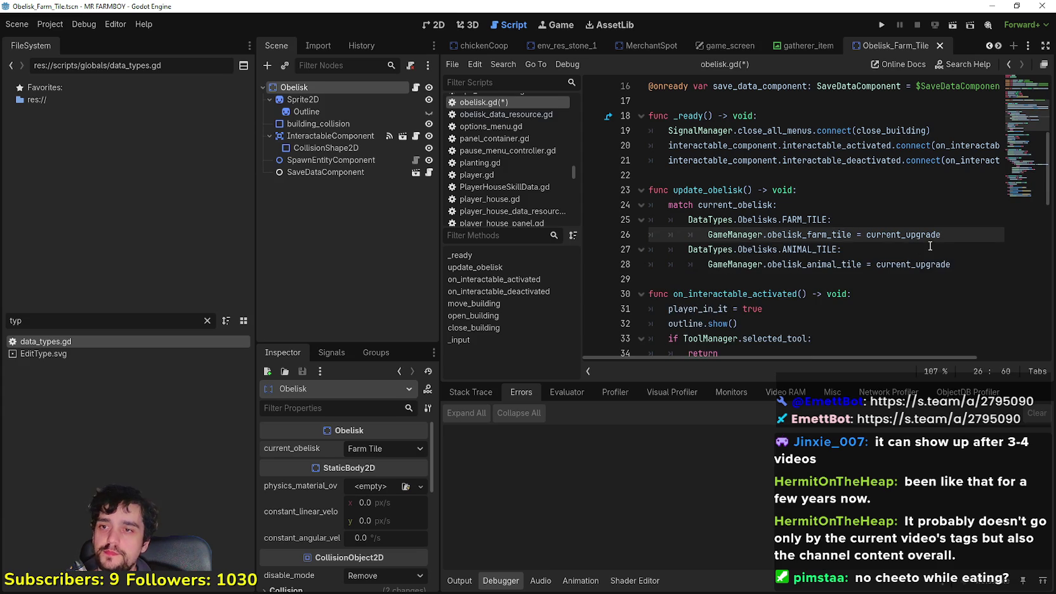
left_click(816, 297)
left_click(822, 284)
key("Return")
type("func update")
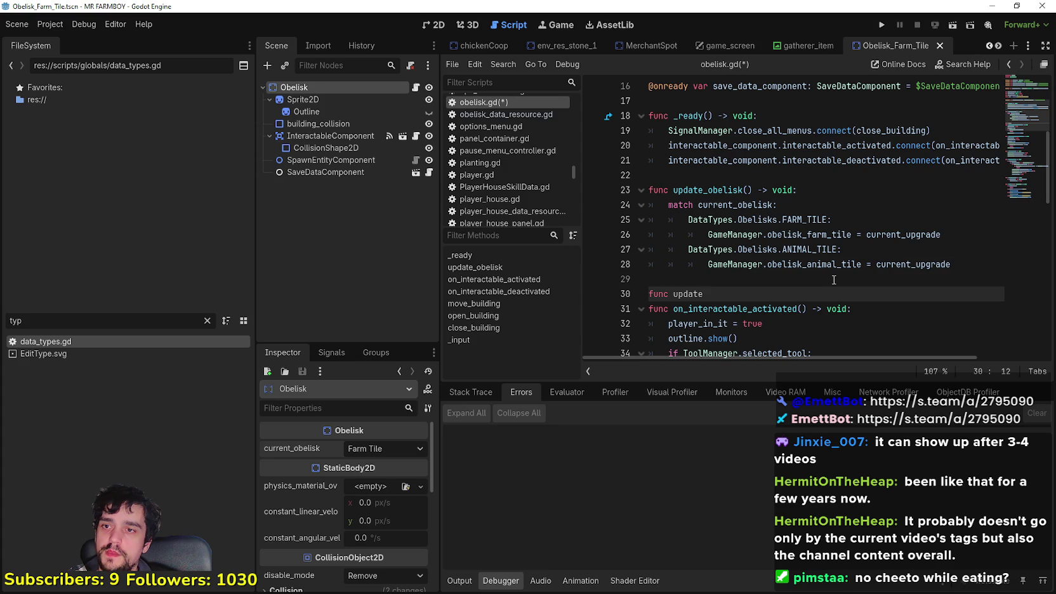
type("_")
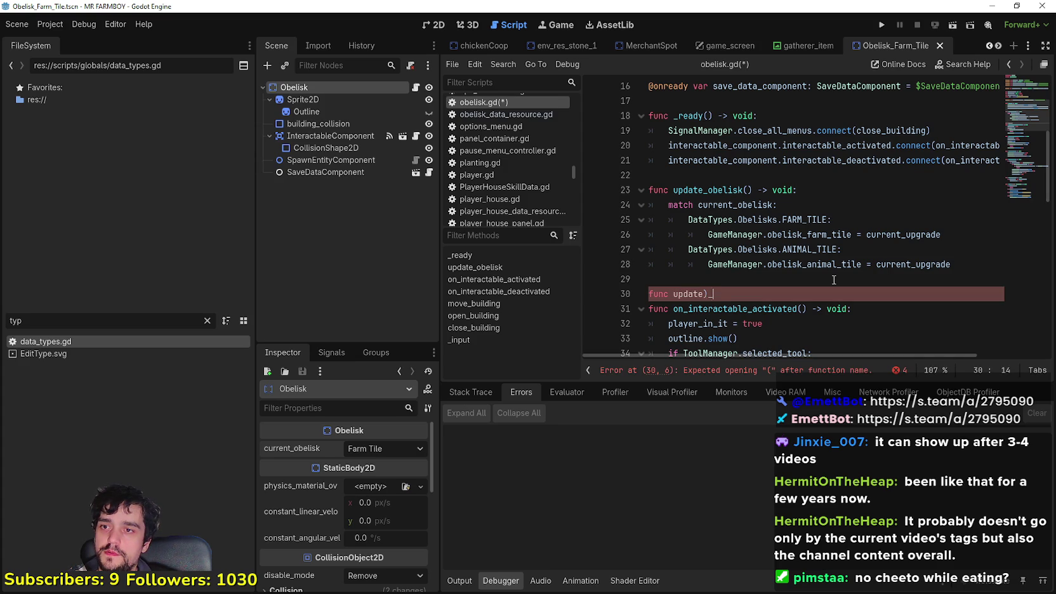
type("visual()")
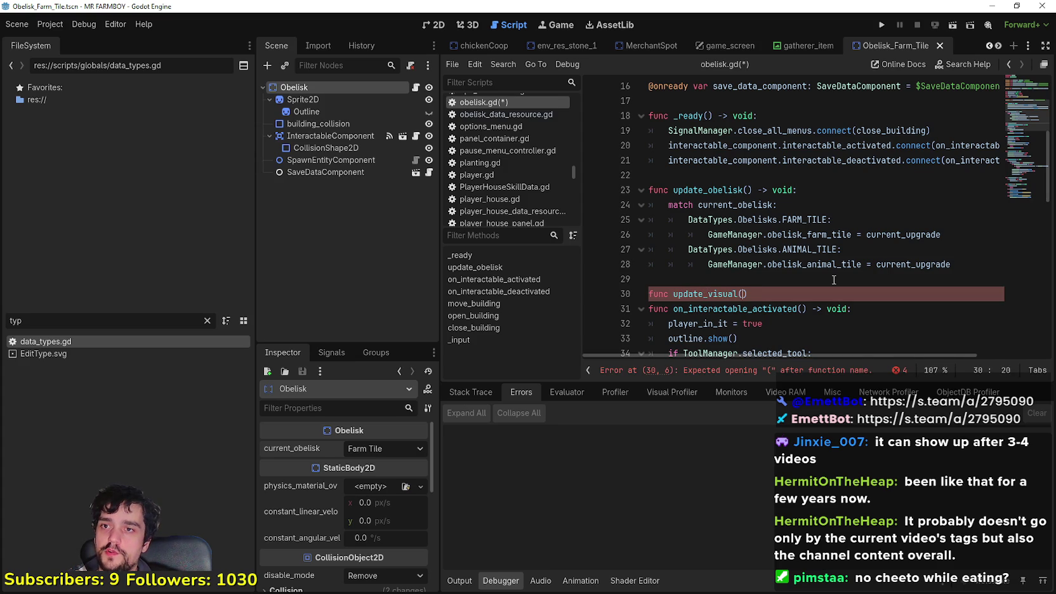
type(" -> void:")
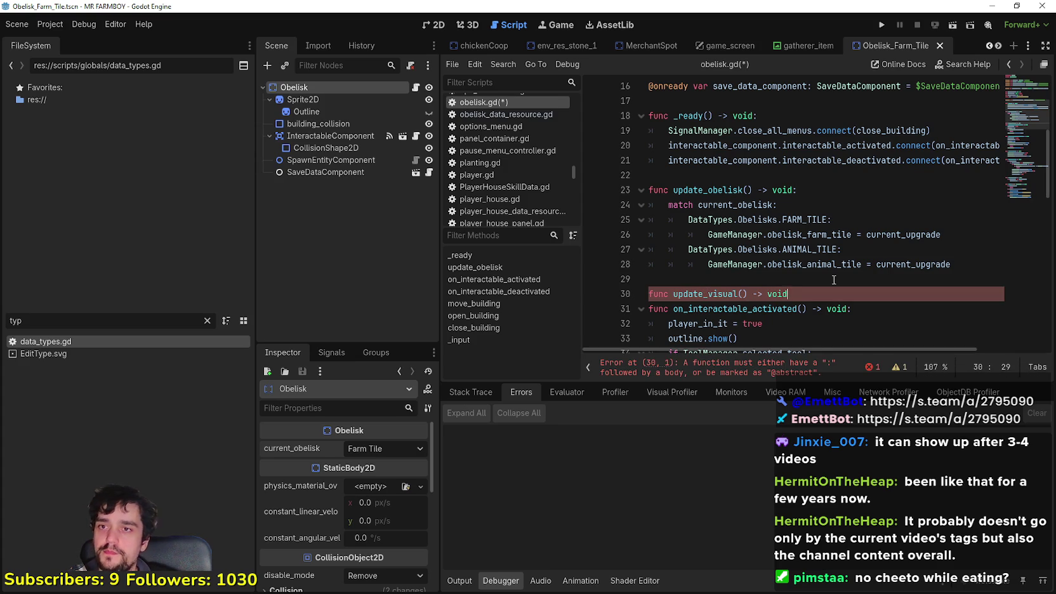
key("Return")
Try a current_upgrade match line in the body, then clear it and leave an indented empty line.
type("urrent")
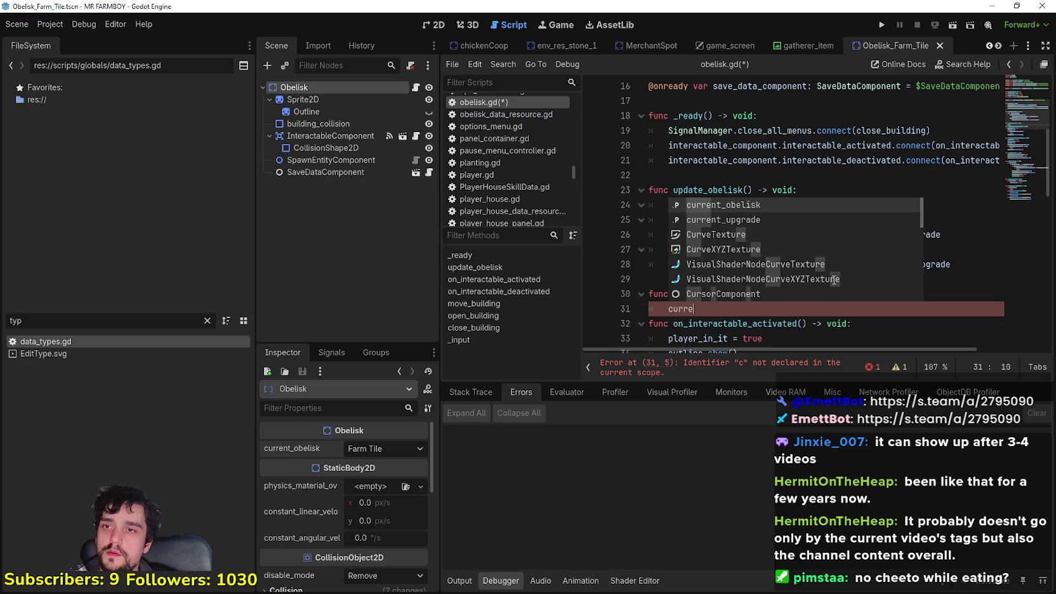
key("Down")
key("Return")
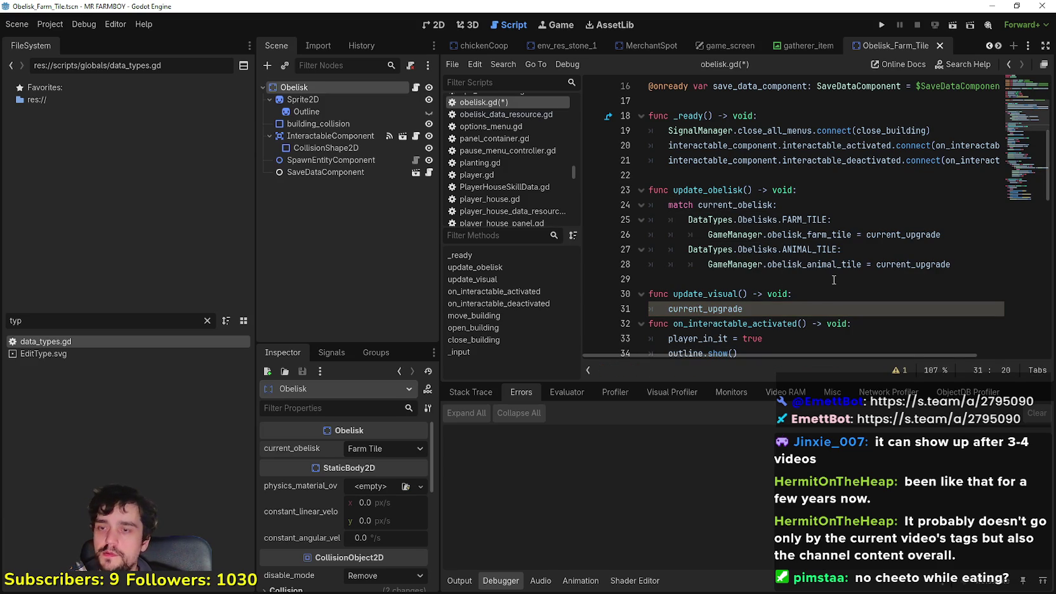
key("BackSpace")
key("BackSpace")
key("BackSpace")
type("mat")
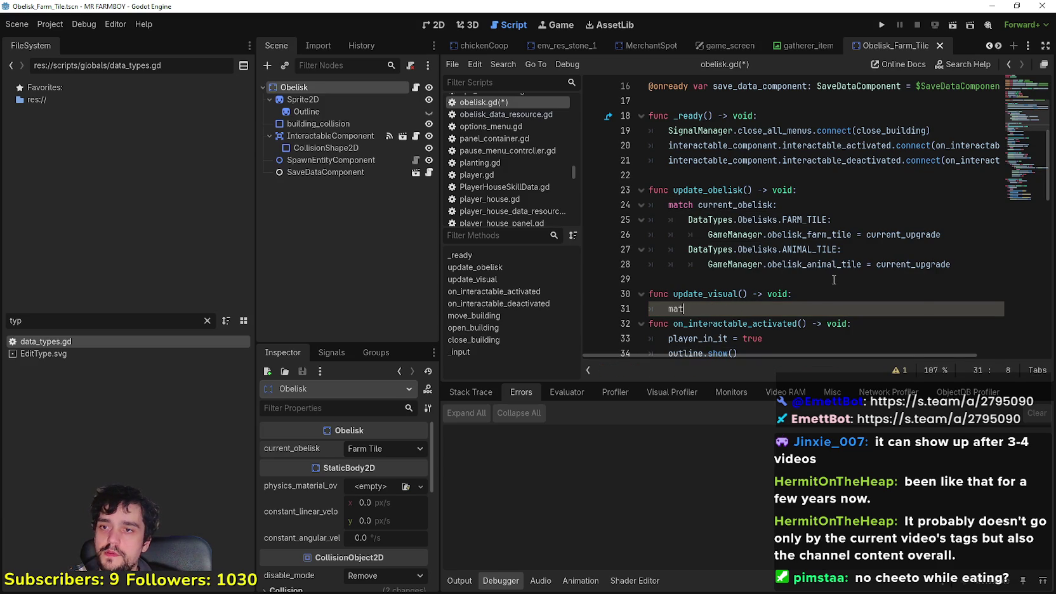
type("ch current_o")
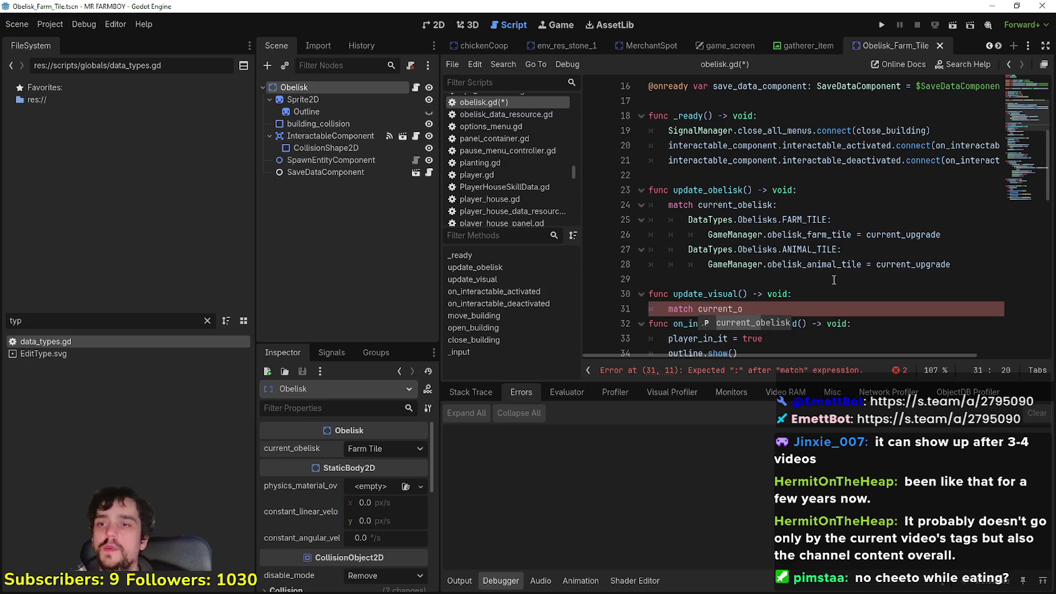
key("BackSpace")
key("BackSpace")
key("BackSpace")
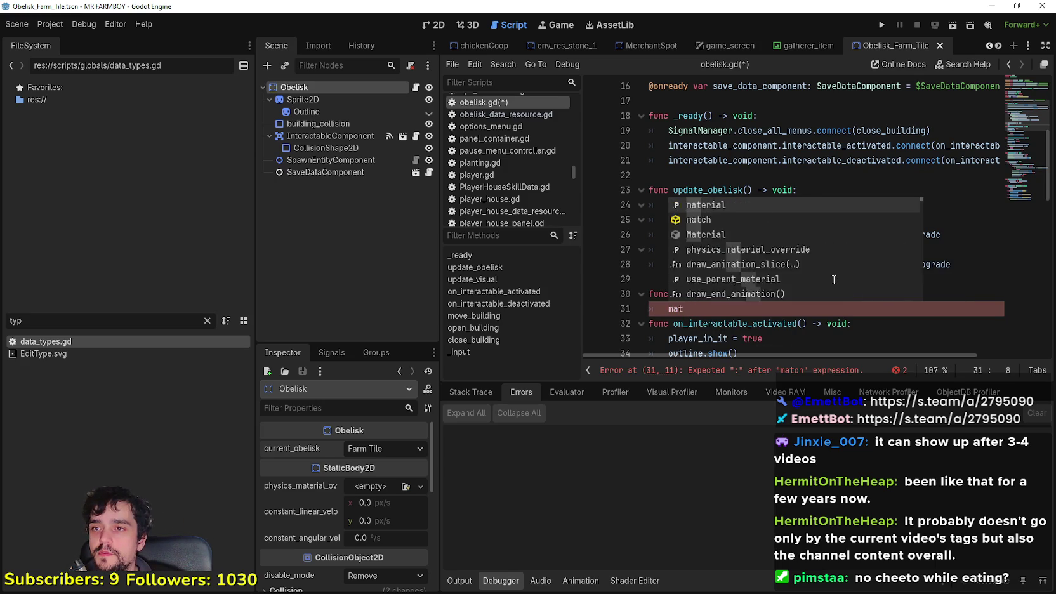
key("BackSpace")
key("BackSpace")
key("BackSpace")
key("Return")
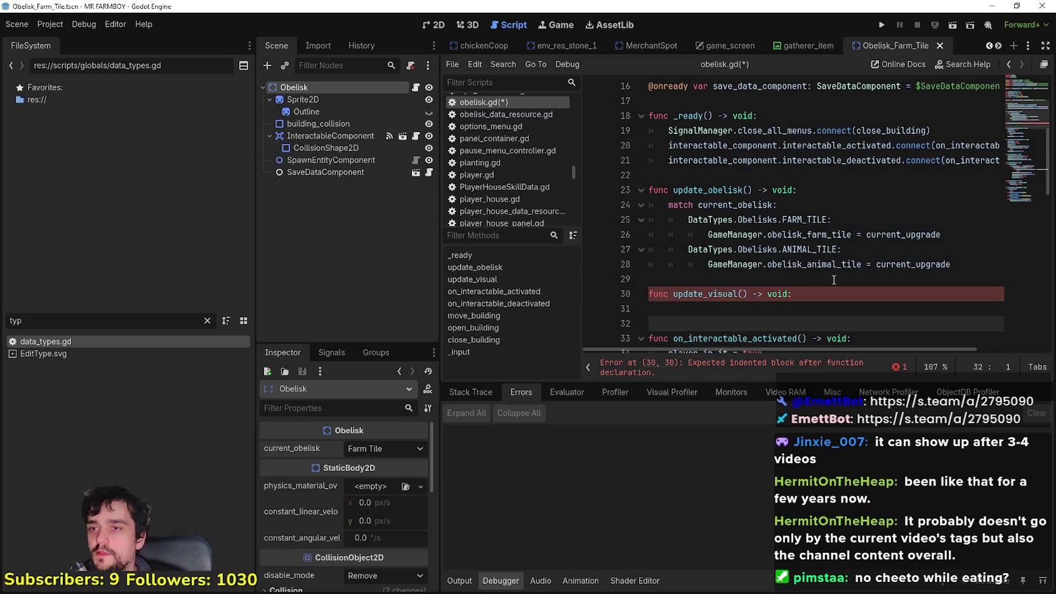
left_click(734, 305)
key("Tab")
Select the obelisk's Sprite2D node and inspect its texture in the Inspector.
double_click(764, 204)
left_click(731, 310)
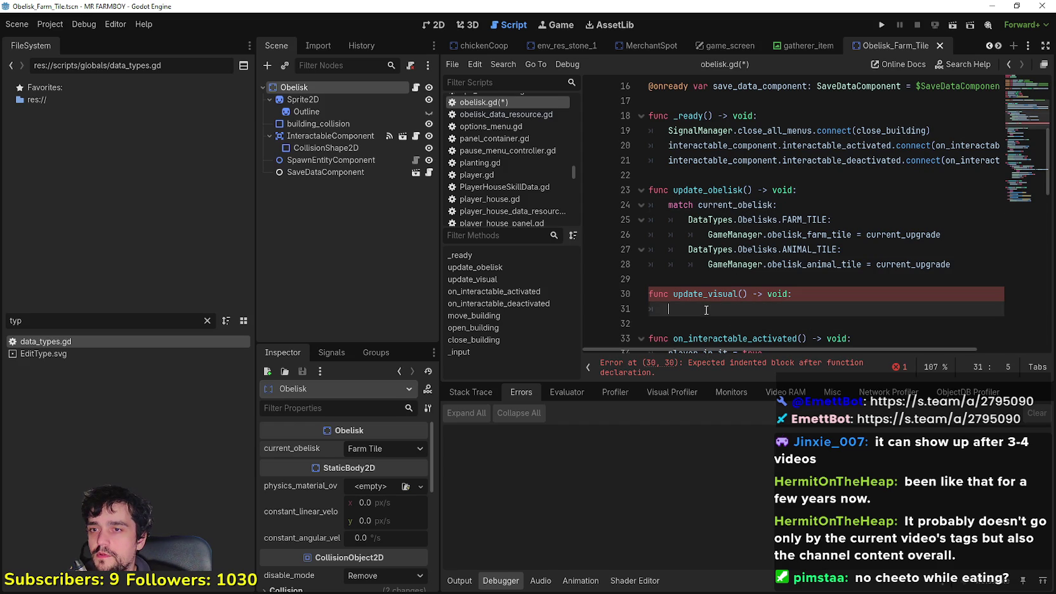
left_click(328, 100)
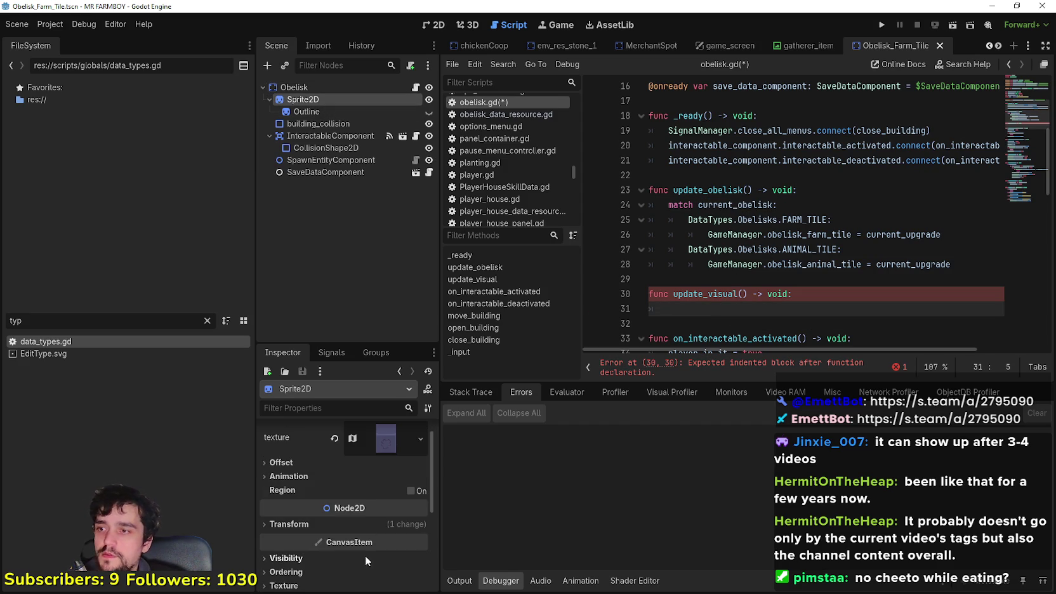
left_click(299, 478)
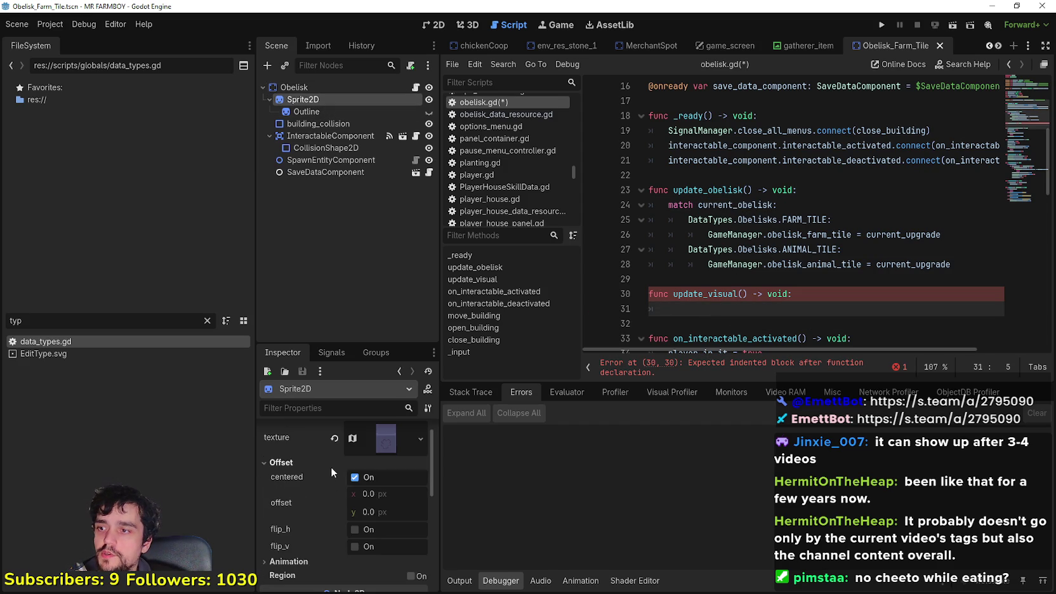
left_click(301, 476)
left_click(373, 437)
scroll(372, 438, "down", 3)
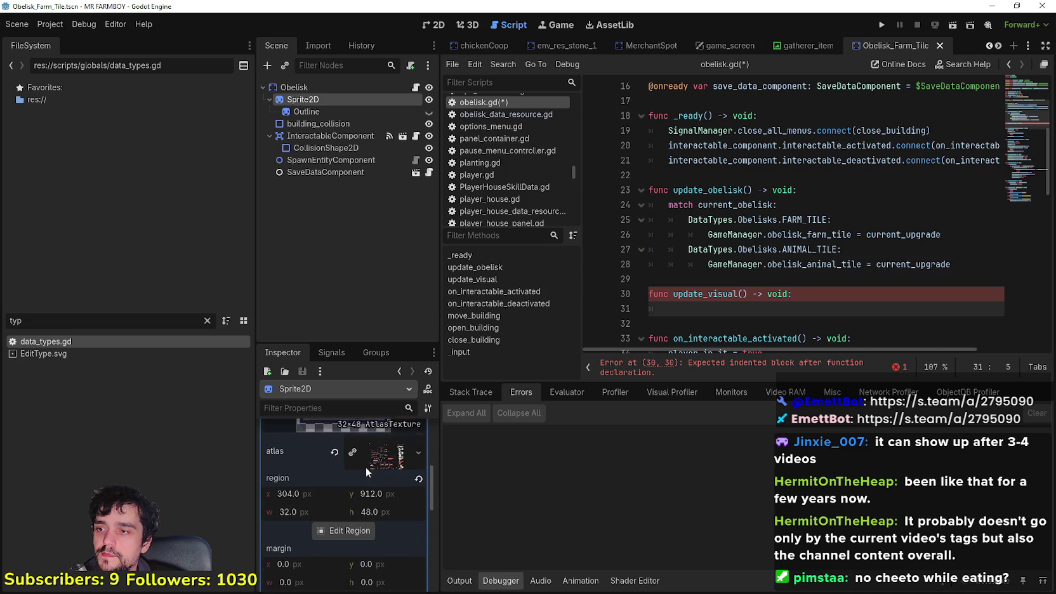
scroll(375, 520, "up", 2)
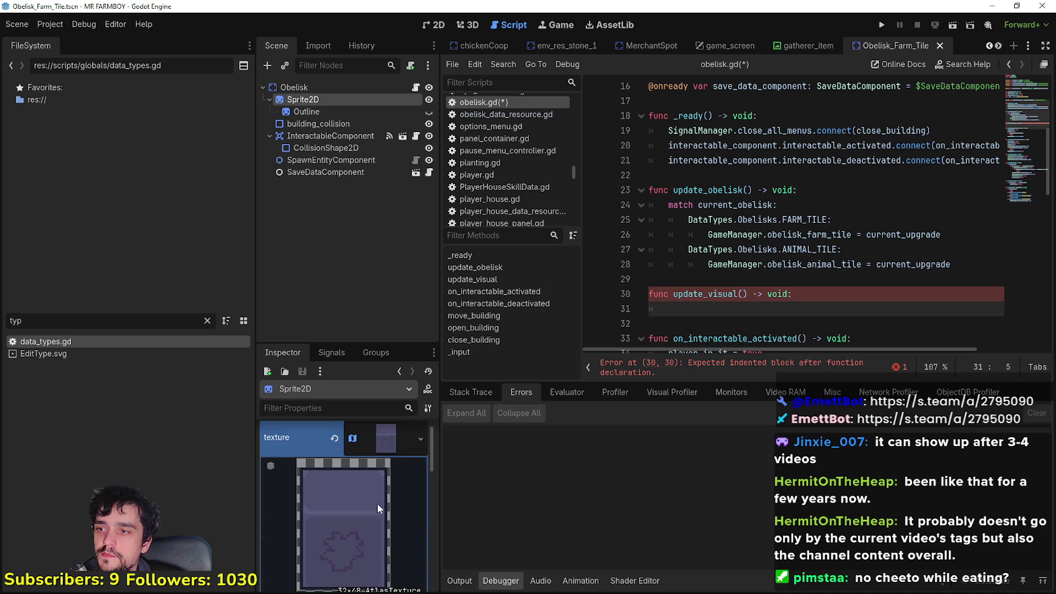
left_click(380, 447)
Enable Region on the Sprite2D and drag a 32 × 48 rect over the sprite.
left_click(410, 489)
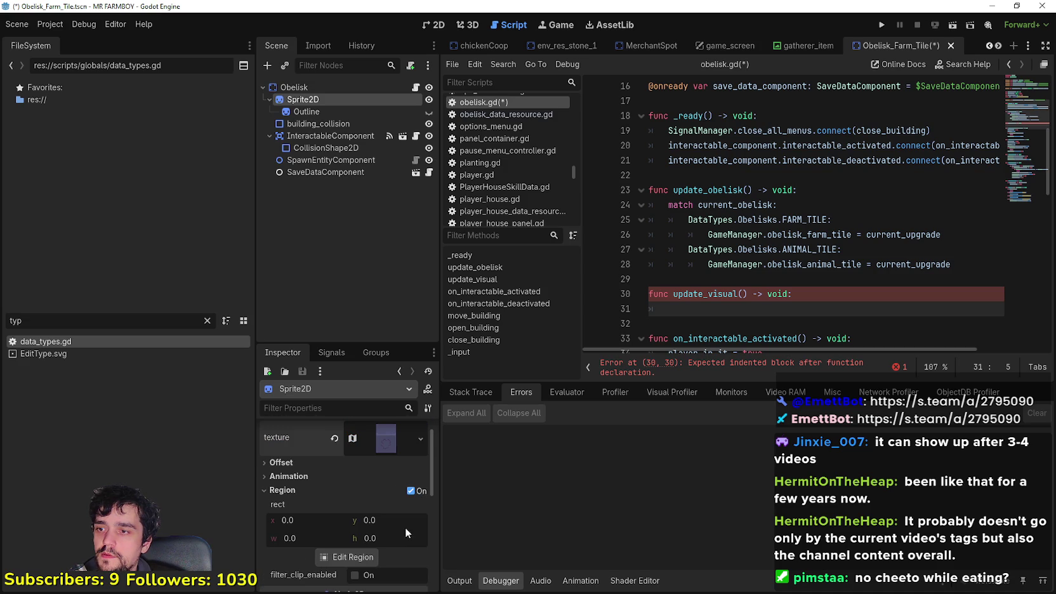
left_click(353, 556)
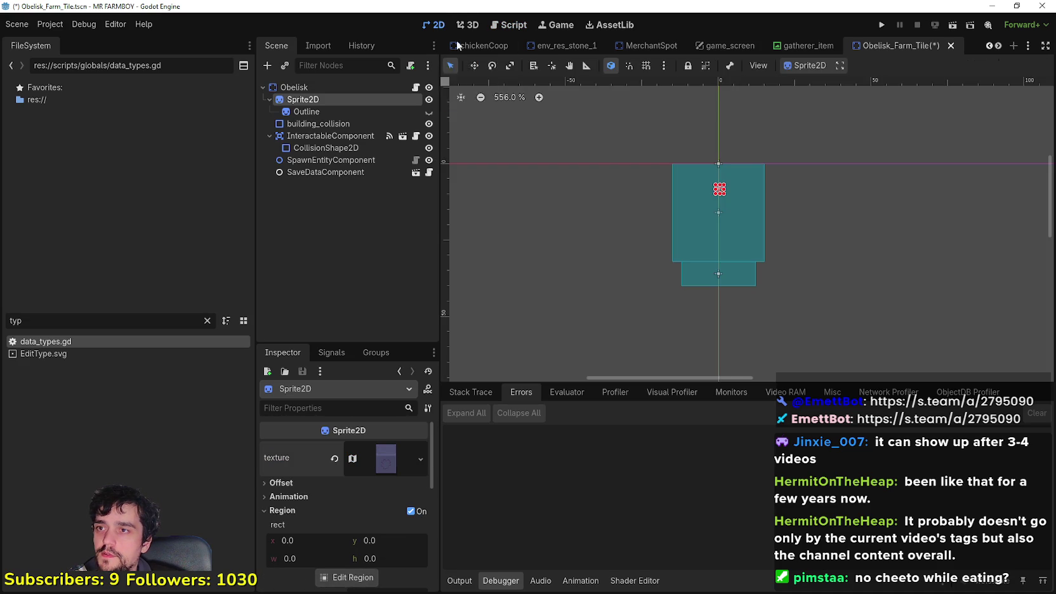
scroll(398, 545, "down", 2)
left_click(352, 514)
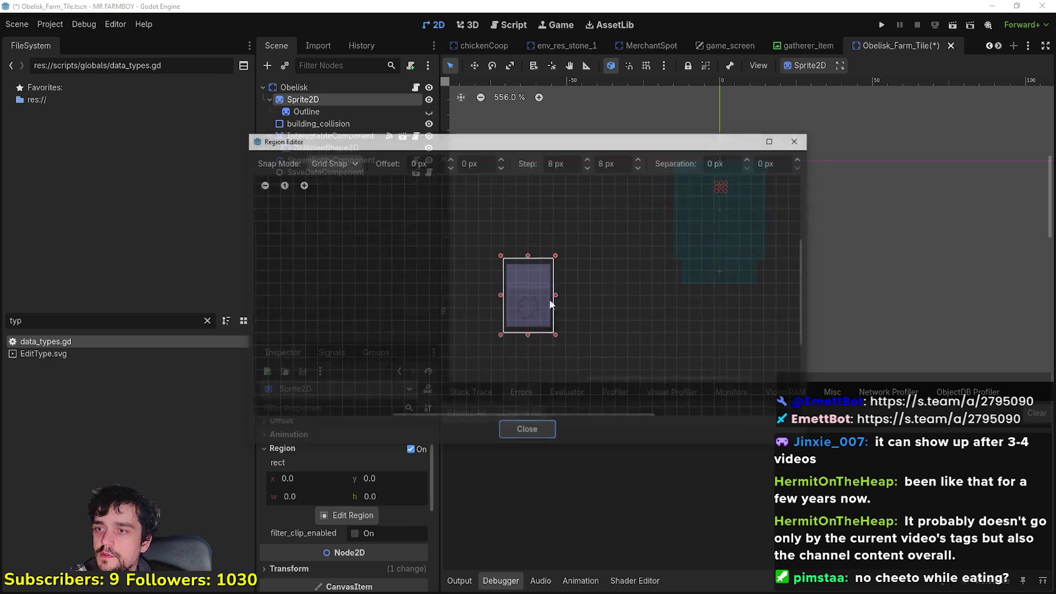
left_click(527, 432)
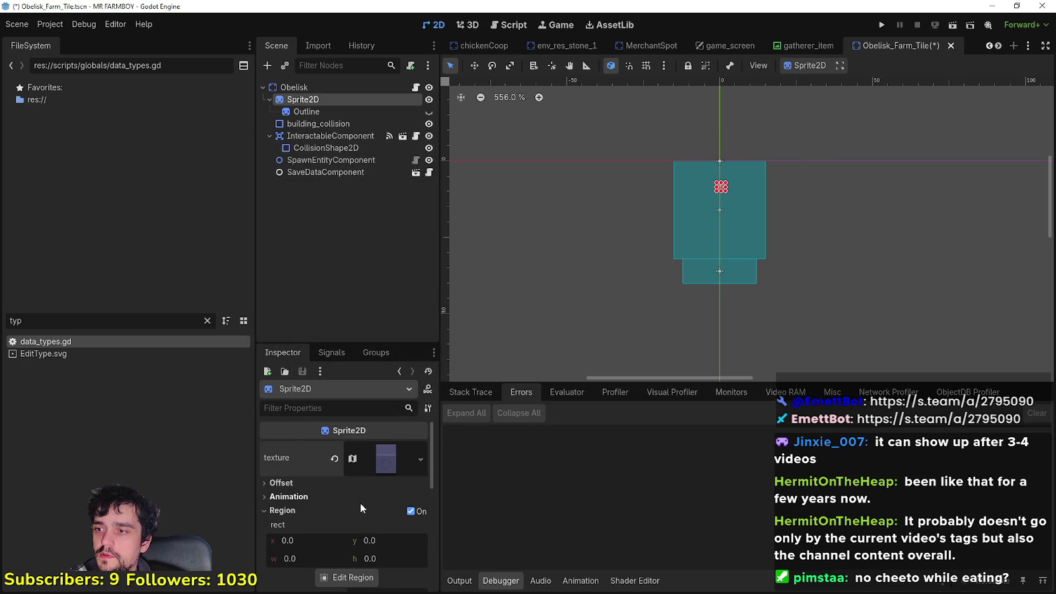
left_click(354, 514)
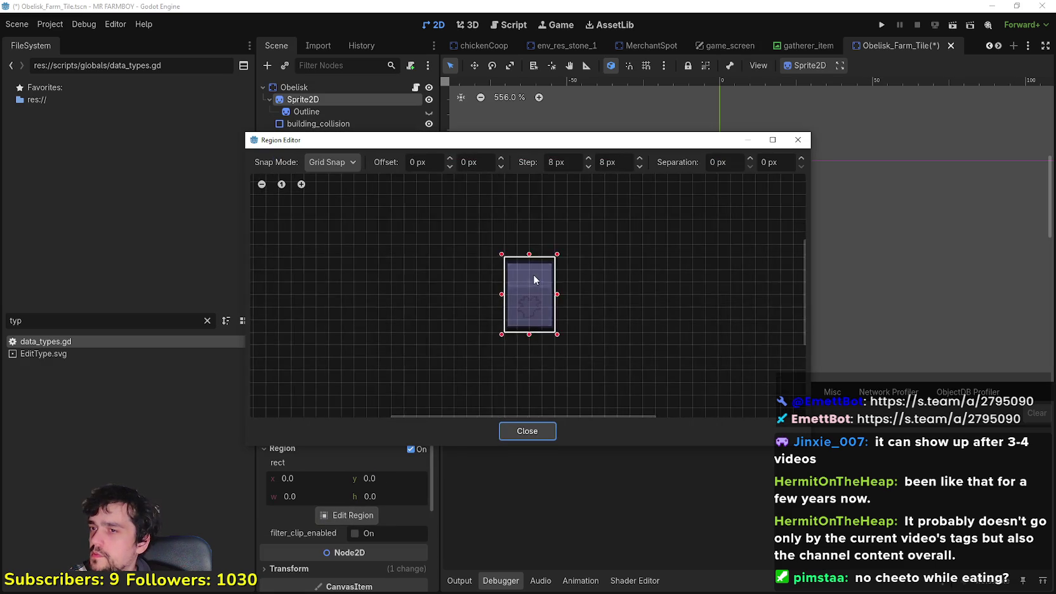
left_click_drag(541, 283, 526, 275)
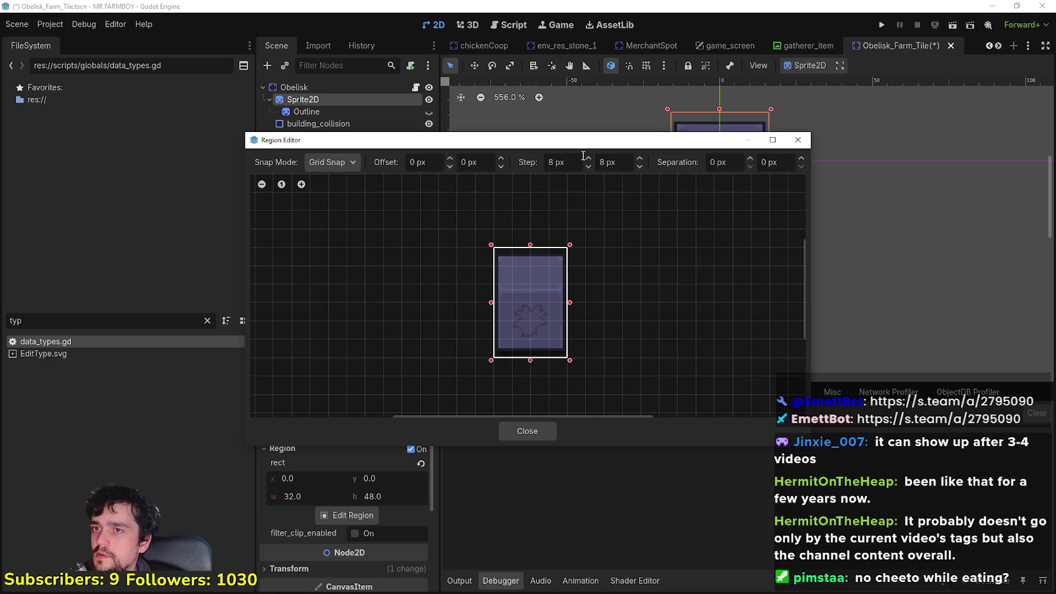
left_click(539, 436)
Clear the Sprite2D's texture and switch its Region off again.
scroll(365, 526, "up", 2)
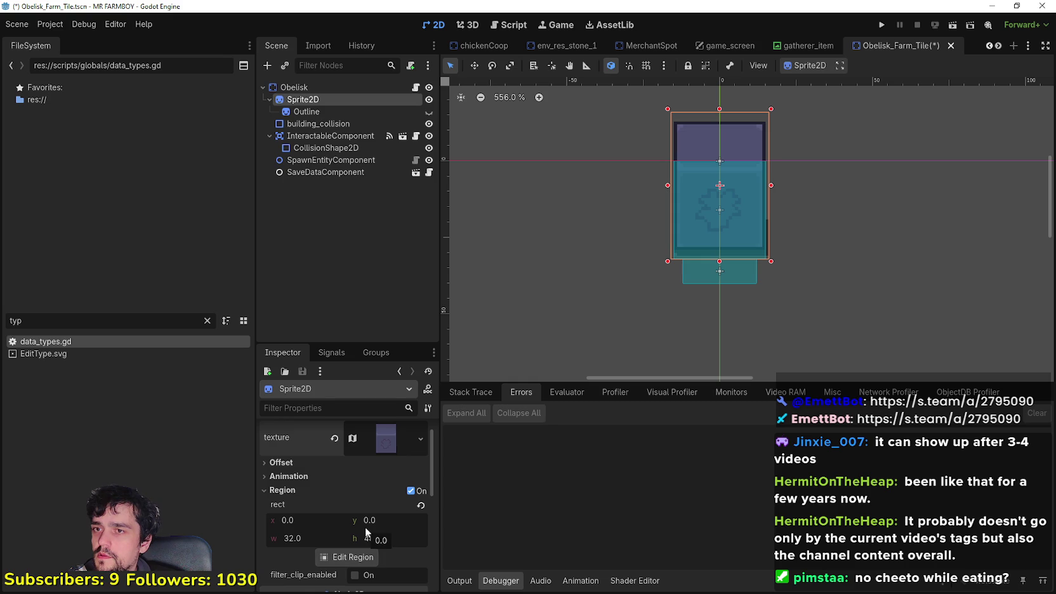
scroll(366, 524, "up", 1)
left_click(365, 460)
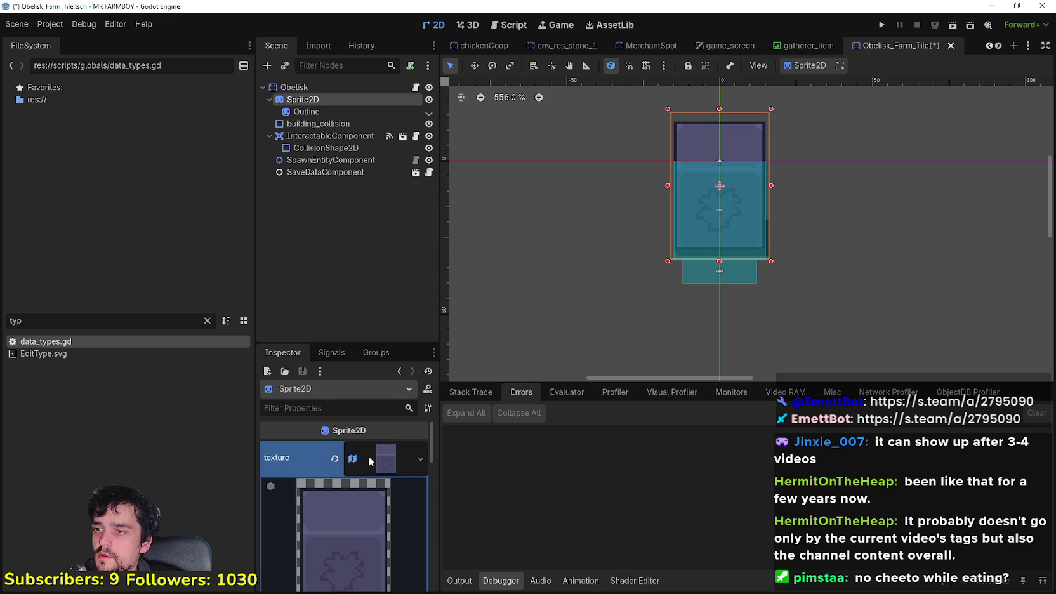
scroll(363, 466, "down", 3)
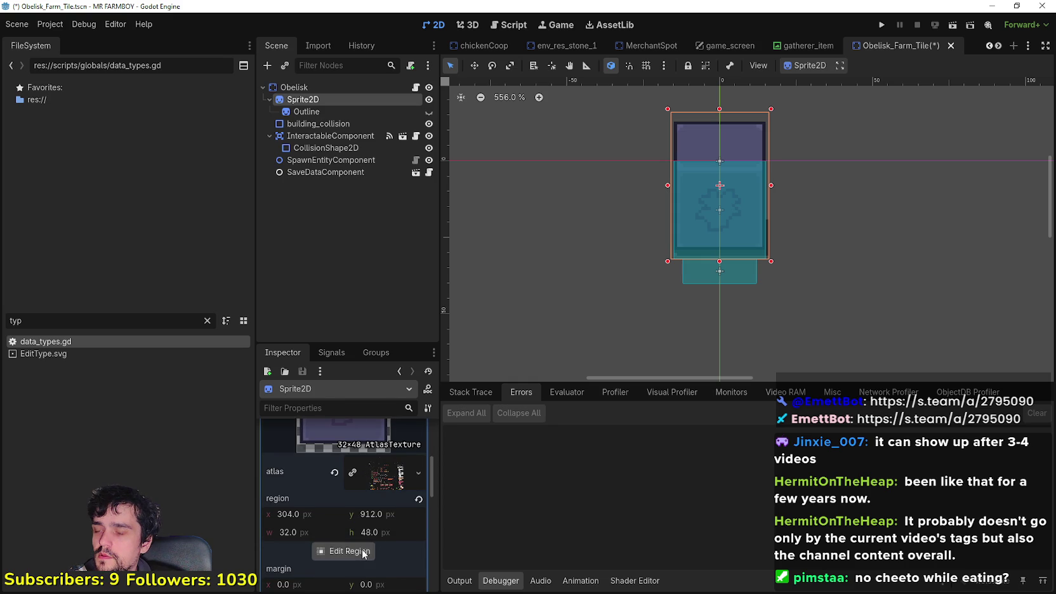
scroll(368, 520, "up", 3)
left_click(375, 449)
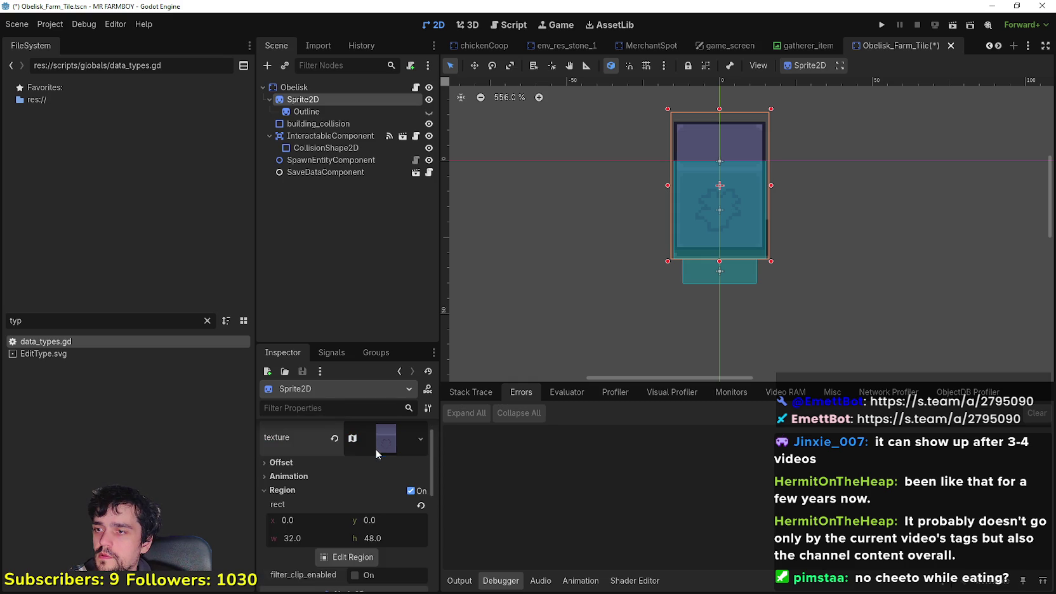
left_click(336, 439)
left_click(411, 472)
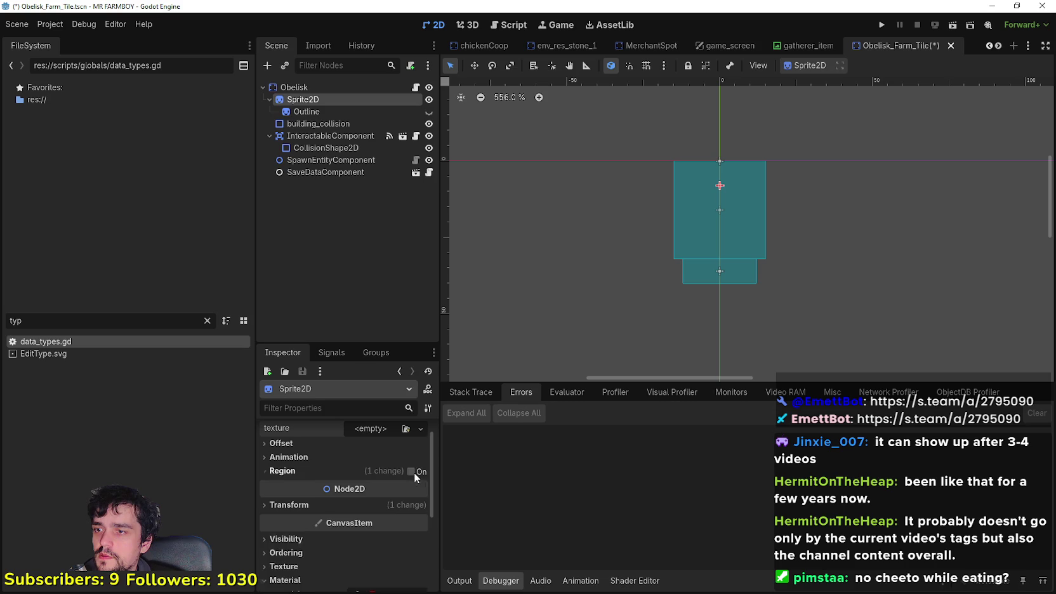
Give the Sprite2D a new AtlasTexture with Player.png quick-loaded as its atlas.
scroll(381, 463, "up", 1)
left_click(375, 449)
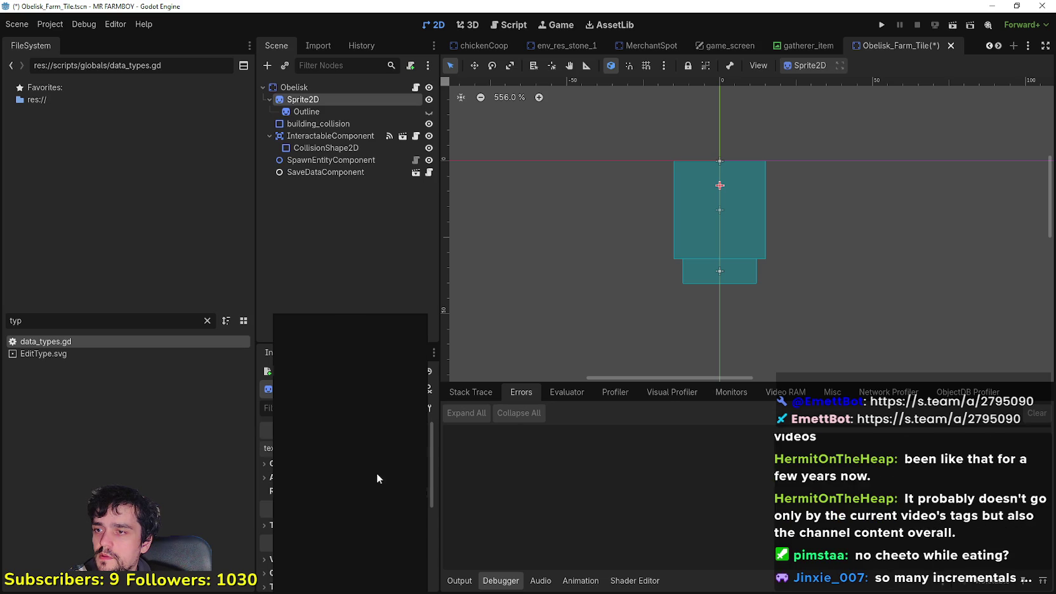
left_click(332, 395)
scroll(373, 520, "down", 2)
left_click(373, 486)
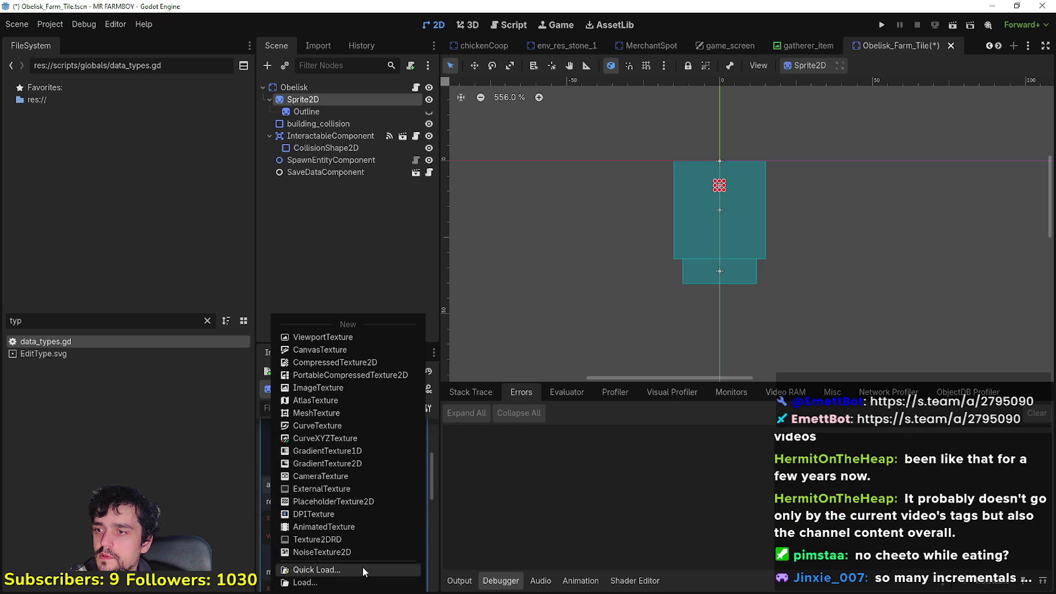
left_click(362, 567)
double_click(356, 184)
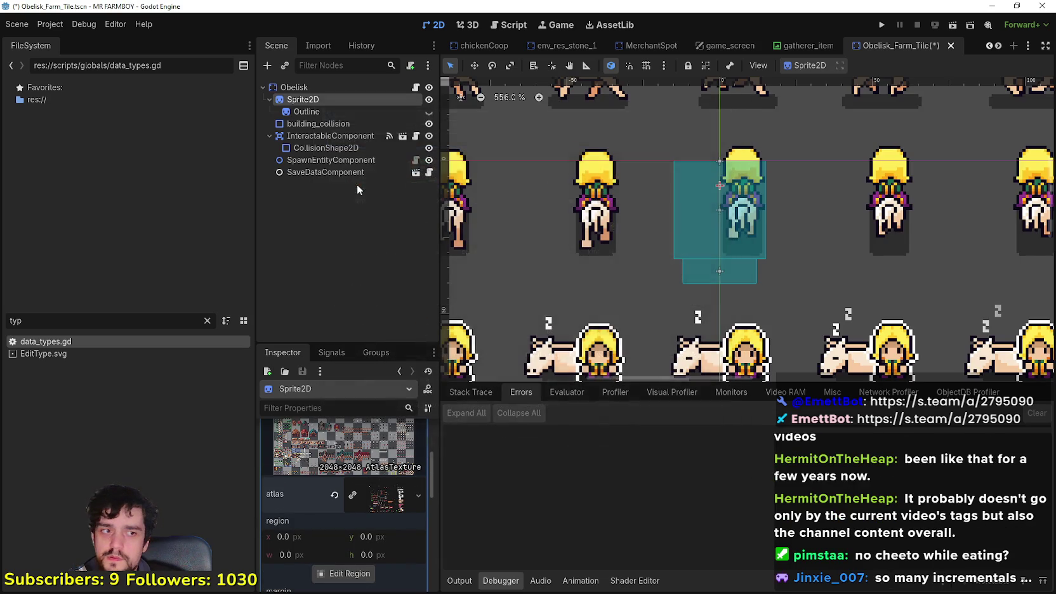
Enable Region and crop the sprite to the purple tile at 304, 912, 32 × 48.
left_click(346, 573)
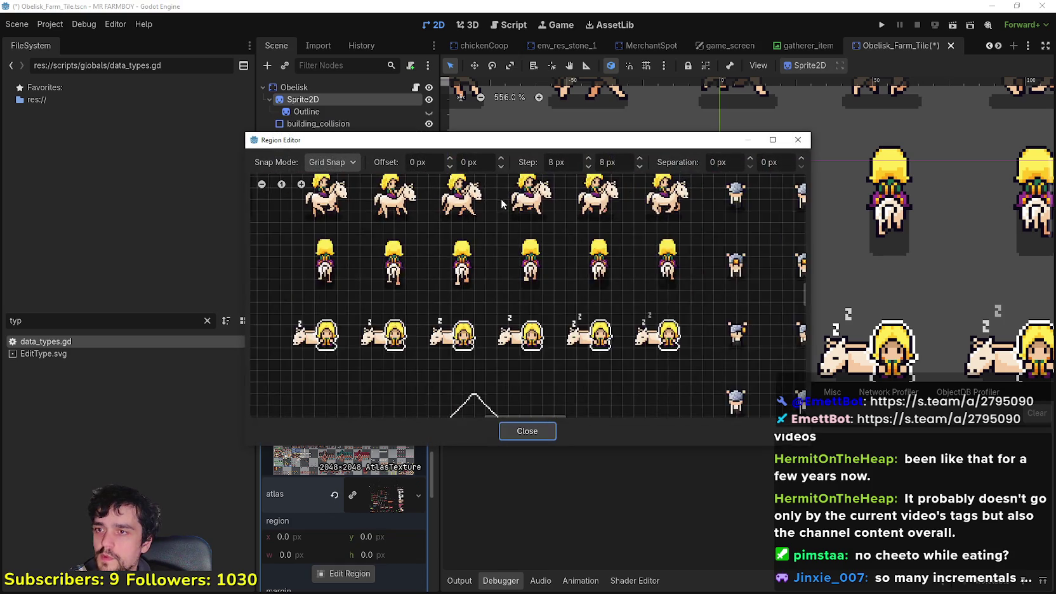
left_click(527, 430)
scroll(346, 507, "down", 5)
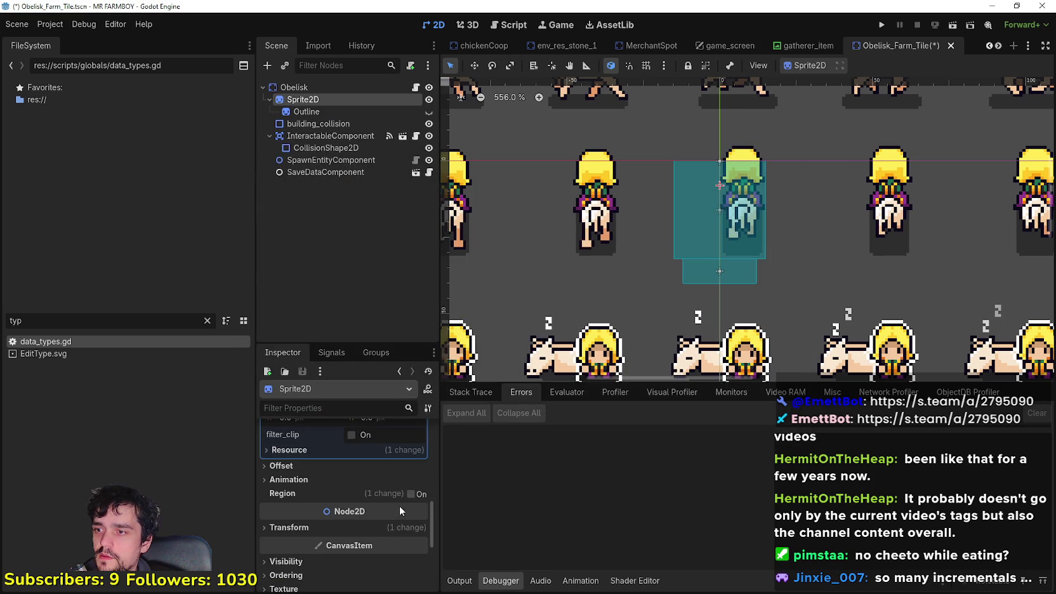
left_click(419, 495)
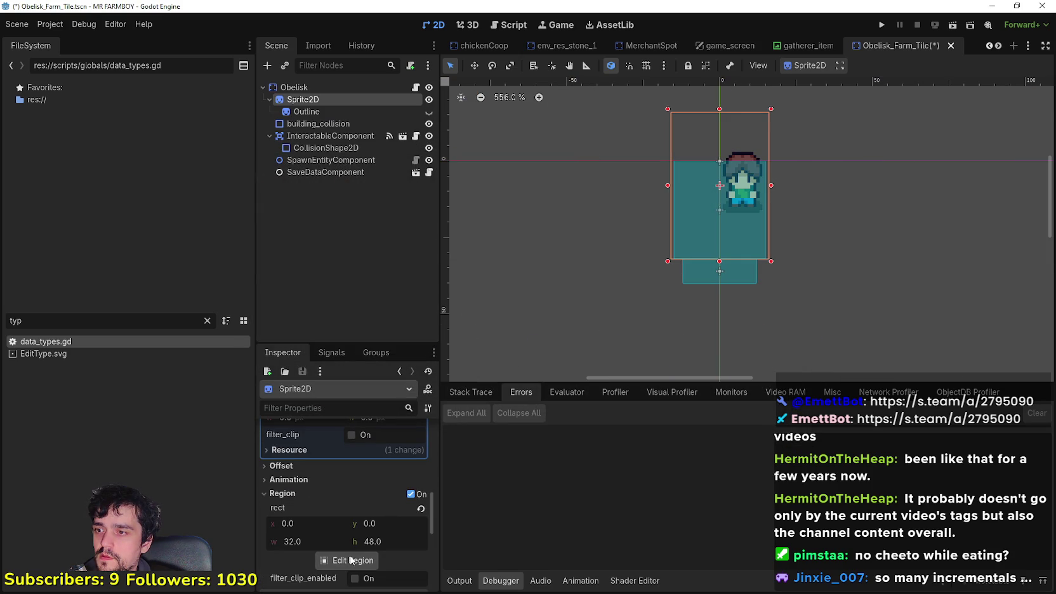
left_click(351, 560)
scroll(446, 300, "down", 5)
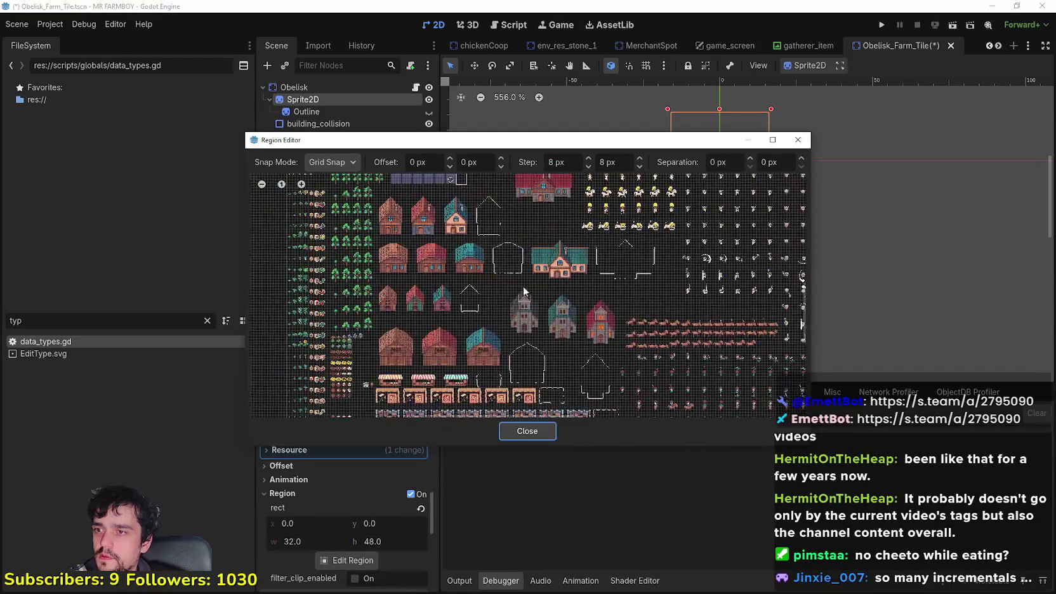
scroll(522, 262, "up", 3)
scroll(475, 254, "down", 3)
scroll(453, 297, "up", 5)
left_click_drag(457, 316, 490, 268)
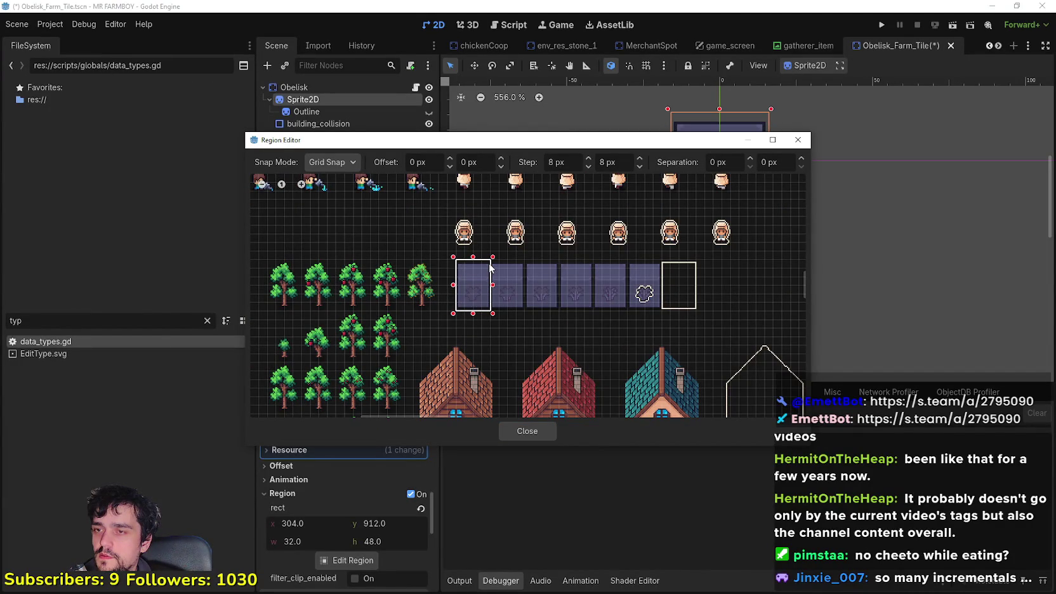
left_click(536, 438)
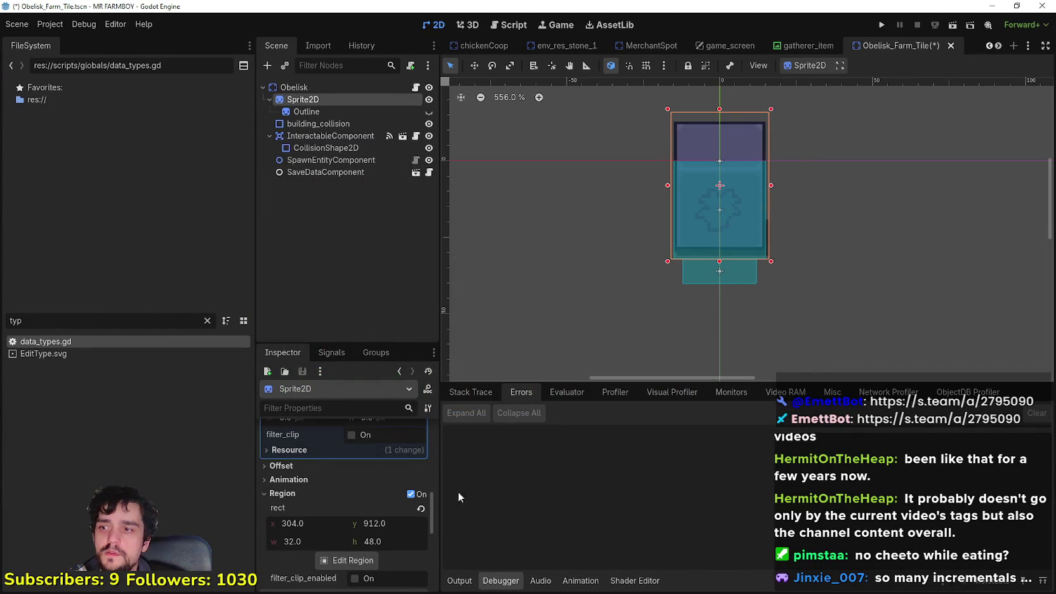
scroll(384, 544, "up", 5)
scroll(395, 541, "up", 6)
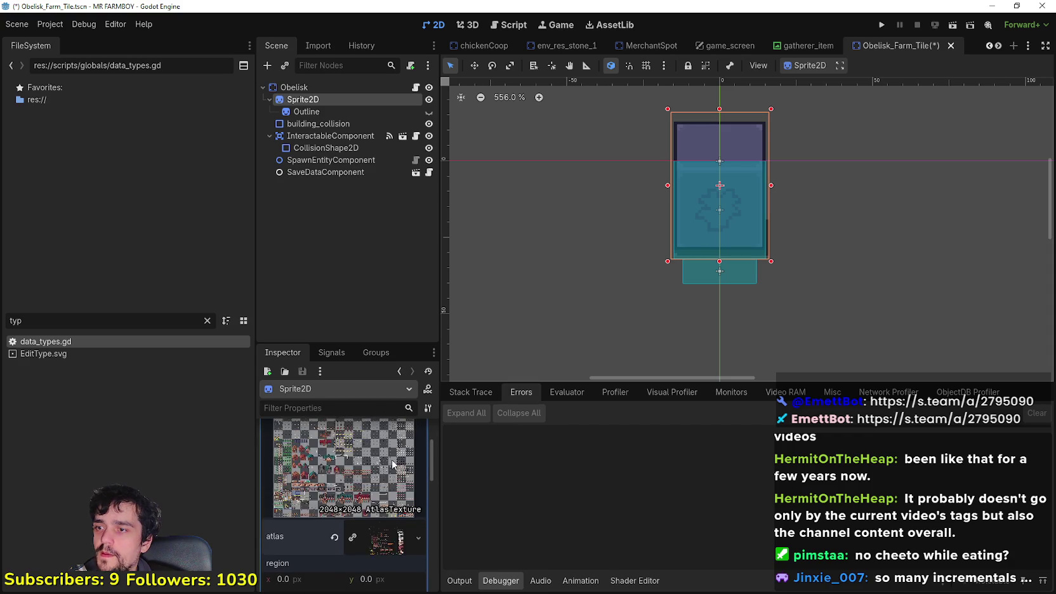
left_click(379, 429)
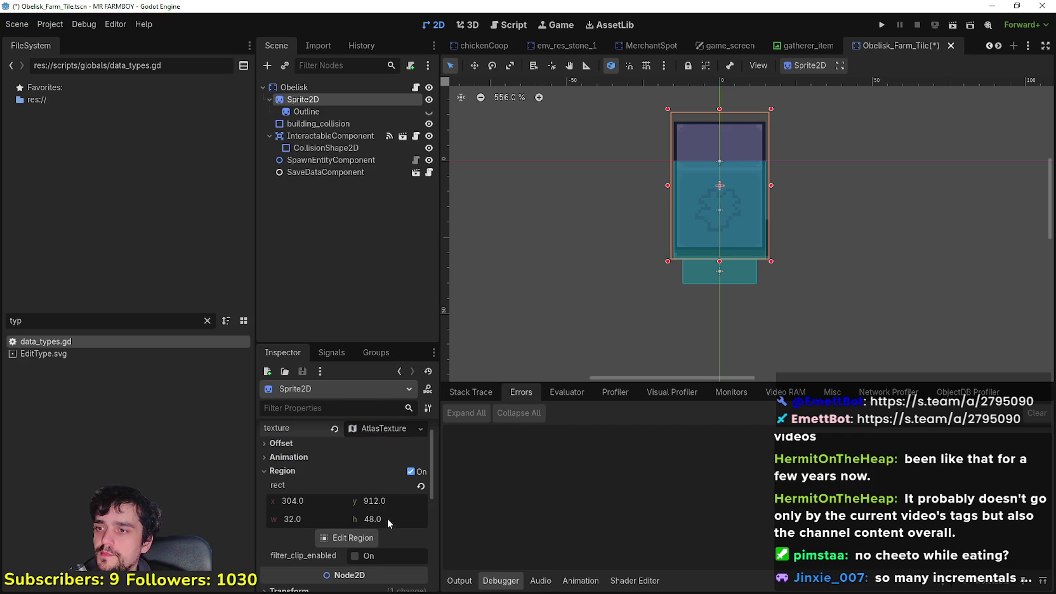
Open obelisk.gd from the Obelisk node and copy the sprite_2d variable name.
left_click(416, 87)
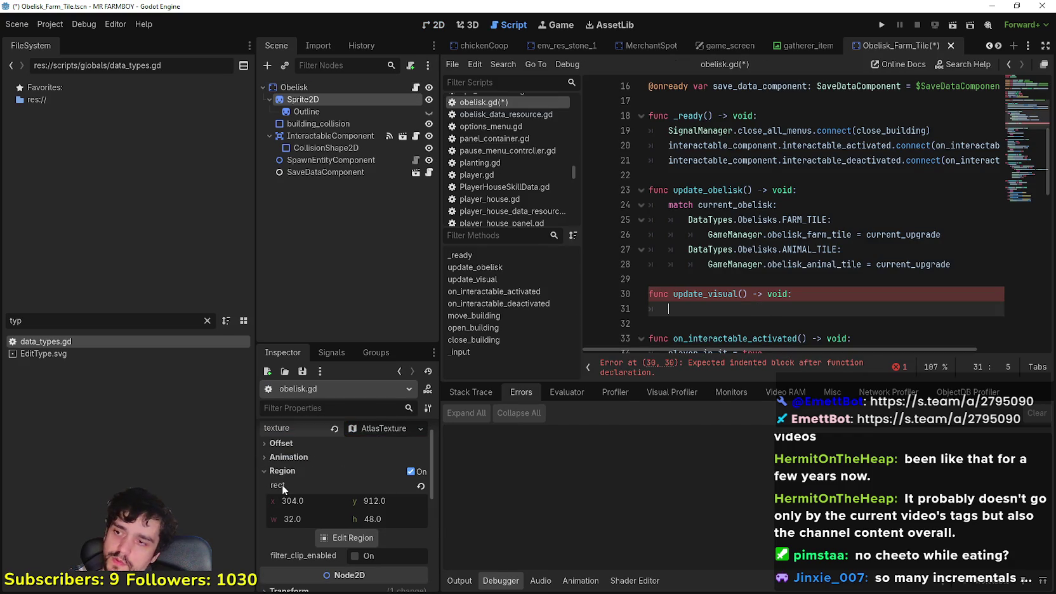
mouse_move(282, 484)
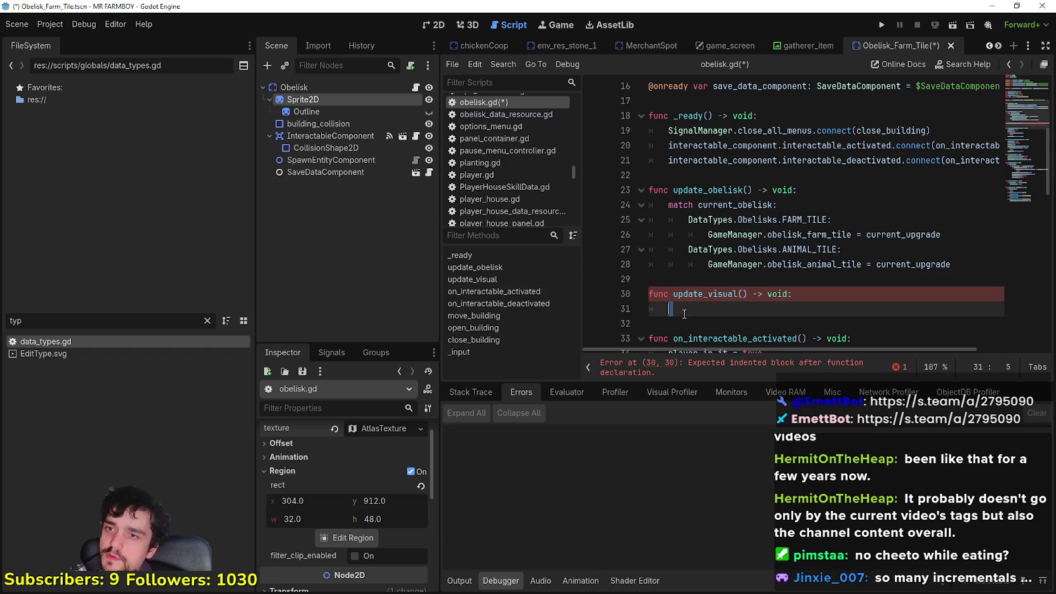
scroll(708, 287, "up", 5)
double_click(736, 130)
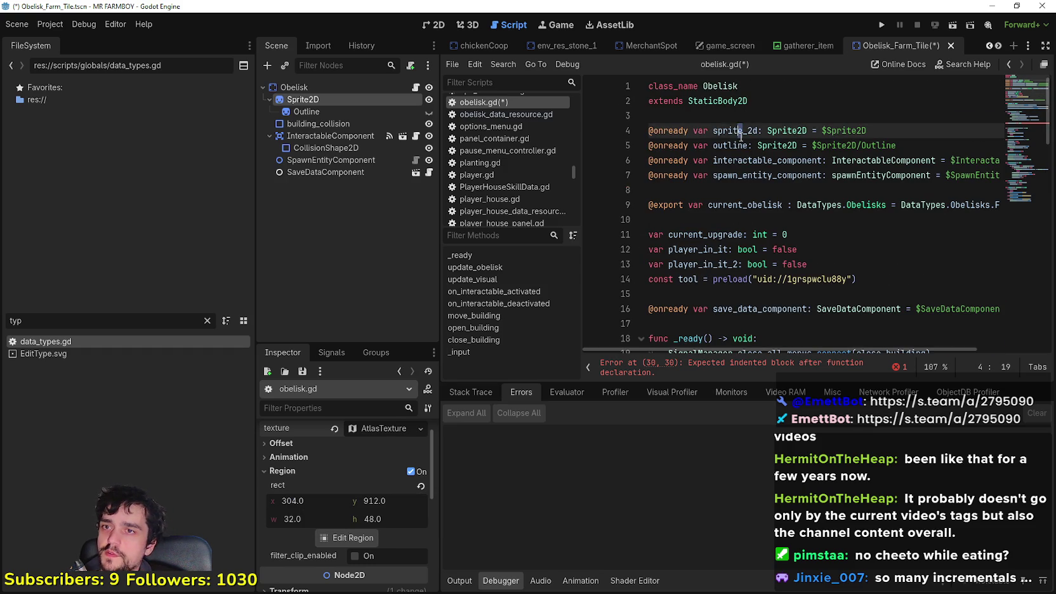
key("ctrl+c")
scroll(714, 251, "down", 6)
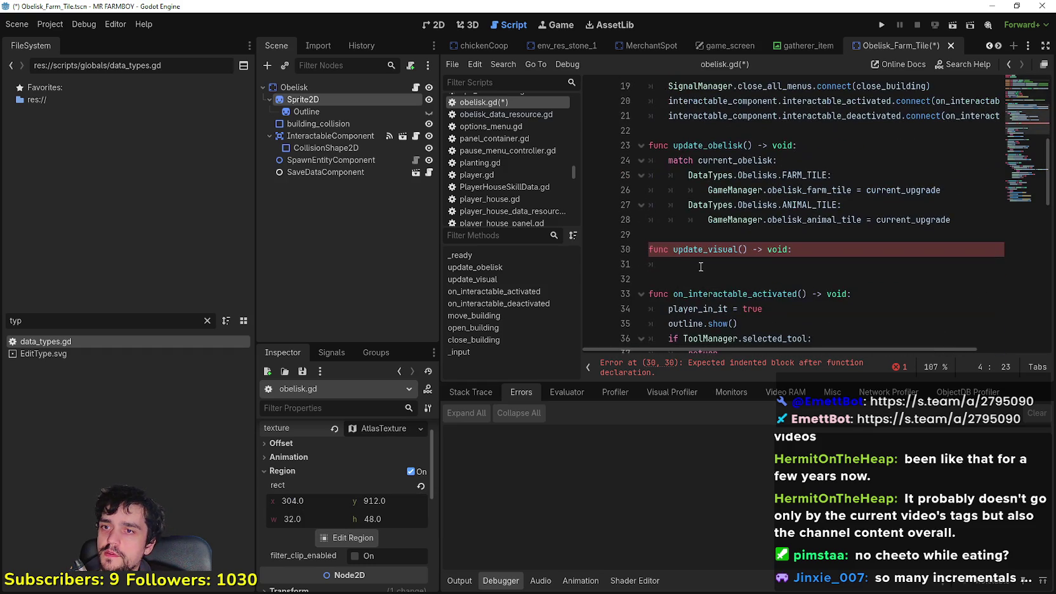
Write sprite_2d.region_rect = Rect2(304, 912, 32, 48) in update_visual's body.
left_click(702, 265)
key("ctrl+v")
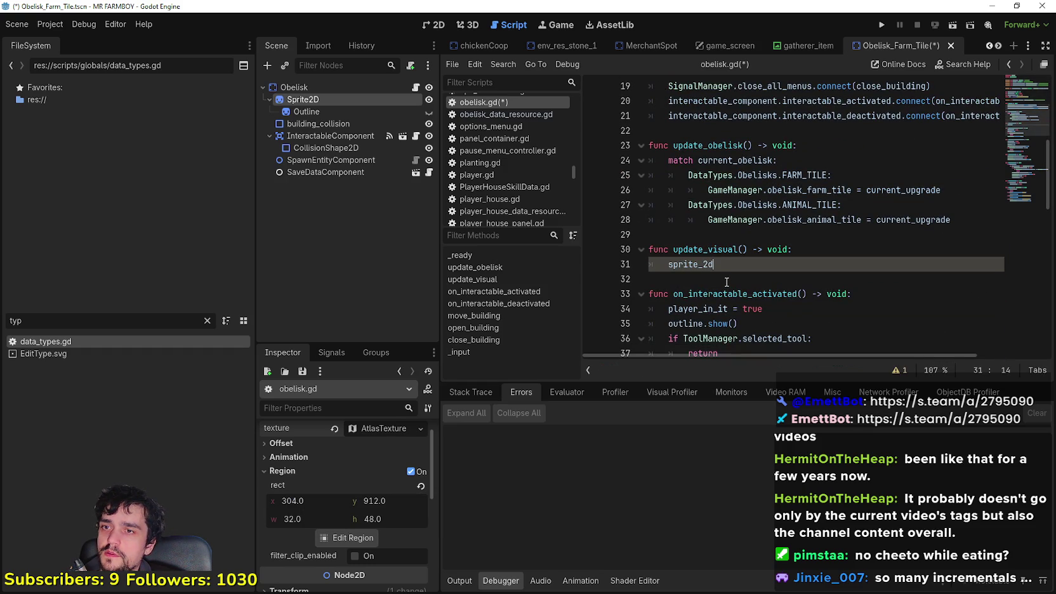
type(".regi")
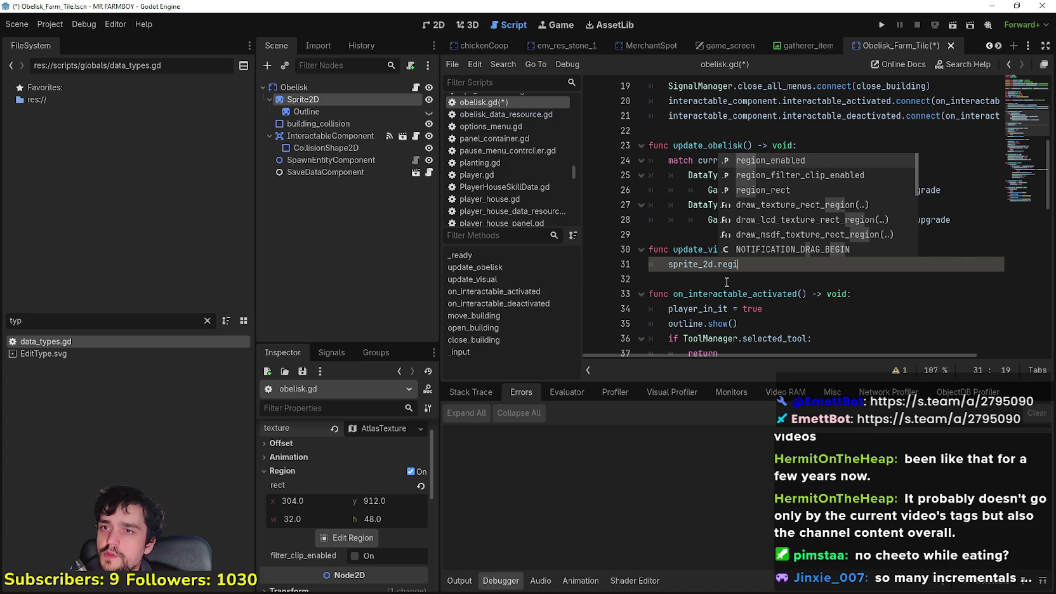
key("Down")
key("Down")
key("Return")
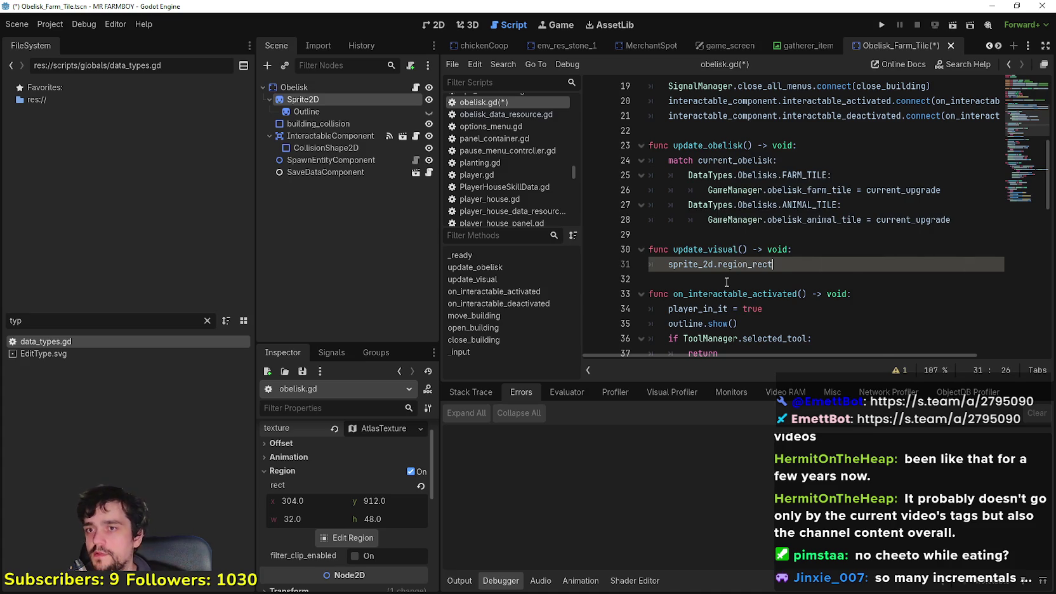
type("= Vec")
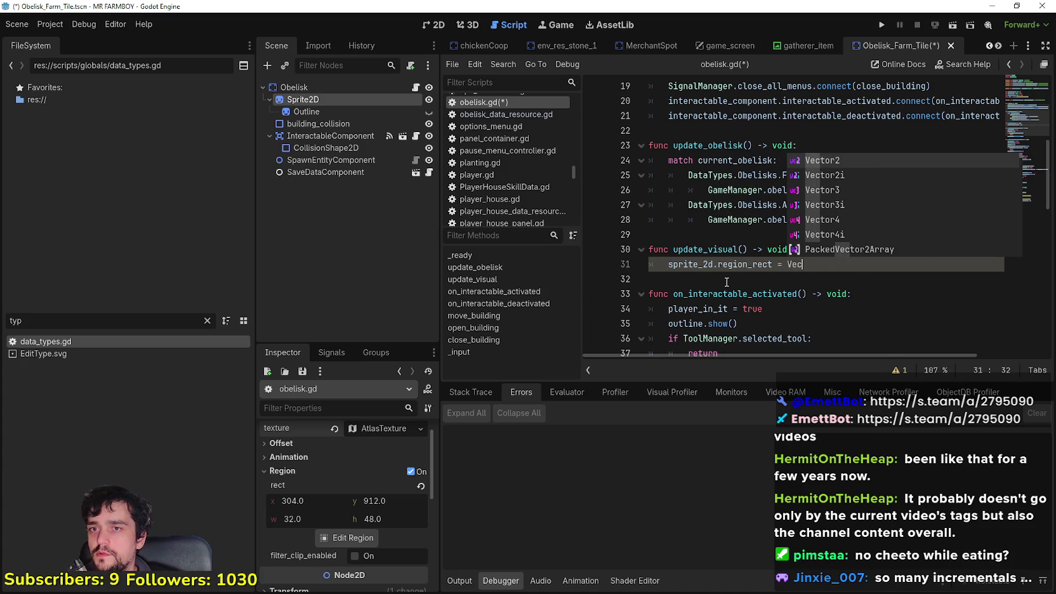
key("BackSpace")
type("rec")
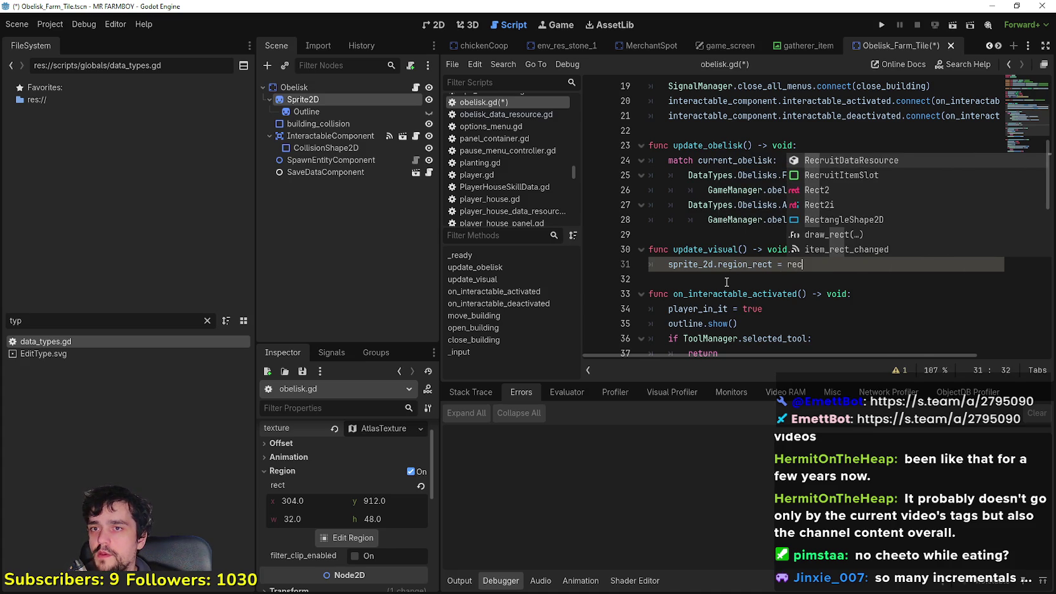
key("Down")
key("Down")
key("Return")
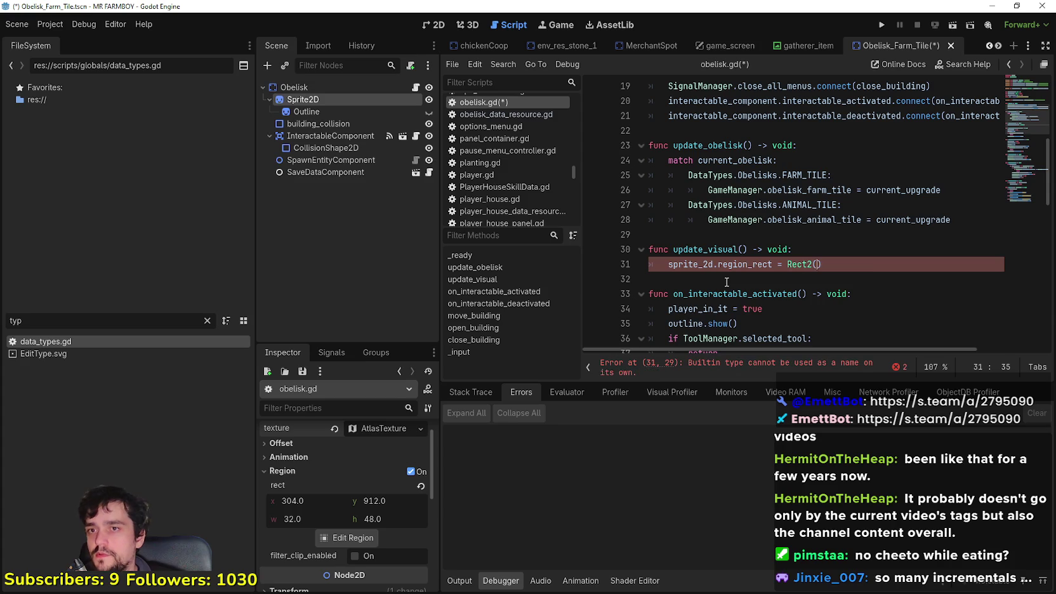
type("(")
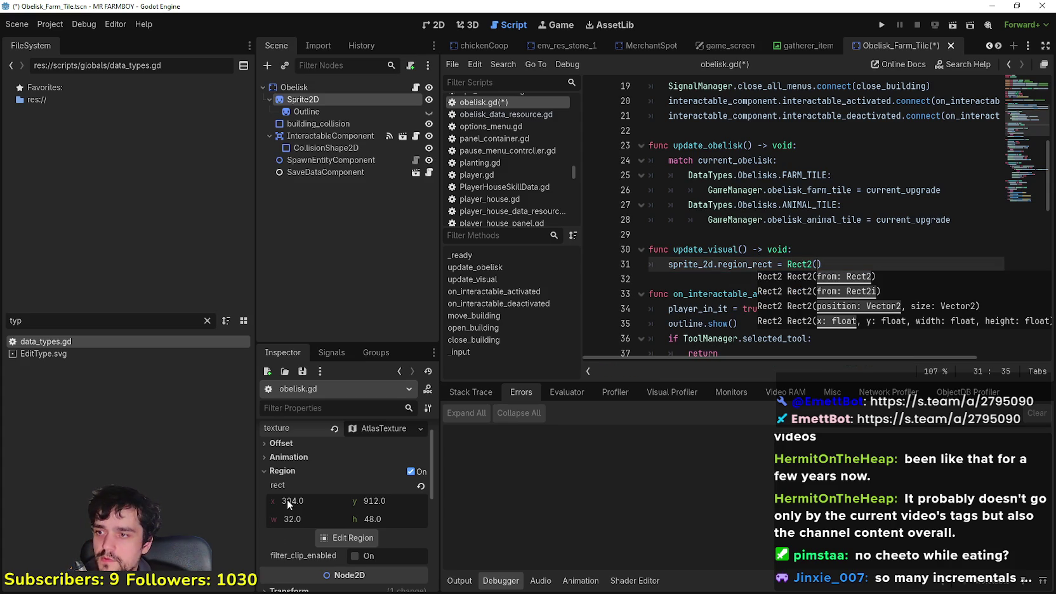
type("304, ")
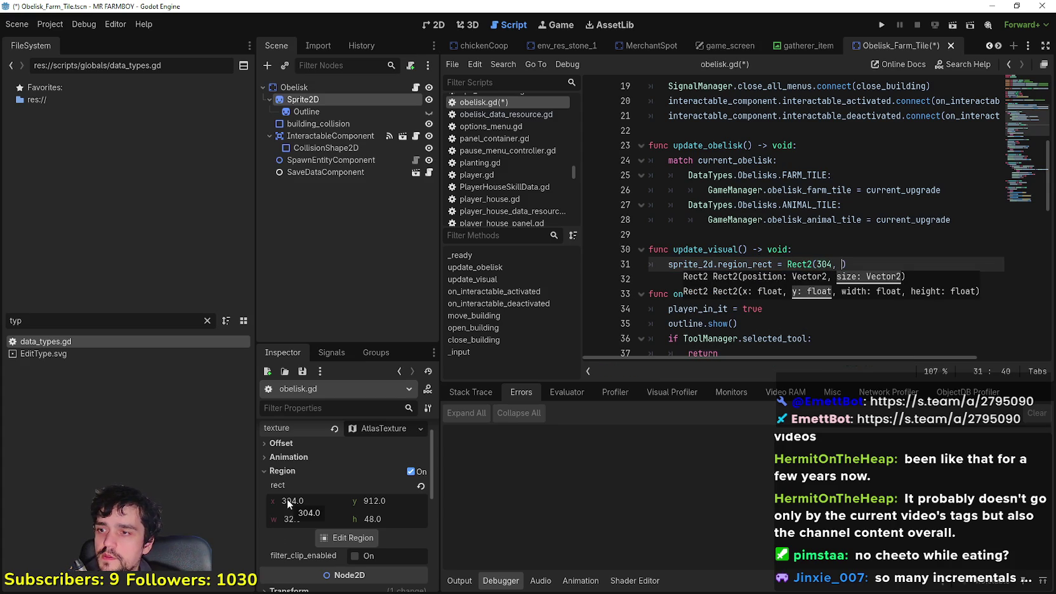
type("912, 3")
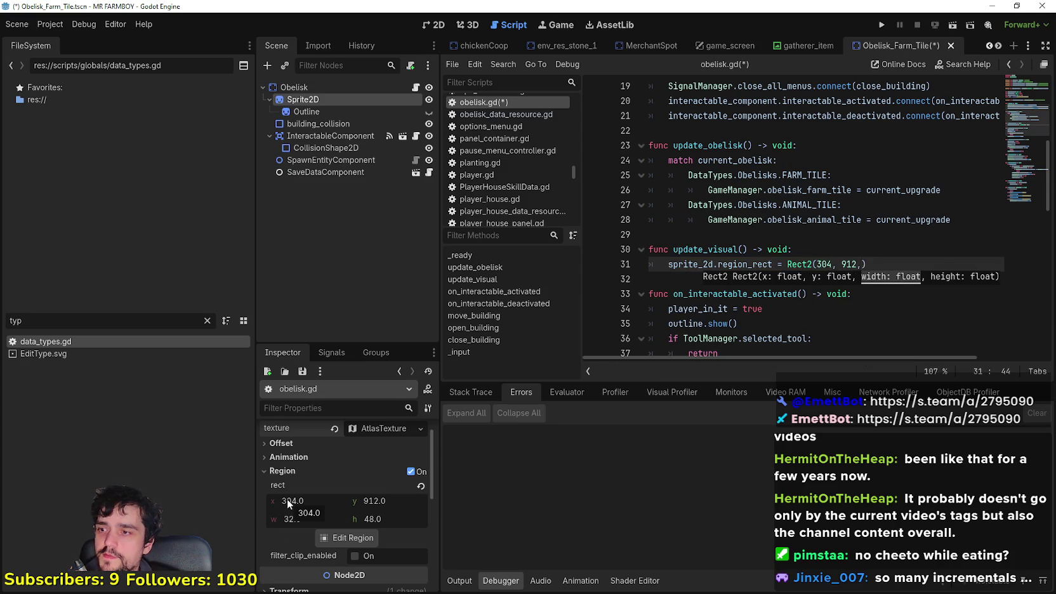
type("2")
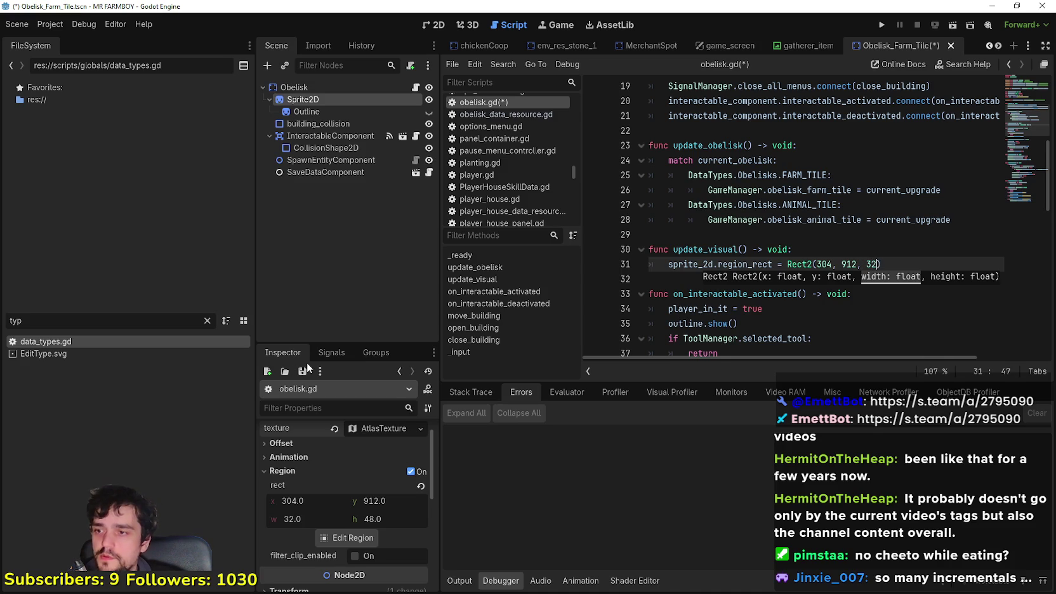
type(", 48")
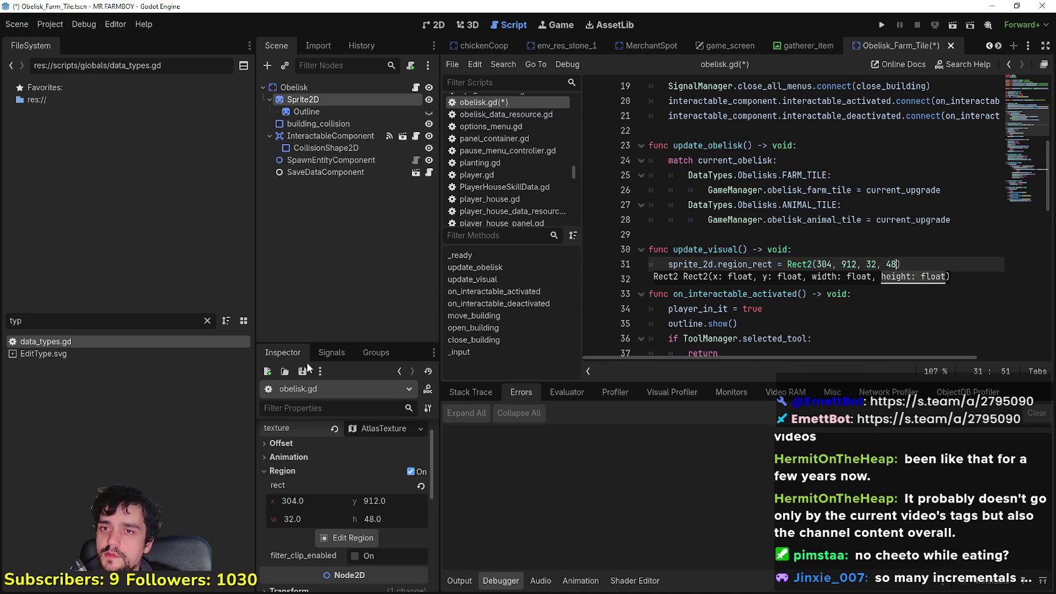
left_click(827, 265)
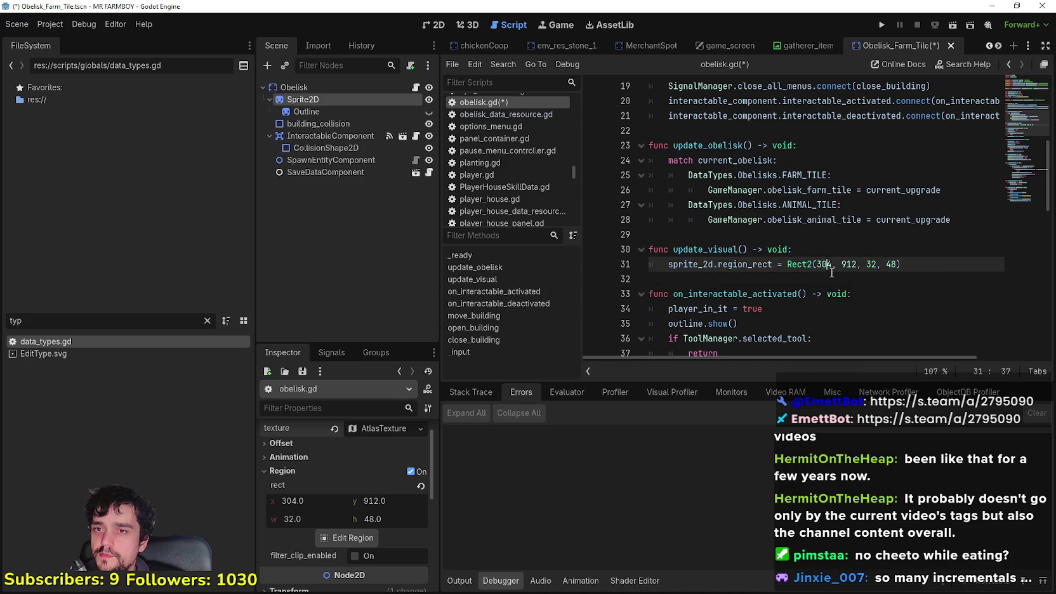
key("Right")
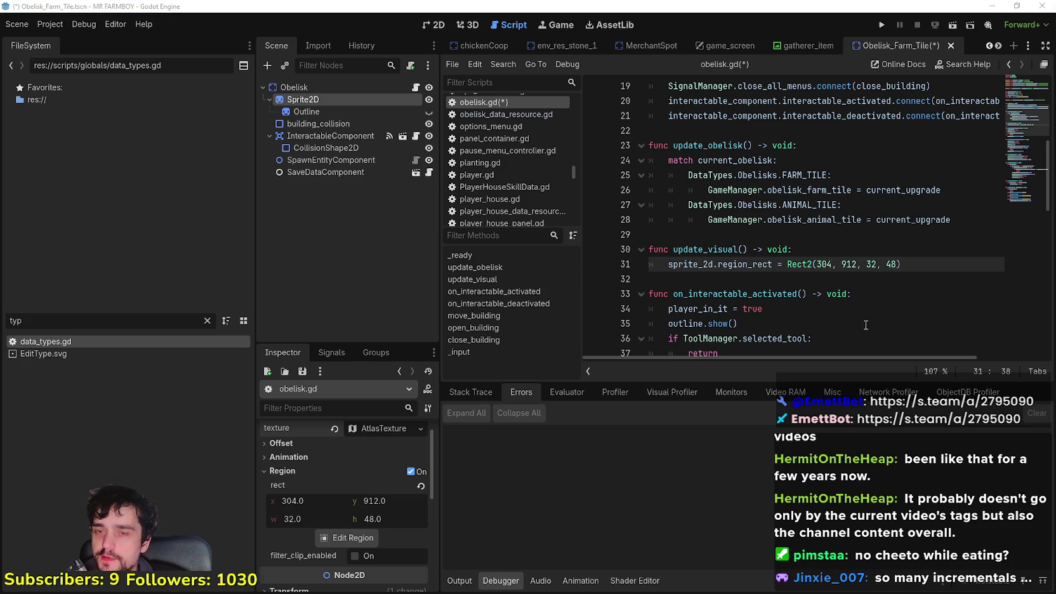
key("alt+Tab")
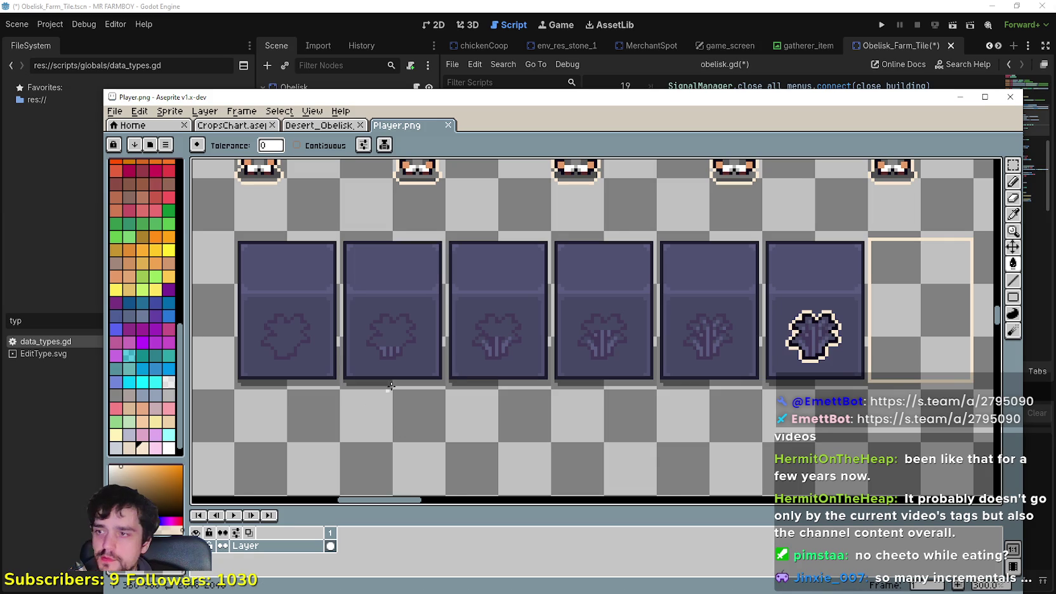
left_click(1012, 165)
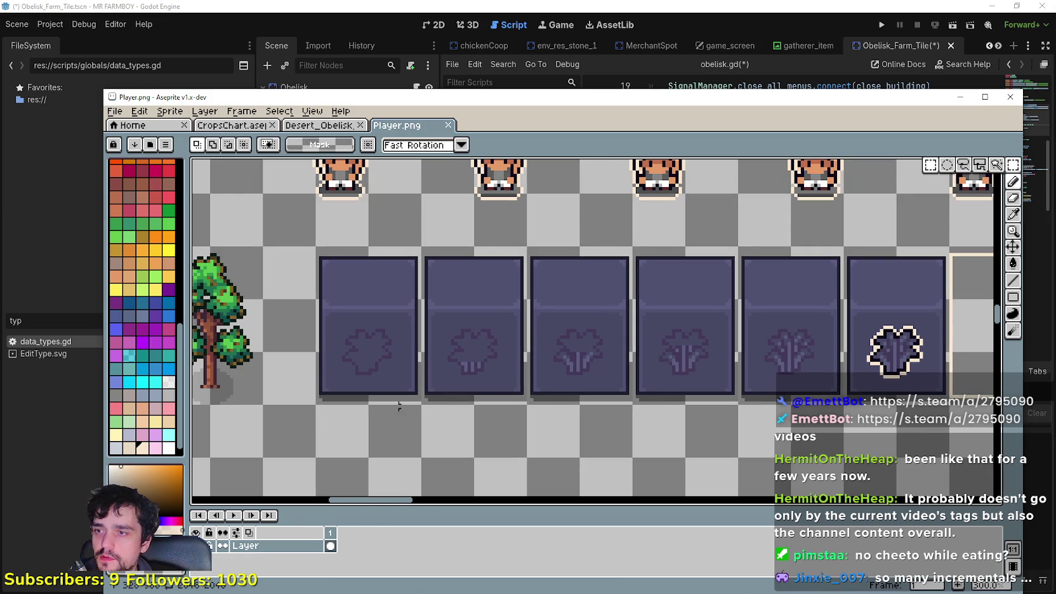
left_click_drag(317, 403, 420, 248)
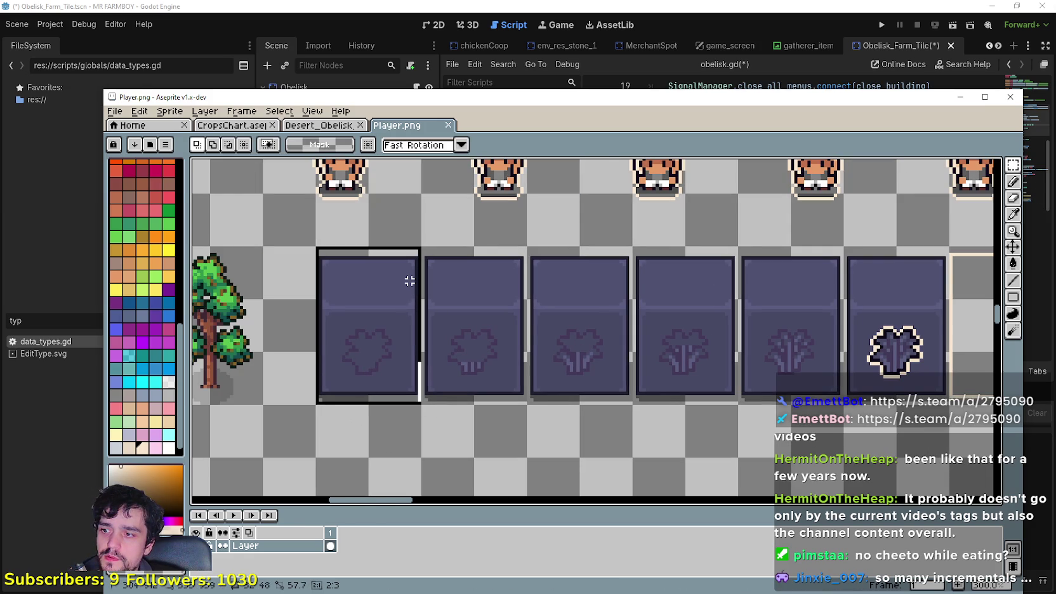
left_click_drag(409, 281, 499, 281)
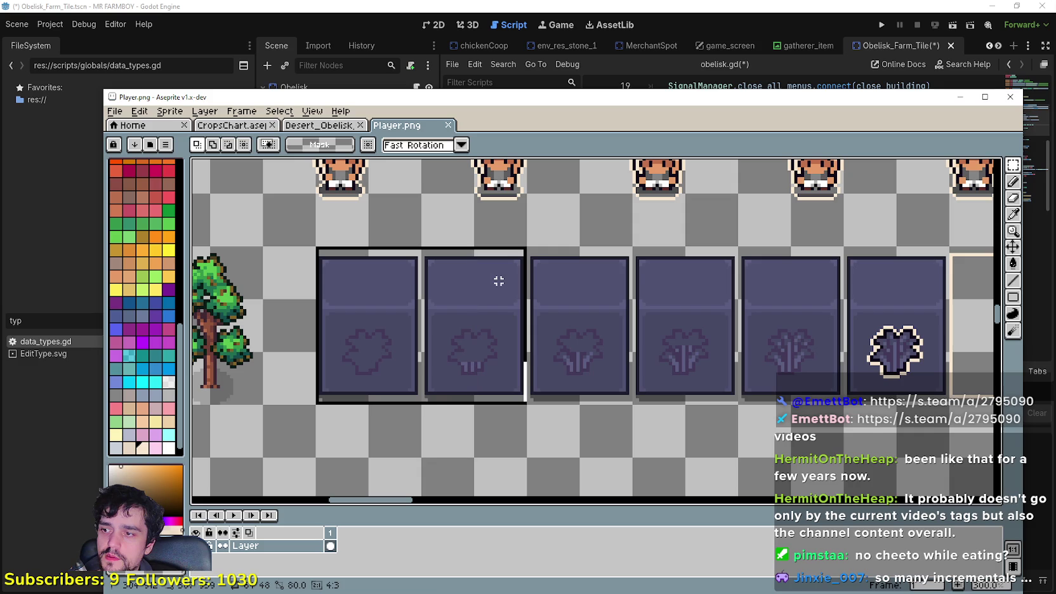
mouse_move(449, 281)
left_mouse_down()
mouse_move(415, 281)
mouse_move(502, 284)
mouse_move(410, 285)
left_mouse_up()
mouse_move(545, 104)
left_mouse_down()
mouse_move(603, 553)
mouse_move(544, 163)
left_mouse_up()
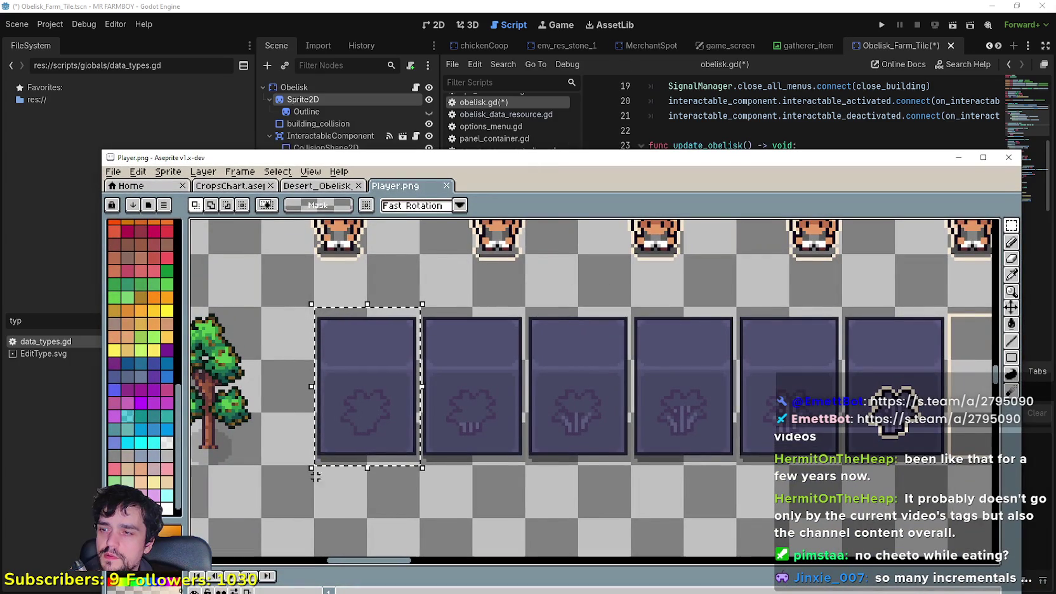
left_click(696, 5)
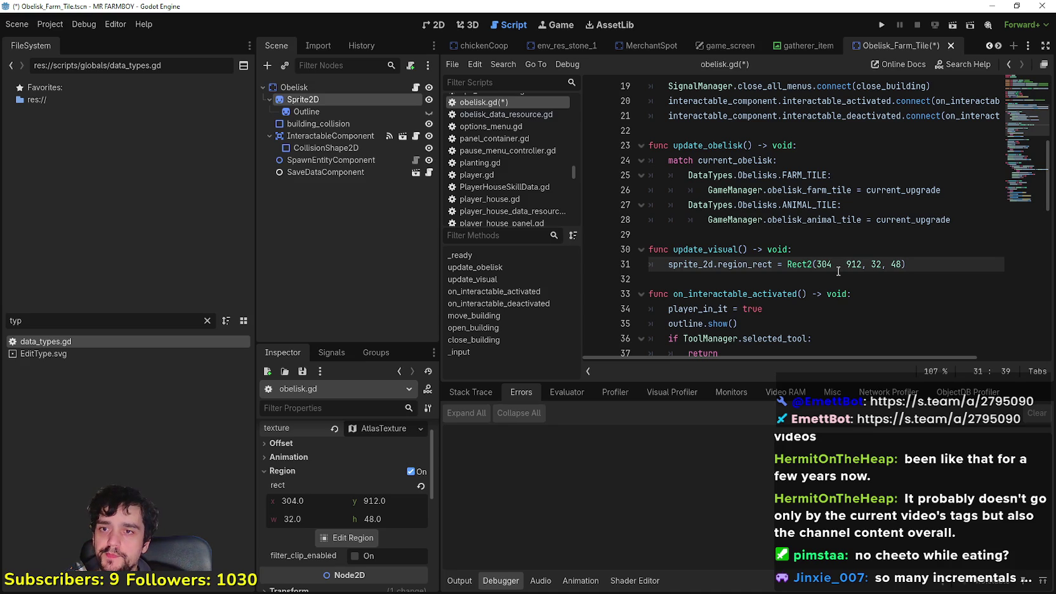
Extend Rect2's x argument to 304 + 32 * current_upgrade, pasting the current_upgrade name.
type("+ ")
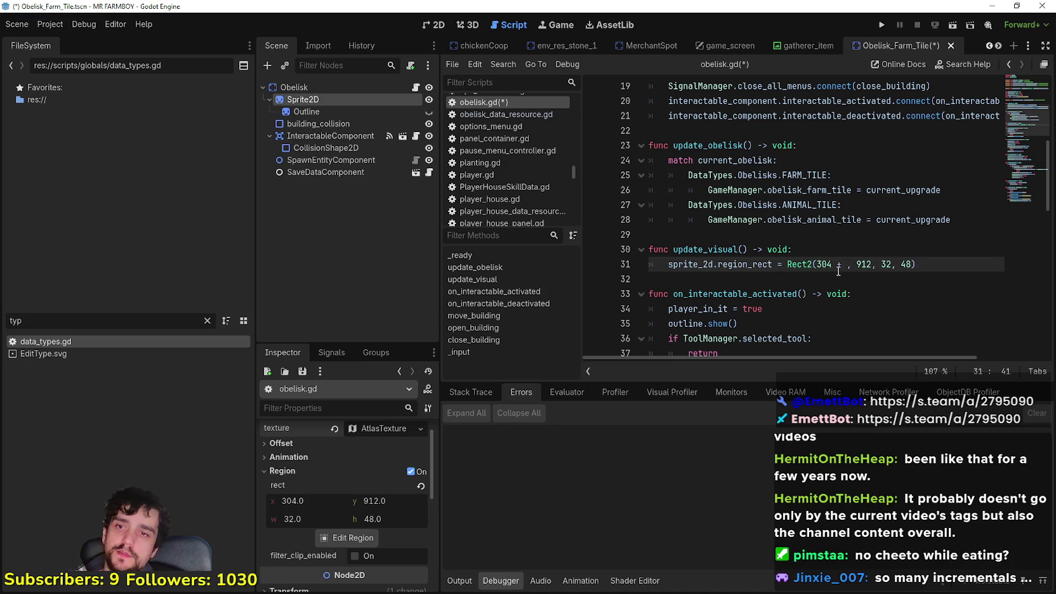
type("0")
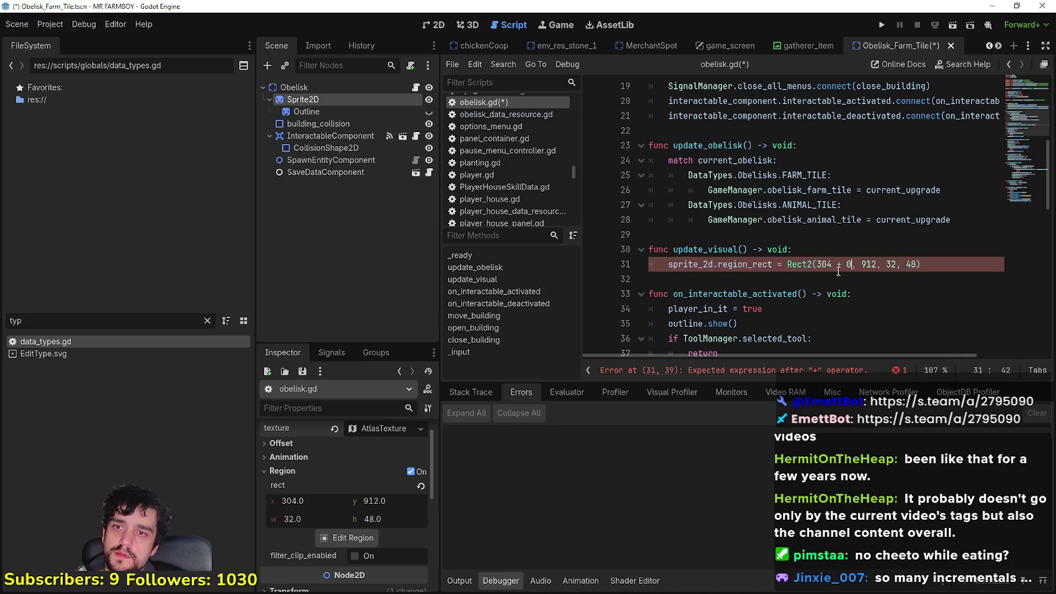
key("BackSpace")
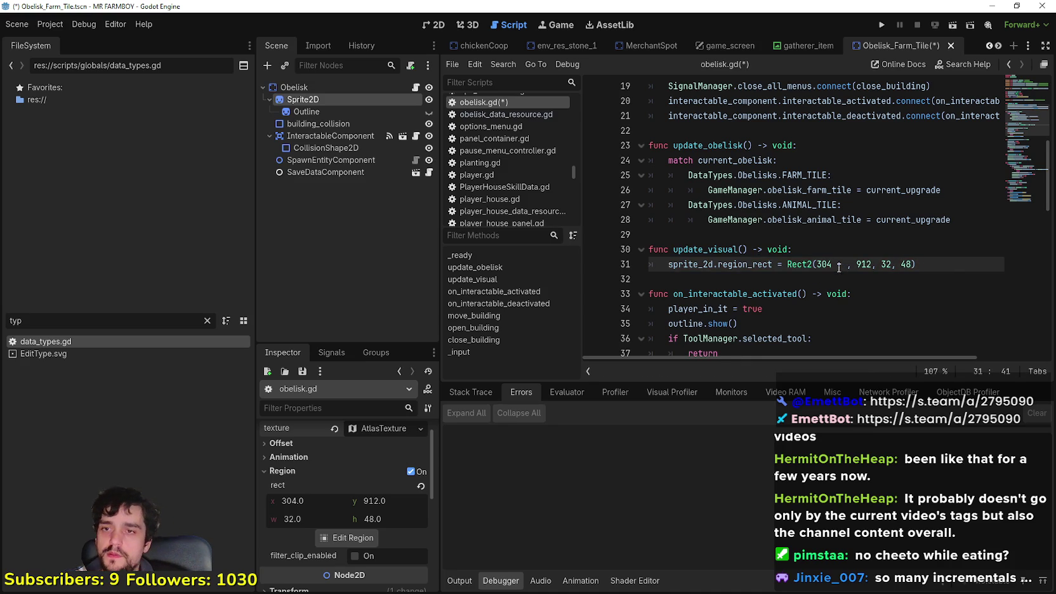
left_click_drag(442, 271, 393, 270)
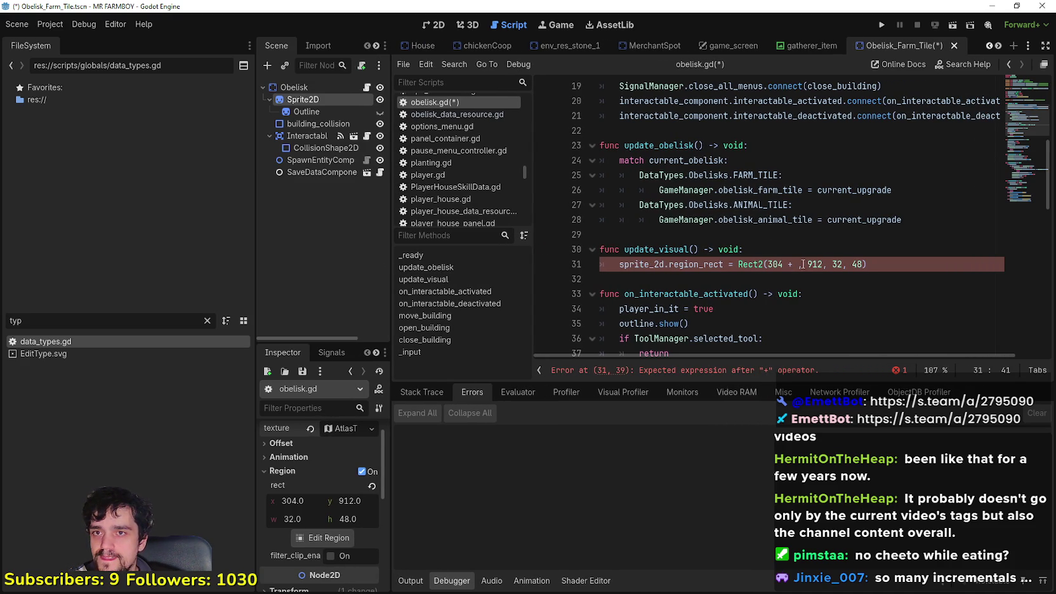
type("32")
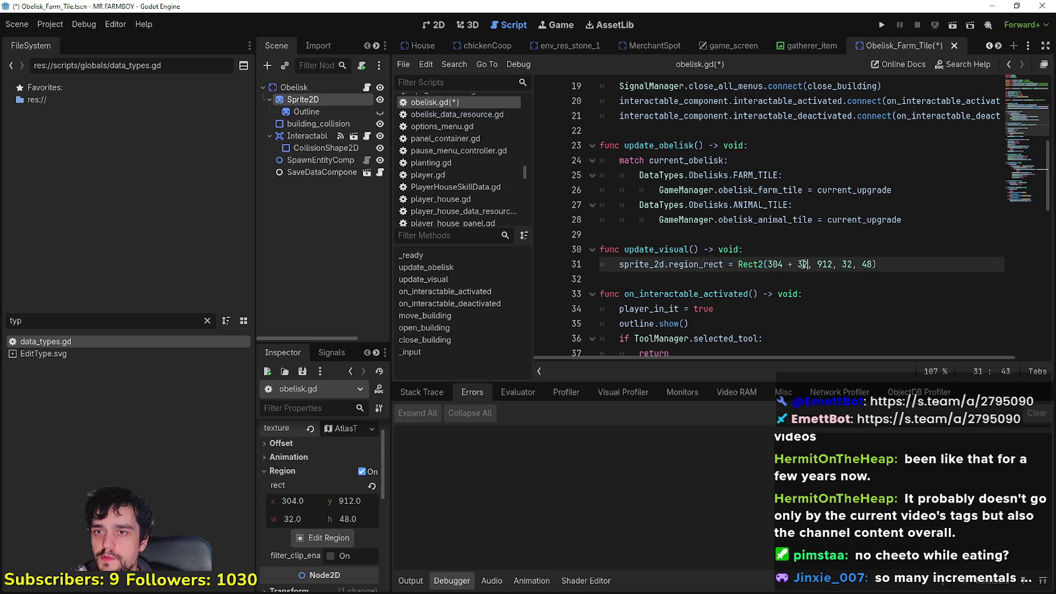
type(" *")
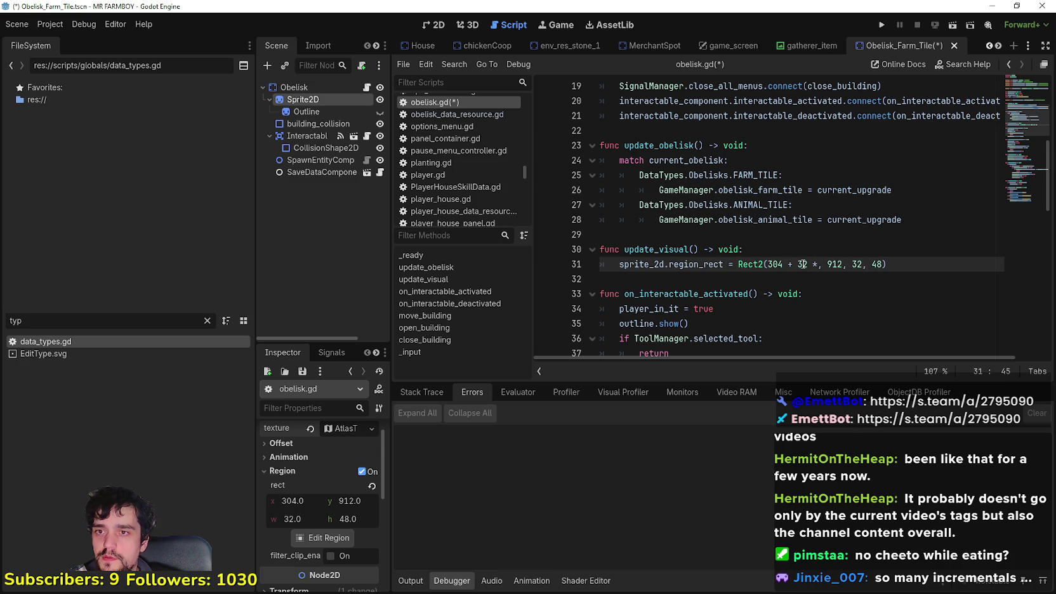
left_click(690, 161)
double_click(828, 190)
key("ctrl+c")
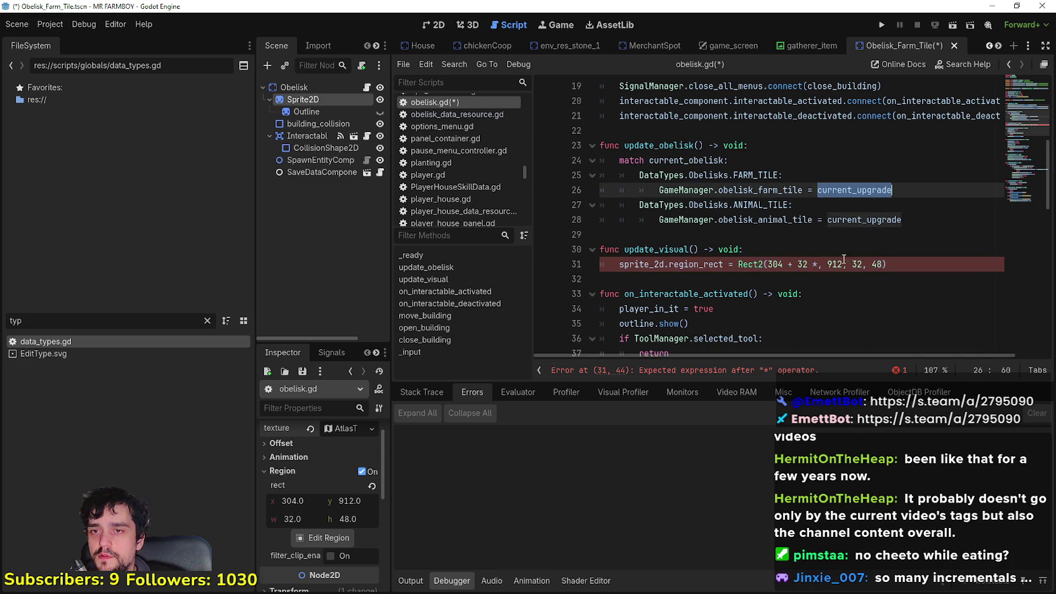
left_click(817, 264)
key("ctrl+v")
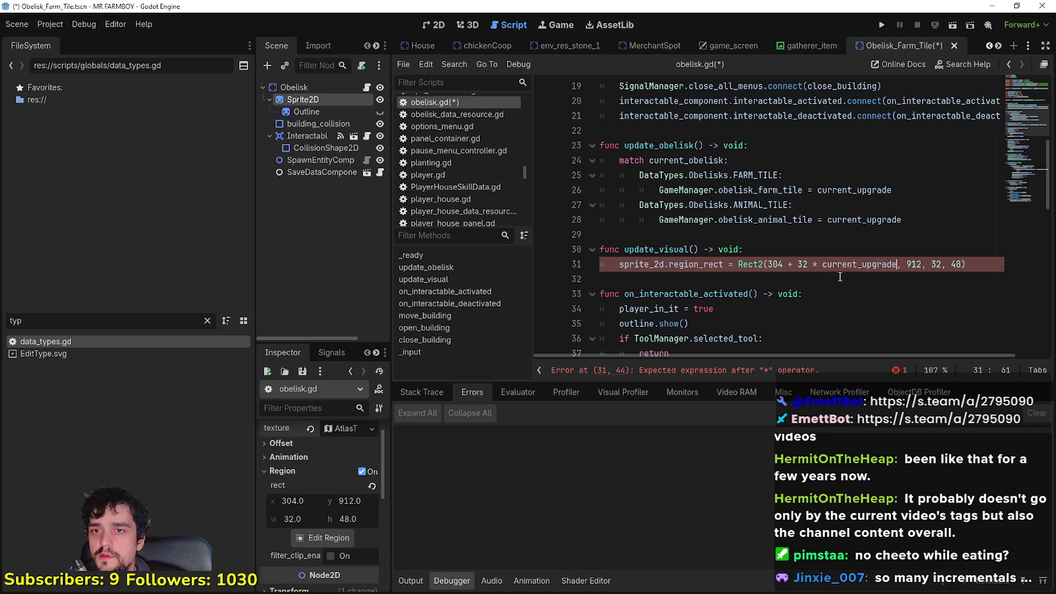
Wrap 32 * current_upgrade in parentheses, then enter 32 in the calculator.
left_click_drag(861, 267, 802, 264)
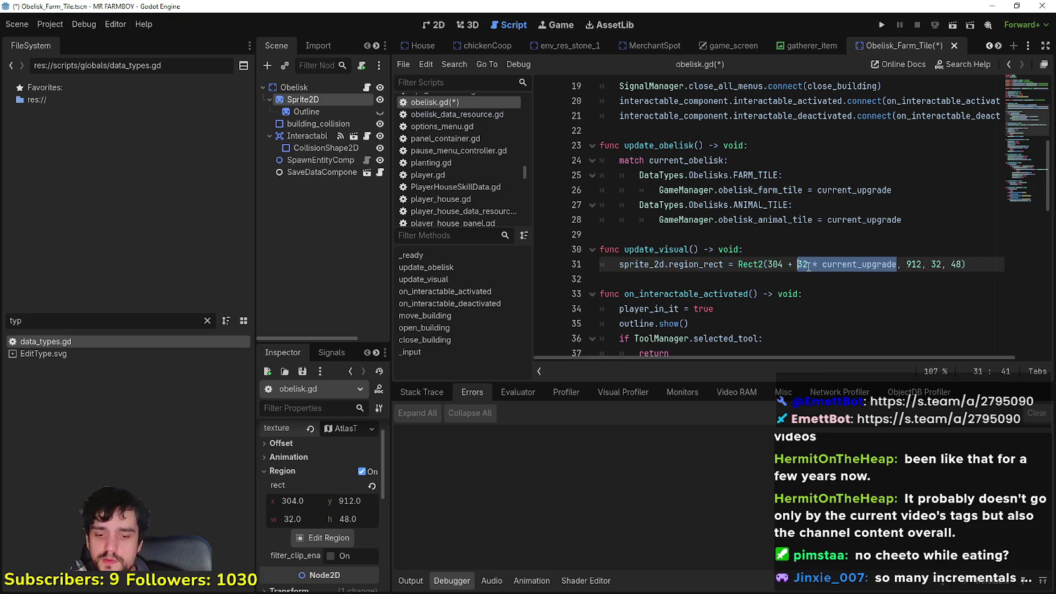
type("(")
double_click(859, 264)
key("Left")
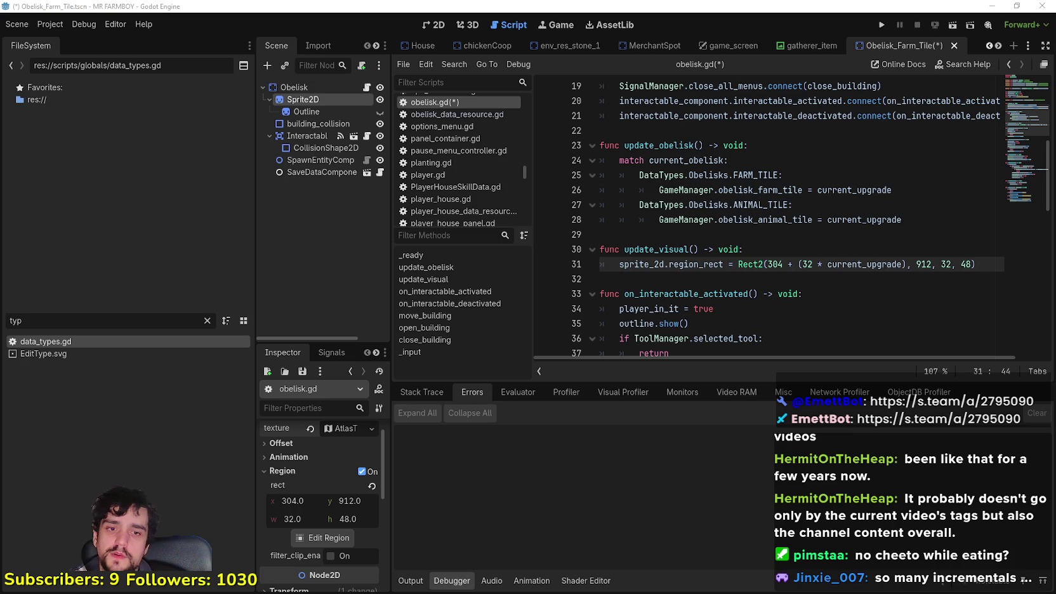
key("XF86Calculator")
type("32")
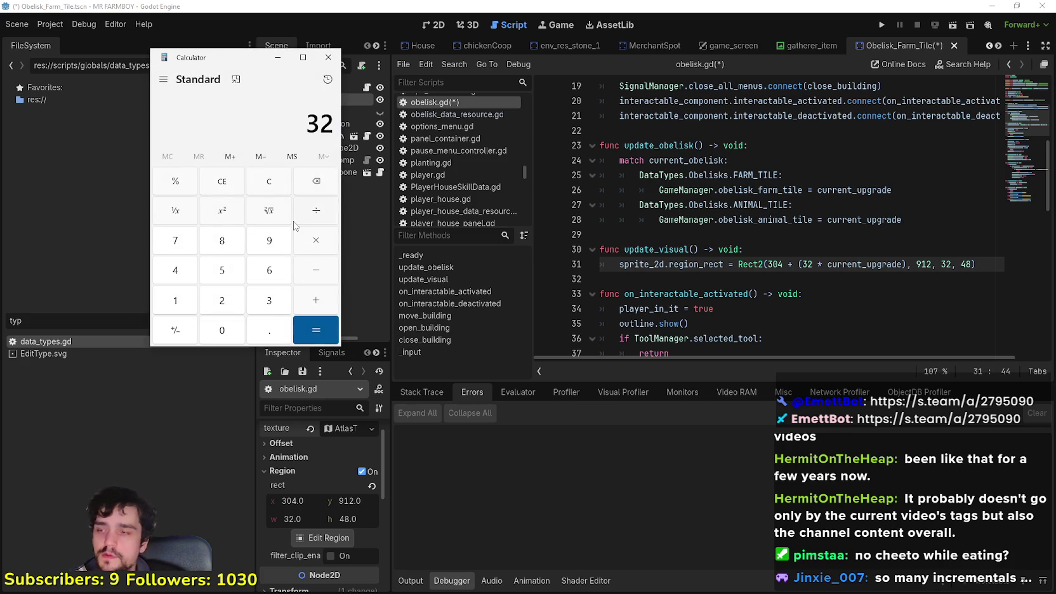
Work out 32 × 2 = 64 in the calculator, then close it.
left_click(318, 248)
type("0")
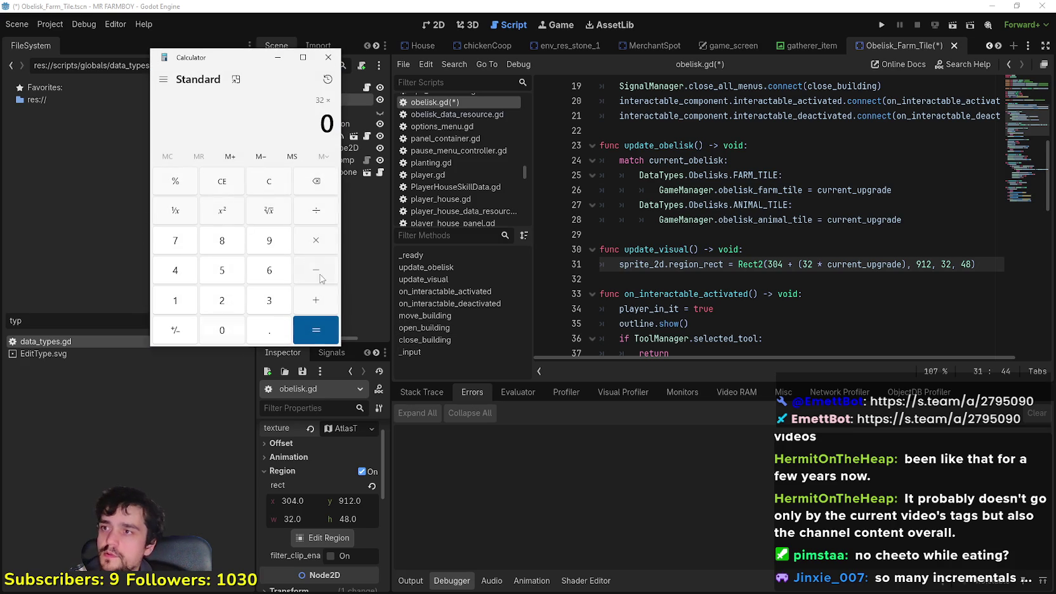
left_click(323, 327)
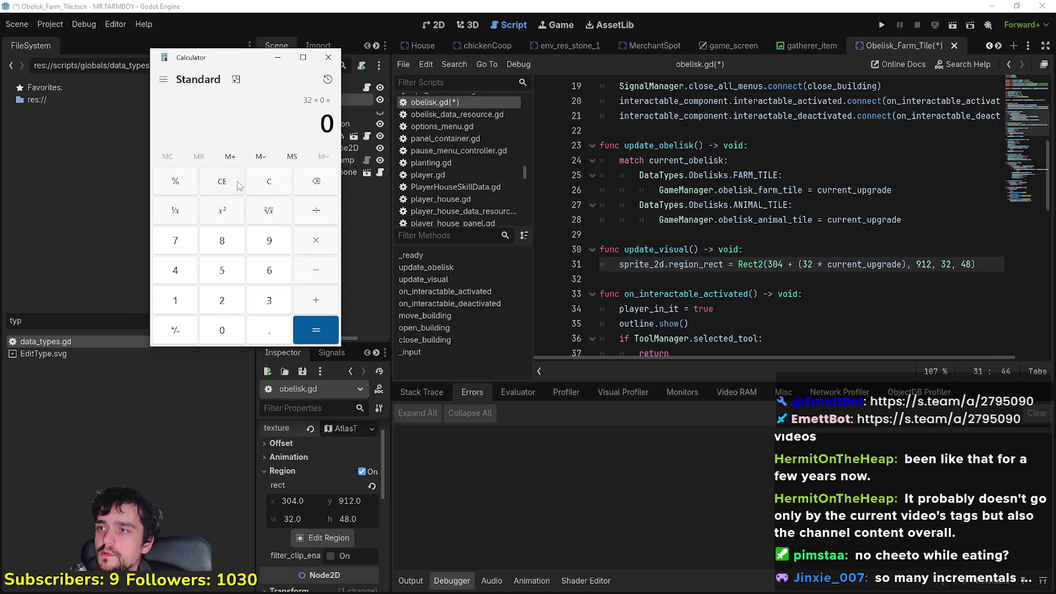
type("32*")
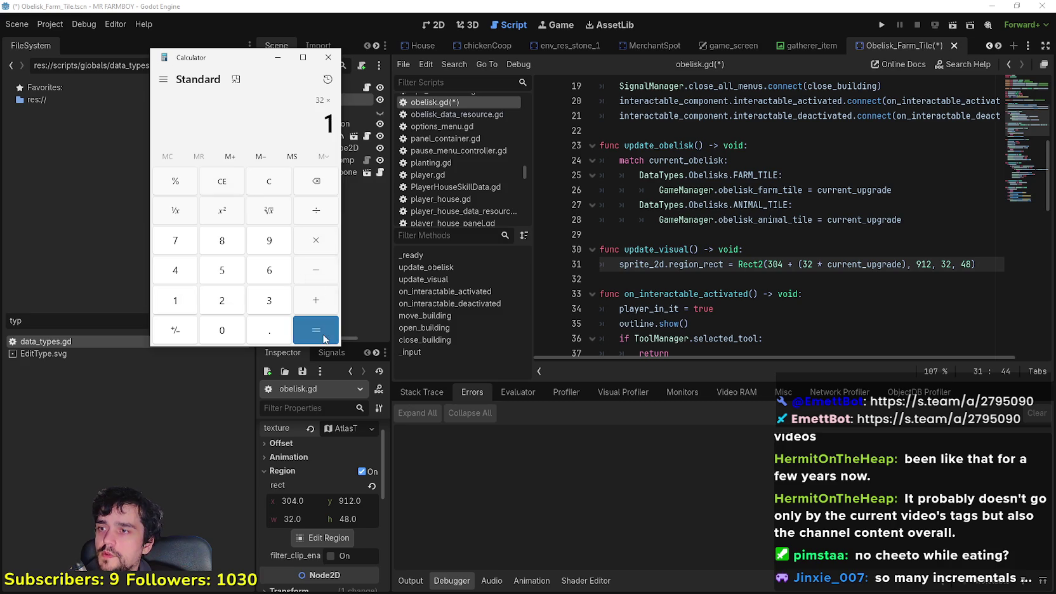
left_click(258, 183)
type("32*2")
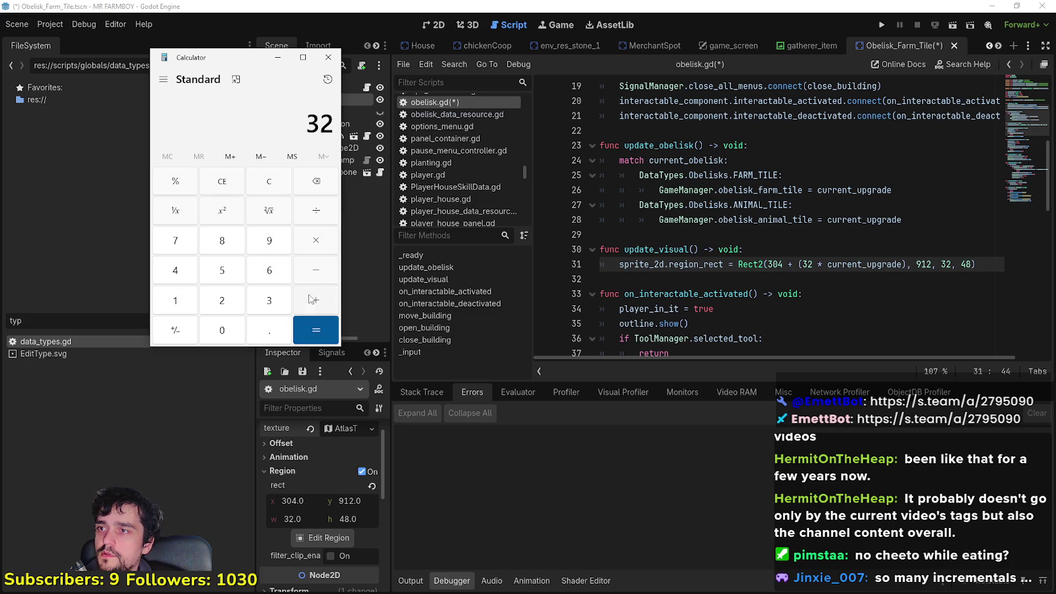
key("Return")
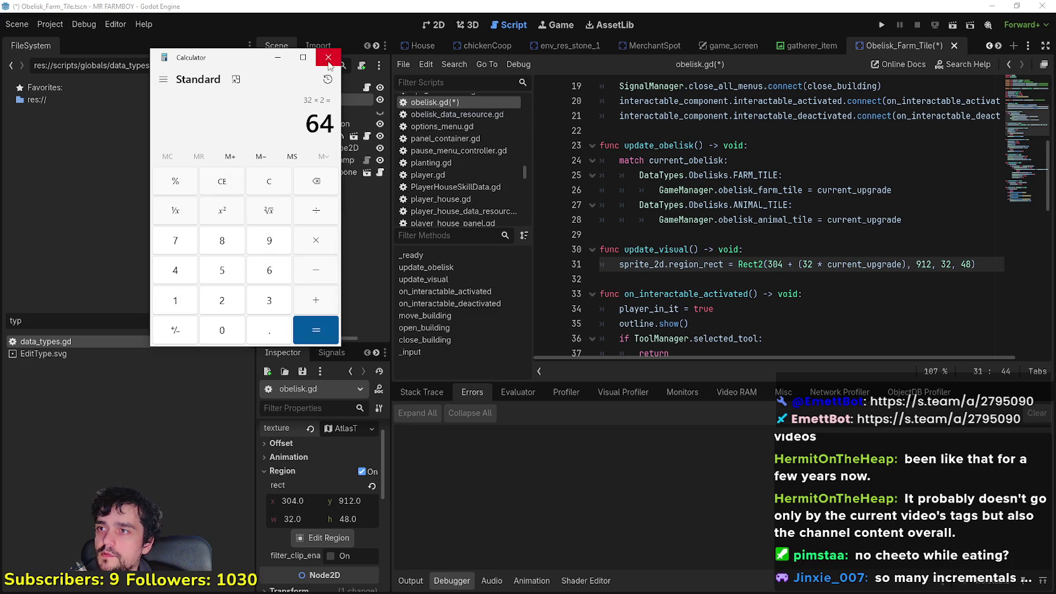
left_click(328, 57)
key("Down")
left_click(662, 249)
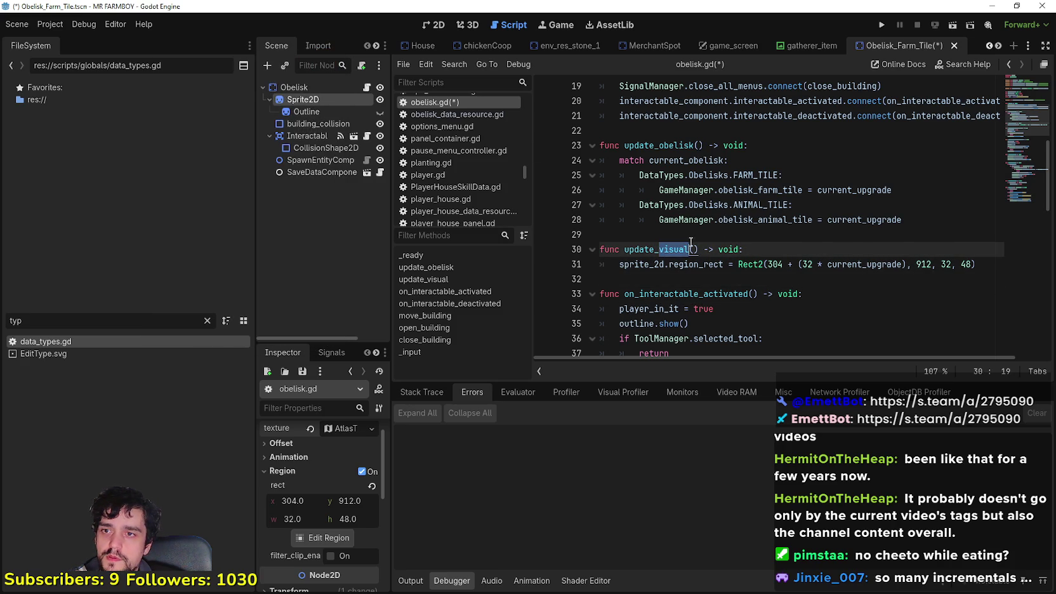
Copy update_visual() and call it after the animal tile assignment in update_obelisk.
left_click_drag(624, 249, 699, 249)
key("ctrl+c")
left_click(730, 235)
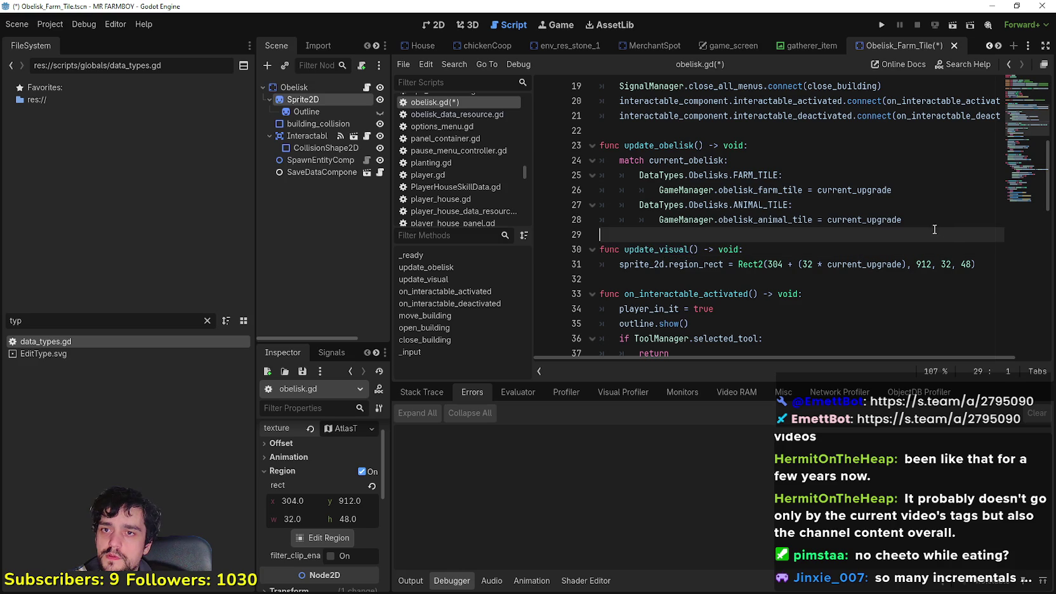
left_click(928, 219)
key("Return")
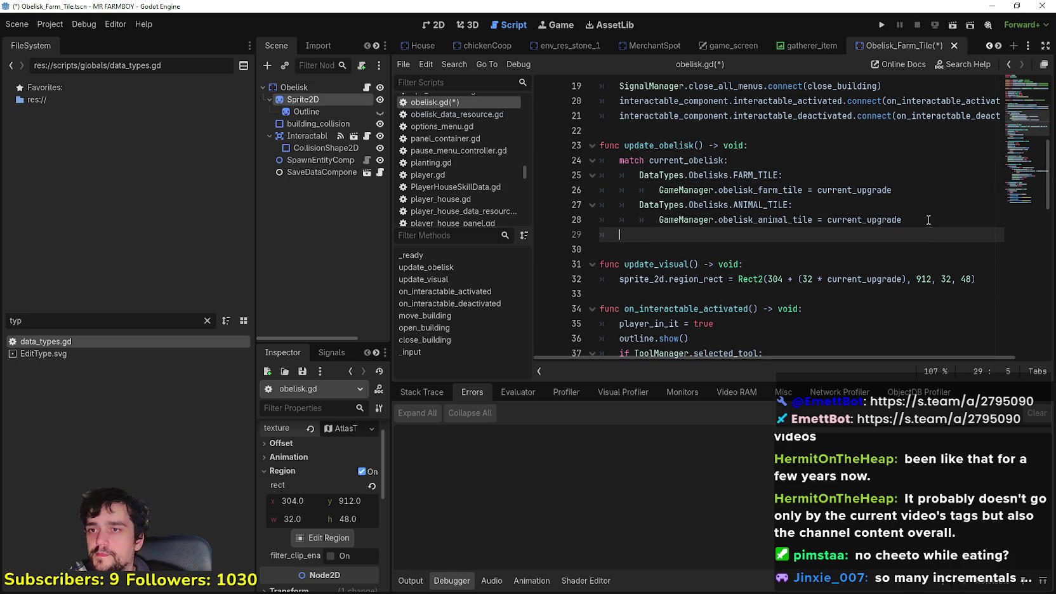
key("ctrl+v")
left_click(926, 219)
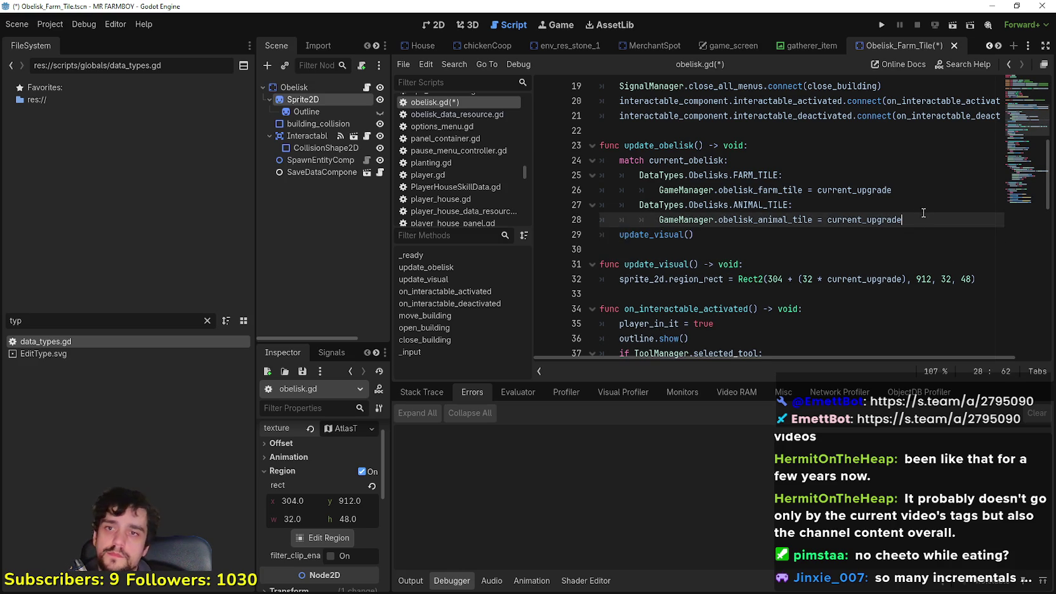
left_click(833, 250)
Call update_obelisk() from _ready, save the script, and return to update_visual.
double_click(691, 142)
key("ctrl+c")
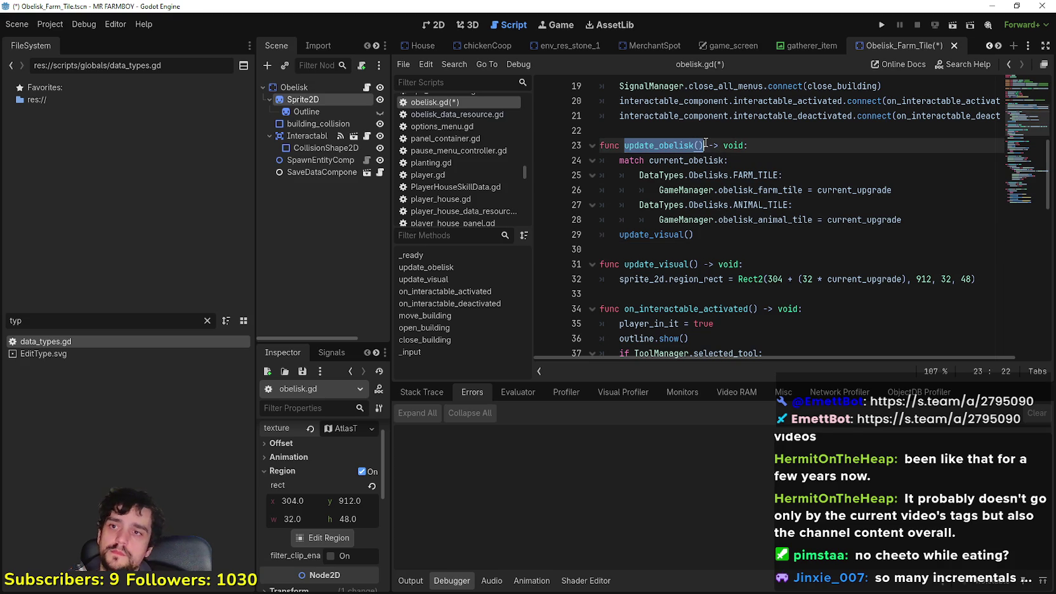
scroll(662, 240, "up", 3)
left_click(669, 264)
key("Tab")
key("ctrl+v")
key("Return")
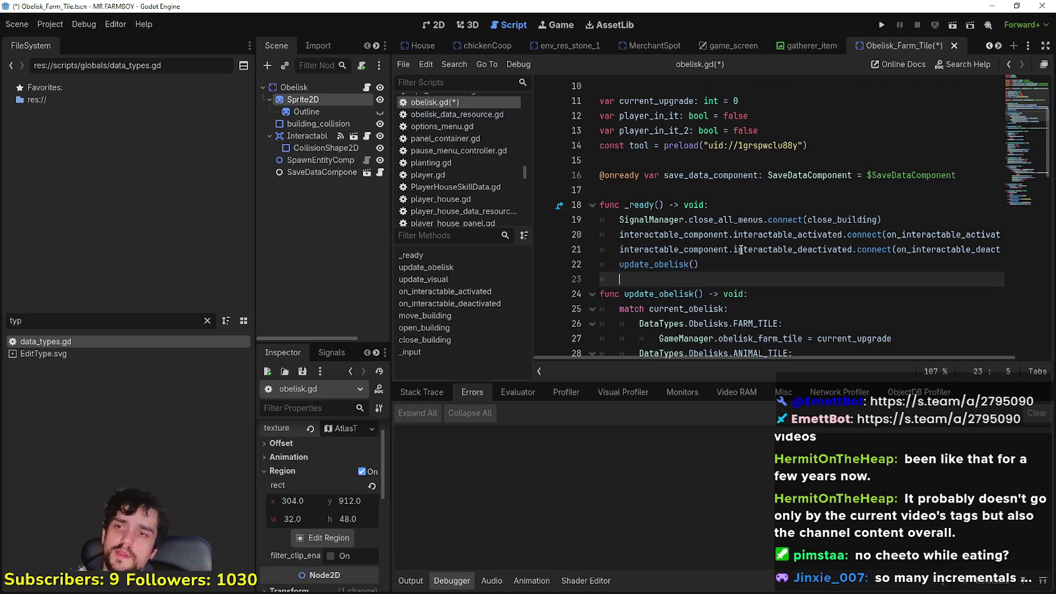
key("BackSpace")
key("ctrl+s")
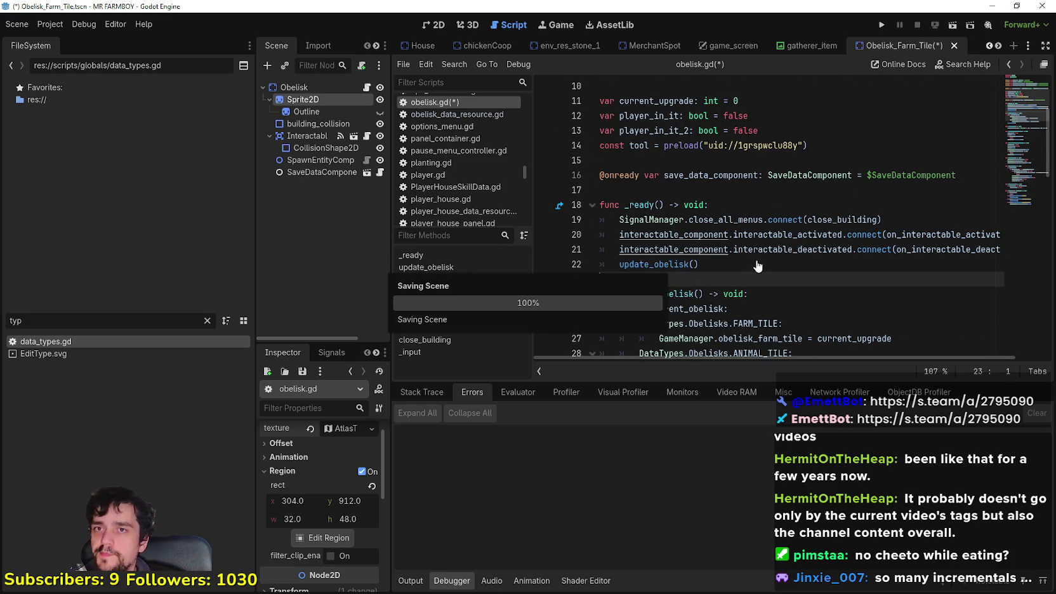
scroll(704, 216, "down", 4)
left_click(700, 210)
left_click(702, 222)
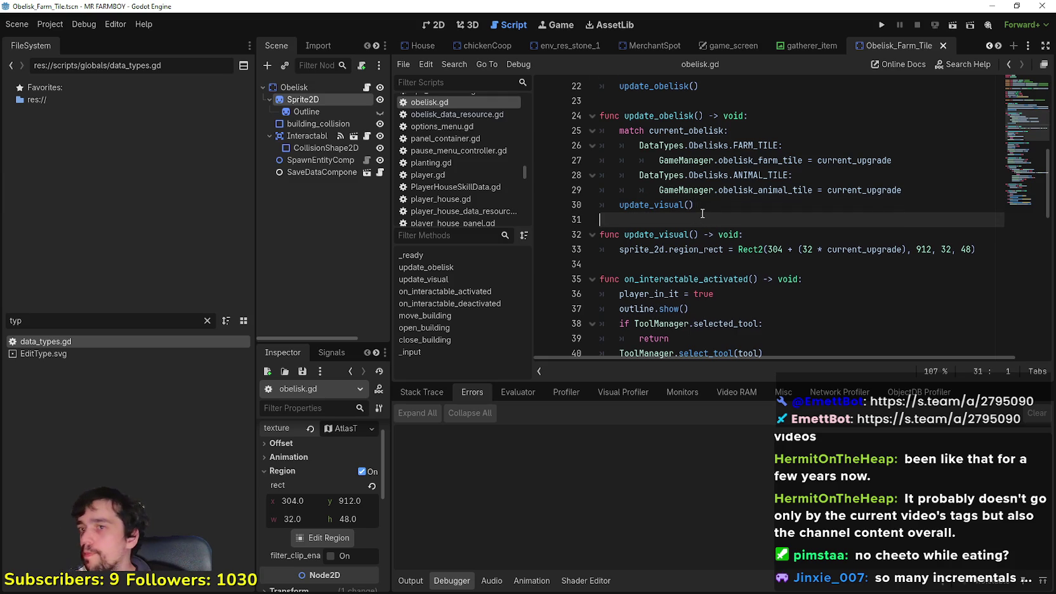
scroll(703, 213, "up", 2)
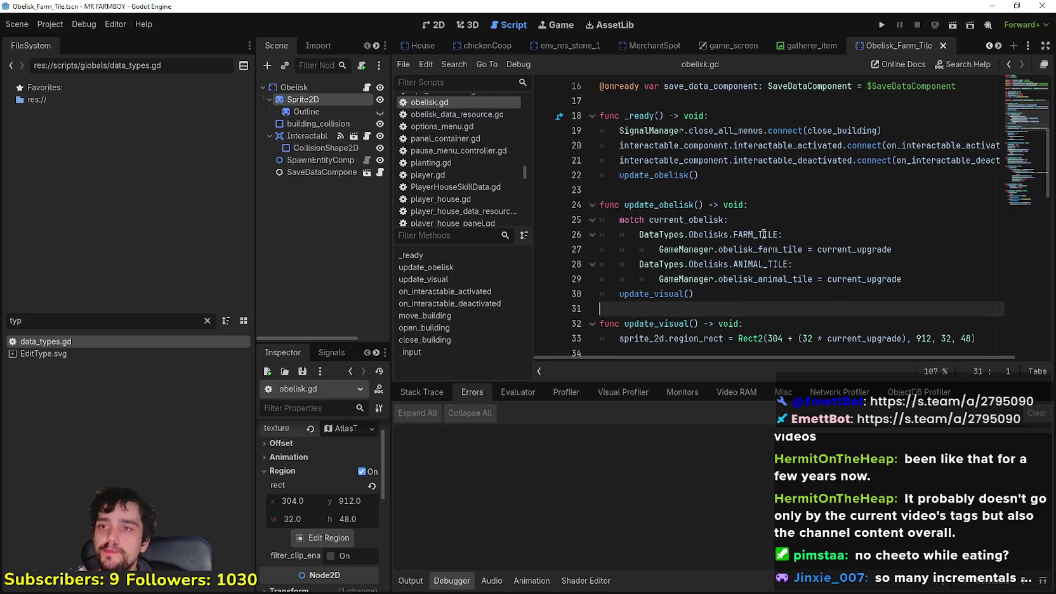
Add 'func upgrade_obelisk() -> void:' on a new line after update_visual.
mouse_move(762, 230)
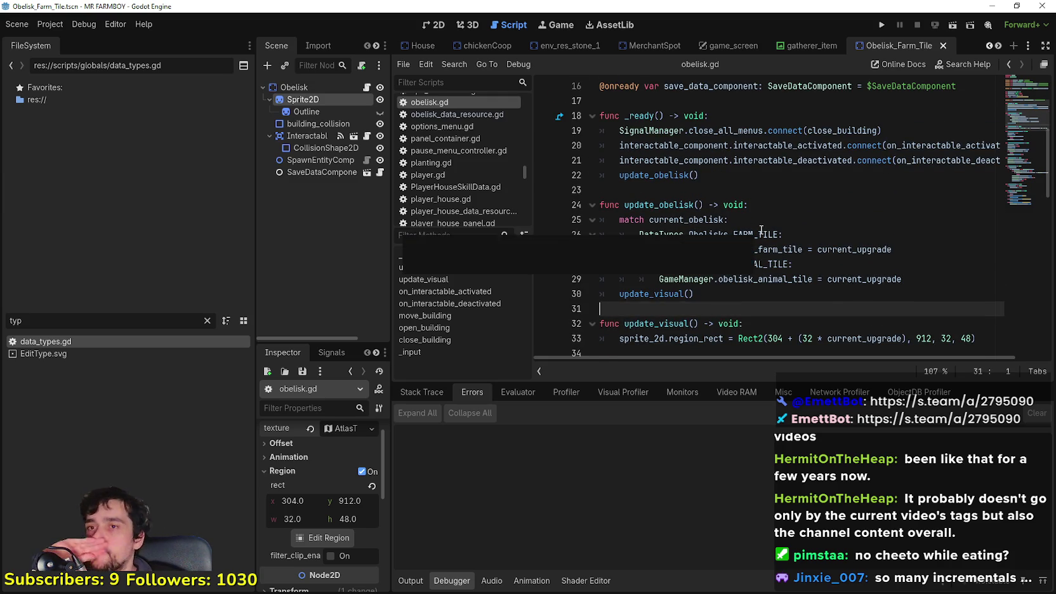
double_click(865, 250)
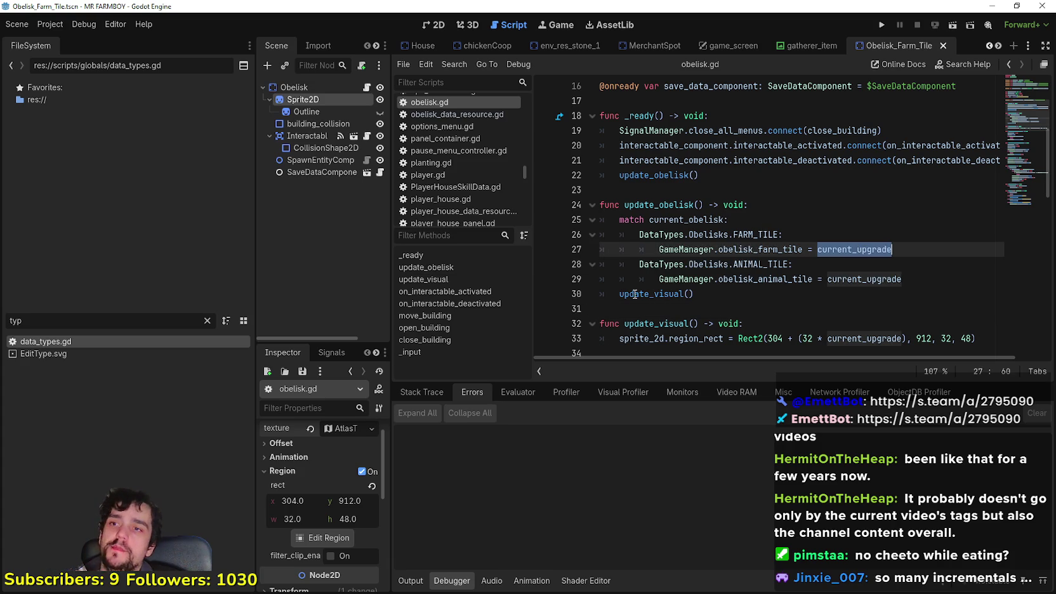
left_click(659, 309)
scroll(684, 287, "down", 1)
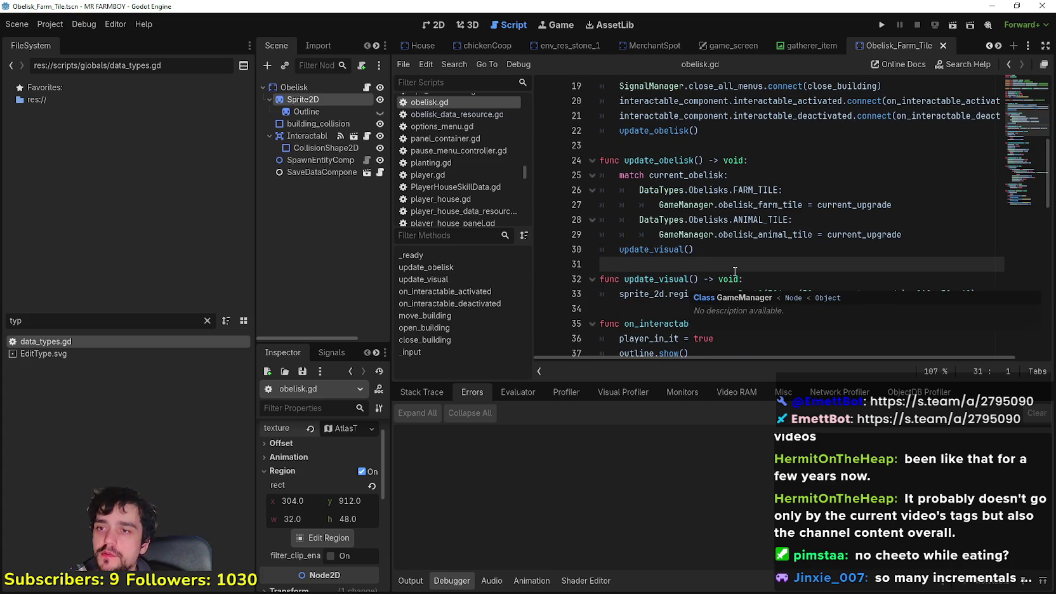
left_click(660, 310)
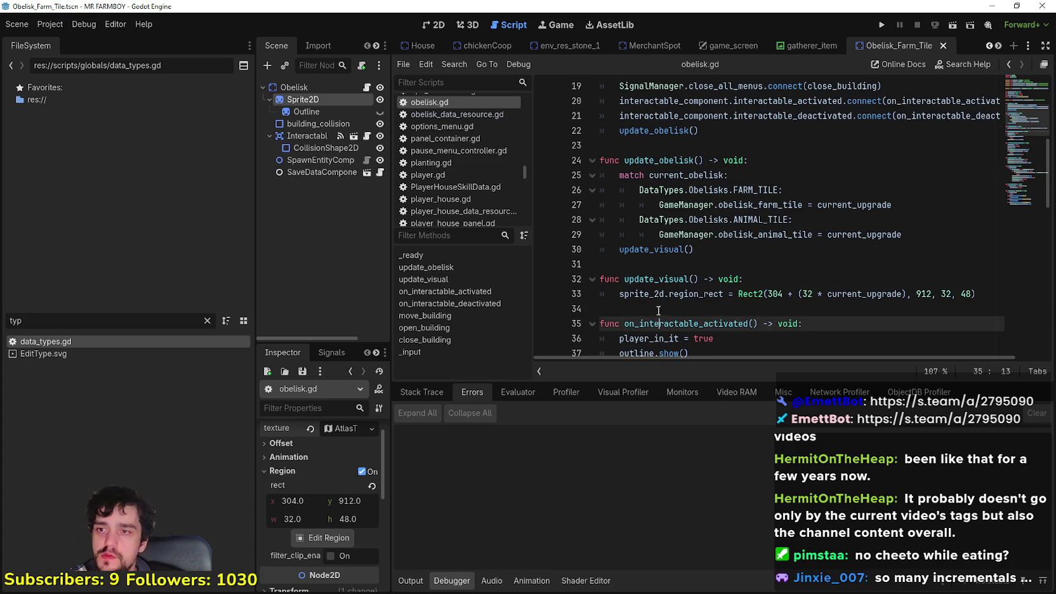
scroll(691, 289, "down", 2)
key("Return")
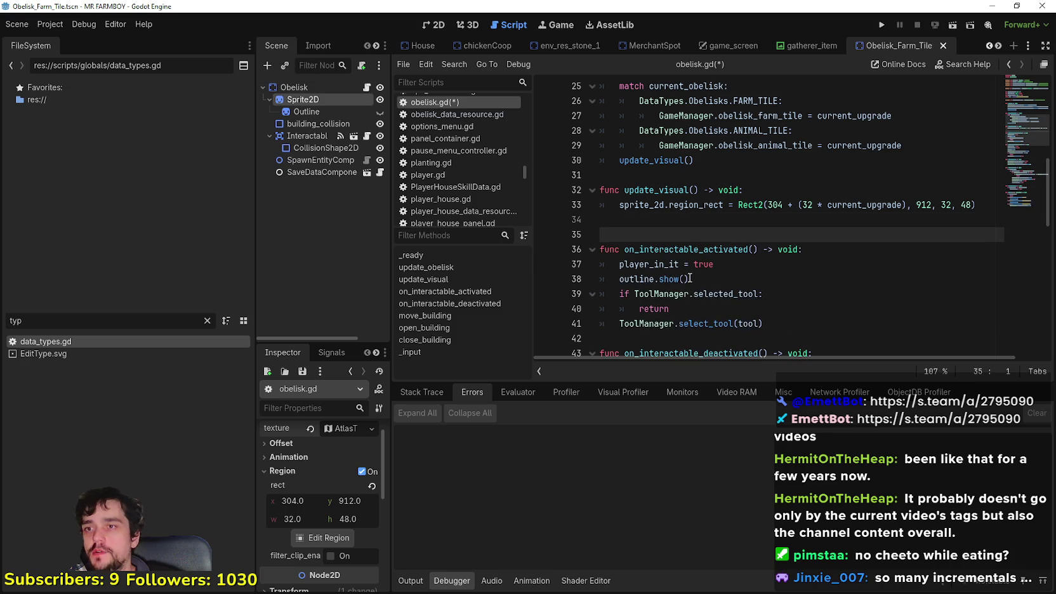
type("func upg")
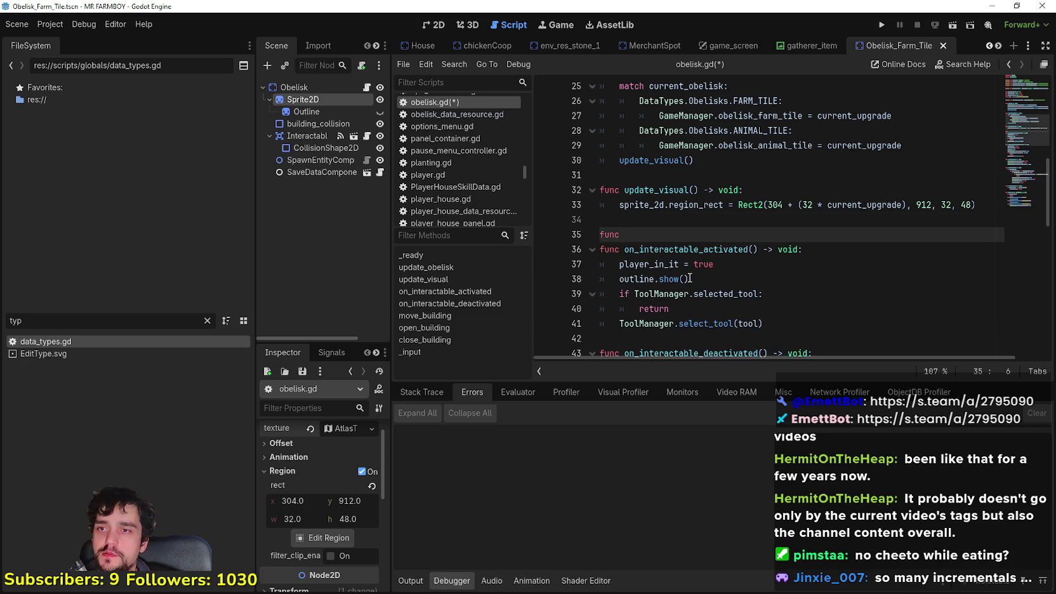
type("rade_obelisk() -> voi")
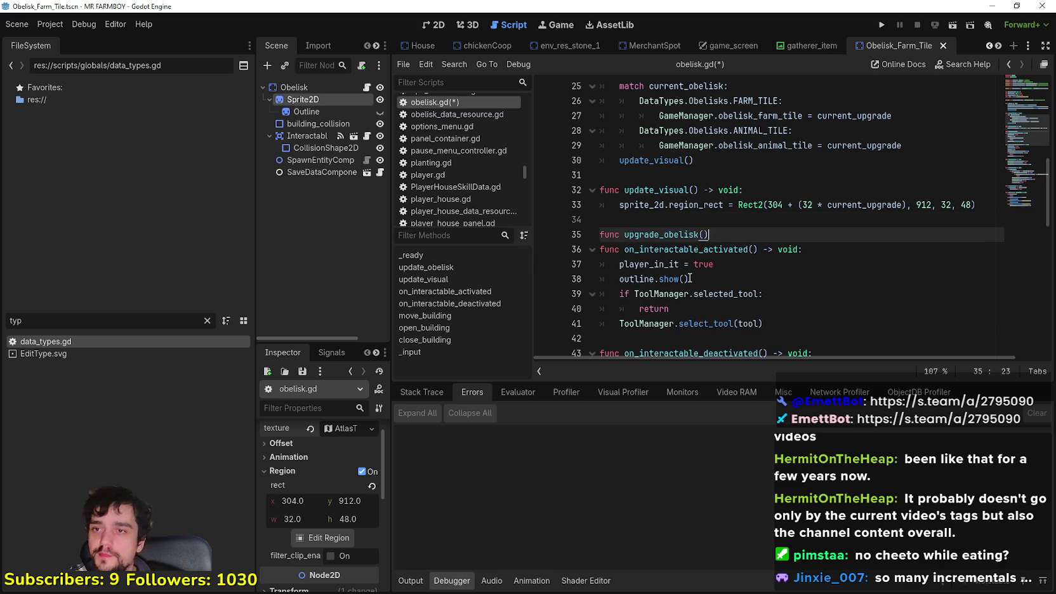
type("d:")
key("Return")
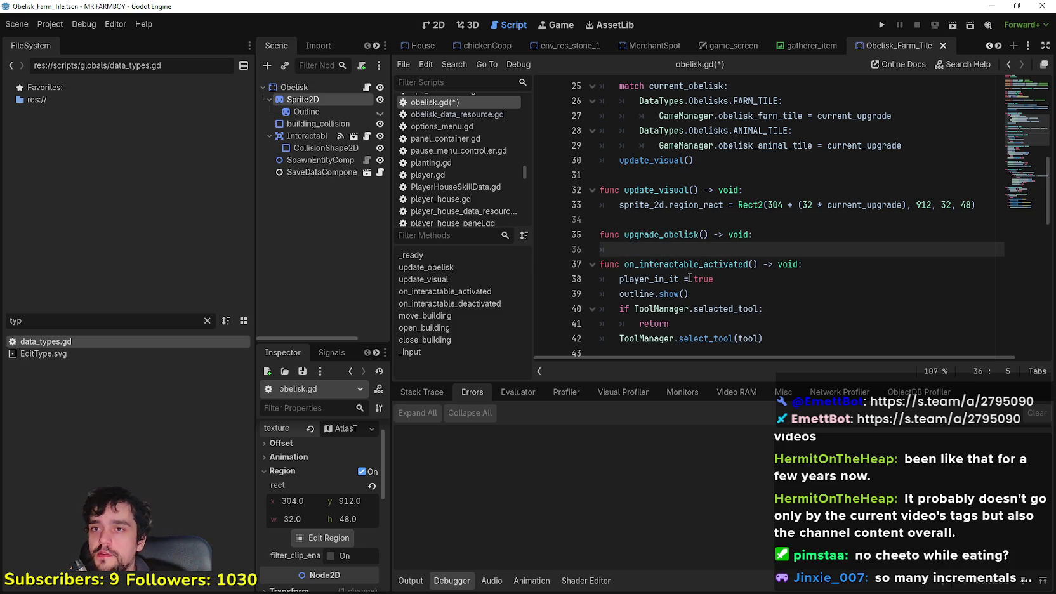
scroll(686, 272, "up", 1)
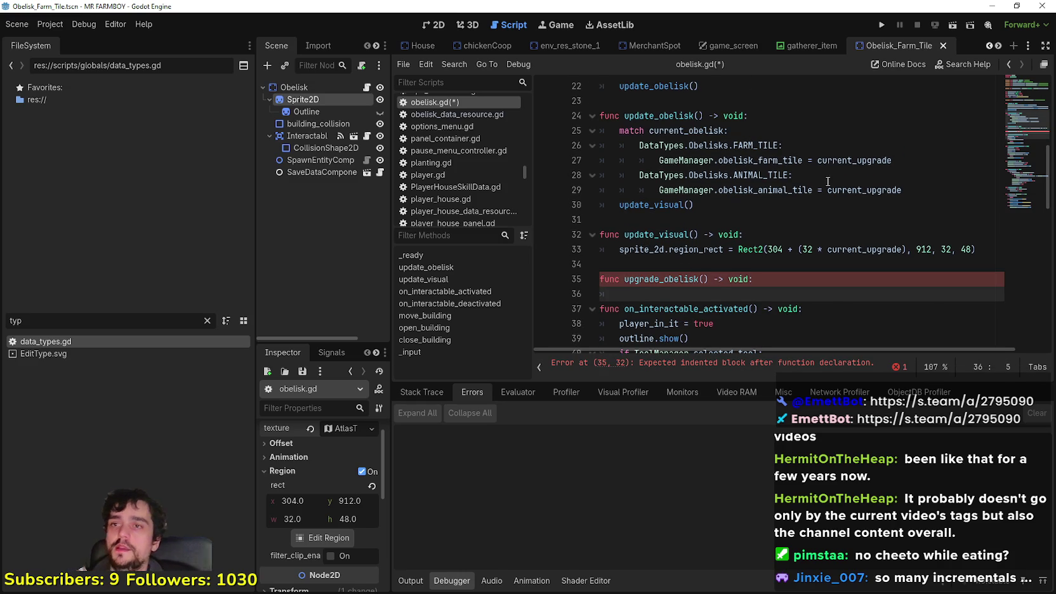
scroll(828, 182, "up", 1)
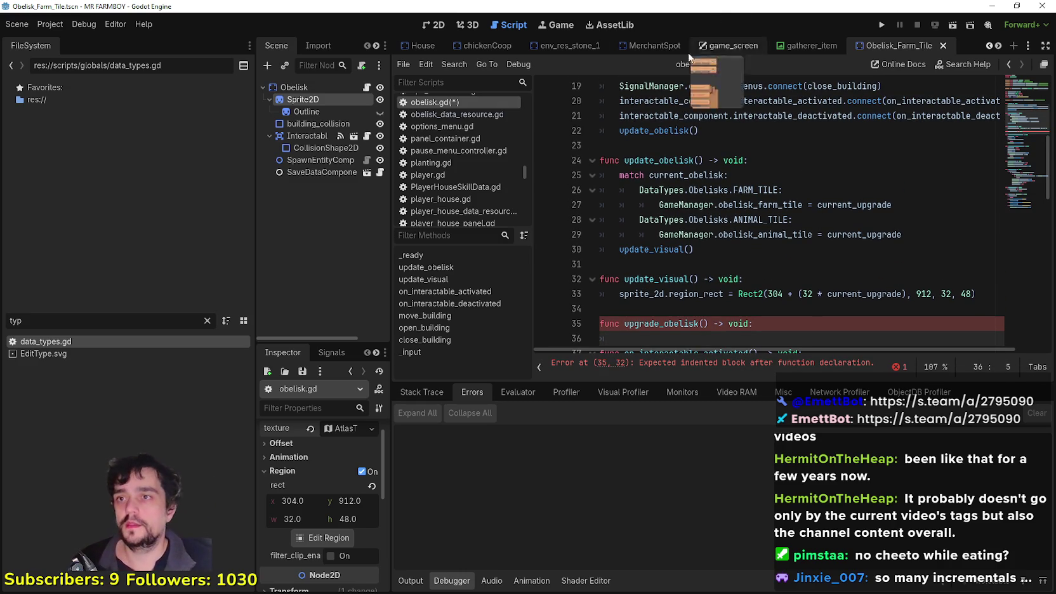
Filter the FileSystem by 'horse' and open the HorseStable.tscn scene and its attached script.
left_click(207, 321)
type("horse")
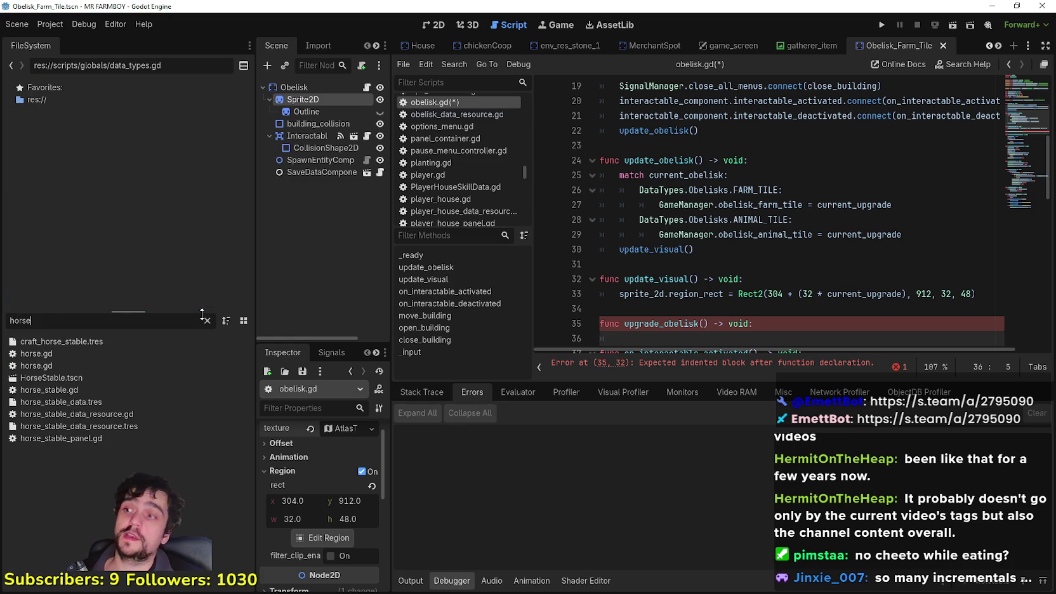
left_click(83, 371)
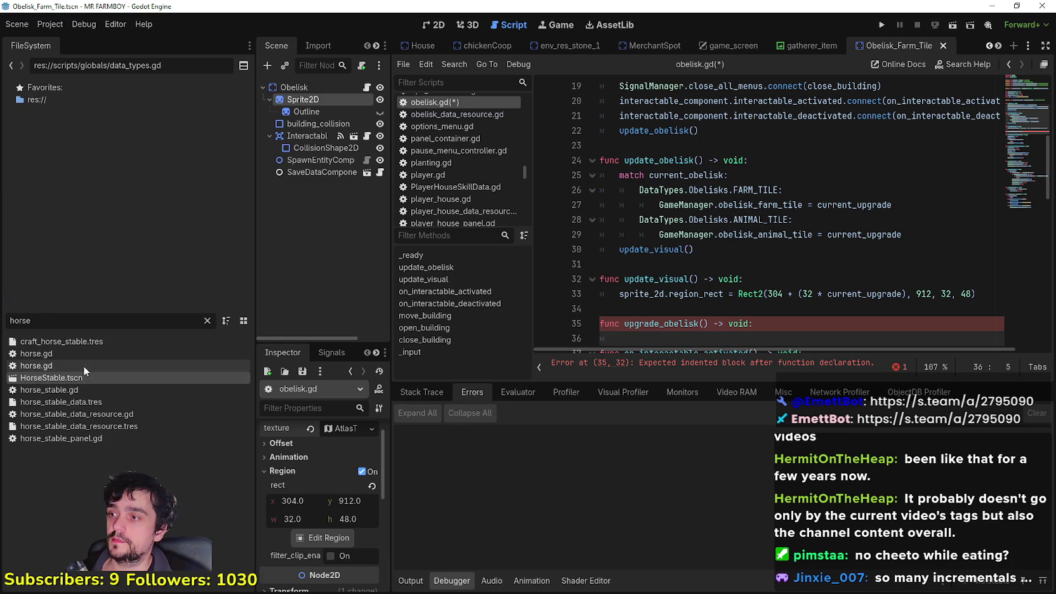
double_click(119, 377)
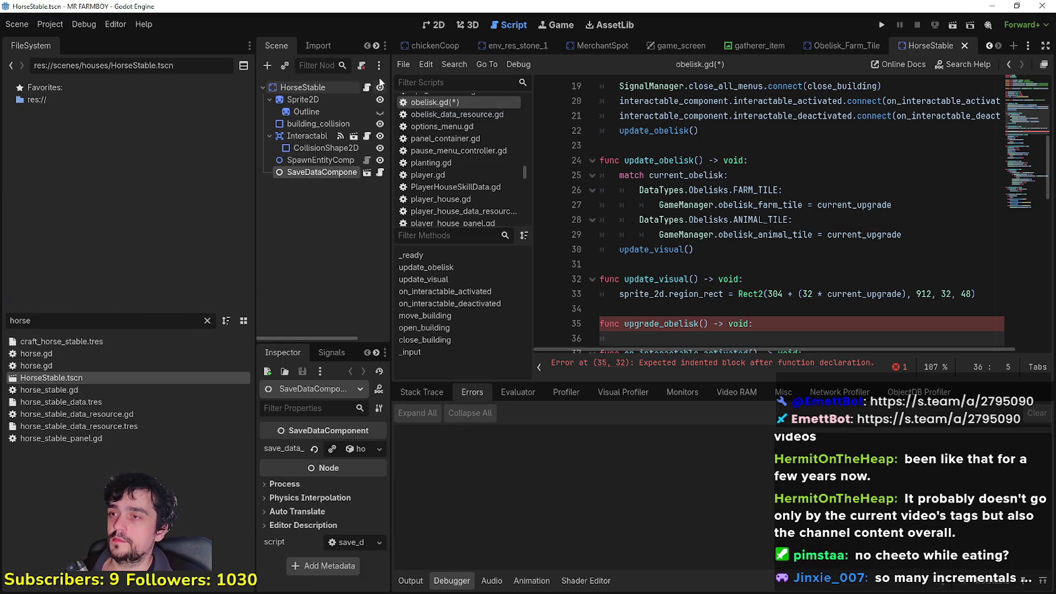
left_click(366, 87)
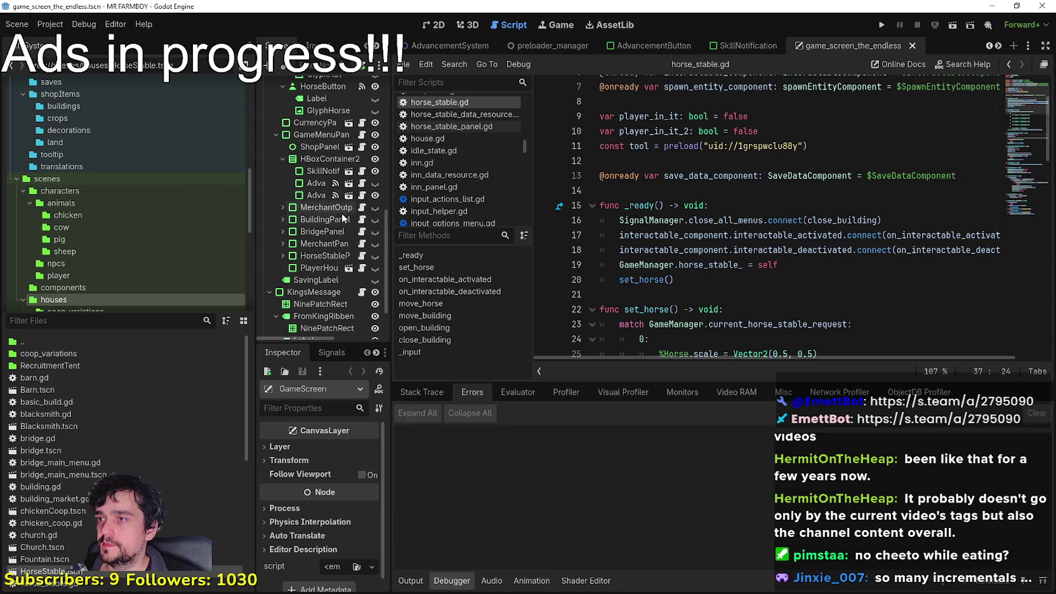
Review horse_stable_panel.gd and place the caret on the blank line after horse_stable_growing.
scroll(736, 261, "down", 8)
scroll(736, 261, "up", 4)
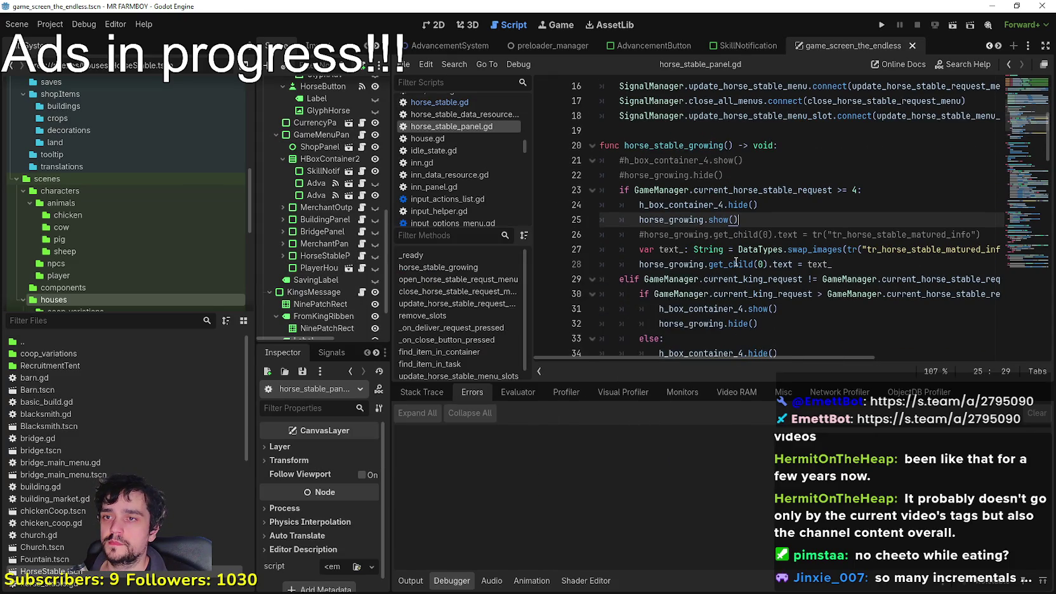
scroll(742, 222, "down", 6)
scroll(745, 194, "down", 5)
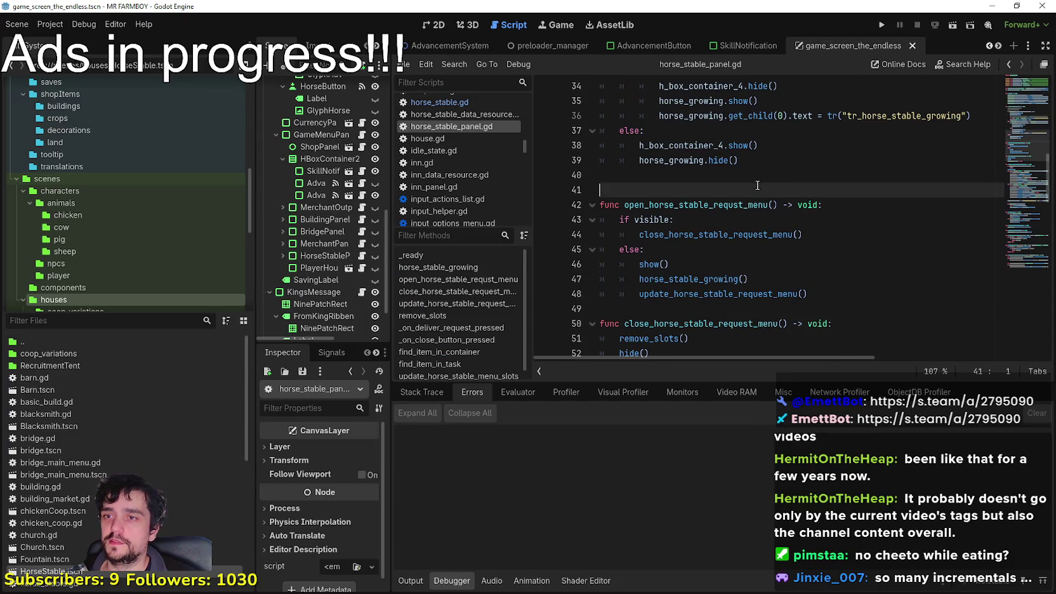
left_click(760, 145)
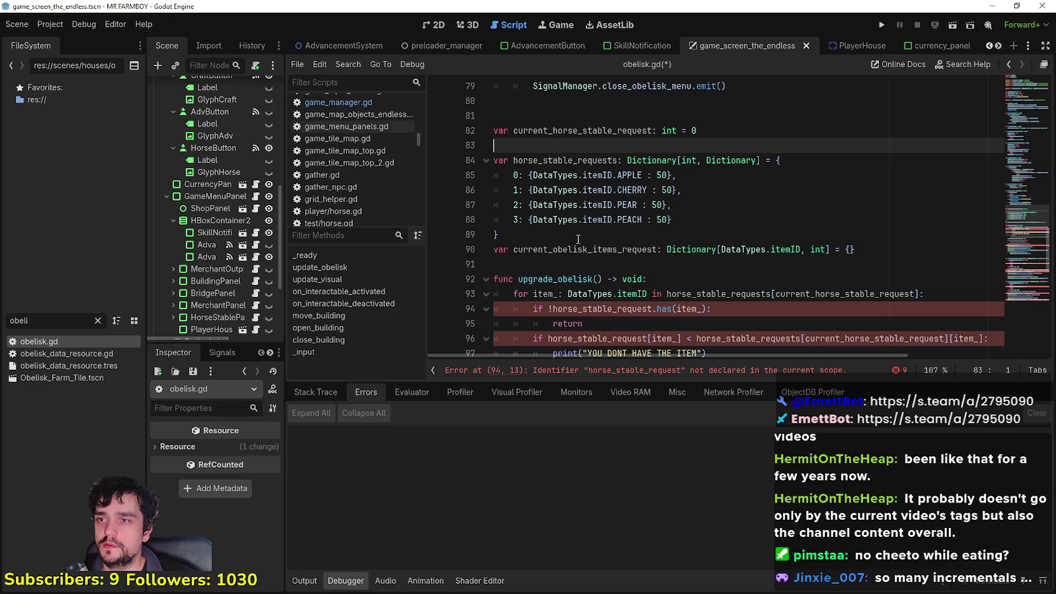
Cut the current_horse_stable_request declaration along with the blank line above it.
double_click(575, 250)
double_click(607, 131)
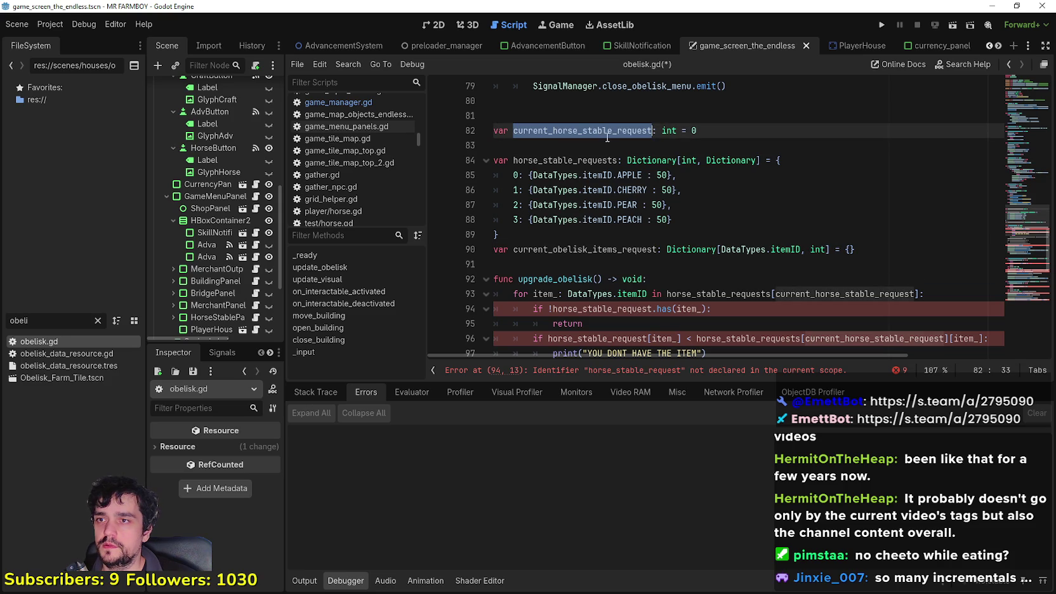
key("End")
key("shift+Up")
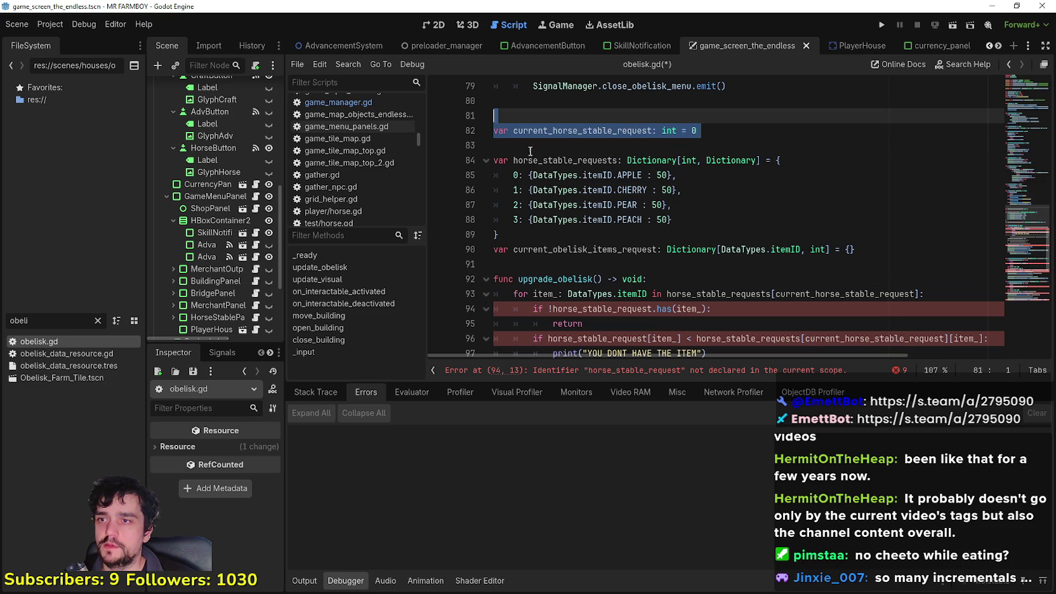
key("ctrl+x")
Review the APPLE, CHERRY, PEAR and PEACH request entries, then select obelisk_items_request on line 88.
double_click(564, 130)
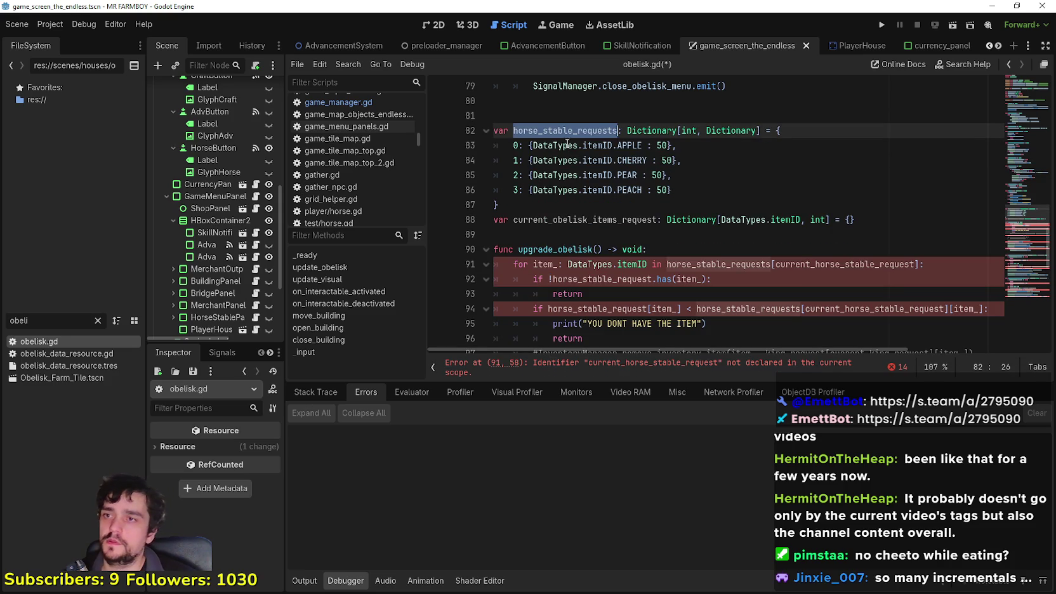
left_click(507, 130)
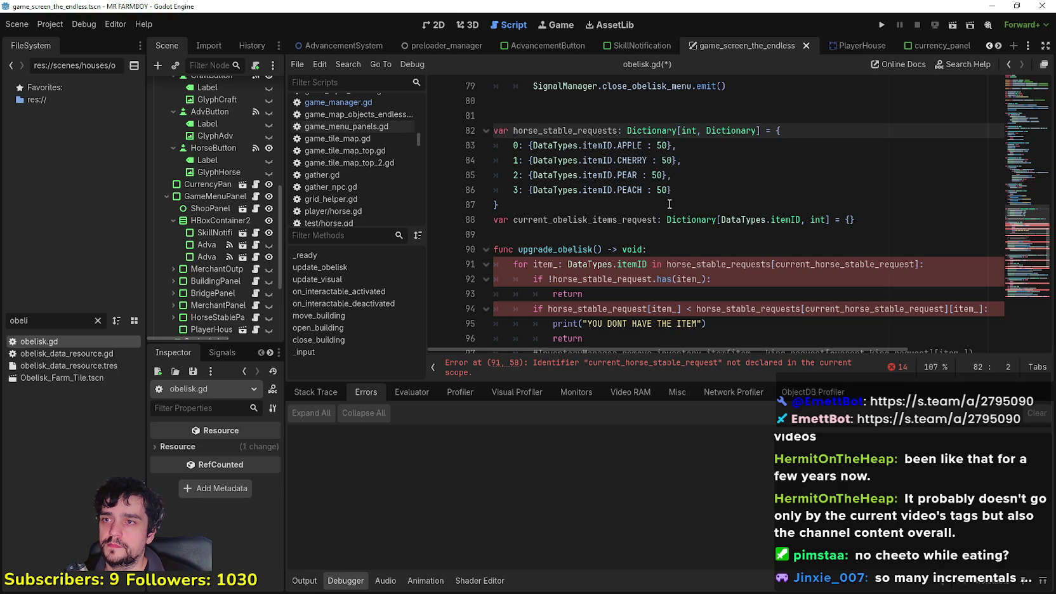
left_click(515, 146)
left_click(517, 160)
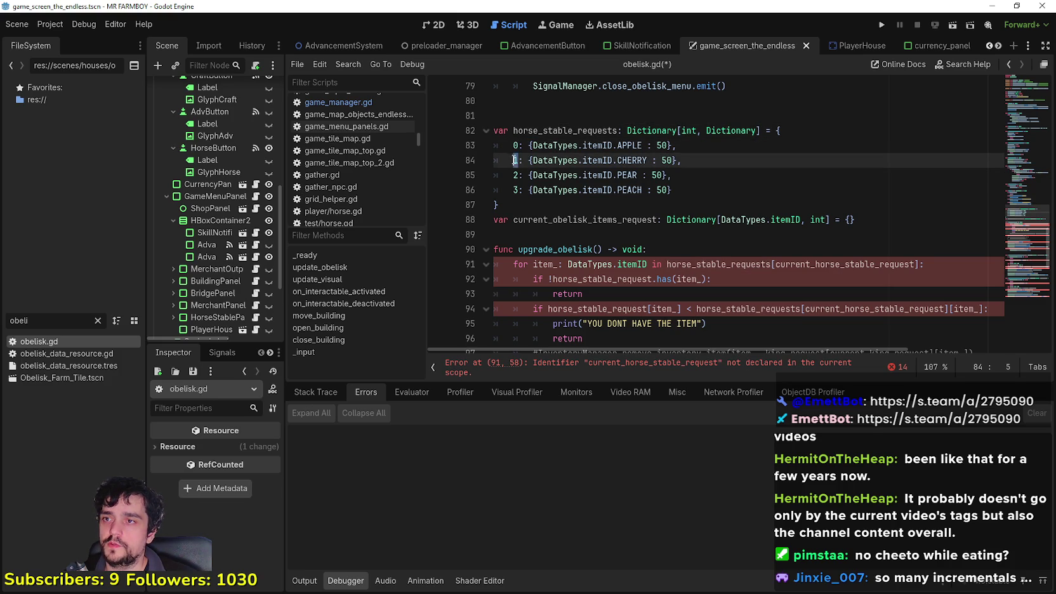
left_click(519, 175)
left_click_drag(517, 190, 513, 189)
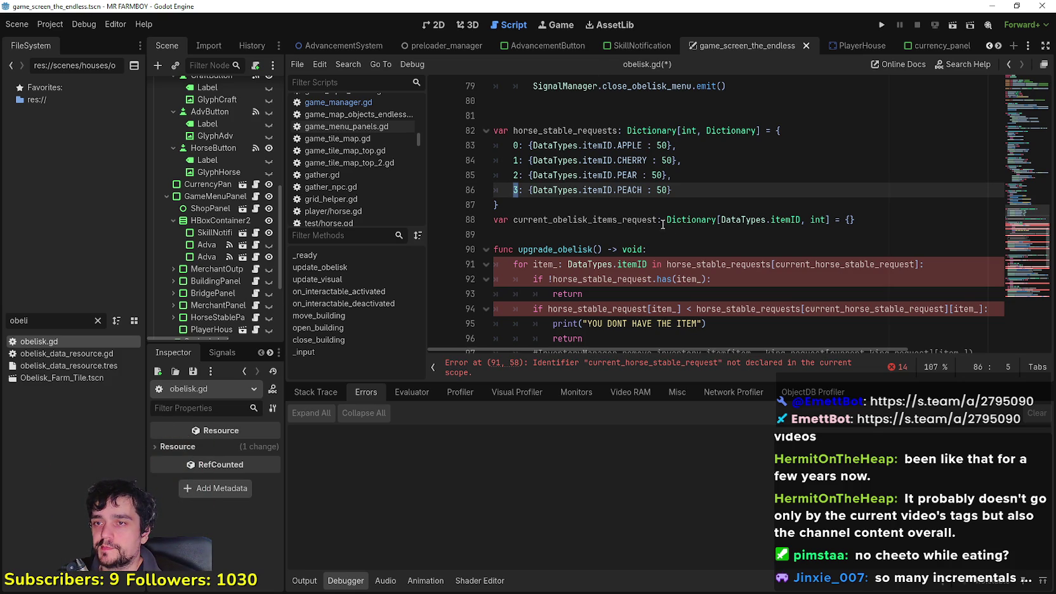
left_click_drag(658, 220, 553, 220)
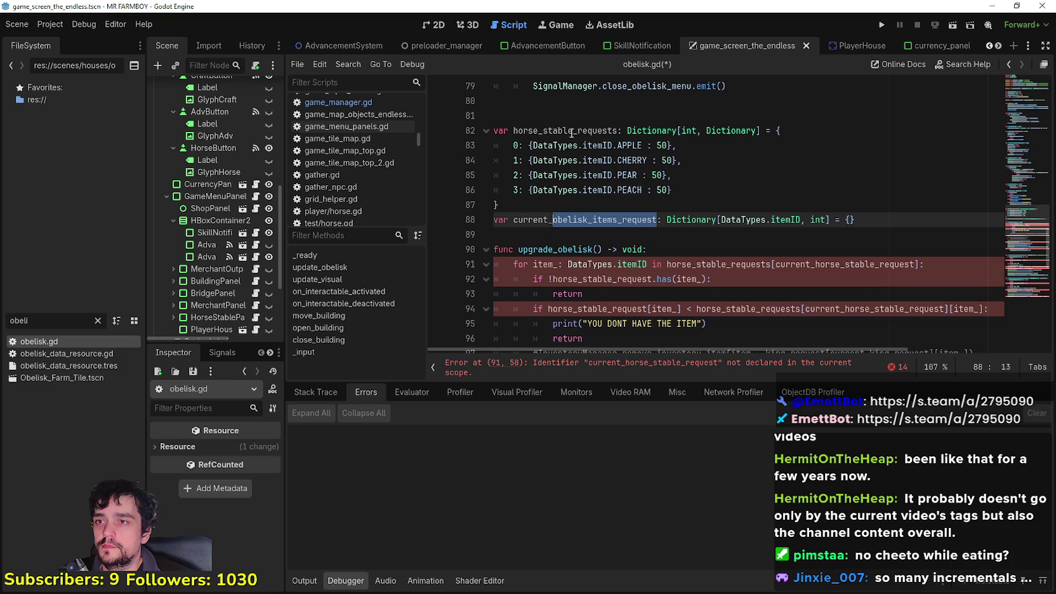
Rename the horse_stable_requests dictionary to obelisk_items_requests.
left_click(611, 220)
left_click_drag(603, 220, 551, 220)
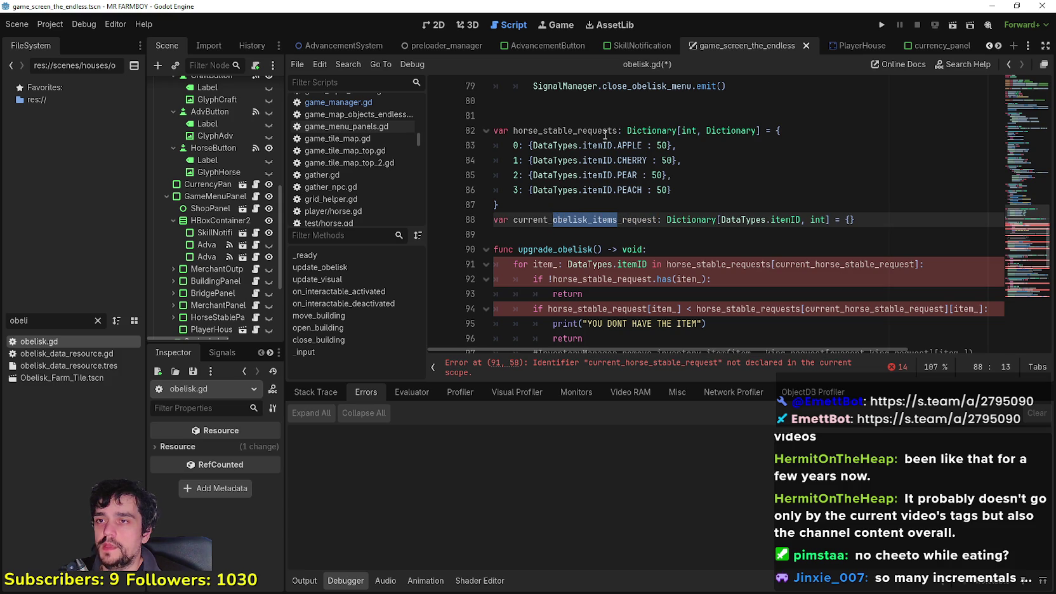
left_click(573, 131)
mouse_move(573, 131)
left_mouse_down()
mouse_move(531, 144)
mouse_move(513, 131)
left_mouse_up()
key("ctrl+v")
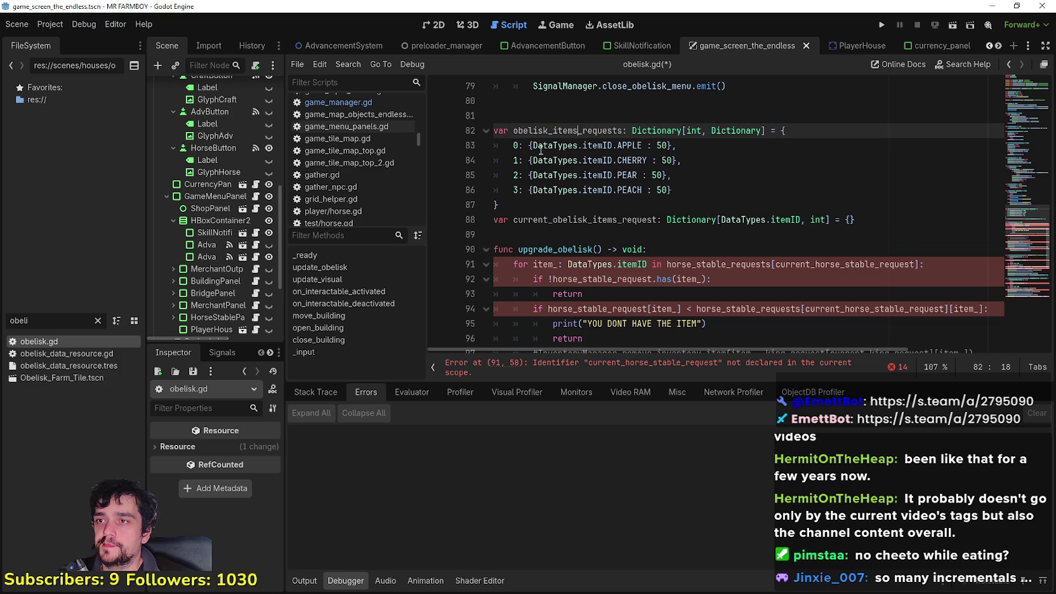
left_click(582, 179)
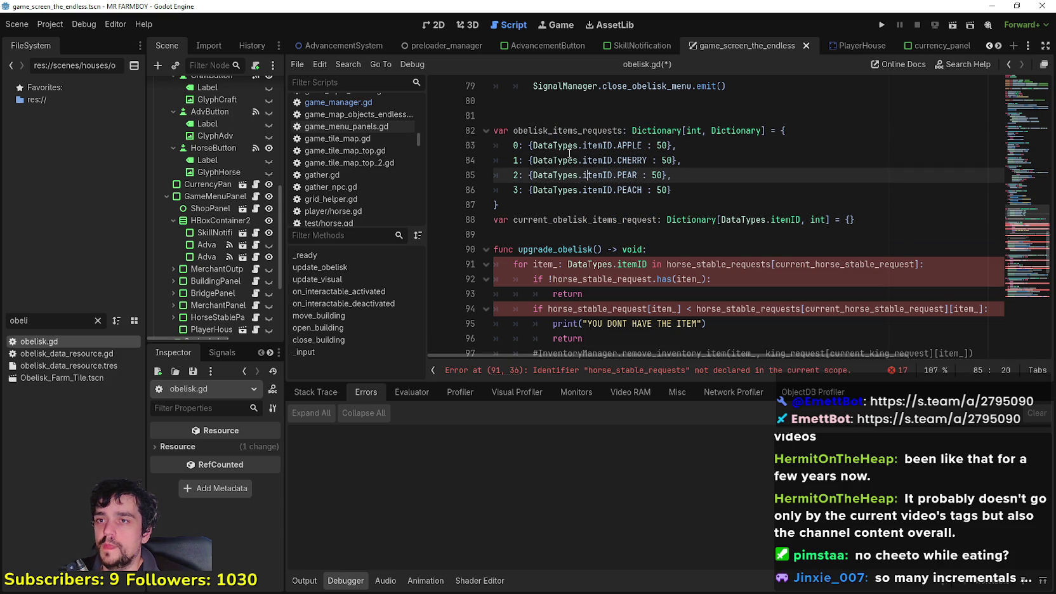
left_click(497, 127)
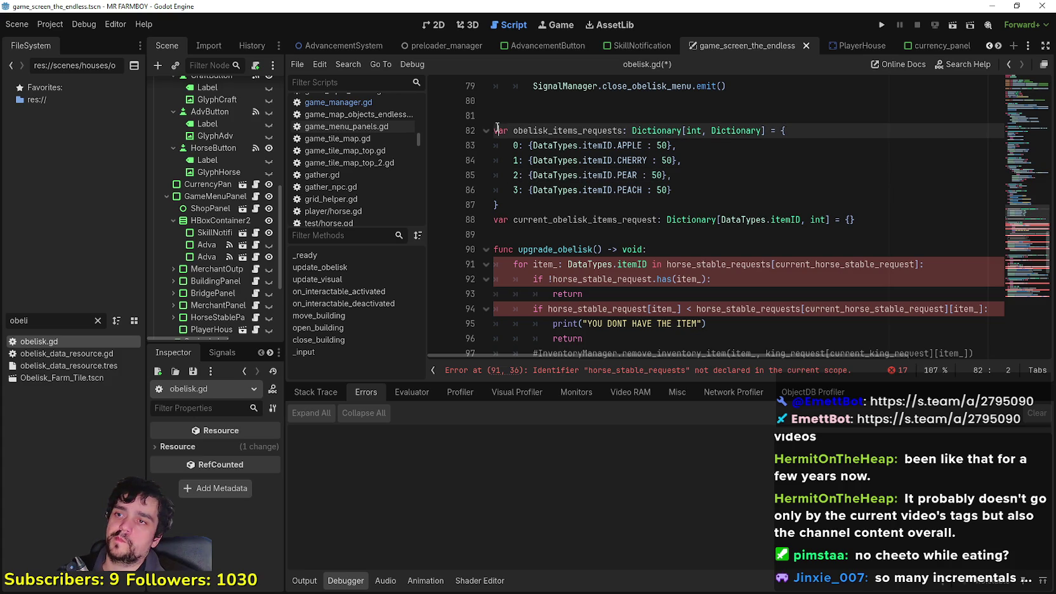
left_click(627, 190)
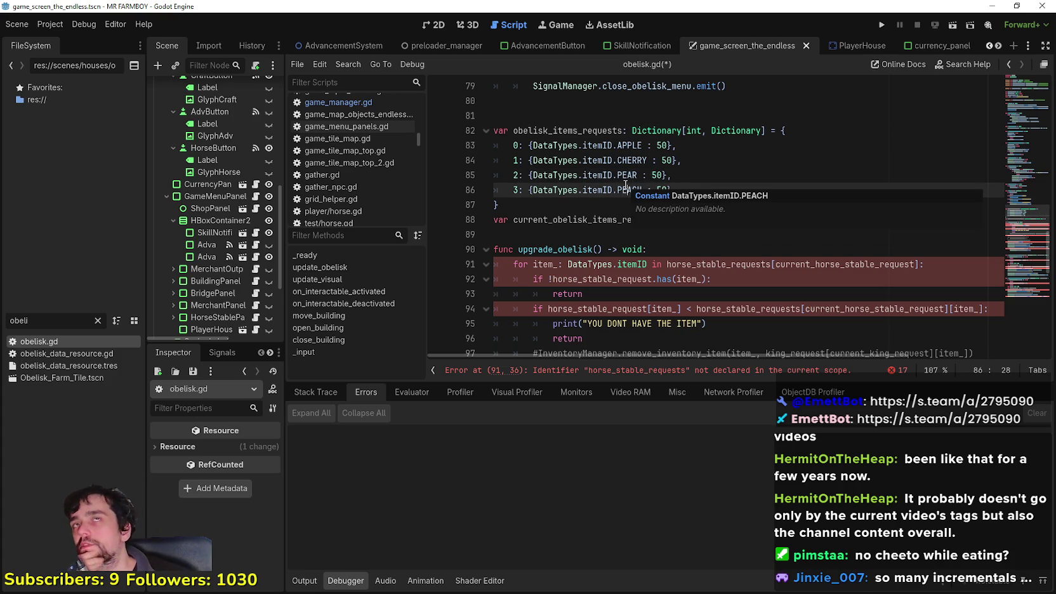
left_click(692, 189)
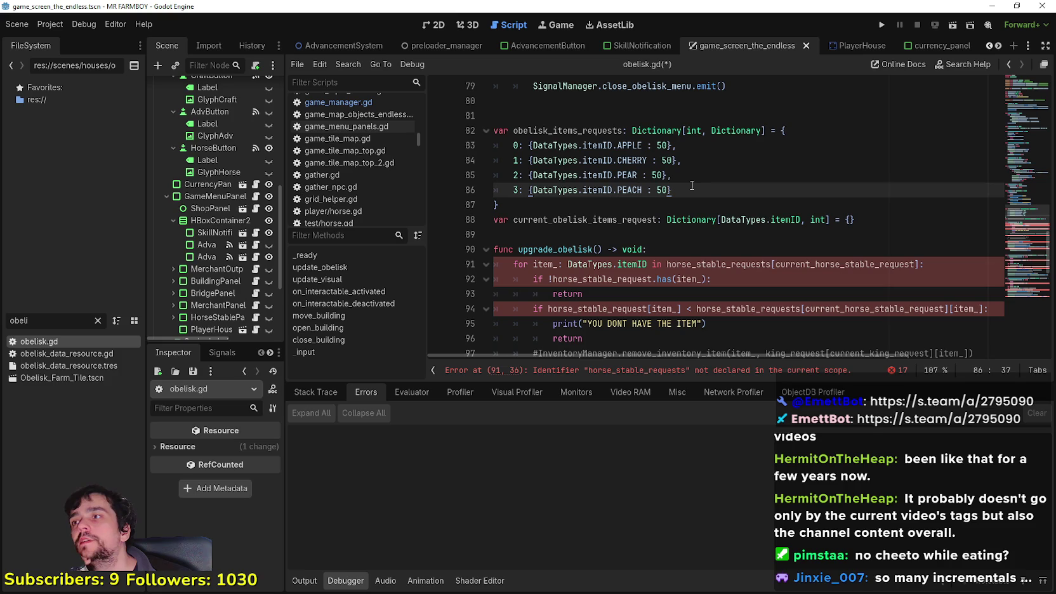
left_click(495, 130)
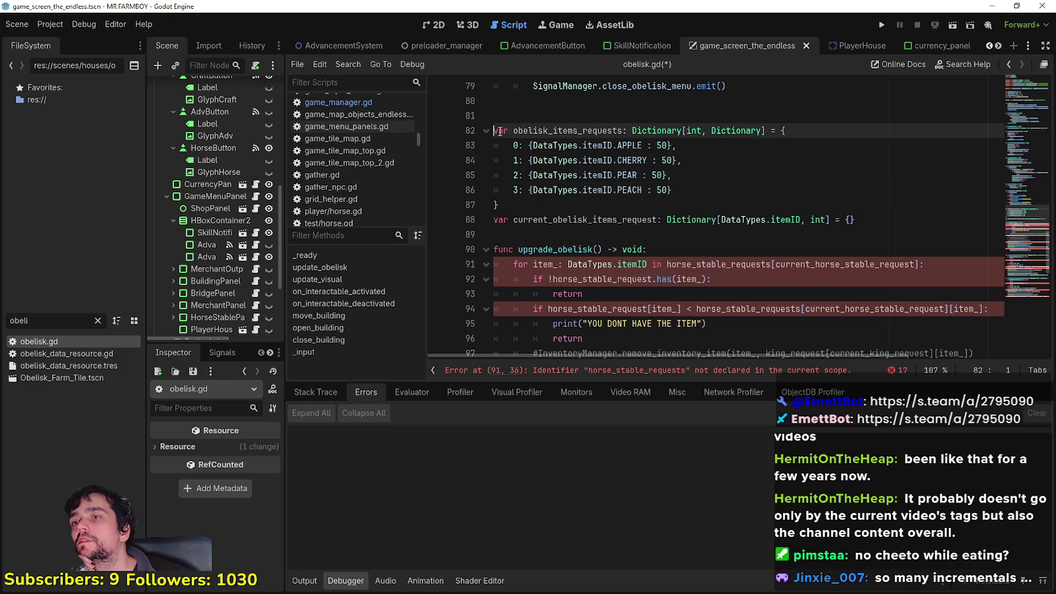
type("@export")
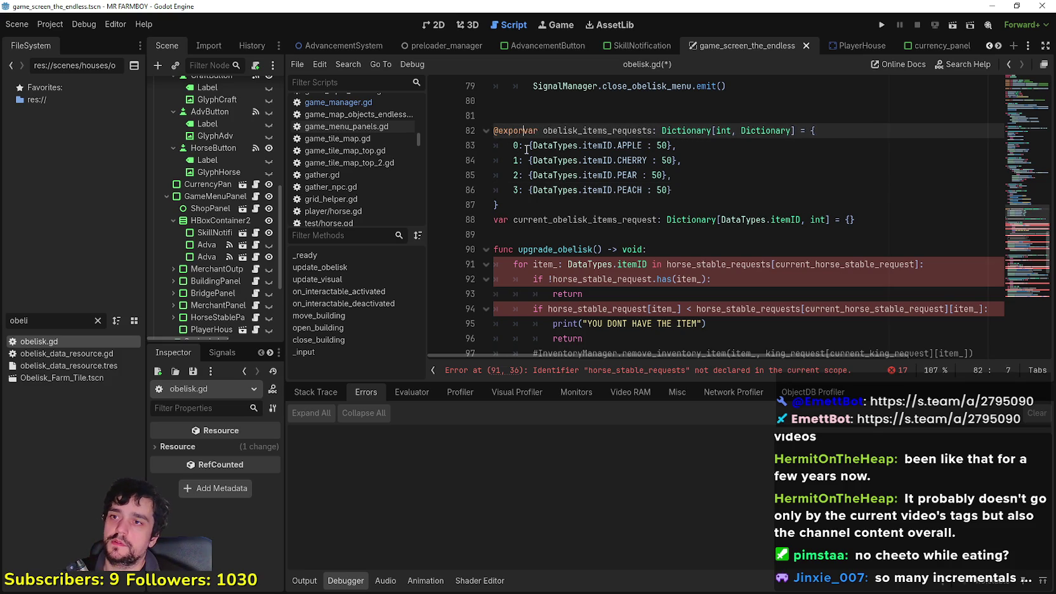
Delete the APPLE, CHERRY, PEAR and PEACH requirements so entries 0–3 become {}.
left_click(566, 176)
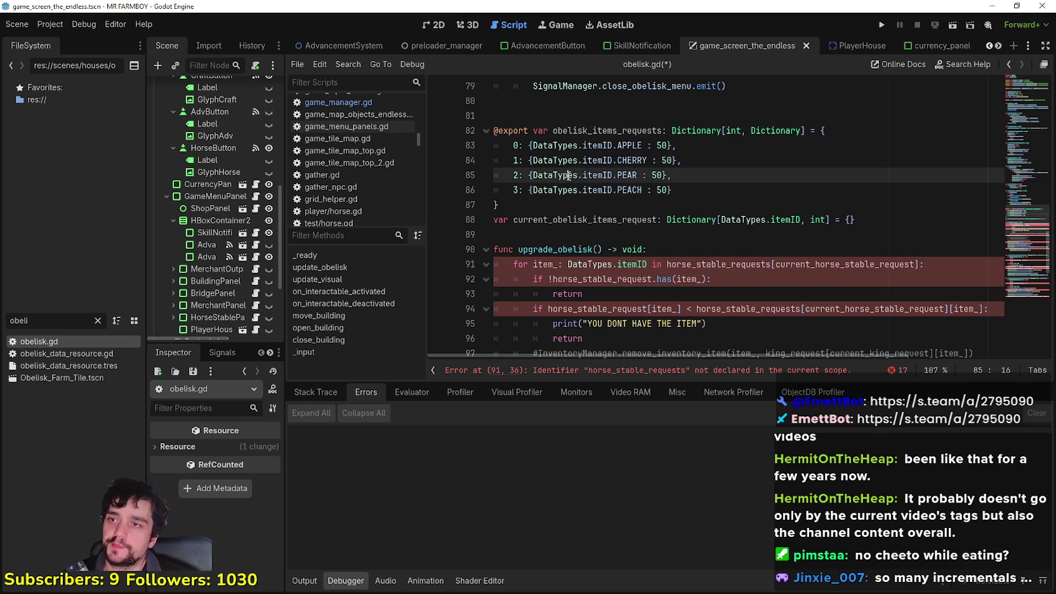
left_click(671, 146)
mouse_move(672, 146)
left_mouse_down()
mouse_move(530, 146)
mouse_move(662, 140)
mouse_move(662, 160)
mouse_move(536, 161)
left_mouse_up()
key("Delete")
key("Delete")
left_click_drag(666, 175, 531, 175)
key("Delete")
left_click_drag(671, 189, 531, 190)
key("Delete")
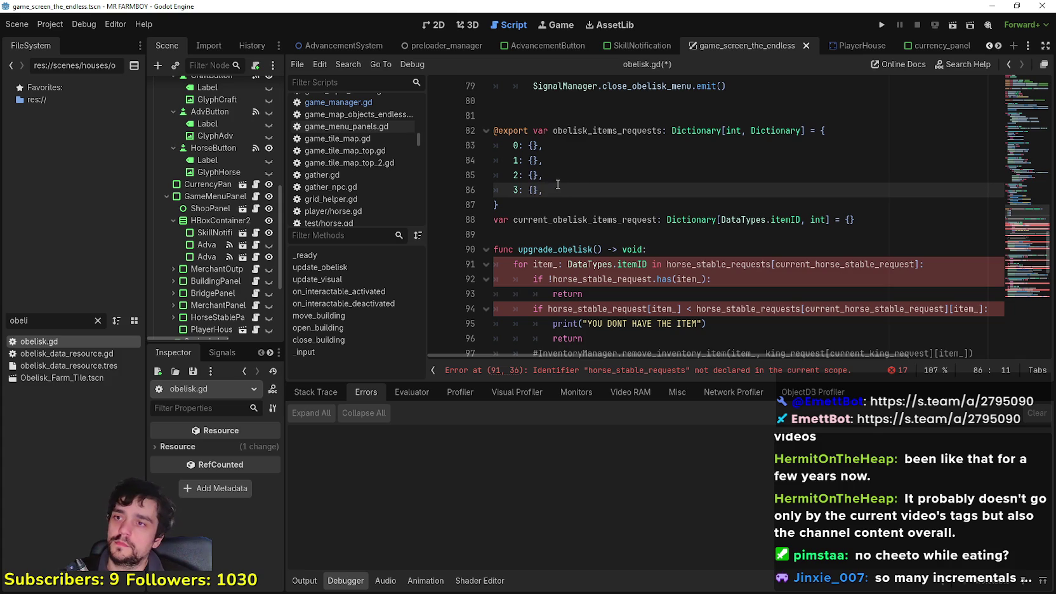
Join empty entries 0 through 3 of obelisk_items_requests onto a single line.
key("BackSpace")
key("BackSpace")
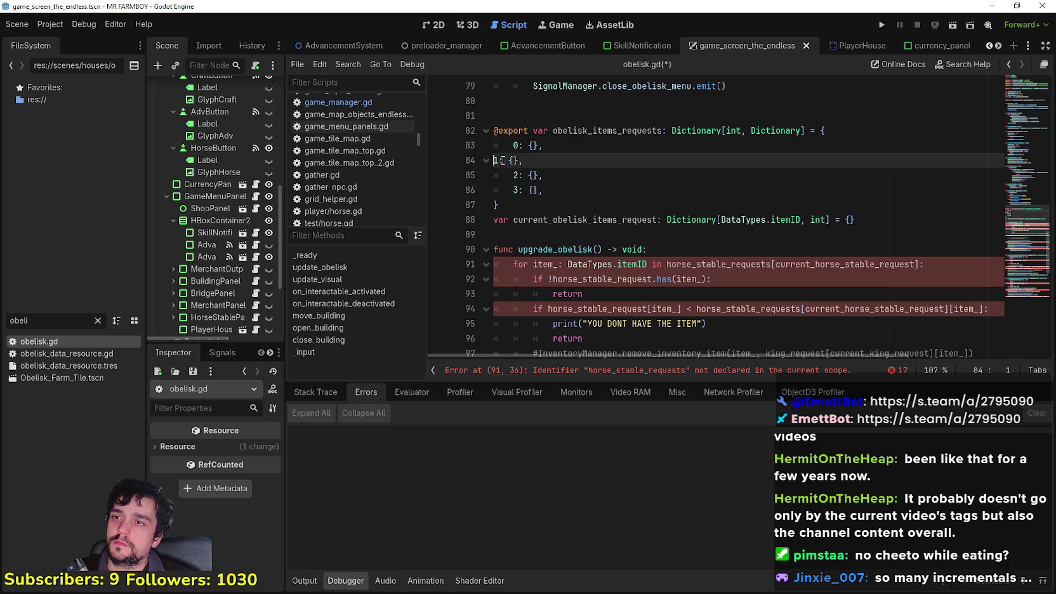
left_click(513, 160)
key("shift+Home")
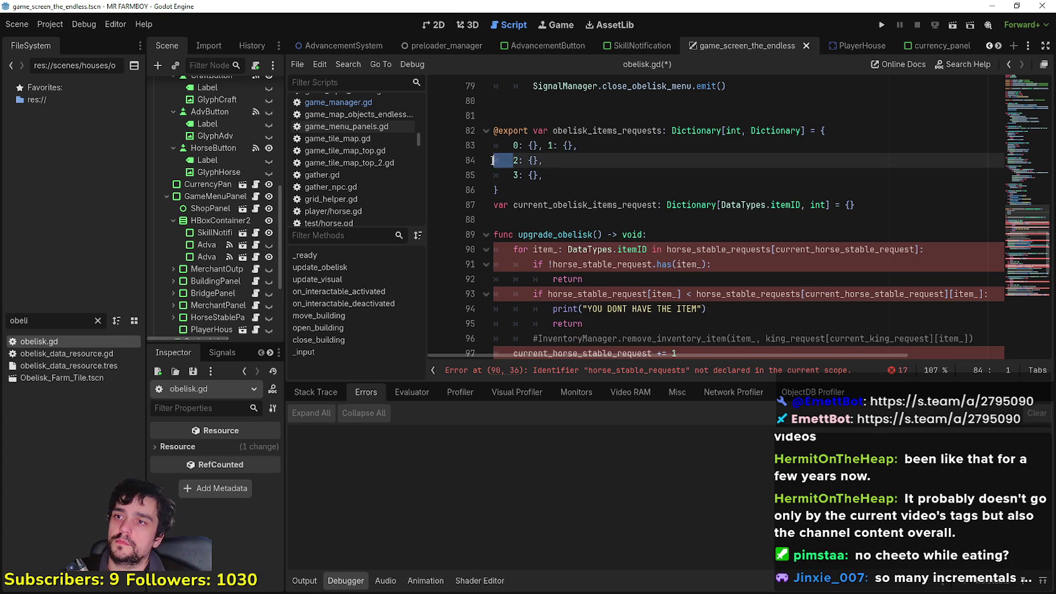
key("BackSpace")
key("BackSpace")
left_click(513, 159)
key("shift+Home")
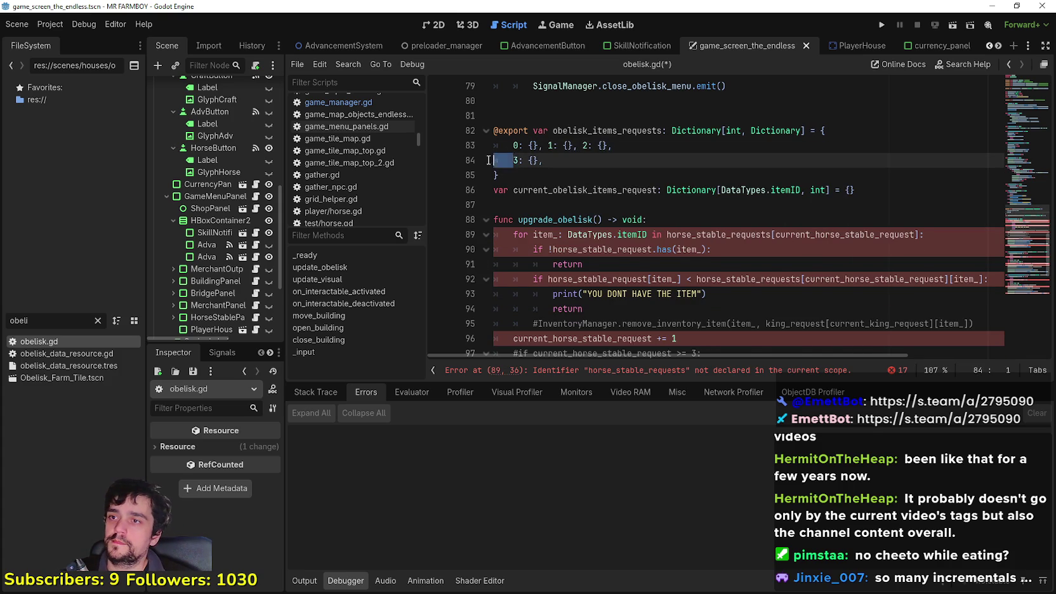
key("BackSpace")
key("BackSpace")
key("Escape")
Duplicate the empty entry to add keys 4 and 5, and close the dictionary on the same line.
left_click_drag(642, 145, 610, 145)
key("ctrl+c")
key("ctrl+v")
key("ctrl+v")
key("ctrl+v")
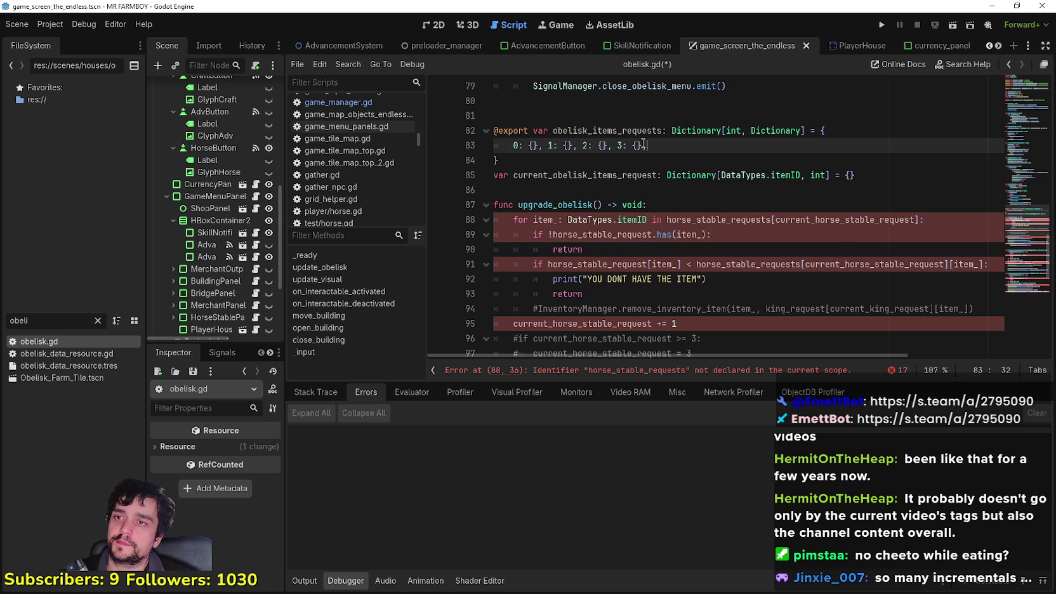
left_click(658, 146)
key("BackSpace")
type("4")
key("BackSpace")
type("5: {},")
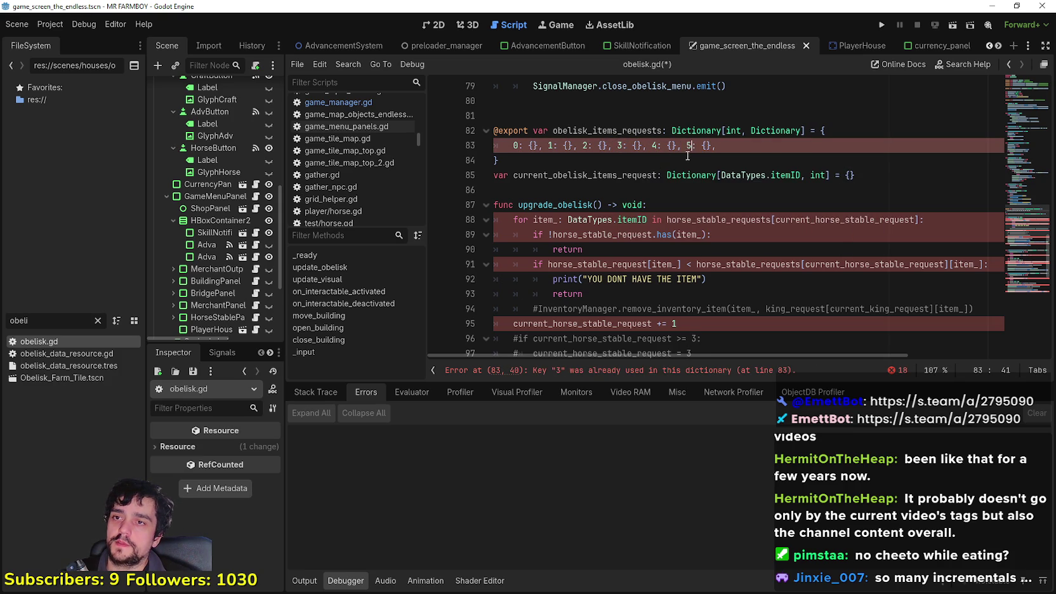
key("End")
key("BackSpace")
left_click(504, 159)
key("BackSpace")
Inspect the entries line and add a line break after it, then undo that change.
left_click_drag(538, 145, 507, 146)
left_click(627, 145)
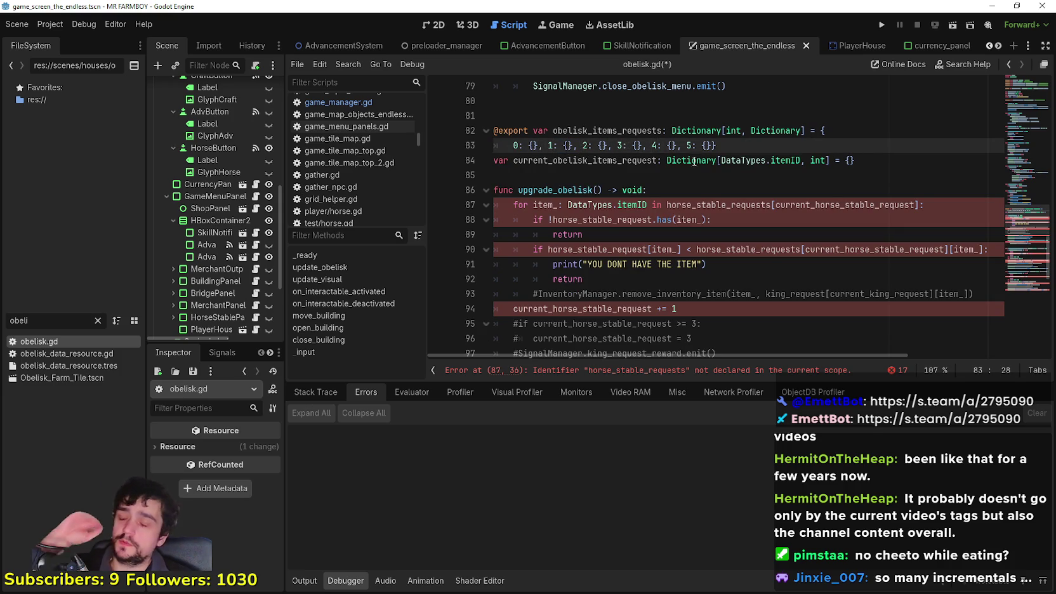
left_click(607, 145)
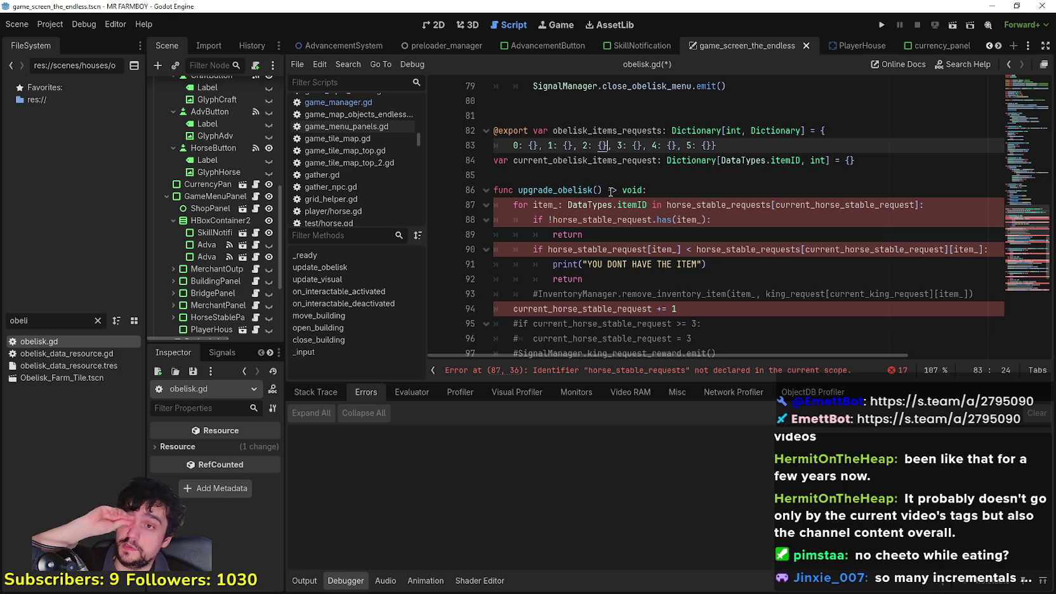
left_click(641, 217)
left_click(620, 179)
left_click(729, 145)
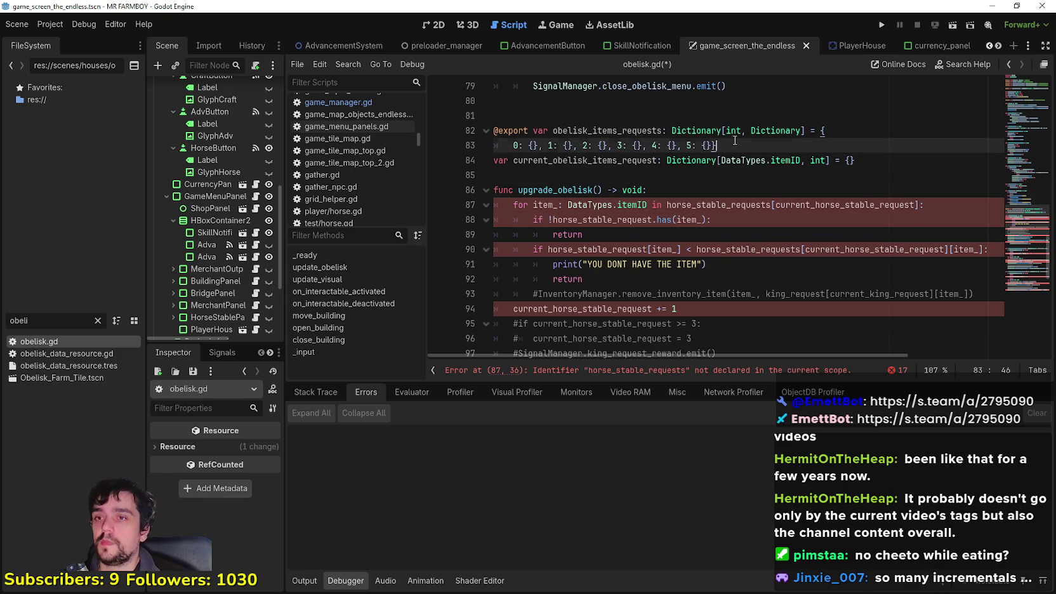
key("Return")
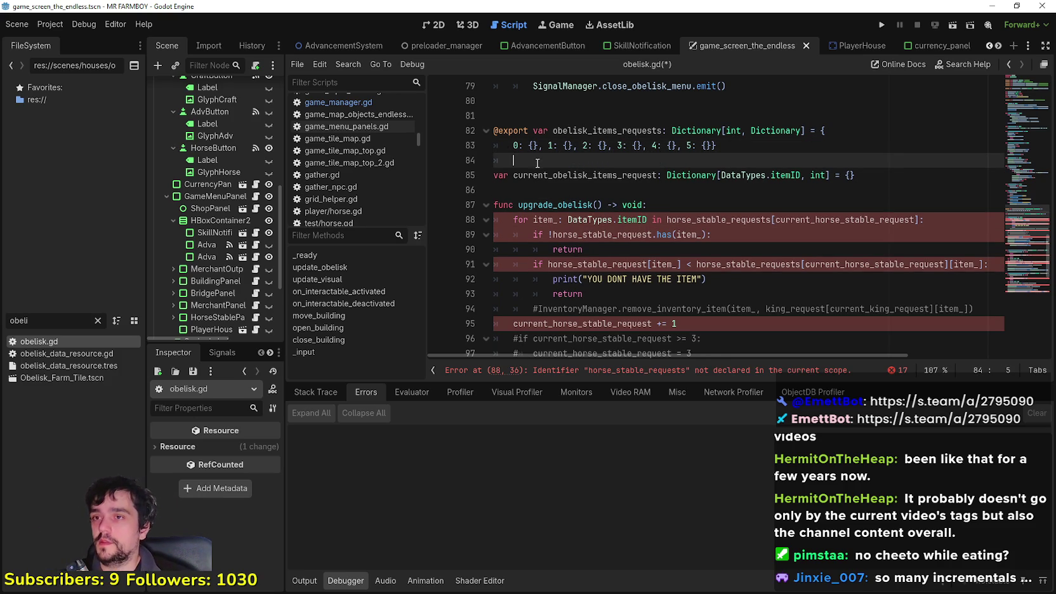
key("ctrl+z")
Insert a blank line above current_obelisk_items_request and select that variable name.
left_click(531, 173)
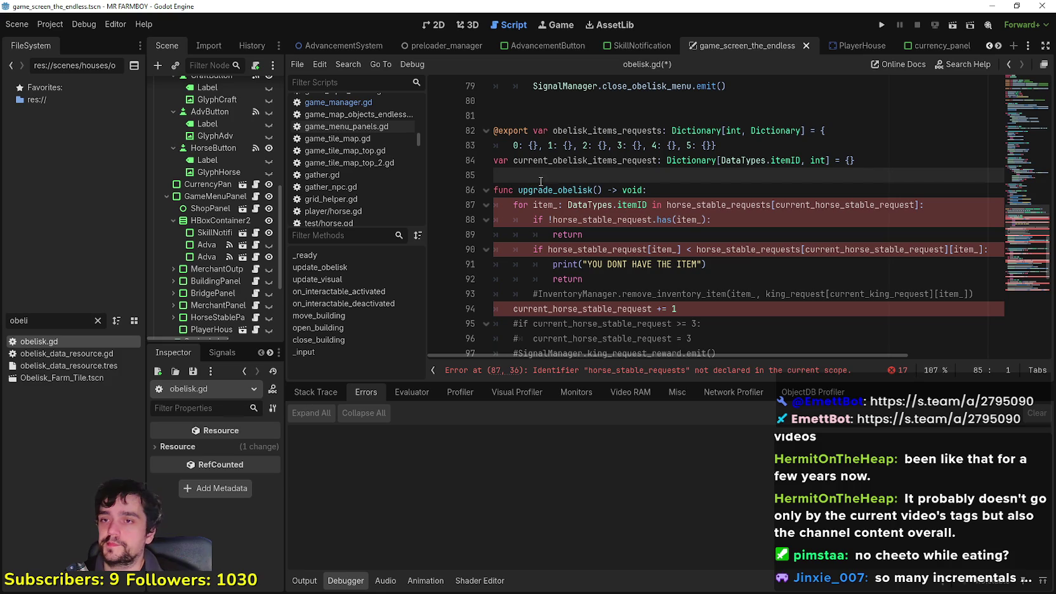
double_click(568, 160)
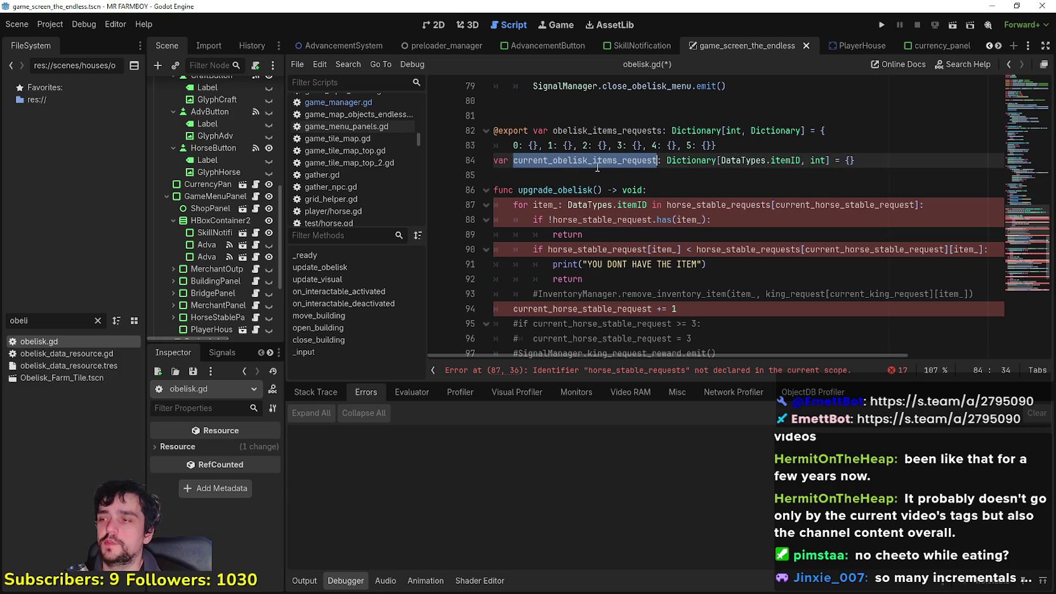
key("Up")
key("End")
key("Return")
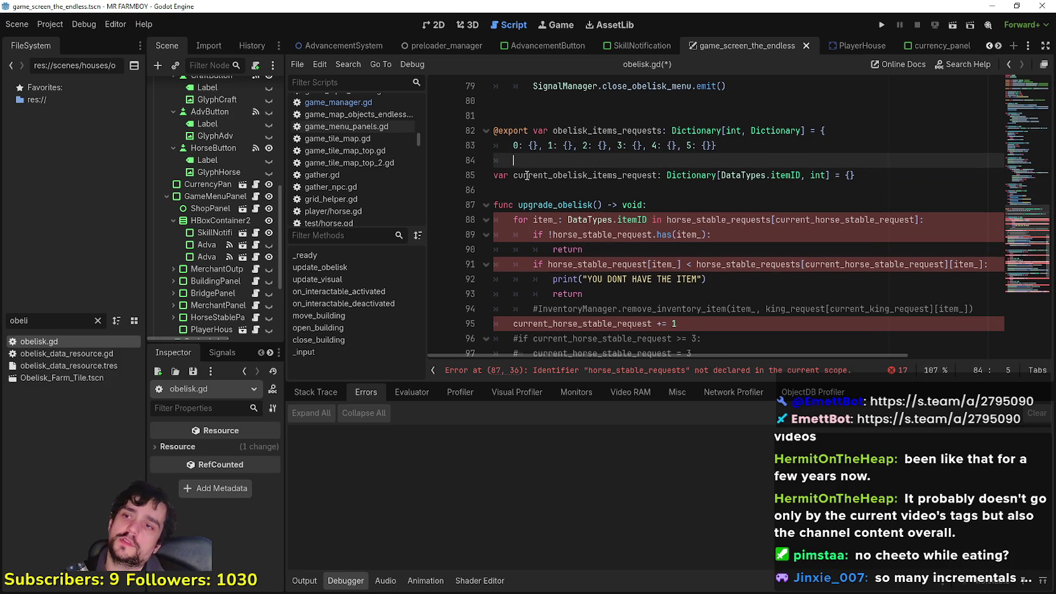
left_click_drag(513, 175, 856, 175)
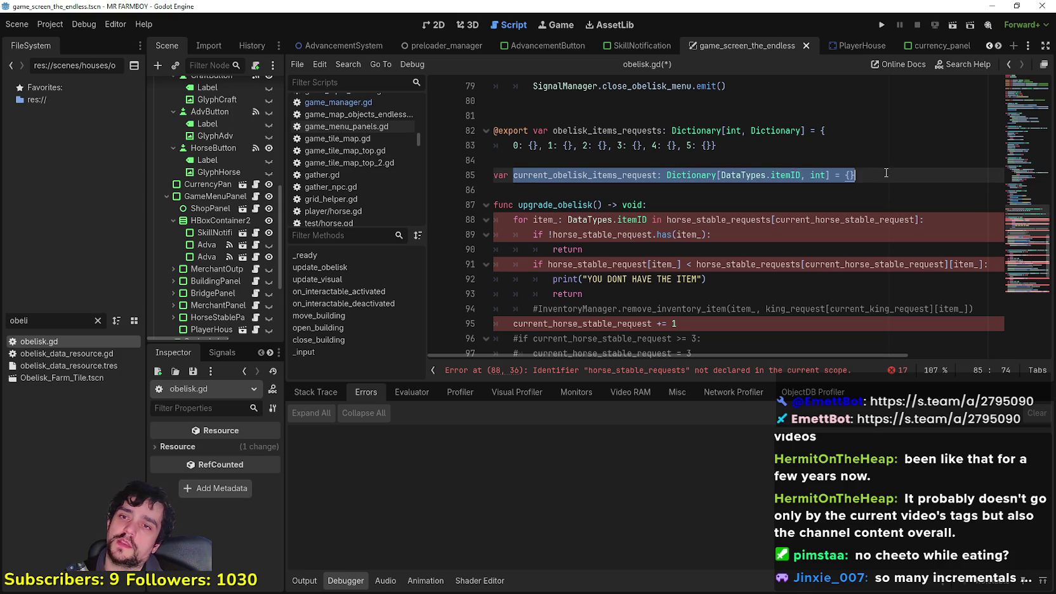
left_click(614, 173)
double_click(614, 175)
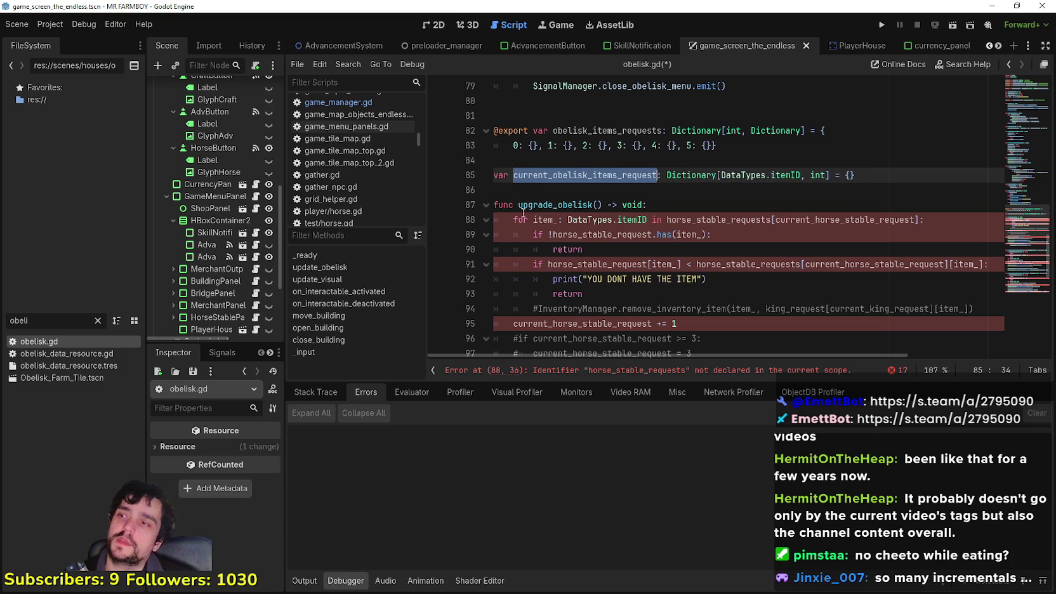
Open obelisk_data_resource.gd and place the caret after the current_upgrade line.
left_click(63, 354)
double_click(62, 355)
left_click(724, 160)
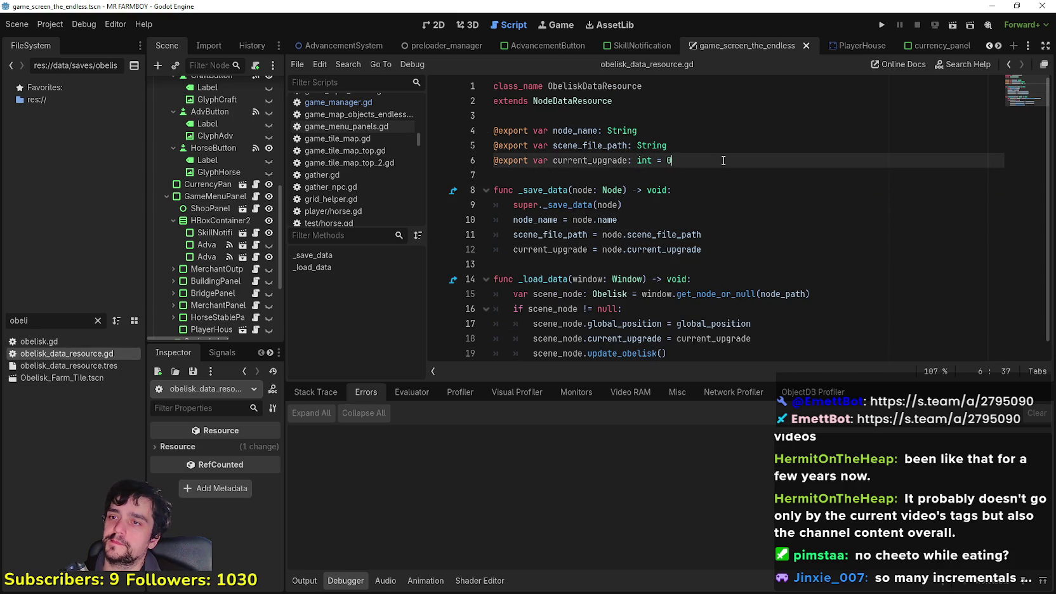
Start an 'export var current_obelisk_items_request' declaration below current_upgrade.
key("Return")
type("export var")
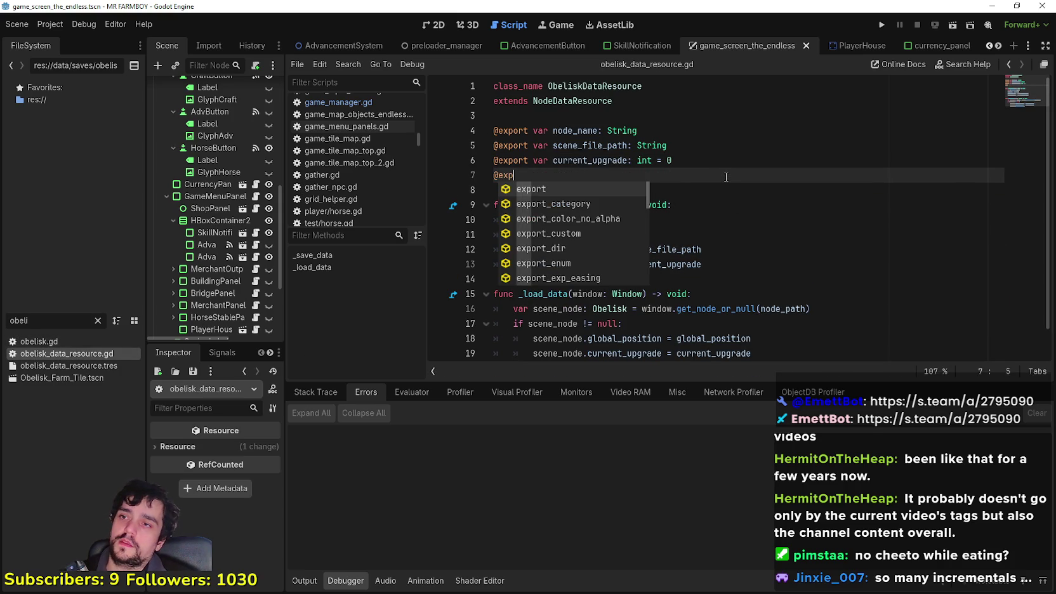
key("ctrl+v")
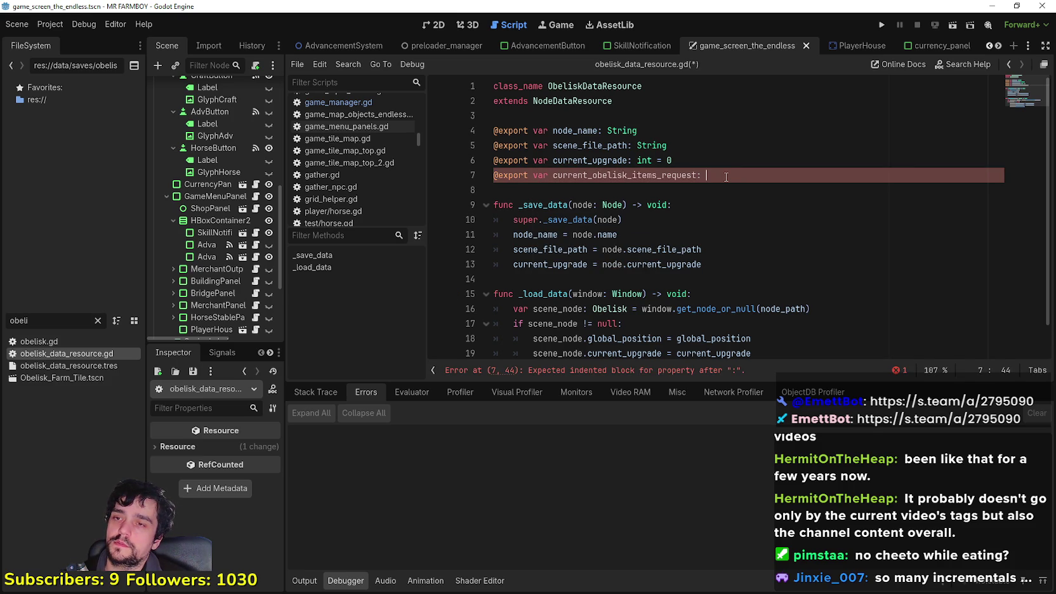
key("BackSpace")
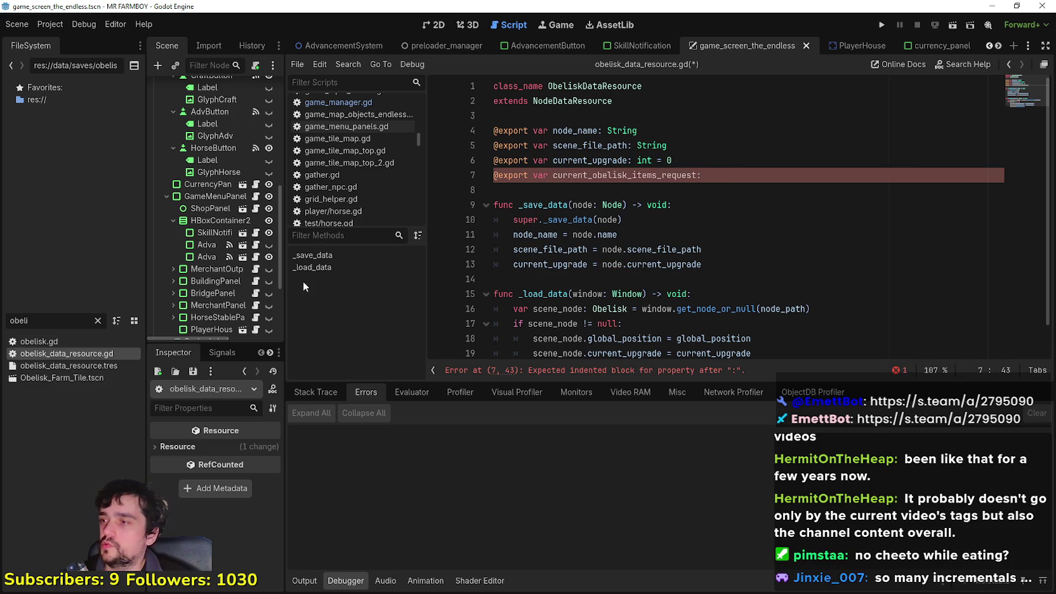
Copy the Dictionary type and empty default from obelisk.gd to complete the declaration.
double_click(68, 378)
double_click(71, 341)
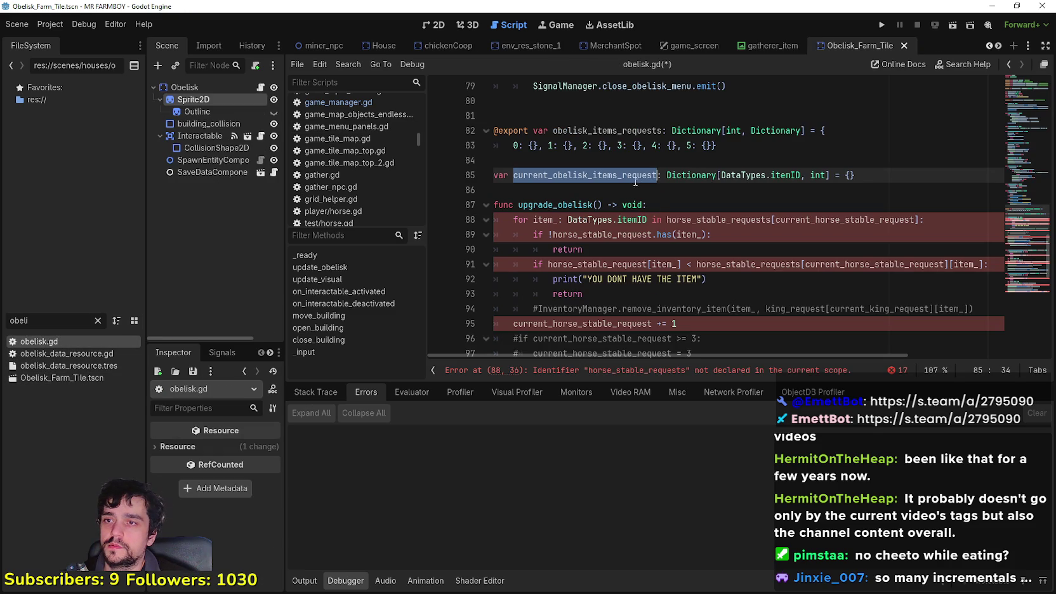
key("ctrl+shift+Right")
key("ctrl+shift+Right")
key("ctrl+shift+Right")
key("Right")
left_click_drag(512, 175, 903, 177)
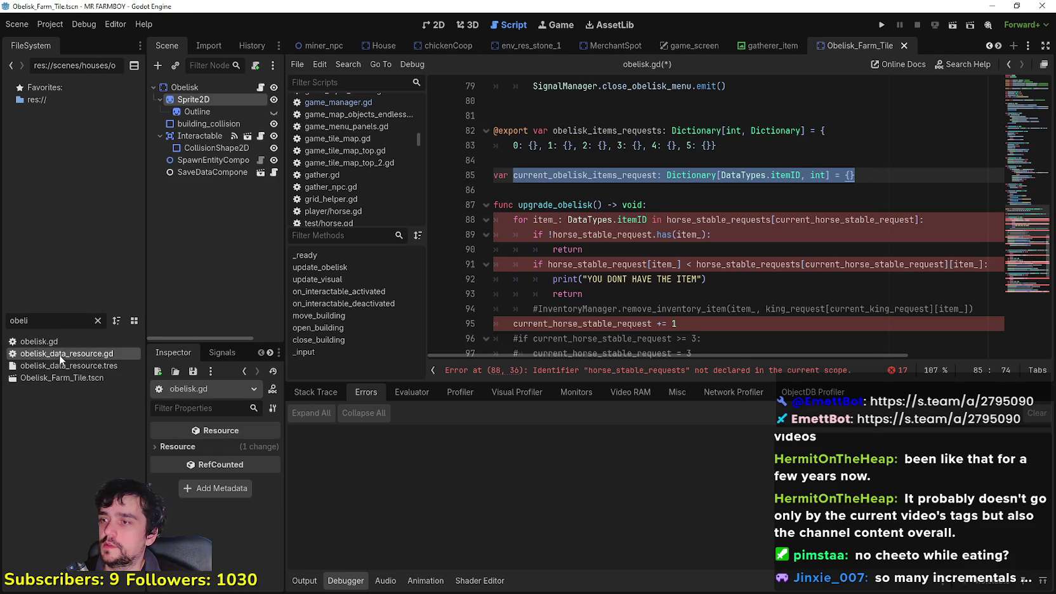
double_click(60, 354)
left_click(652, 175)
double_click(653, 175)
key("ctrl+v")
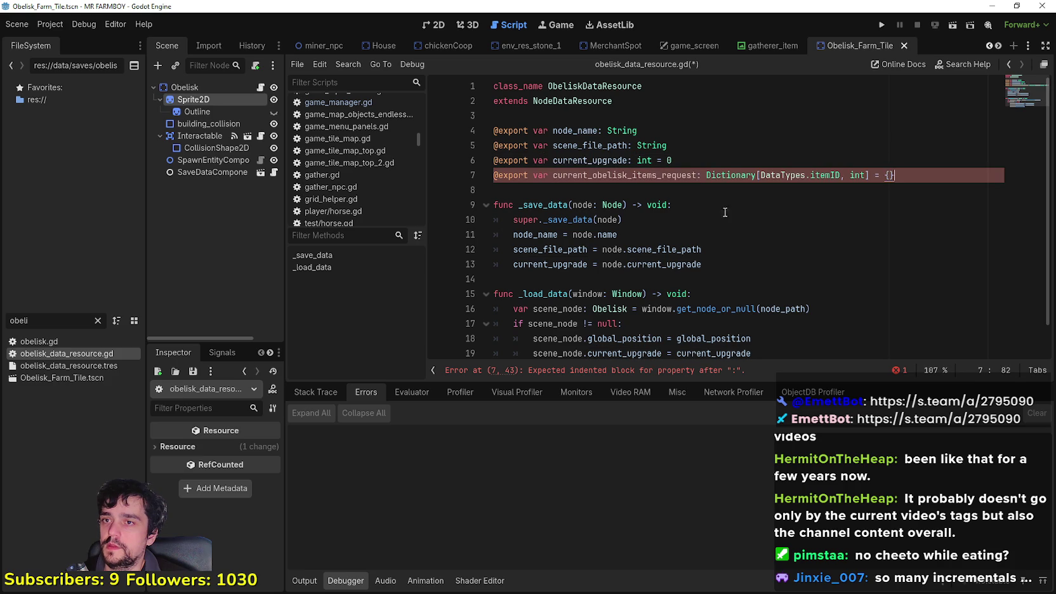
left_click(627, 194)
In _save_data, store current_obelisk_items_request from the node's value.
double_click(571, 176)
key("ctrl+c")
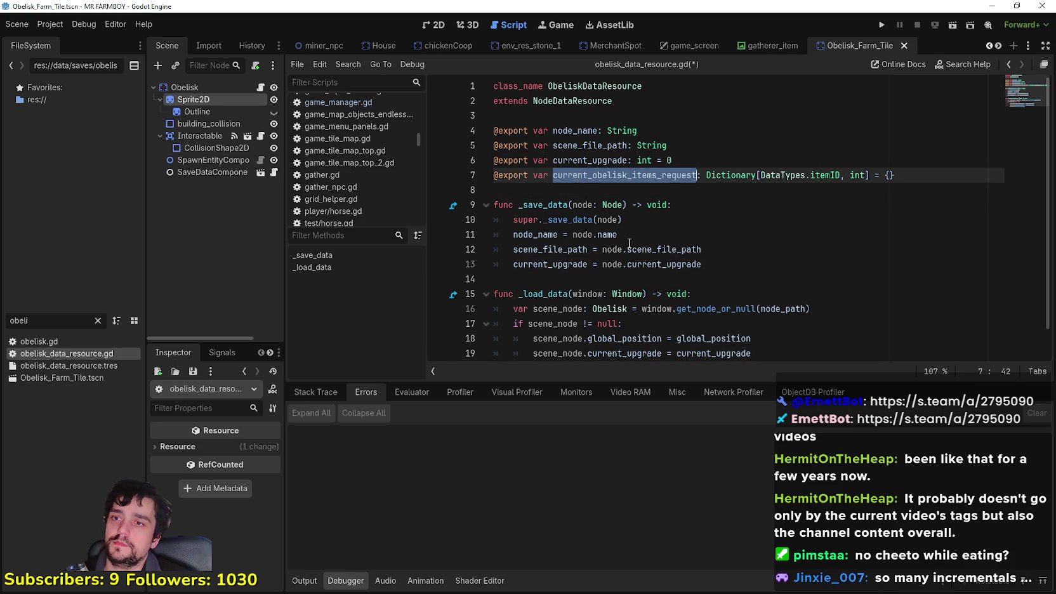
scroll(672, 228, "down", 1)
left_click(736, 242)
key("Return")
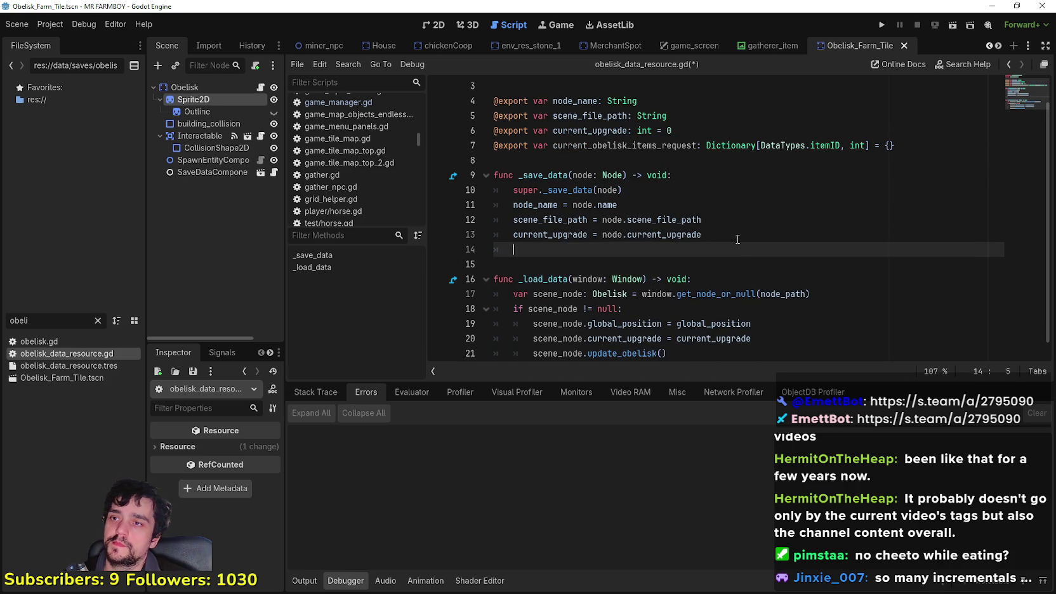
key("ctrl+v")
type("= node")
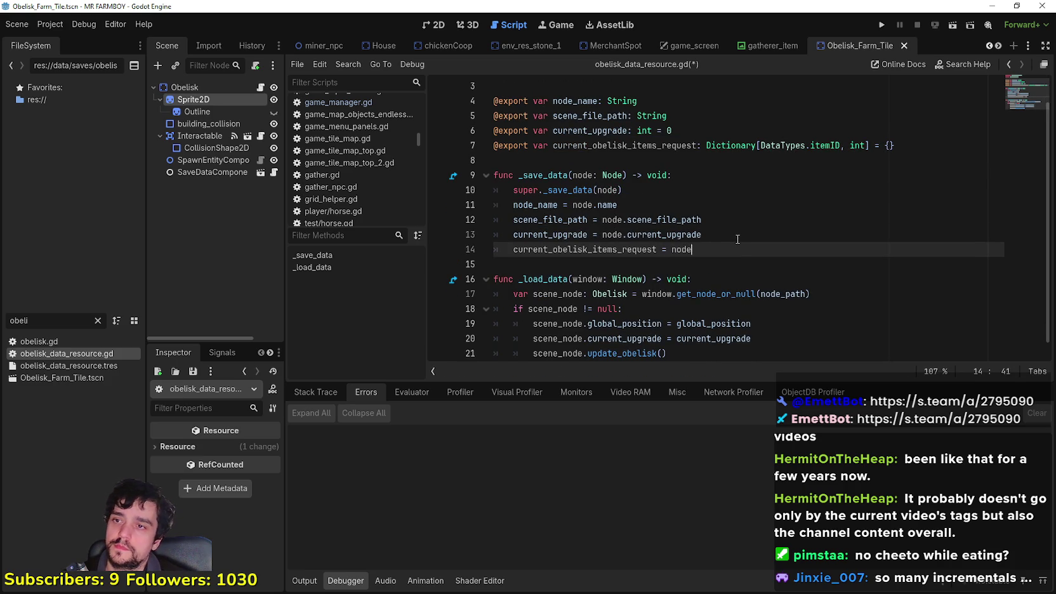
key("ctrl+v")
Add 'scene_node.current_obelisk_items_request = current_obelisk_items_request' to _load_data, save, and return to obelisk.gd.
scroll(727, 250, "down", 1)
left_click(804, 328)
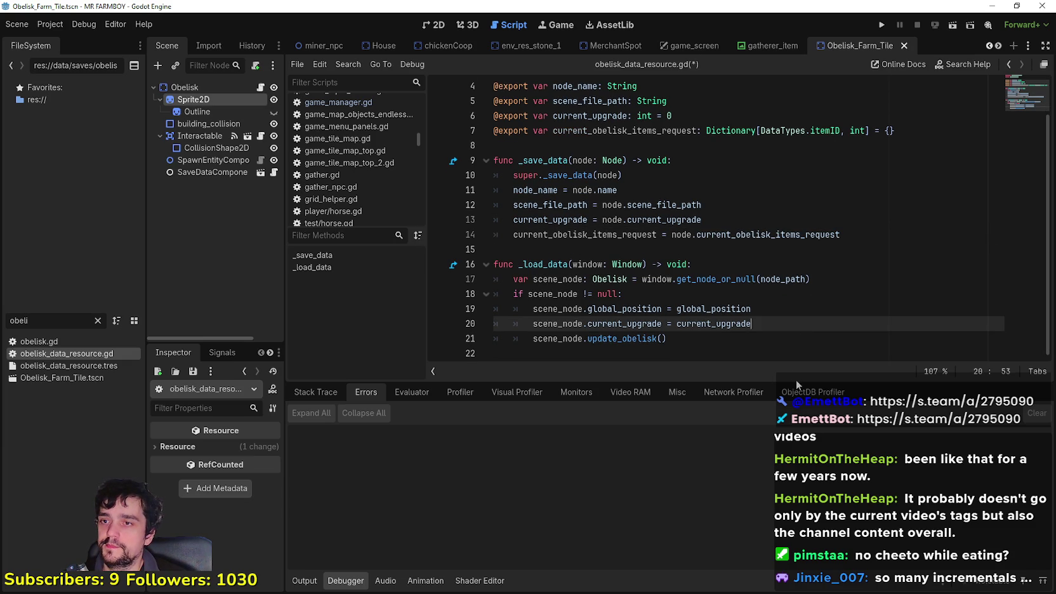
key("Return")
type("scene")
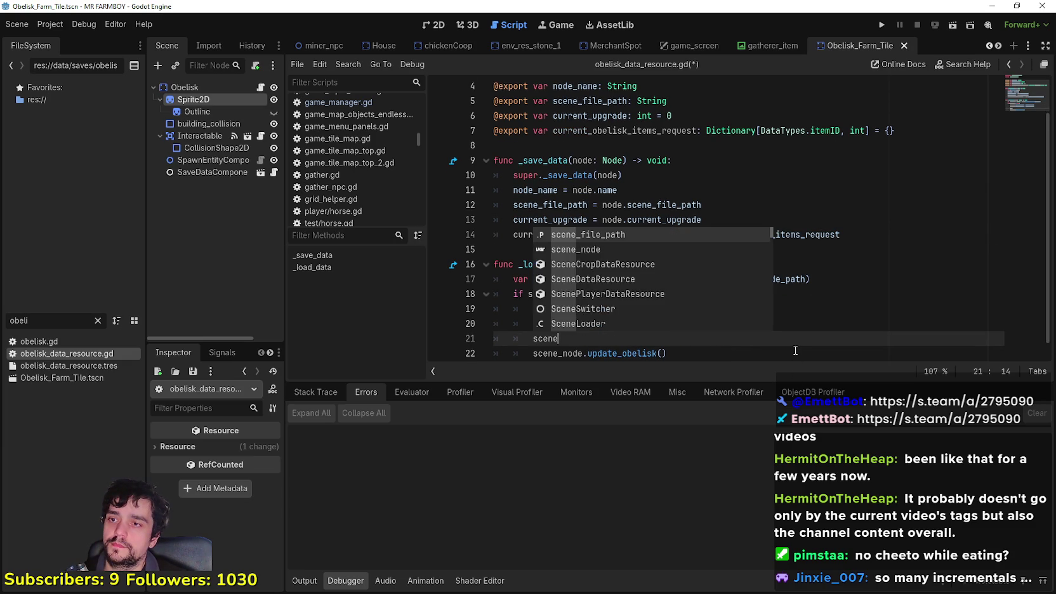
type("_node.")
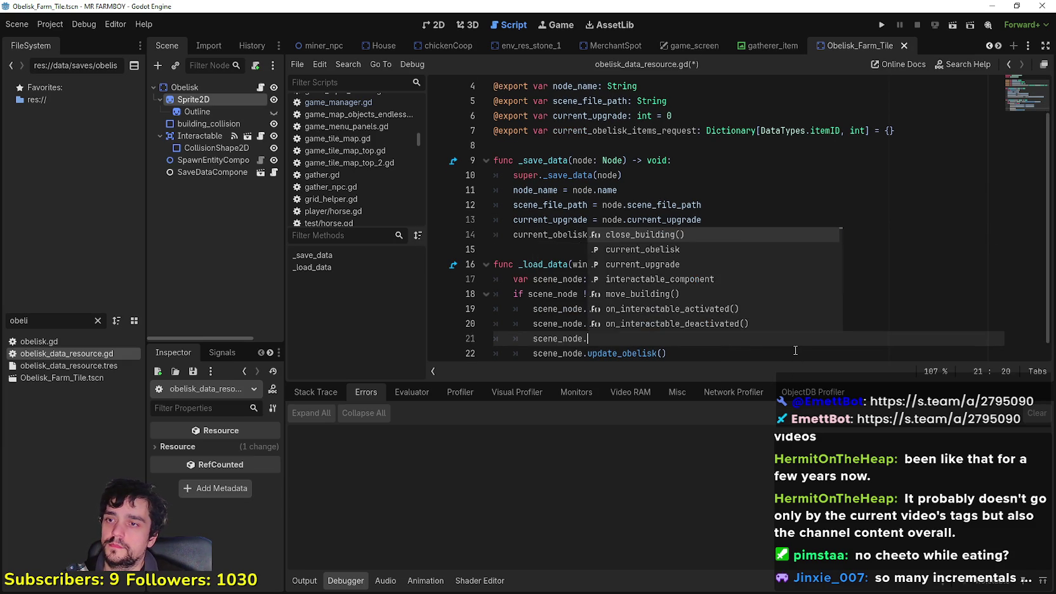
type("current_obelisk_items_request = current_obelisk_items_request")
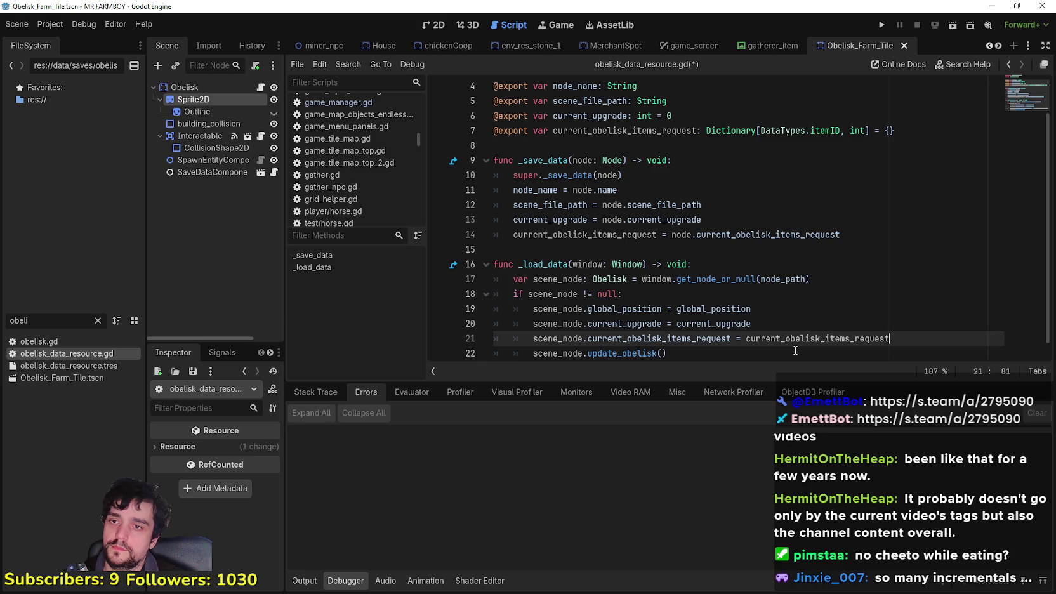
key("ctrl+s")
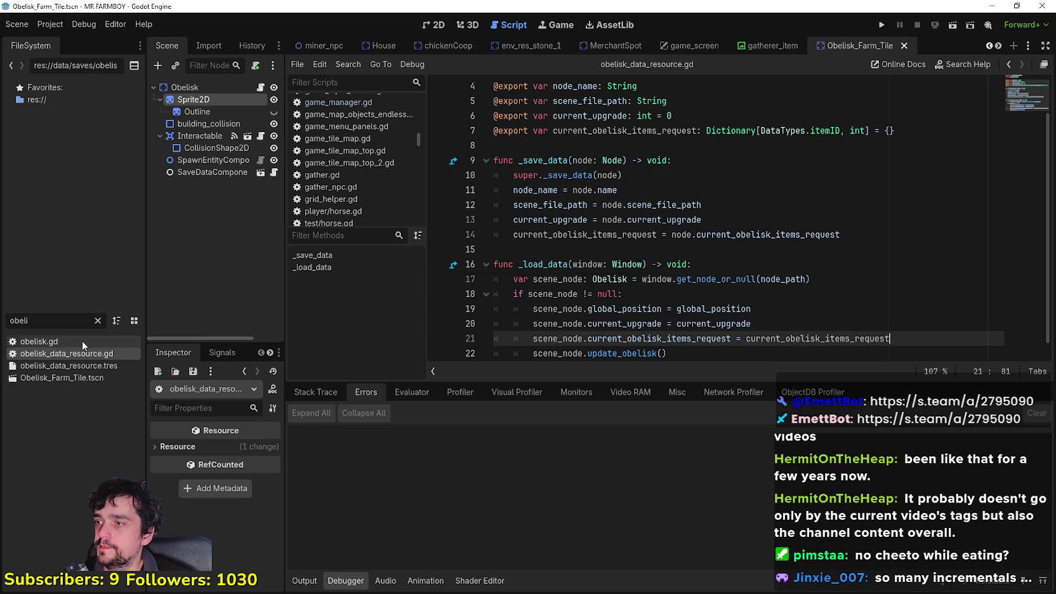
double_click(79, 339)
left_click(699, 187)
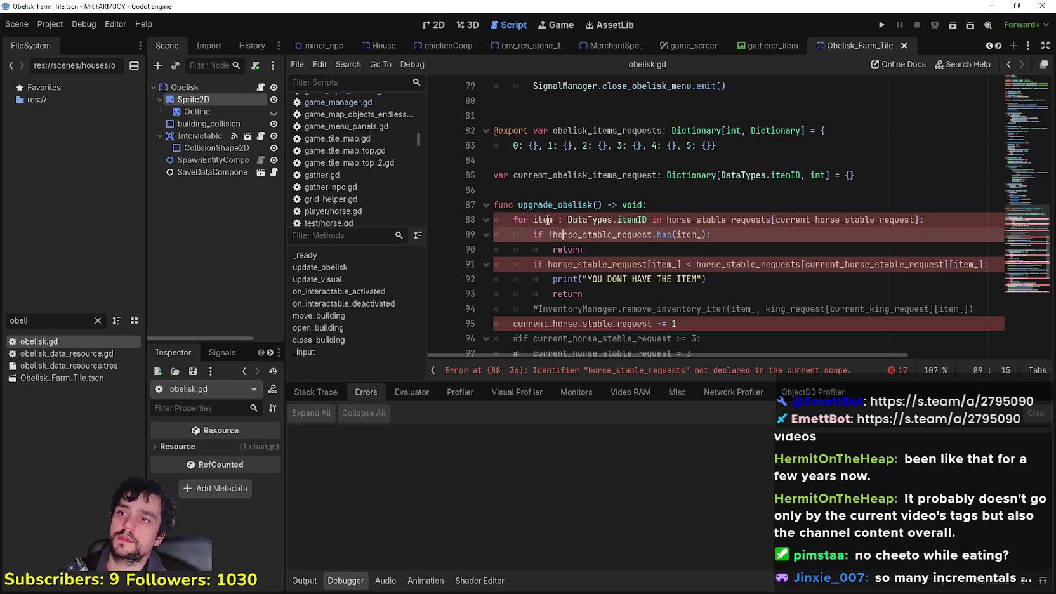
Change the line-88 index from current_horse_stable_request to current_upgrade.
double_click(717, 219)
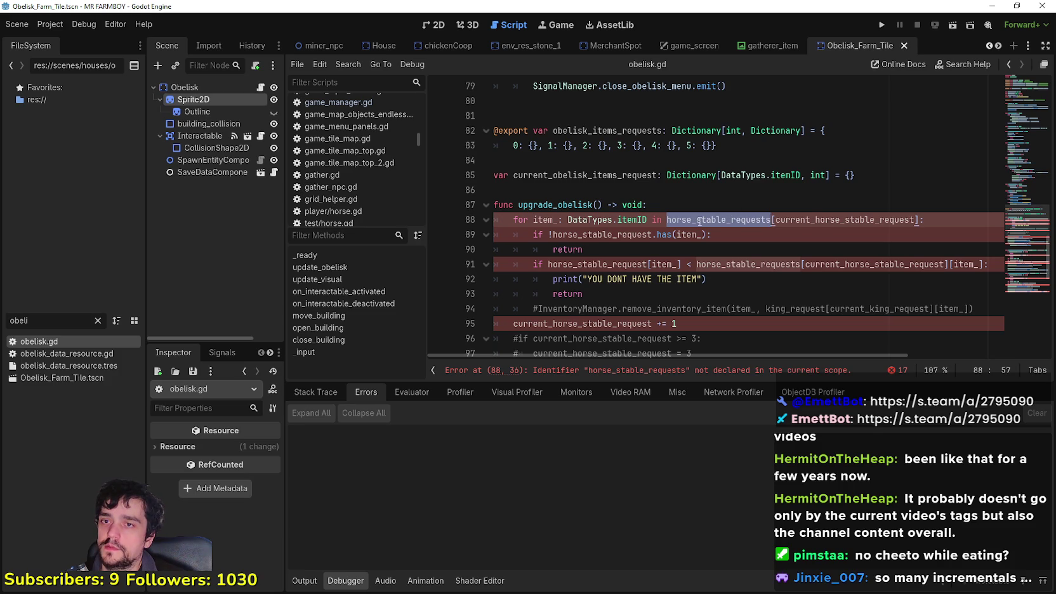
double_click(809, 217)
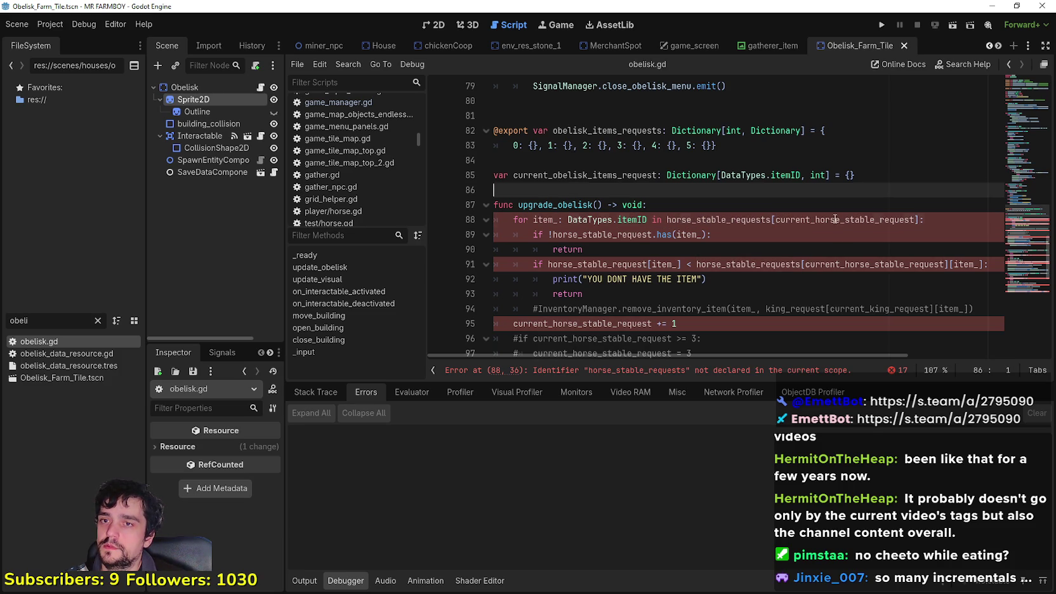
type("current")
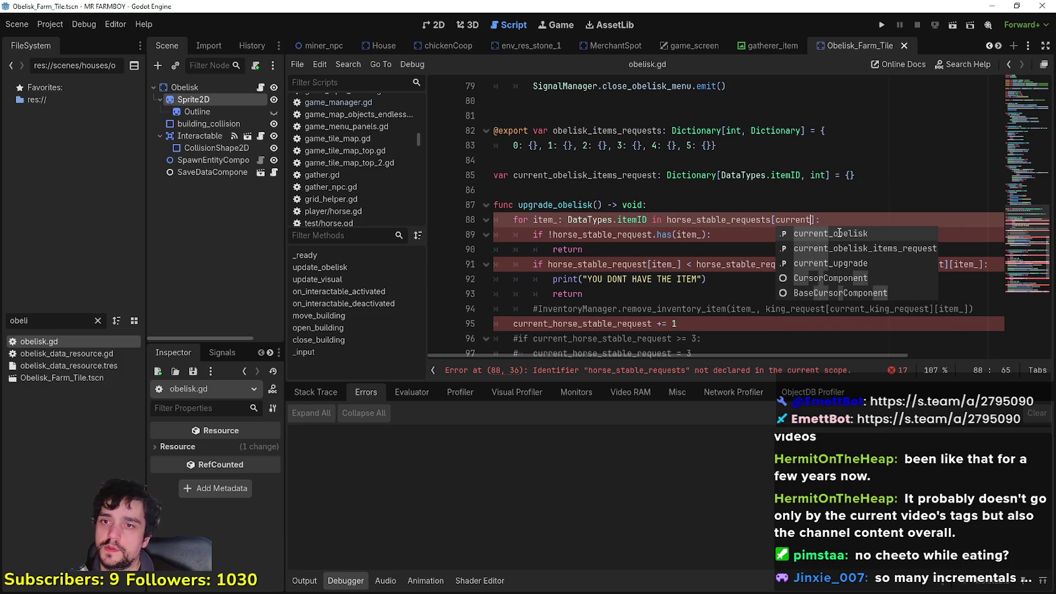
key("Down")
key("Down")
key("Return")
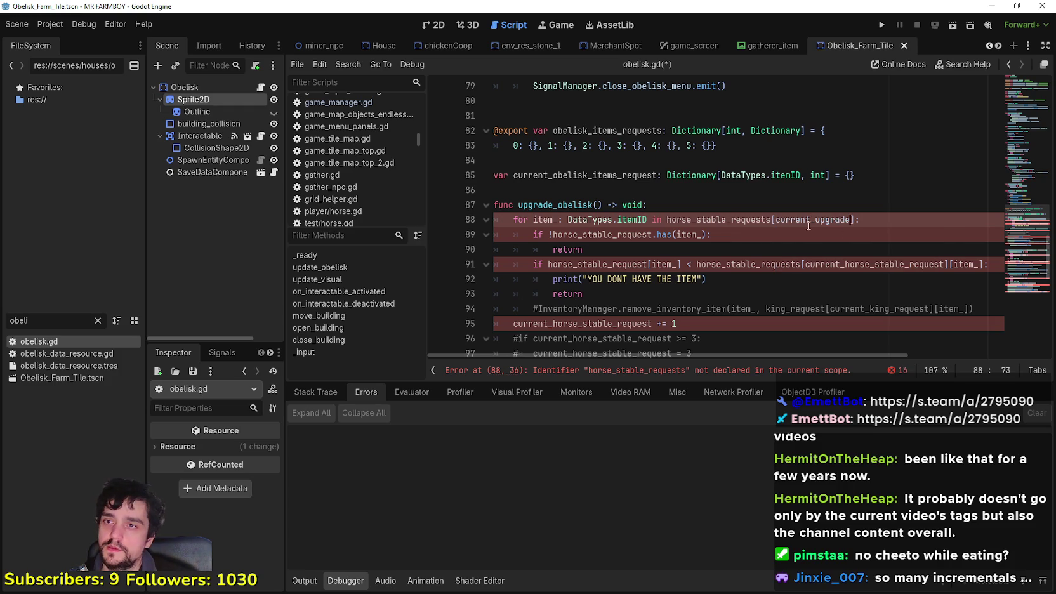
Replace horse_stable_requests on line 88 with obelisk_items_requests.
double_click(721, 219)
double_click(565, 130)
key("ctrl+c")
double_click(735, 220)
key("ctrl+v")
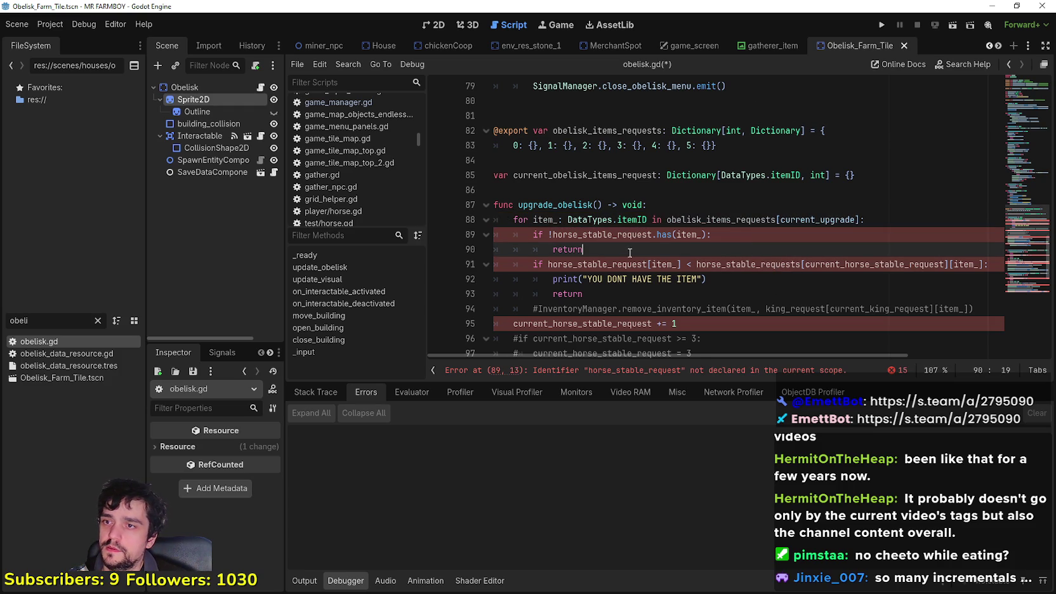
Replace horse_stable_request with current_obelisk_items_request on lines 89 and 91.
double_click(603, 235)
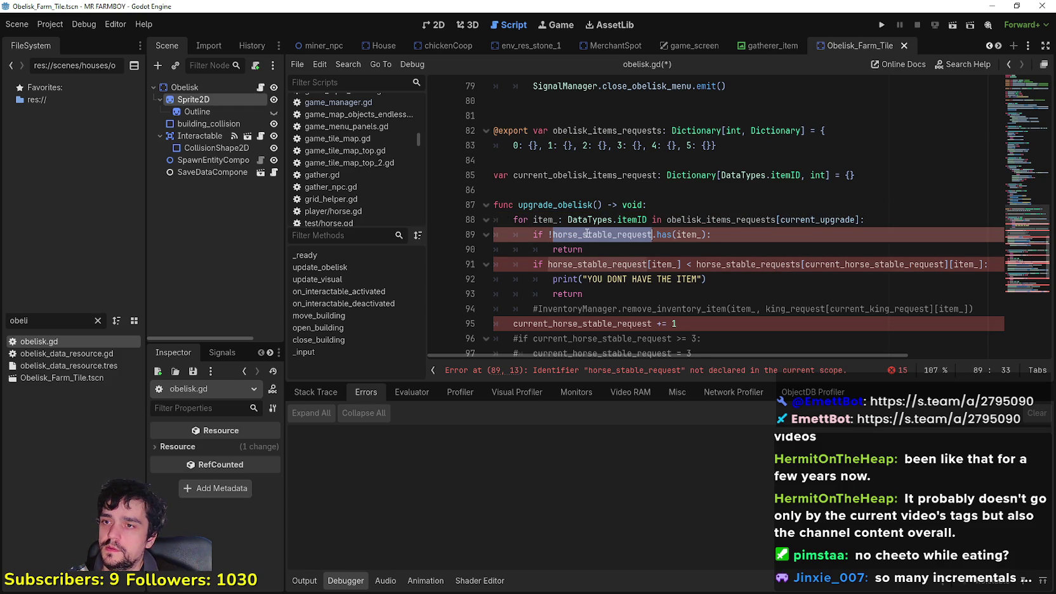
double_click(597, 176)
key("ctrl+c")
double_click(627, 234)
key("ctrl+v")
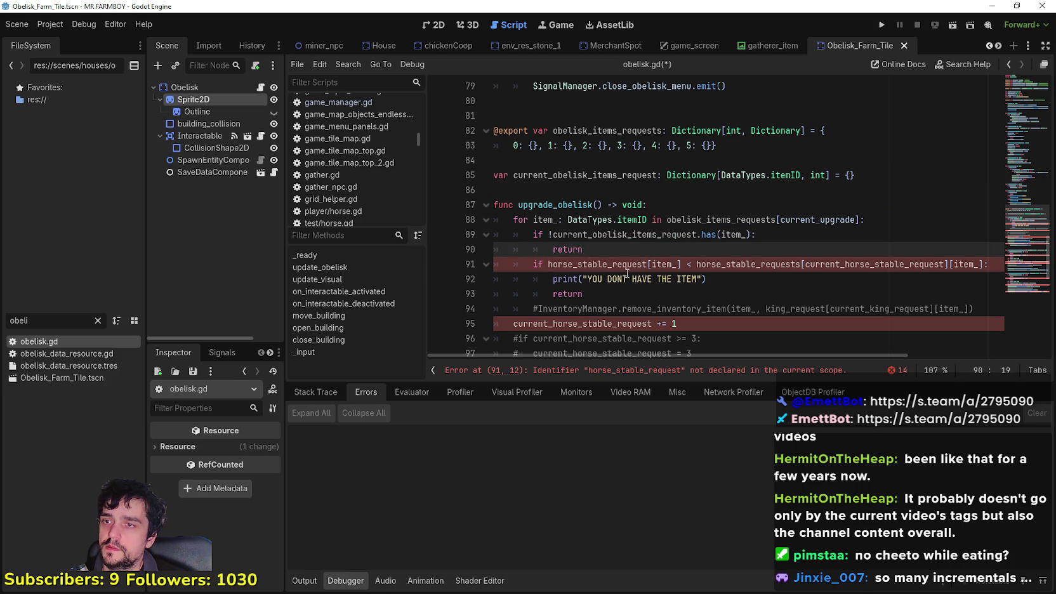
double_click(613, 264)
key("ctrl+v")
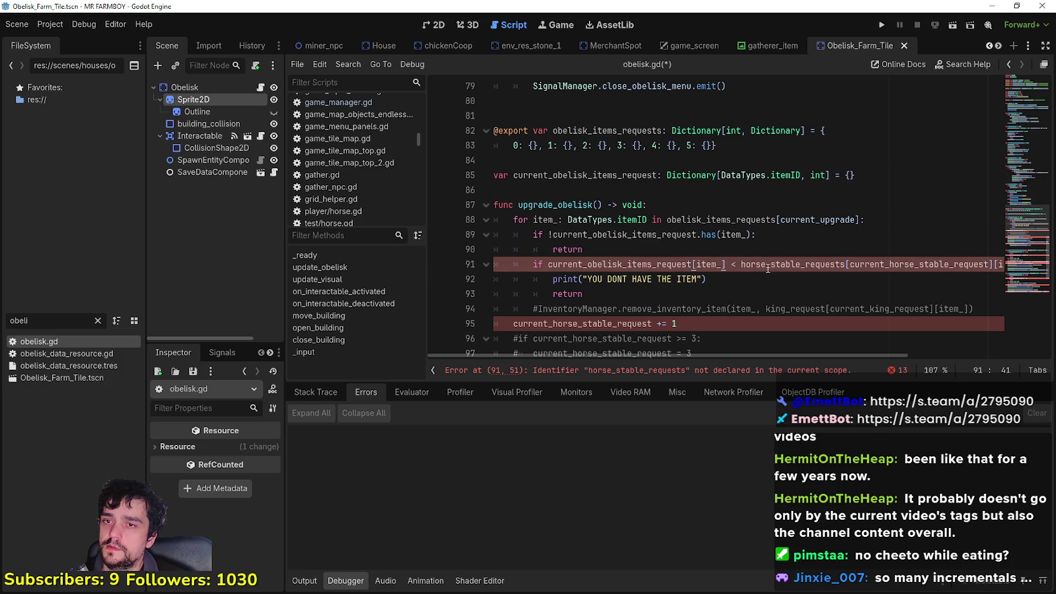
On line 91, use obelisk_items_requests and current_upgrade instead of the horse-stable names.
double_click(624, 130)
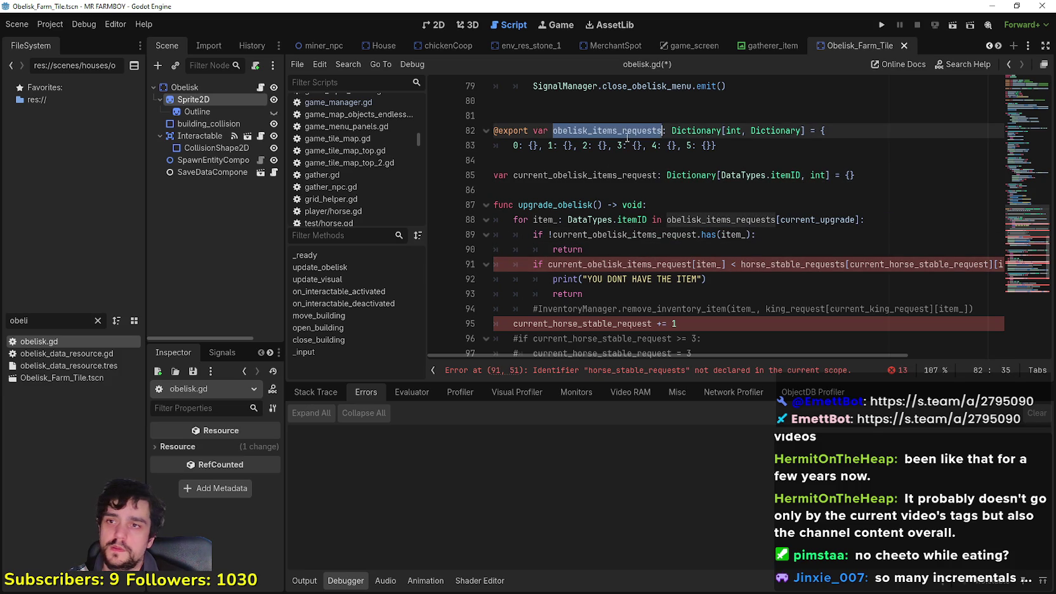
double_click(790, 264)
key("ctrl+v")
double_click(817, 219)
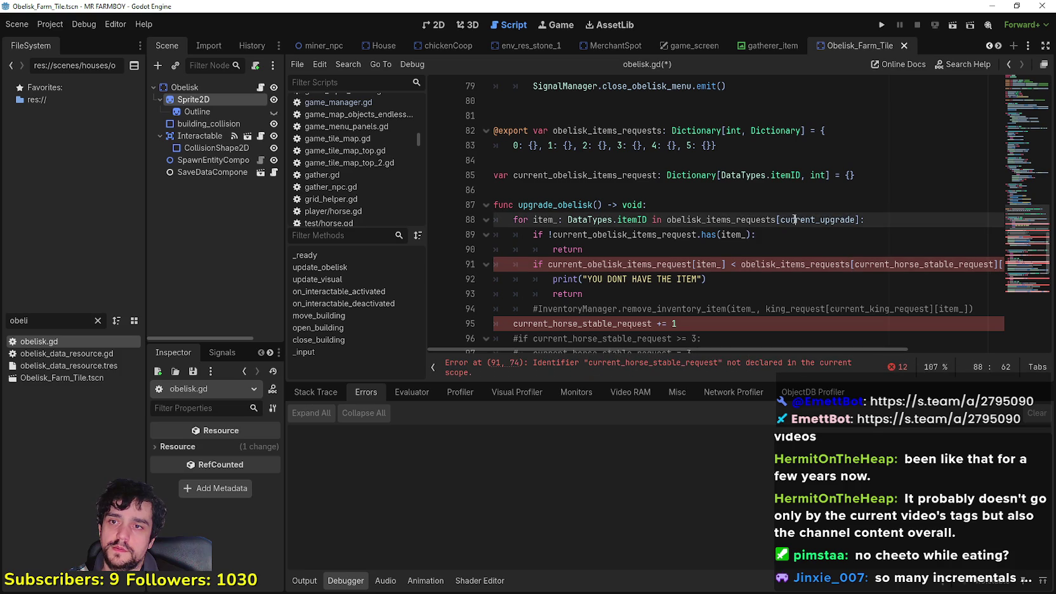
key("ctrl+c")
double_click(894, 264)
key("ctrl+v")
left_click(644, 289)
scroll(644, 285, "down", 2)
Delete the commented inventory removal line in upgrade_obelisk.
left_click_drag(896, 219, 964, 219)
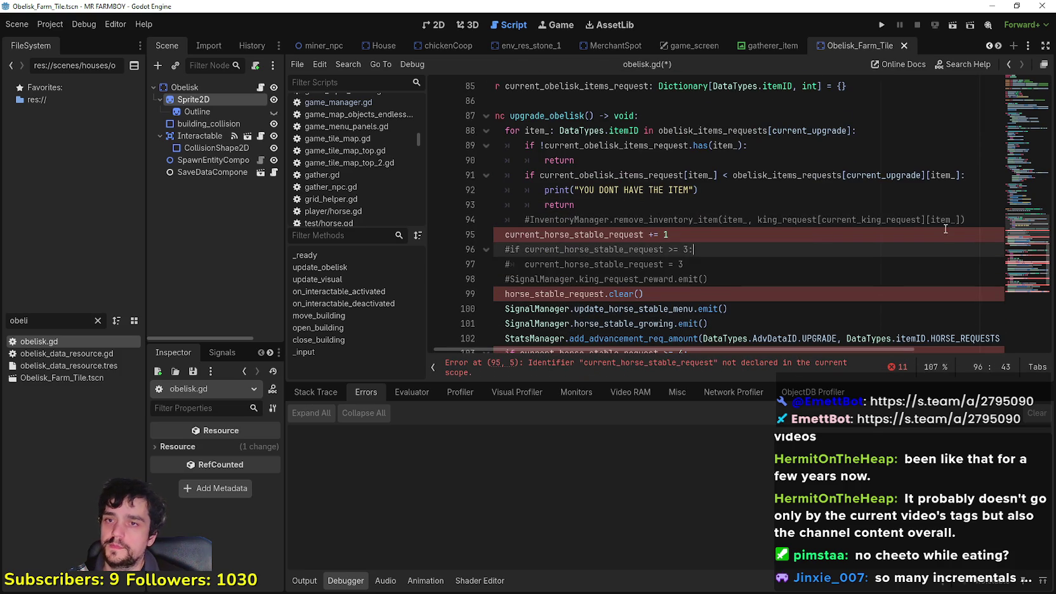
triple_click(779, 219)
key("BackSpace")
key("BackSpace")
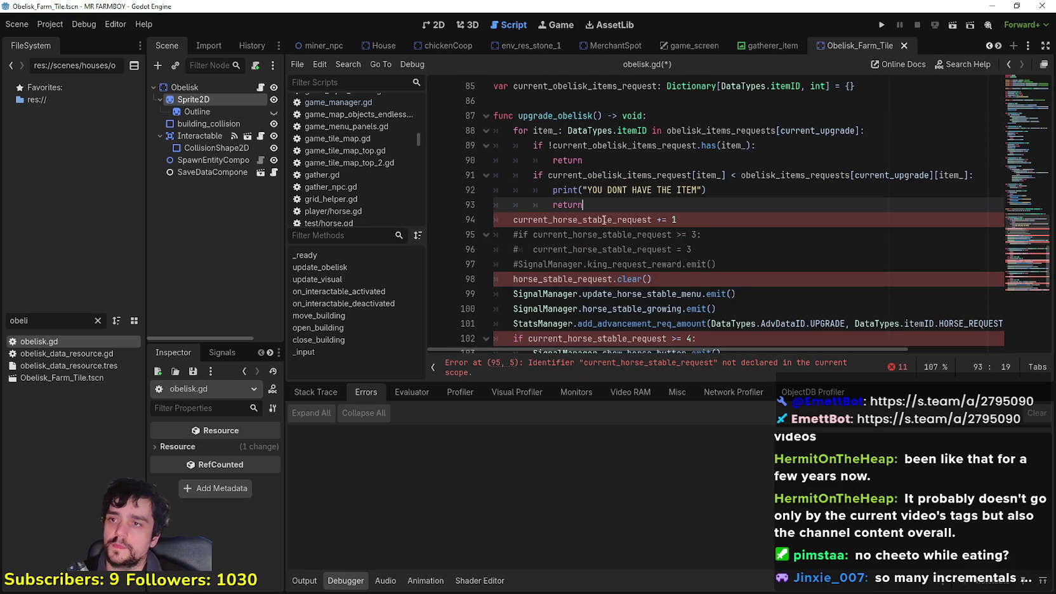
Replace the counter on line 94 with current_upgrade and delete commented lines 95–97.
scroll(603, 220, "up", 1)
double_click(801, 176)
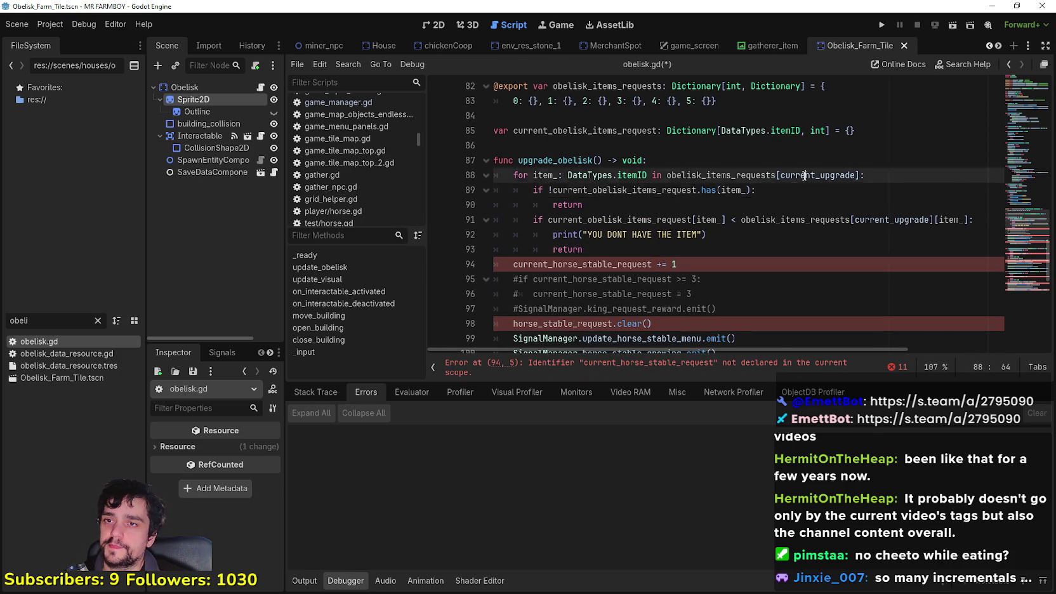
double_click(598, 263)
key("ctrl+v")
left_click_drag(723, 309, 471, 286)
key("Delete")
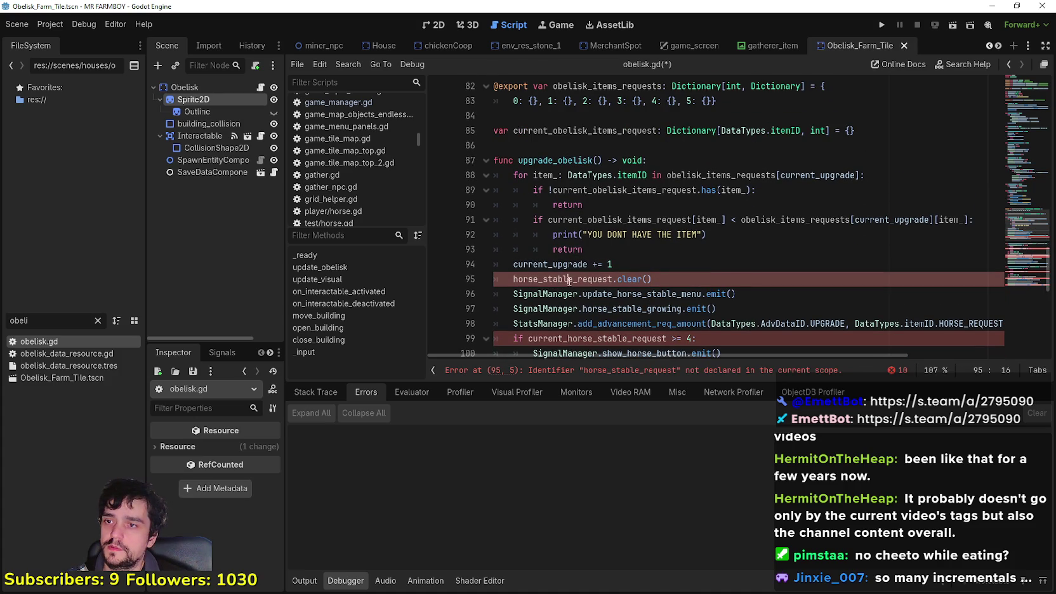
Replace horse_stable_request on line 95 with current_obelisk_items_request.
double_click(603, 278)
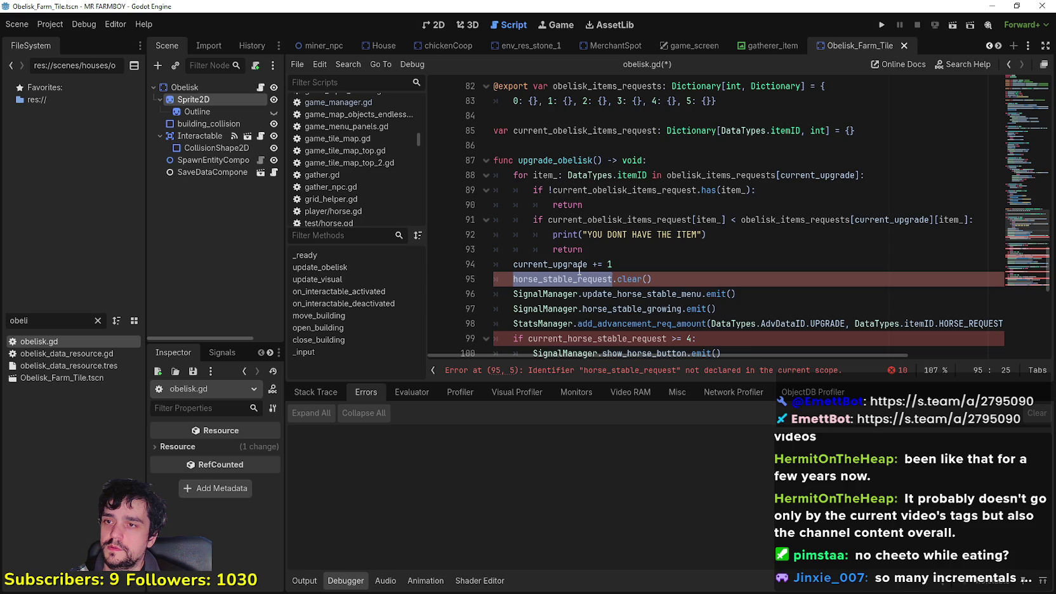
scroll(590, 182, "up", 2)
double_click(592, 222)
scroll(585, 278, "down", 2)
double_click(585, 279)
key("ctrl+v")
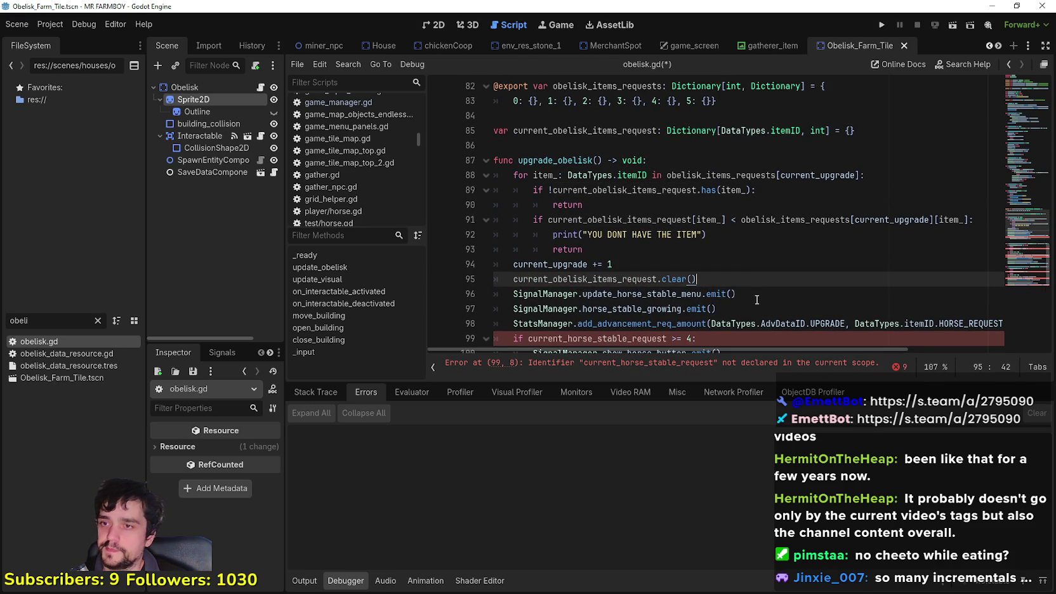
Rename the update_horse_stable_menu signal call to update_obelisk_menu.
double_click(662, 295)
left_click(676, 294)
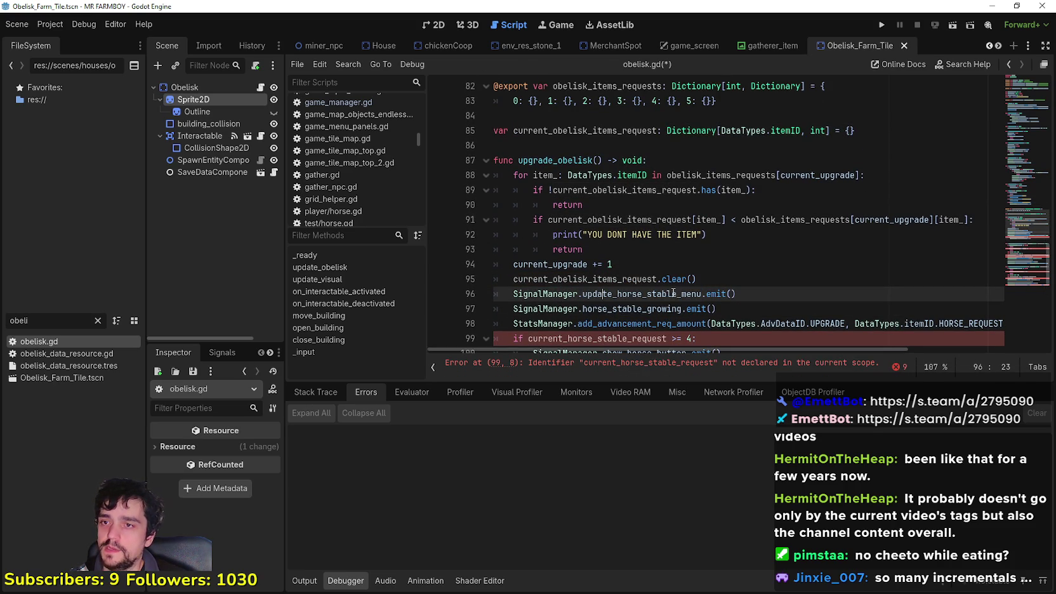
left_click_drag(676, 294, 616, 294)
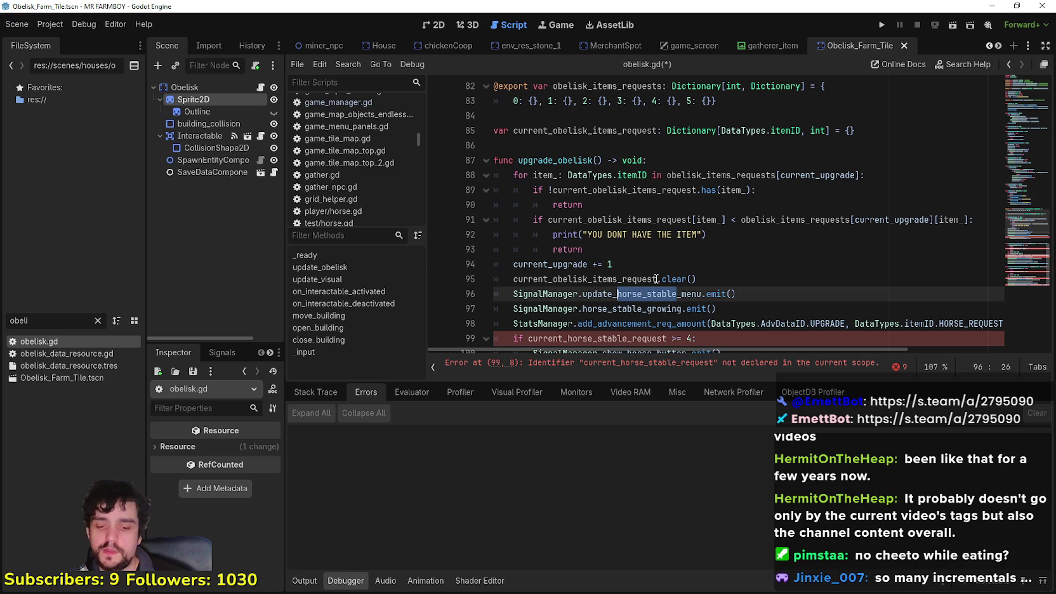
type("obelisk")
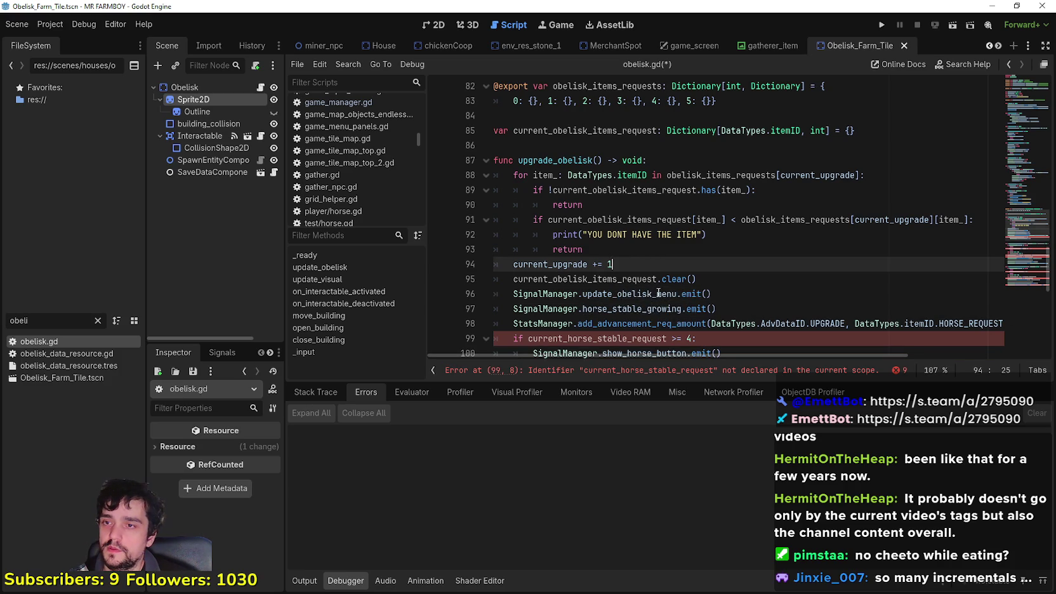
Delete the horse_stable_growing signal line.
left_click_drag(716, 309, 582, 309)
key("shift+Home")
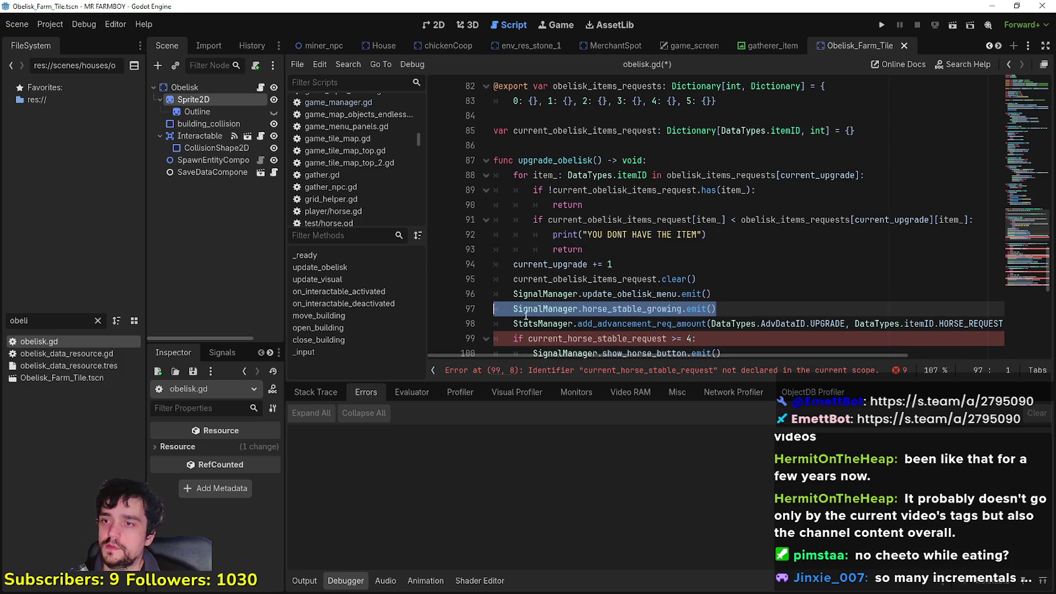
key("BackSpace")
key("BackSpace")
Comment out the StatsManager HORSE_REQUESTS line with Ctrl+K.
mouse_move(800, 359)
left_mouse_down()
mouse_move(911, 361)
mouse_move(894, 357)
left_mouse_up()
double_click(858, 308)
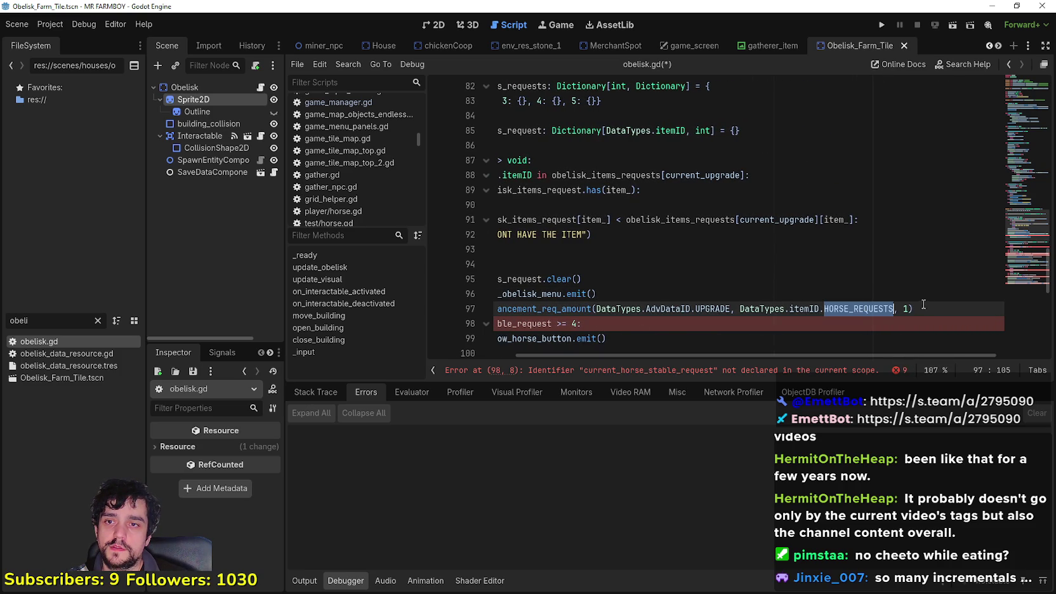
left_click_drag(825, 356, 736, 356)
left_click(509, 307)
key("ctrl+k")
Remove the empty lines between upgrade_obelisk and the next function.
scroll(626, 314, "down", 2)
left_click(717, 249)
scroll(568, 289, "up", 1)
mouse_move(739, 300)
left_mouse_down()
mouse_move(604, 279)
mouse_move(498, 281)
left_mouse_up()
key("BackSpace")
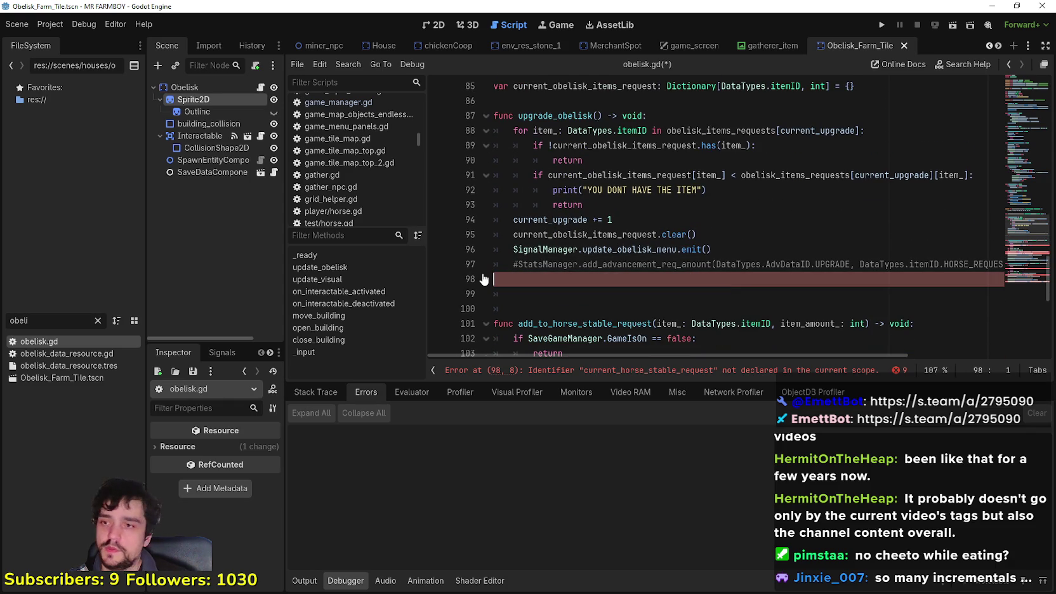
key("Delete")
key("Delete")
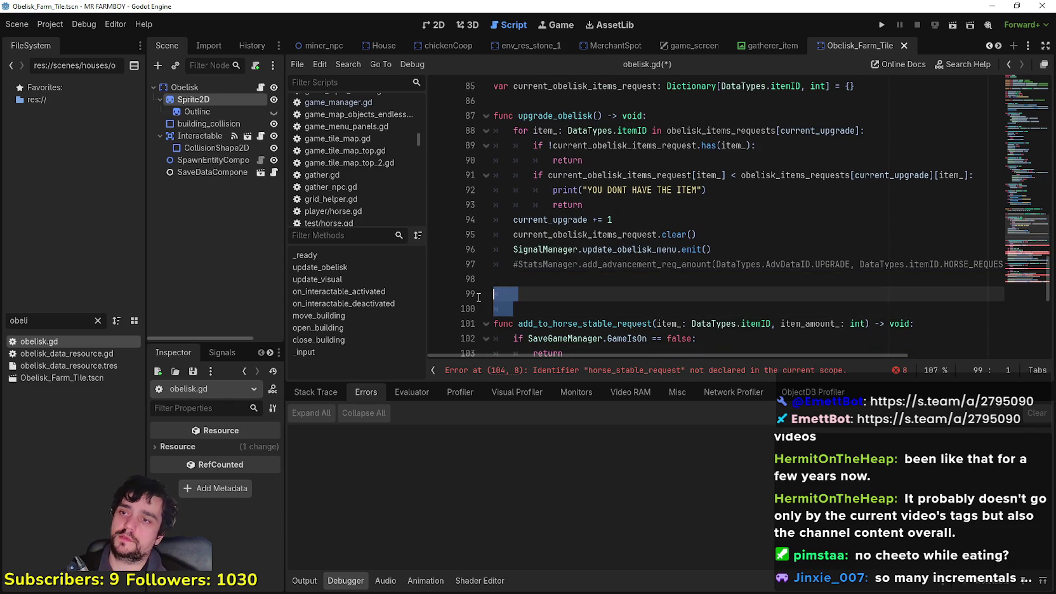
scroll(571, 254, "down", 2)
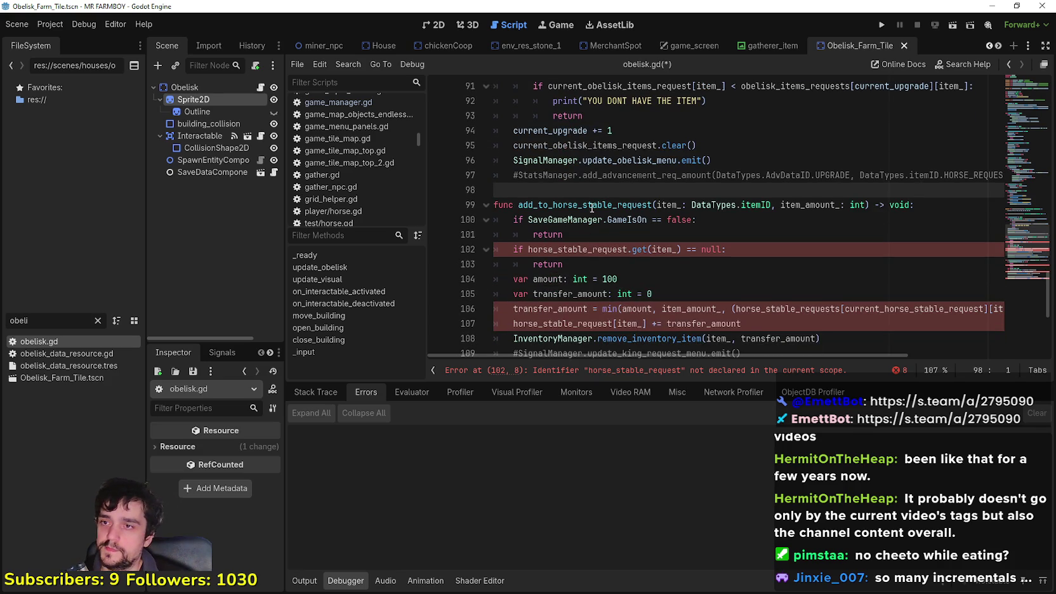
Rename add_to_horse_stable_request to add_to_obelisk_request.
scroll(594, 219, "up", 1)
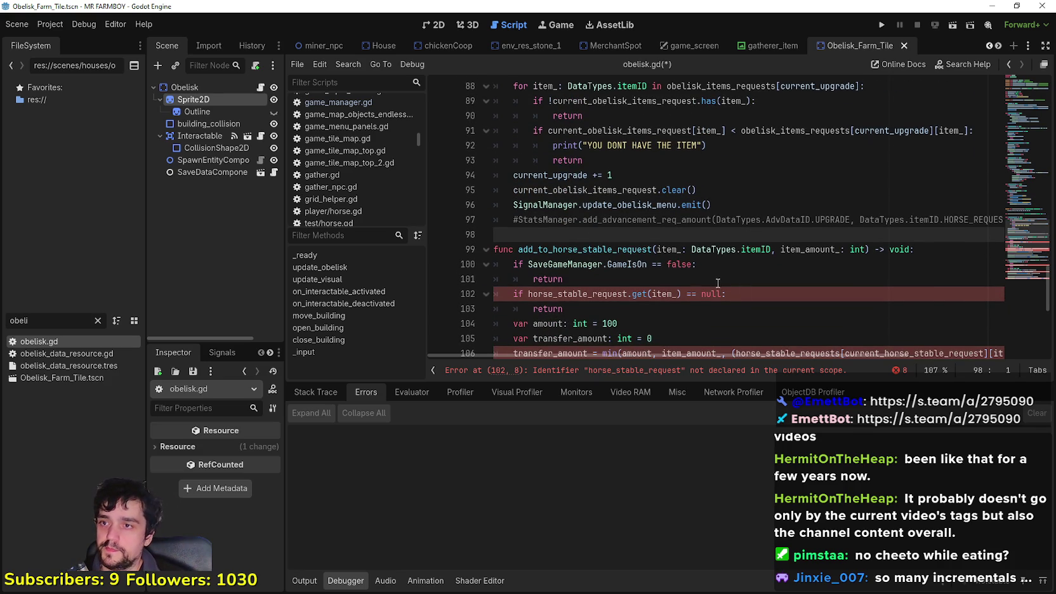
scroll(660, 259, "down", 1)
left_click_drag(611, 206, 553, 206)
type("obelisk")
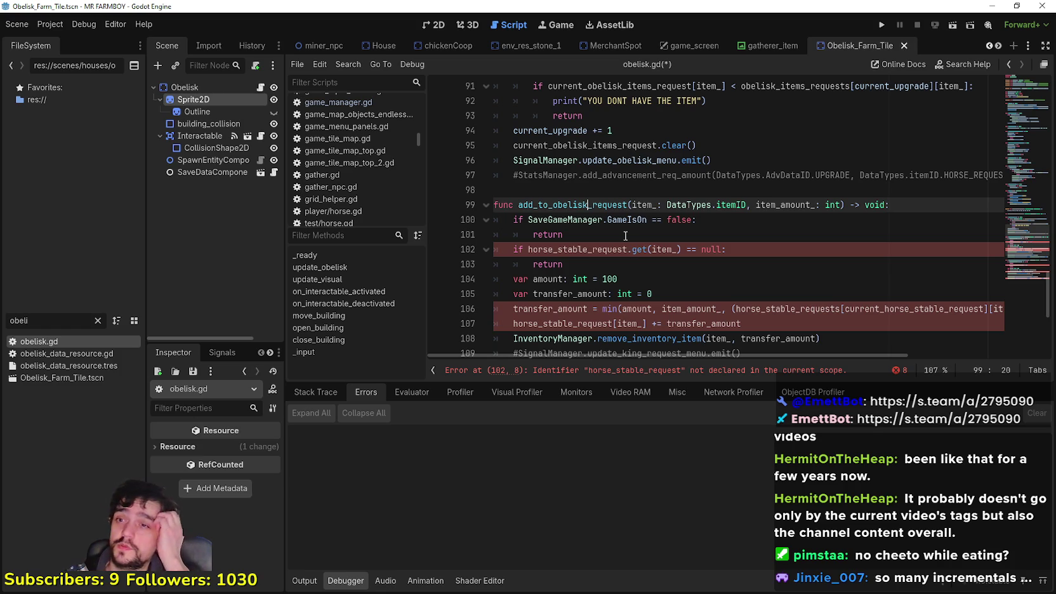
Replace horse_stable_request on line 102 with current_obelisk_items_request.
double_click(576, 249)
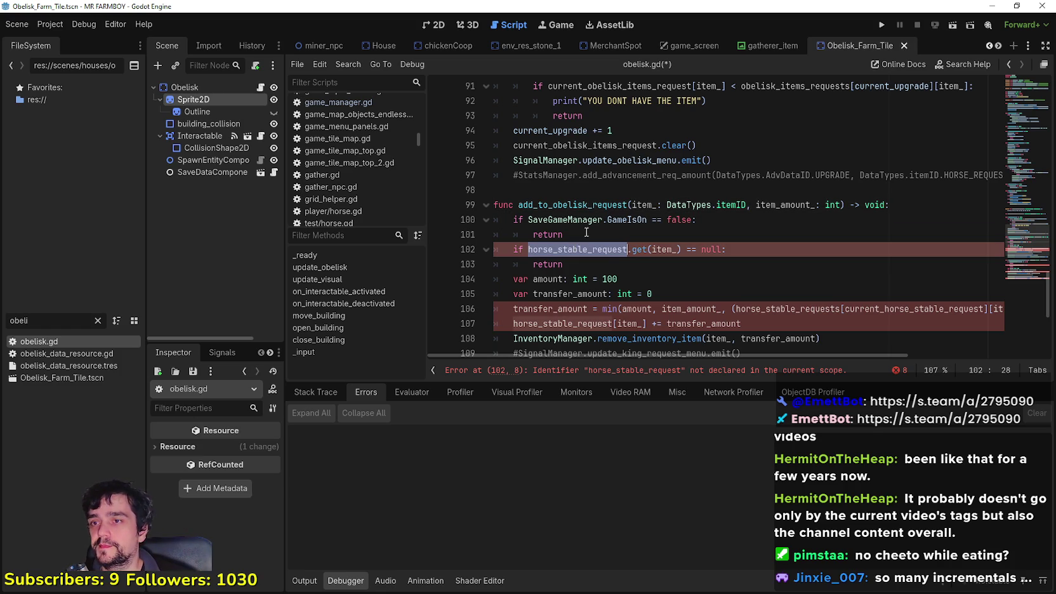
scroll(568, 248, "up", 2)
scroll(563, 239, "down", 1)
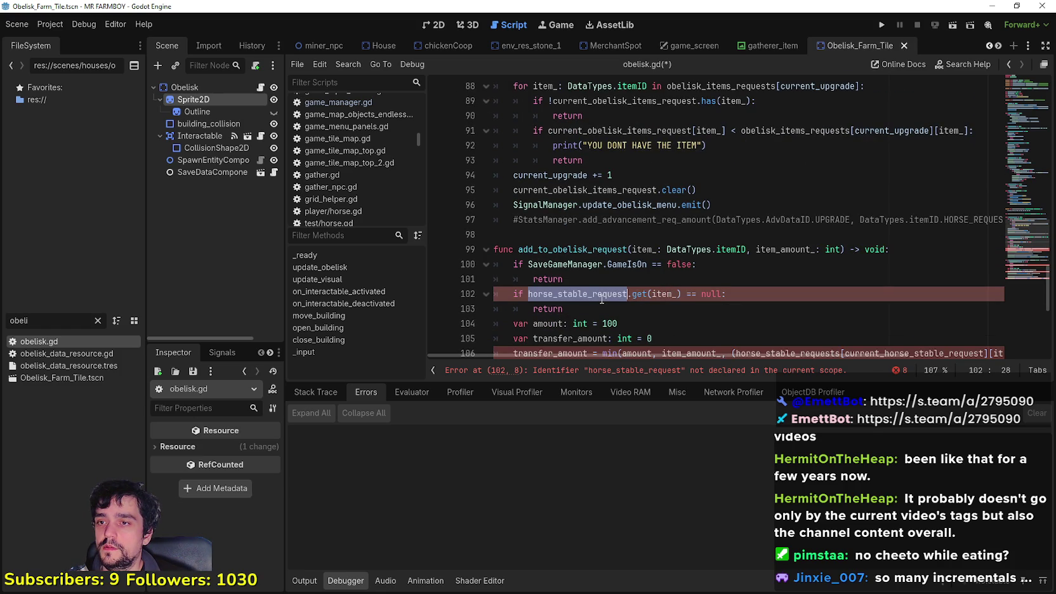
scroll(724, 297, "down", 1)
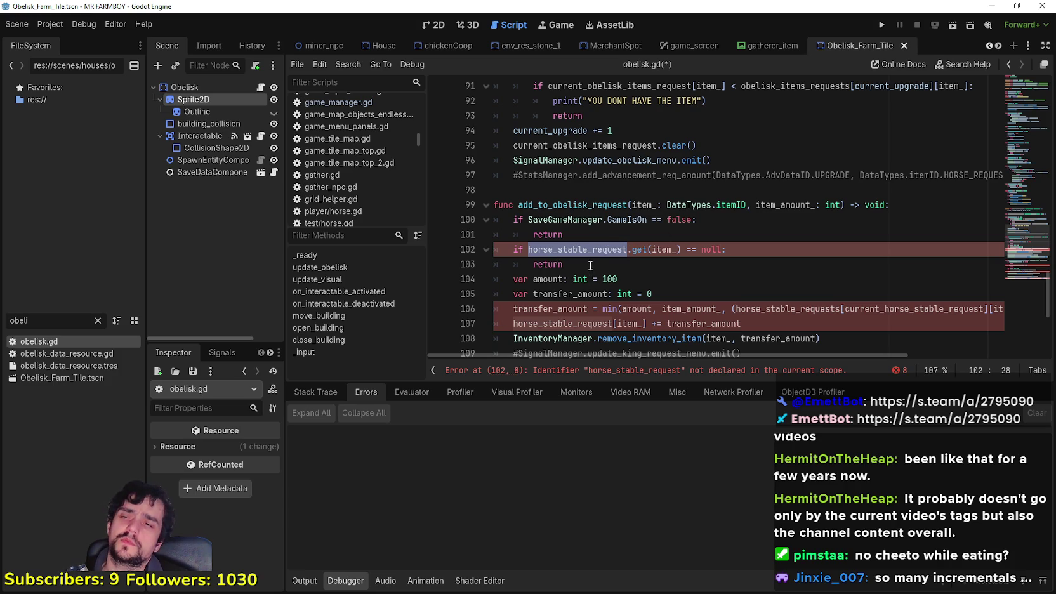
scroll(584, 264, "up", 1)
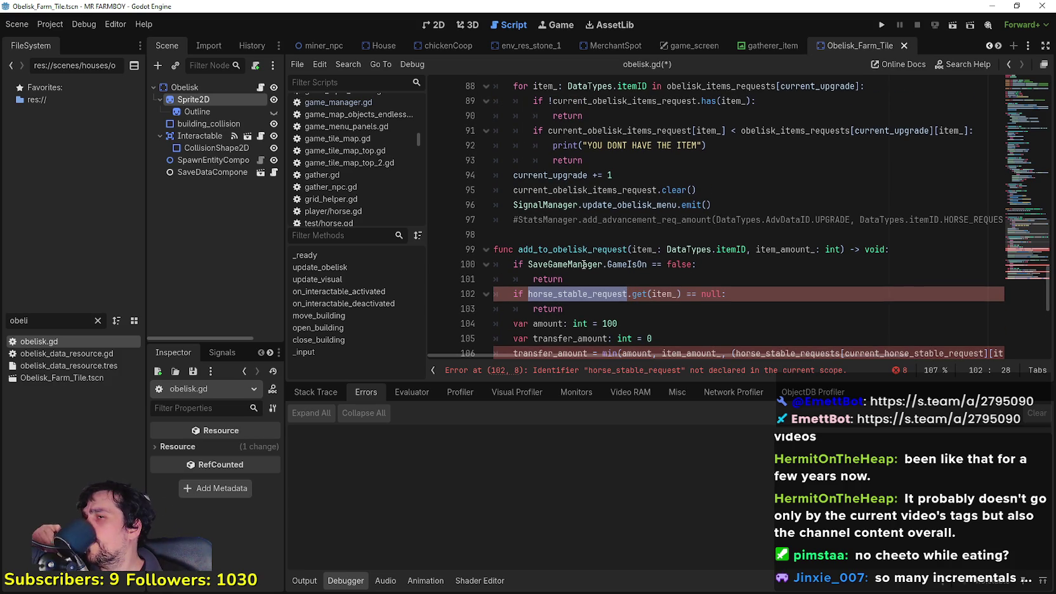
scroll(582, 260, "up", 4)
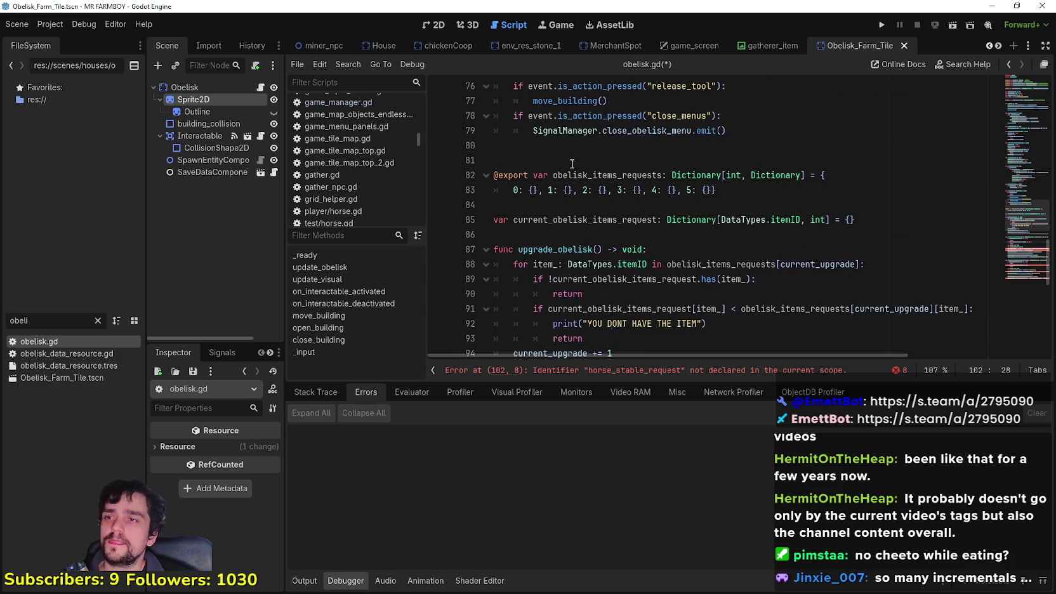
double_click(600, 219)
key("ctrl+c")
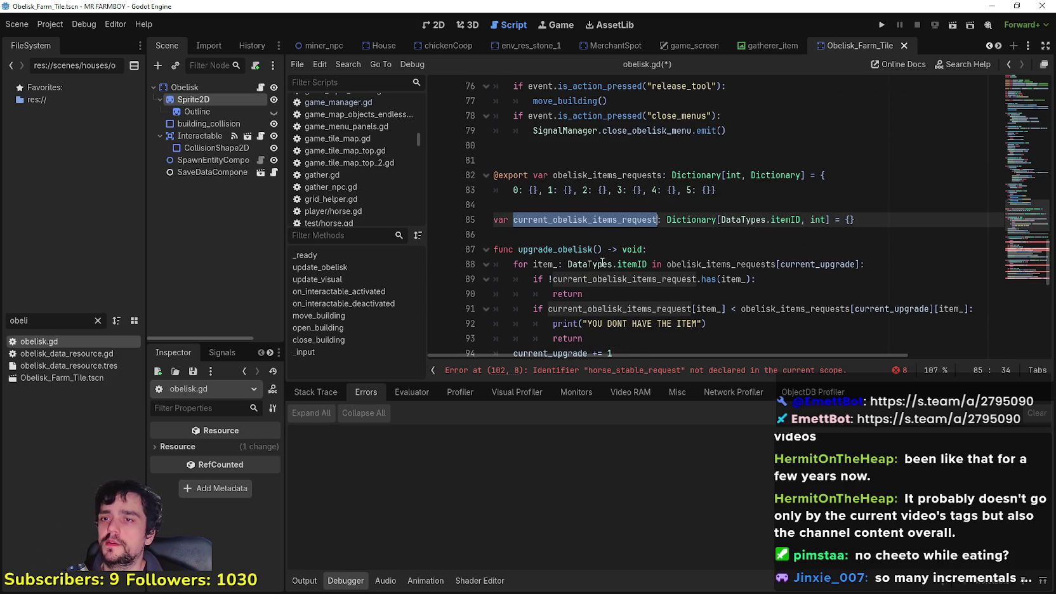
scroll(603, 263, "down", 5)
left_click(553, 249)
double_click(557, 249)
key("ctrl+v")
Replace horse_stable_requests on line 106 with obelisk_items_requests.
left_click(663, 291)
scroll(635, 286, "down", 1)
left_click(569, 276)
left_click(568, 265)
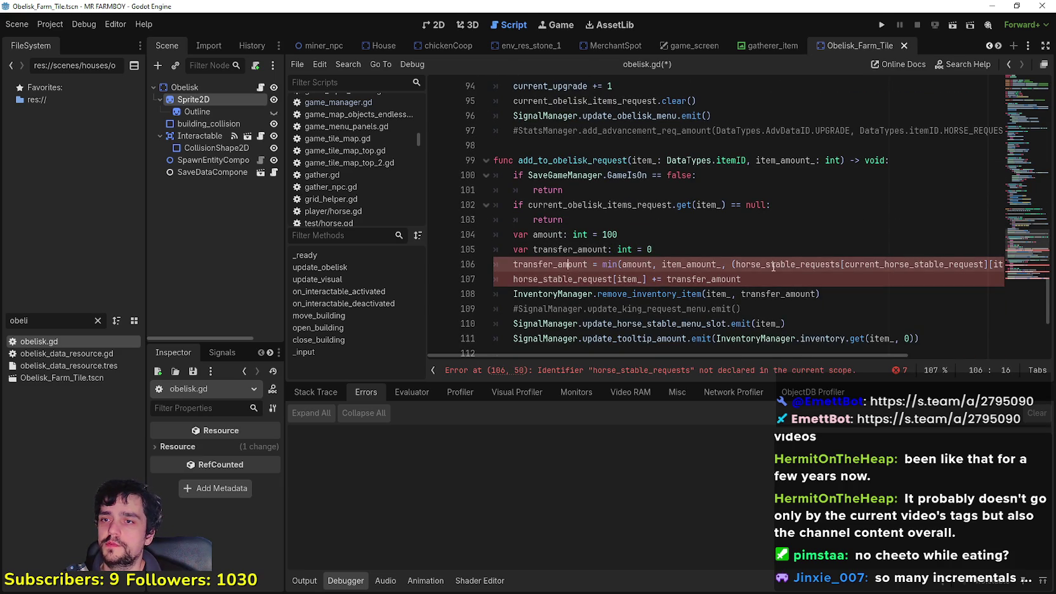
double_click(811, 265)
scroll(745, 333, "up", 5)
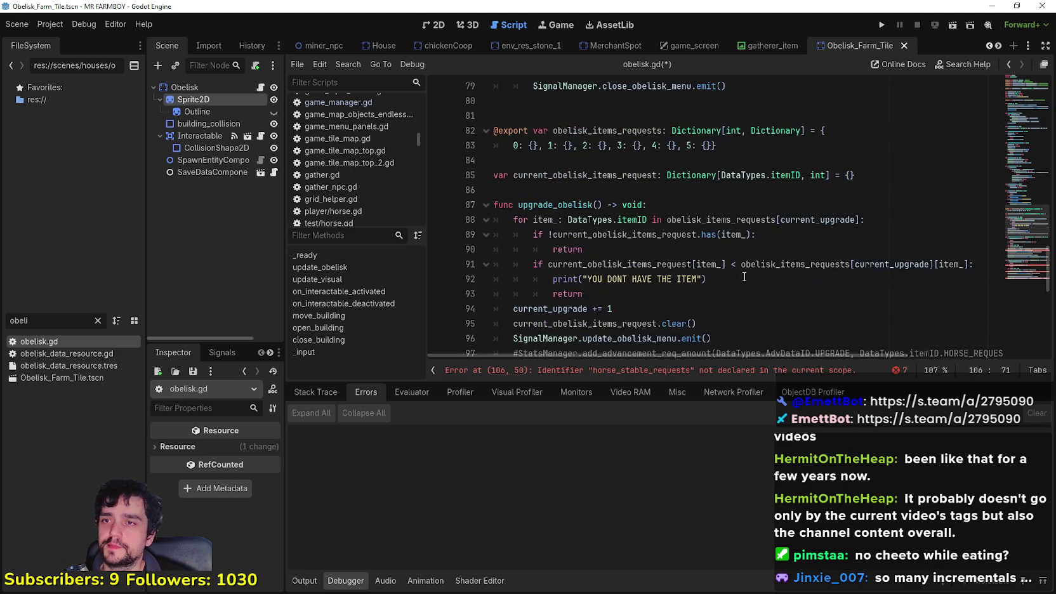
double_click(579, 131)
key("ctrl+c")
scroll(698, 203, "down", 5)
left_click(780, 264)
double_click(781, 264)
key("ctrl+v")
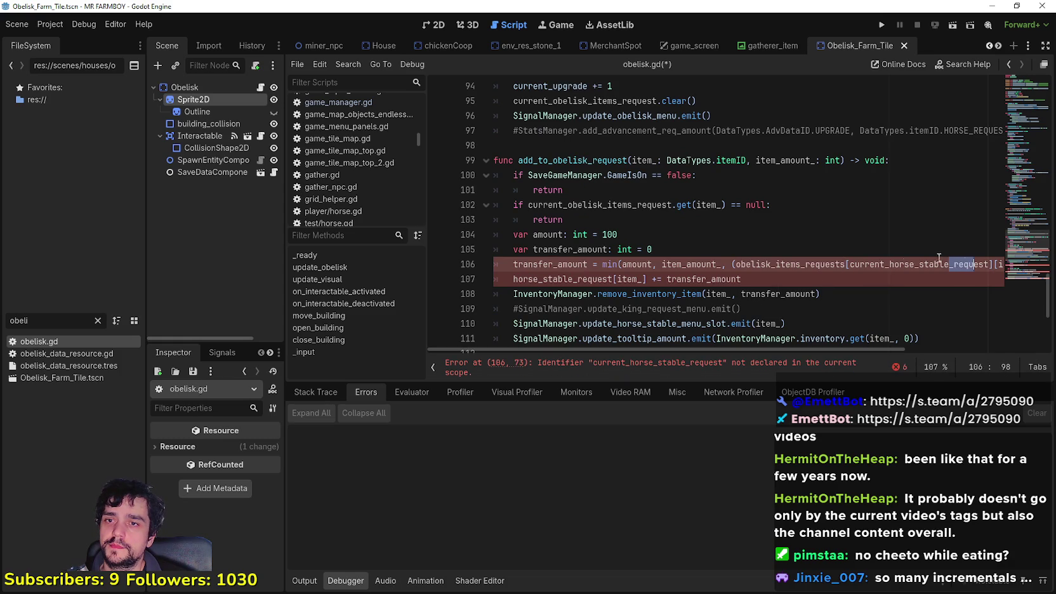
Replace current_horse_stable_request with current_upgrade via autocomplete as the line 106 index.
double_click(888, 258)
type("current_")
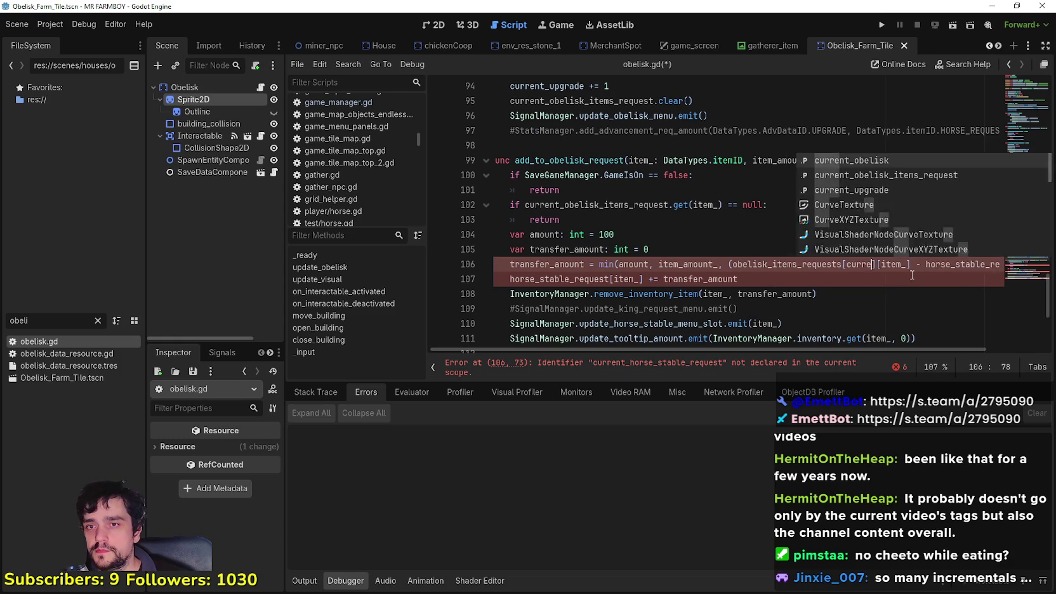
key("Down")
key("Down")
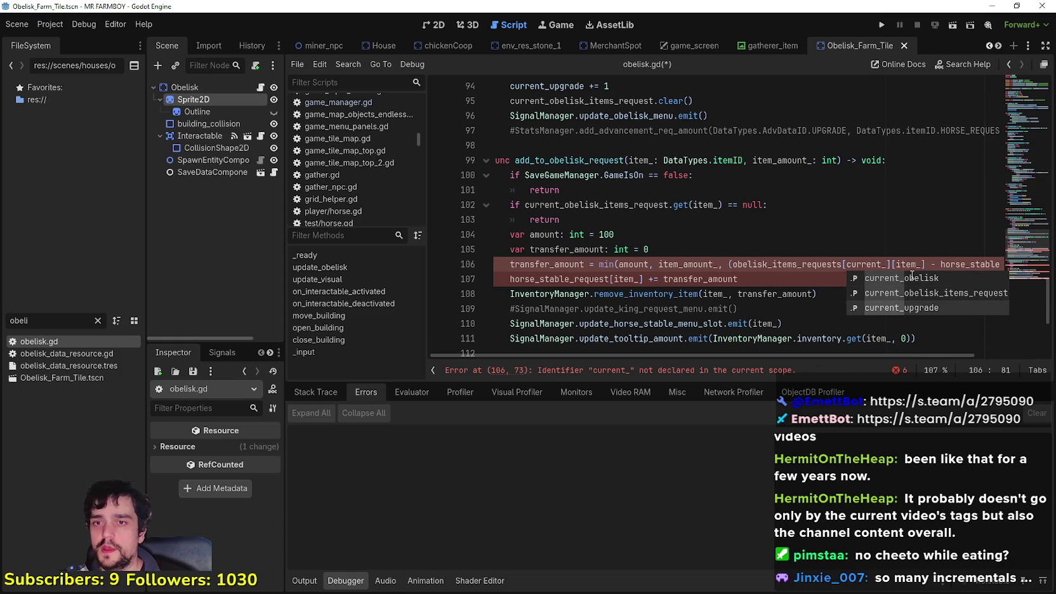
key("Return")
Replace horse_stable_request on lines 106 and 107 with current_obelisk_items_request.
double_click(952, 266)
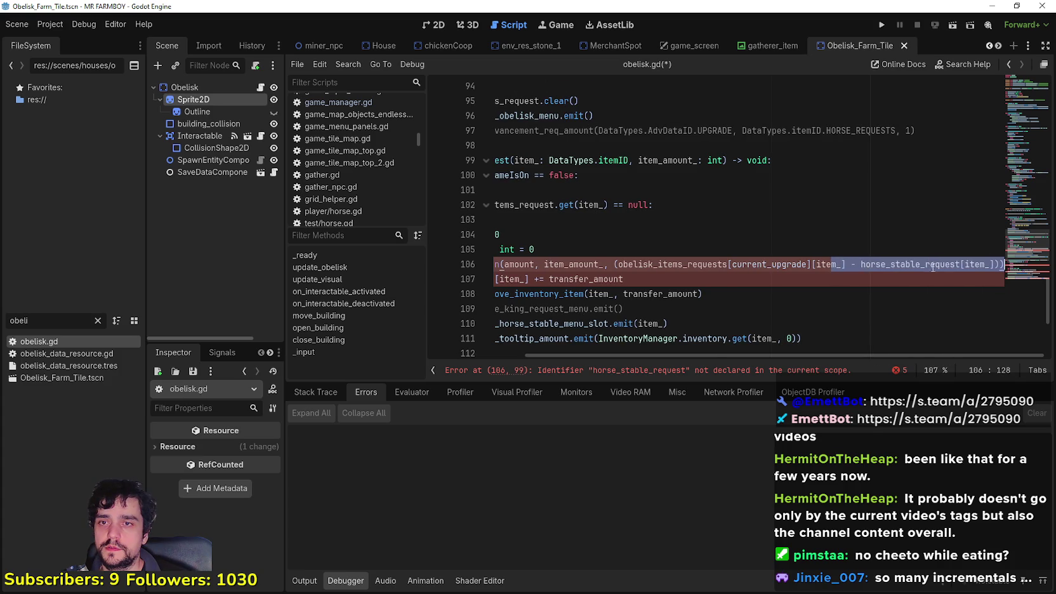
left_click_drag(907, 355, 809, 355)
left_click(820, 266)
double_click(820, 265)
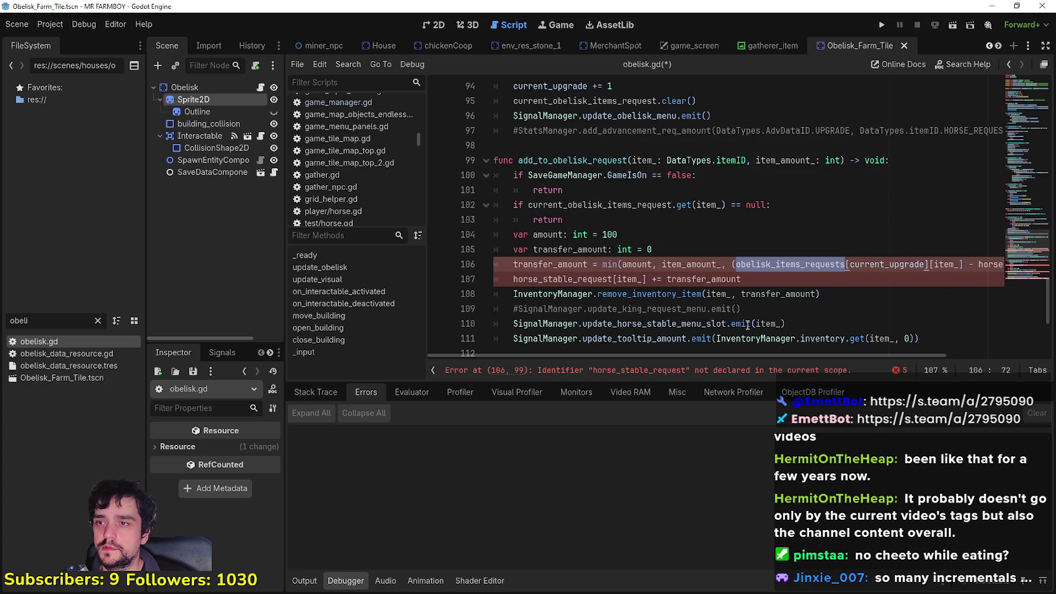
double_click(585, 208)
left_click_drag(756, 355, 957, 363)
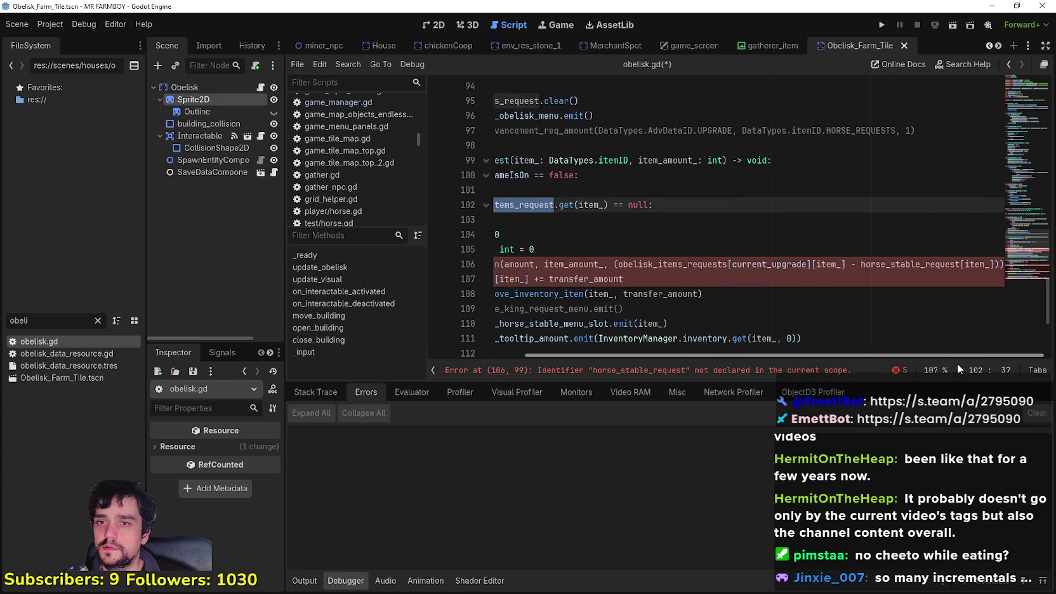
double_click(937, 263)
type("current_obelisk_items_request")
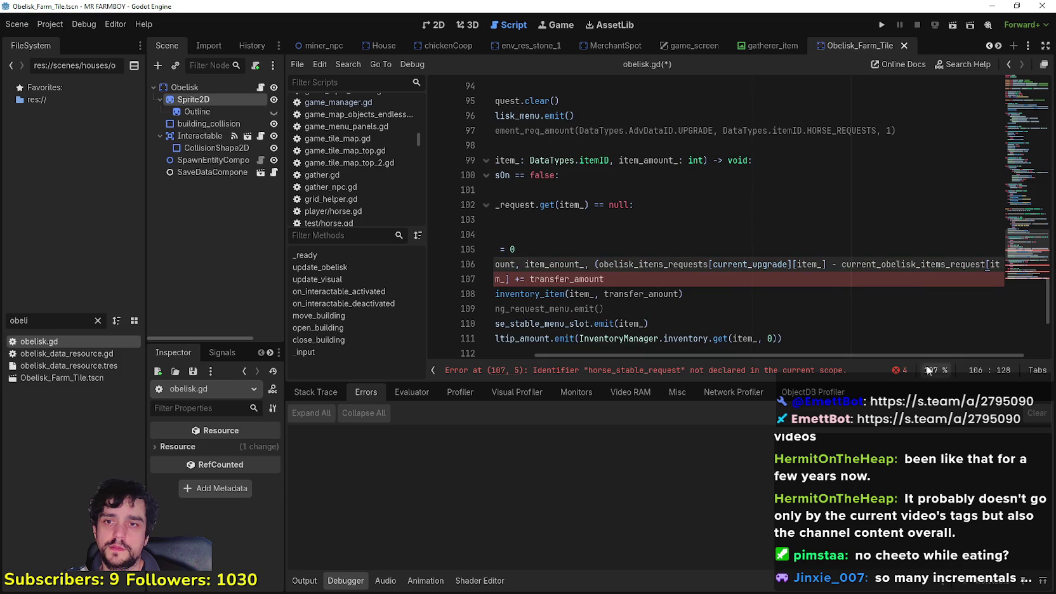
left_click_drag(901, 356, 793, 357)
double_click(535, 279)
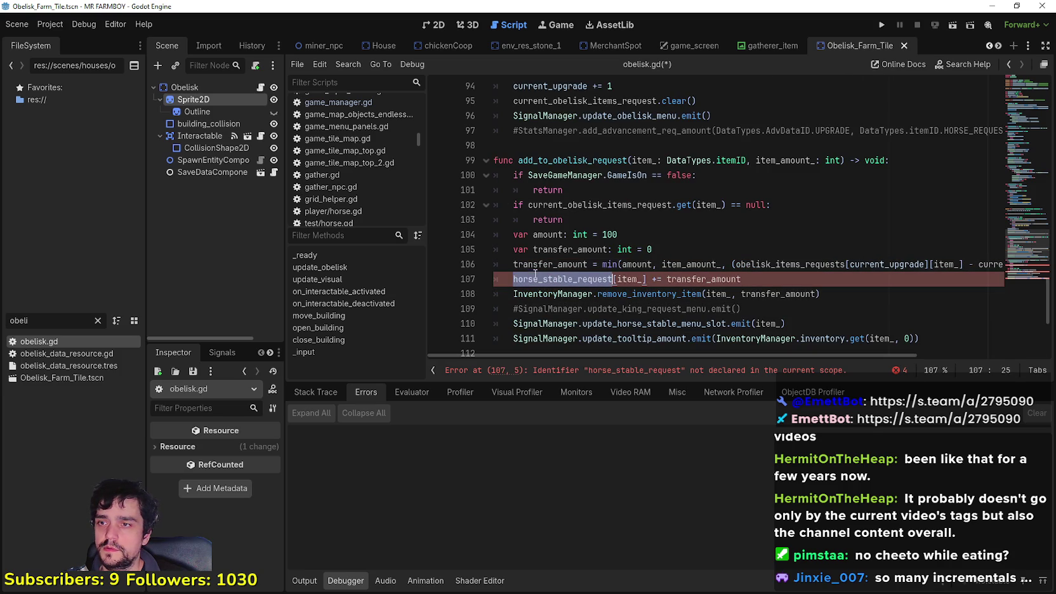
type("current_obelisk_items_request")
Delete the commented update_king_request_menu line.
left_click(750, 310)
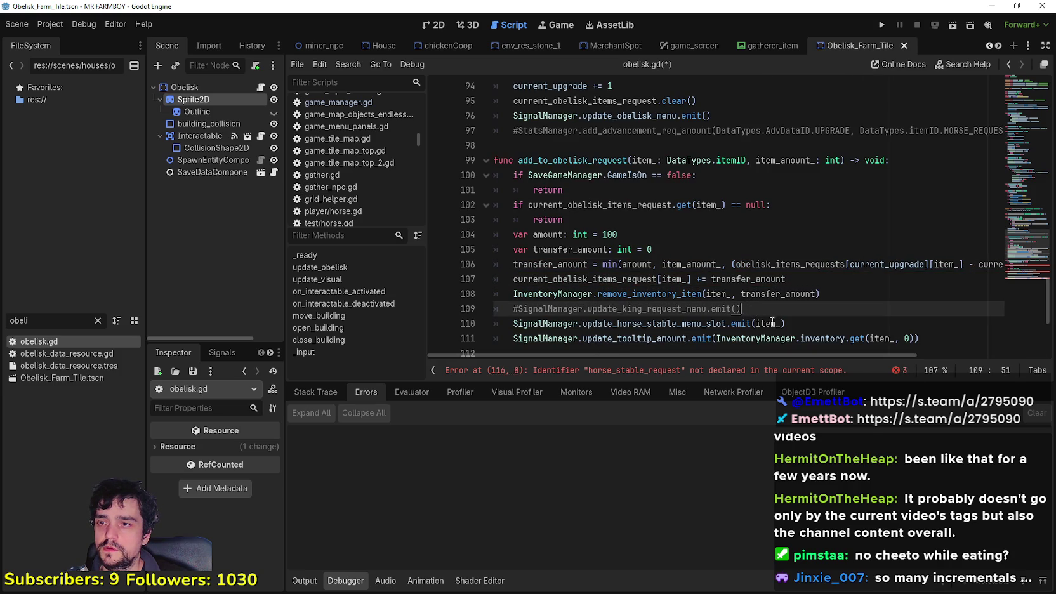
mouse_move(783, 308)
left_mouse_down()
mouse_move(698, 294)
mouse_move(507, 308)
left_mouse_up()
key("BackSpace")
key("BackSpace")
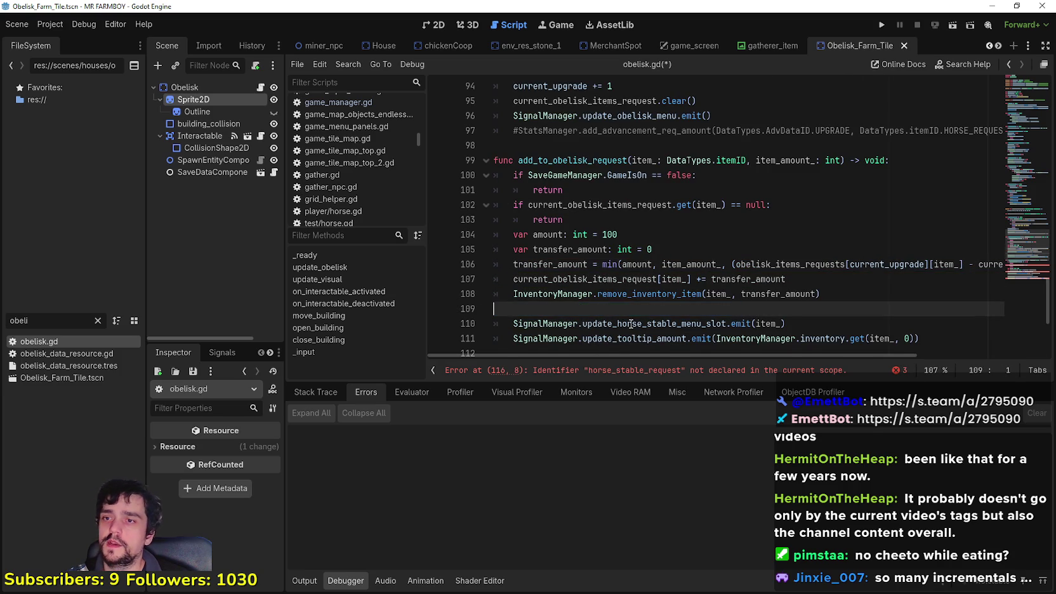
Rename the line 109 signal to update_obelisk_menu_slot.
left_click_drag(786, 309, 618, 311)
key("Left")
left_click(692, 318)
type("obelisk")
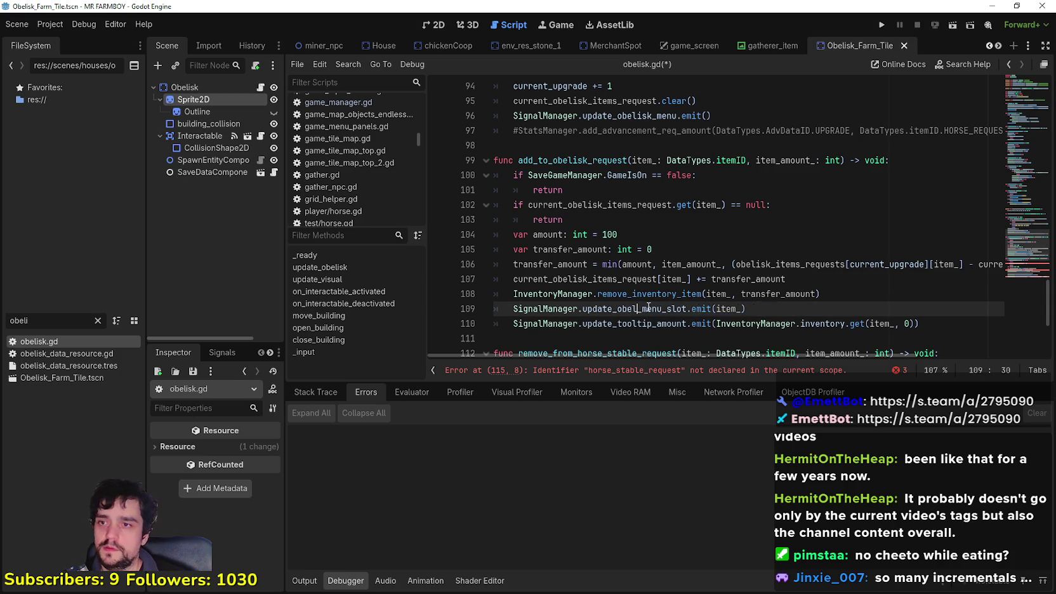
left_click(661, 299)
double_click(674, 309)
scroll(668, 315, "down", 1)
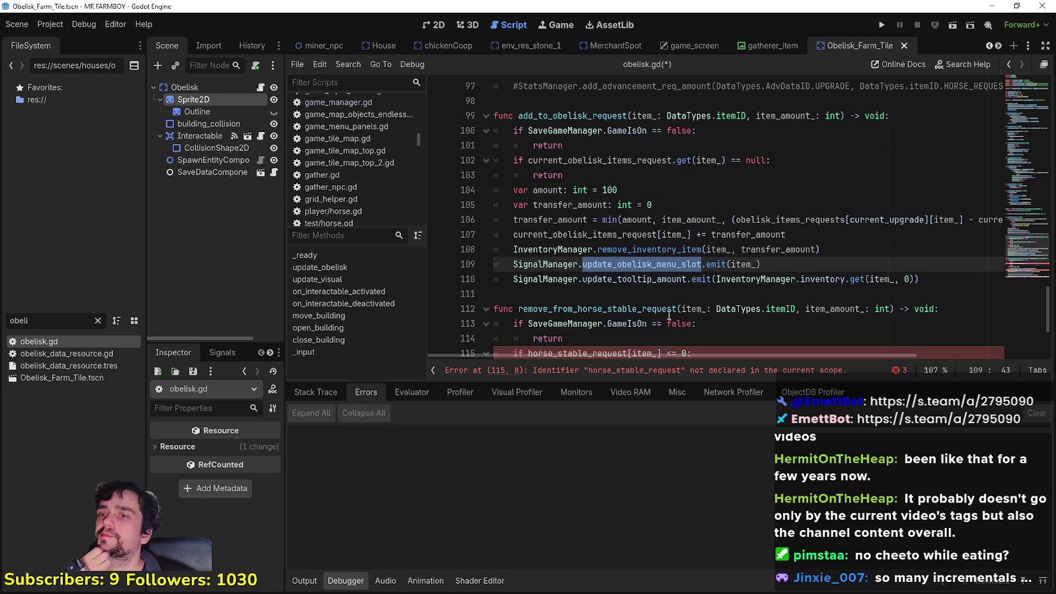
Rename remove_from_horse_stable_request to remove_from_obelisk_request.
left_click(634, 303)
left_click(637, 291)
scroll(637, 254, "down", 1)
left_click_drag(636, 263, 578, 263)
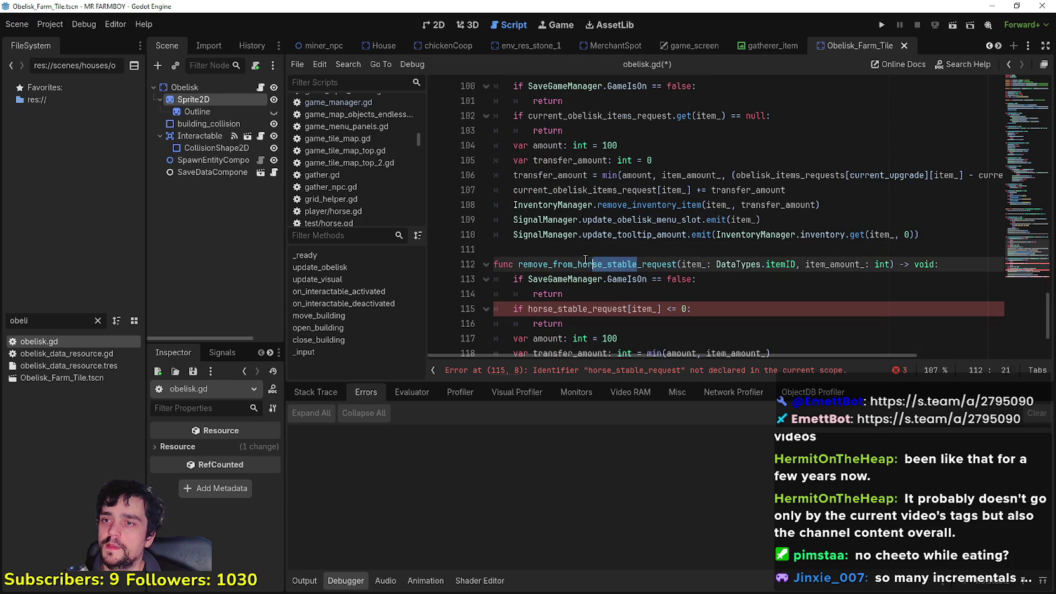
scroll(596, 254, "up", 1)
scroll(600, 250, "up", 1)
type("obelisk")
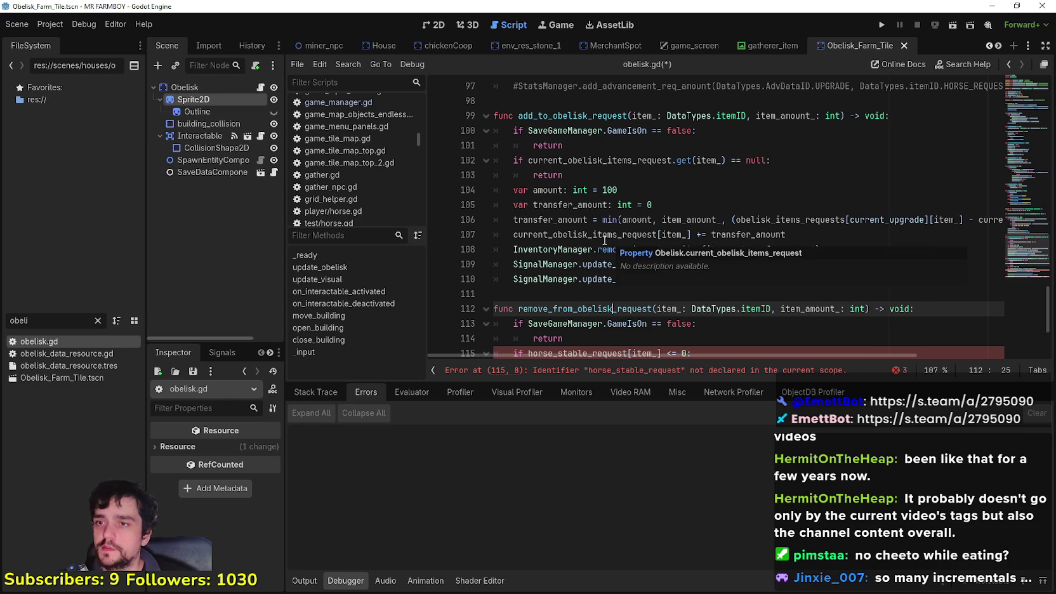
Replace horse_stable_request on lines 115 and 119 with current_obelisk_items_request.
scroll(590, 254, "down", 2)
double_click(583, 265)
scroll(590, 253, "up", 4)
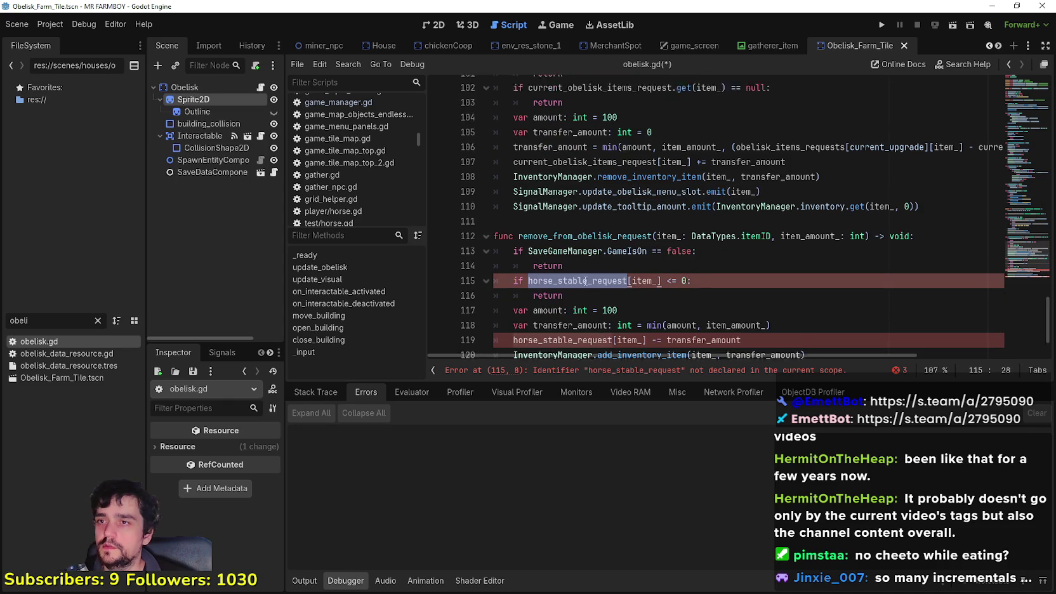
double_click(589, 249)
key("ctrl+c")
scroll(589, 254, "down", 5)
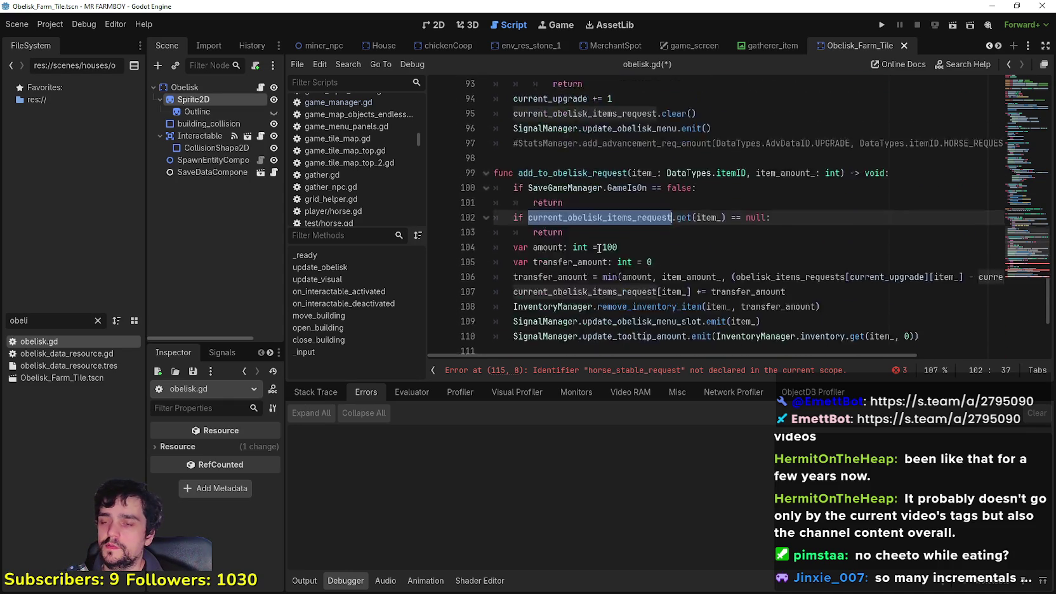
left_click(590, 219)
double_click(589, 219)
key("ctrl+v")
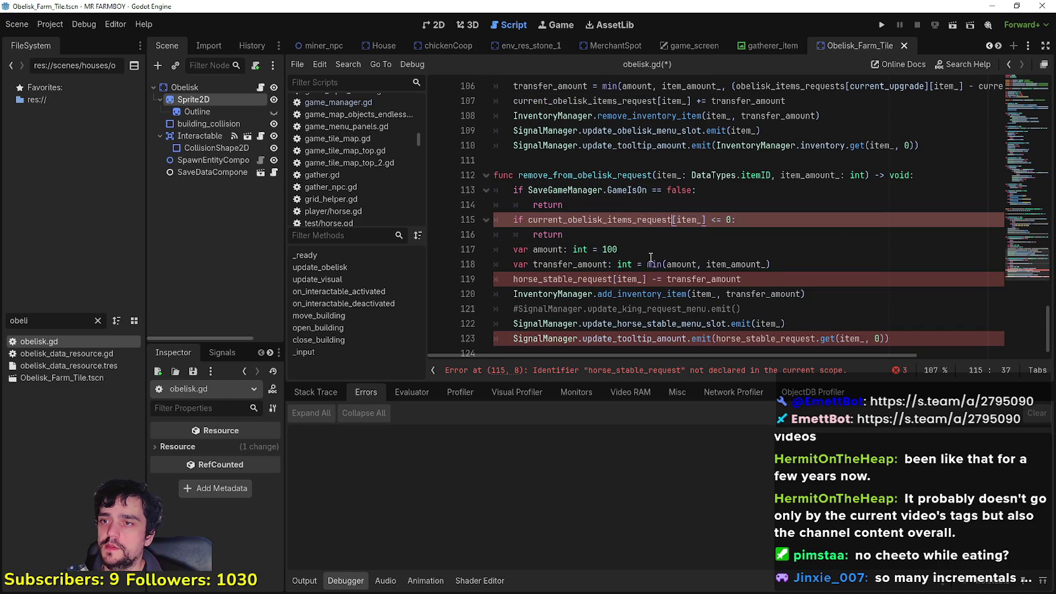
left_click(651, 264)
double_click(587, 279)
key("ctrl+v")
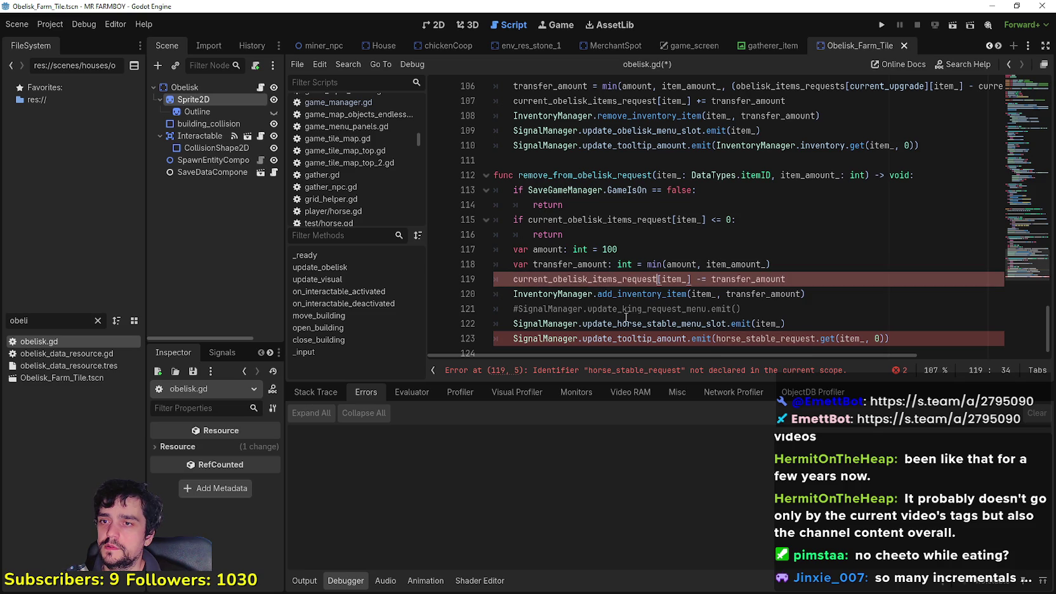
Delete the commented king request line and the update_horse_stable_menu_slot line.
scroll(609, 292, "up", 1)
scroll(609, 292, "down", 1)
left_click_drag(741, 298, 484, 297)
key("BackSpace")
left_click(787, 313, "shift")
key("BackSpace")
key("BackSpace")
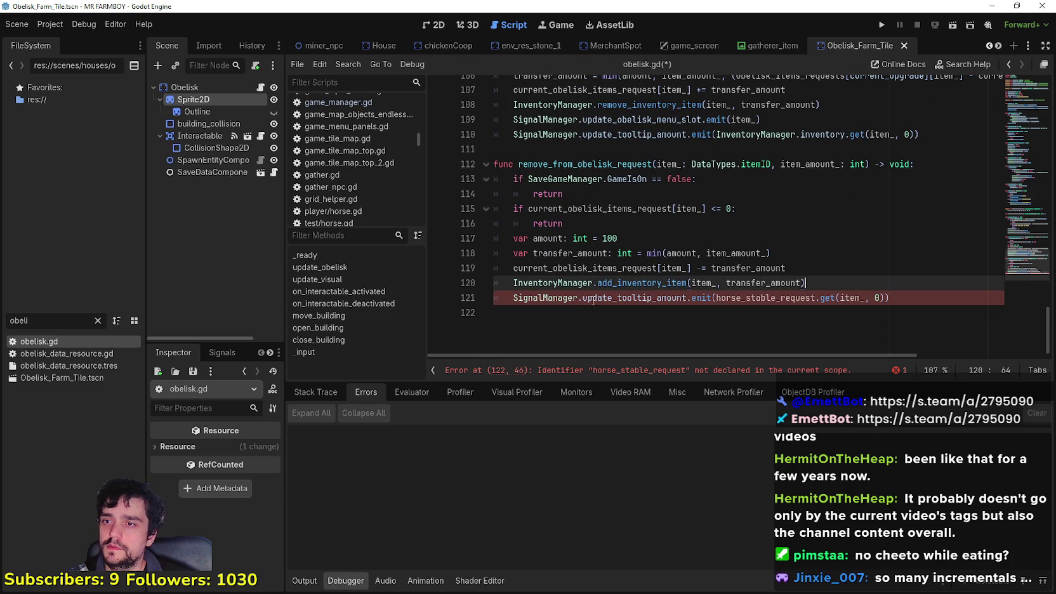
Replace horse_stable_request in the tooltip line with current_obelisk_items_request.
double_click(760, 295)
key("ctrl+v")
scroll(758, 314, "up", 1)
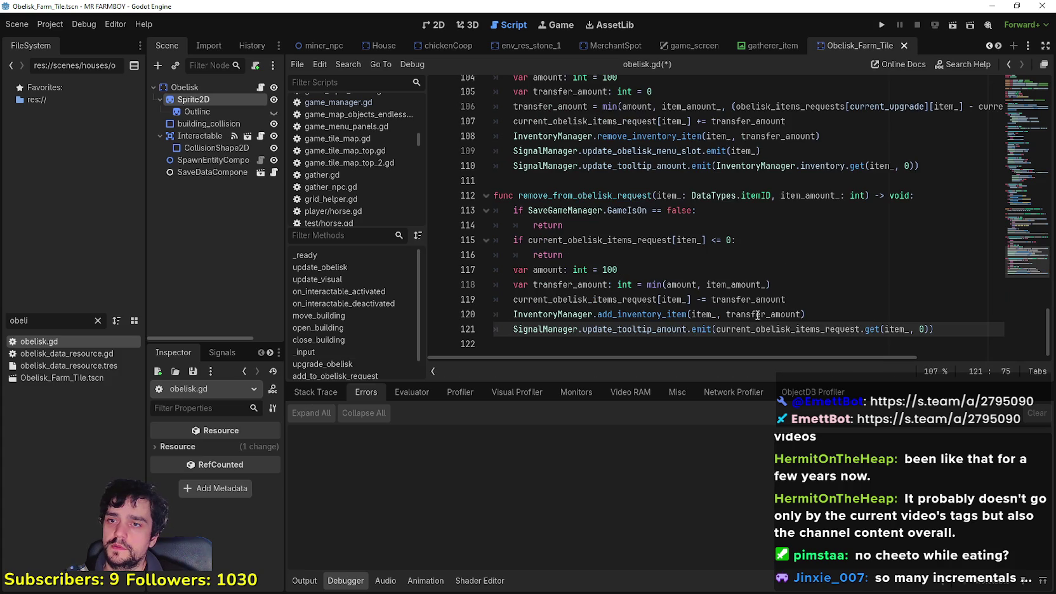
left_click(837, 311)
Save obelisk.gd and the scene with Ctrl+S.
key("ctrl+s")
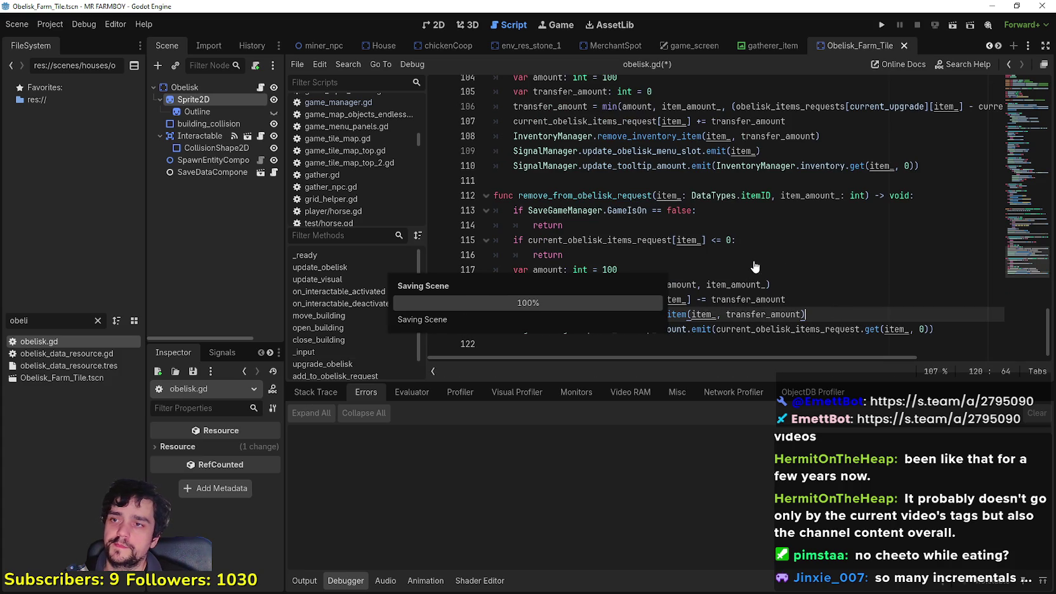
scroll(757, 254, "up", 10)
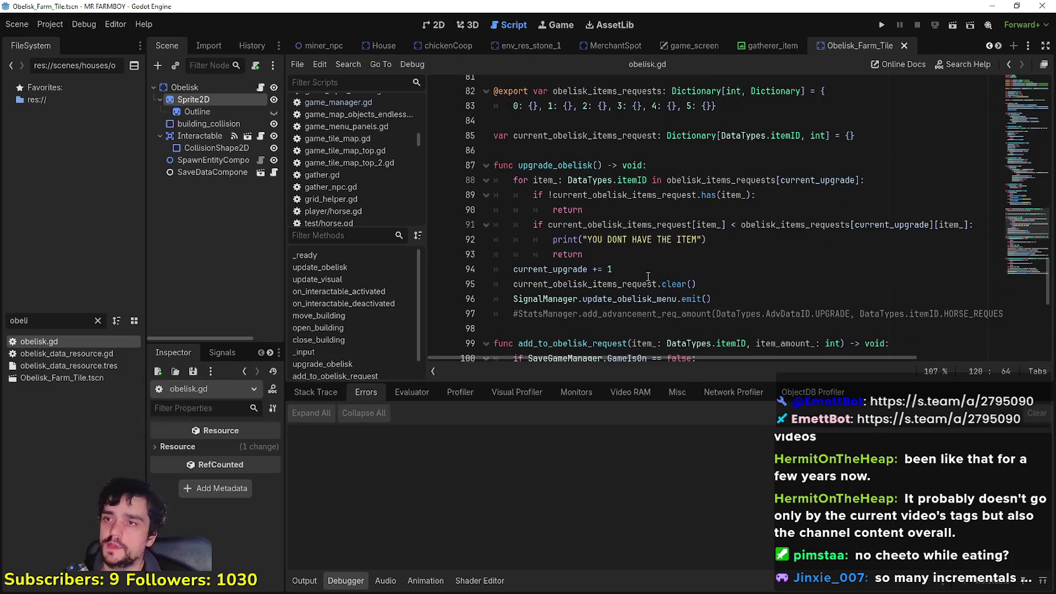
left_click(623, 299)
scroll(625, 267, "down", 3)
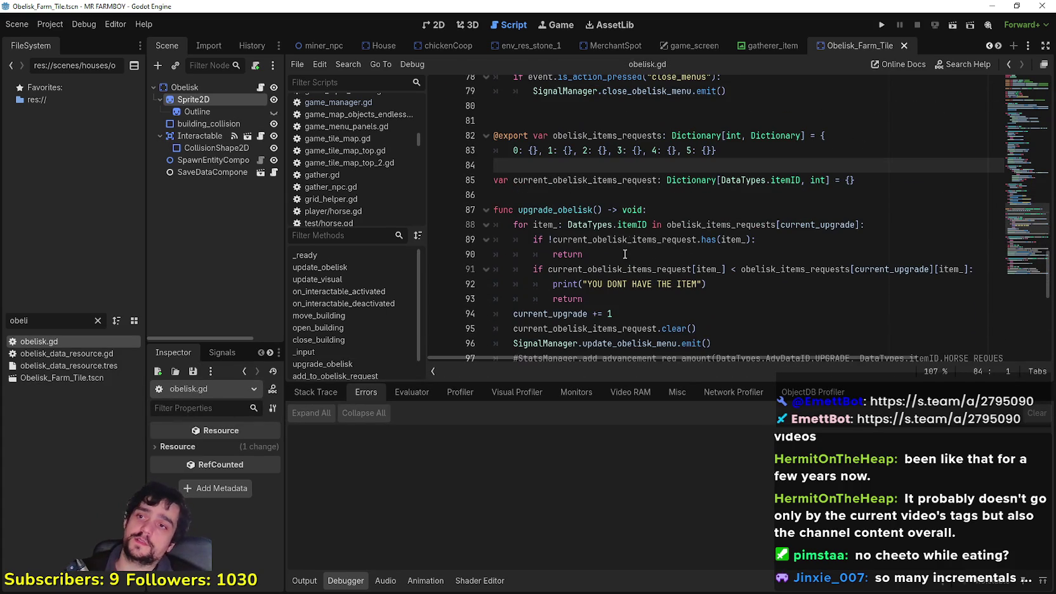
mouse_move(631, 240)
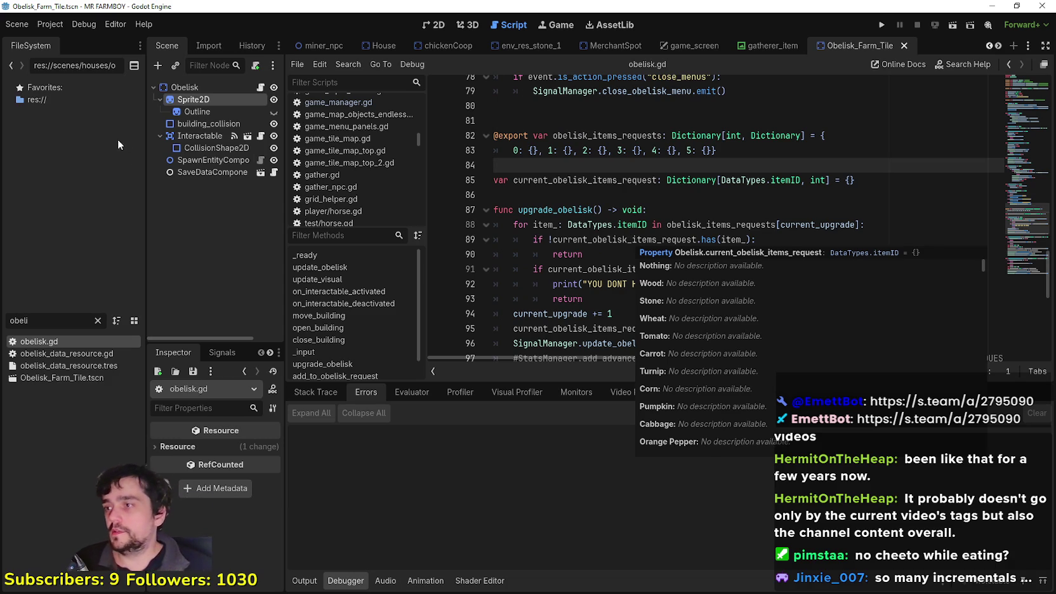
Select the Obelisk node and expand obelisk_items_requests in the Inspector, showing empty entries 0–5.
left_click(191, 87)
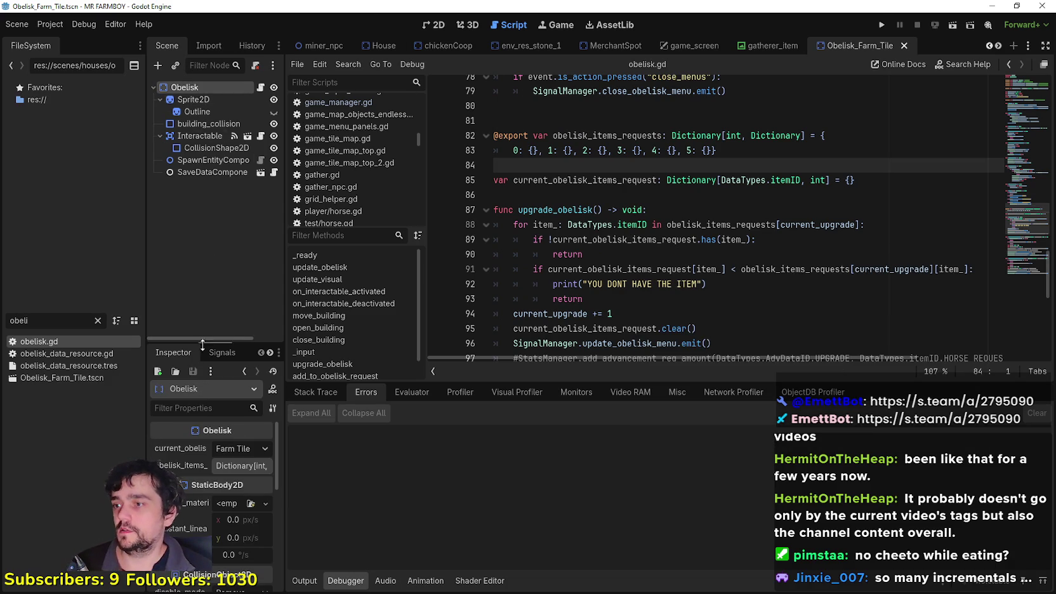
mouse_move(220, 340)
left_mouse_down()
mouse_move(248, 216)
mouse_move(273, 203)
mouse_move(517, 237)
left_mouse_up()
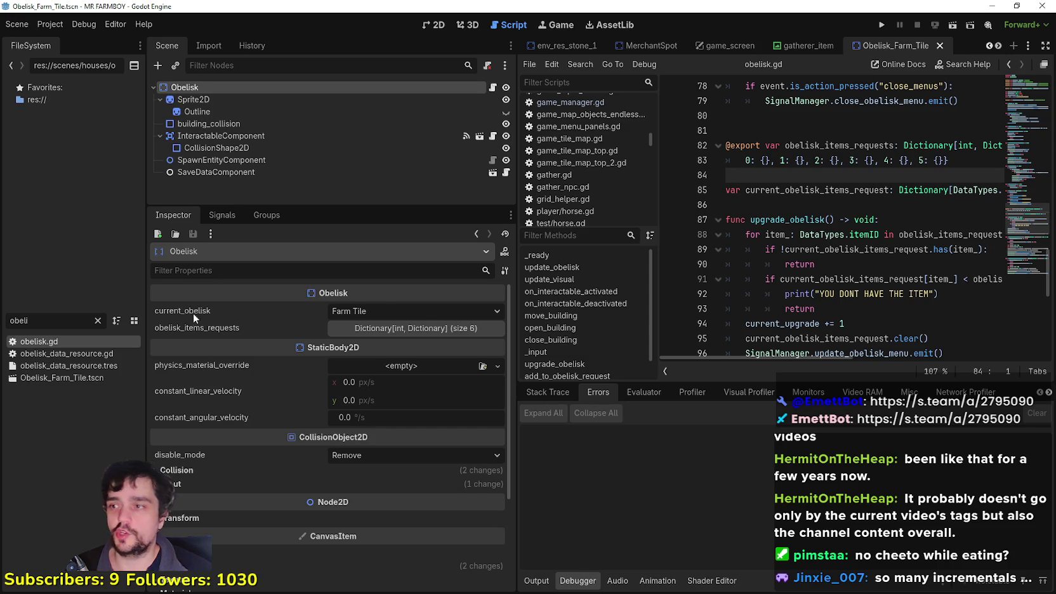
left_click(421, 310)
left_click(423, 309)
left_click(398, 328)
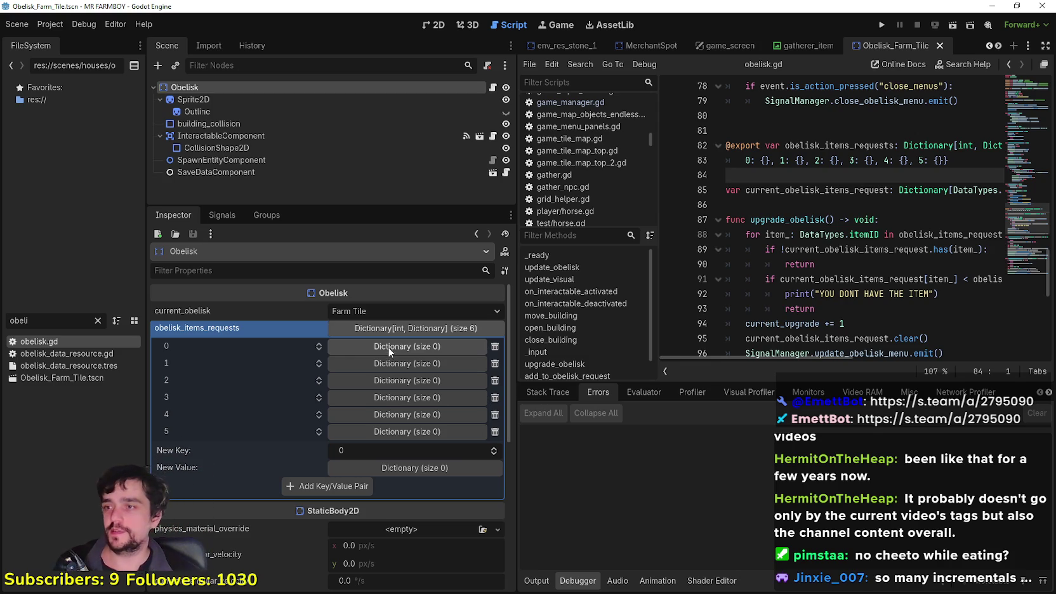
scroll(386, 406, "down", 3)
scroll(391, 438, "up", 3)
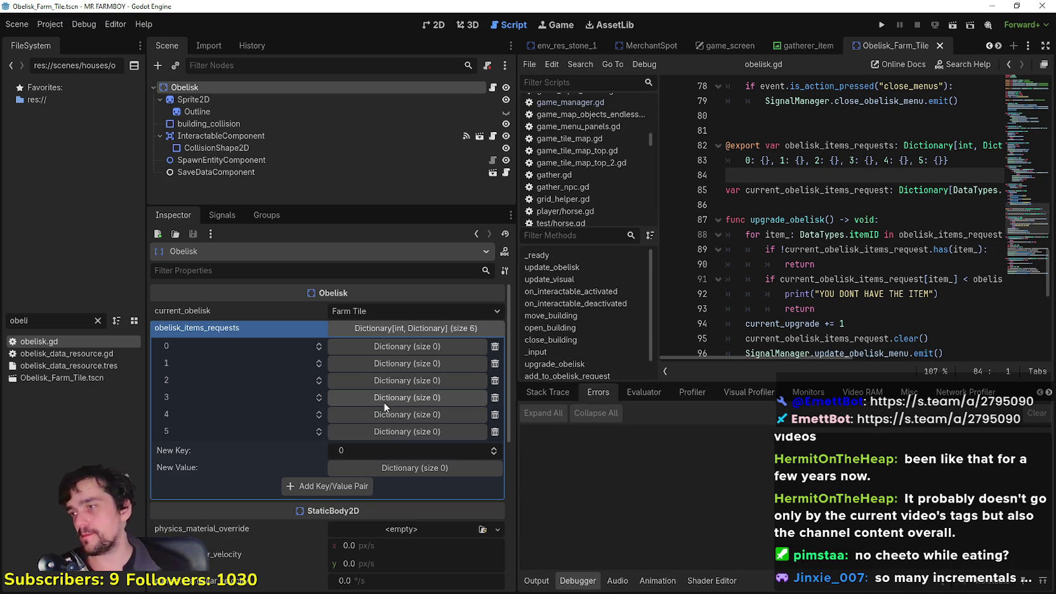
scroll(698, 289, "up", 3)
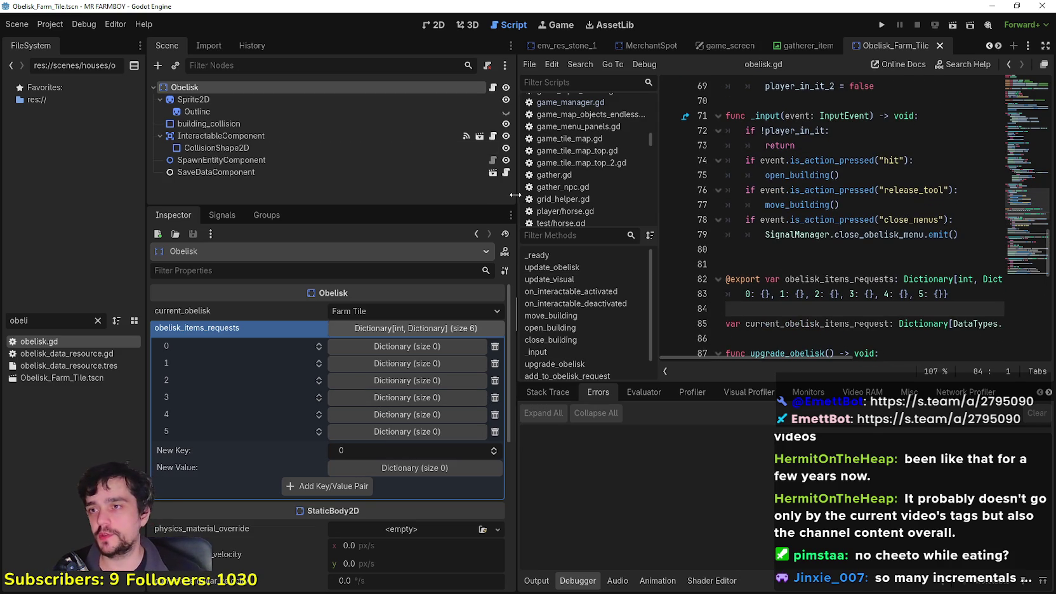
left_click_drag(512, 194, 385, 193)
scroll(683, 239, "up", 5)
scroll(684, 240, "up", 2)
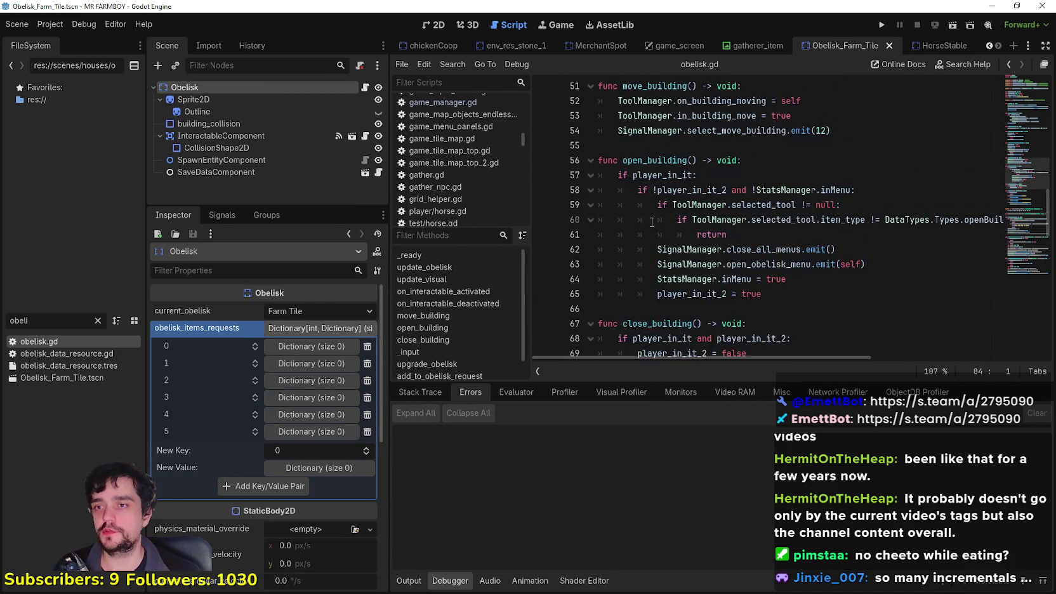
scroll(647, 222, "down", 6)
scroll(645, 220, "down", 10)
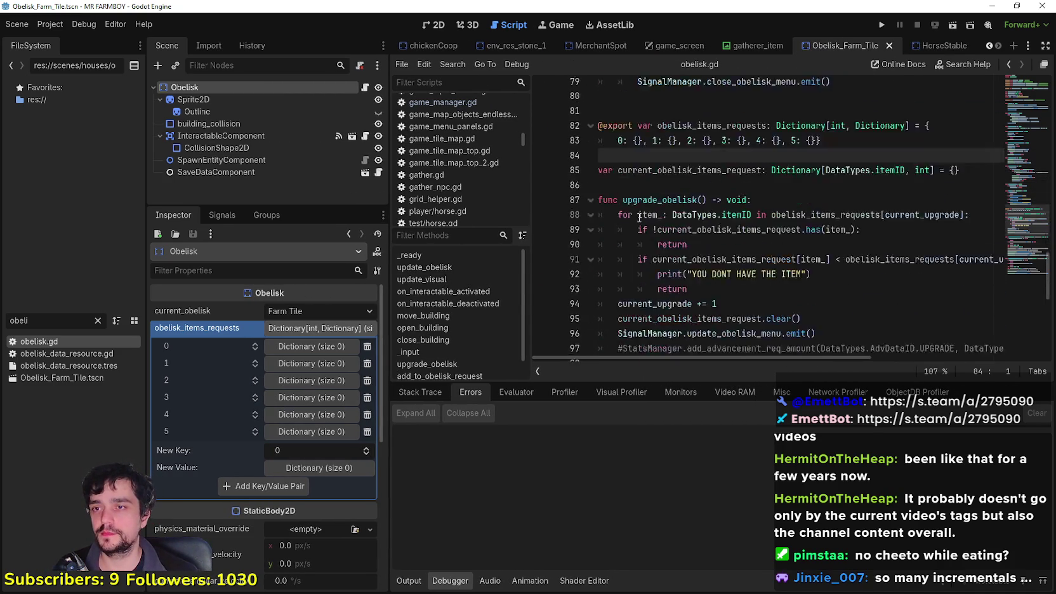
scroll(624, 236, "up", 6)
scroll(762, 254, "down", 1)
Add a blank line after update_obelisk_menu.emit() in upgrade_obelisk.
left_click(845, 265)
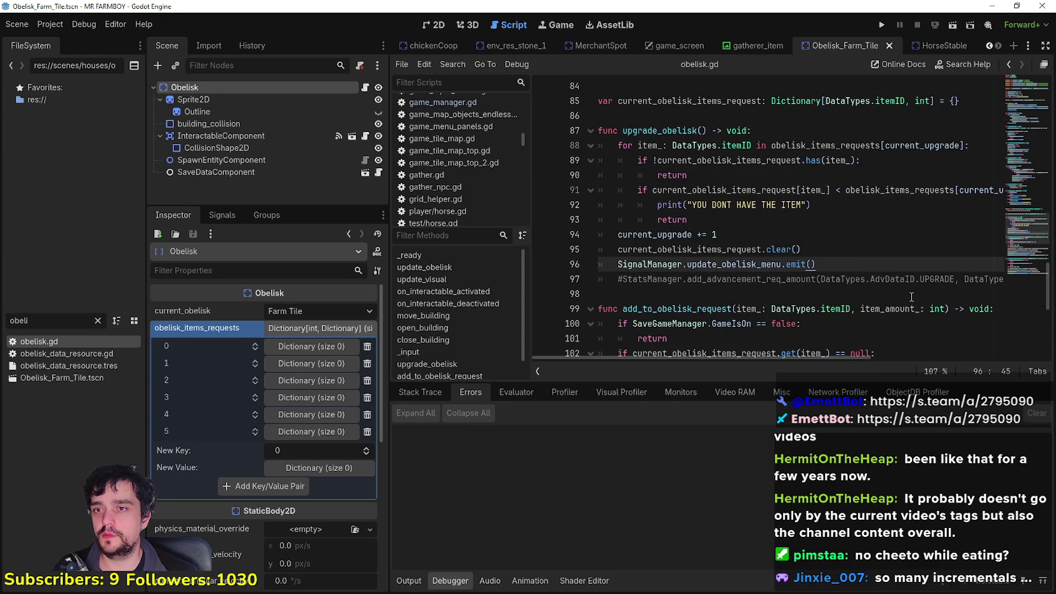
key("Return")
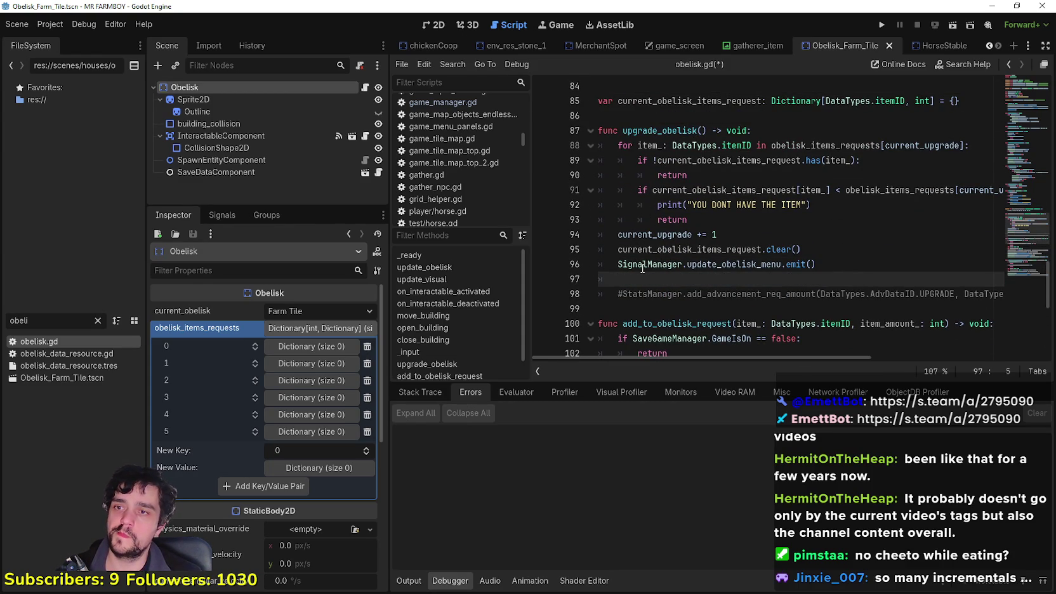
scroll(642, 267, "up", 14)
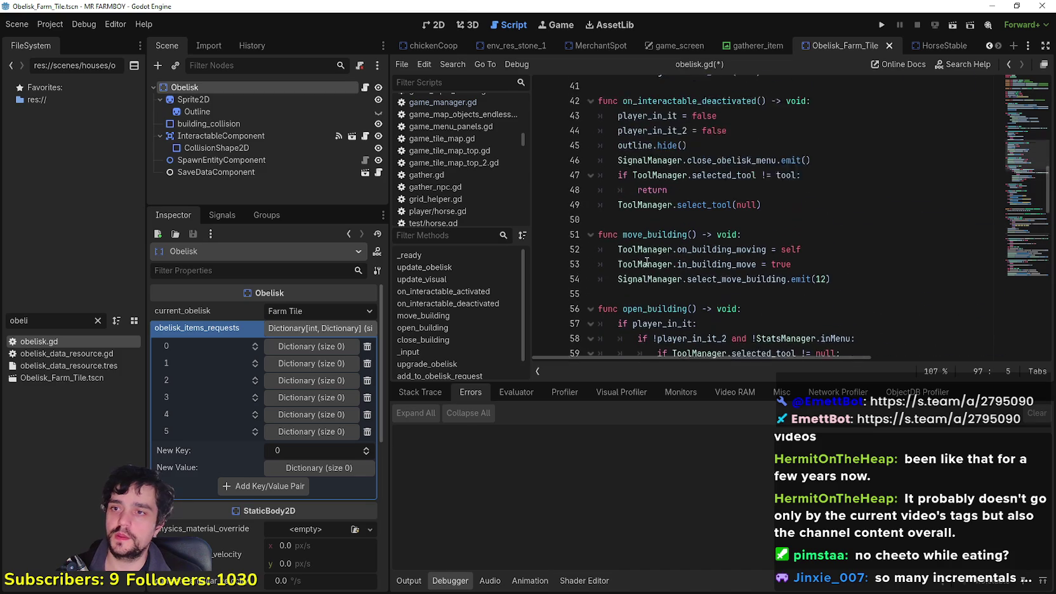
Copy the update_obelisk() function name from obelisk.gd.
scroll(646, 261, "up", 9)
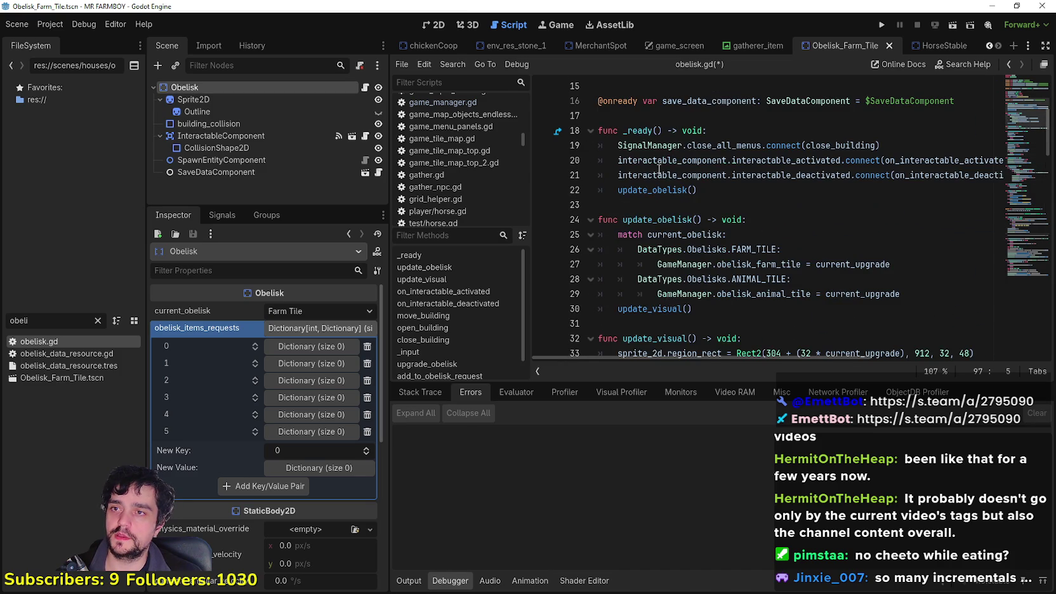
double_click(653, 219)
left_click(703, 219, "shift")
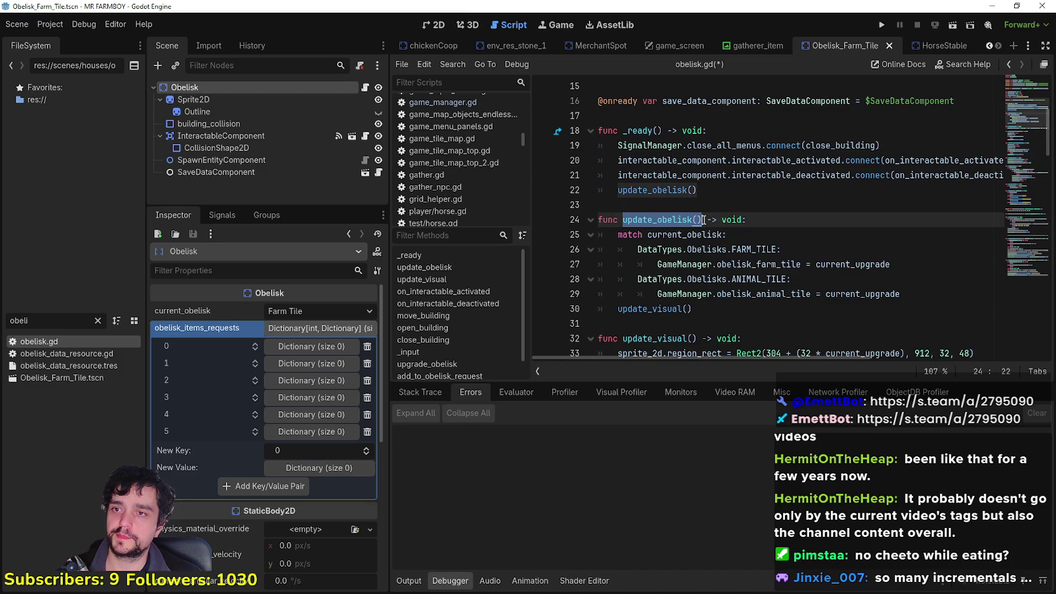
scroll(657, 292, "down", 19)
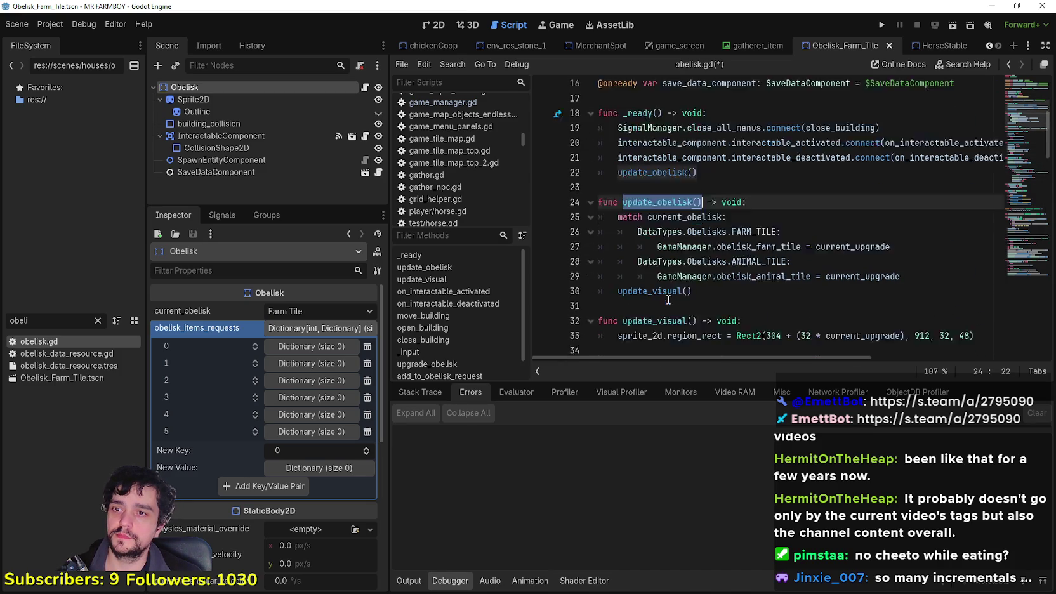
scroll(664, 283, "down", 11)
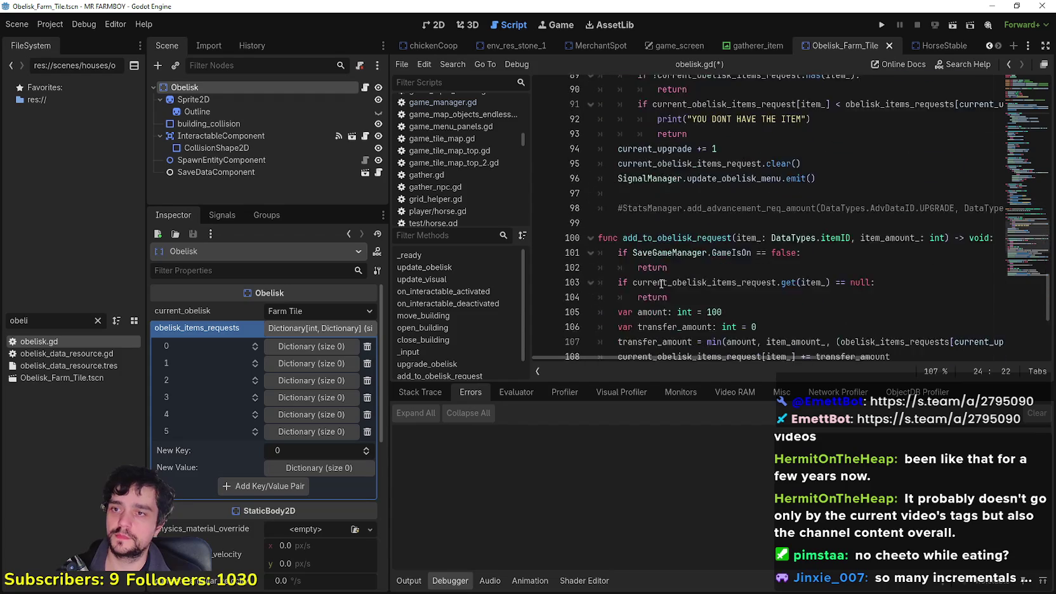
scroll(661, 274, "up", 7)
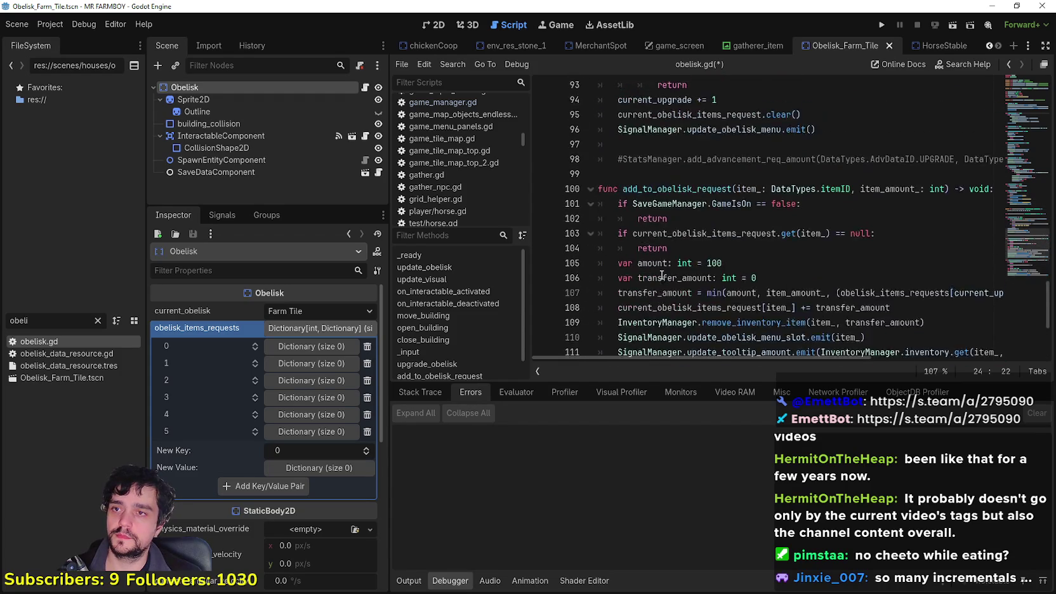
Call update_obelisk() on a new line after the obelisk menu update, then save obelisk.gd.
left_click(880, 260)
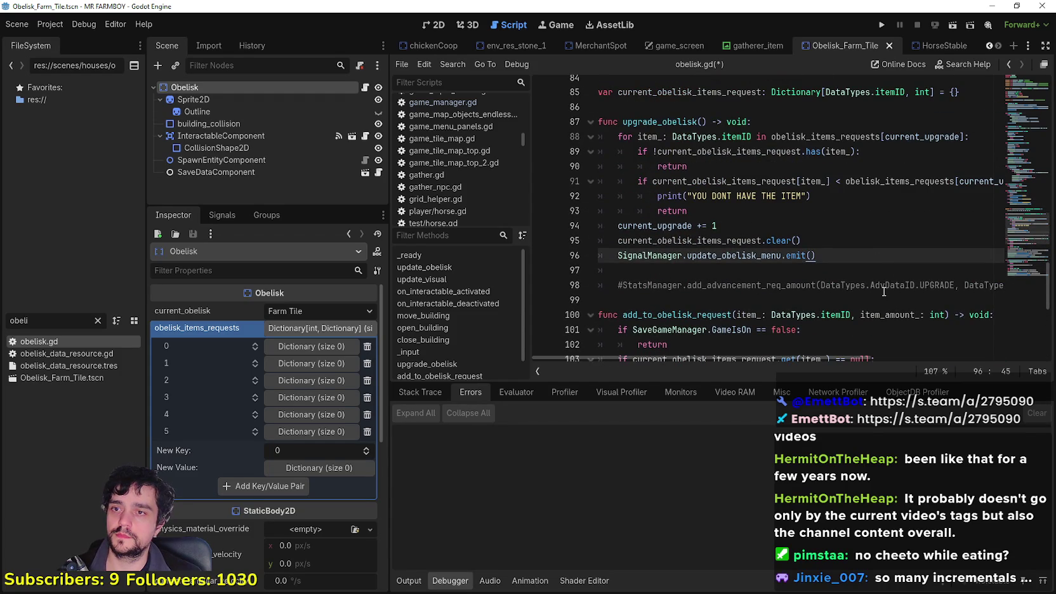
key("Return")
type("update_obelisk()")
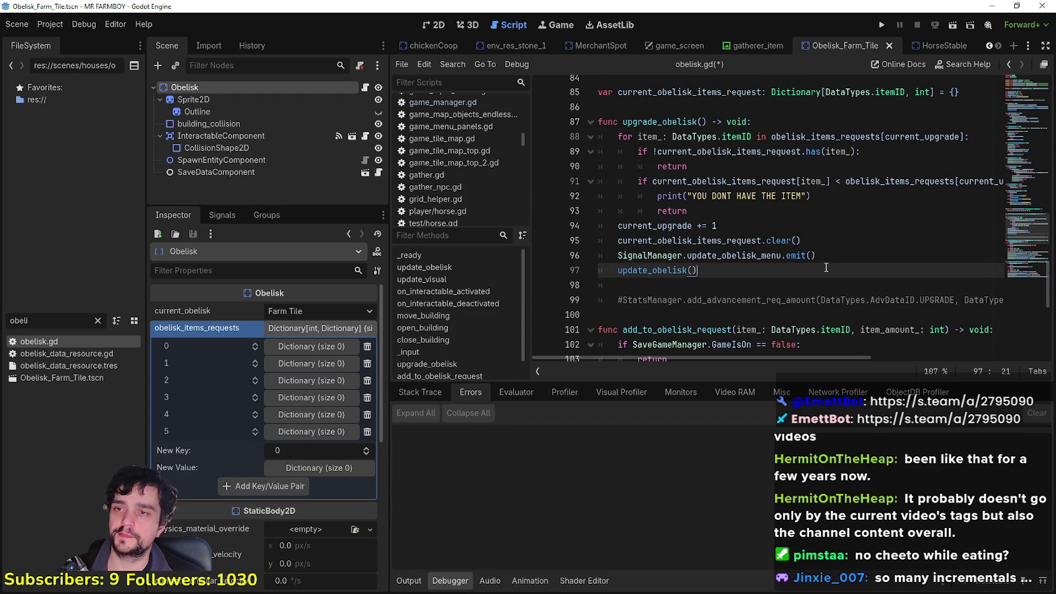
mouse_move(778, 239)
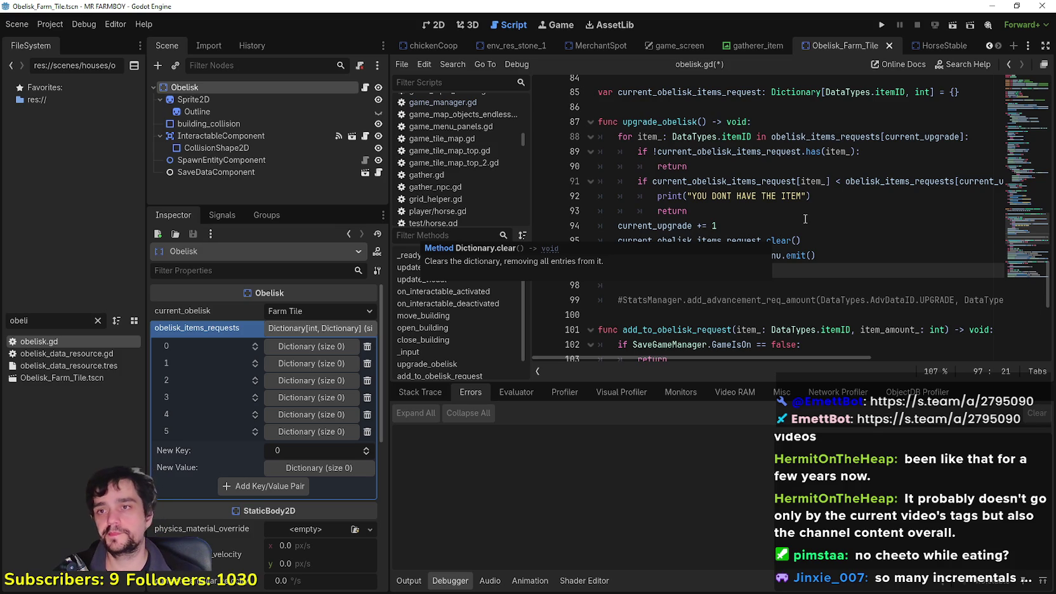
left_click(804, 217)
scroll(801, 219, "up", 2)
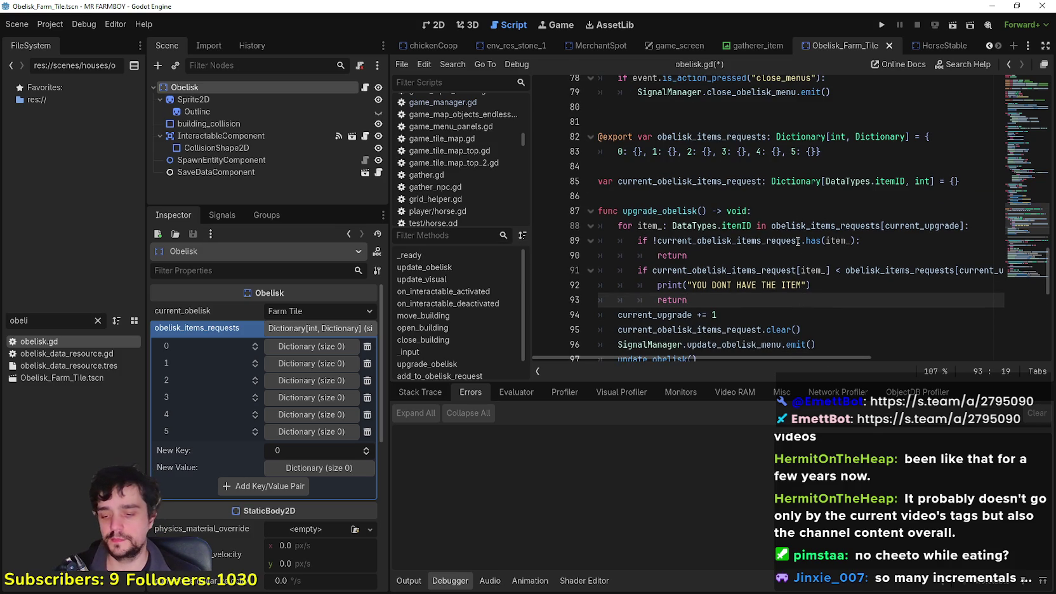
key("ctrl+s")
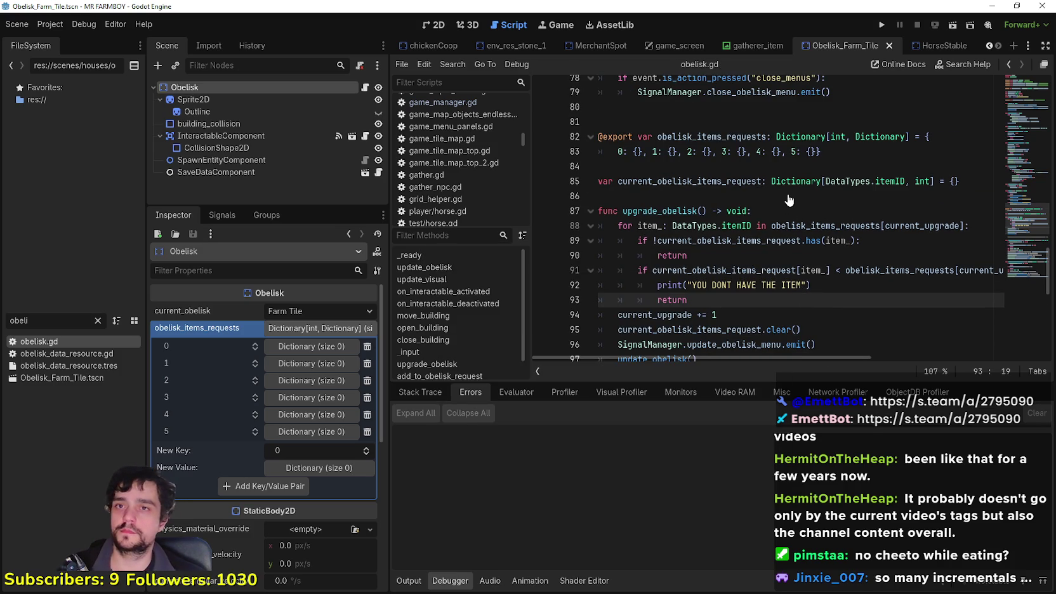
scroll(789, 195, "up", 4)
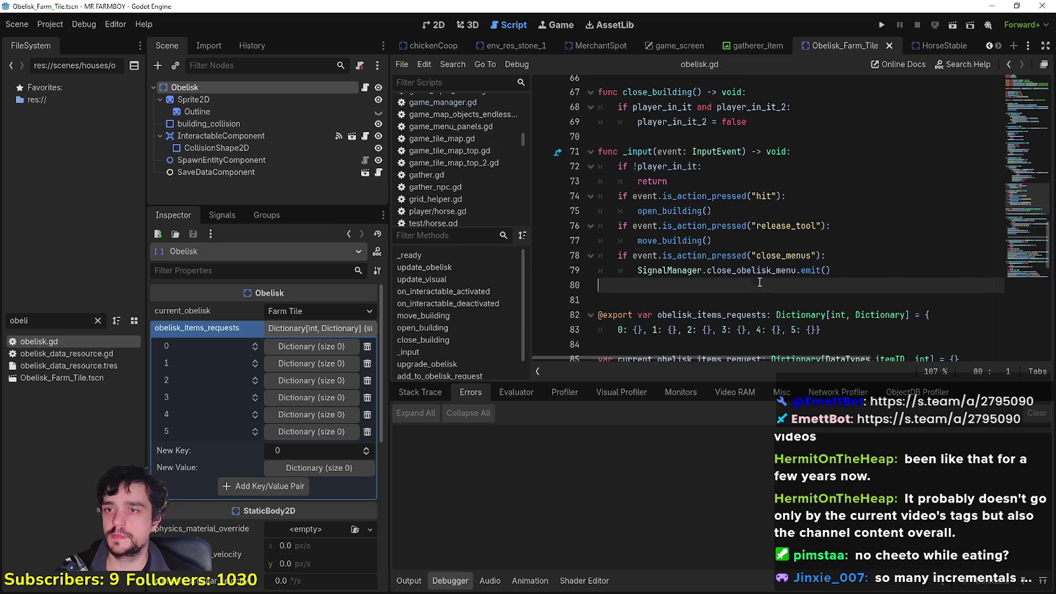
left_click(755, 292)
scroll(748, 279, "up", 2)
left_click(670, 222)
scroll(672, 219, "up", 2)
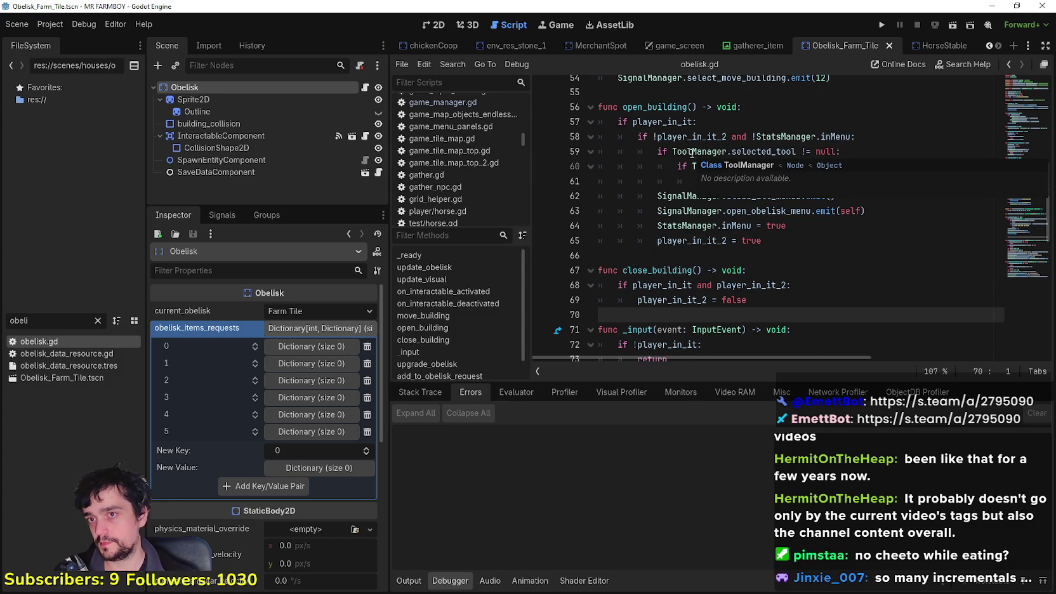
left_click(788, 215)
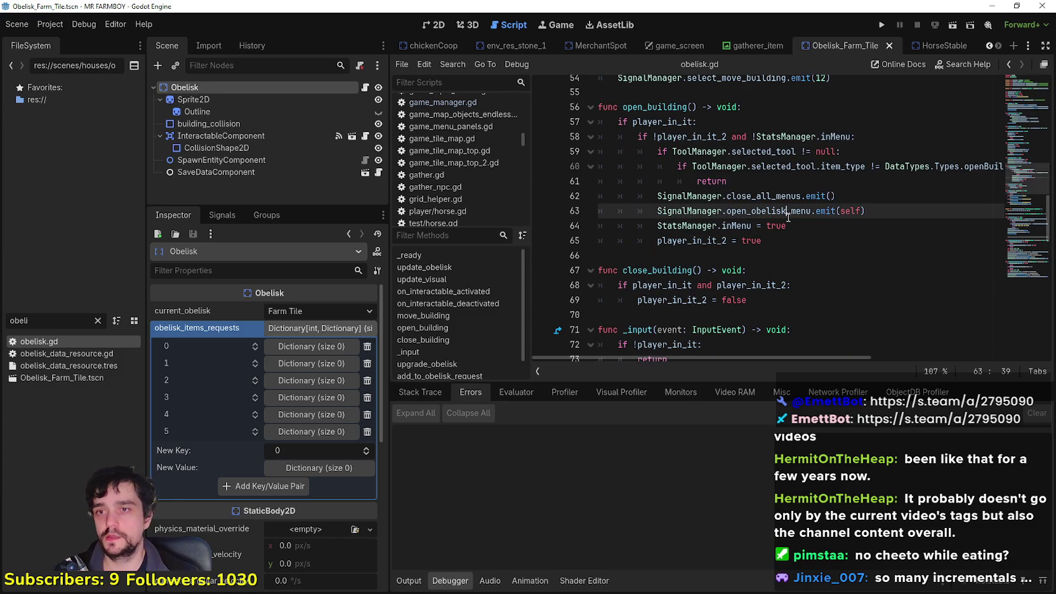
left_click_drag(657, 211, 848, 211)
double_click(863, 212)
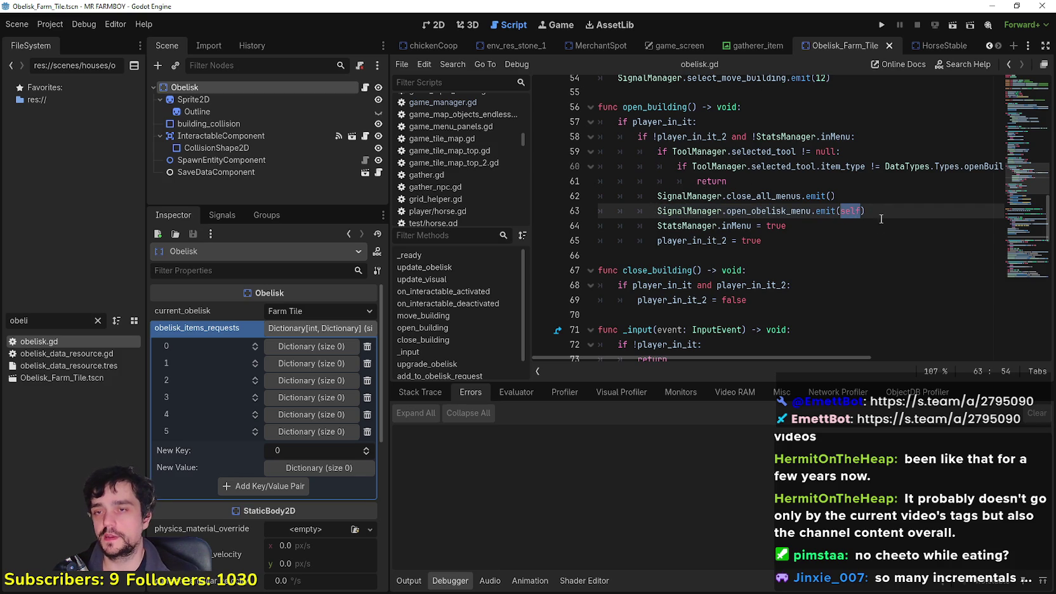
mouse_move(867, 211)
left_mouse_down()
mouse_move(651, 213)
mouse_move(663, 212)
left_mouse_up()
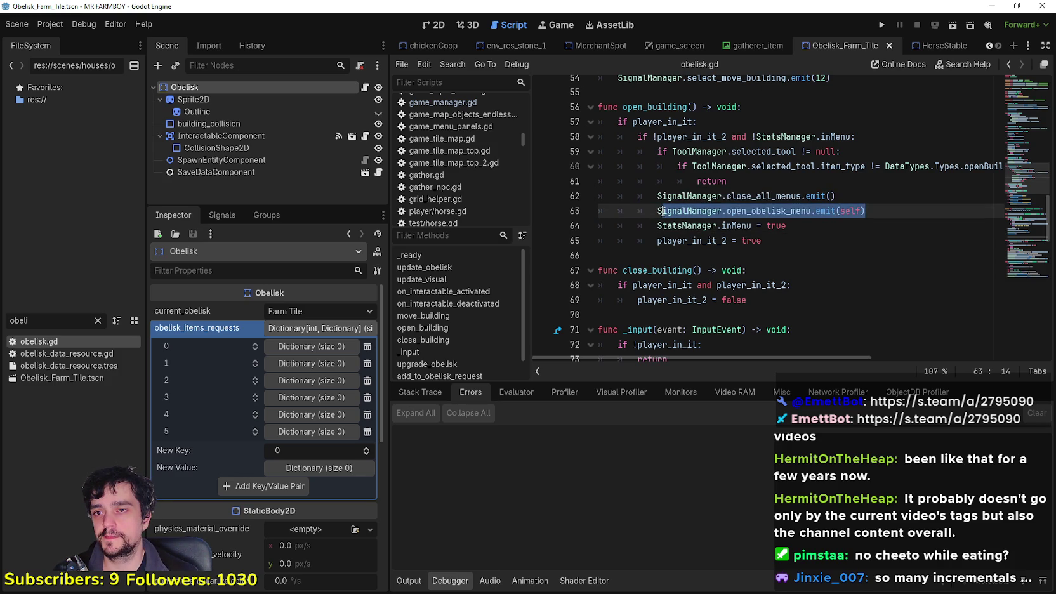
double_click(850, 211)
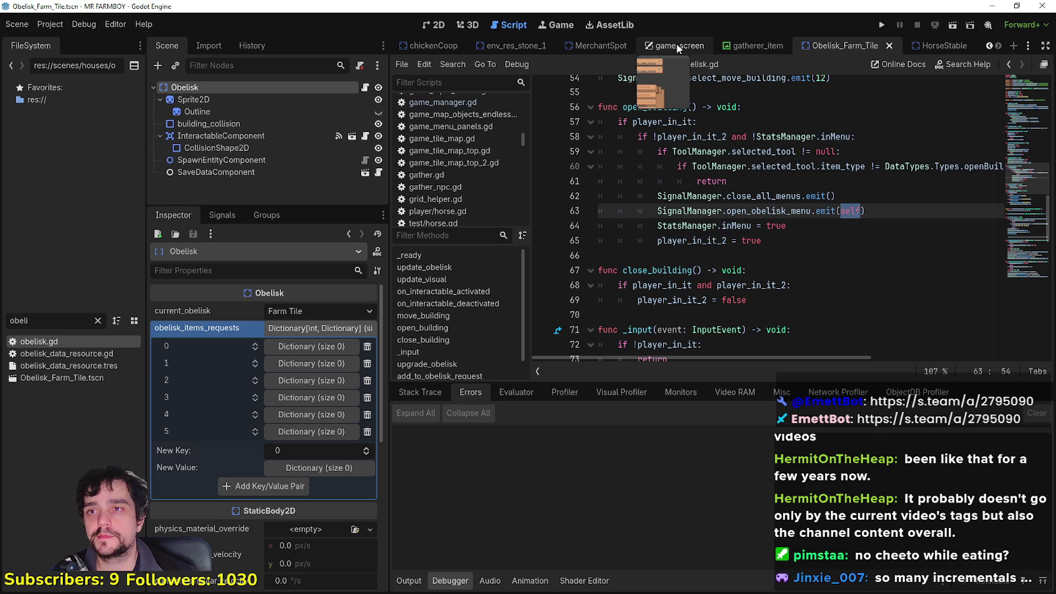
Open game_screen_the_endless in the 2D view and duplicate the HorseStablePanel node.
scroll(990, 47, "down", 10)
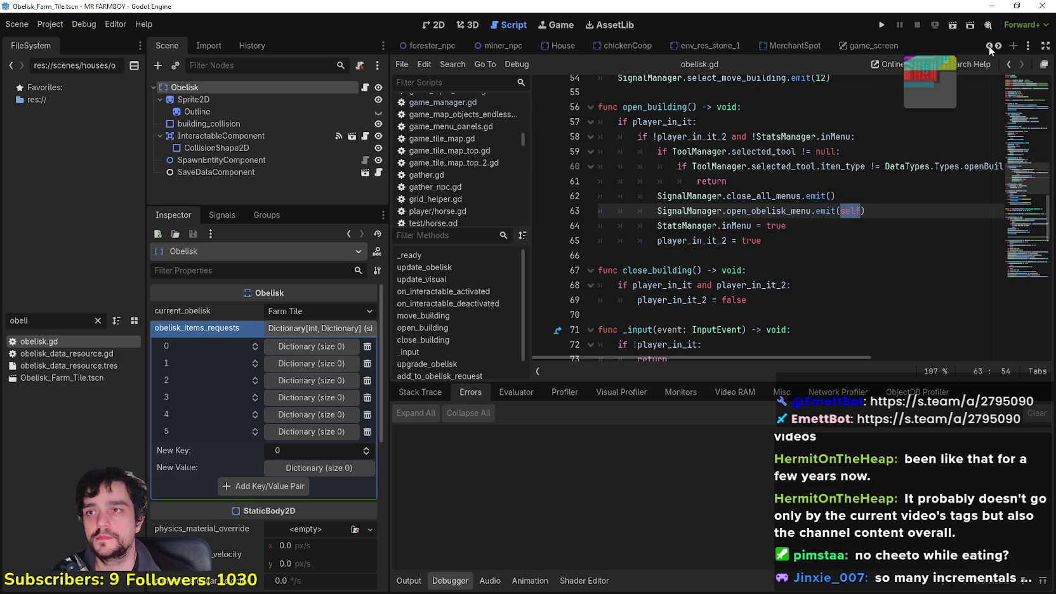
scroll(988, 46, "up", 3)
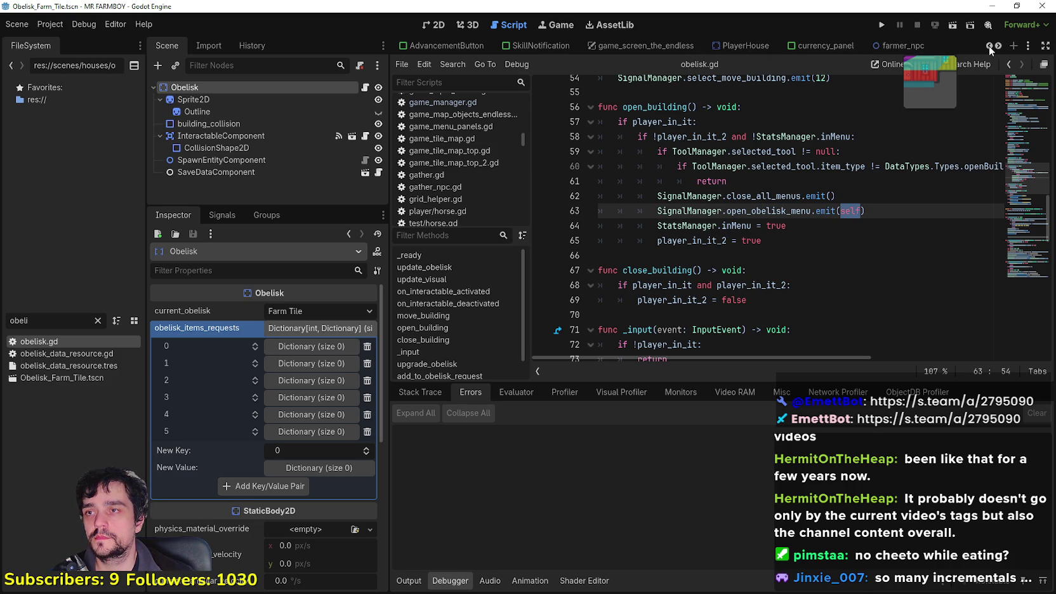
left_click(656, 50)
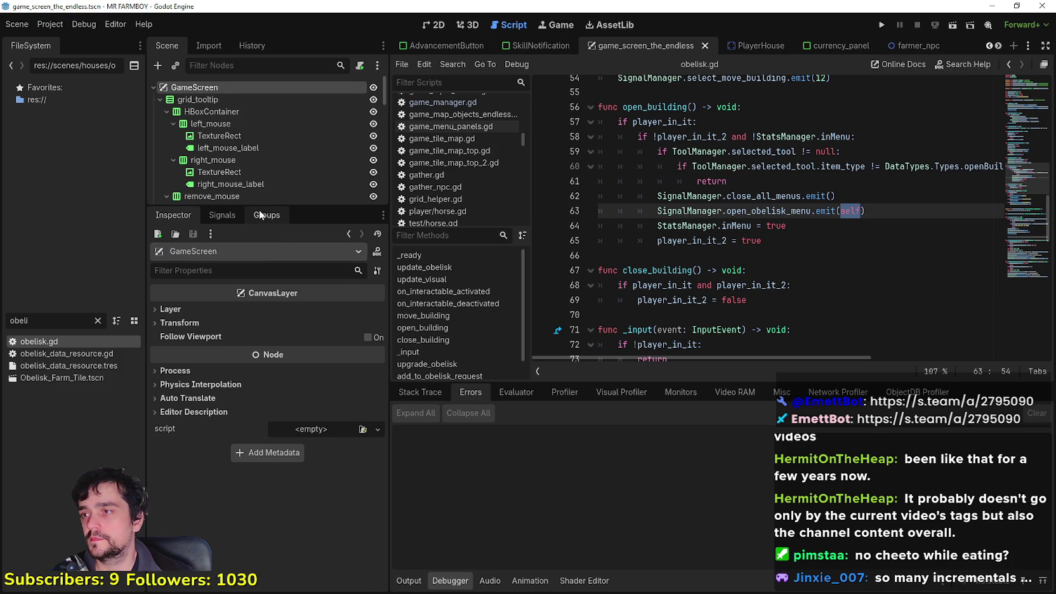
left_click_drag(261, 207, 290, 446)
scroll(298, 368, "down", 8)
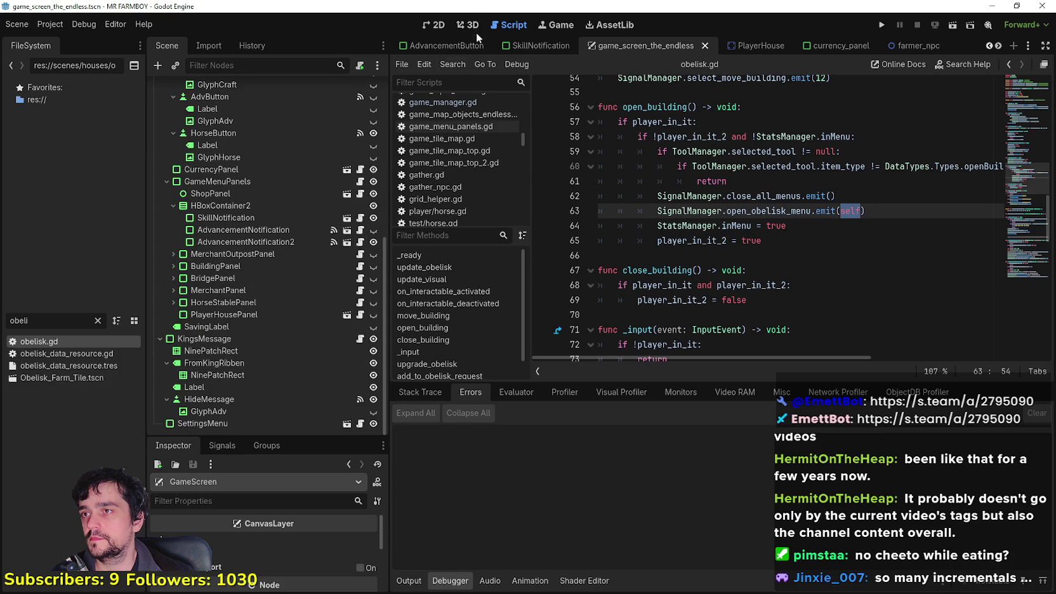
left_click(435, 25)
right_click(222, 302)
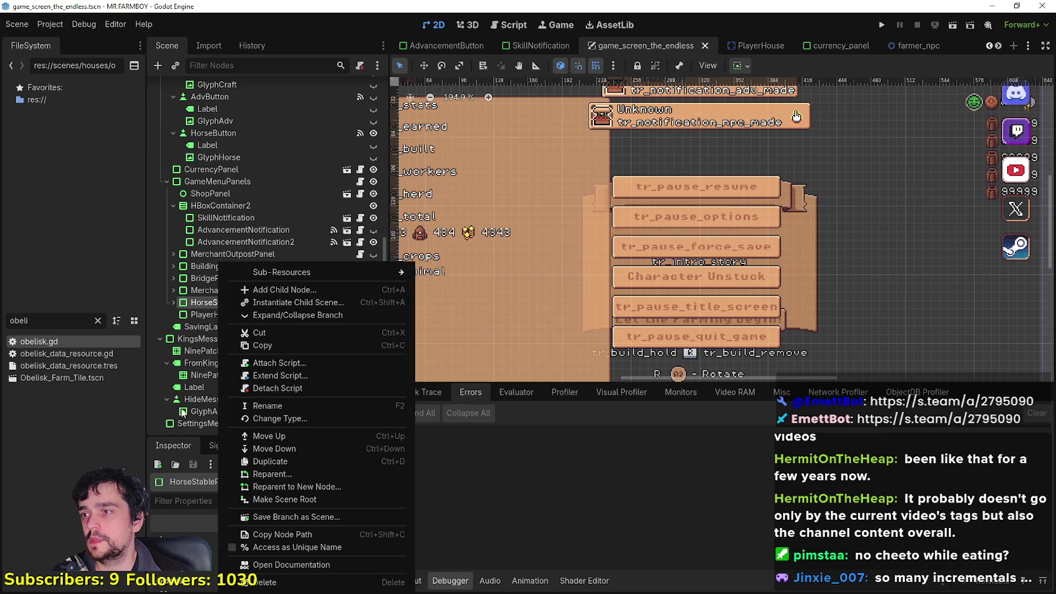
left_click(291, 466)
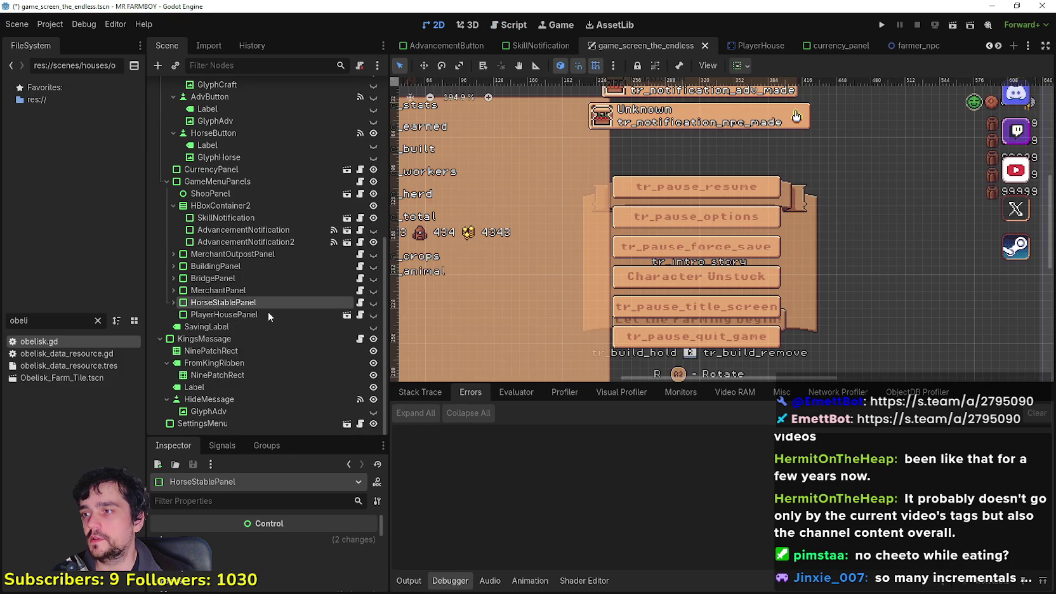
Rename the HorseStablePanel2 copy to ObeliskPanel and make it visible on the canvas.
left_click(170, 315)
double_click(257, 317)
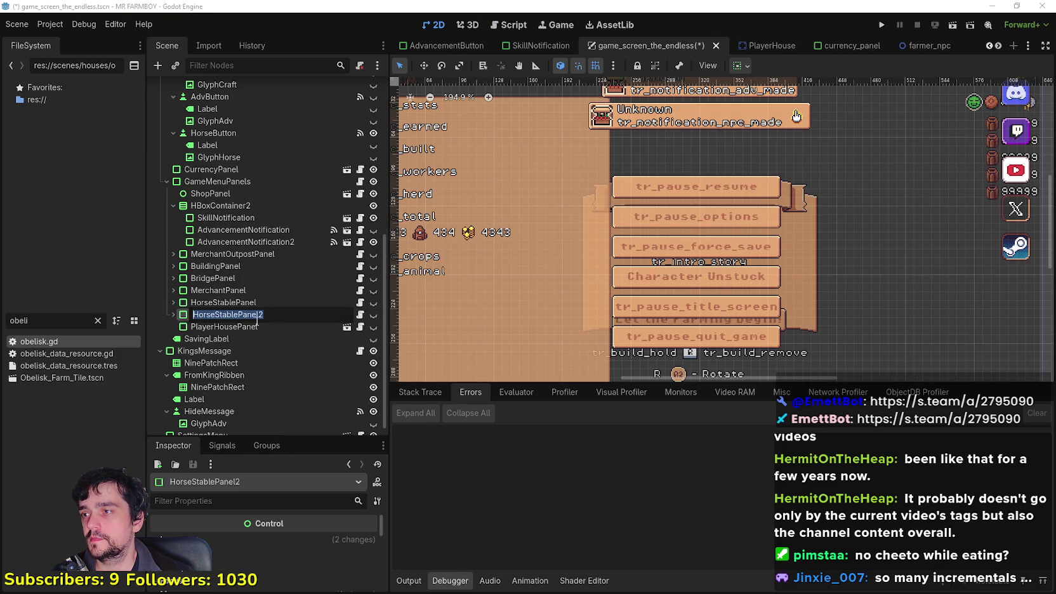
type("Obeli")
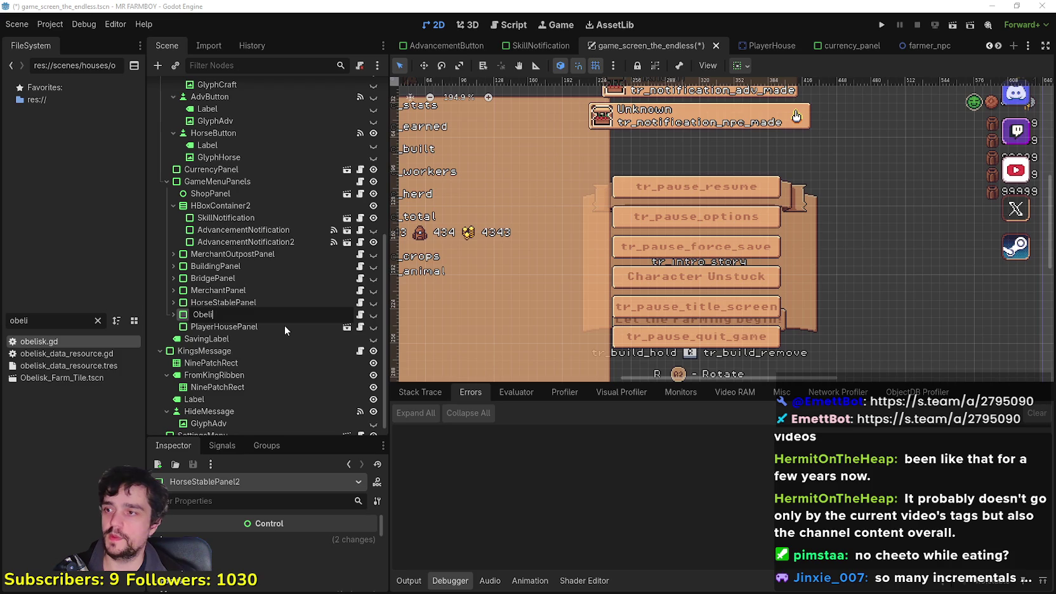
type("skPanel")
key("Return")
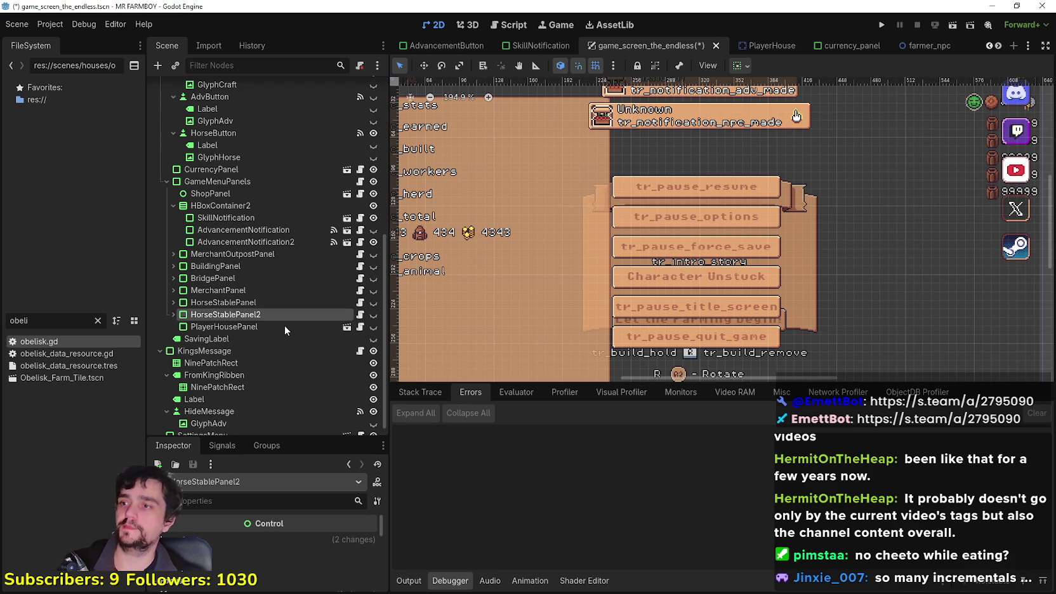
left_click(373, 315)
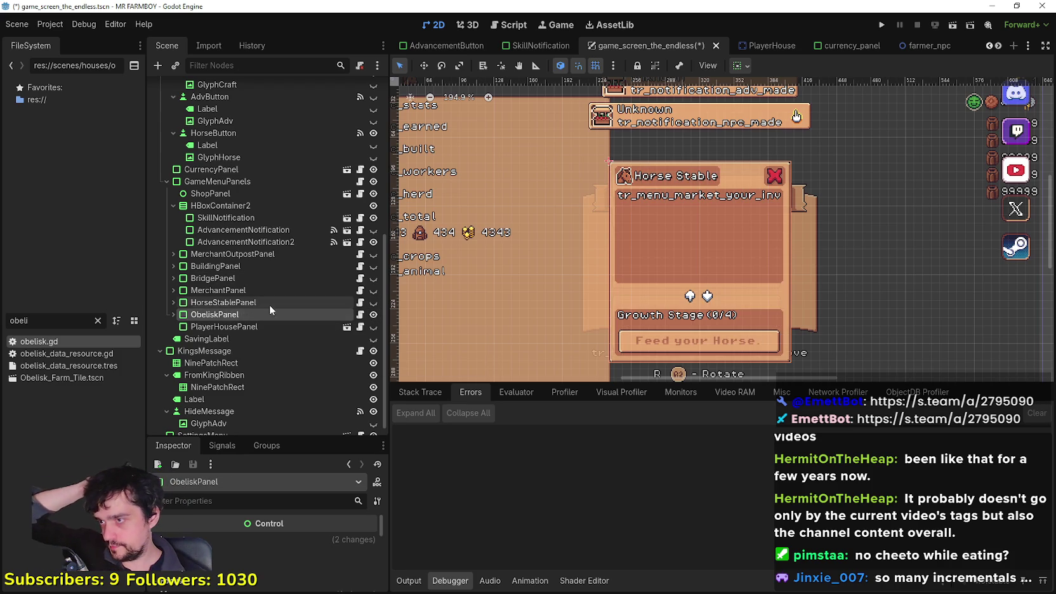
left_click(174, 315)
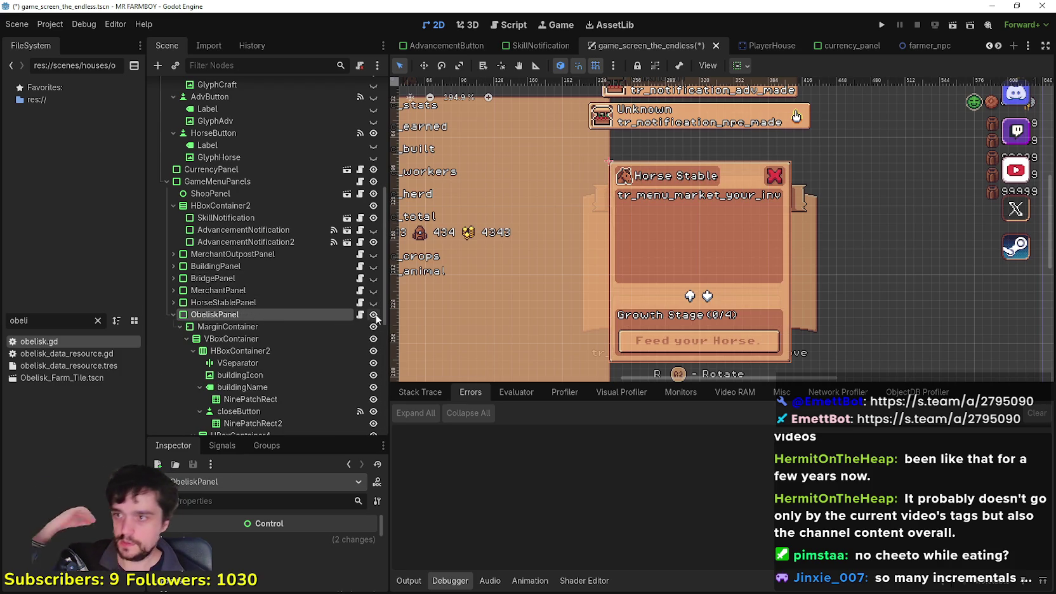
Swap ObeliskPanel's copied horse stable script for a new res://scenes/ui/obelisk_panel.gd script.
right_click(334, 316)
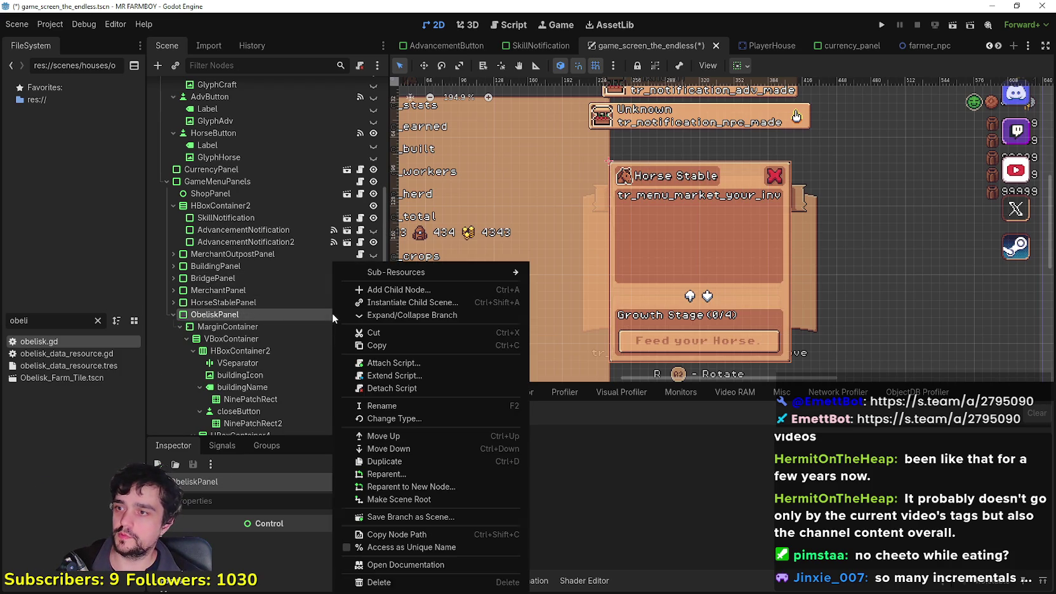
left_click(408, 390)
right_click(311, 313)
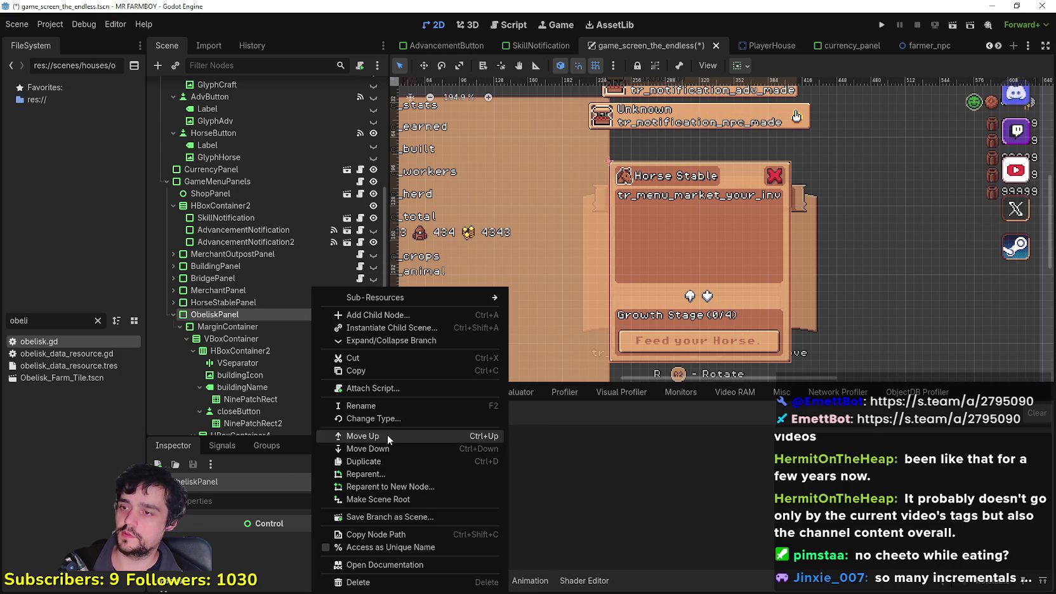
left_click(374, 388)
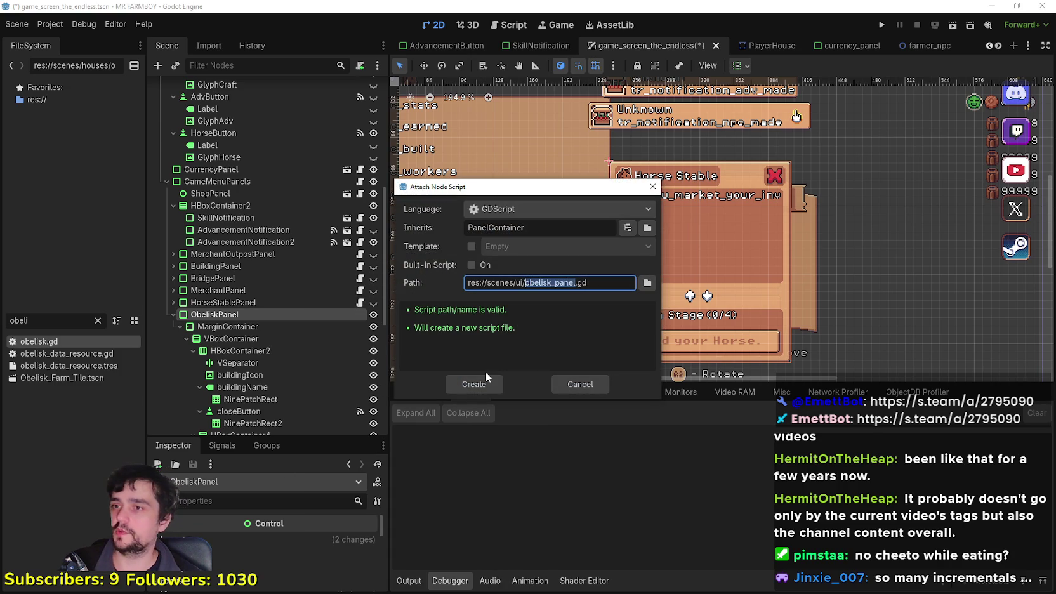
left_click(486, 383)
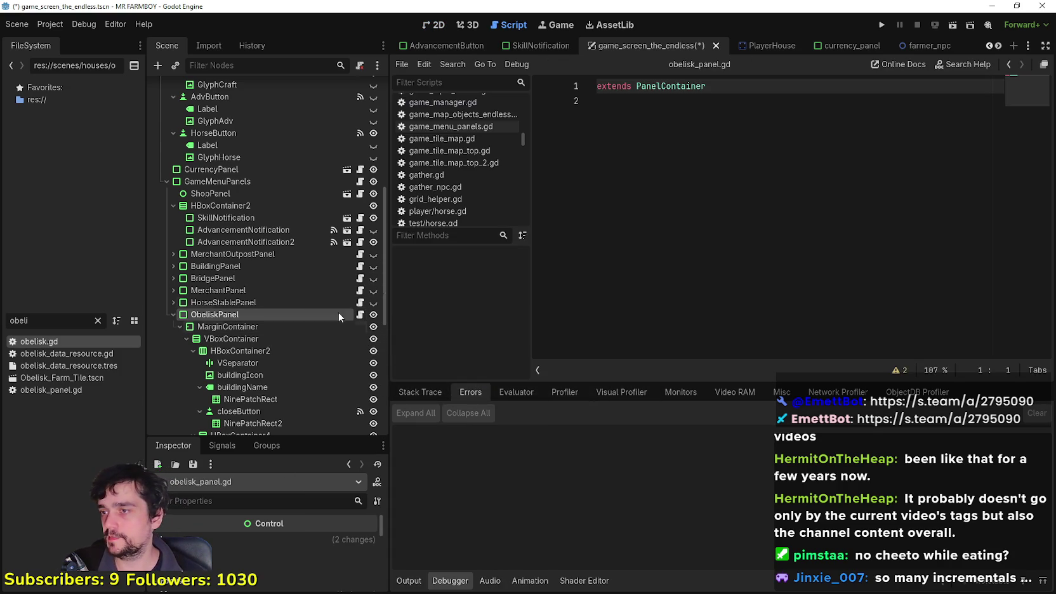
left_click(433, 25)
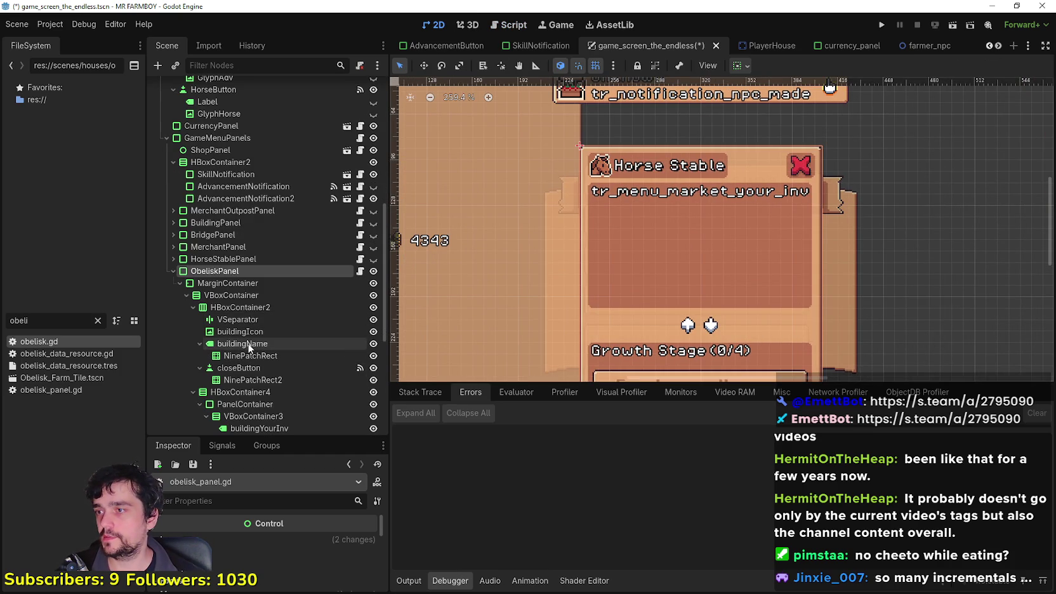
Disconnect the close button's pressed() signal handler in the Signals tab.
left_click(247, 344)
left_click(289, 371)
scroll(266, 381, "down", 2)
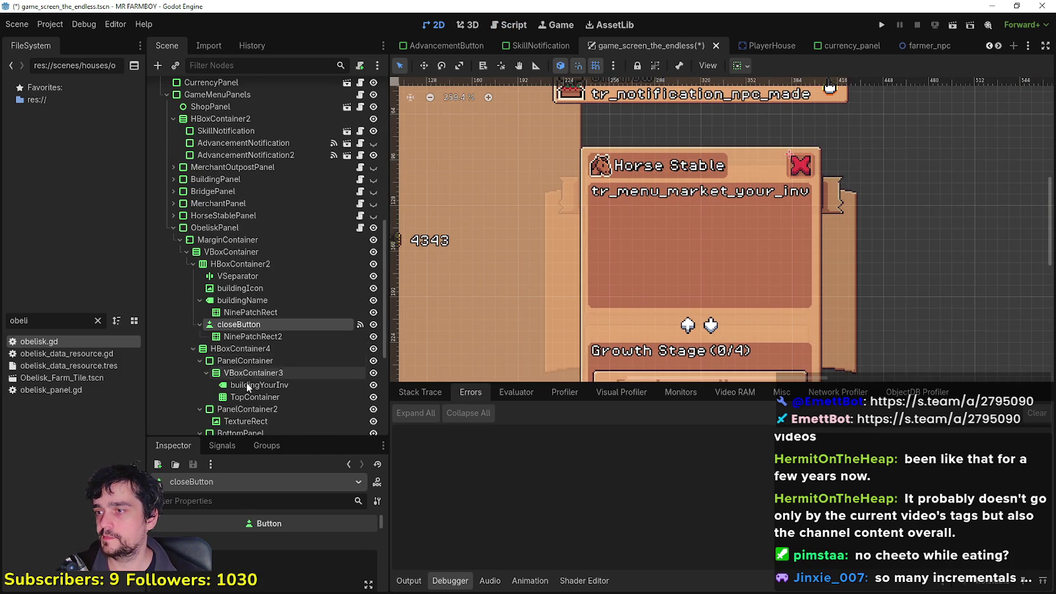
left_click_drag(236, 438, 251, 361)
left_click(234, 362)
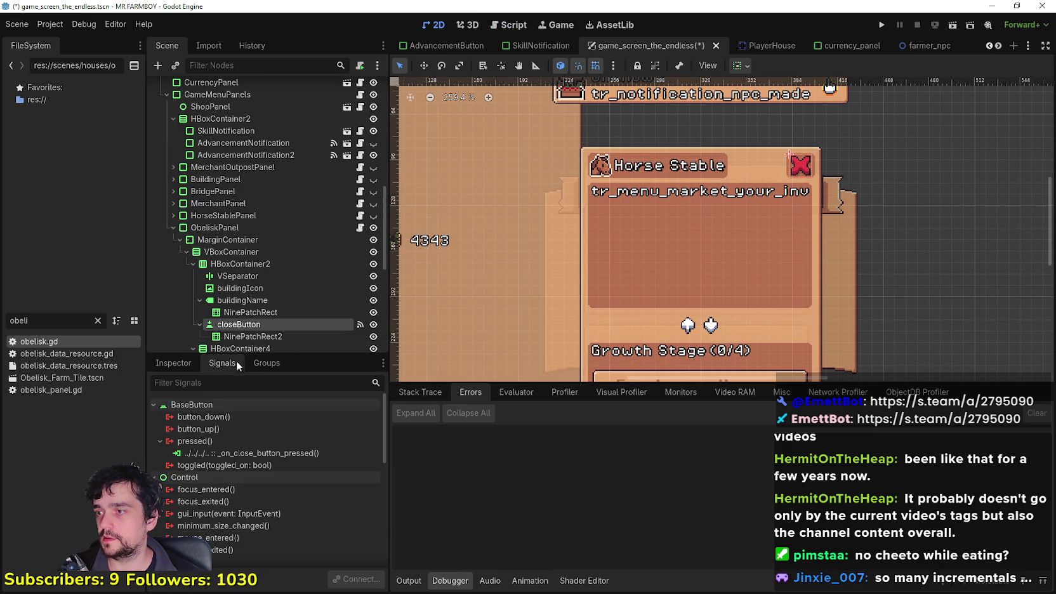
right_click(250, 455)
left_click(266, 491)
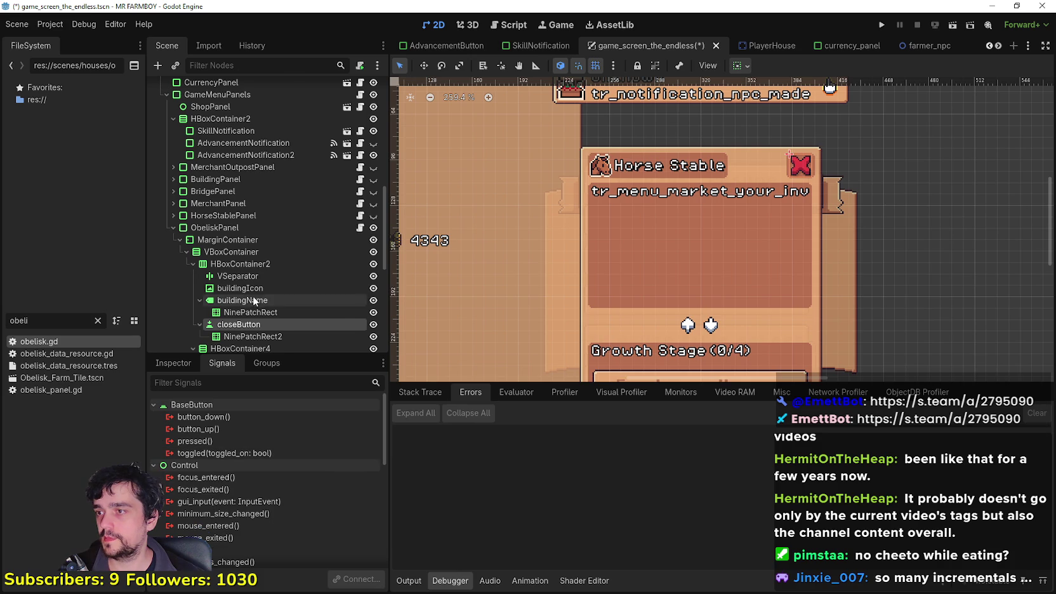
scroll(289, 286, "down", 5)
Change the buildingName label text from 'Horse Stable' to 'The Obelisk of'.
left_click(279, 201)
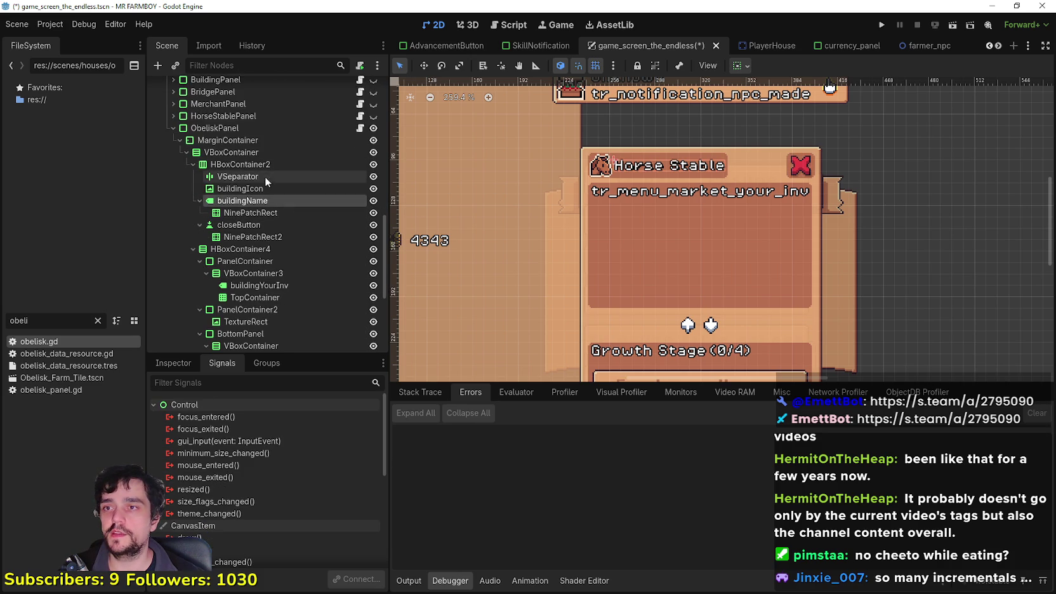
left_click(174, 362)
left_click(241, 495)
key("ctrl+a")
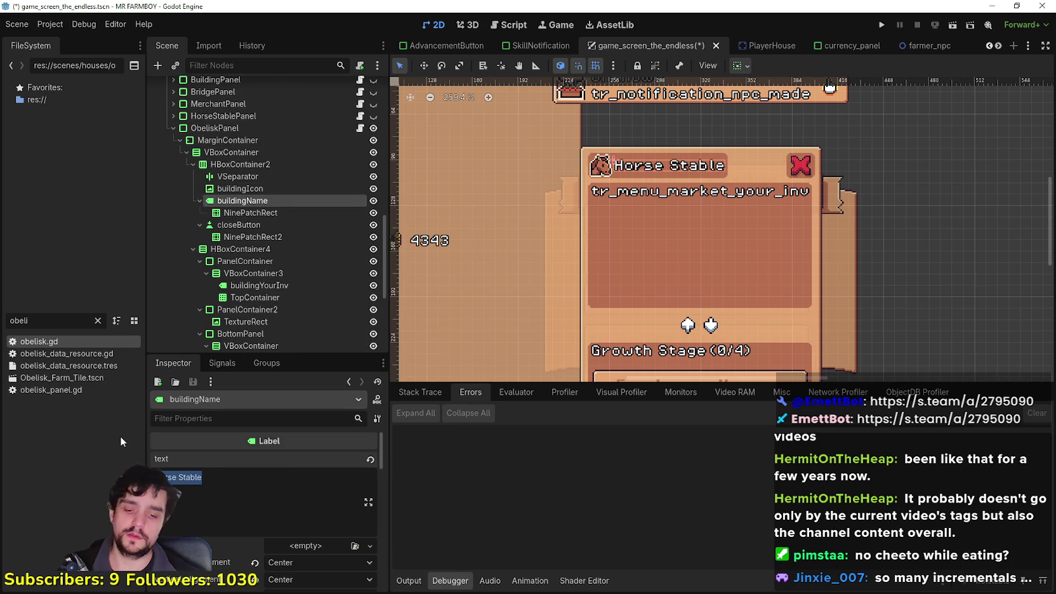
type("Obe")
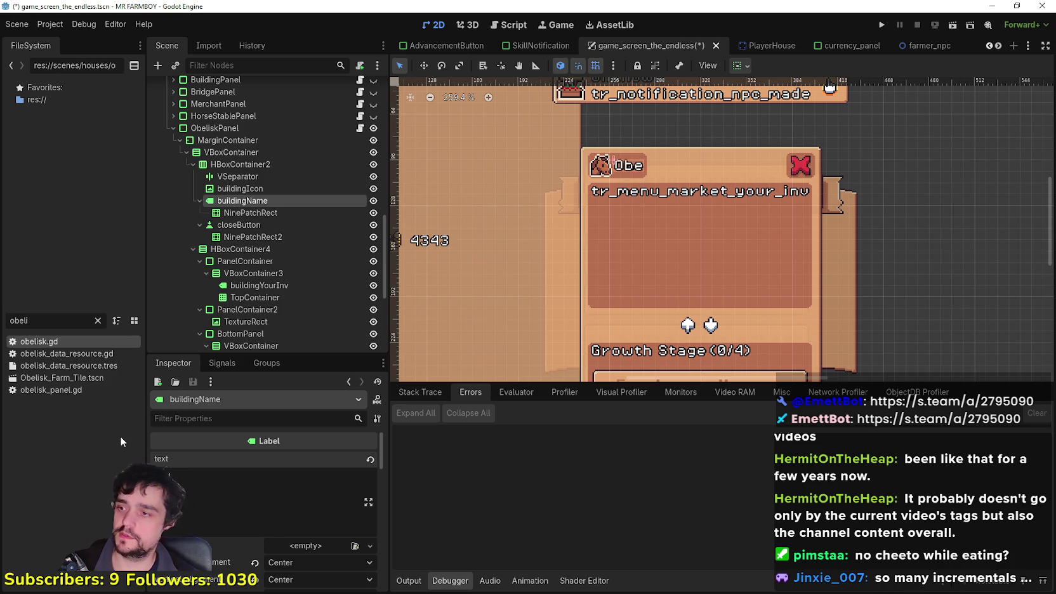
key("BackSpace")
key("BackSpace")
key("BackSpace")
type("The Obelisk of Farming Boots")
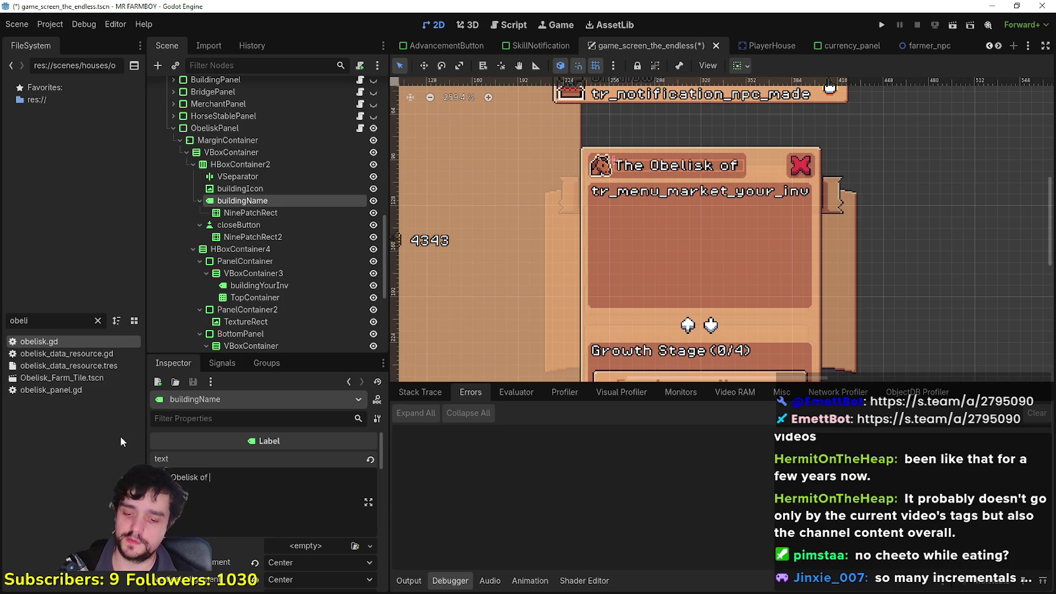
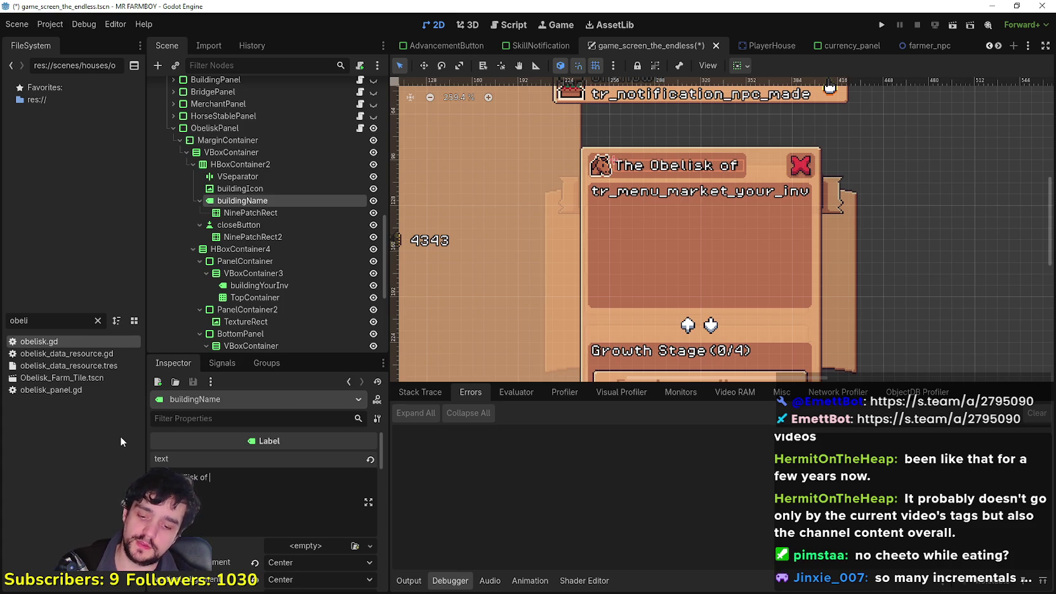
Enter 'Farming Boots' into buildingName's text property.
type("F")
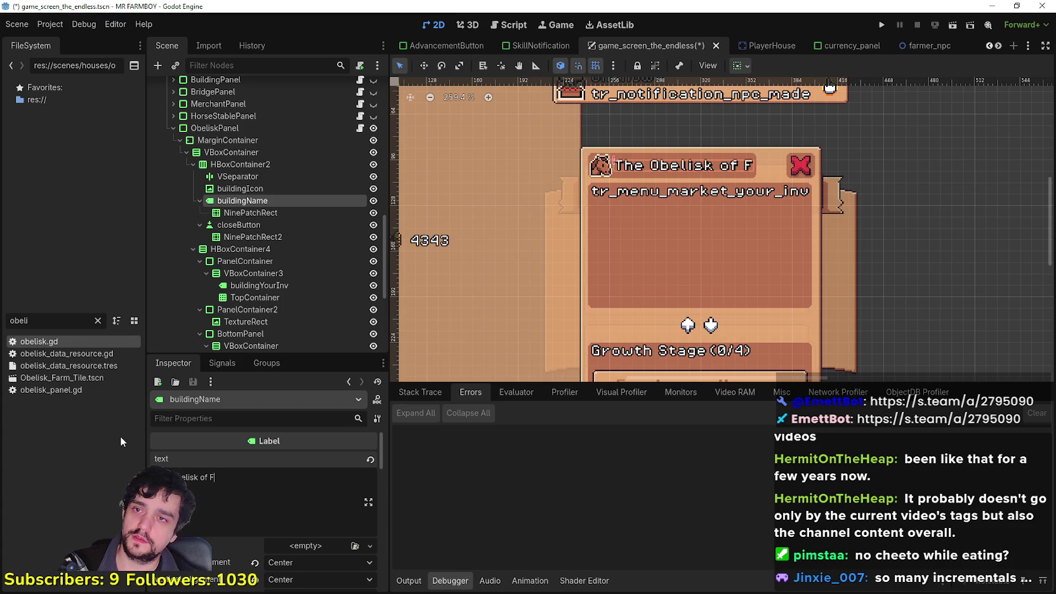
type("arming Boots")
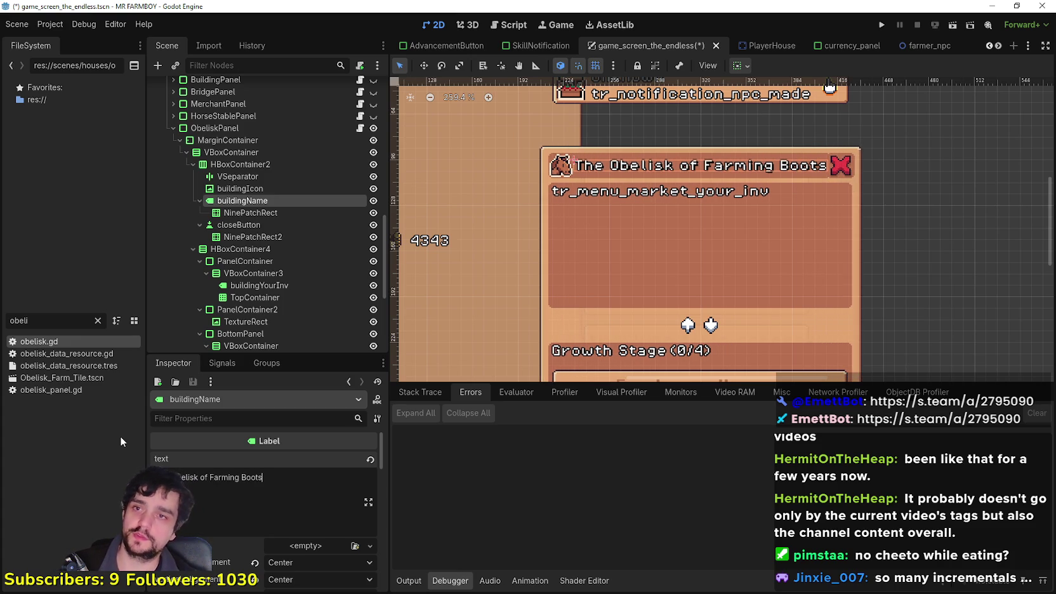
scroll(882, 207, "down", 4)
scroll(867, 200, "up", 5)
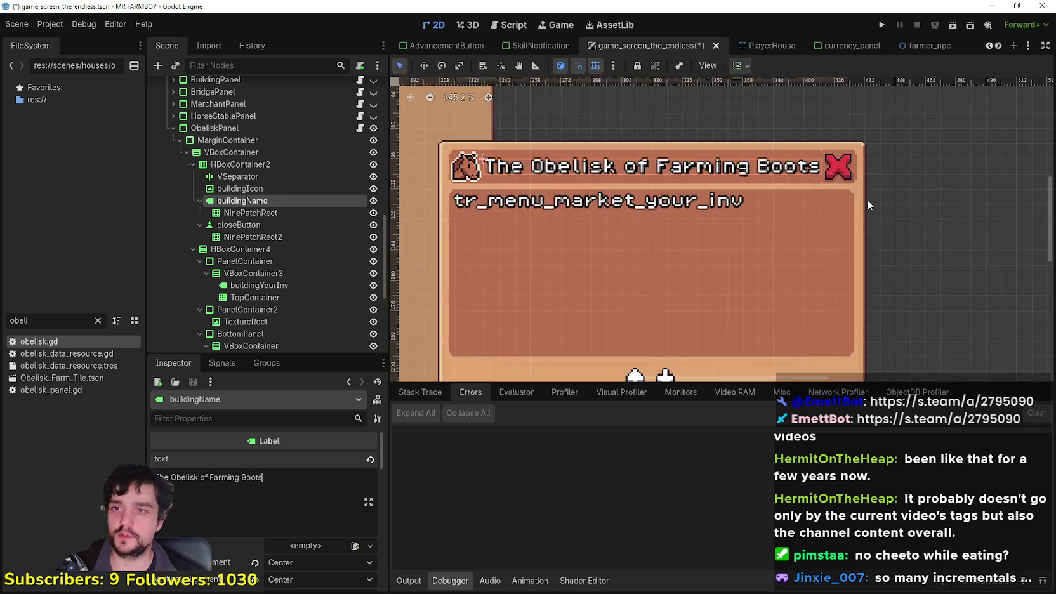
scroll(786, 236, "down", 1)
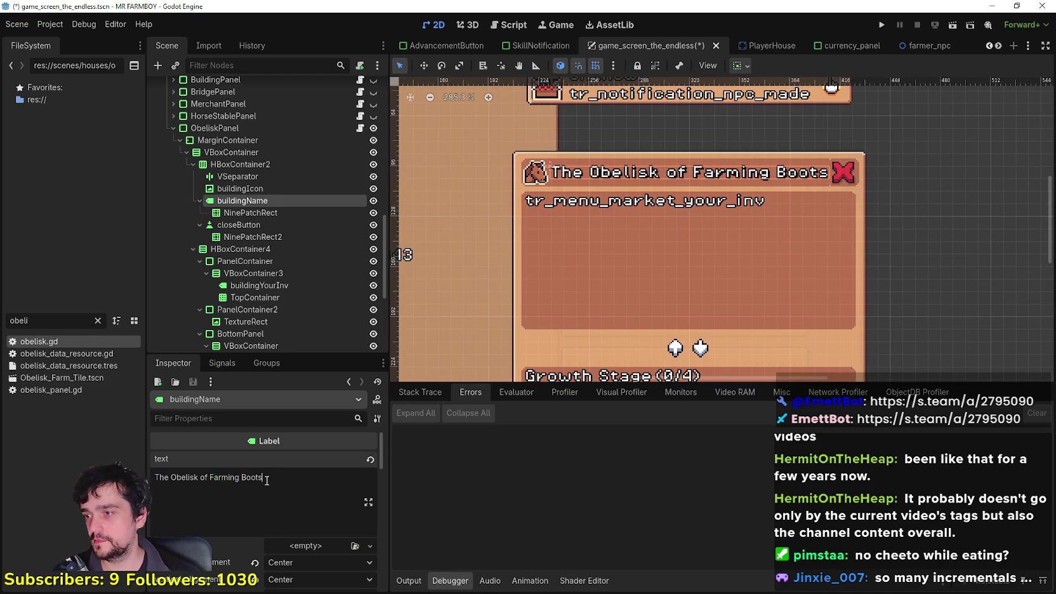
Select the buildingIcon node and inspect its texture preview in the Inspector.
left_click(246, 261)
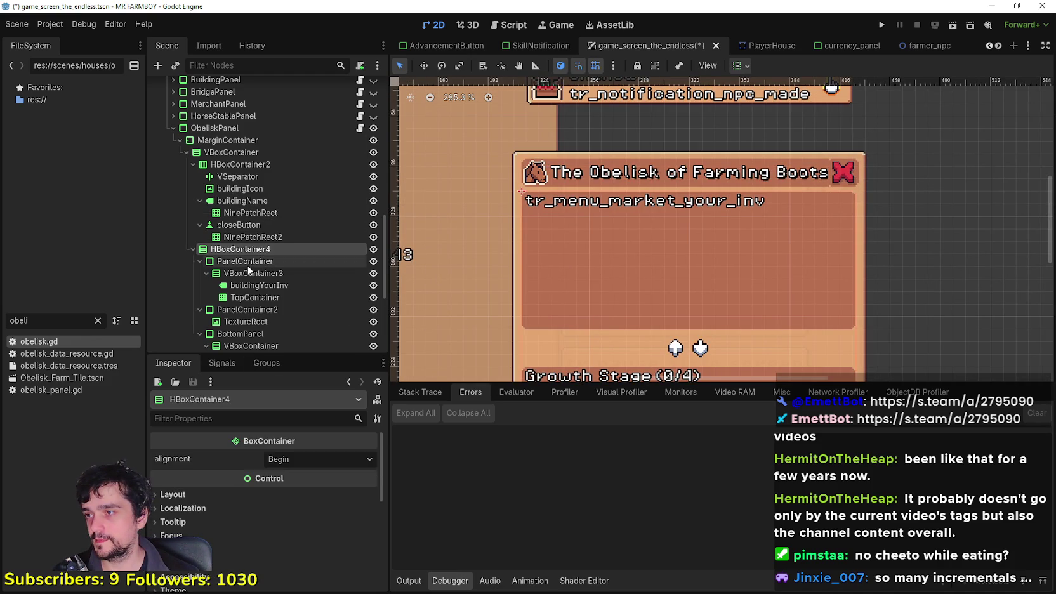
left_click(250, 201)
left_click(248, 188)
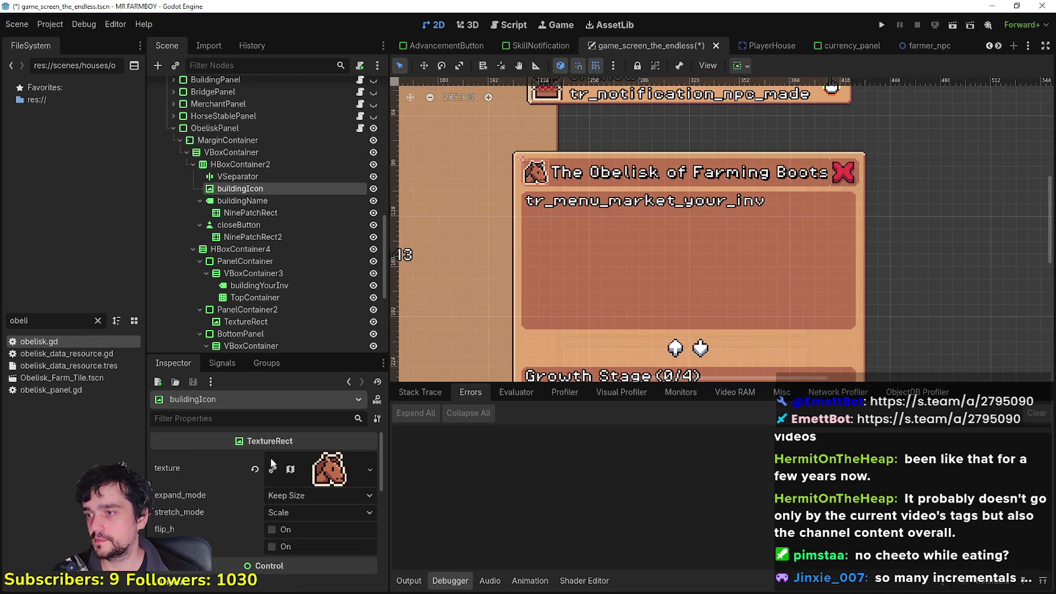
left_click(329, 469)
left_click(318, 454)
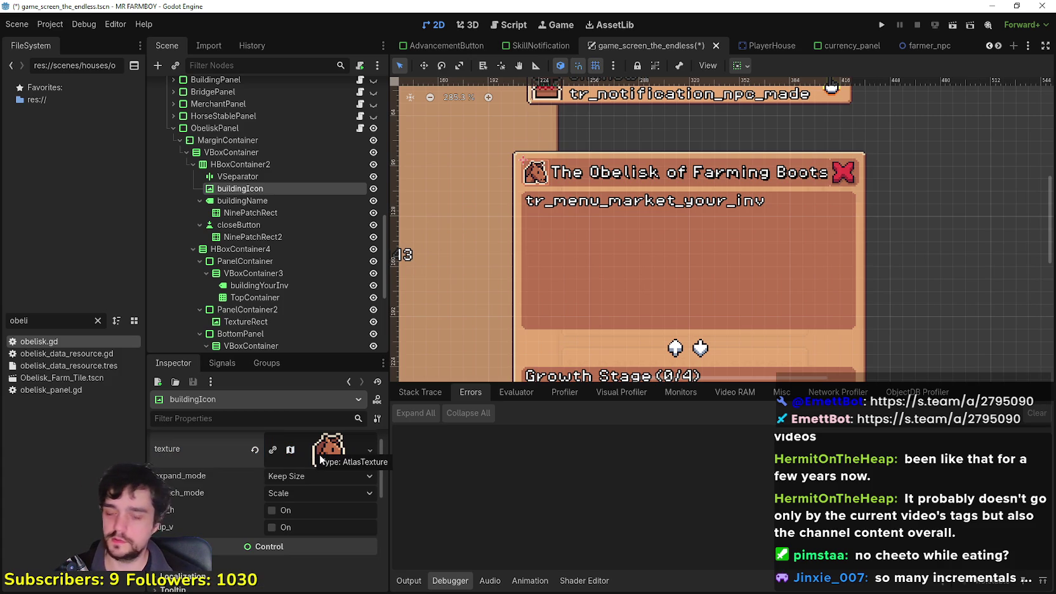
Switch to Aseprite and pan Player.png down to the item and prop sprites.
key("alt+Tab")
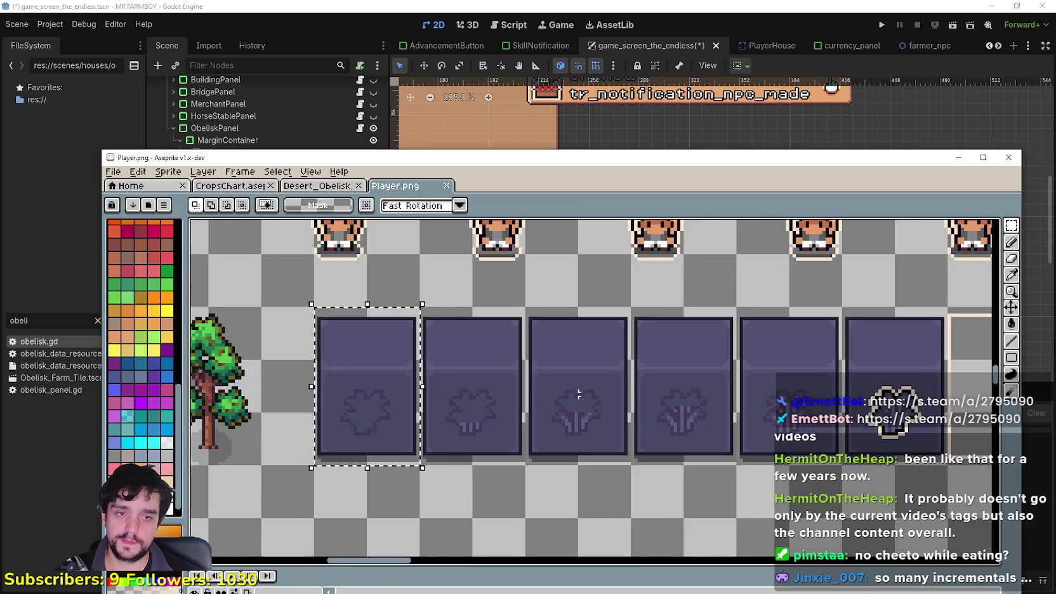
scroll(487, 426, "down", 1)
scroll(536, 440, "down", 3)
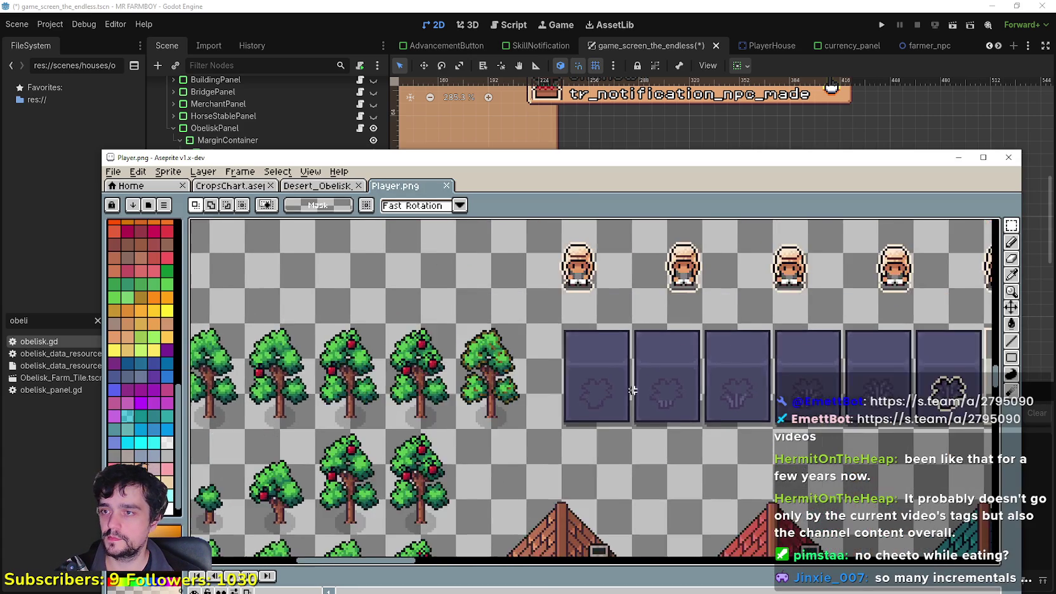
left_click_drag(565, 456, 504, 291)
left_click_drag(501, 536, 511, 355)
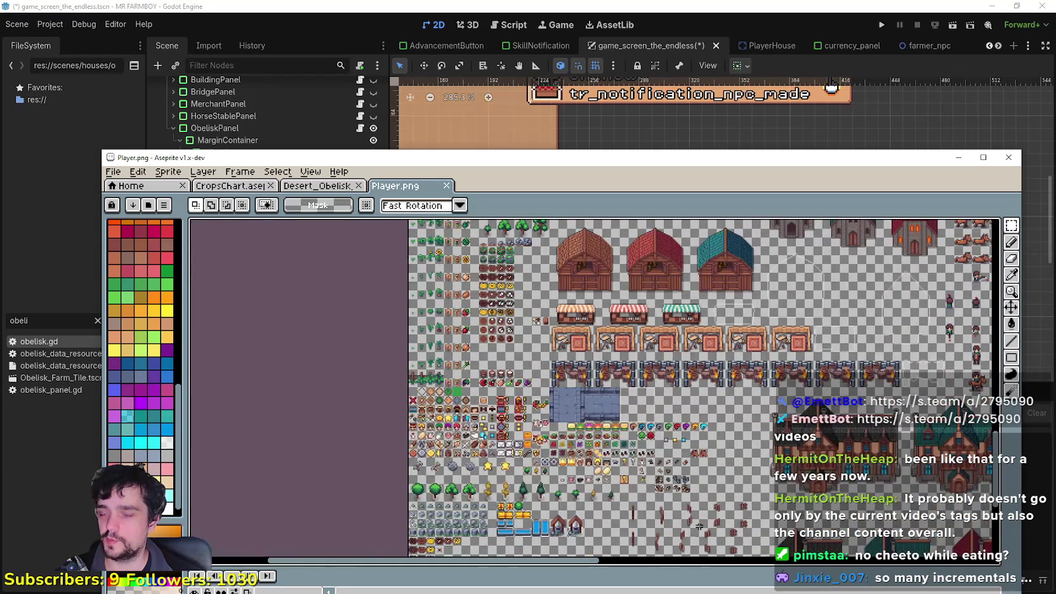
scroll(666, 381, "up", 3)
scroll(647, 307, "down", 2)
scroll(647, 308, "up", 2)
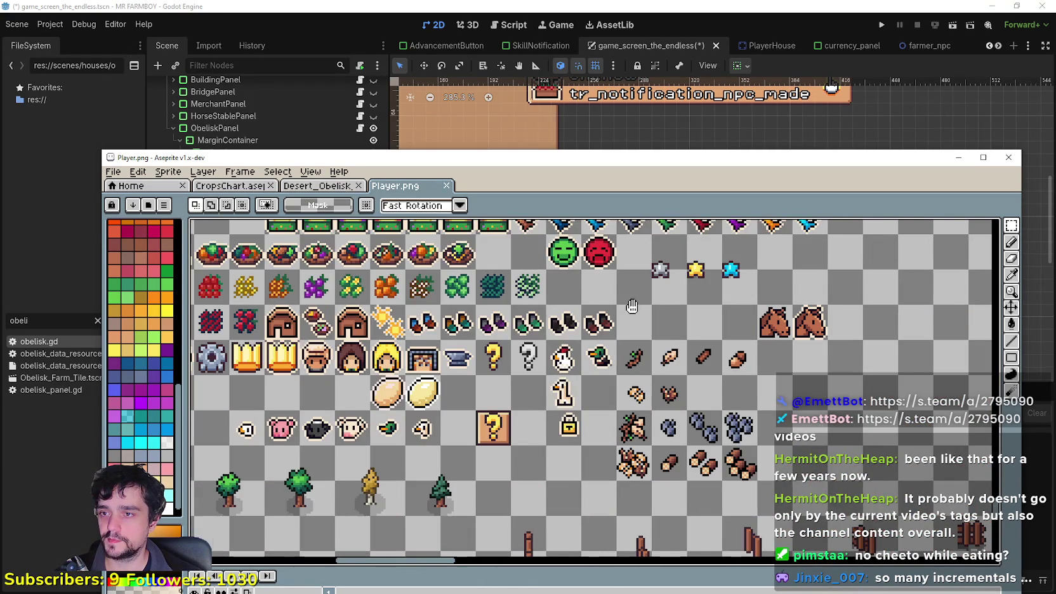
scroll(632, 307, "up", 1)
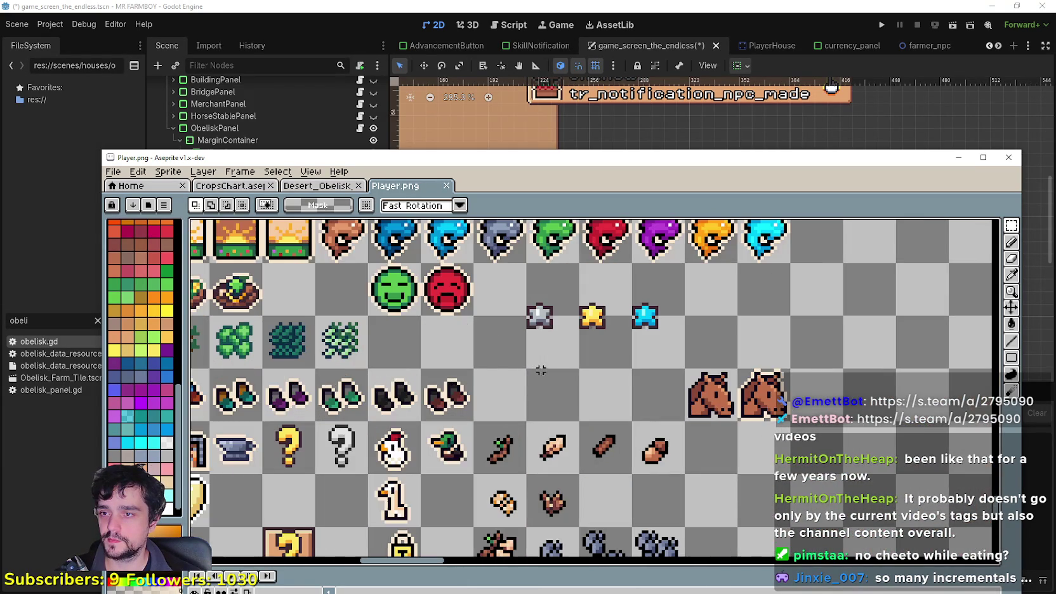
Marquee-select the first dark purple card sprite.
left_click(1011, 279)
scroll(438, 285, "down", 3)
scroll(659, 285, "up", 2)
left_click_drag(656, 251, 658, 284)
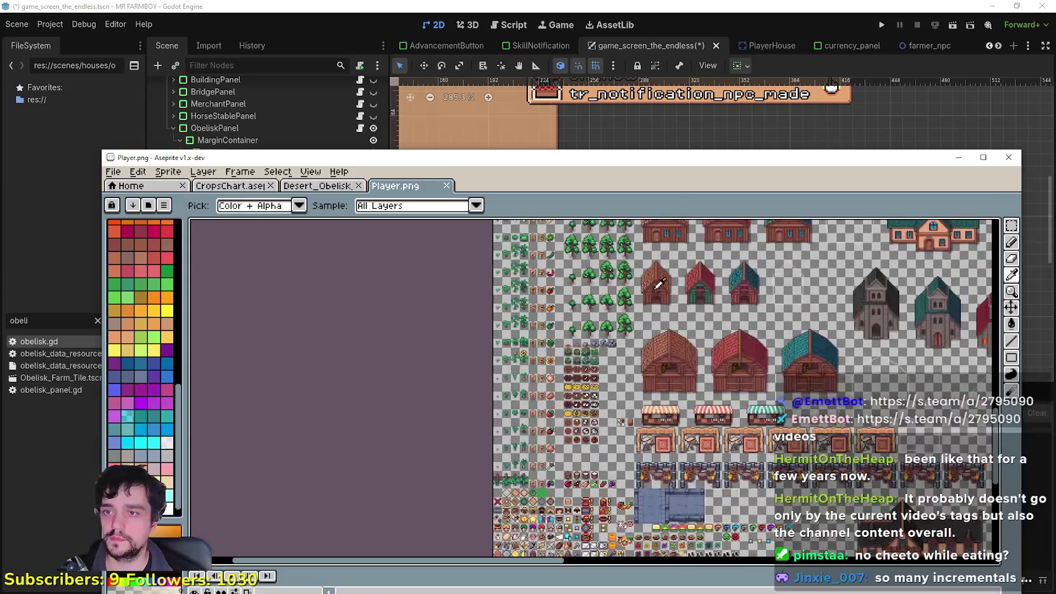
scroll(634, 285, "up", 4)
left_click(1012, 227)
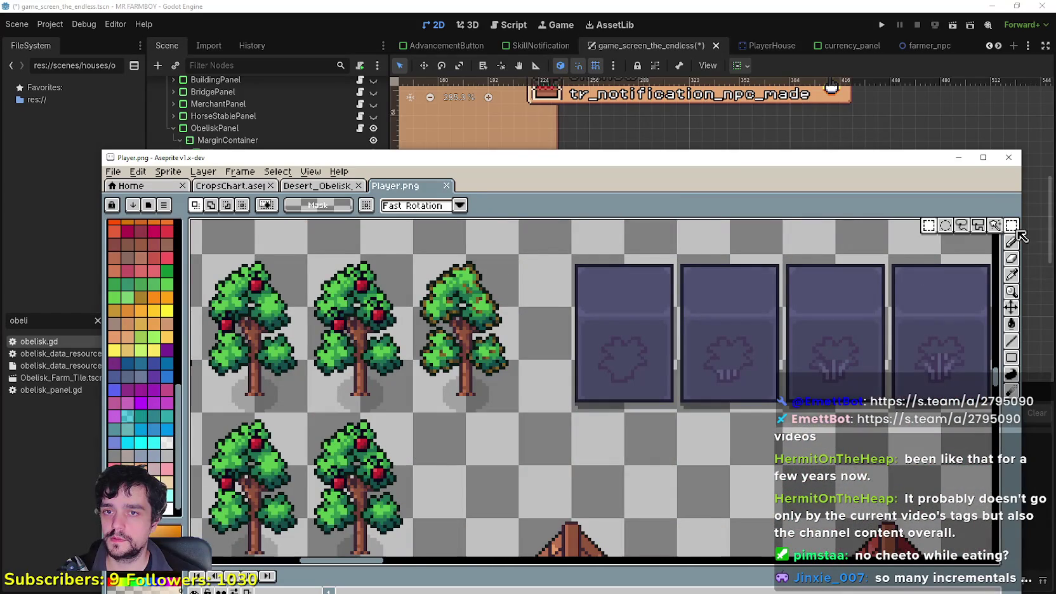
mouse_move(575, 409)
left_mouse_down()
mouse_move(612, 368)
mouse_move(671, 260)
left_mouse_up()
scroll(672, 292, "down", 5)
scroll(698, 394, "up", 4)
scroll(603, 286, "down", 2)
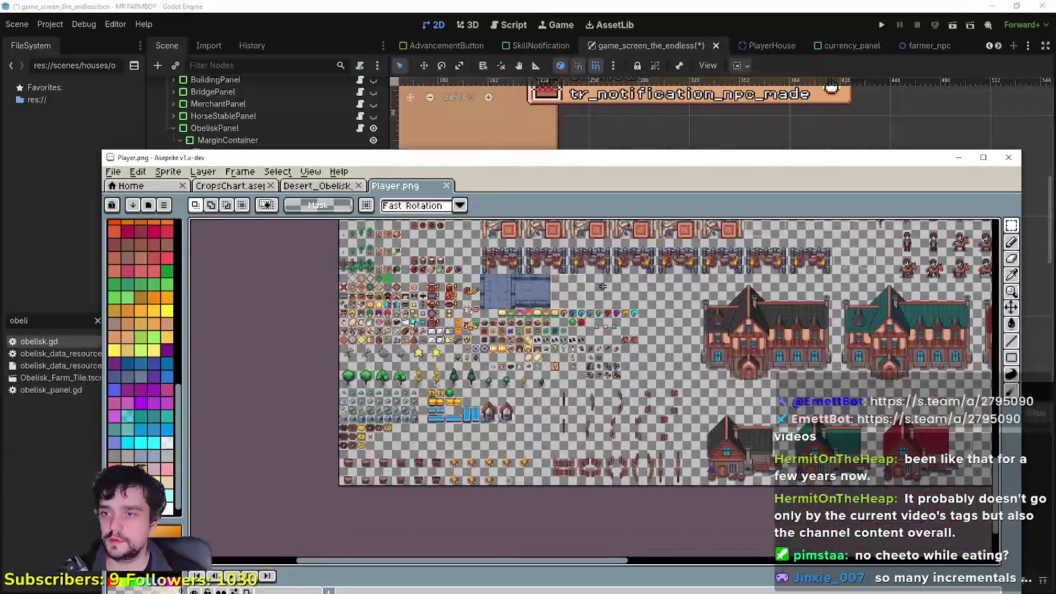
scroll(602, 287, "up", 2)
scroll(634, 393, "up", 3)
Paste a copy of the card and commit it in empty space on the sheet.
key("ctrl+v")
scroll(595, 413, "up", 1)
left_click_drag(595, 413, 584, 424)
key("Return")
scroll(494, 355, "up", 2)
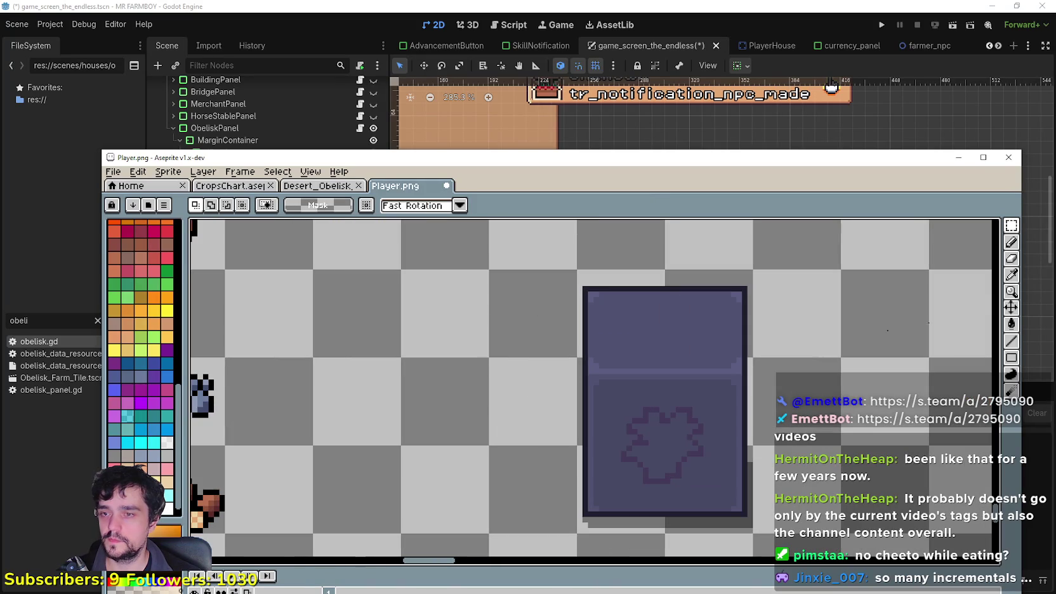
Eyedrop the card's outline colour and switch to the Pencil.
key("i")
scroll(700, 306, "up", 2)
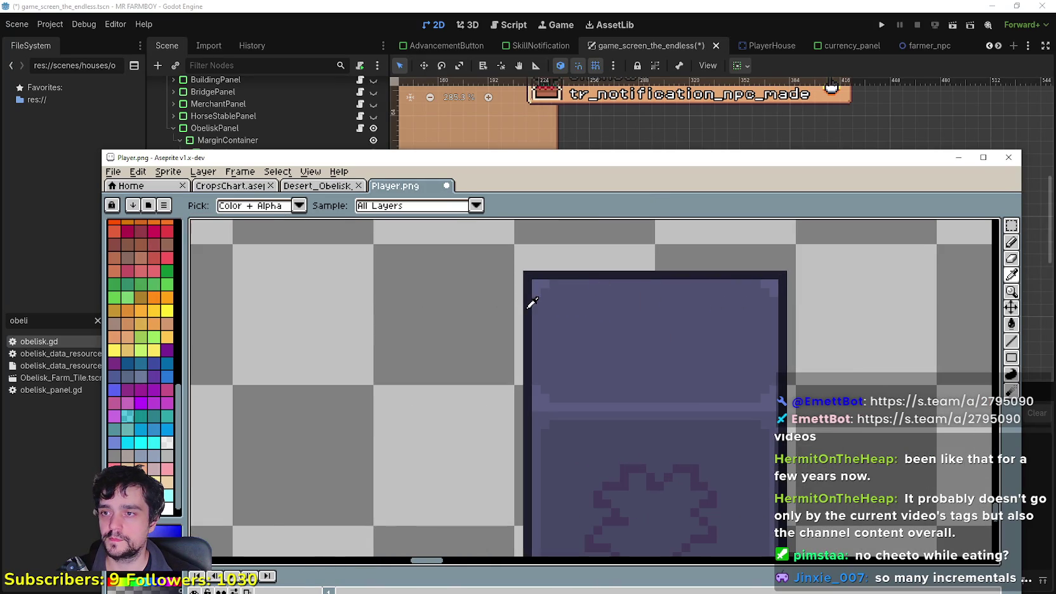
scroll(568, 361, "left", 3)
scroll(609, 355, "down", 1)
left_click(1011, 242)
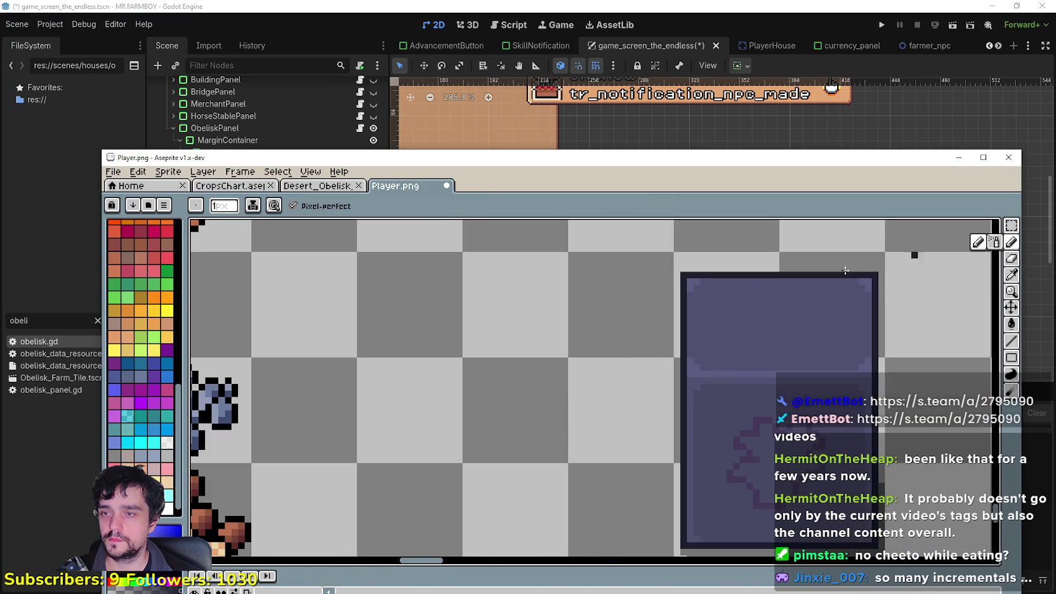
Pencil a small box outline left of the card, with a lower compartment beneath it.
scroll(490, 396, "up", 2)
scroll(469, 377, "down", 2)
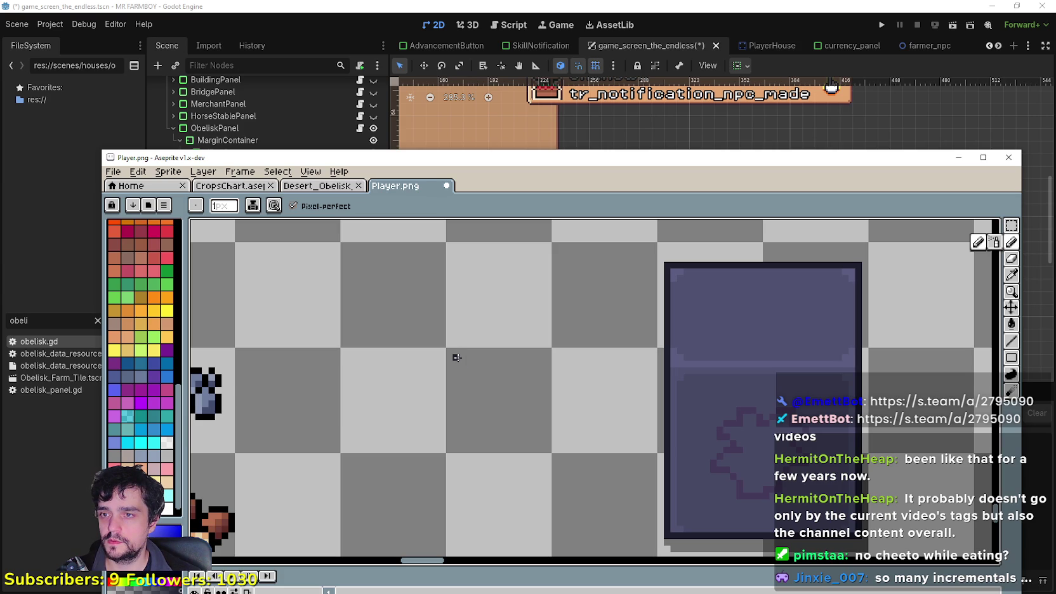
left_click_drag(456, 357, 476, 358)
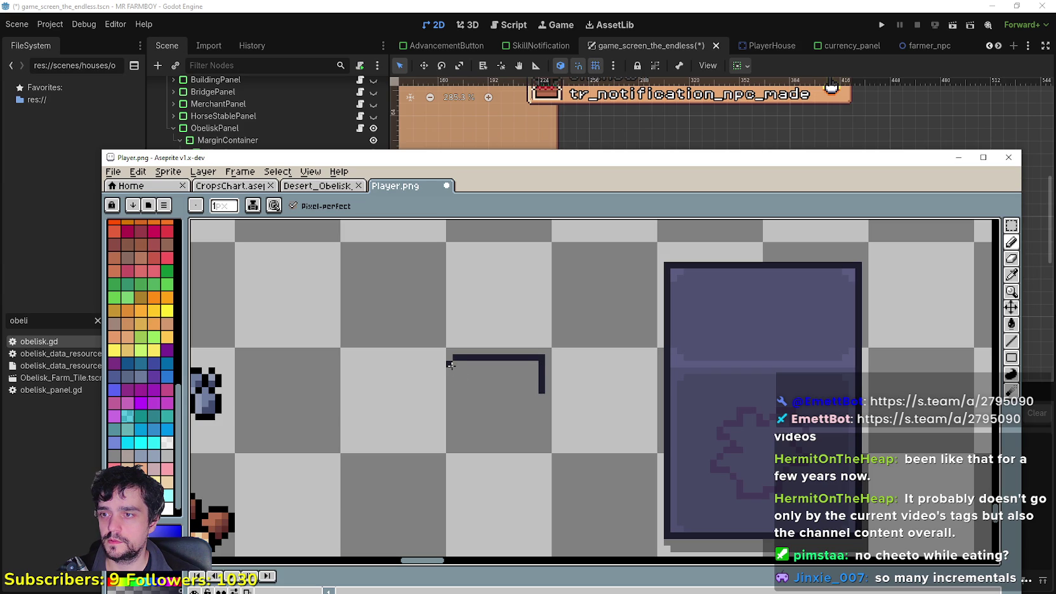
left_click_drag(456, 390, 507, 395)
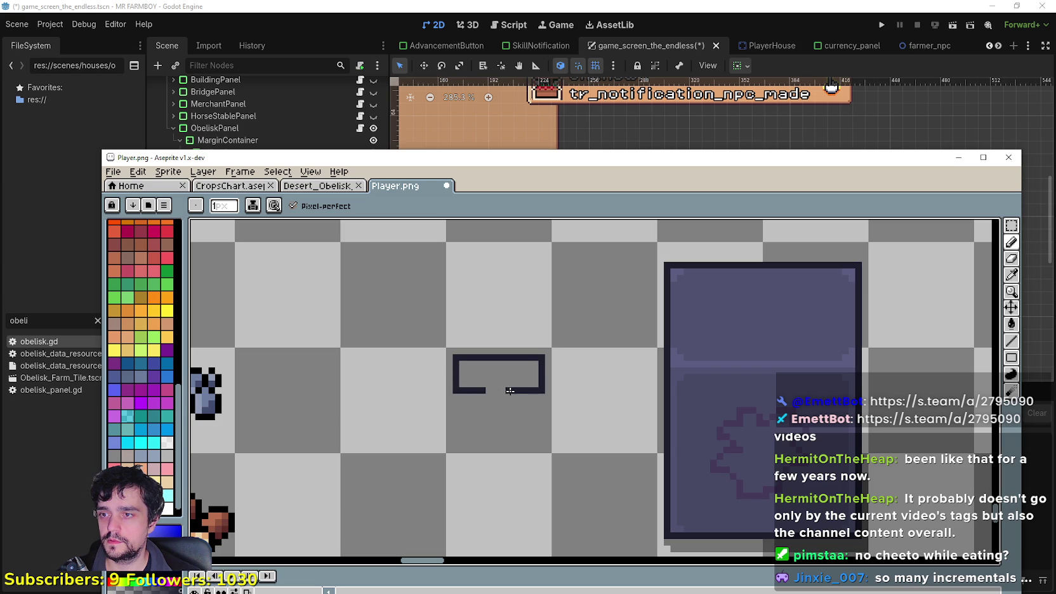
left_click(454, 394)
left_click_drag(480, 436, 516, 431)
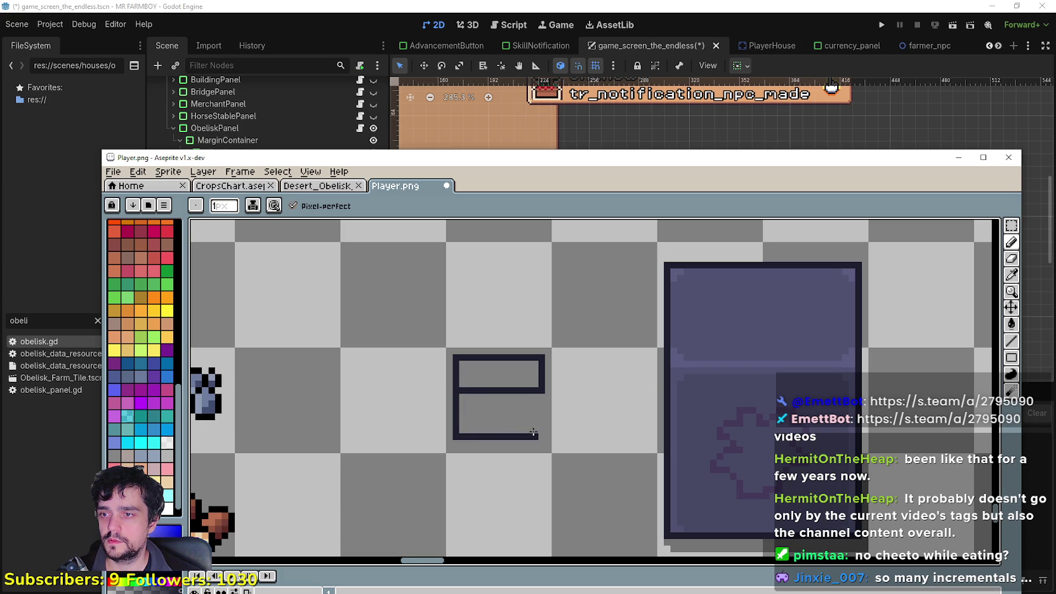
left_click_drag(542, 423, 543, 400)
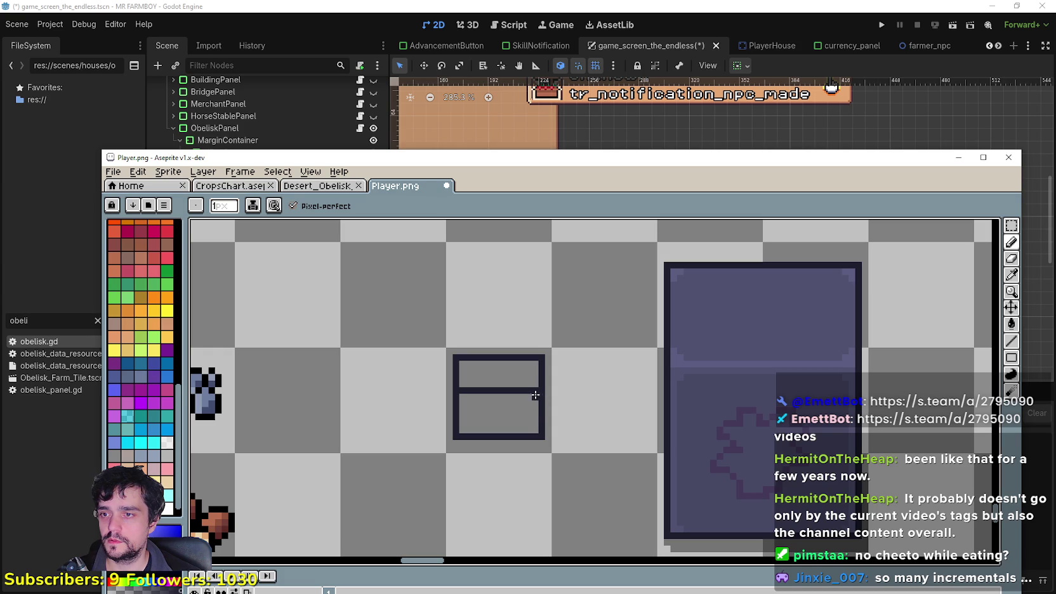
Pick purple from the card and paint a middle line, shading and the top row inside the box.
key("i")
scroll(831, 358, "up", 1)
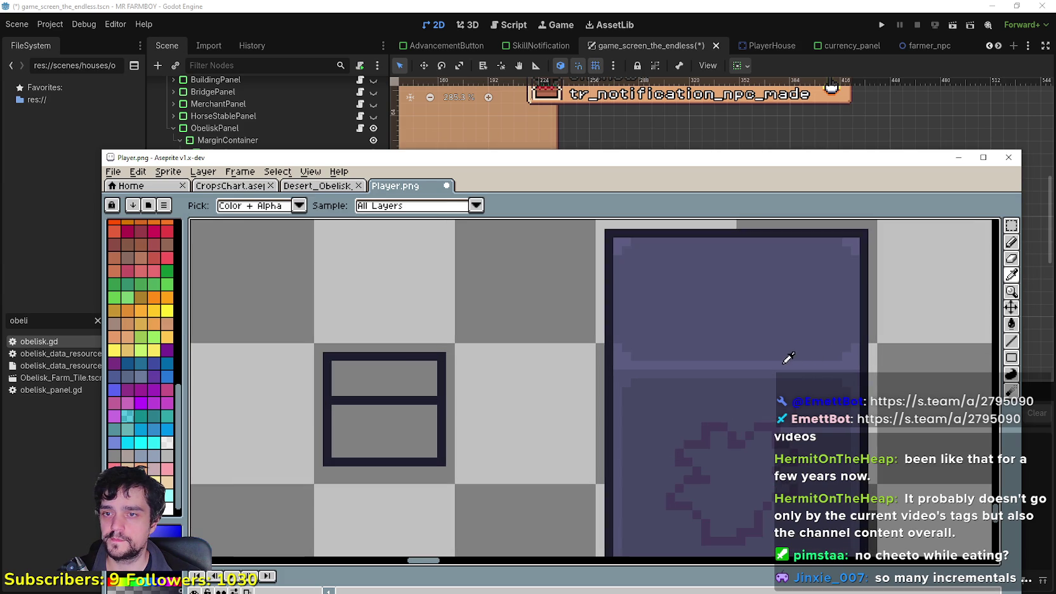
left_click(1012, 242)
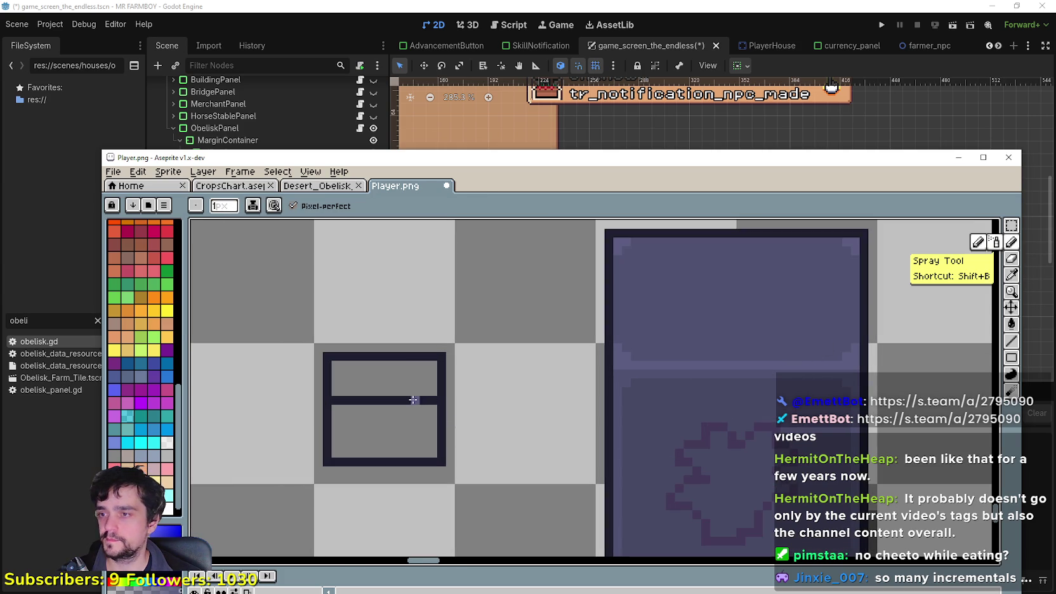
left_click_drag(437, 400, 350, 401)
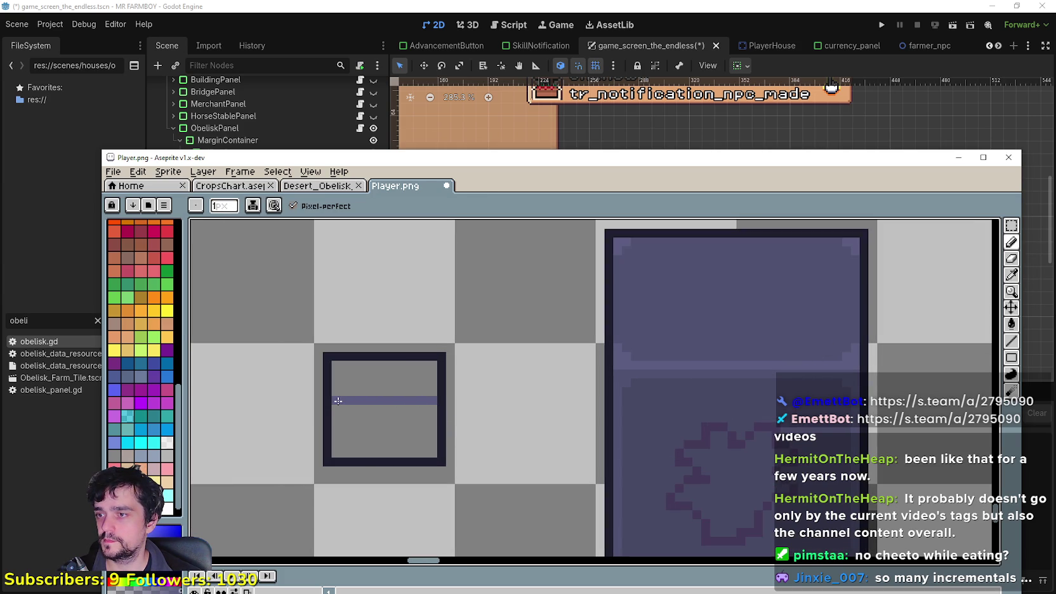
left_click(336, 394)
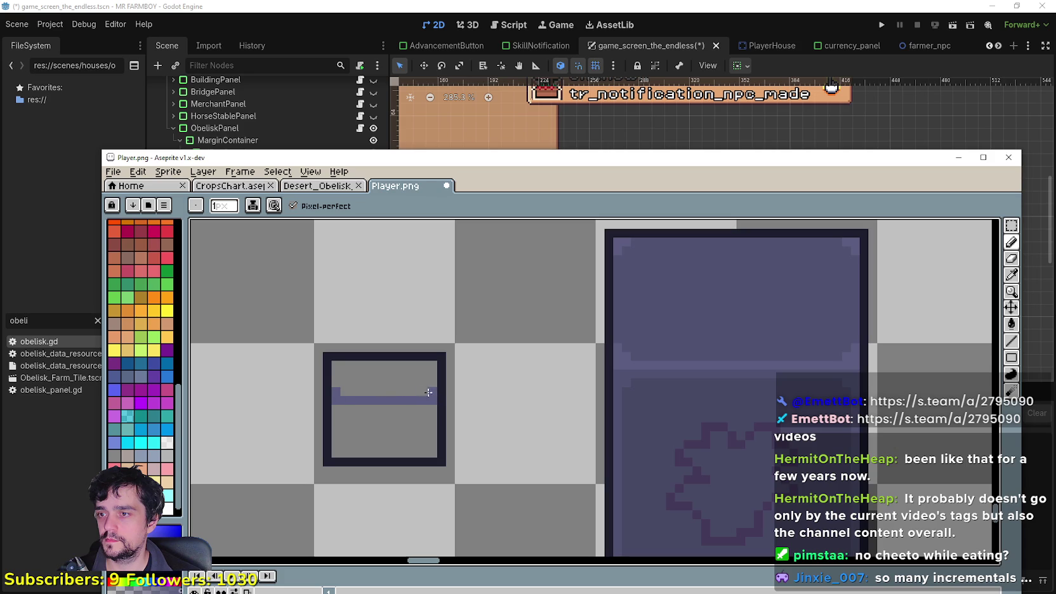
left_click(1012, 275)
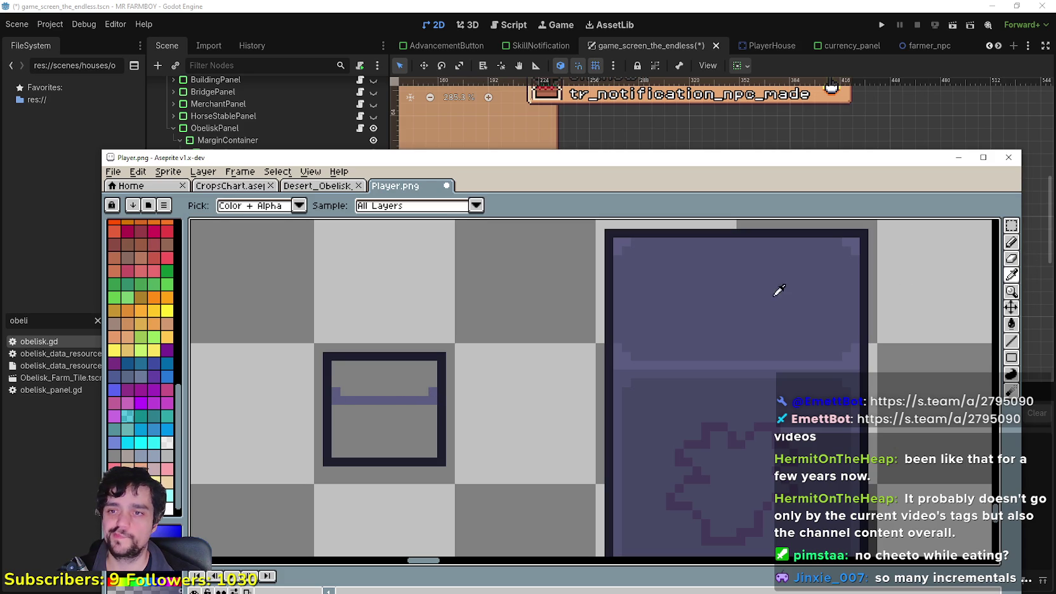
left_click(1010, 242)
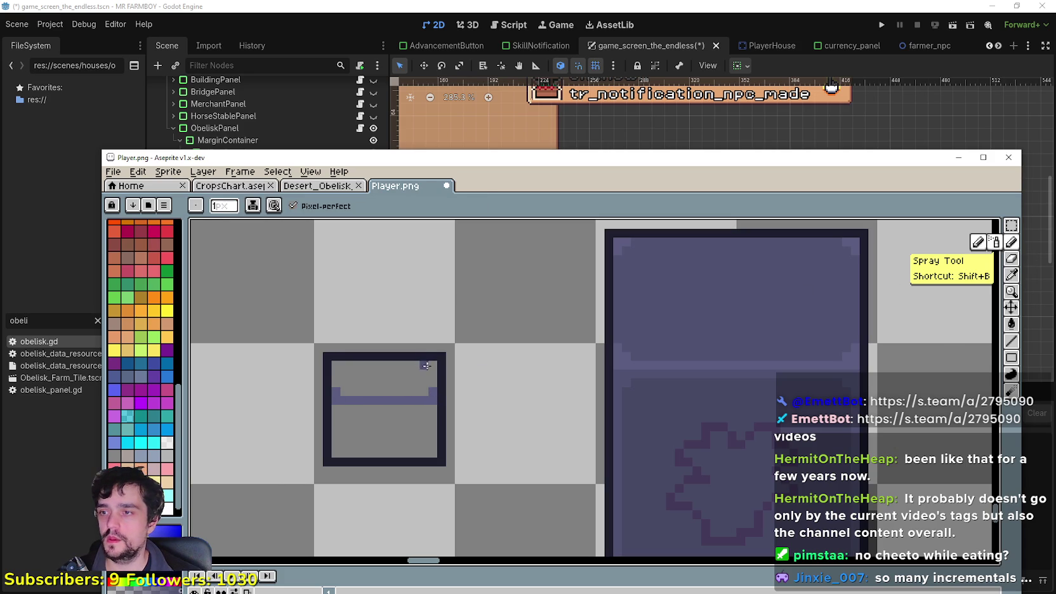
mouse_move(430, 366)
left_mouse_down()
mouse_move(424, 389)
mouse_move(358, 374)
mouse_move(418, 381)
mouse_move(359, 390)
left_mouse_up()
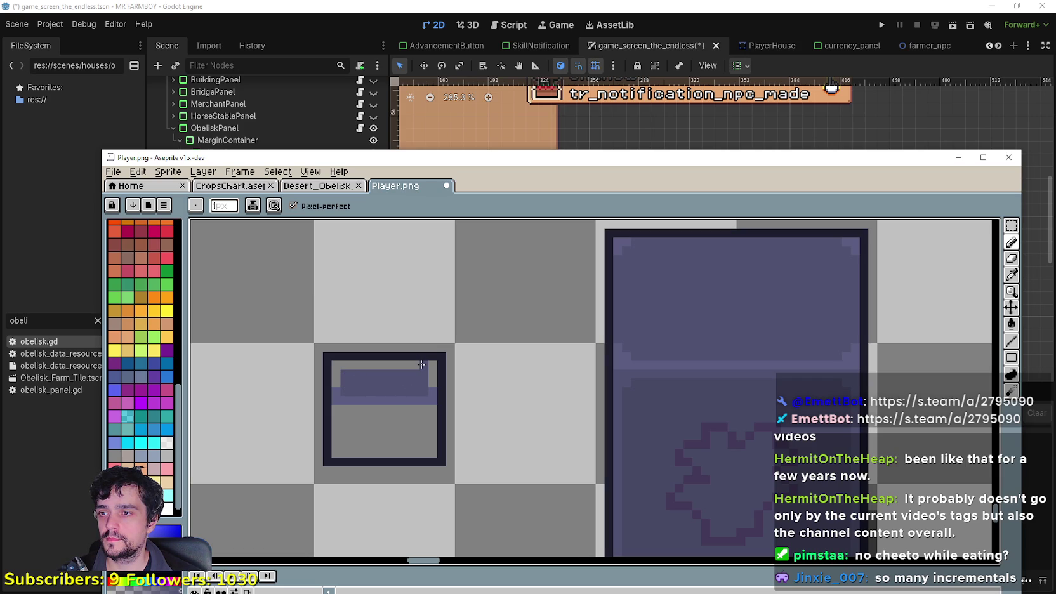
left_click_drag(403, 367, 365, 366)
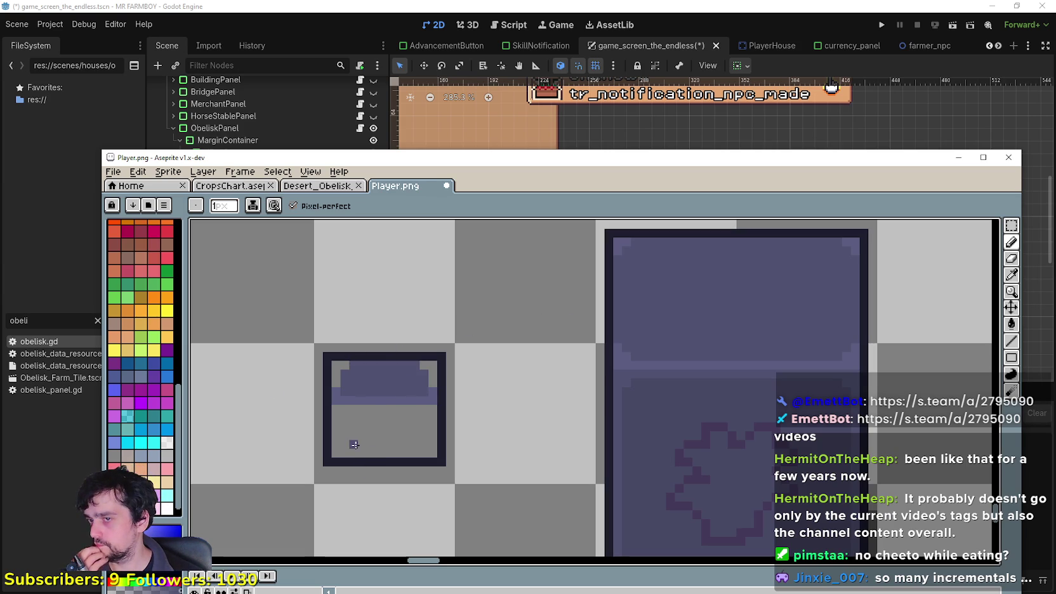
Flood-fill the box's grey lower area with purple.
left_click(1010, 274)
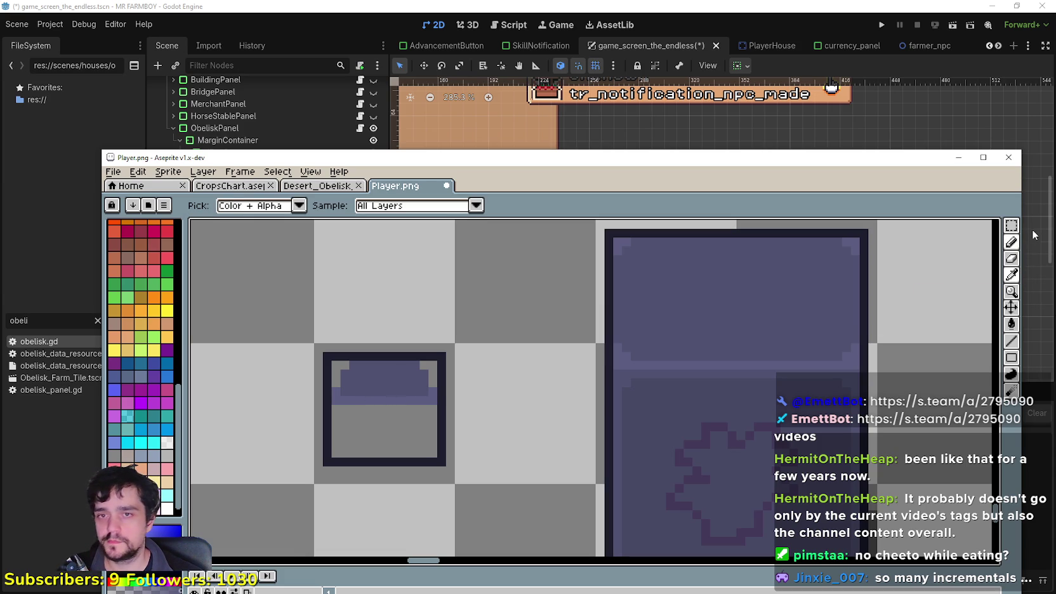
left_click(1011, 242)
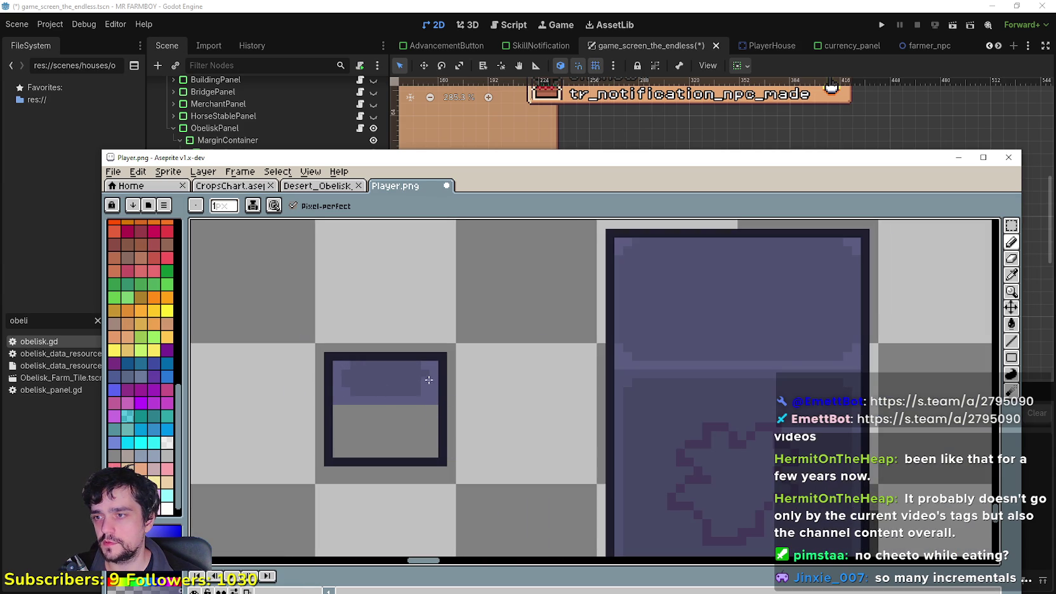
left_click(1012, 242)
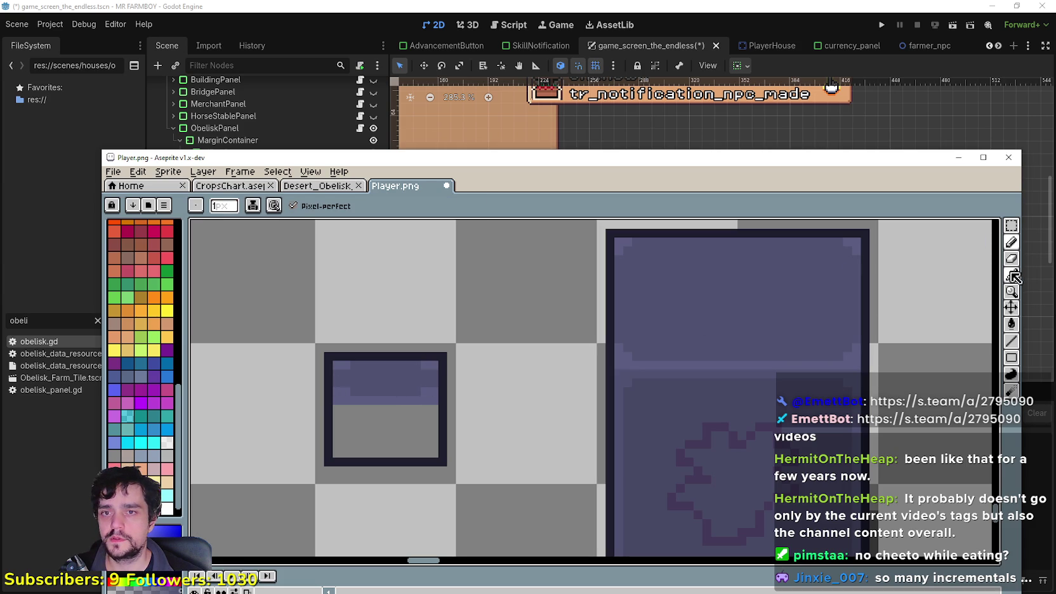
key("i")
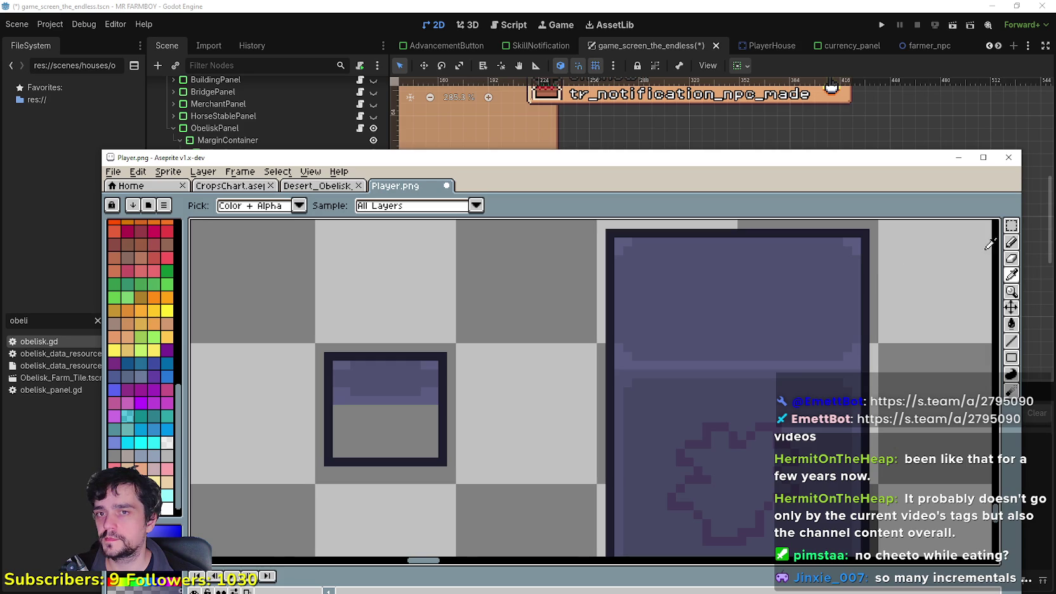
left_click(1011, 242)
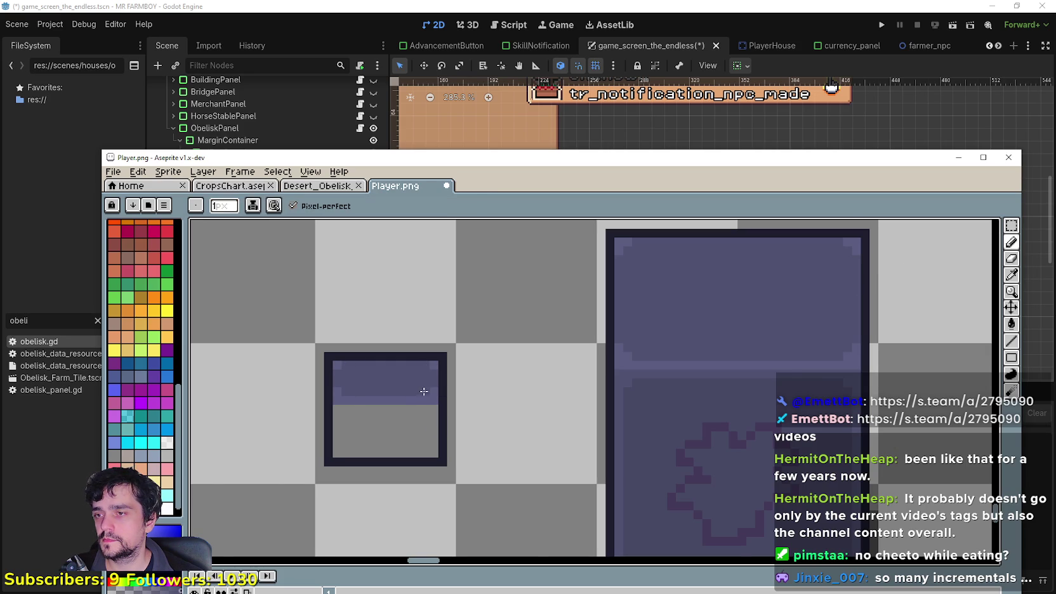
scroll(368, 401, "down", 1)
scroll(375, 401, "up", 1)
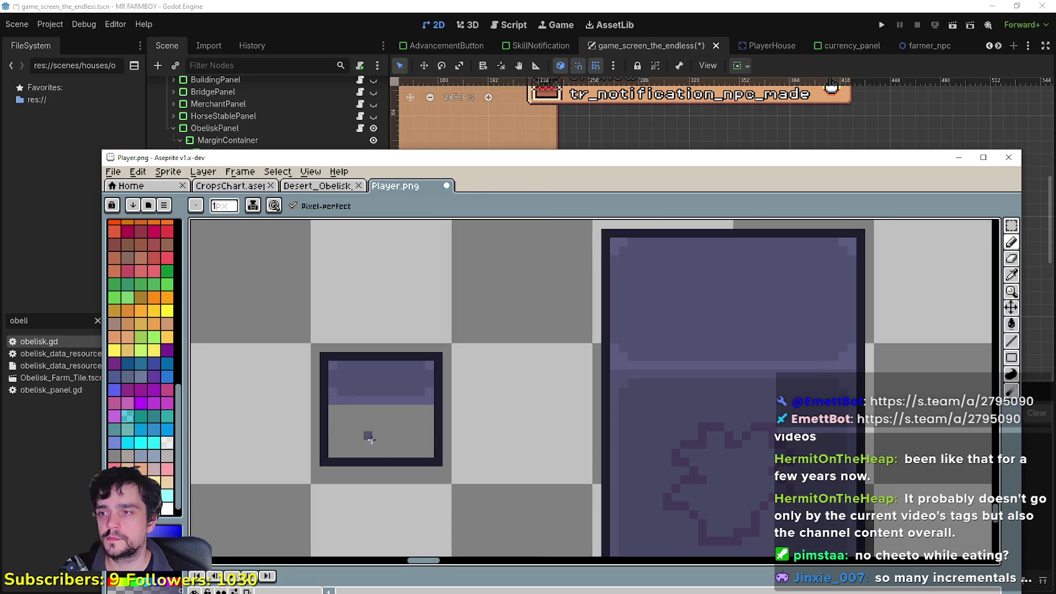
left_click(1012, 274)
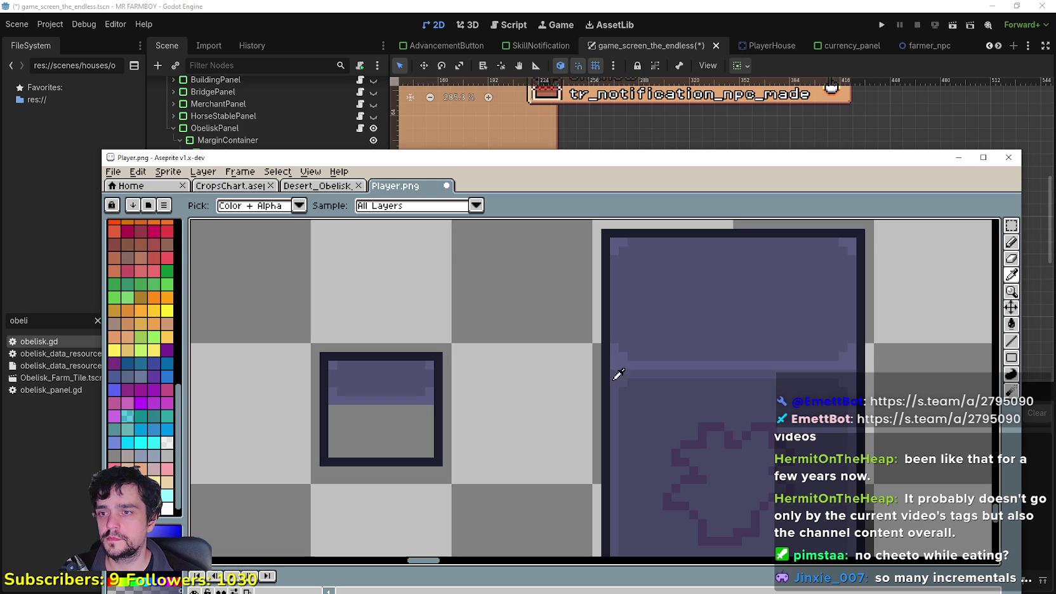
left_click(1011, 324)
left_click(296, 206)
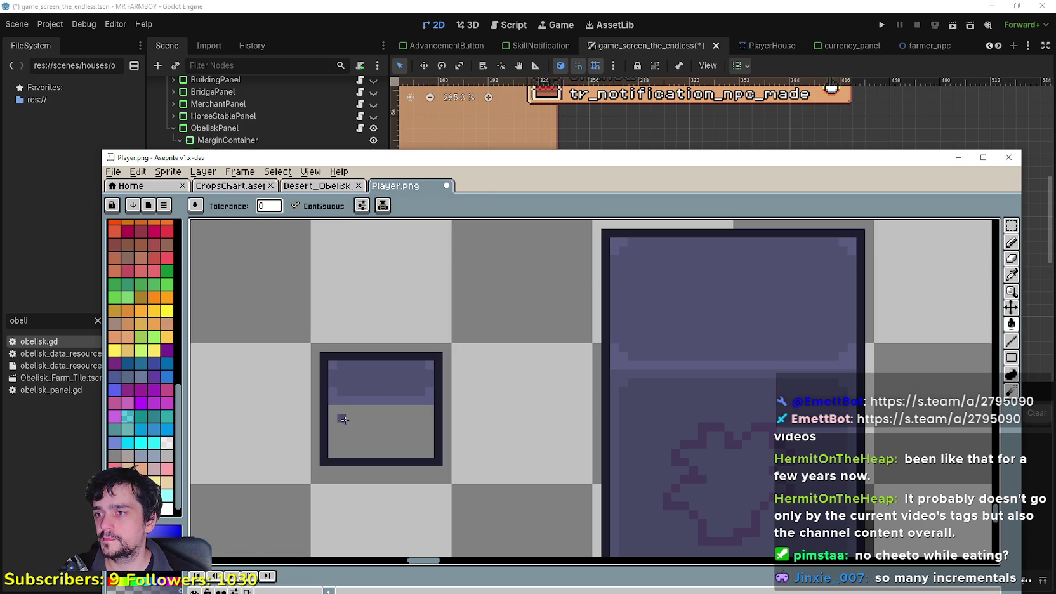
left_click(374, 431)
Draw darker purple lines across the box interior and along its bottom.
key("i")
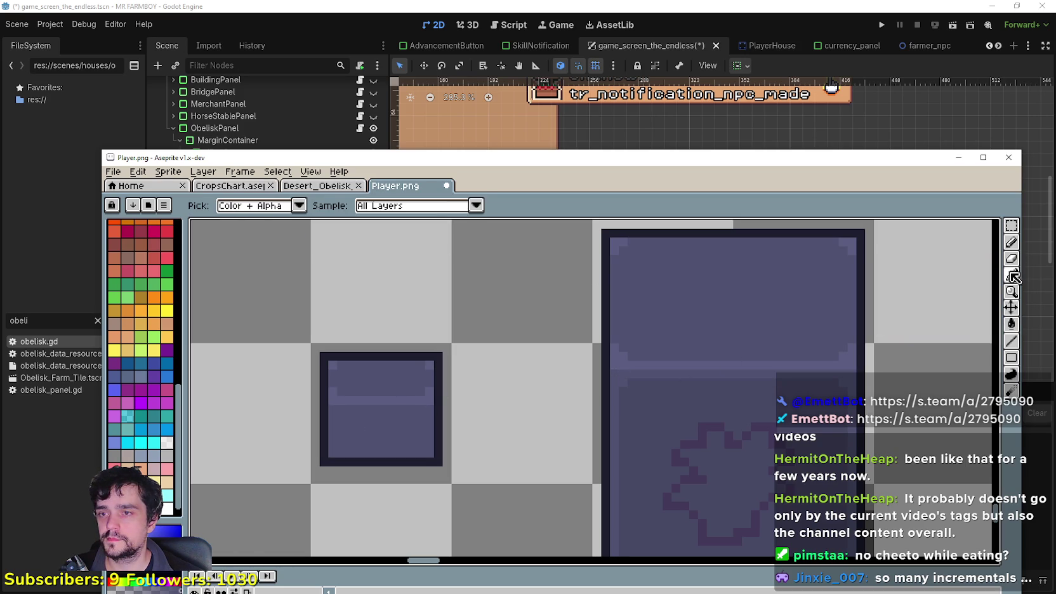
left_click_drag(659, 420, 697, 367)
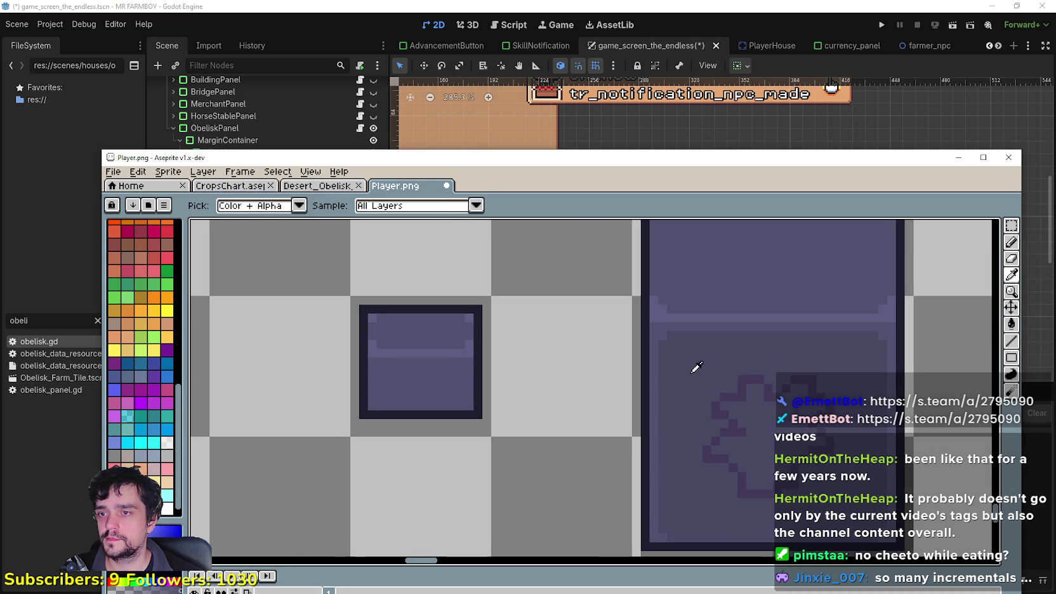
left_click(1011, 242)
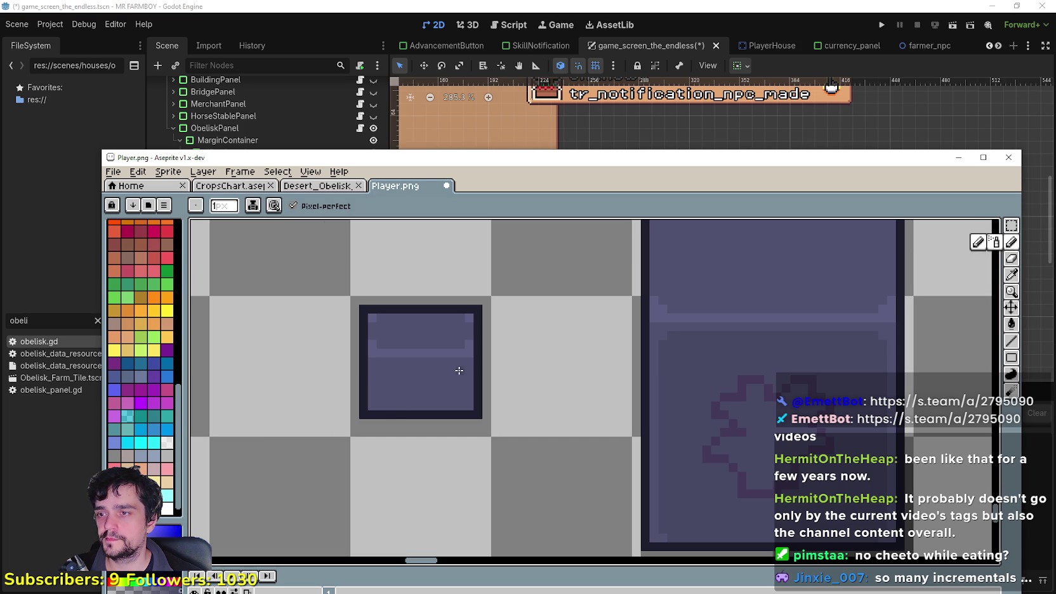
left_click_drag(459, 368, 432, 371)
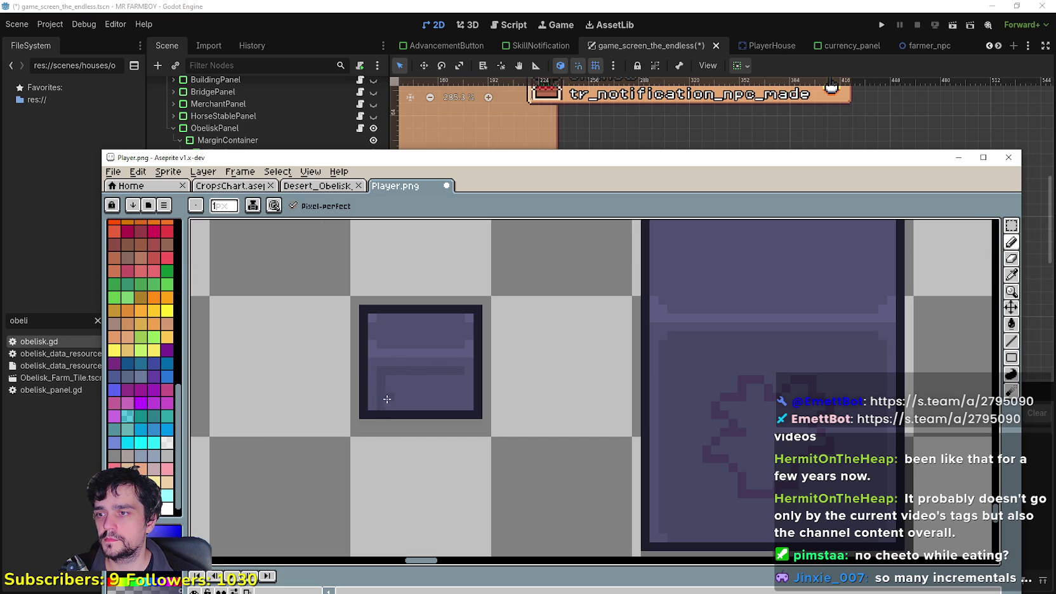
left_click_drag(393, 403, 449, 406)
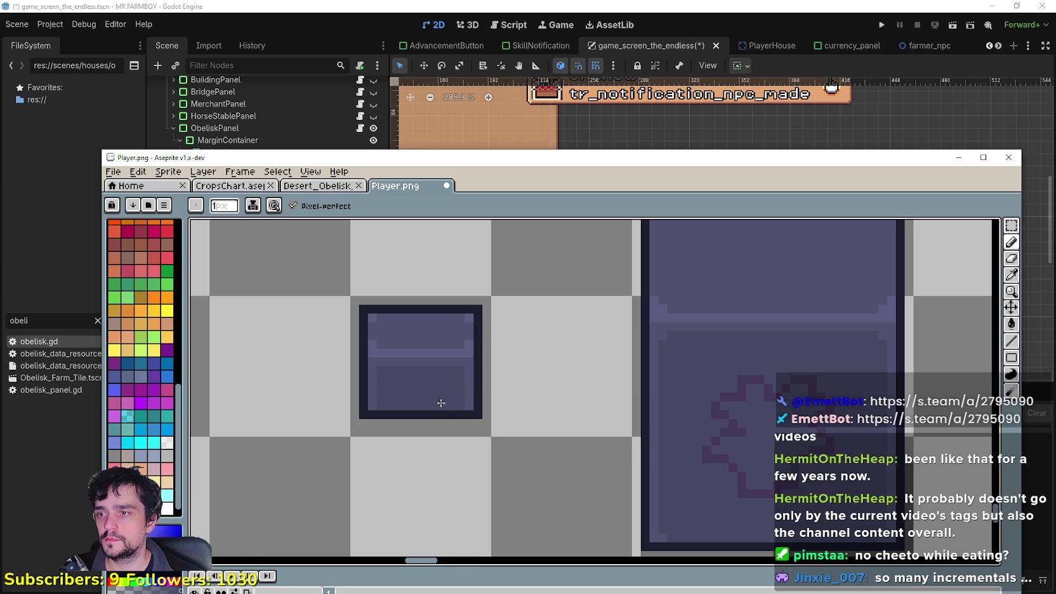
scroll(437, 412, "down", 3)
scroll(424, 416, "up", 2)
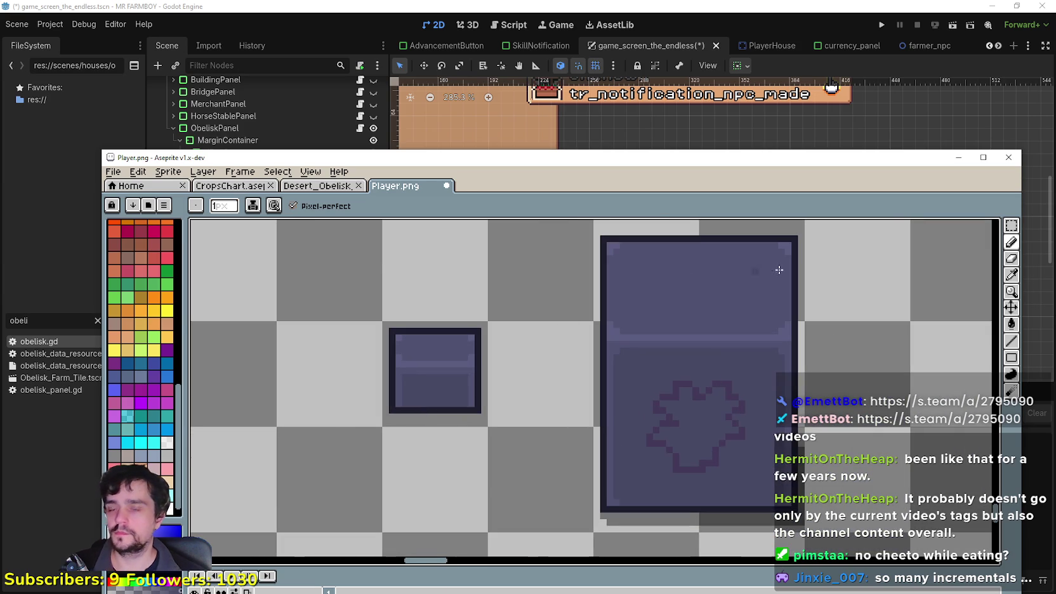
left_click_drag(320, 455, 461, 399)
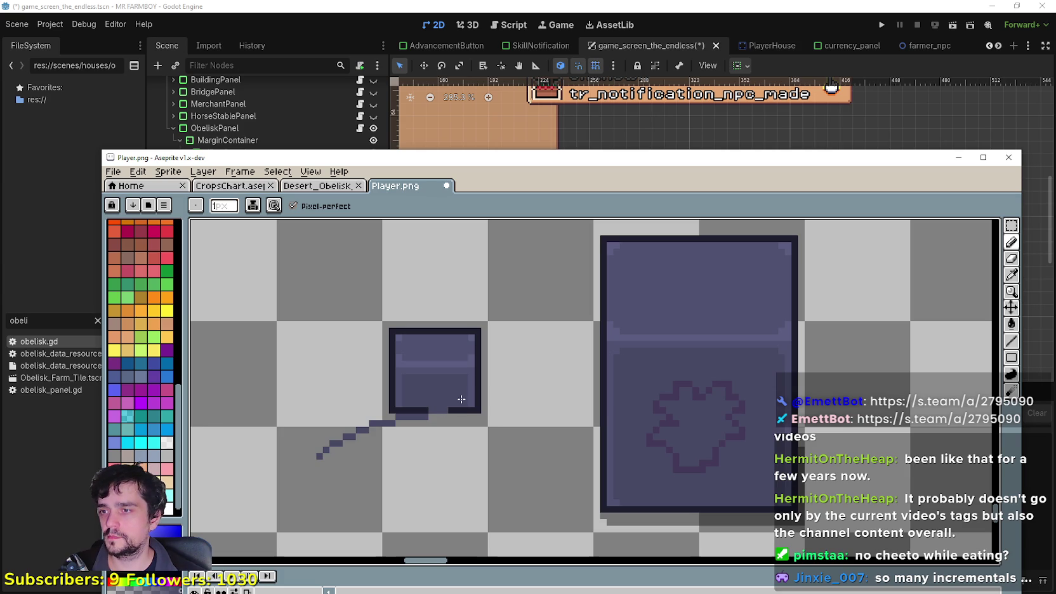
key("ctrl+z")
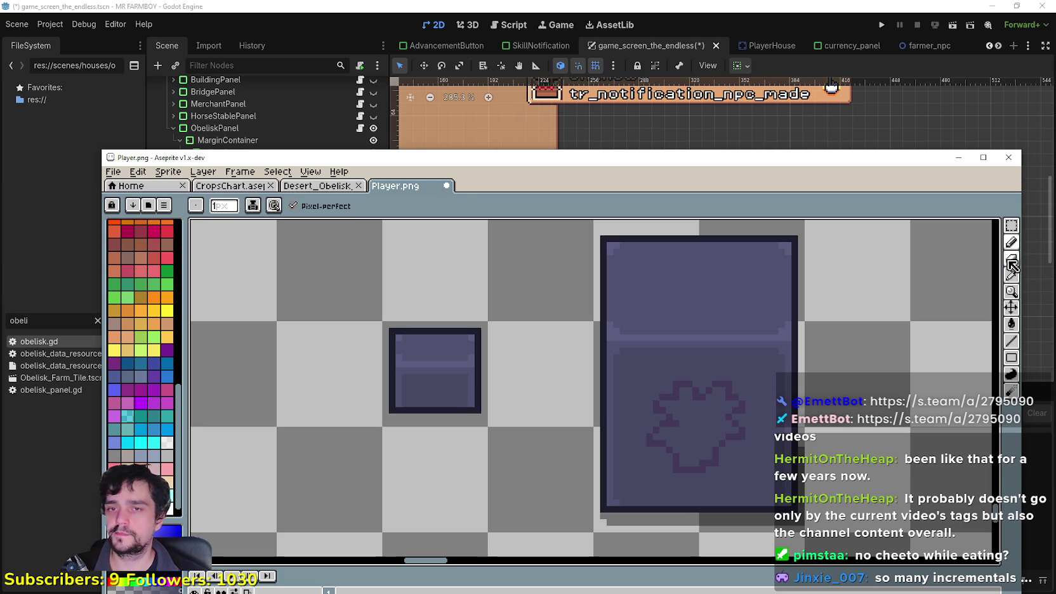
Reposition the box's lower band with rectangular selections to close the gap.
left_click(1014, 228)
mouse_move(352, 443)
left_mouse_down()
mouse_move(518, 381)
mouse_move(508, 383)
left_mouse_up()
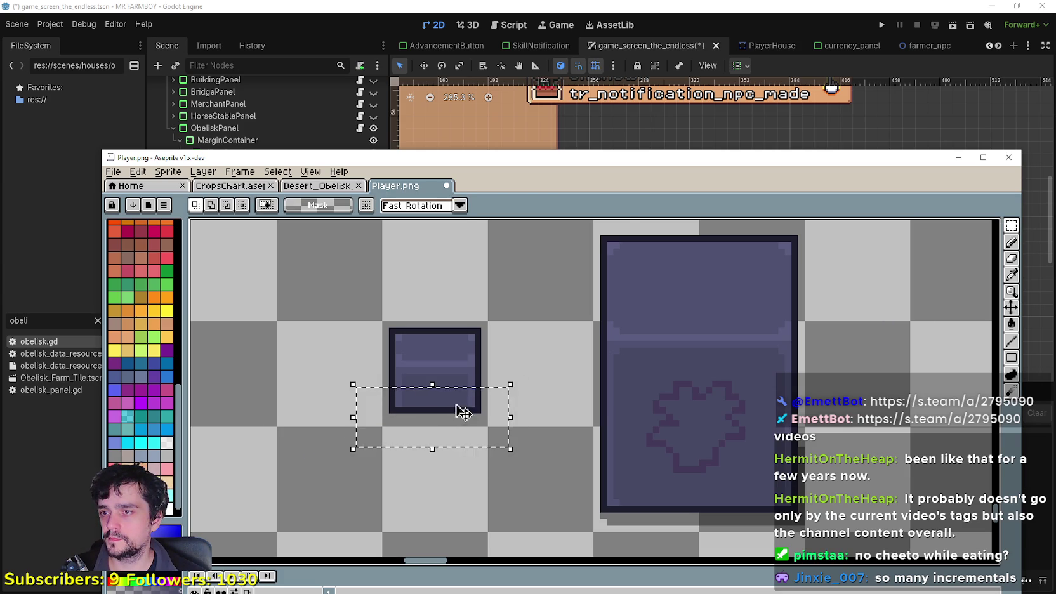
left_click_drag(460, 408, 460, 414)
left_click(512, 356)
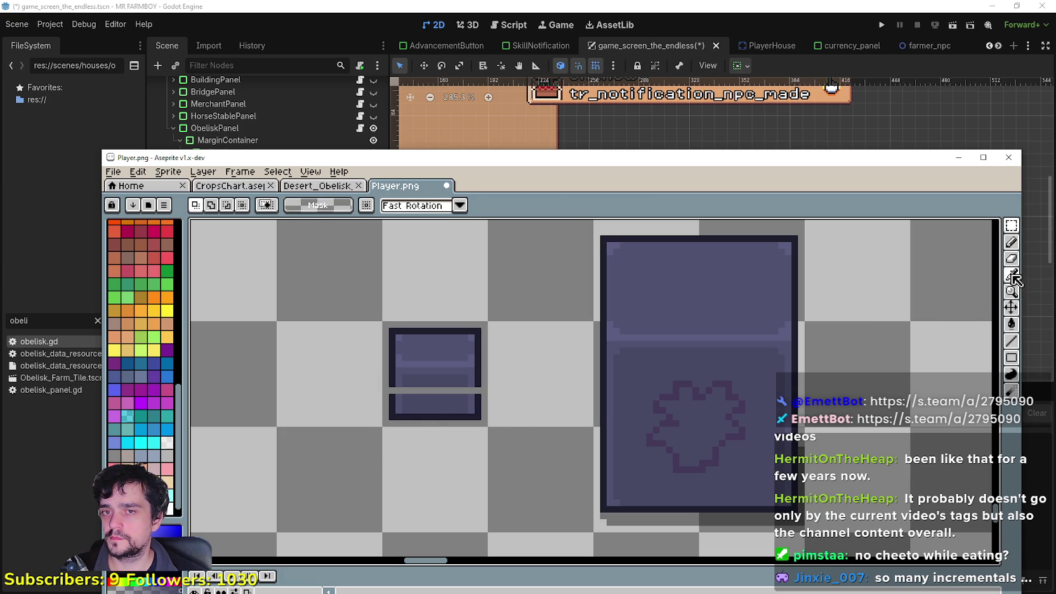
left_click(1012, 276)
scroll(444, 387, "up", 2)
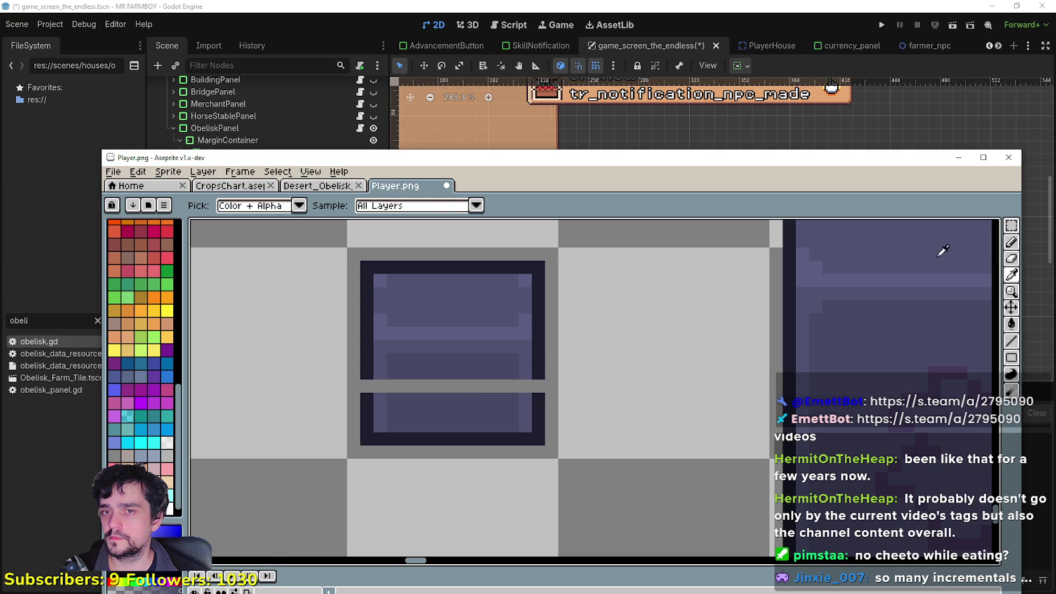
left_click(1010, 228)
left_click_drag(544, 407, 358, 390)
left_click(458, 386)
left_click_drag(465, 377, 466, 364)
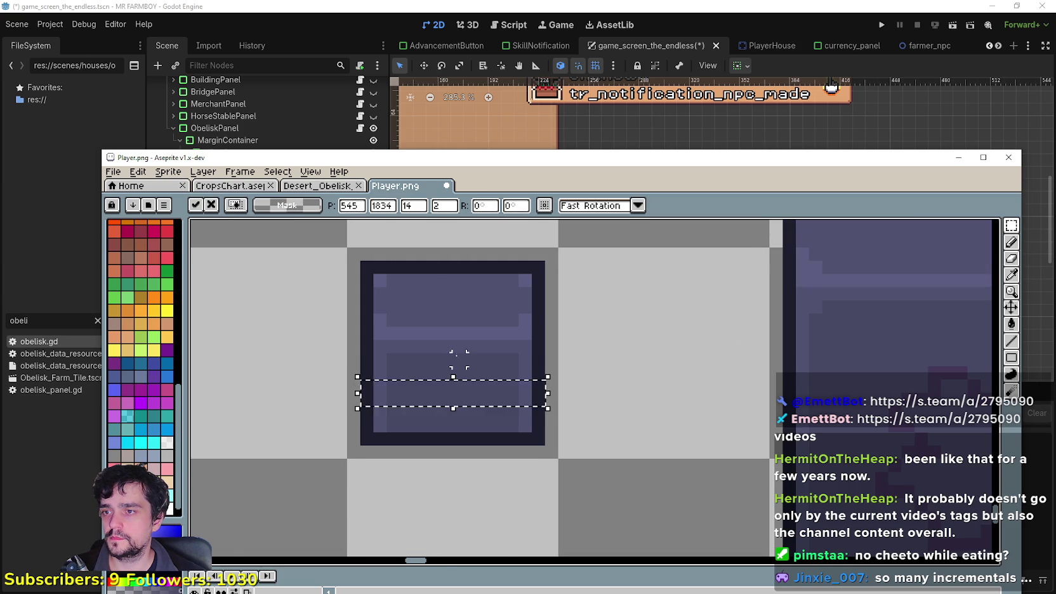
scroll(483, 436, "down", 3)
left_click(478, 419)
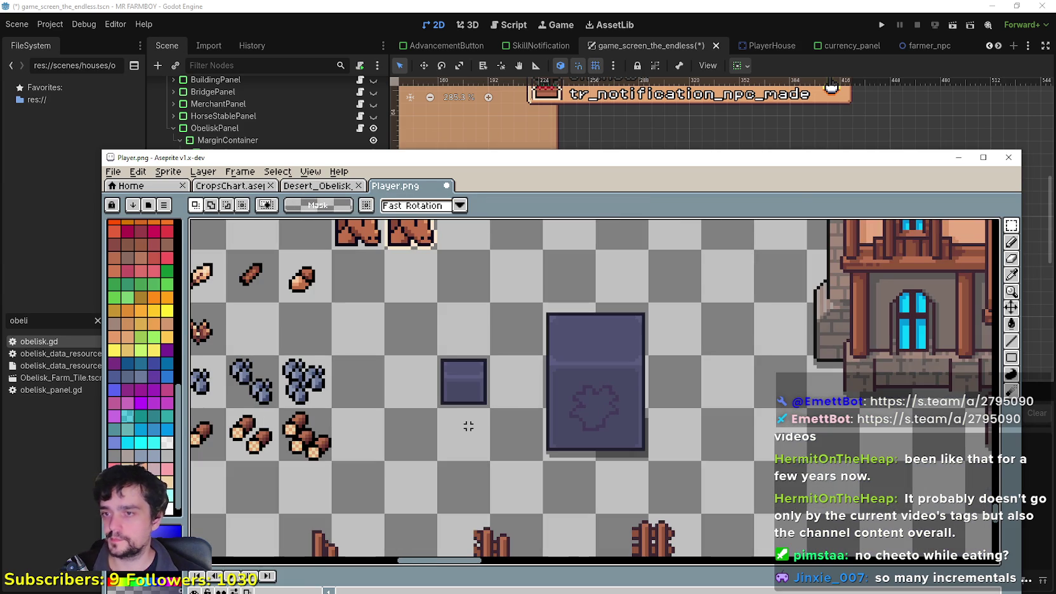
Pick a dark colour from the sprite and return to the Pencil for details.
scroll(468, 422, "up", 2)
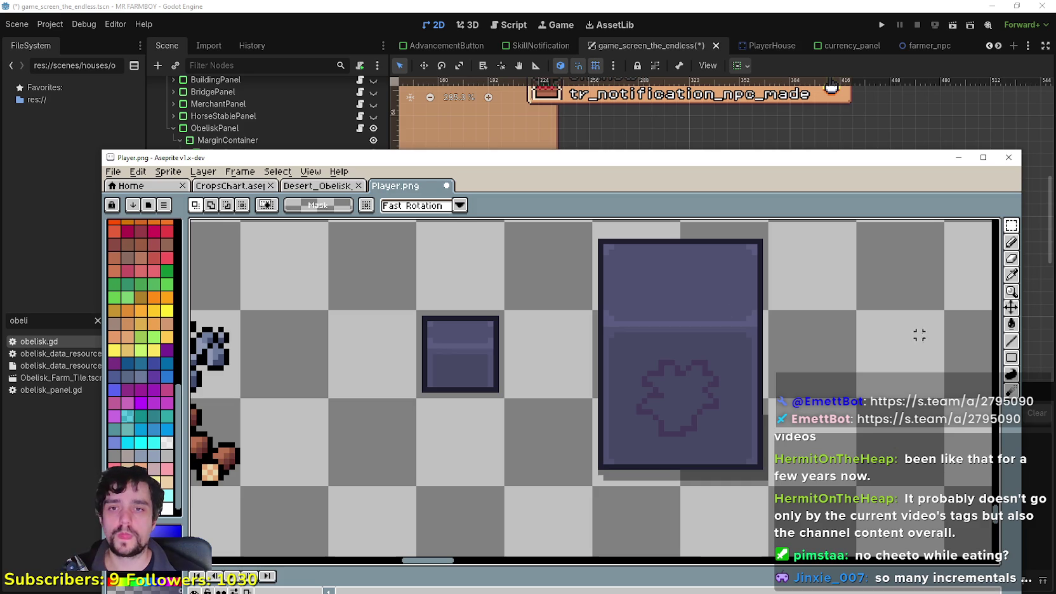
left_click(1012, 275)
scroll(635, 404, "up", 2)
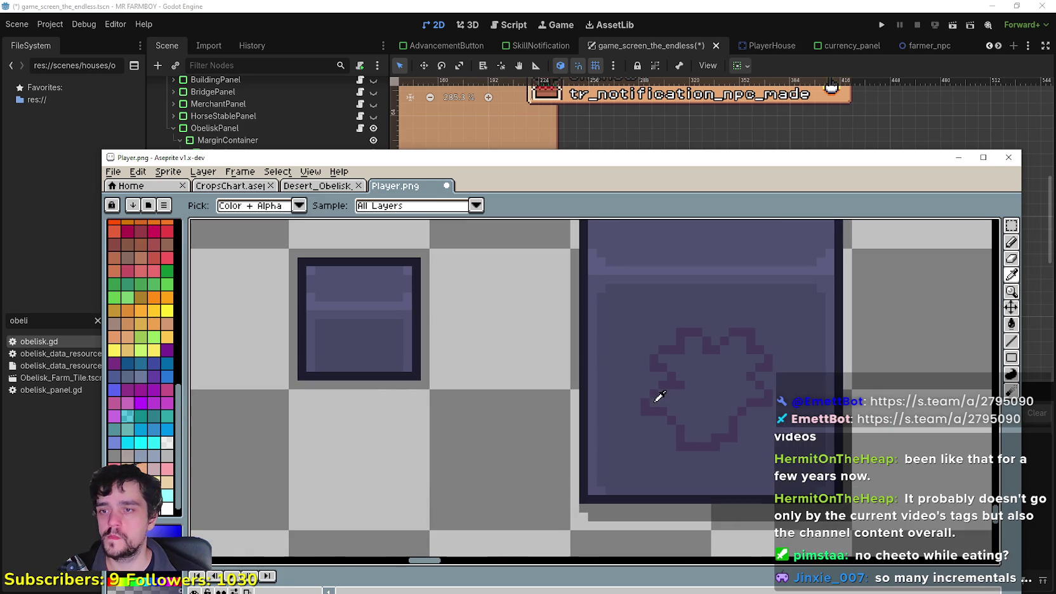
left_click(1011, 242)
scroll(476, 361, "up", 2)
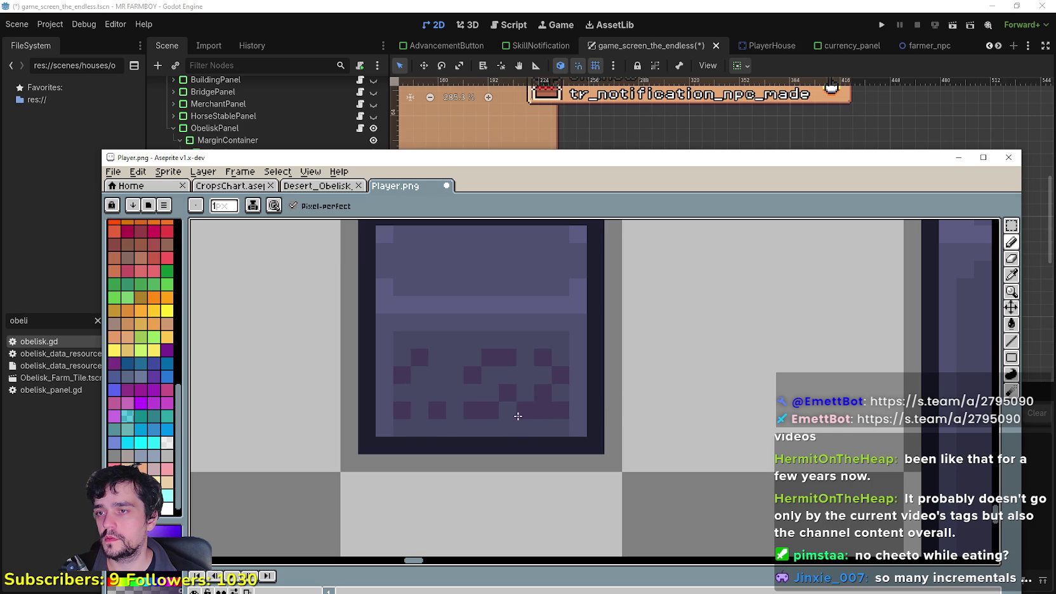
Pan to the neighbouring item sprites and pick the peach colour from them.
scroll(499, 430, "down", 3)
scroll(780, 354, "up", 1)
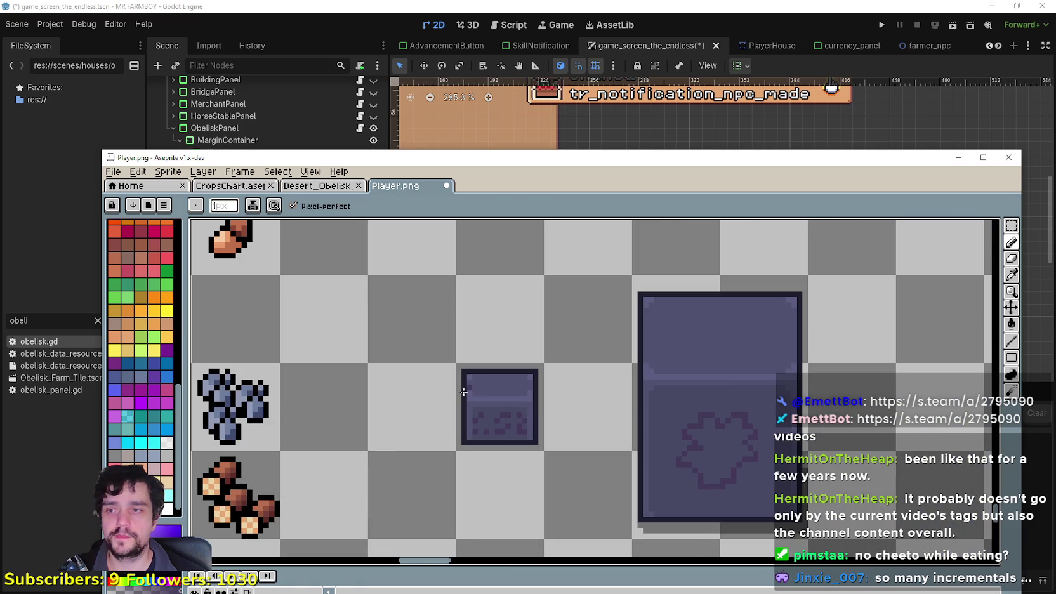
scroll(464, 392, "up", 2)
scroll(567, 432, "down", 1)
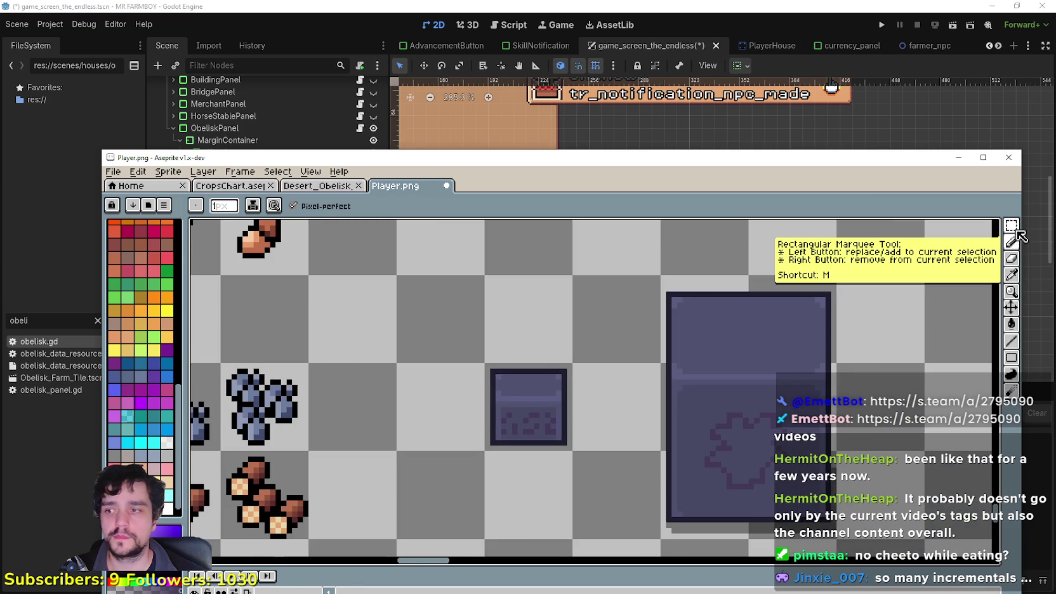
scroll(571, 326, "down", 1)
left_click_drag(561, 326, 704, 331)
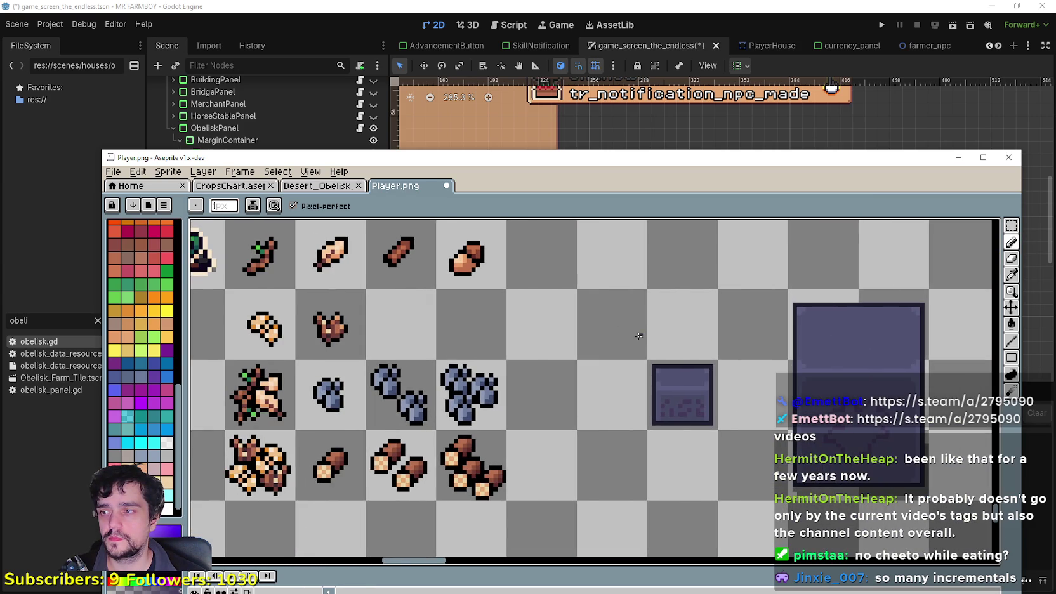
mouse_move(455, 353)
left_mouse_down()
mouse_move(761, 324)
mouse_move(825, 304)
mouse_move(613, 358)
mouse_move(670, 349)
left_mouse_up()
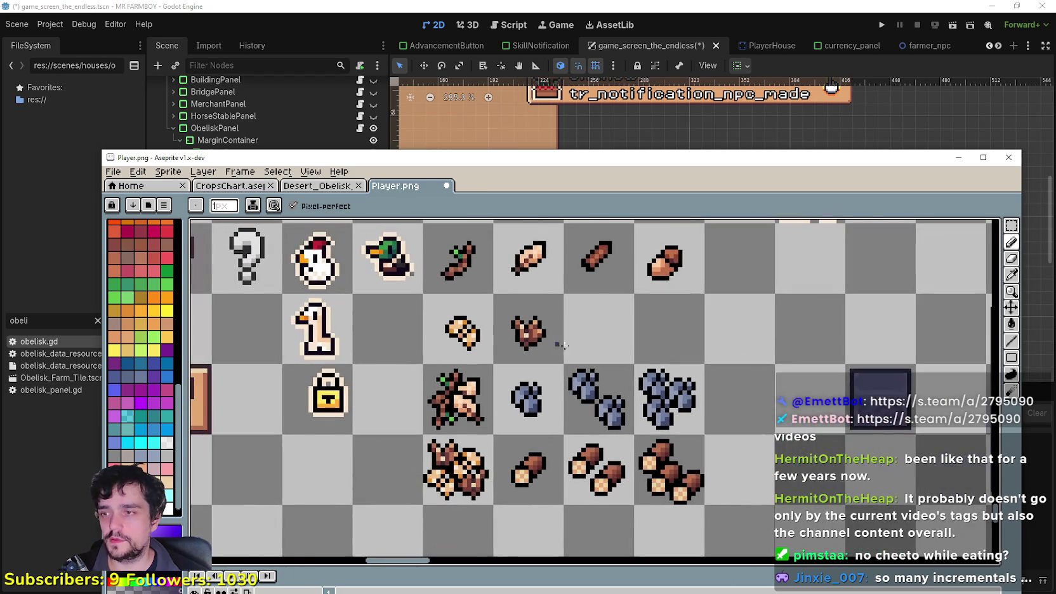
left_click(1011, 274)
scroll(355, 394, "up", 3)
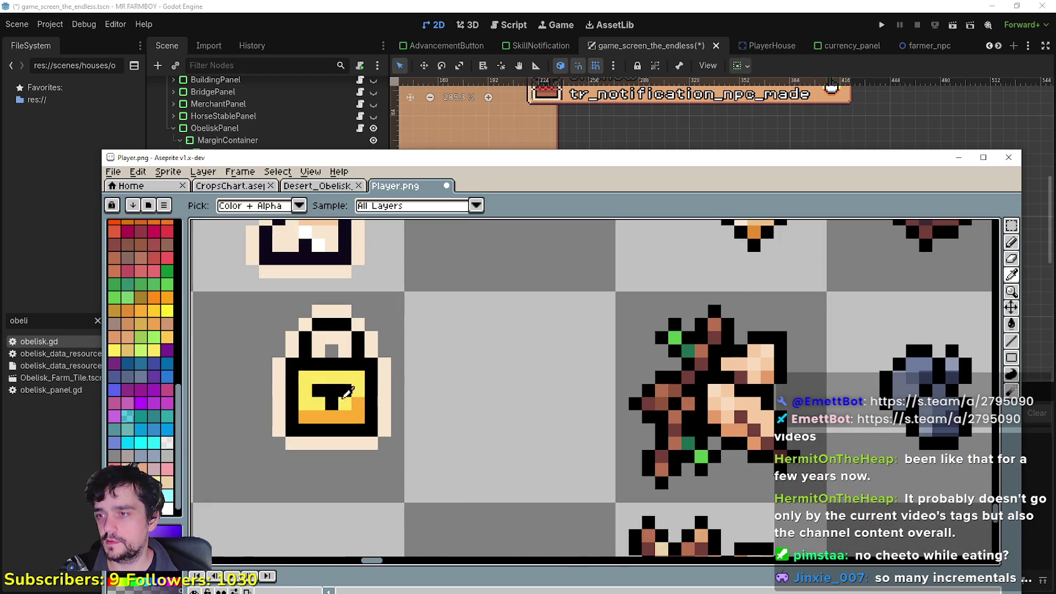
scroll(390, 377, "down", 4)
scroll(589, 377, "up", 3)
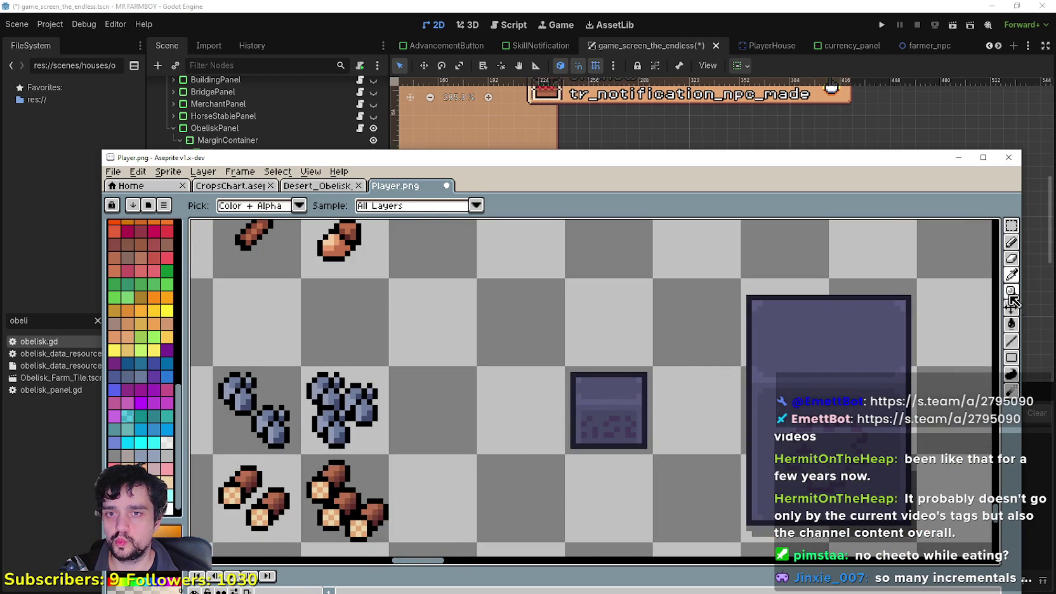
Draw peach lines along the small box's top, left side and bottom.
left_click(1014, 343)
scroll(619, 385, "up", 1)
left_click_drag(671, 362, 614, 361)
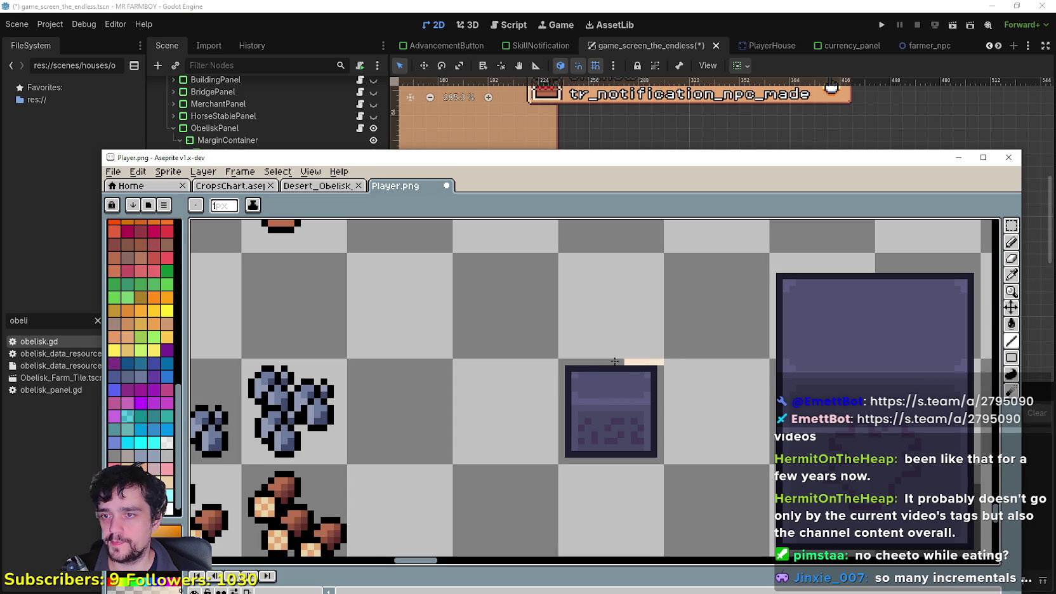
left_click_drag(557, 445, 562, 456)
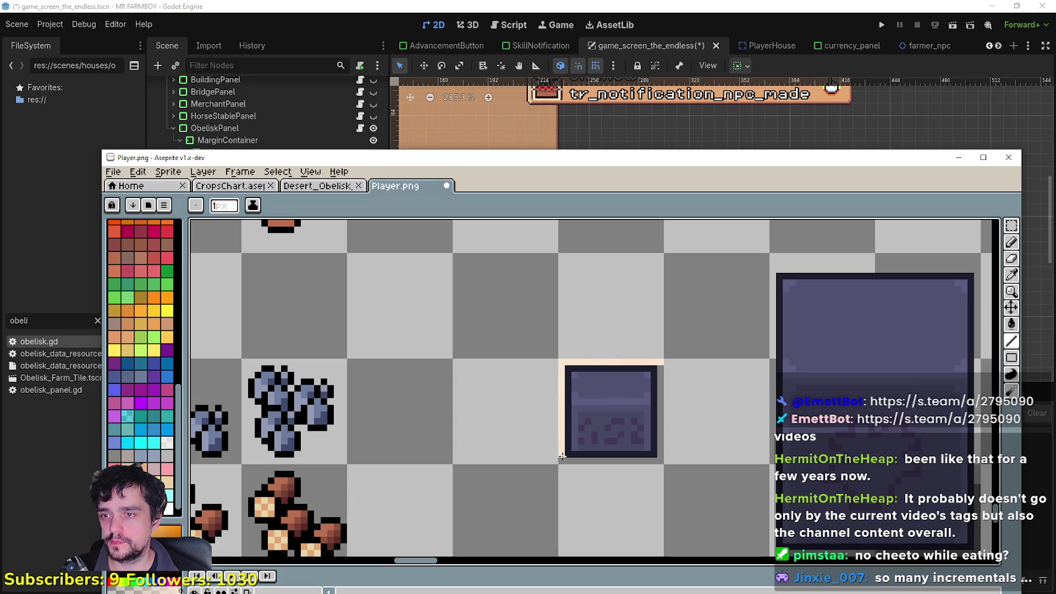
mouse_move(646, 449)
left_mouse_down()
mouse_move(657, 460)
mouse_move(663, 359)
left_mouse_up()
scroll(690, 401, "down", 2)
Delete the large dark box using a Polygonal Lasso selection.
key("v")
right_click(524, 367)
key("shift+q")
scroll(550, 413, "up", 1)
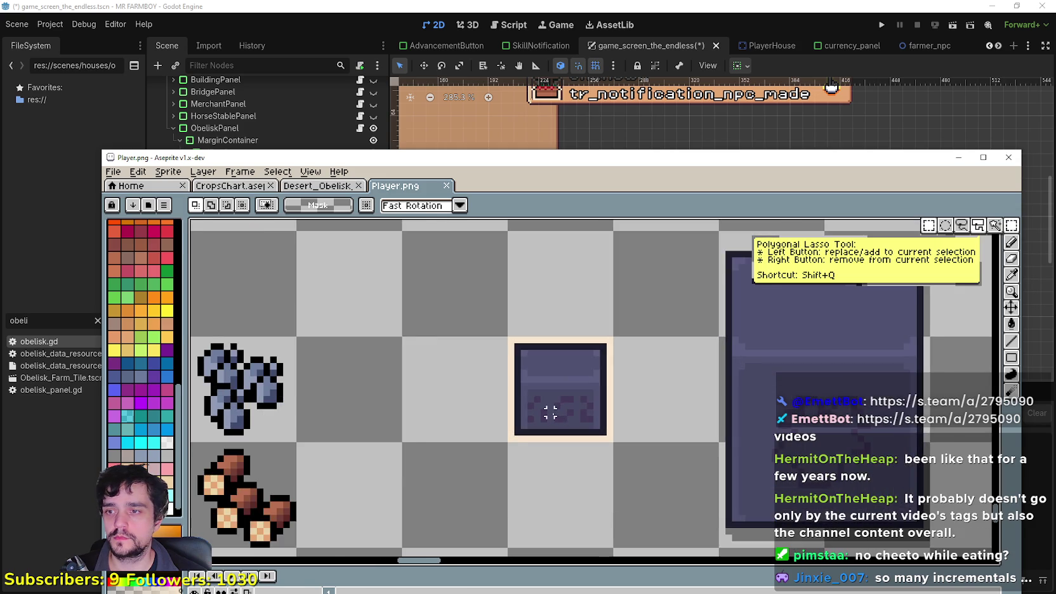
scroll(550, 413, "down", 1)
scroll(502, 463, "down", 1)
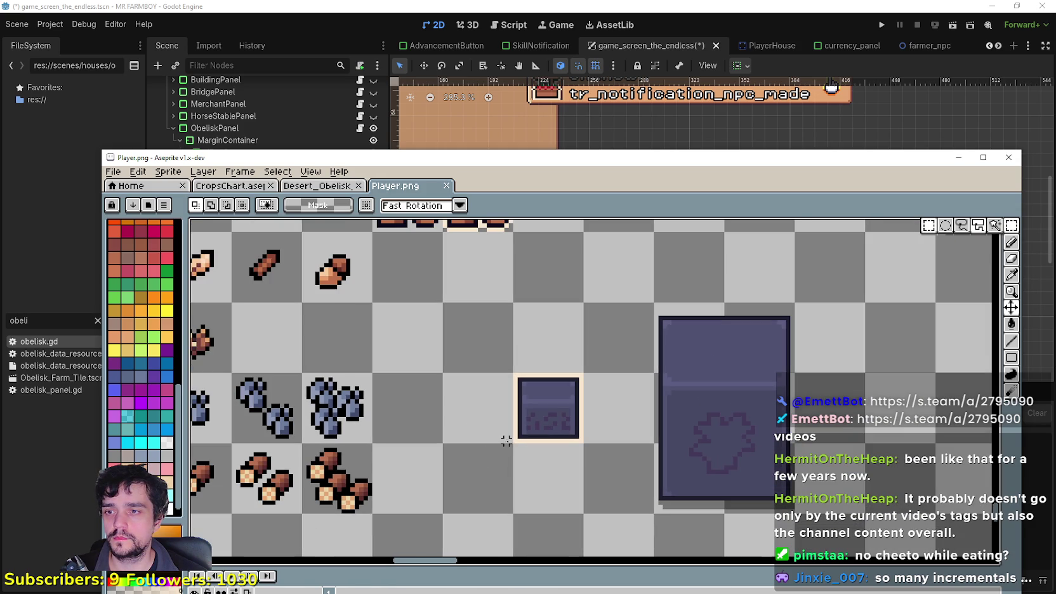
scroll(506, 440, "down", 1)
scroll(637, 464, "down", 1)
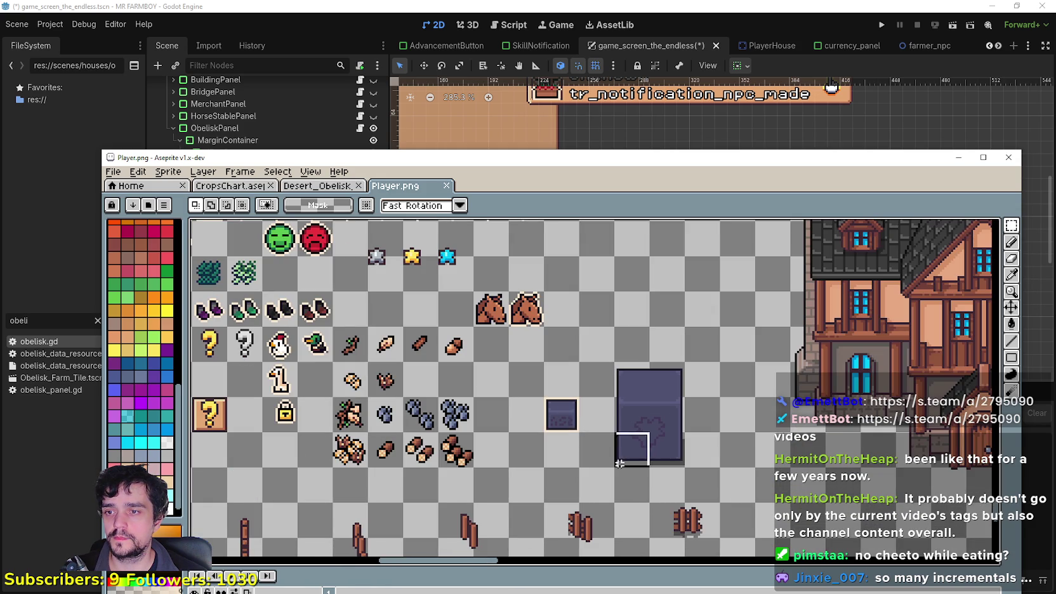
left_click(671, 370)
key("Delete")
Move the small box beside the boot sprites and save Player.png.
key("ctrl+s")
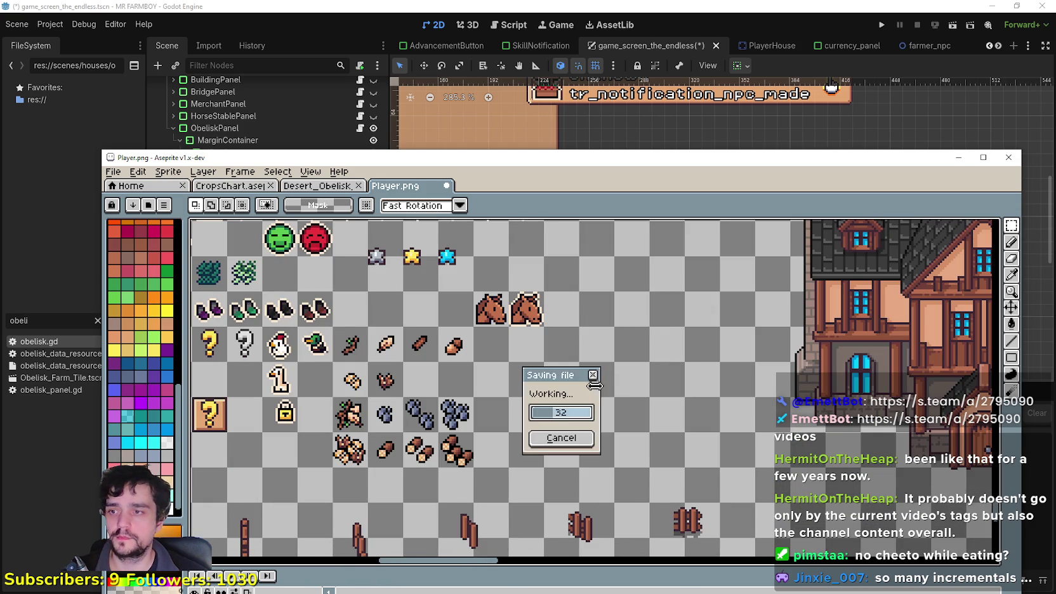
mouse_move(594, 385)
left_mouse_down()
mouse_move(727, 397)
mouse_move(575, 294)
mouse_move(537, 282)
left_mouse_up()
key("ctrl+s")
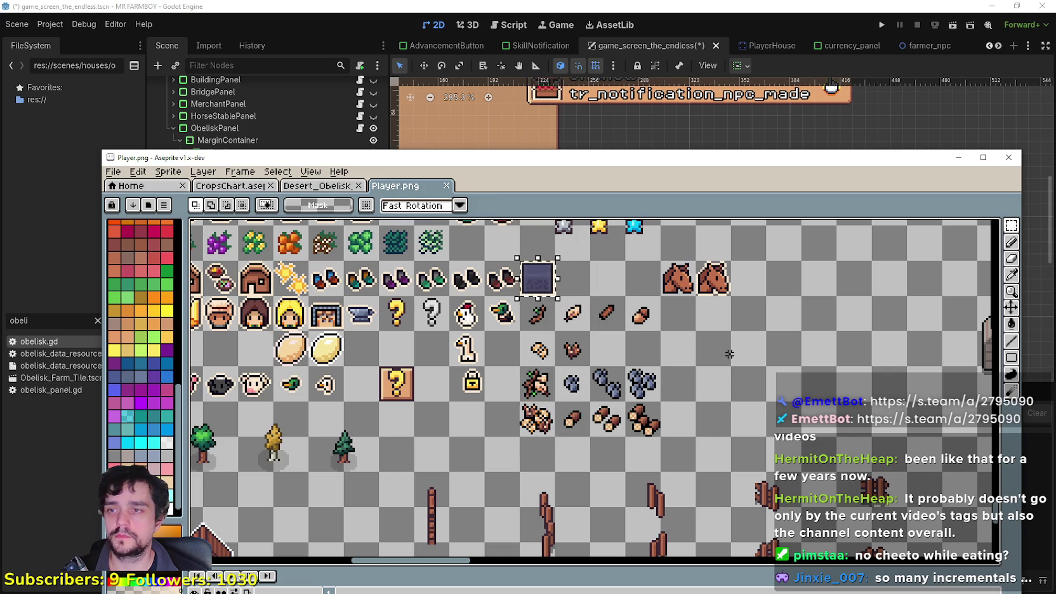
key("alt+Tab")
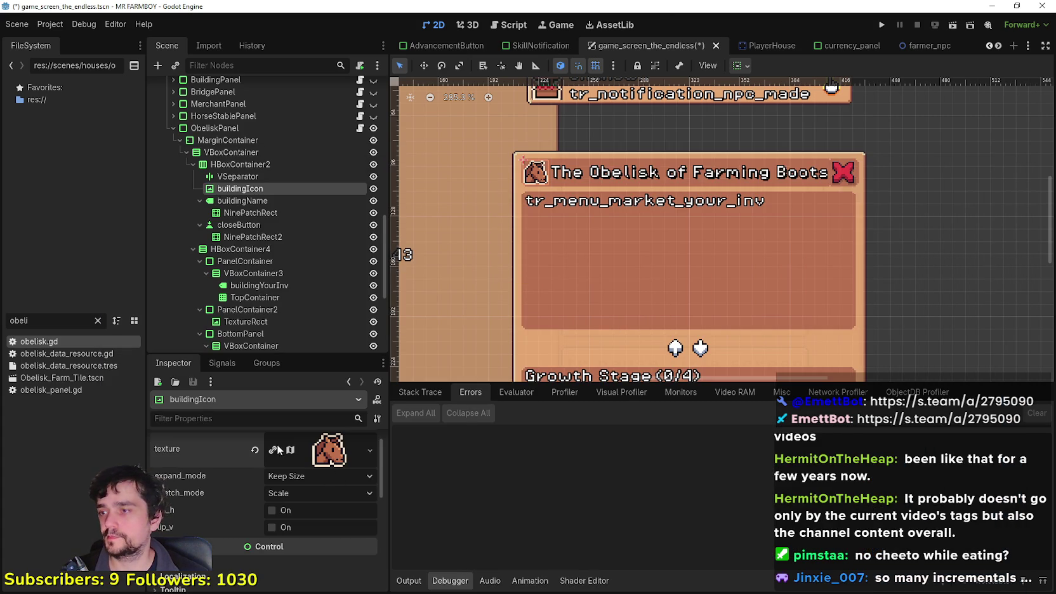
Expand buildingIcon's AtlasTexture and open its Edit Region sprite sheet view.
left_click(317, 449)
scroll(296, 498, "down", 3)
left_click(284, 554)
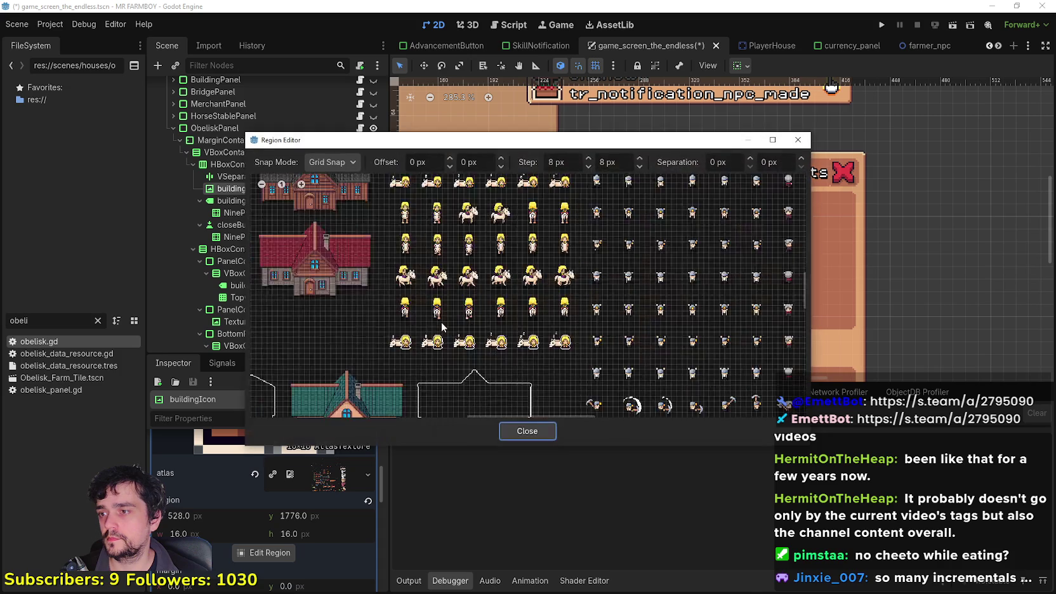
left_click(805, 139)
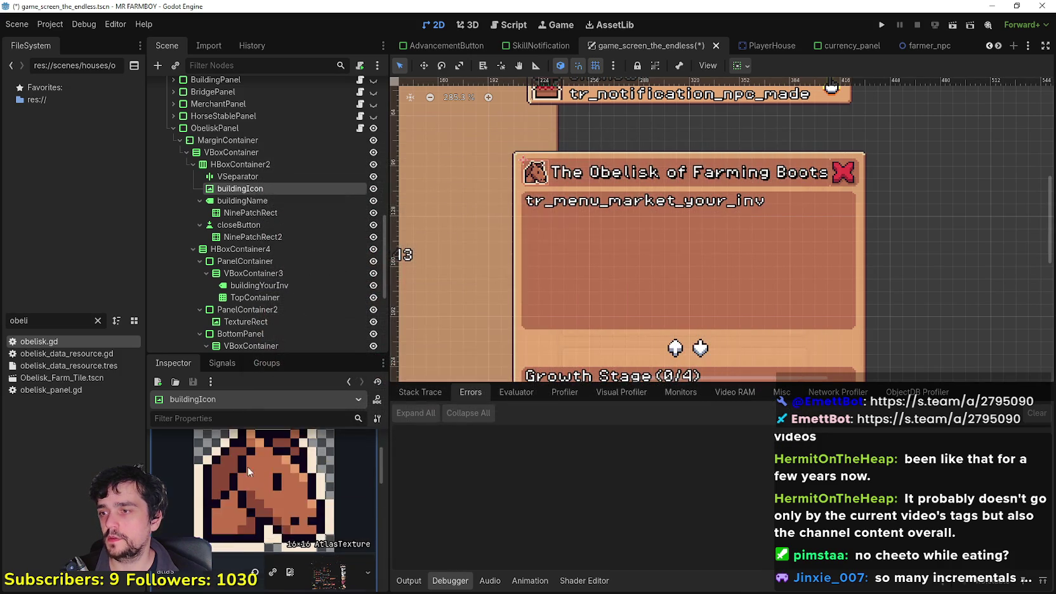
scroll(248, 466, "up", 2)
left_click(261, 462)
left_click(270, 554)
scroll(449, 352, "up", 3)
scroll(603, 297, "up", 3)
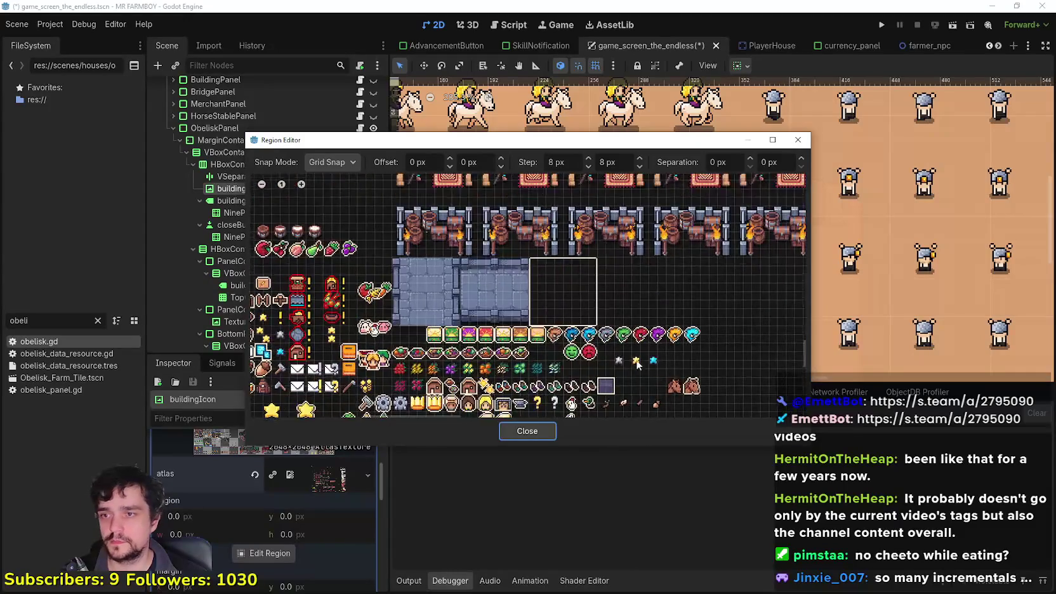
scroll(579, 327, "up", 2)
Pick the 16x16 dark box region at 448,1776 as the icon and save the scene.
left_click(566, 324)
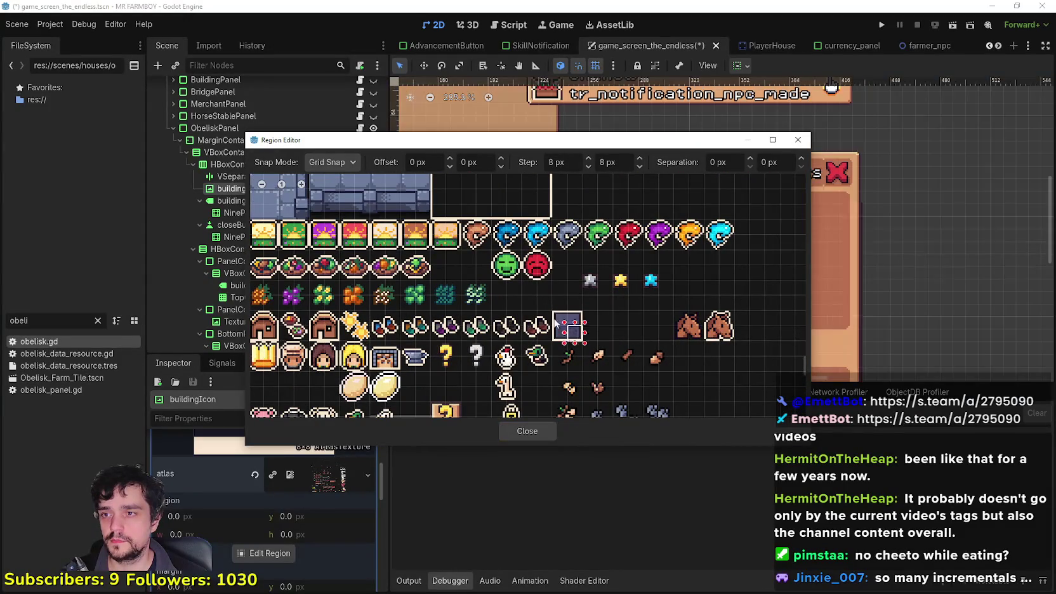
left_click(527, 431)
scroll(631, 199, "up", 4)
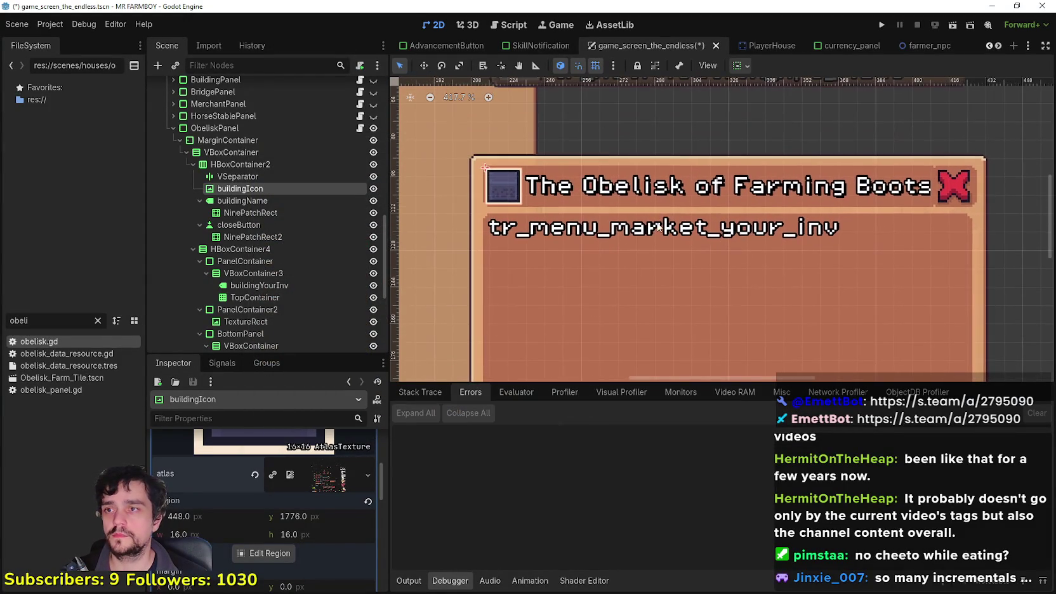
key("ctrl+s")
scroll(631, 199, "down", 4)
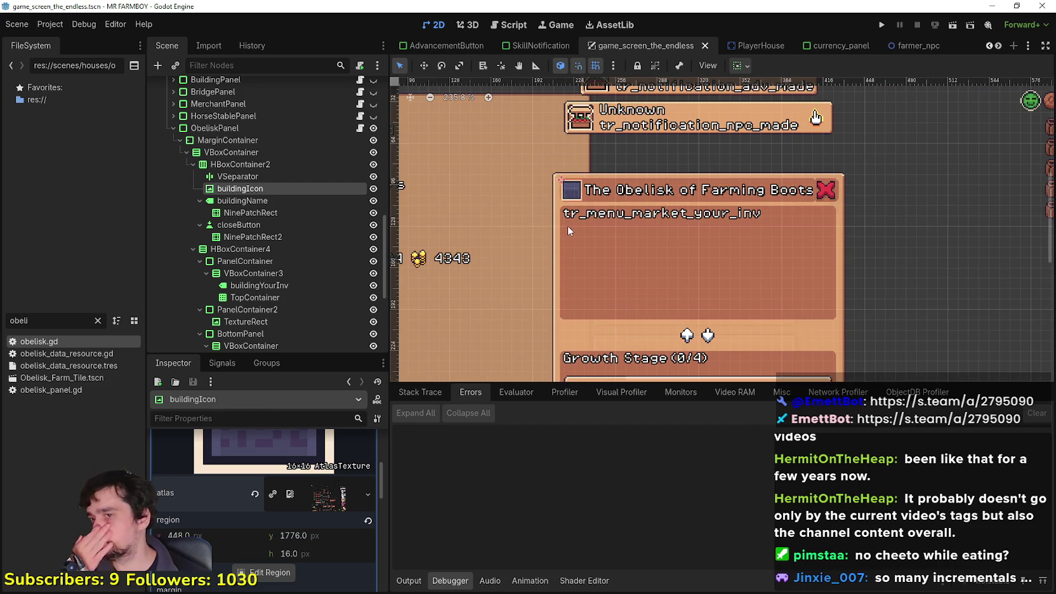
scroll(567, 225, "down", 2)
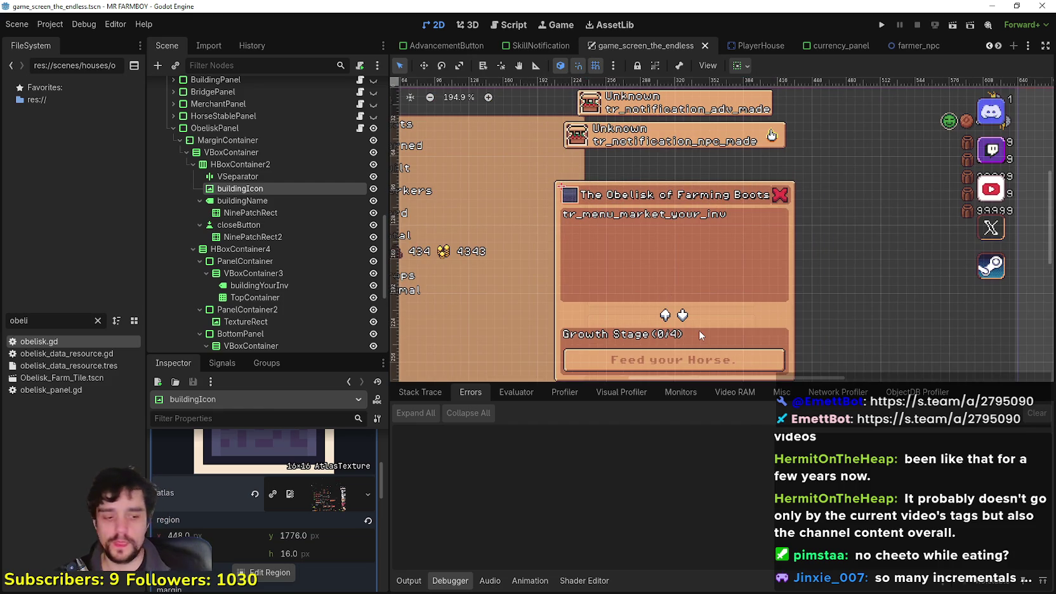
Set the buildingYourInv label's text to 'Your Inventory'.
left_click(267, 212)
left_click(264, 225)
left_click(264, 236)
left_click(262, 249)
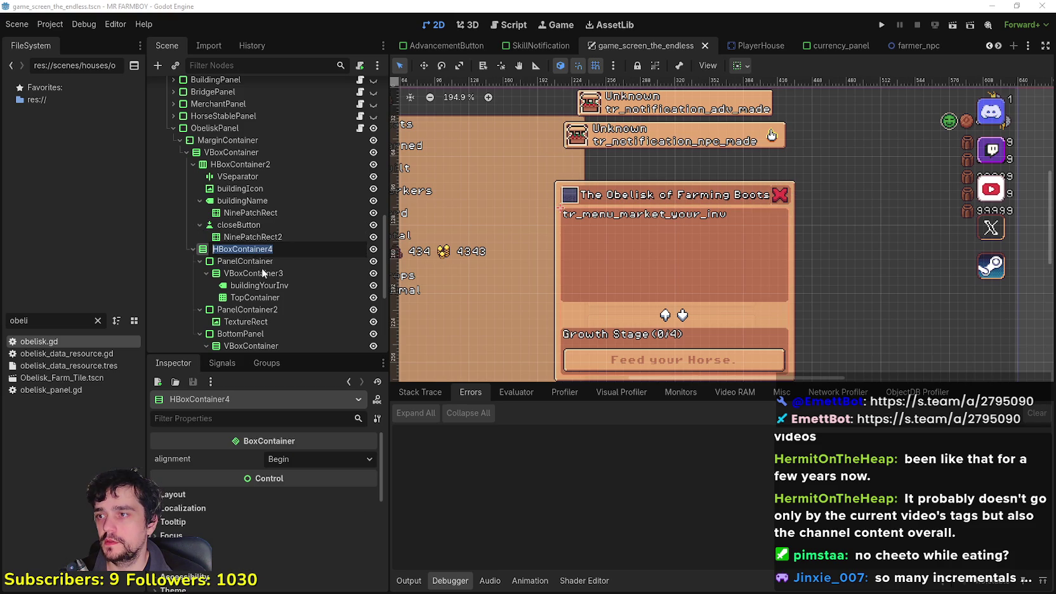
left_click(264, 226)
left_click(267, 212)
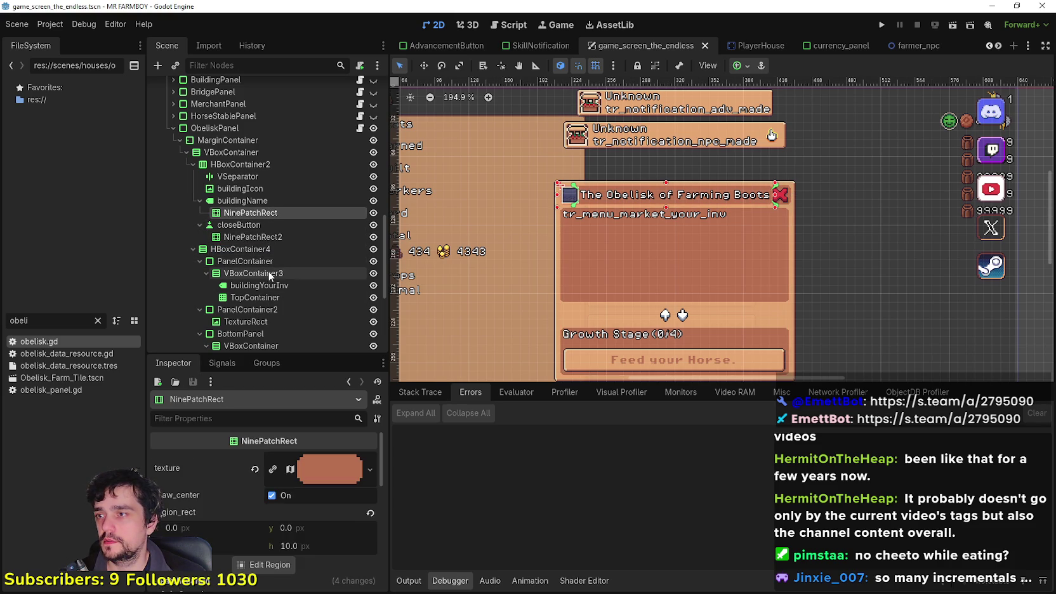
left_click(260, 272)
left_click(263, 285)
left_click_drag(247, 477, 155, 477)
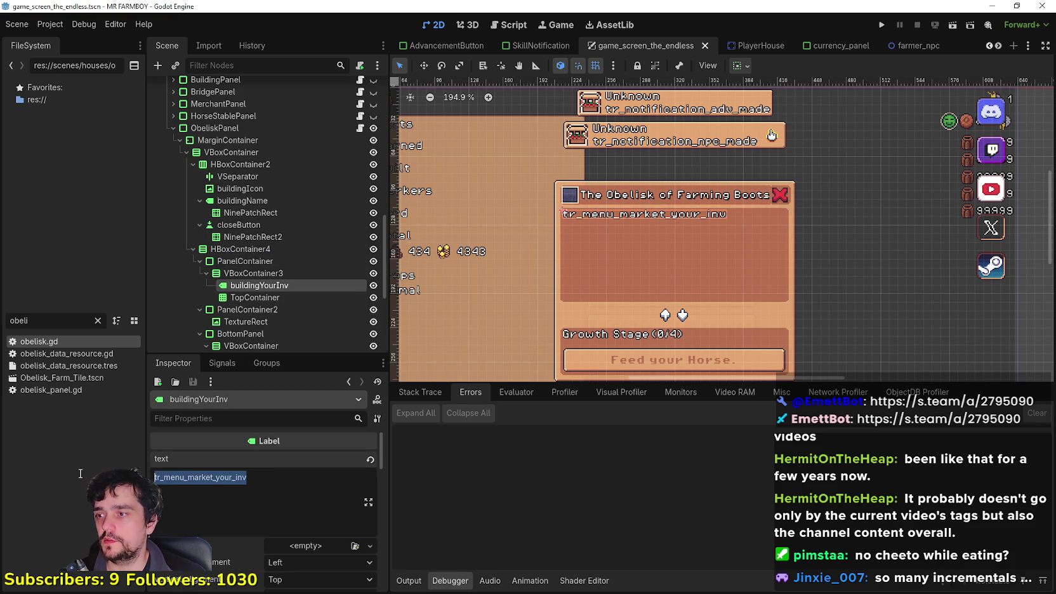
type("Your Inventory")
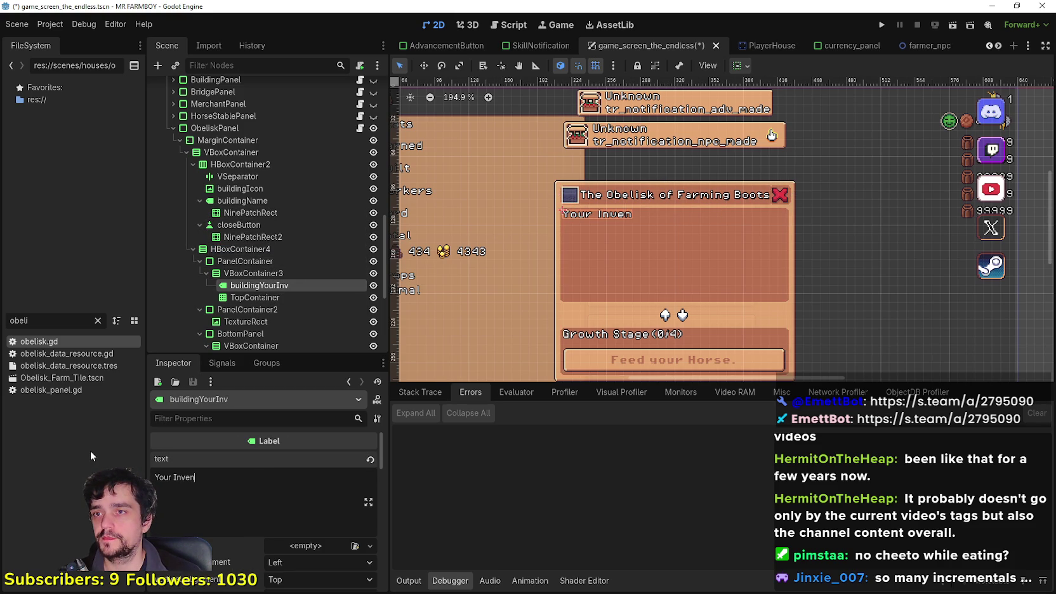
Rename the HorseGrowing node to ObeliskUpgrades.
scroll(326, 289, "down", 3)
left_click(269, 267)
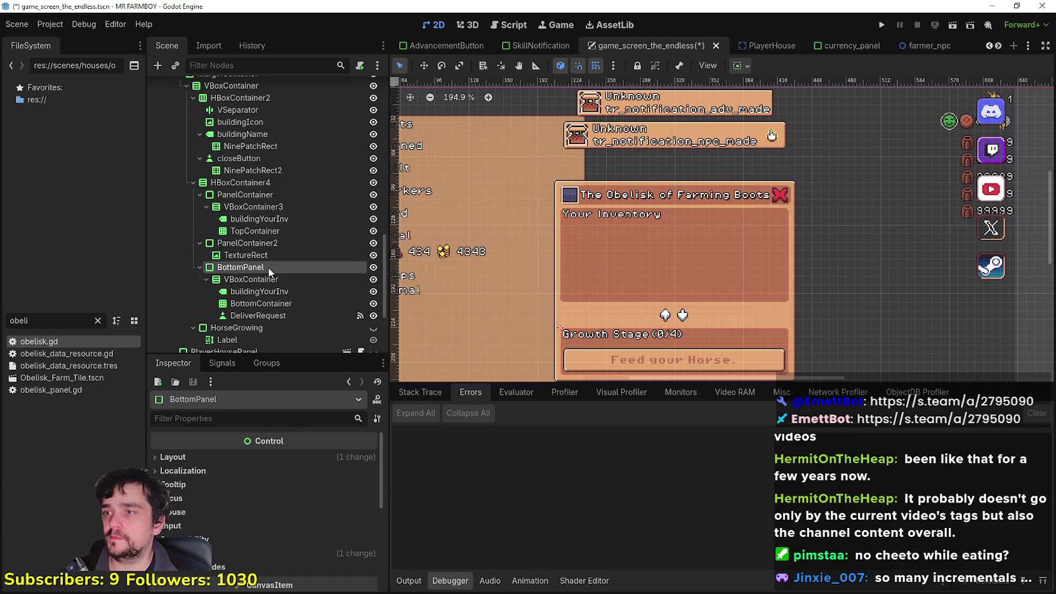
scroll(270, 266, "down", 3)
left_click(277, 261)
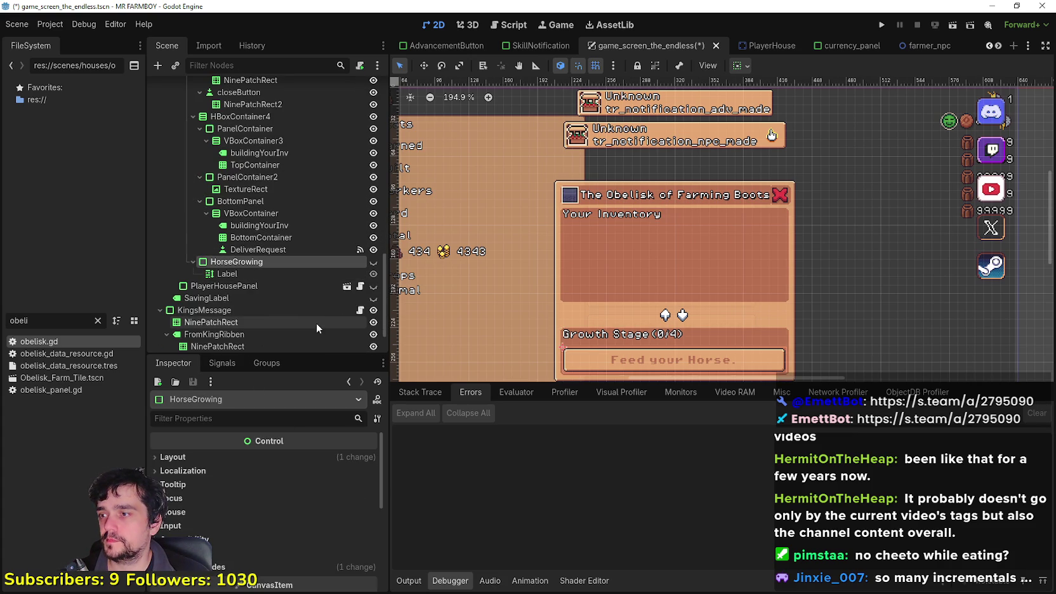
left_click(266, 273)
left_click(254, 261)
left_click(254, 261)
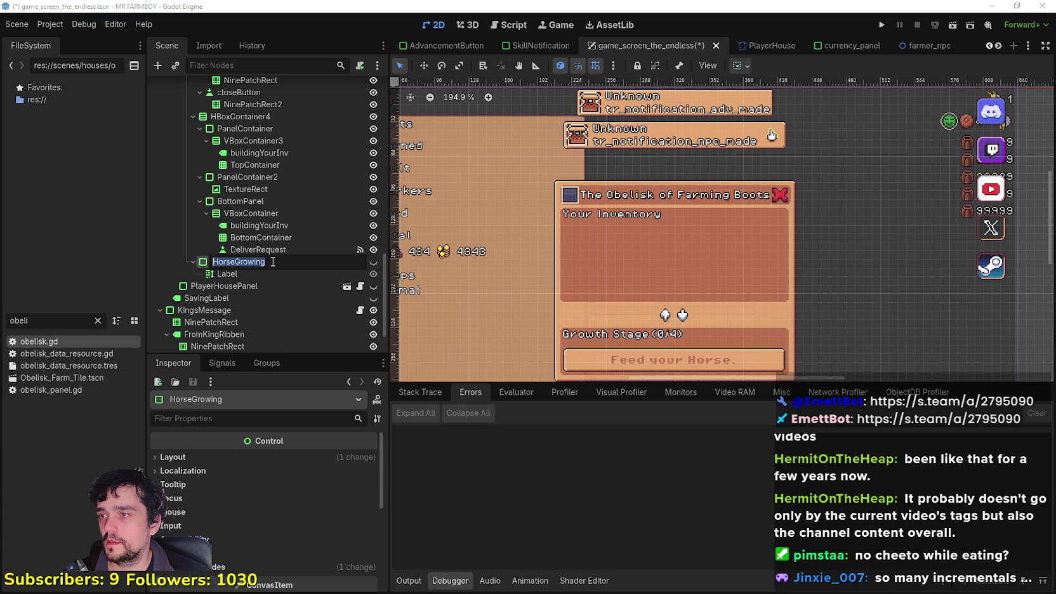
type("Obelisk")
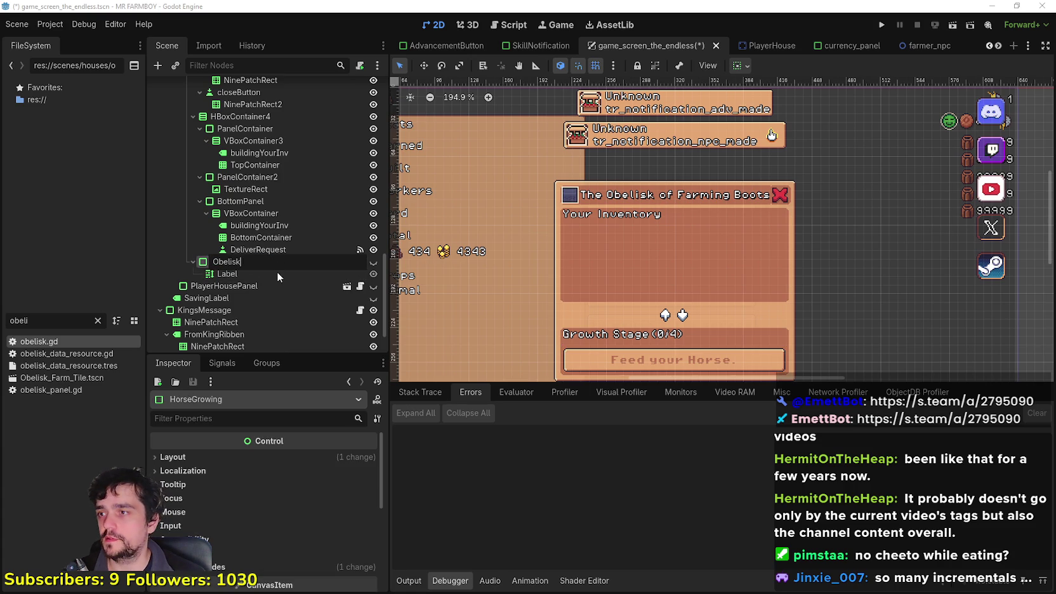
type("Upgrades")
key("Return")
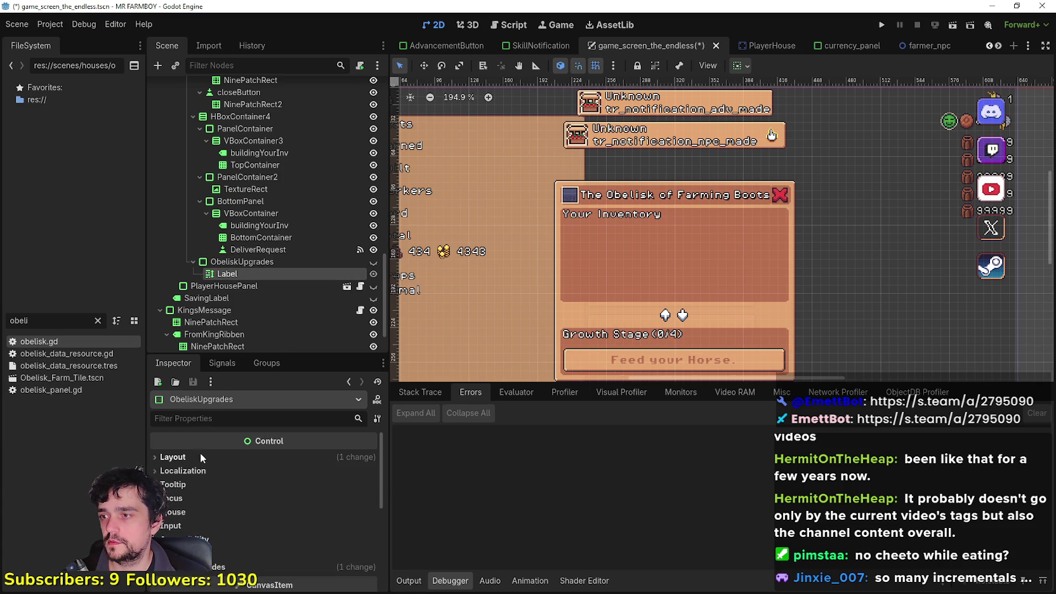
Hide the ObeliskUpgrades node, then delete it from the scene tree.
left_click(173, 457)
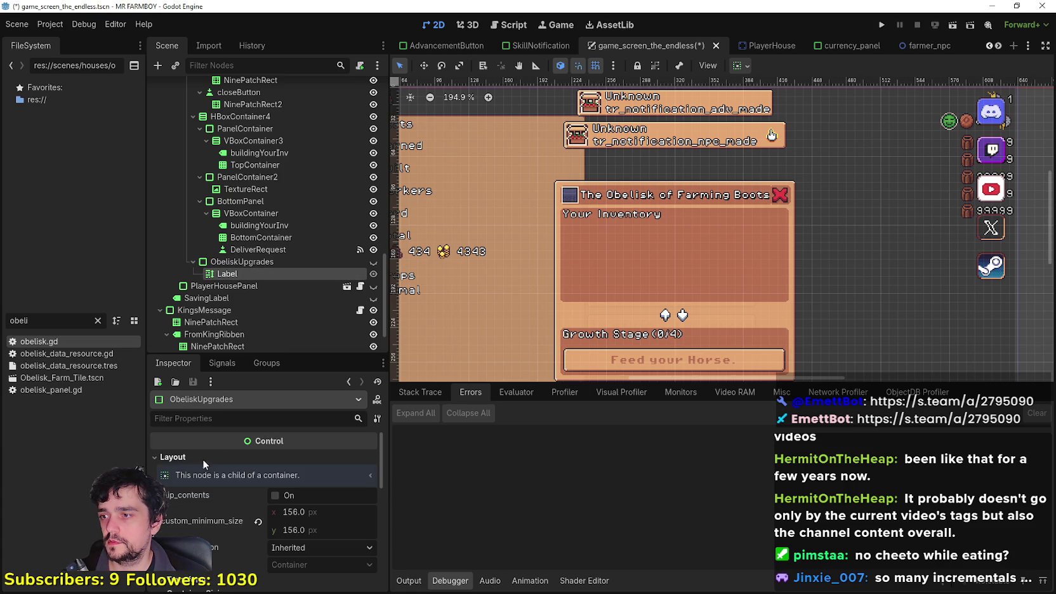
left_click(207, 367)
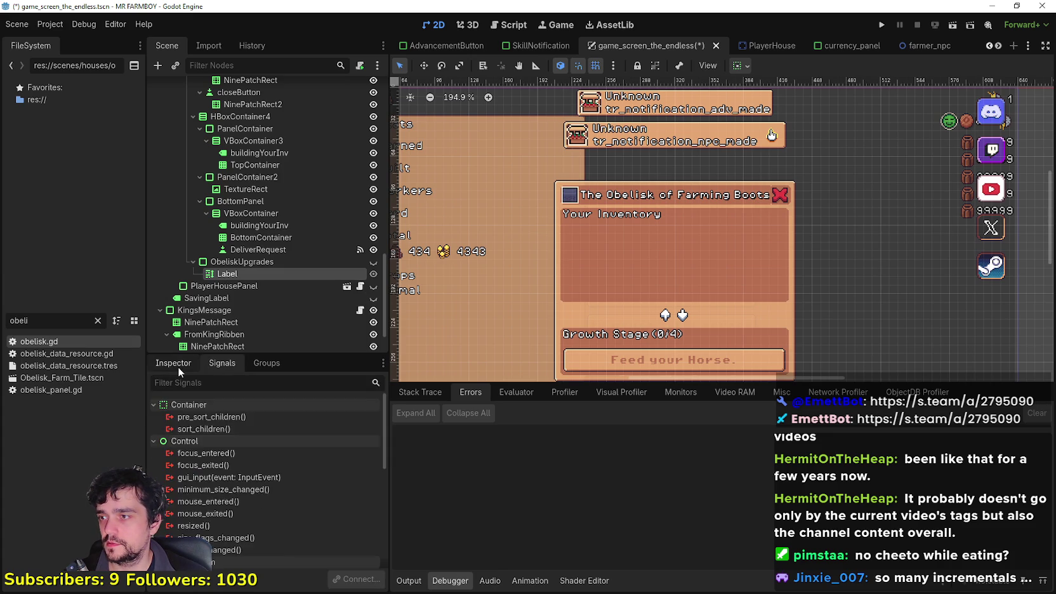
left_click(178, 367)
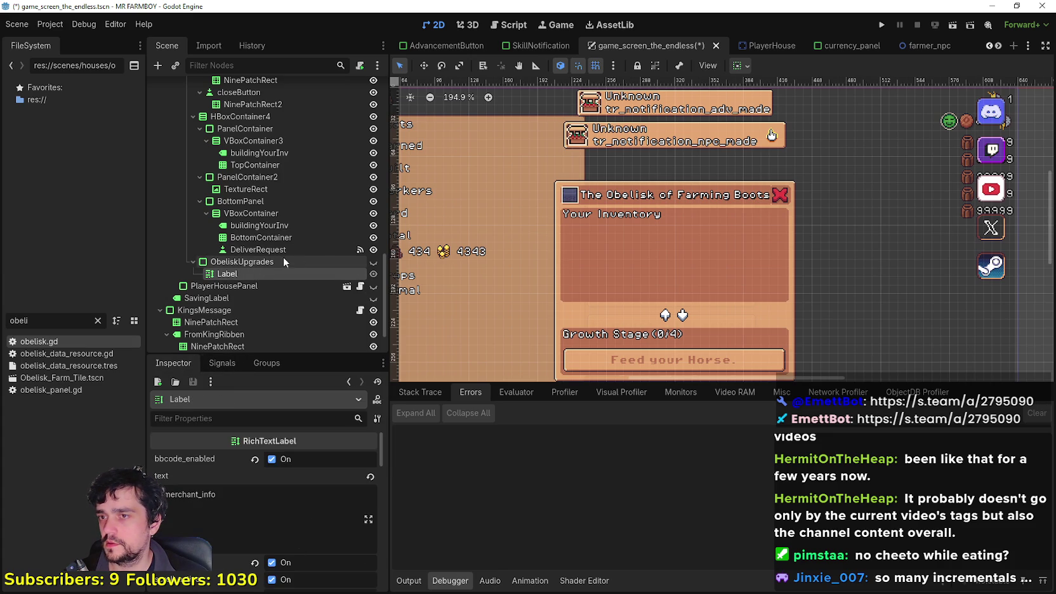
left_click(283, 251)
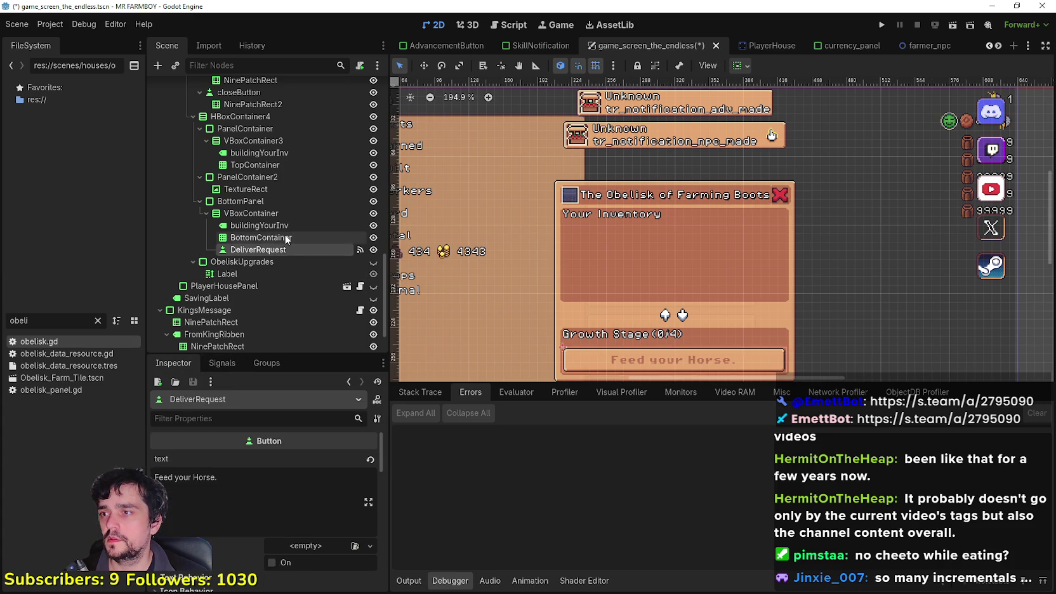
left_click(272, 237)
left_click(352, 262)
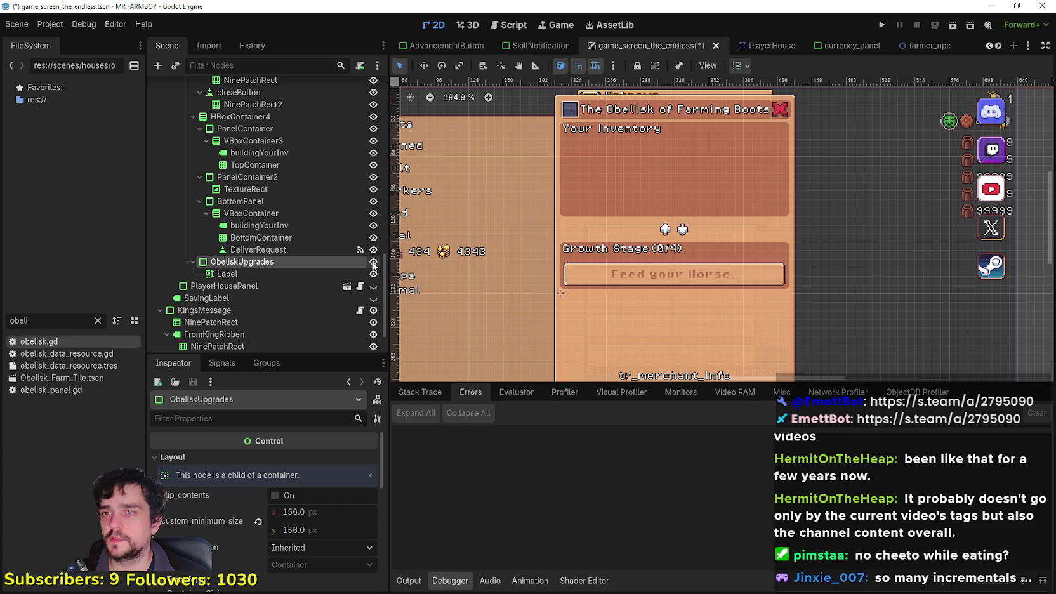
scroll(613, 290, "down", 2)
scroll(613, 290, "down", 2)
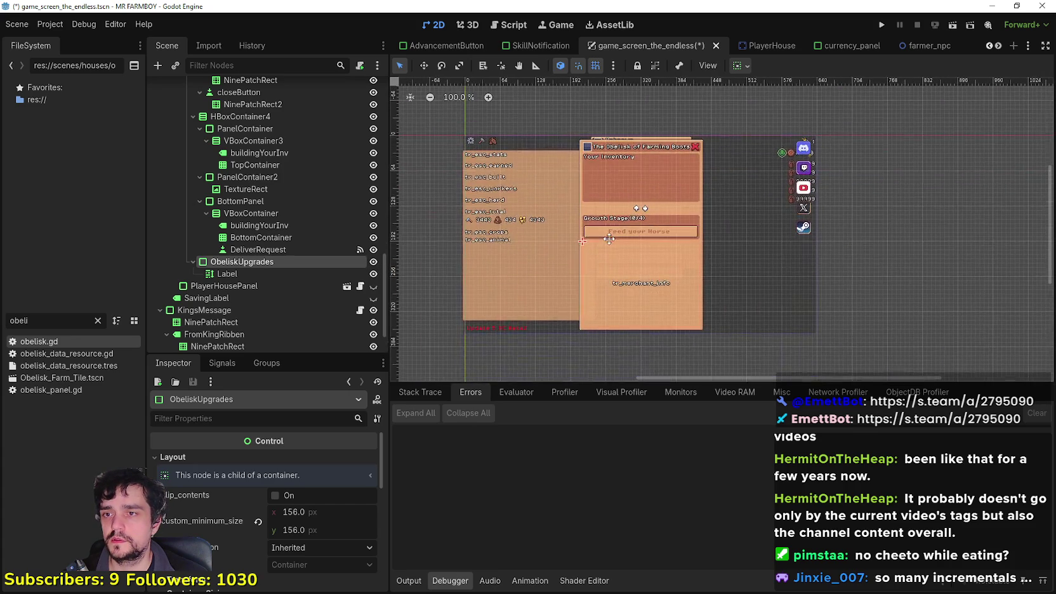
left_click(374, 262)
scroll(590, 233, "up", 3)
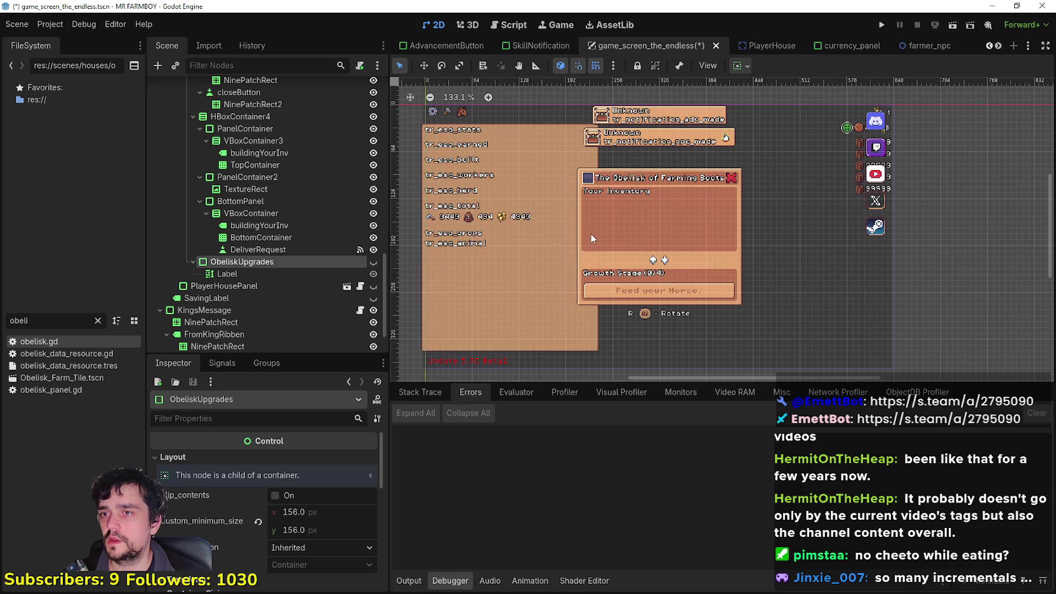
right_click(260, 262)
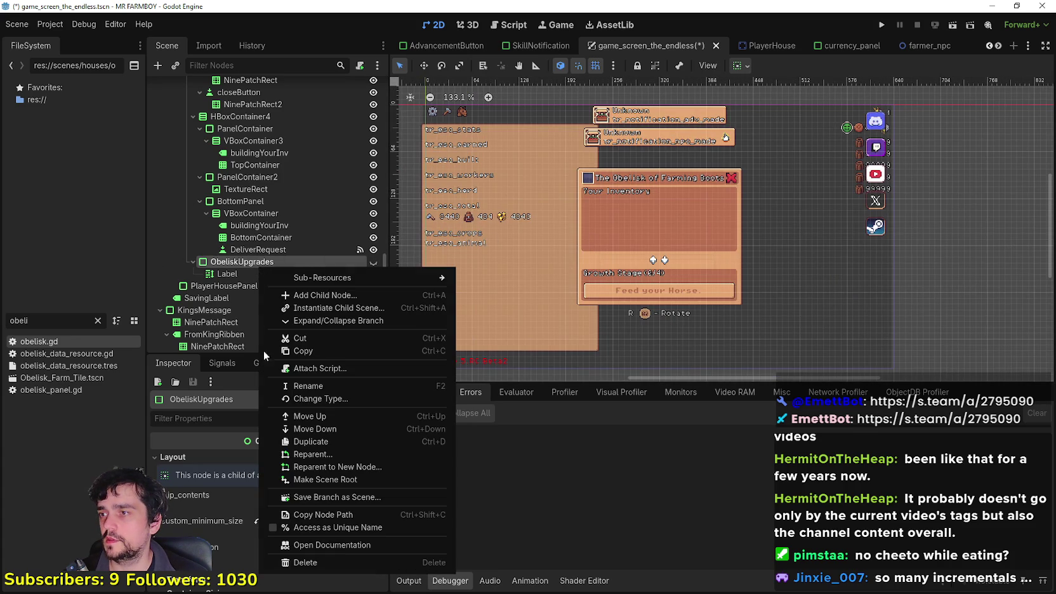
left_click(360, 567)
left_click(487, 308)
Change the stage label text from 'Growth Stage(0/4)' to 'Upgrade Stage(0/6)'.
scroll(281, 264, "down", 1)
scroll(281, 264, "up", 1)
left_click(279, 271)
left_click(274, 258)
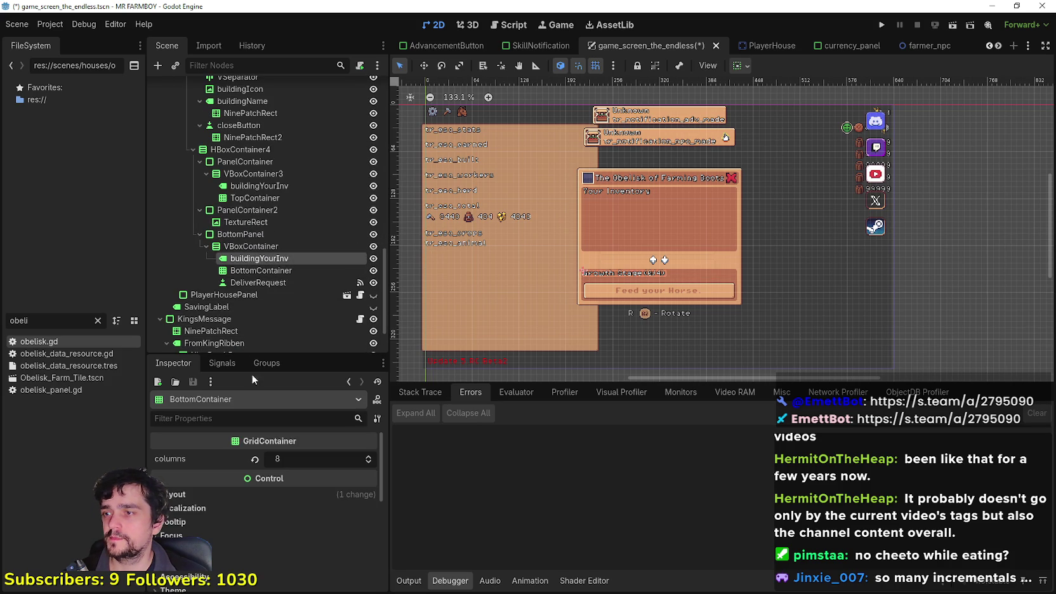
type("Upgrade Stage(0/4")
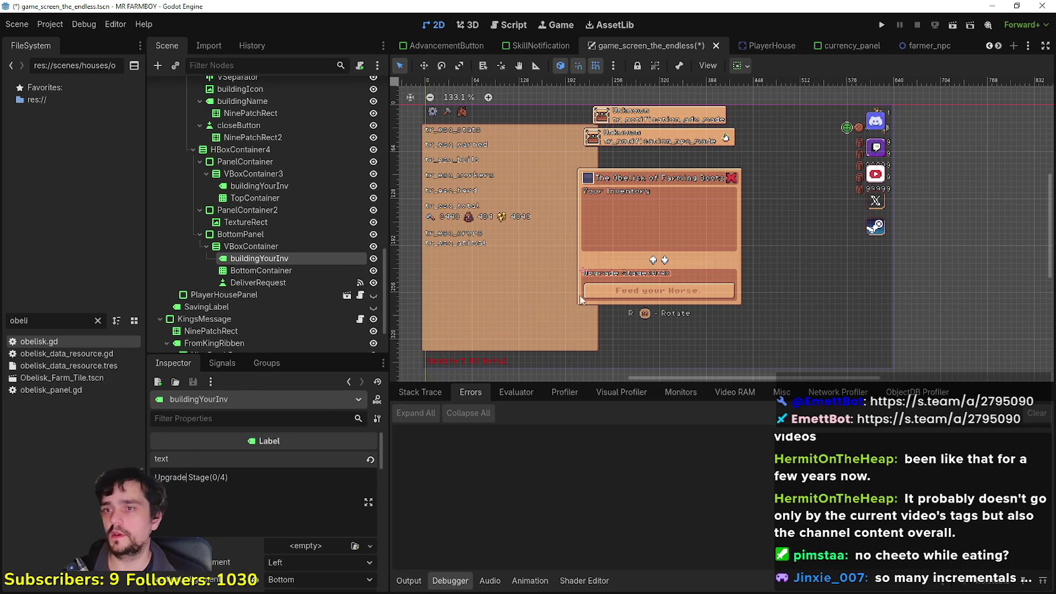
scroll(584, 285, "up", 5)
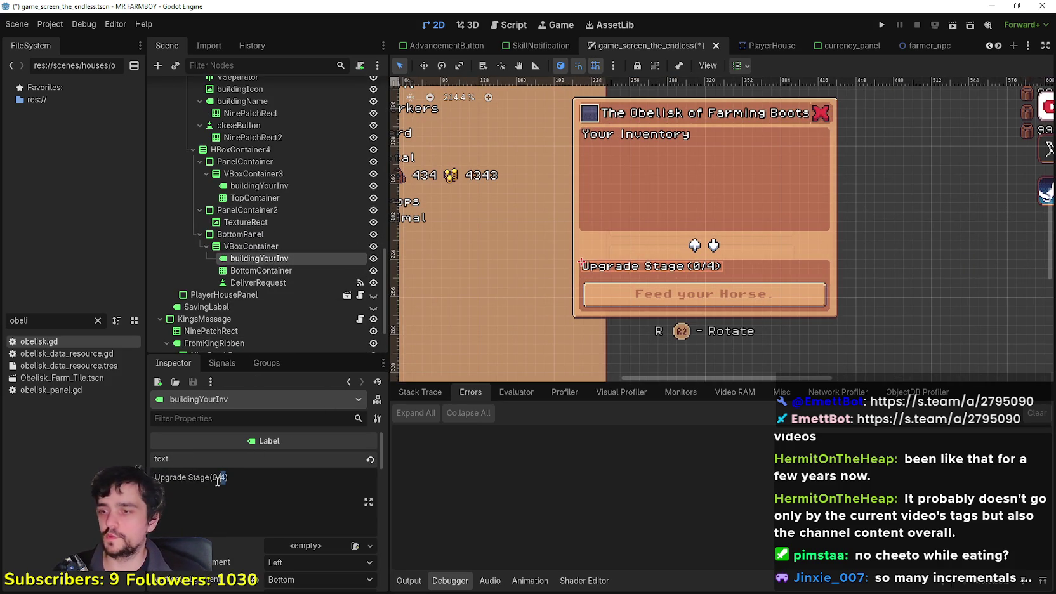
type("6")
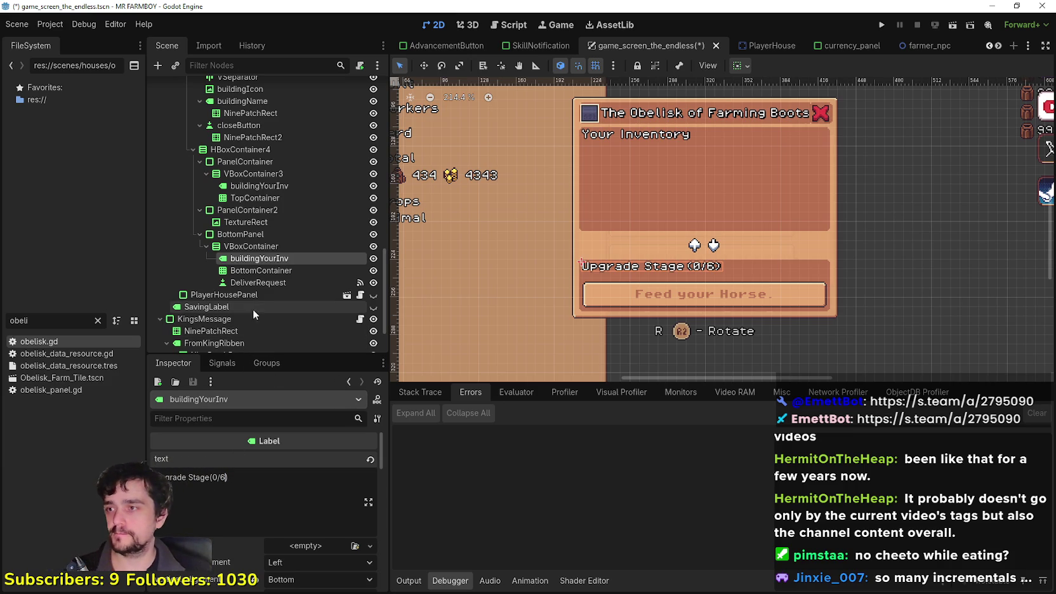
left_click(260, 270)
scroll(804, 216, "up", 2)
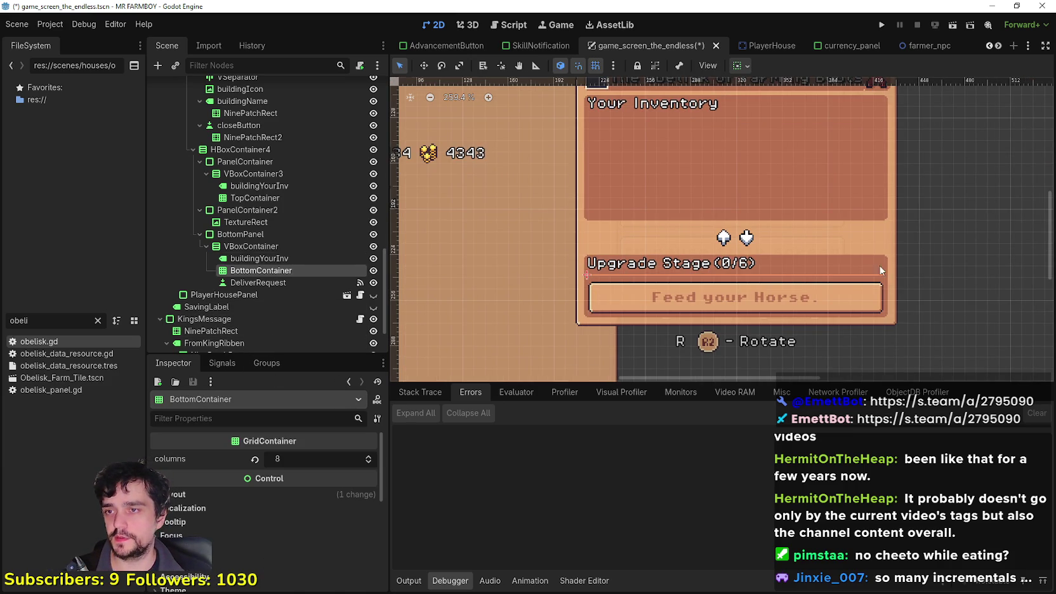
scroll(803, 278, "down", 2)
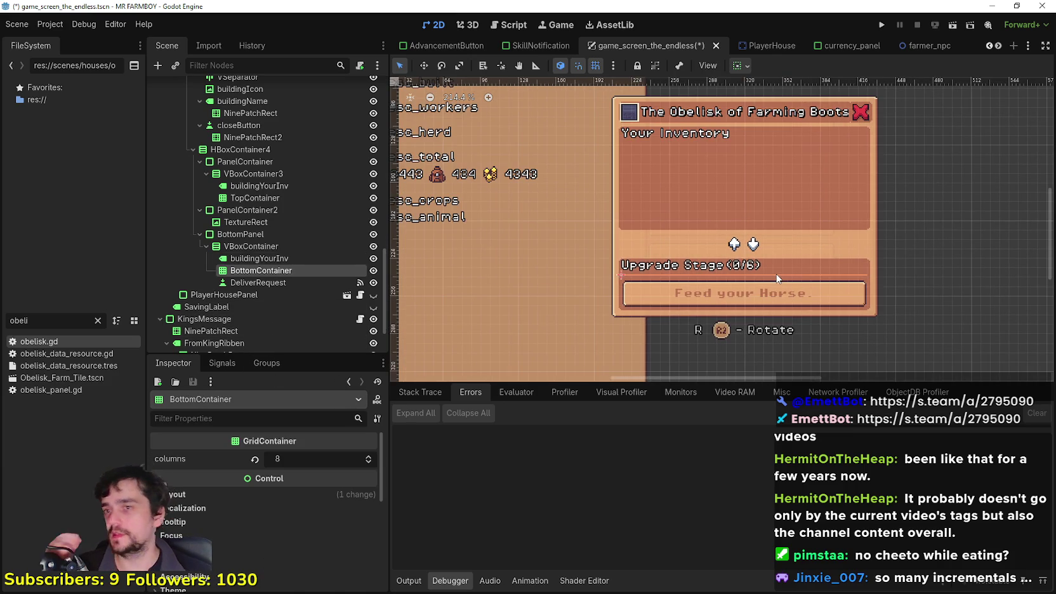
Replace the DeliverRequest button text 'Feed your Horse.' with 'Upgrade Obelisk'.
left_click(270, 281)
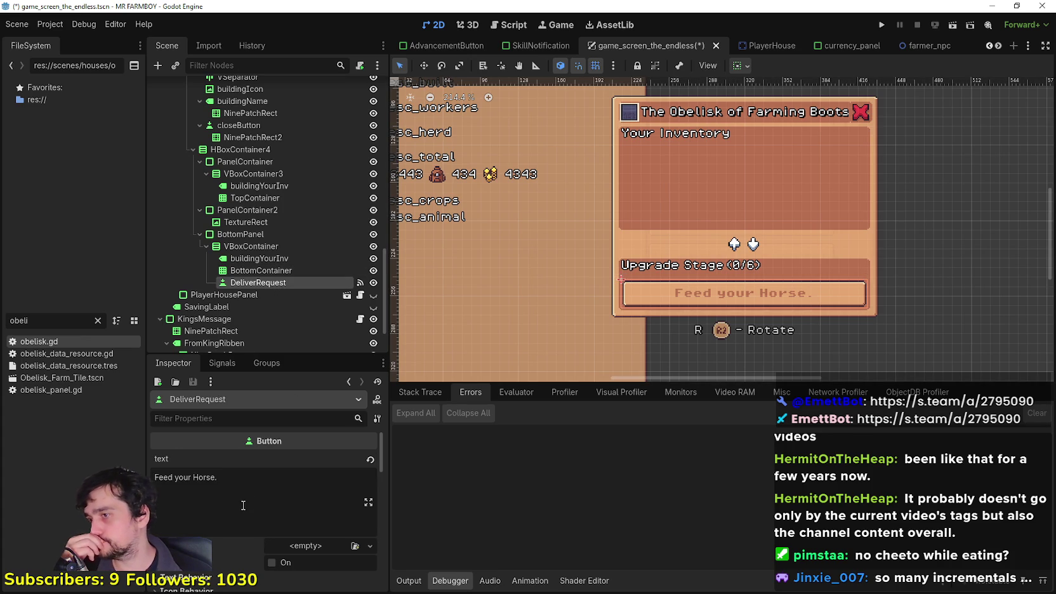
triple_click(185, 477)
type("U")
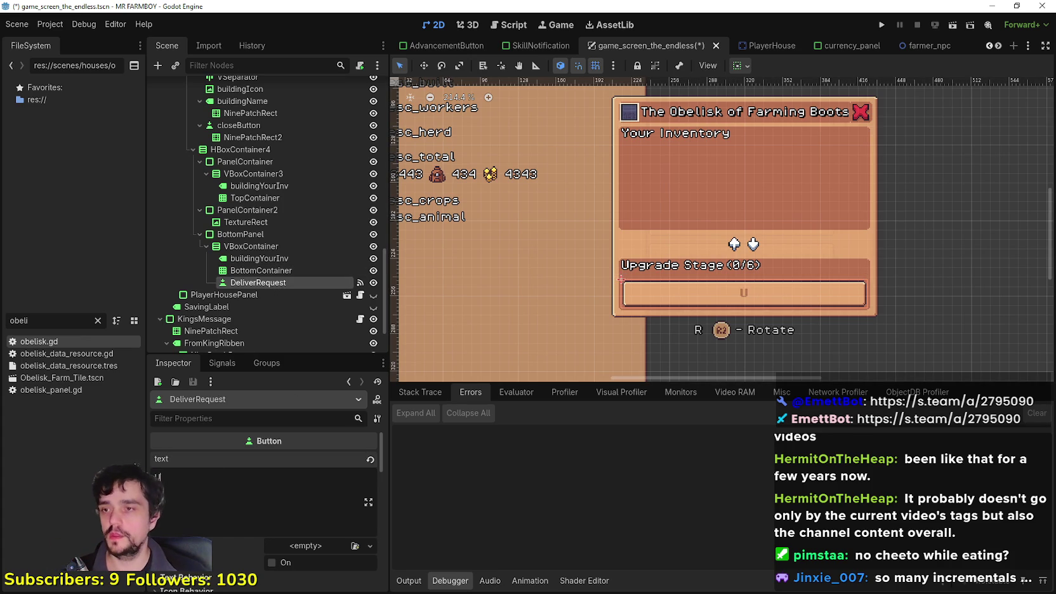
type("pgrade Obe")
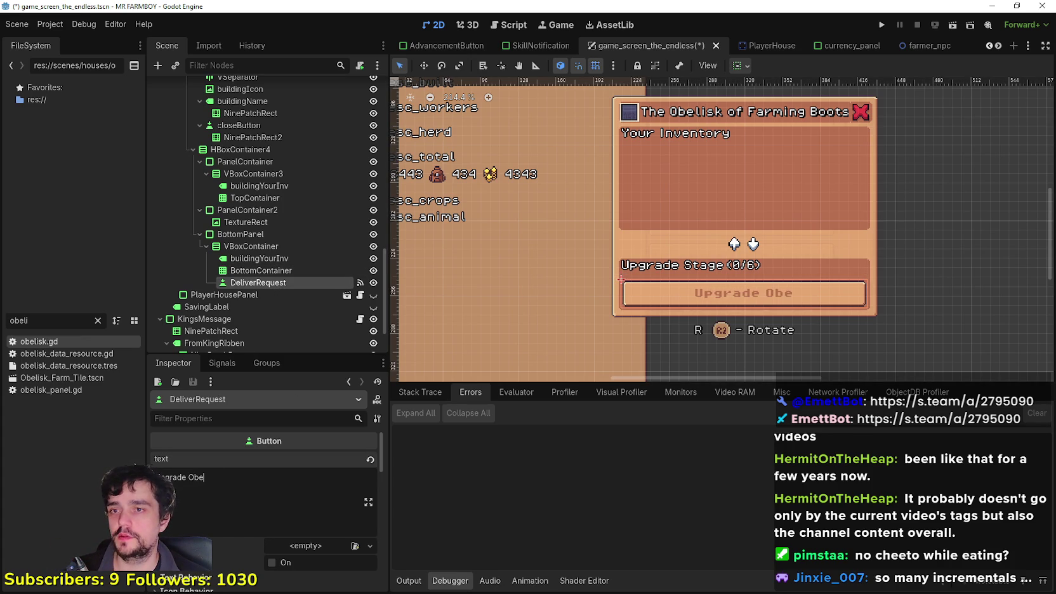
View the debugger's performance monitors and stack trace, then select TopContainer.
left_click(668, 390)
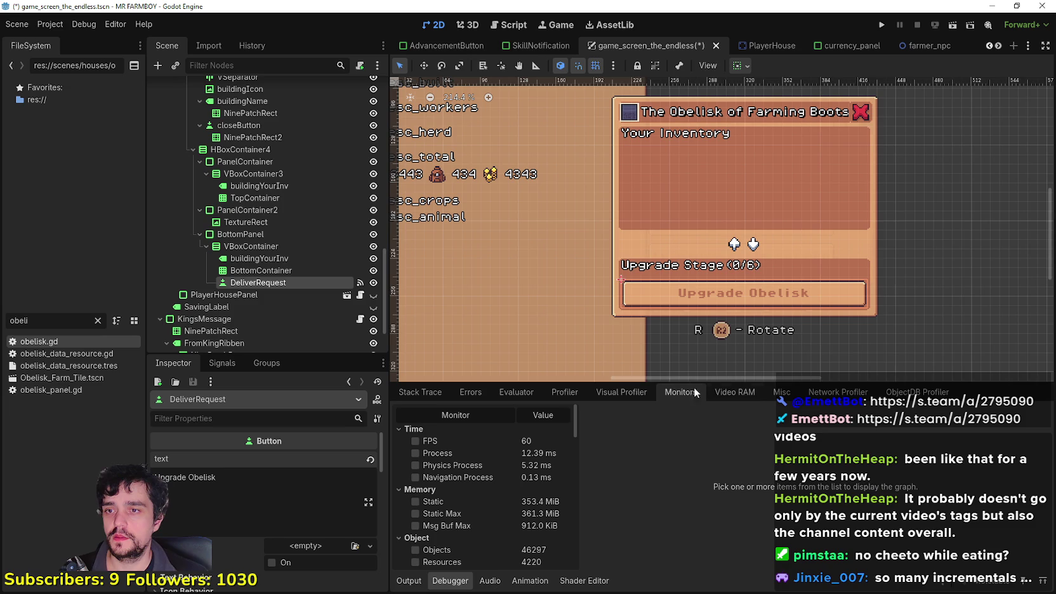
left_click(431, 392)
scroll(656, 216, "right", 3)
scroll(654, 213, "up", 1)
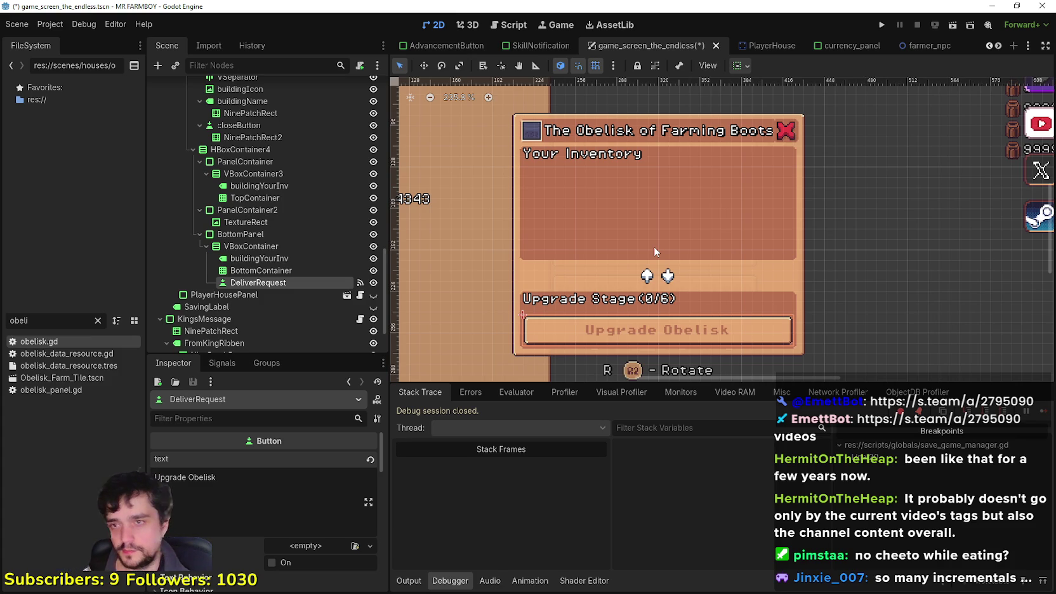
scroll(868, 208, "up", 1)
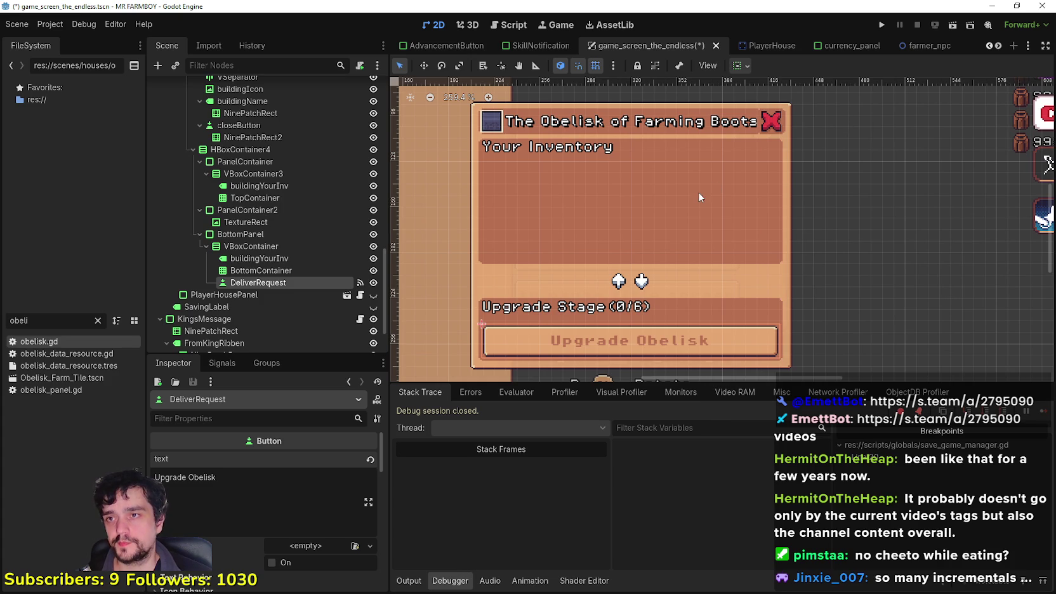
scroll(699, 170, "down", 2)
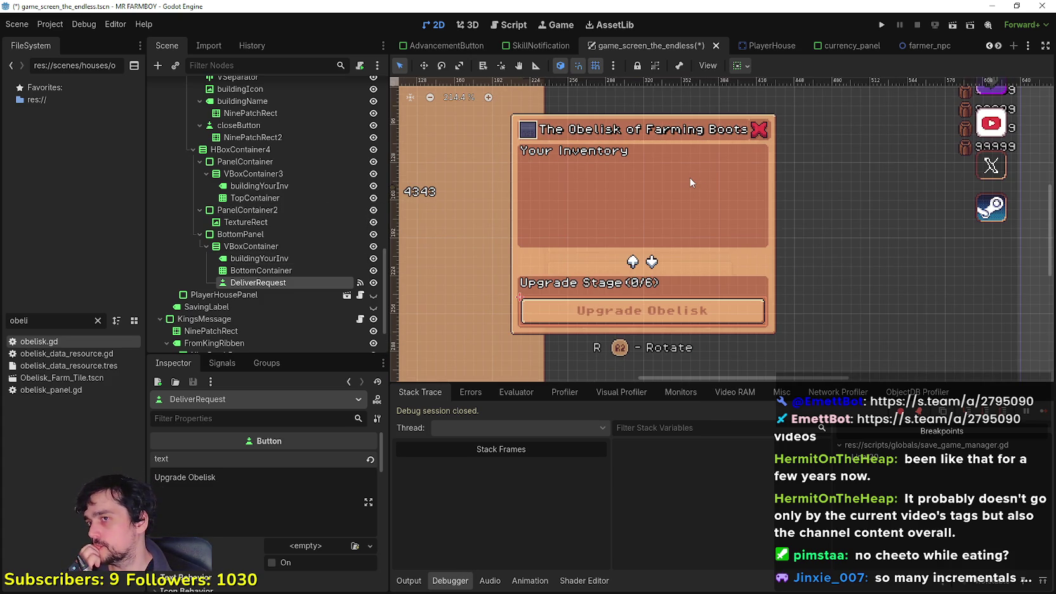
scroll(609, 132, "up", 2)
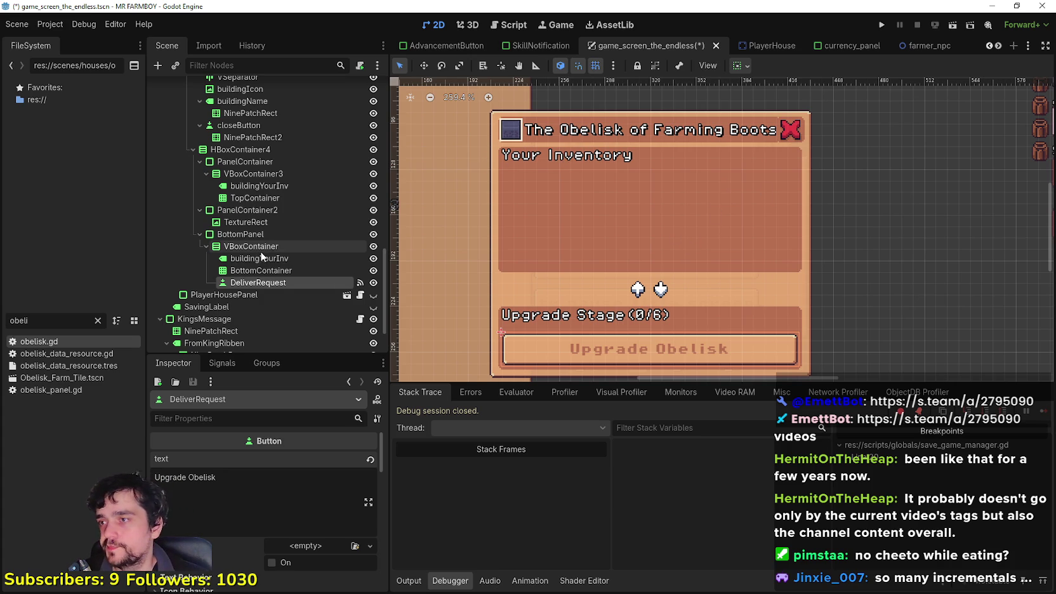
left_click(253, 199)
Instance the merchant slot scene under TopContainer and duplicate it into six inventory slots.
right_click(254, 202)
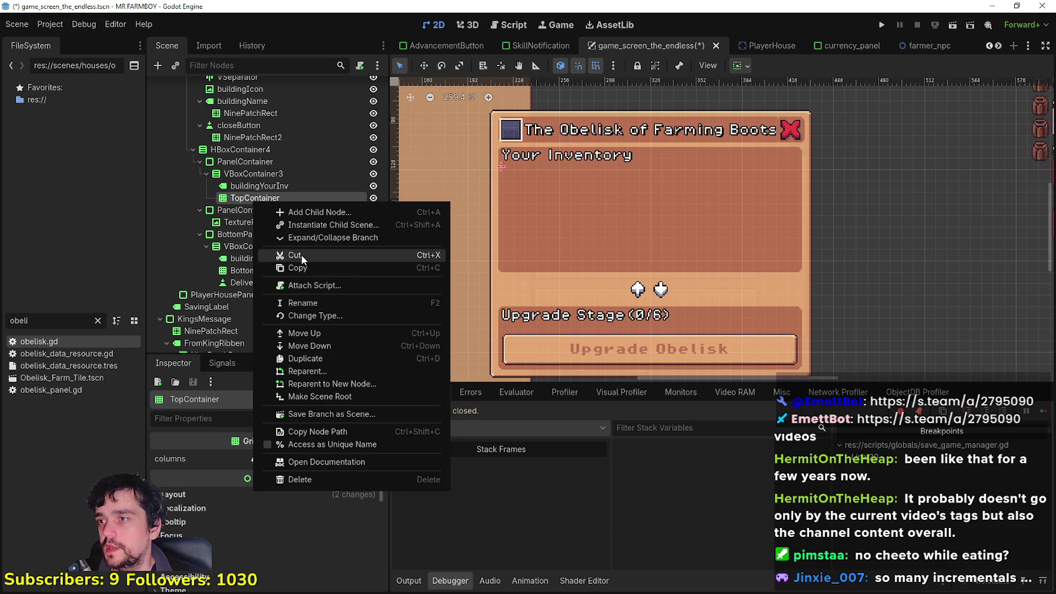
left_click(318, 225)
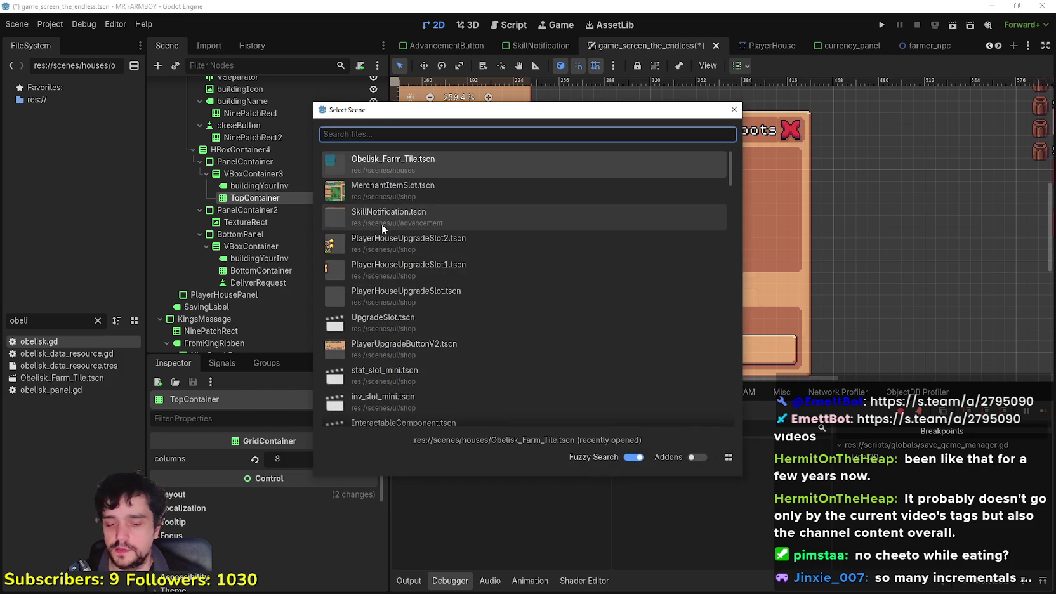
type("merchant")
key("Down")
key("Down")
key("Return")
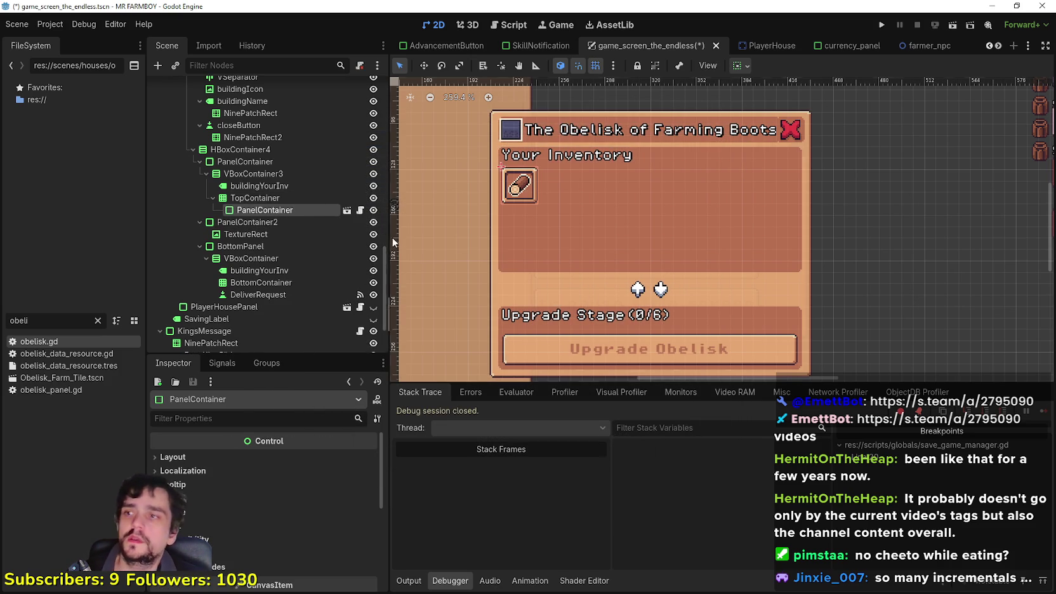
key("ctrl+d")
key("ctrl+d")
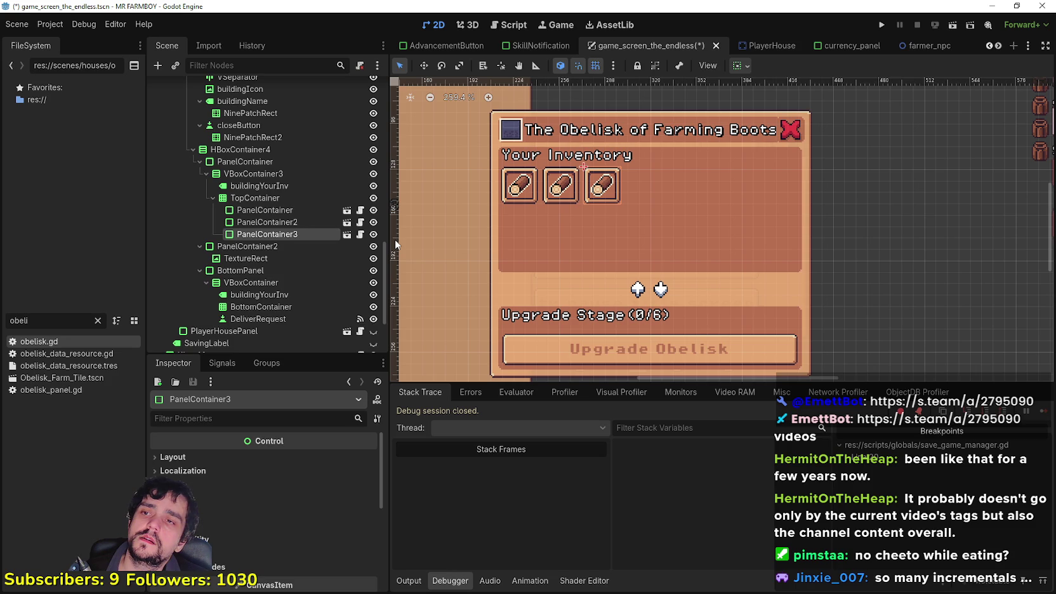
key("ctrl+d")
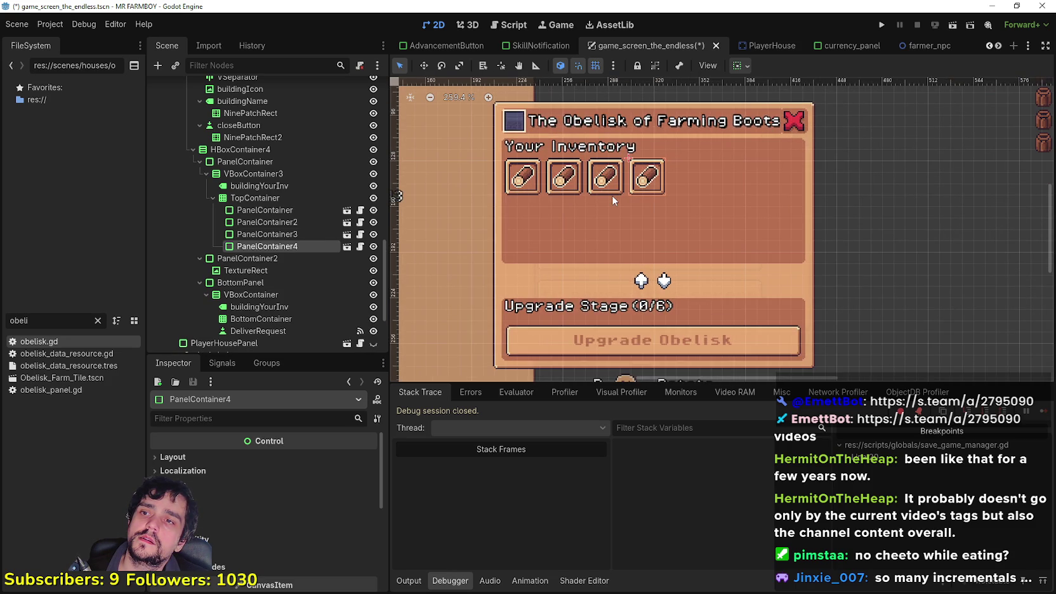
key("ctrl+d")
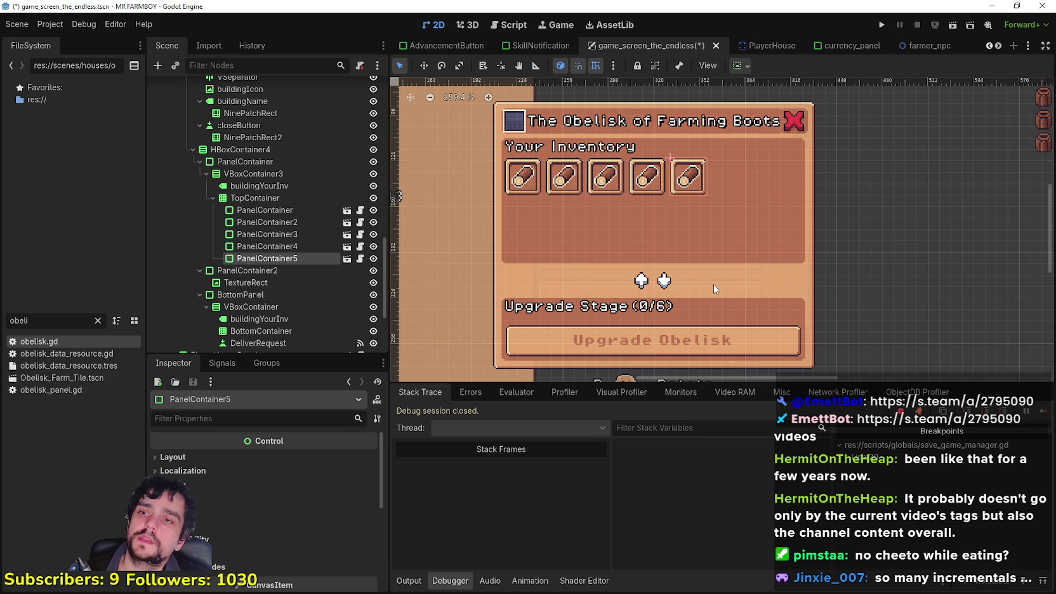
key("ctrl+d")
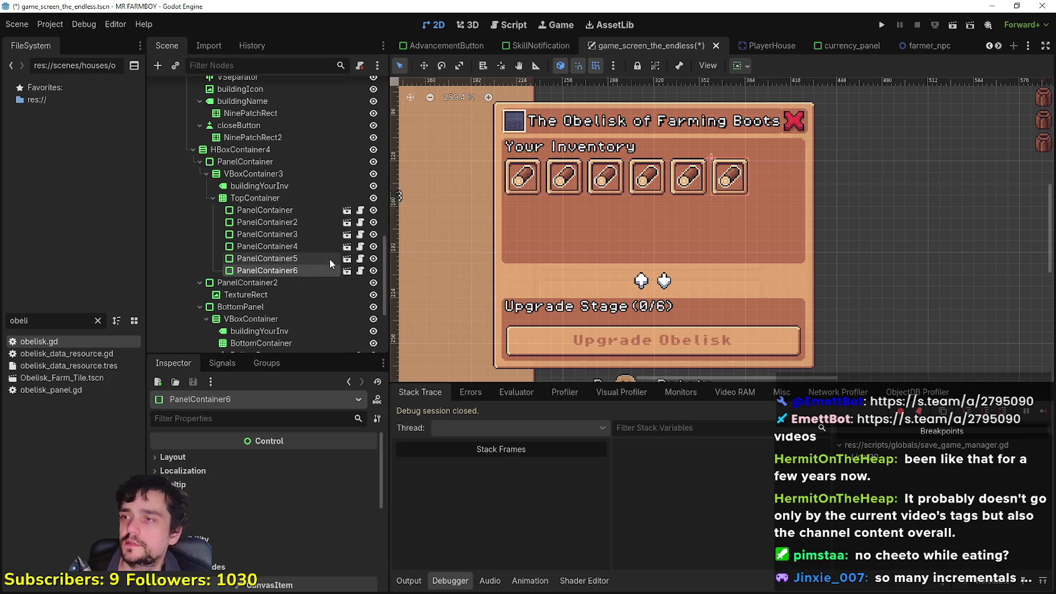
Try different TopContainer column counts, settling on 4, and inspect its parent containers.
left_click(255, 198)
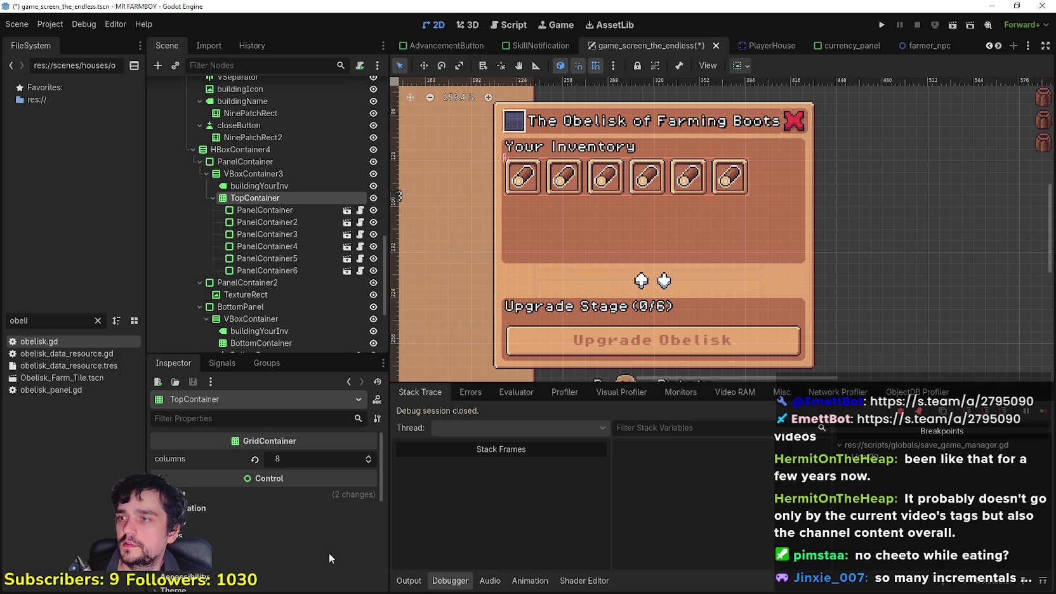
left_click(368, 463)
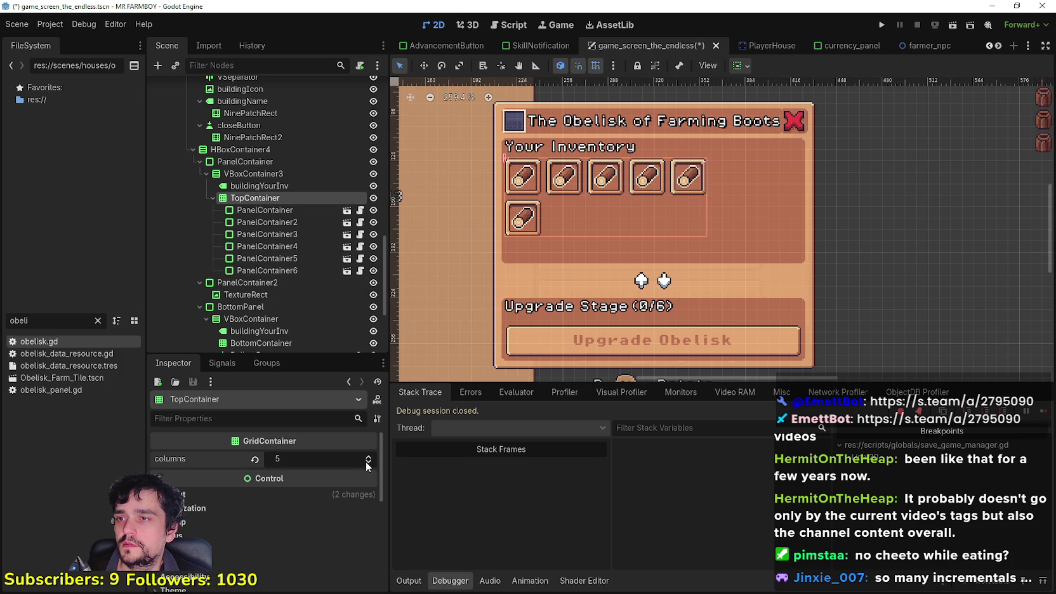
left_click(367, 464)
left_click(365, 462)
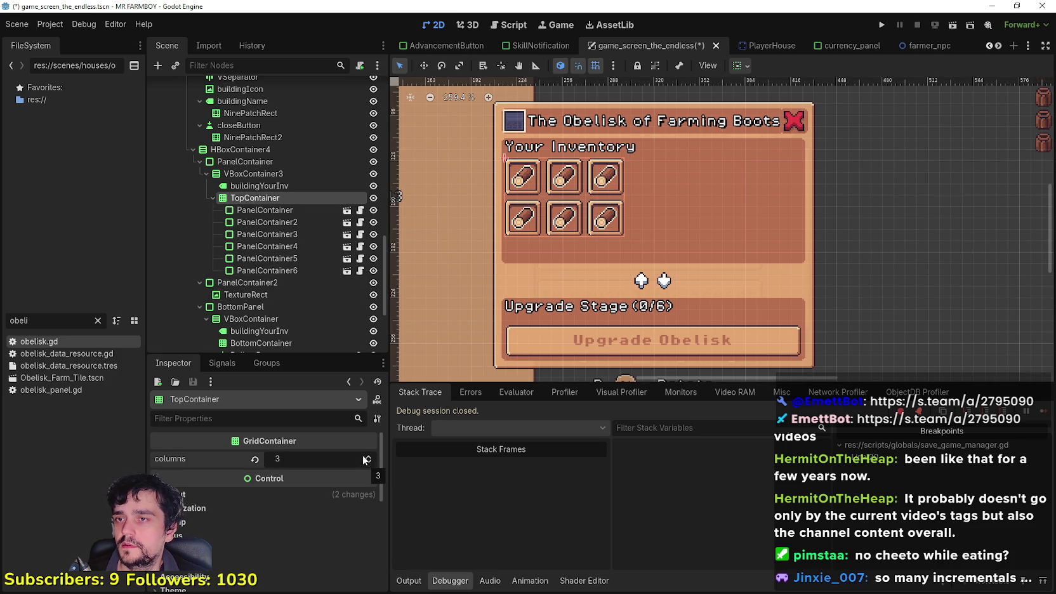
left_click(369, 456)
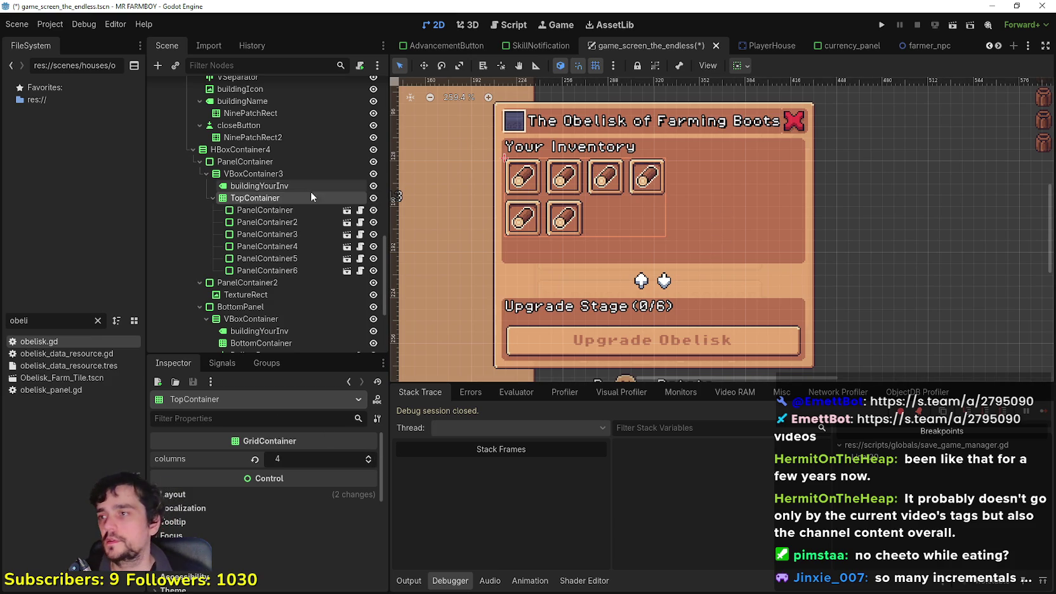
scroll(272, 300, "down", 2)
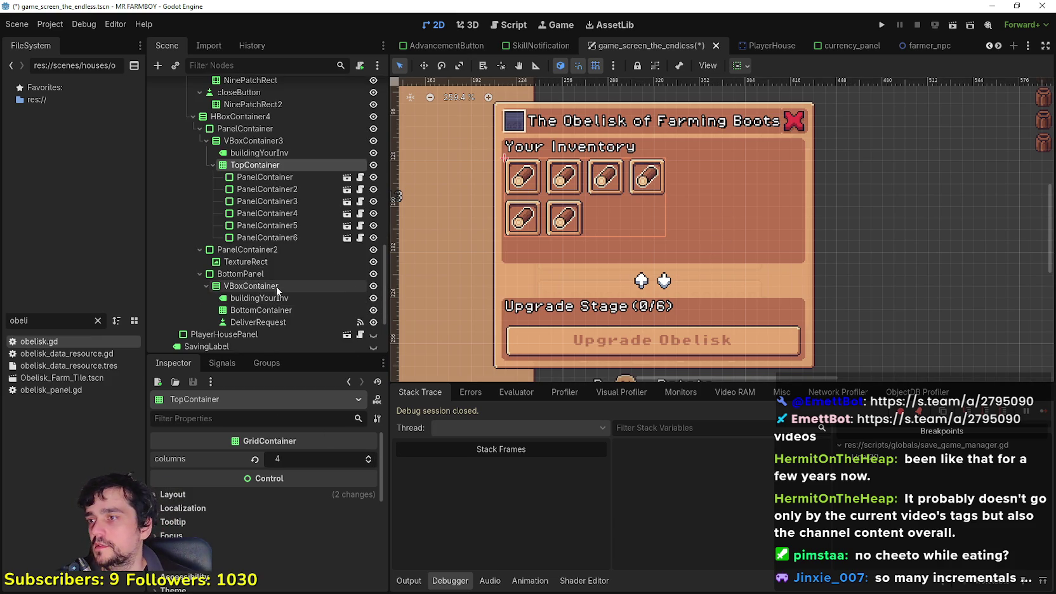
left_click(277, 154)
left_click(270, 140)
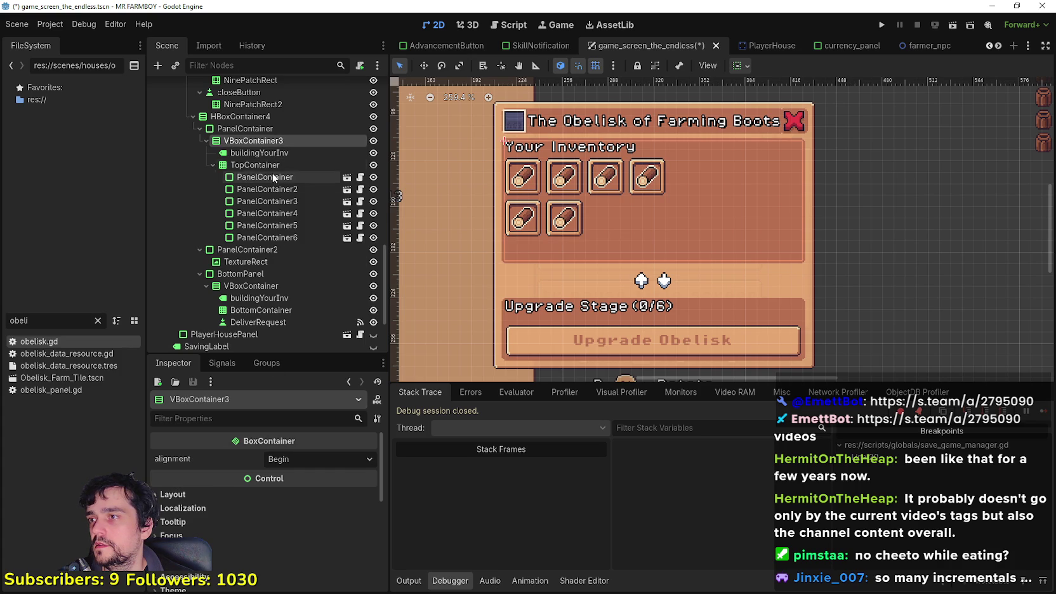
left_click(245, 128)
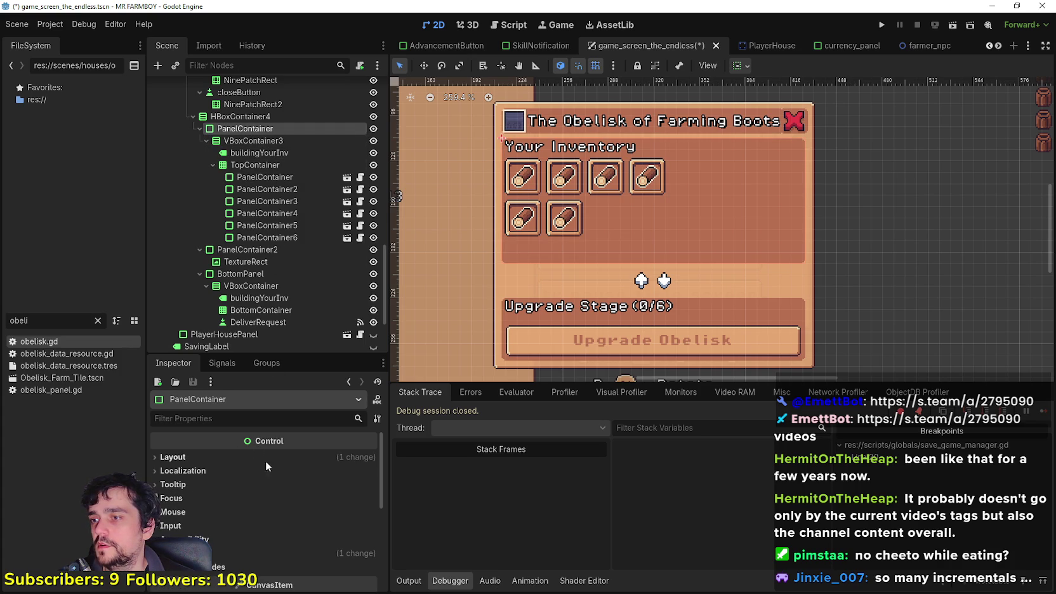
left_click(306, 458)
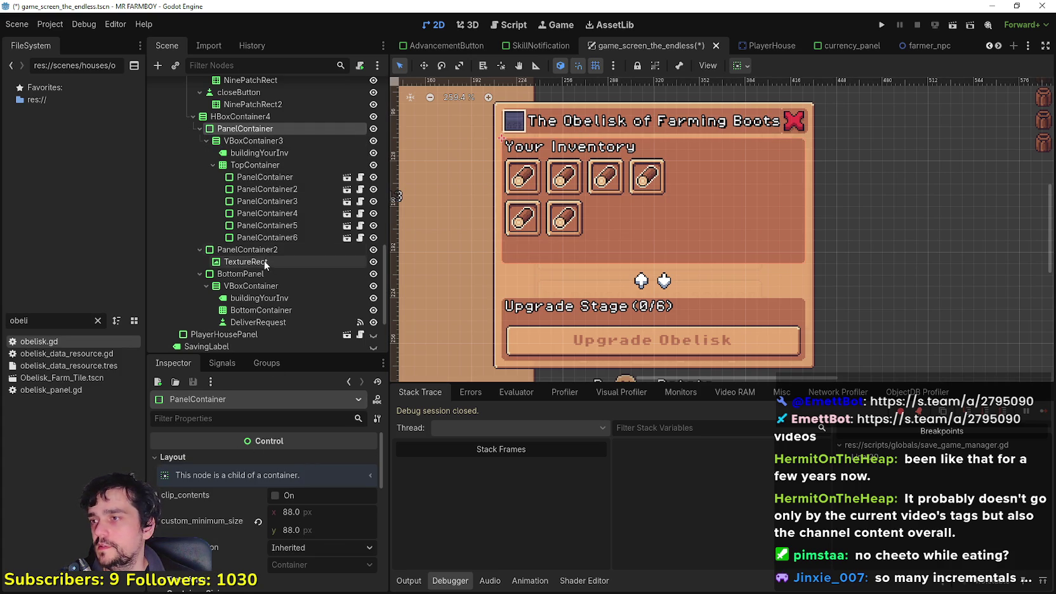
Lower the BottomContainer slot grid from 8 to 6 columns.
left_click(266, 310)
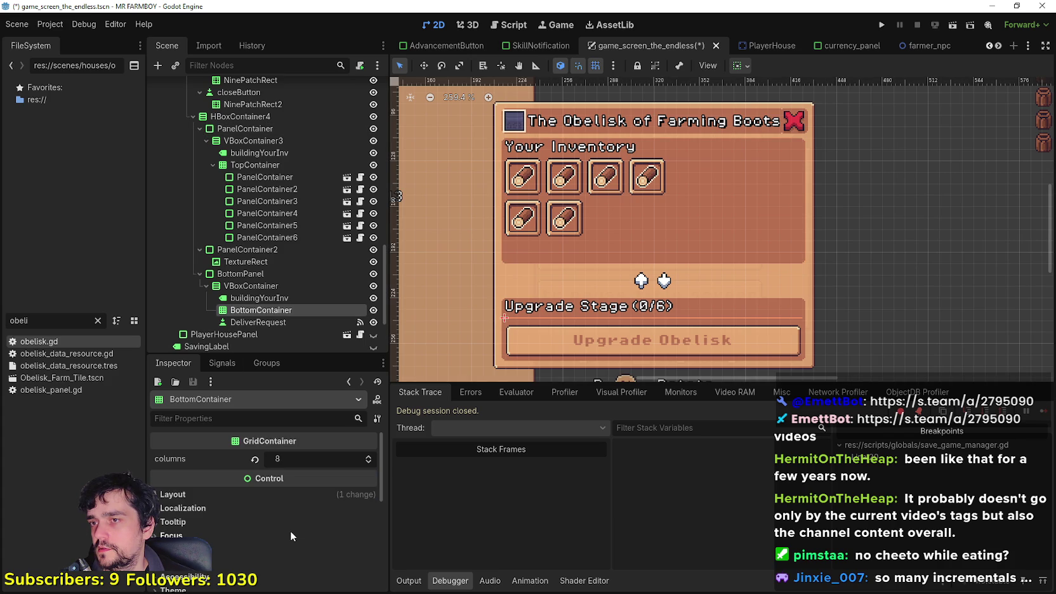
left_click(368, 463)
left_click(368, 463)
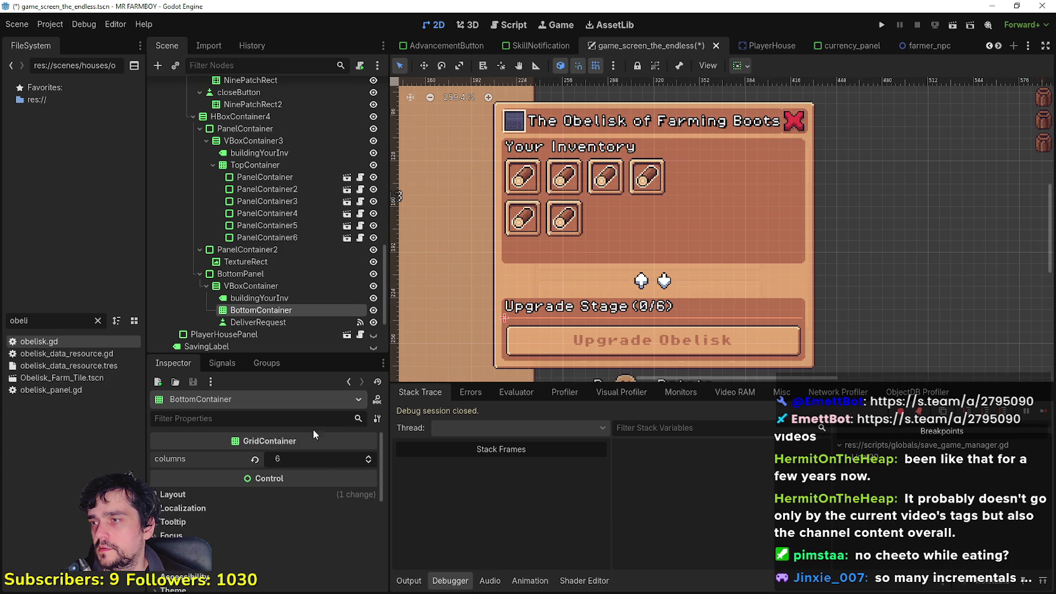
scroll(330, 495, "down", 1)
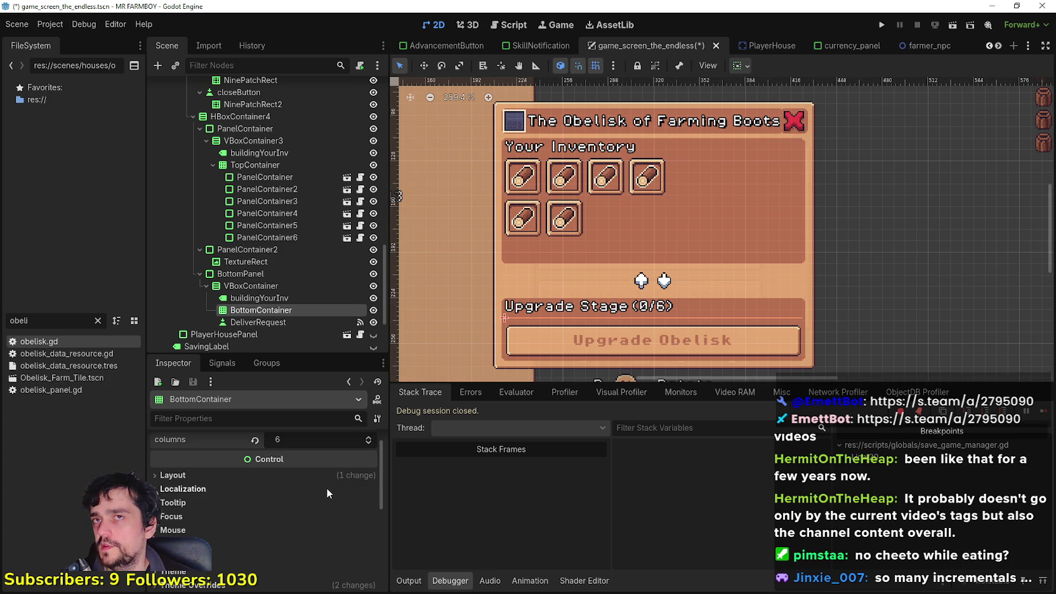
scroll(327, 480, "up", 1)
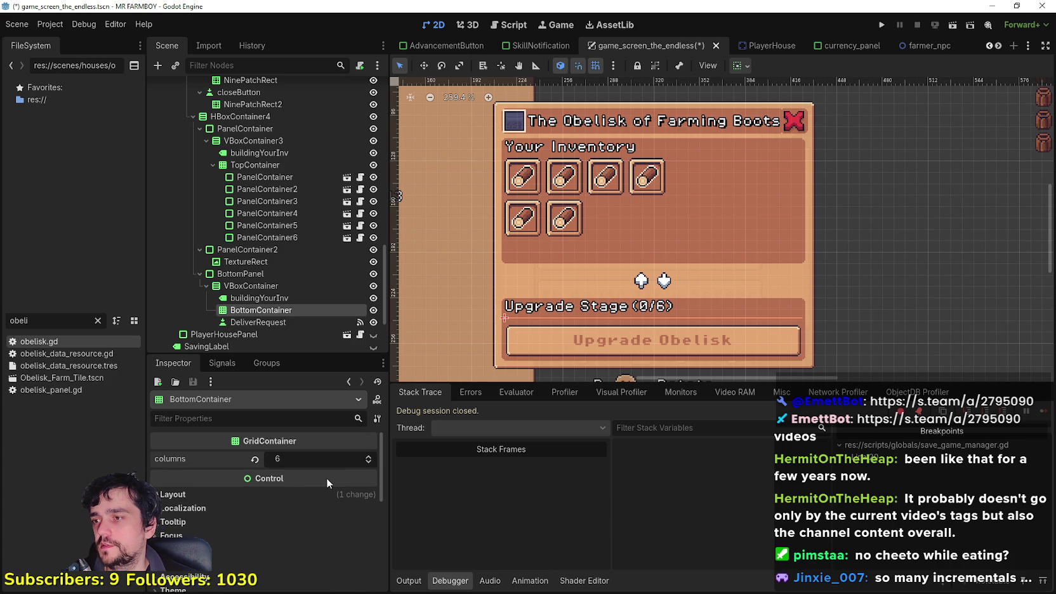
scroll(270, 283, "up", 1)
scroll(269, 283, "down", 2)
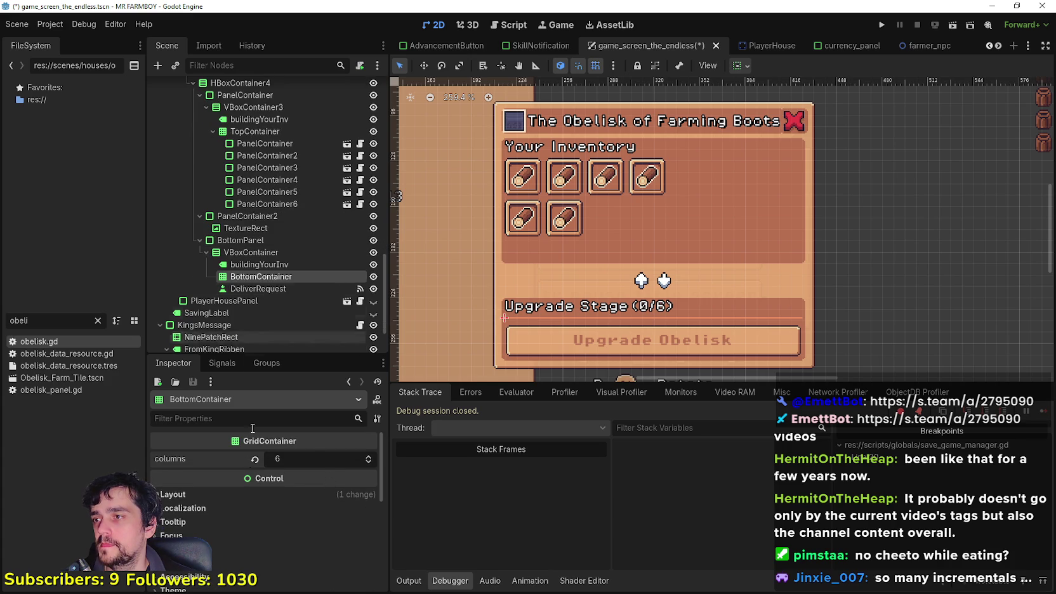
right_click(260, 274)
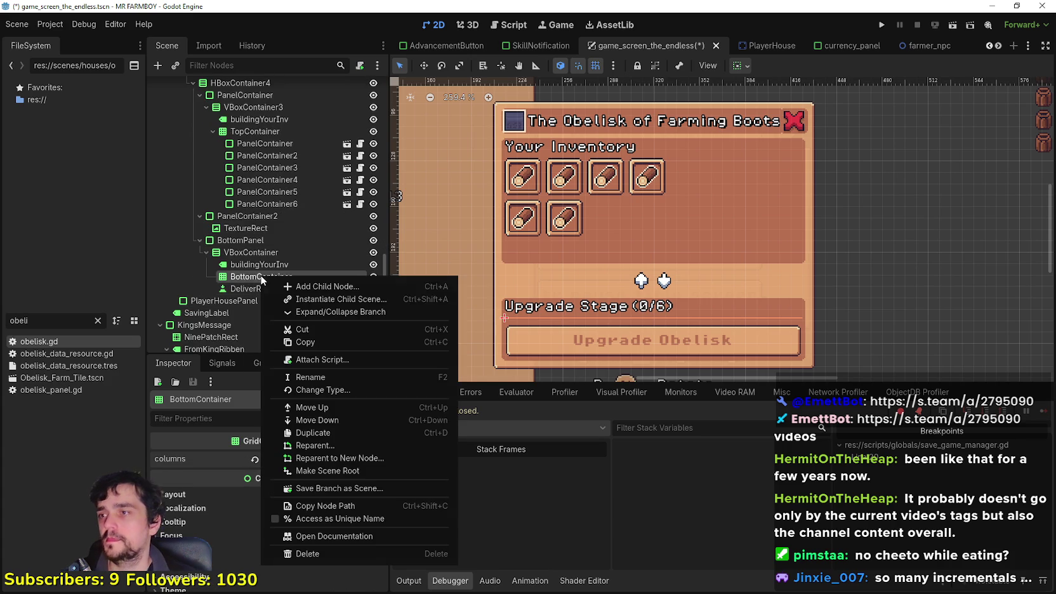
Dismiss the Instantiate Child Scene picker and duplicate the upgrade slot twice with Ctrl+D.
left_click(338, 298)
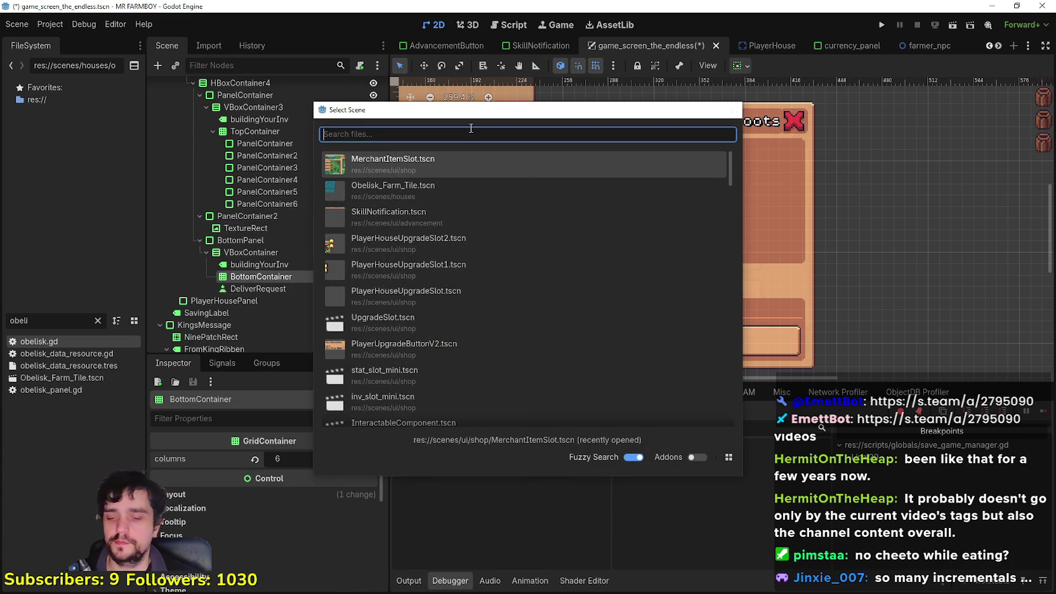
key("Escape")
key("ctrl+d")
key("ctrl+d")
key("ctrl+d")
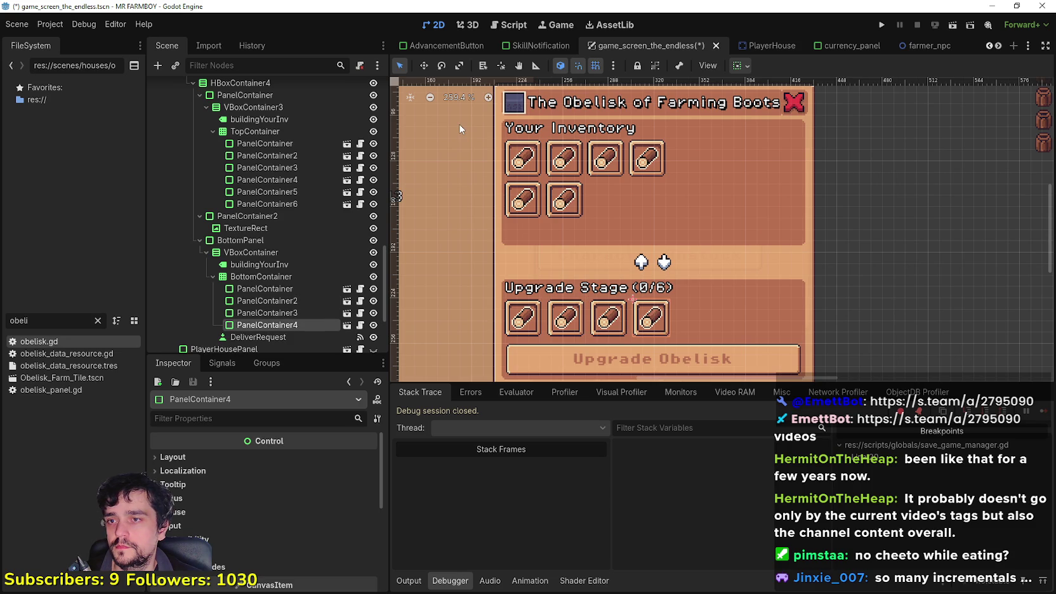
key("ctrl+d")
key("ctrl+d")
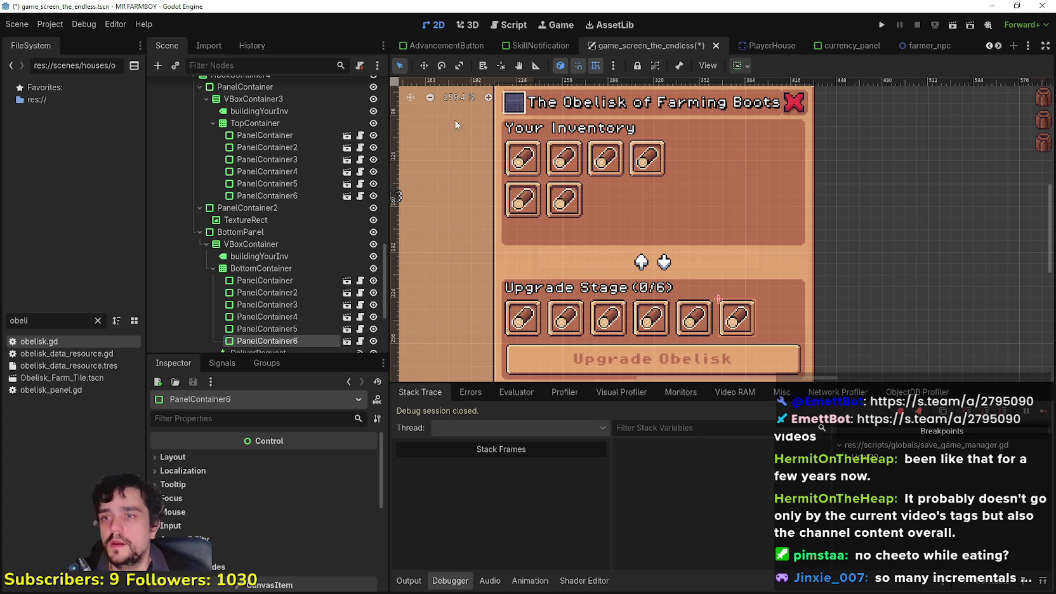
scroll(463, 127, "down", 2)
scroll(620, 230, "up", 1)
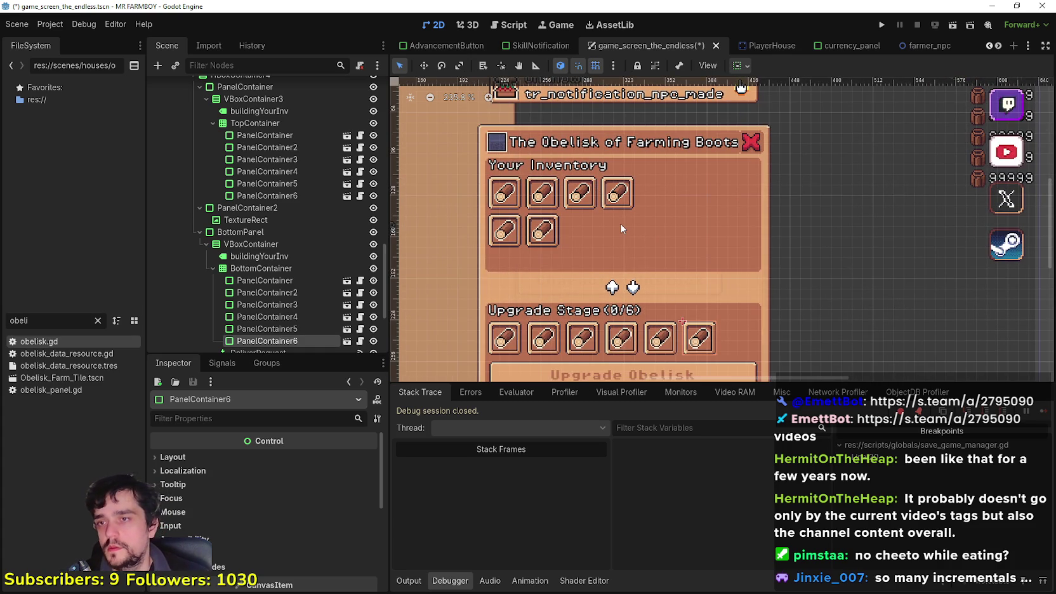
scroll(621, 225, "up", 1)
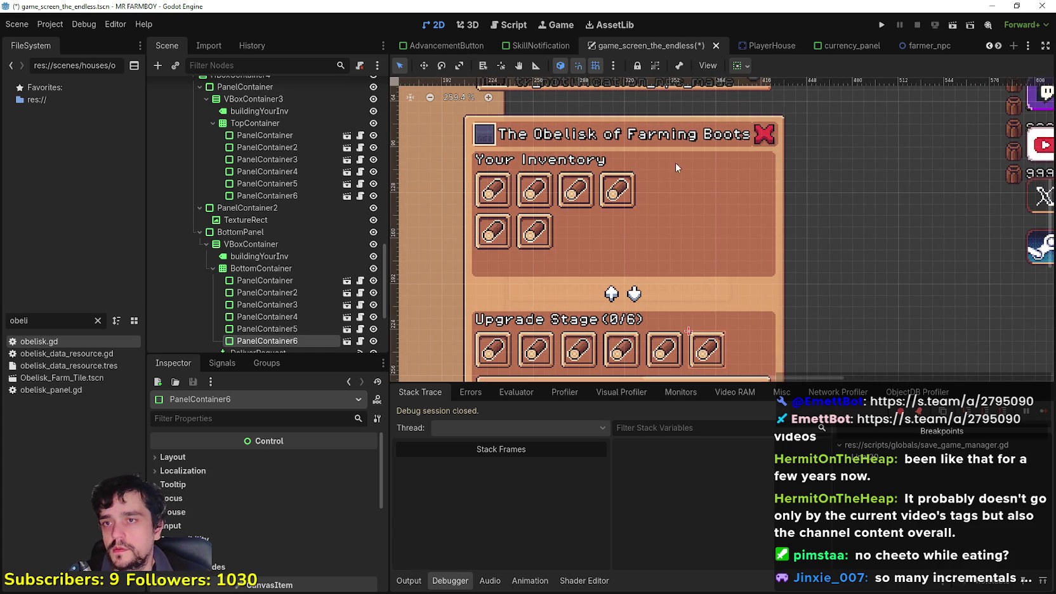
scroll(743, 212, "up", 1)
scroll(740, 211, "down", 1)
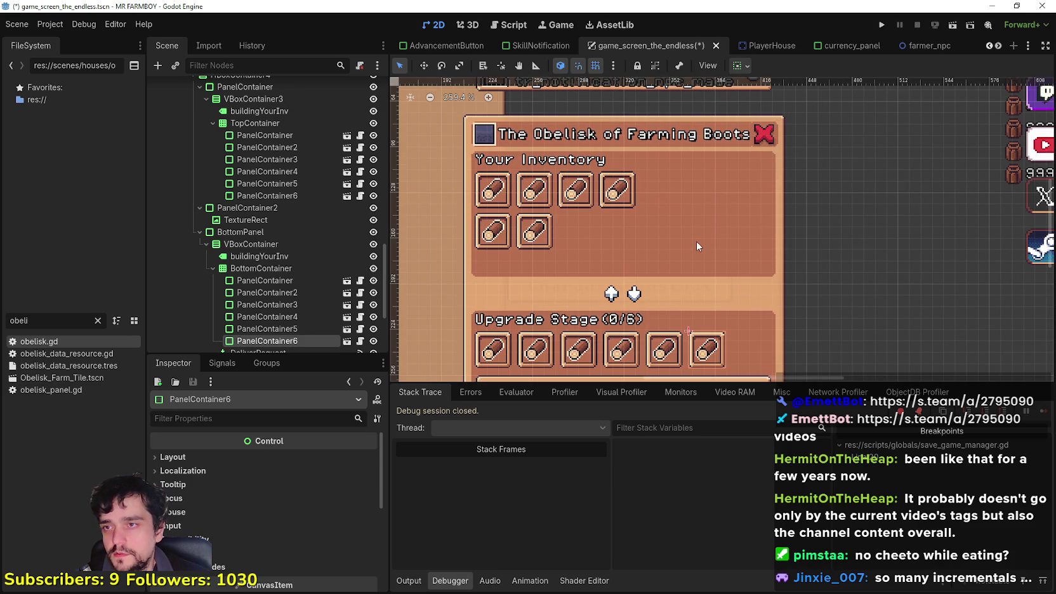
scroll(701, 239, "down", 1)
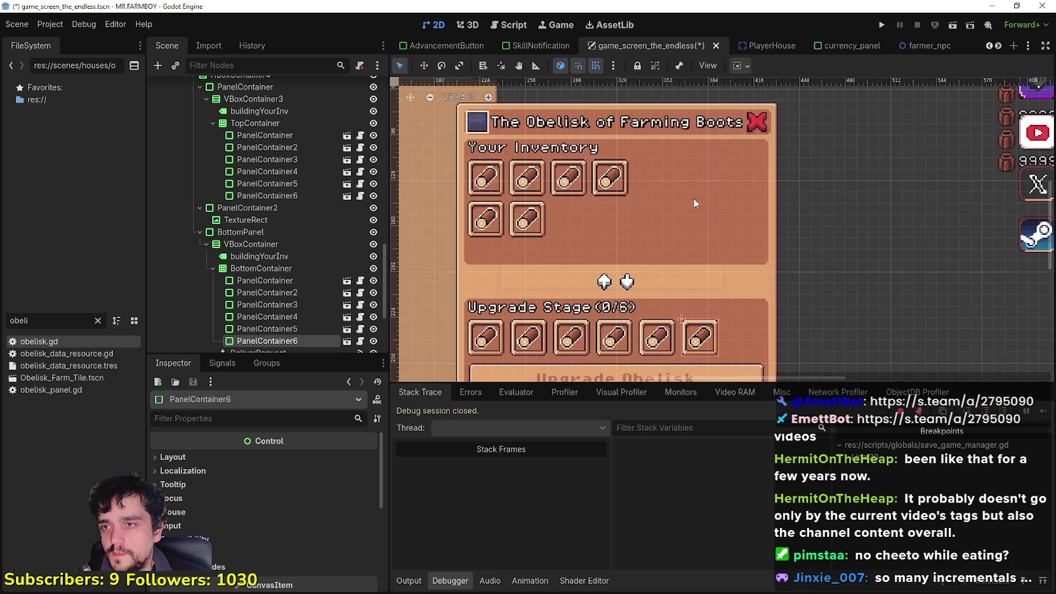
scroll(686, 203, "down", 2)
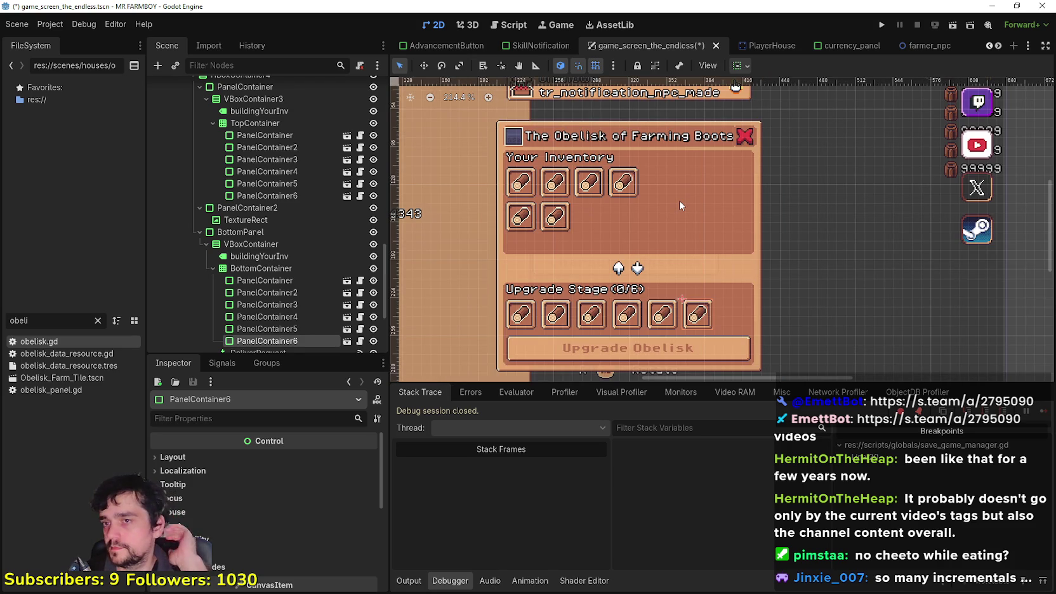
left_click(246, 245)
left_click(241, 232)
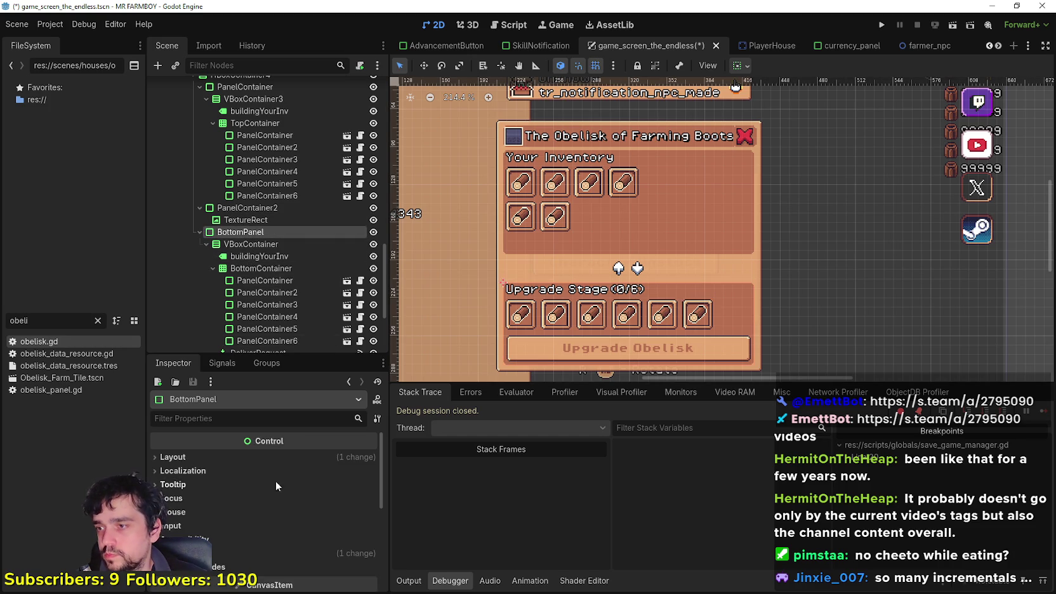
left_click(289, 457)
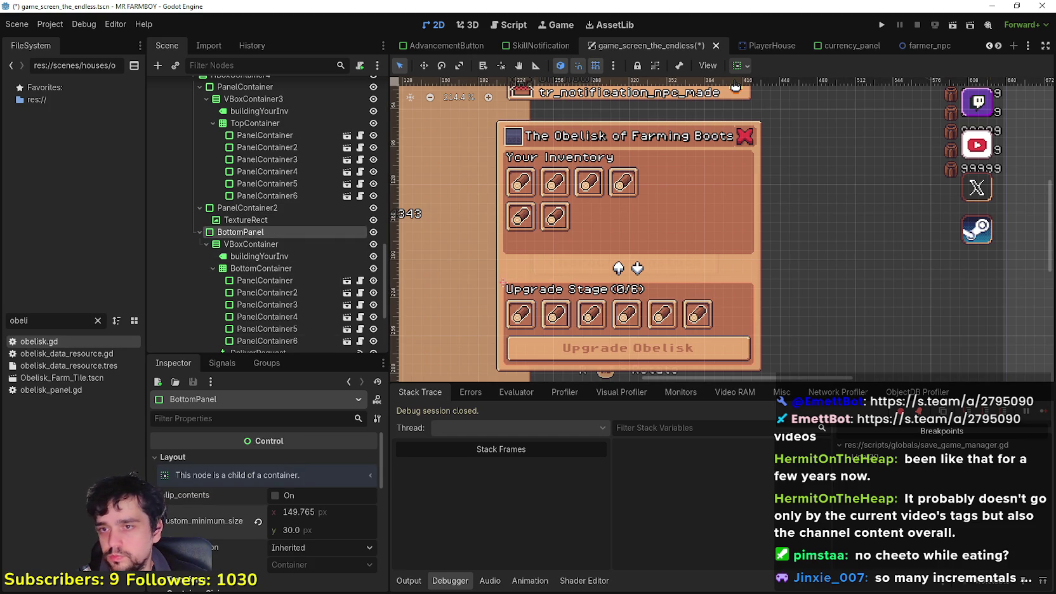
left_click_drag(298, 511, 273, 511)
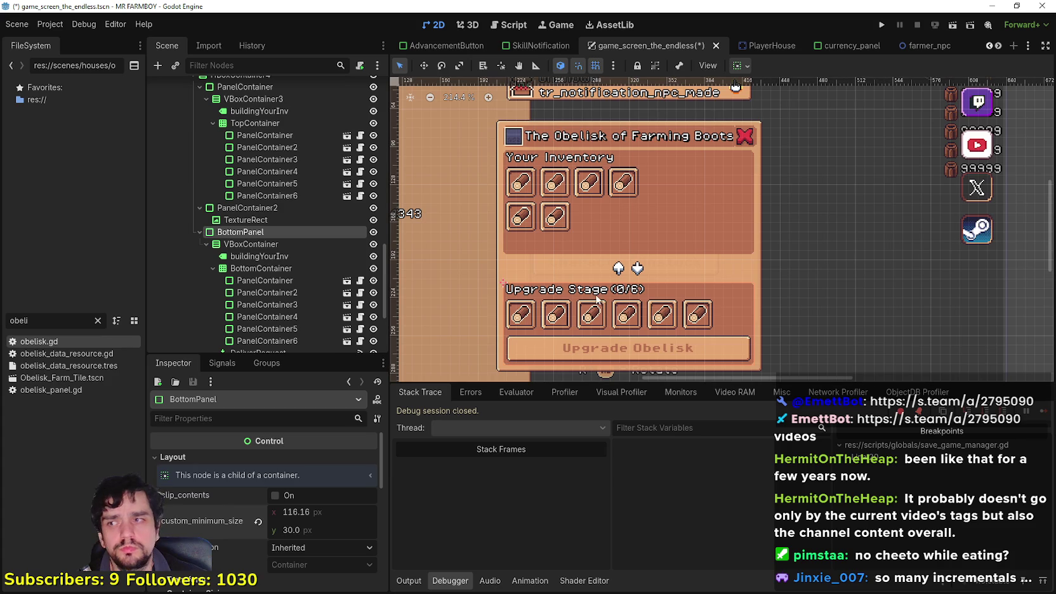
left_click(254, 208)
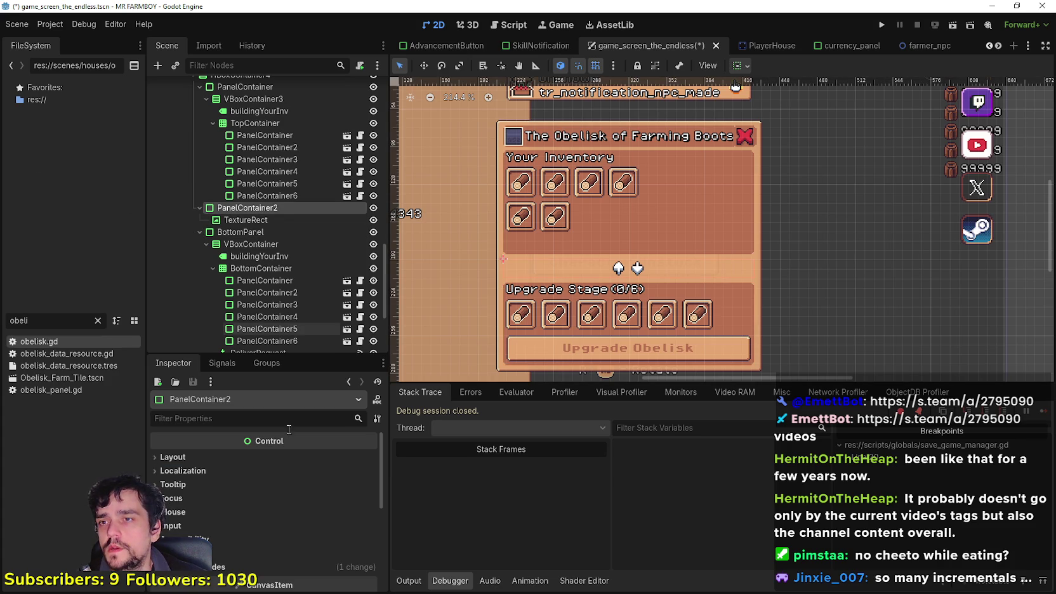
left_click(260, 269)
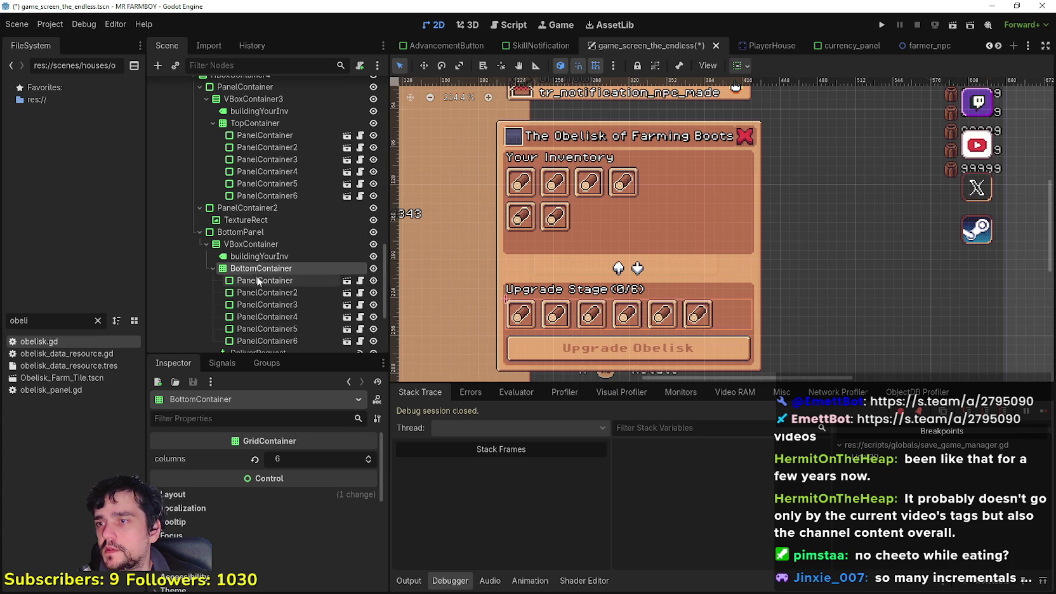
left_click(271, 489)
scroll(274, 264, "down", 3)
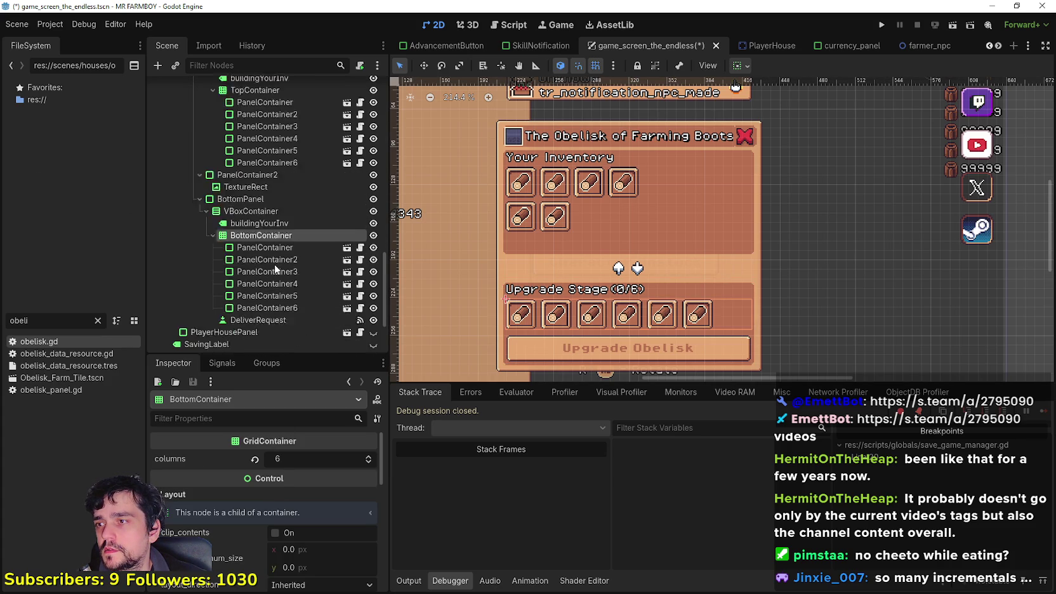
left_click(276, 251)
scroll(287, 530, "down", 2)
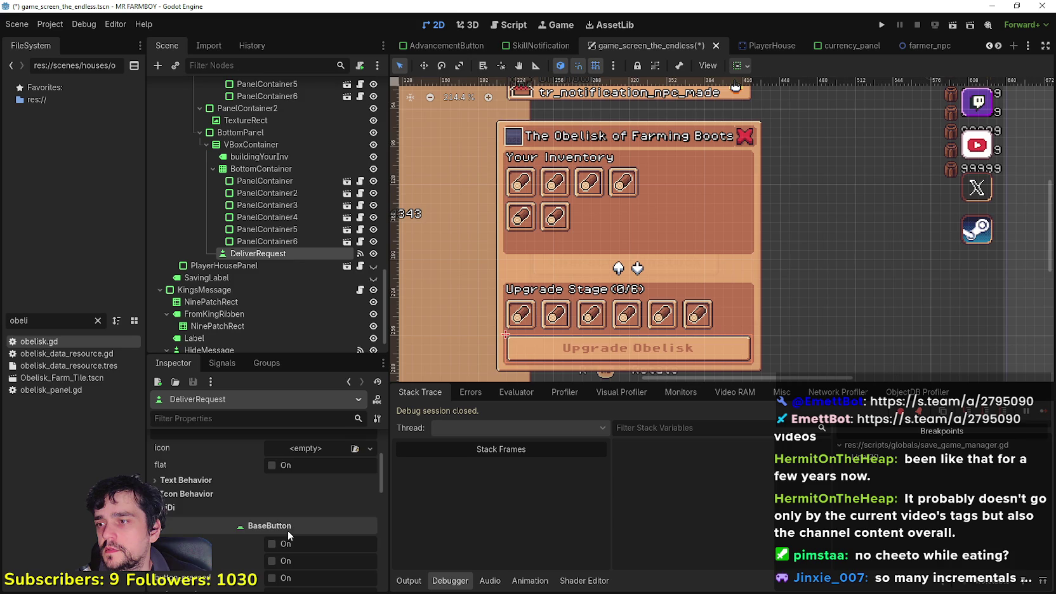
scroll(284, 529, "down", 8)
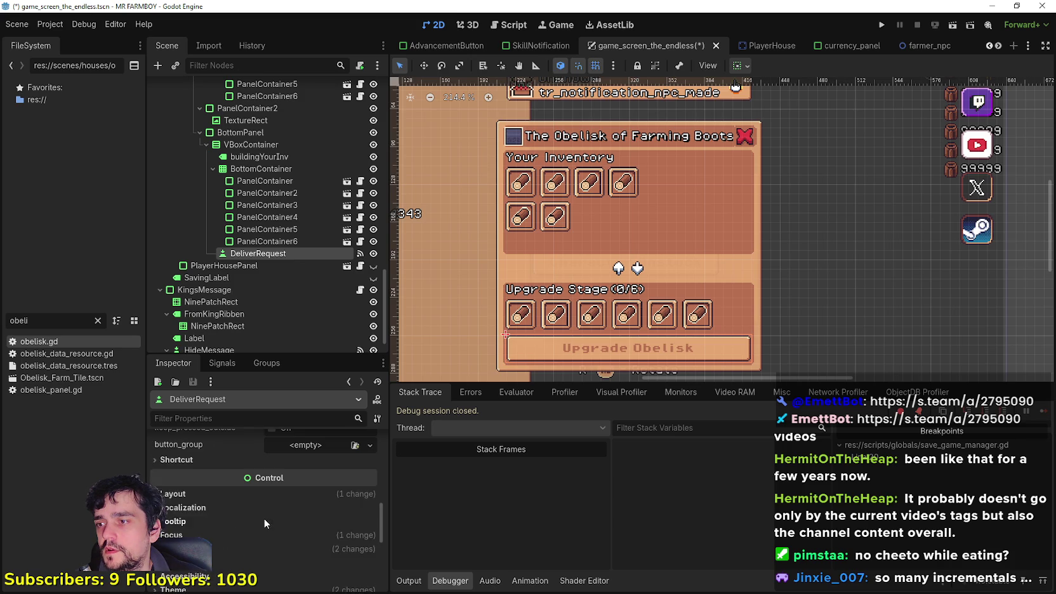
left_click(240, 512)
scroll(243, 506, "down", 2)
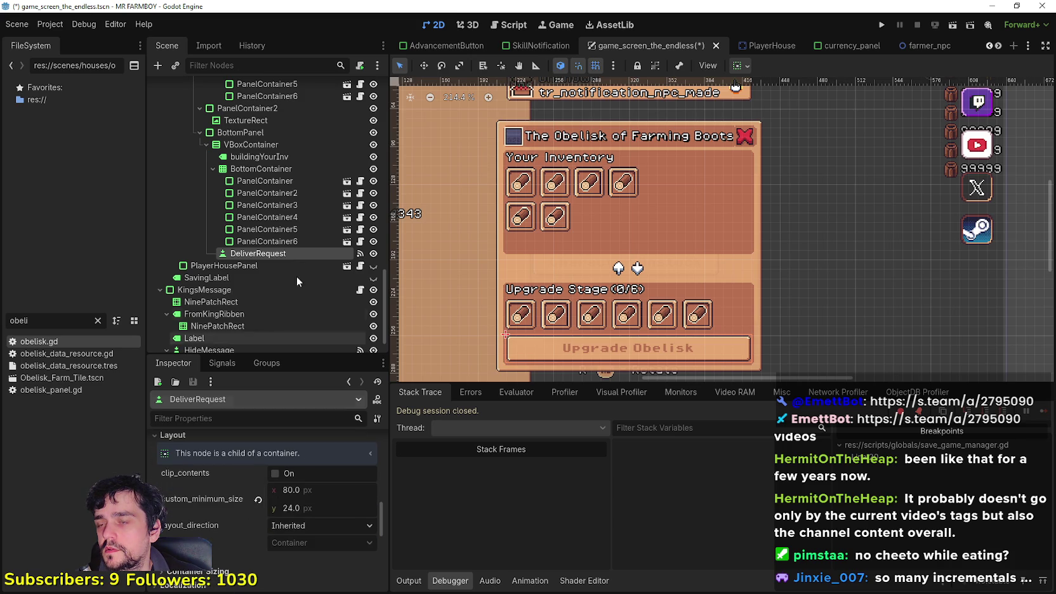
scroll(286, 204, "up", 6)
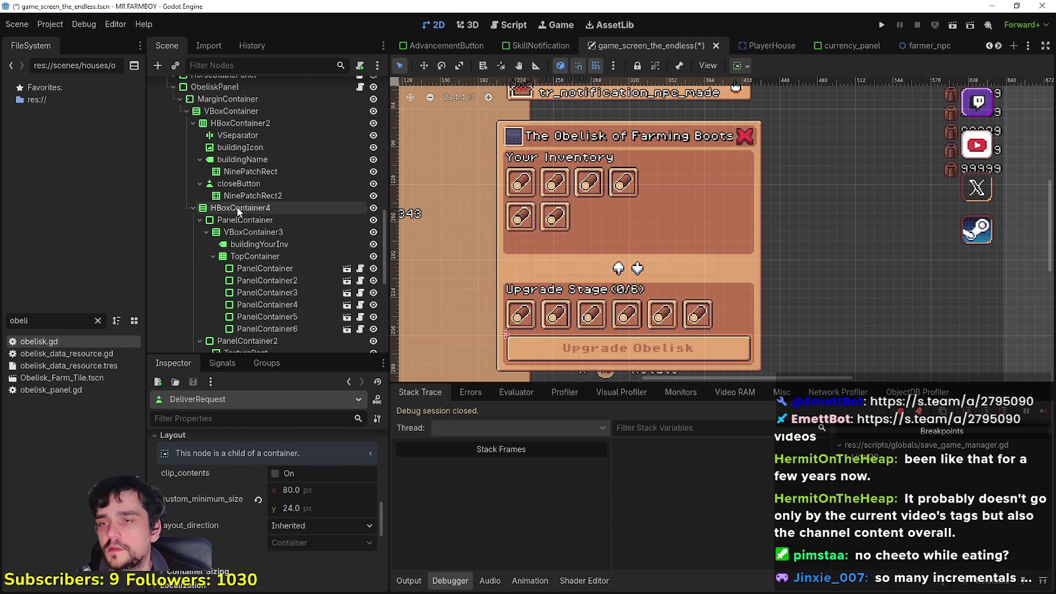
left_click(237, 206)
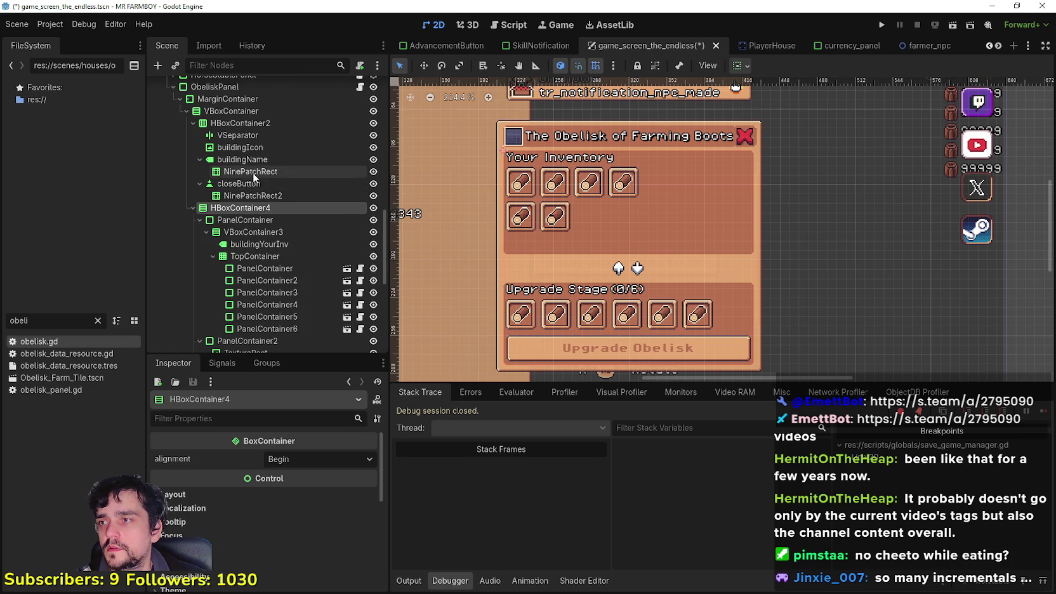
scroll(245, 164, "up", 3)
left_click(229, 157)
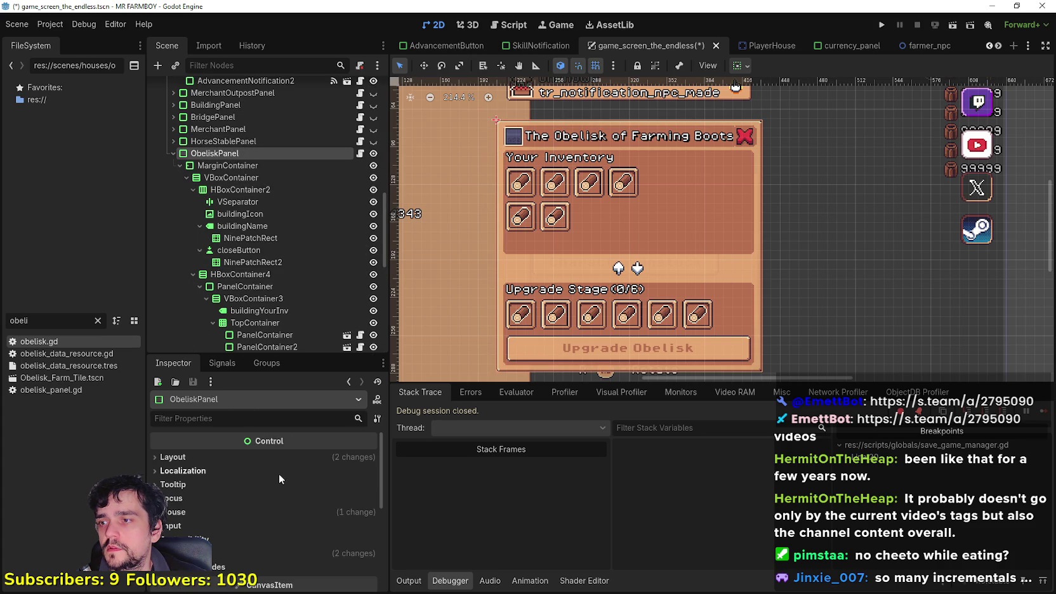
left_click(281, 455)
scroll(301, 513, "down", 4)
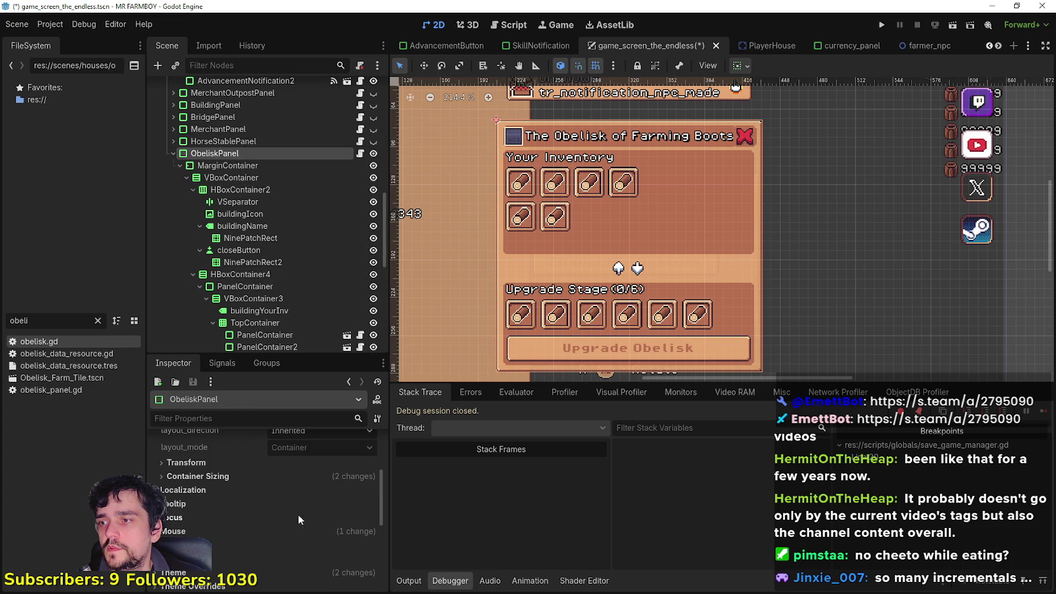
left_click(247, 165)
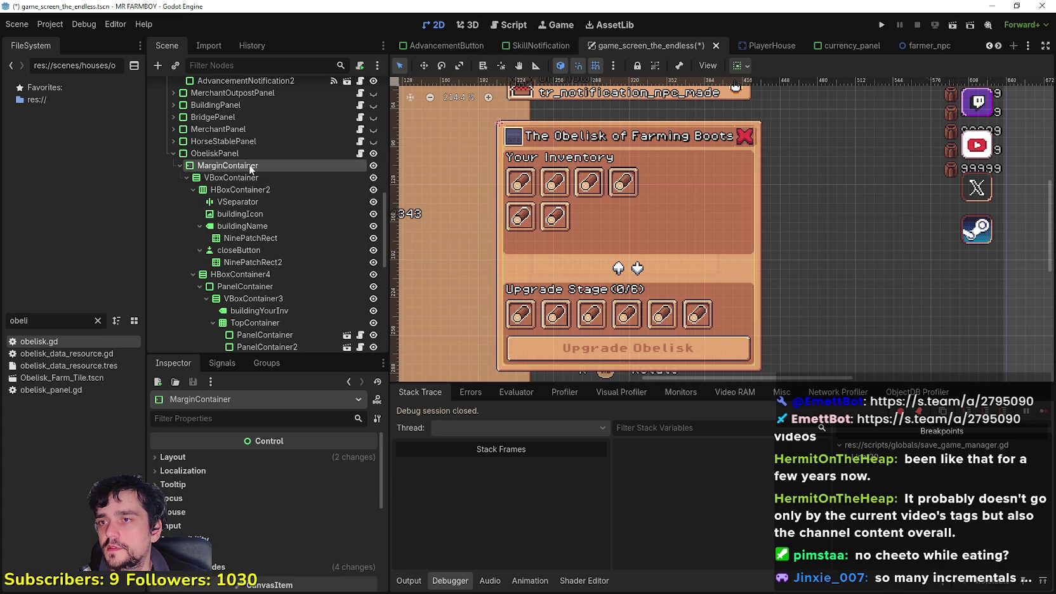
left_click(185, 458)
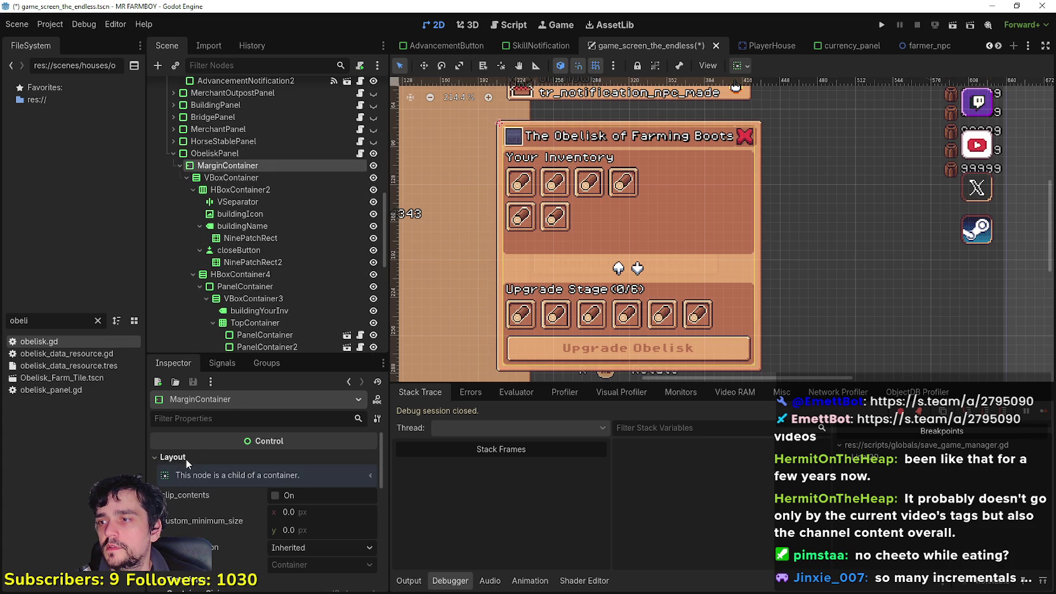
left_click(244, 177)
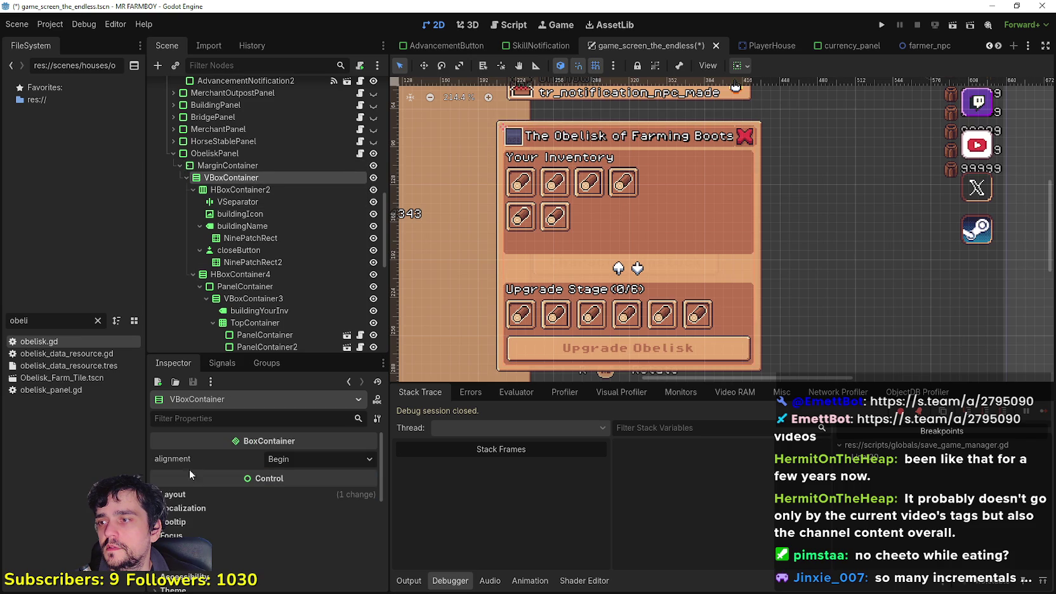
scroll(211, 497, "down", 4)
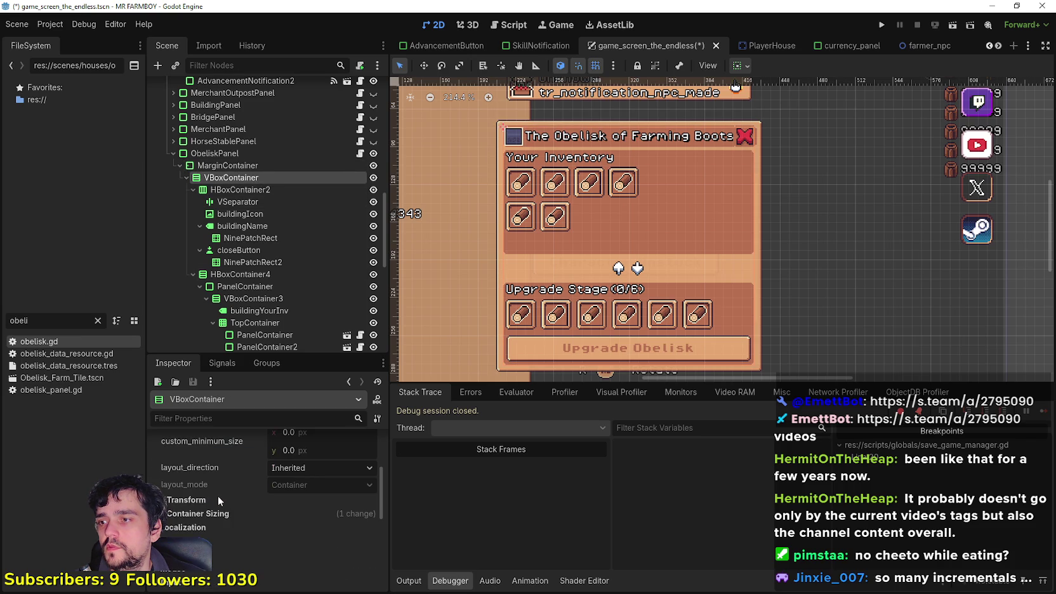
scroll(279, 167, "up", 3)
left_click(219, 219)
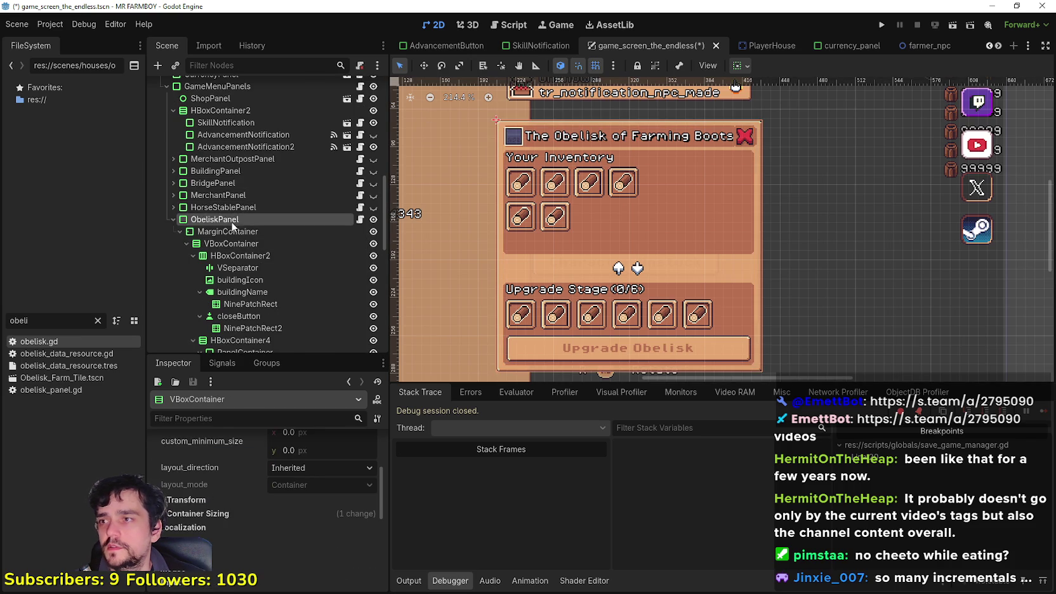
scroll(612, 219, "down", 2)
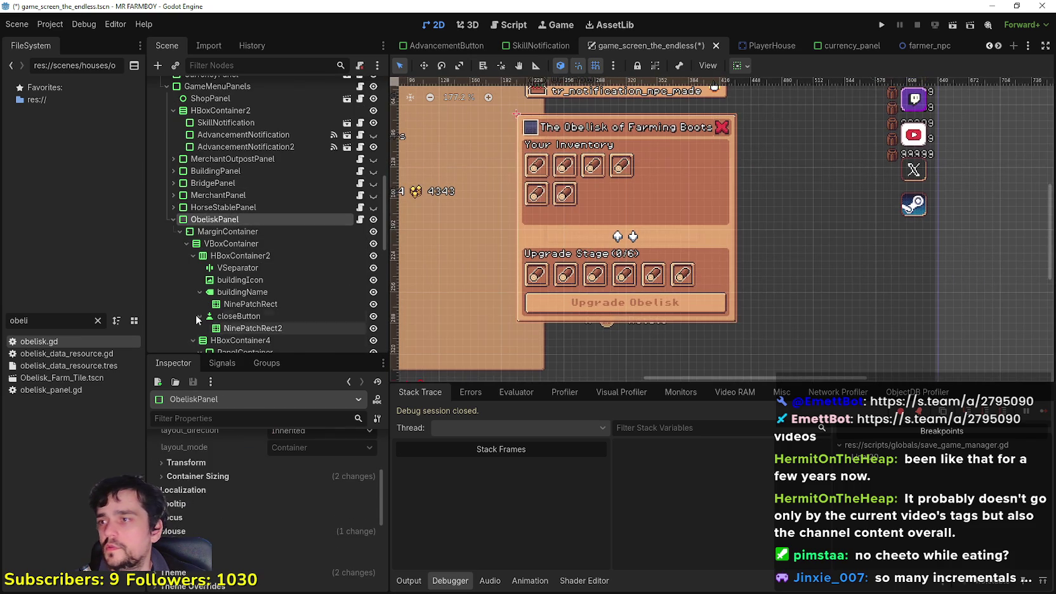
scroll(246, 239, "down", 3)
left_click(246, 214)
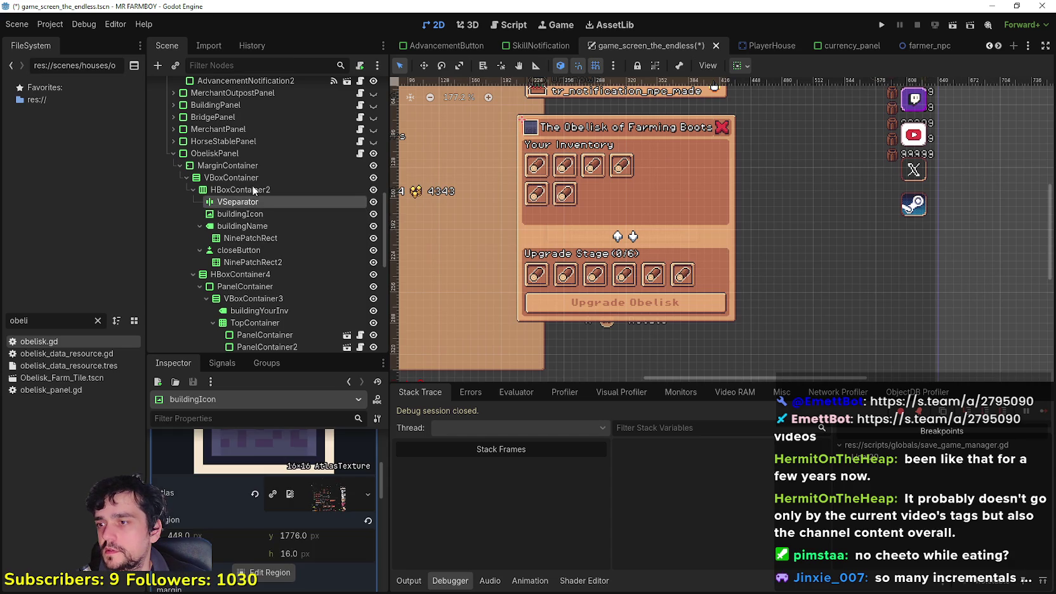
left_click(251, 180)
scroll(260, 481, "up", 3)
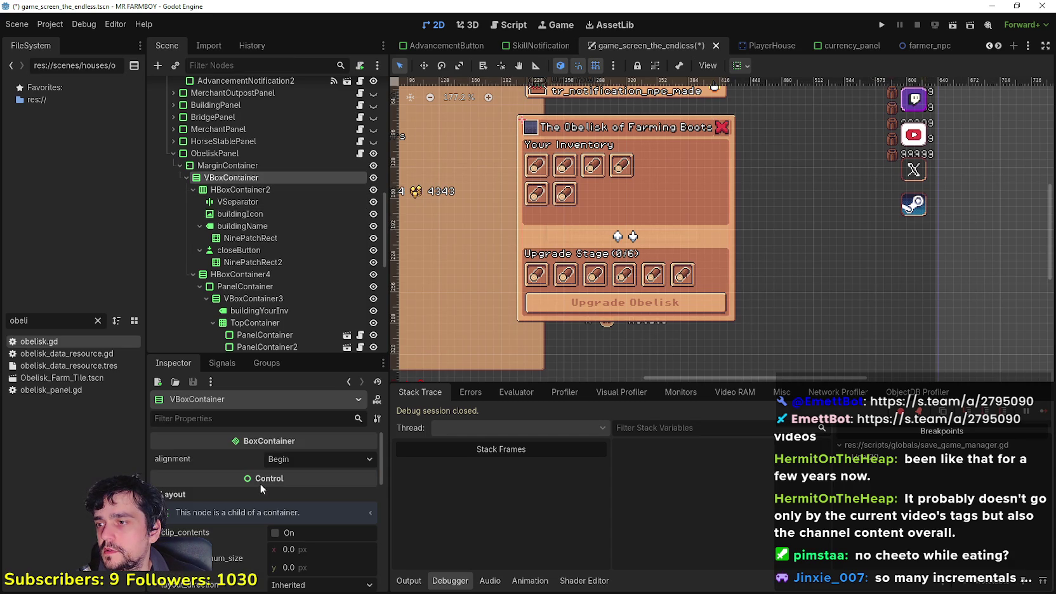
scroll(244, 210, "down", 3)
scroll(244, 209, "down", 3)
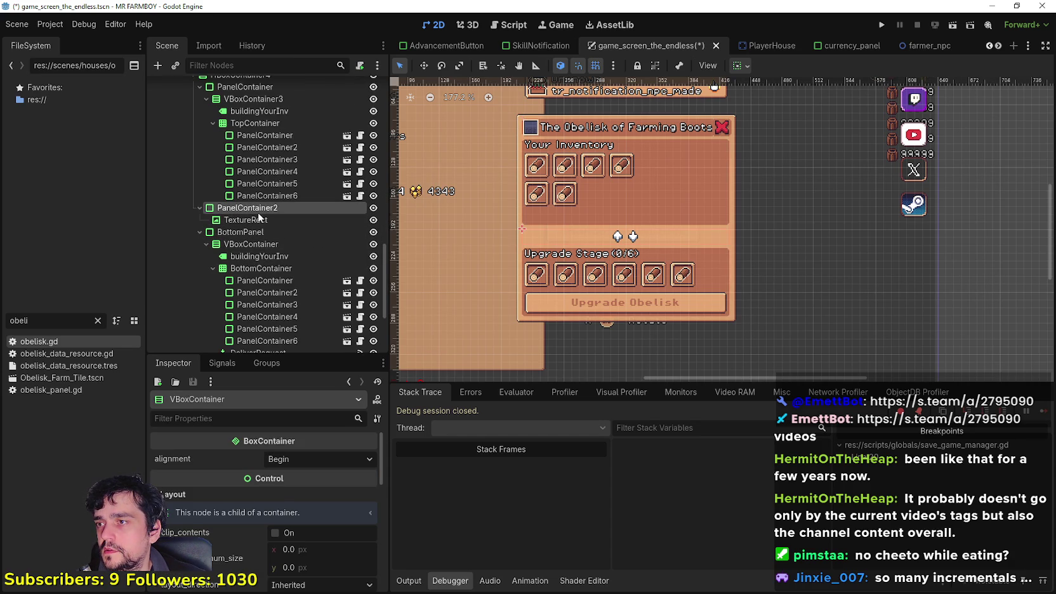
left_click(253, 209)
left_click(202, 458)
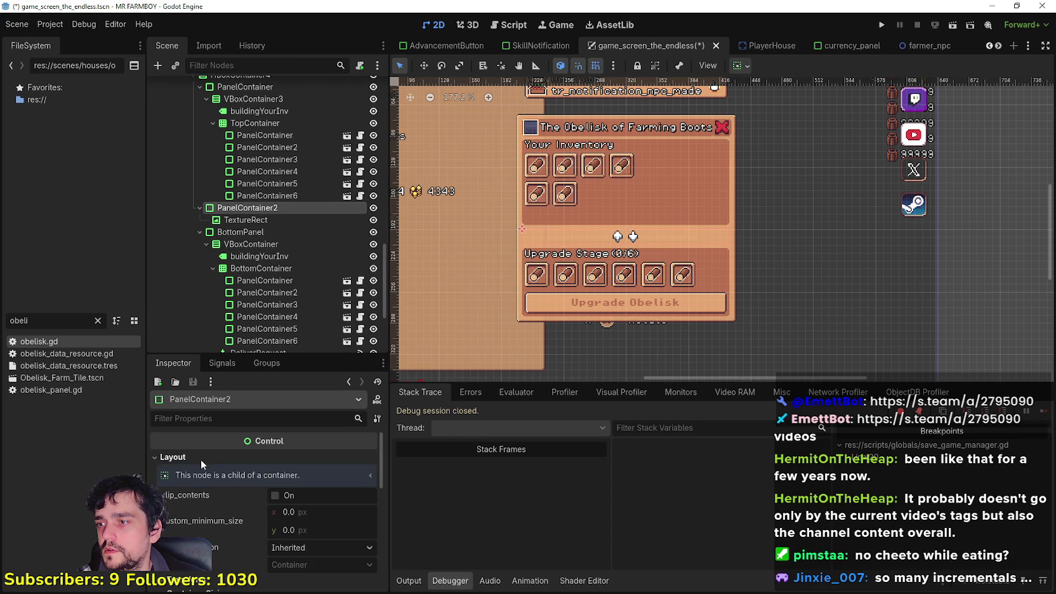
Filter the Inspector by 'custom' and shrink BottomPanel's minimum width to about 112.8 px.
left_click(208, 421)
type("custom_")
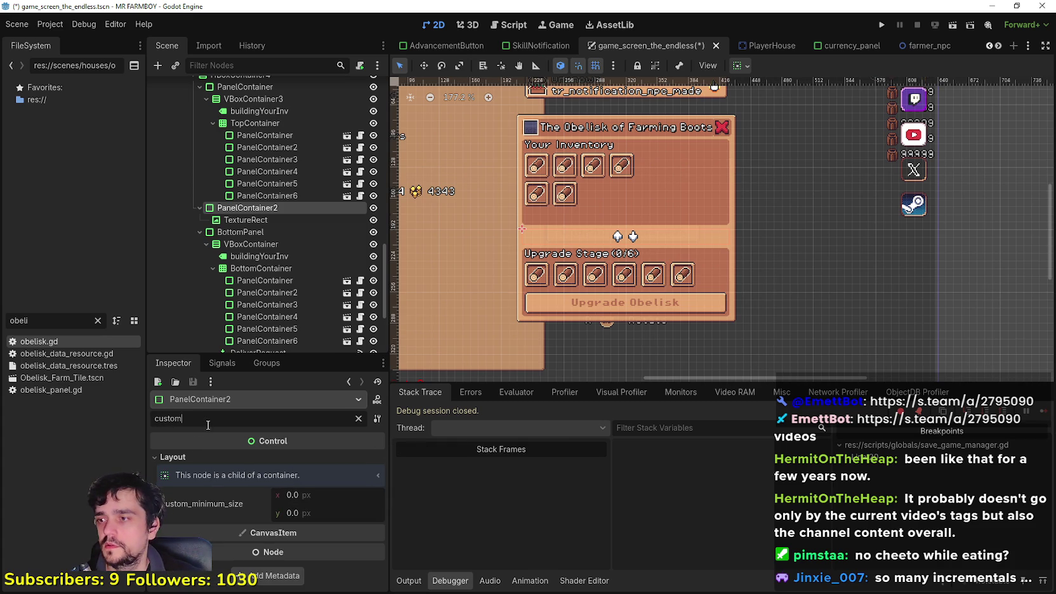
key("BackSpace")
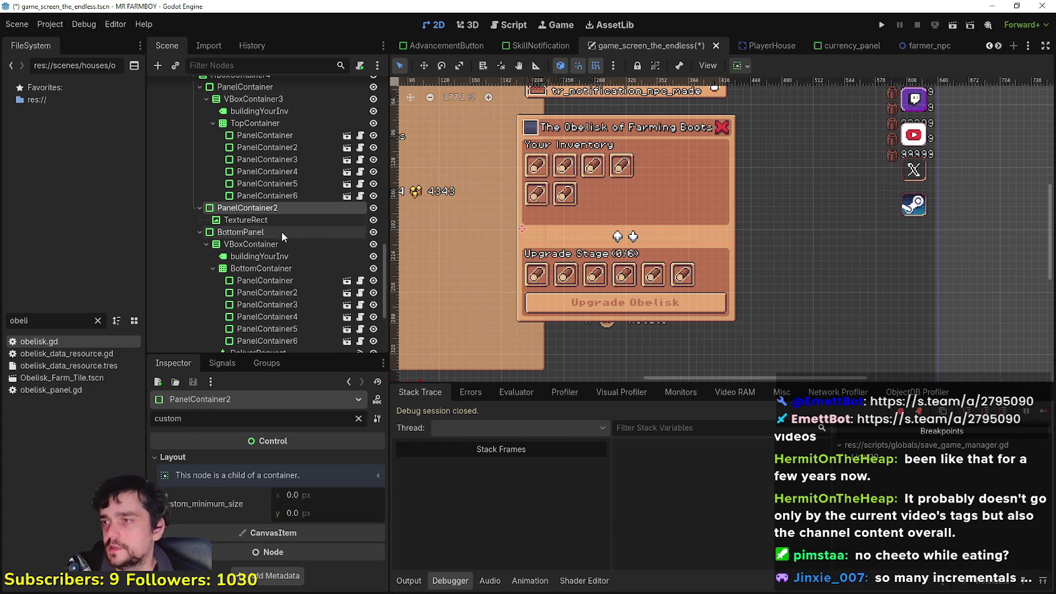
left_click(279, 231)
left_click_drag(299, 494, 265, 494)
Reduce DeliverRequest's custom minimum width slightly, to about 74.68 px.
left_click(245, 244)
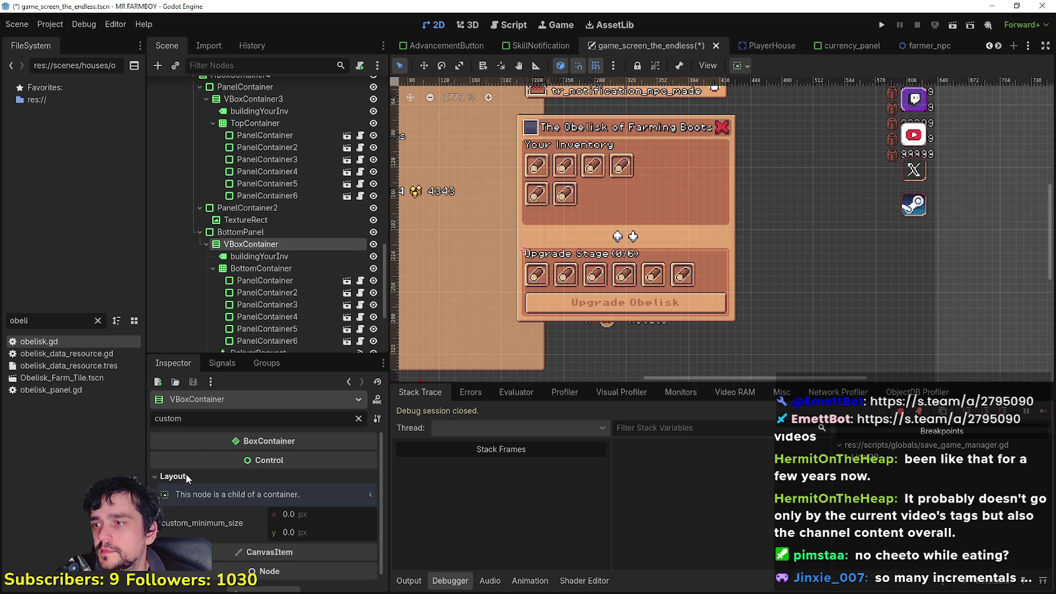
left_click(254, 268)
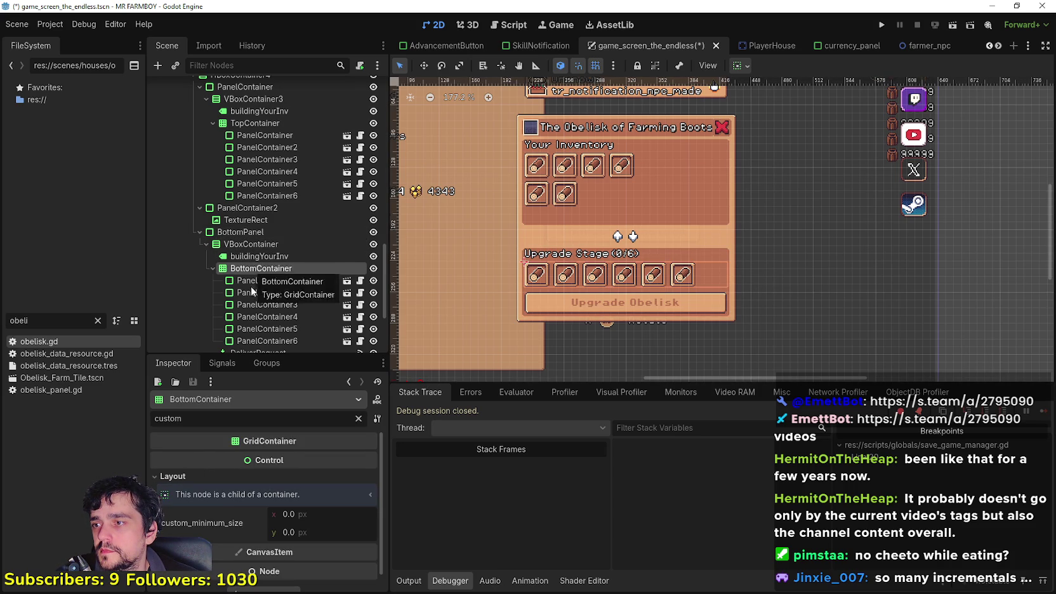
scroll(252, 276, "down", 4)
left_click(255, 224)
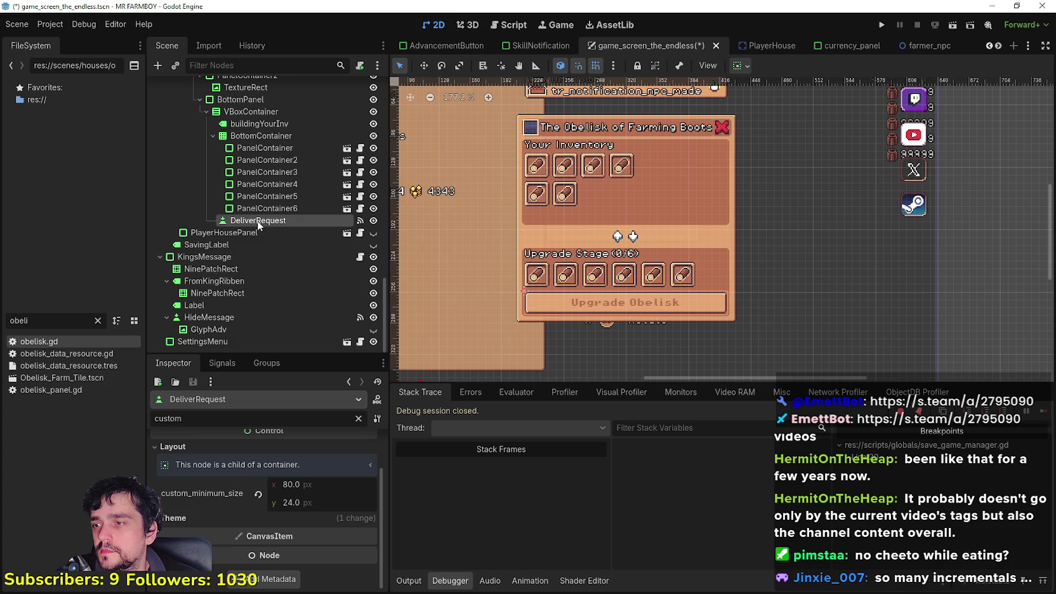
scroll(266, 304, "up", 3)
scroll(271, 328, "up", 2)
left_click_drag(282, 488, 273, 487)
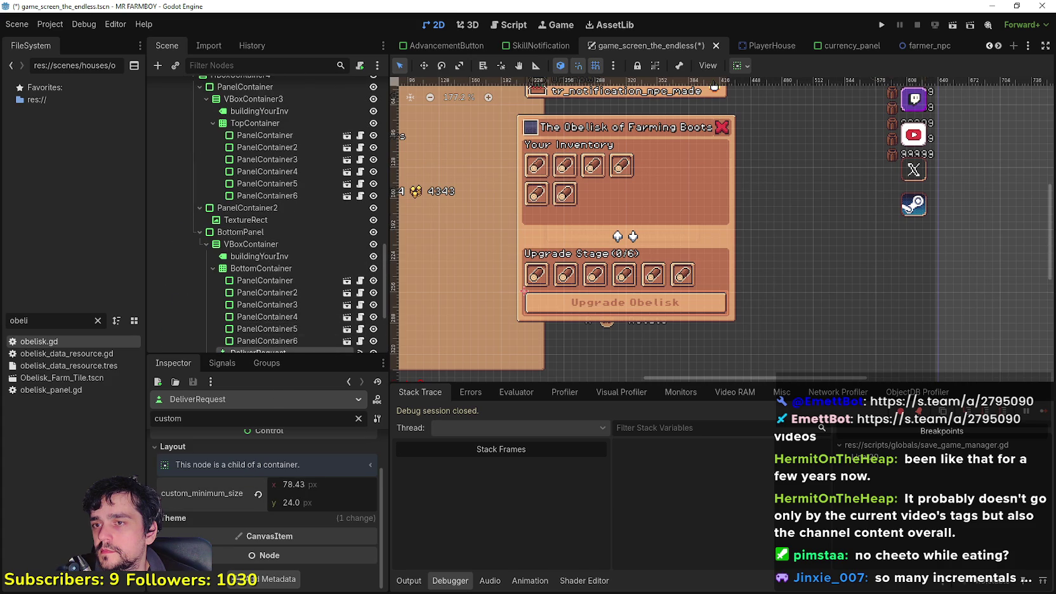
Inspect minimum sizes of PanelContainer2, TopContainer, buildingYourInv, VBoxContainer3 and the inventory PanelContainer.
left_click(255, 209)
scroll(314, 313, "down", 2)
scroll(313, 313, "up", 2)
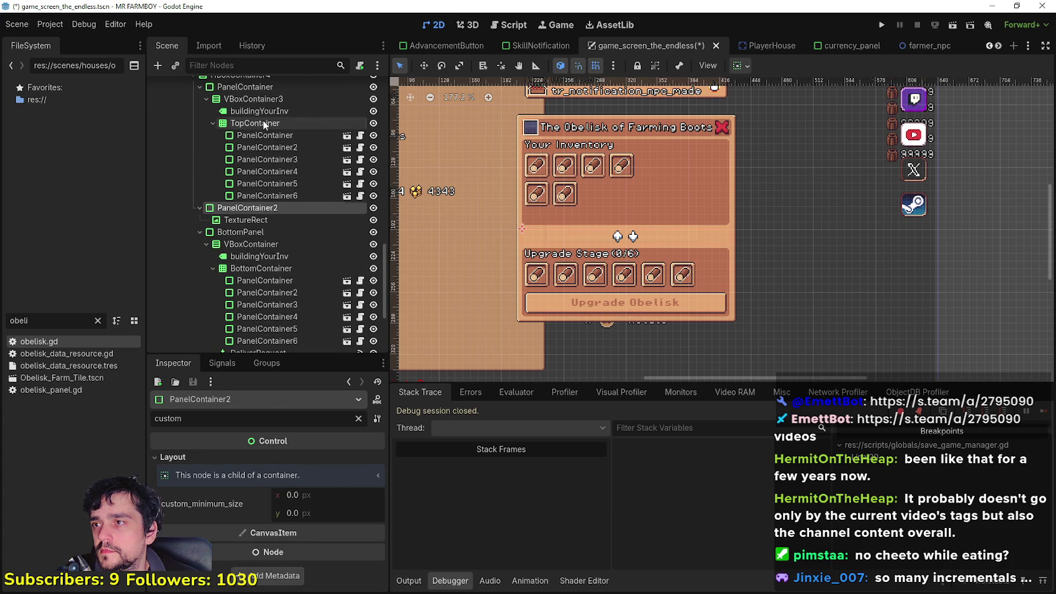
left_click(262, 123)
scroll(266, 288, "up", 2)
left_click(245, 175)
left_click(248, 165)
left_click(246, 153)
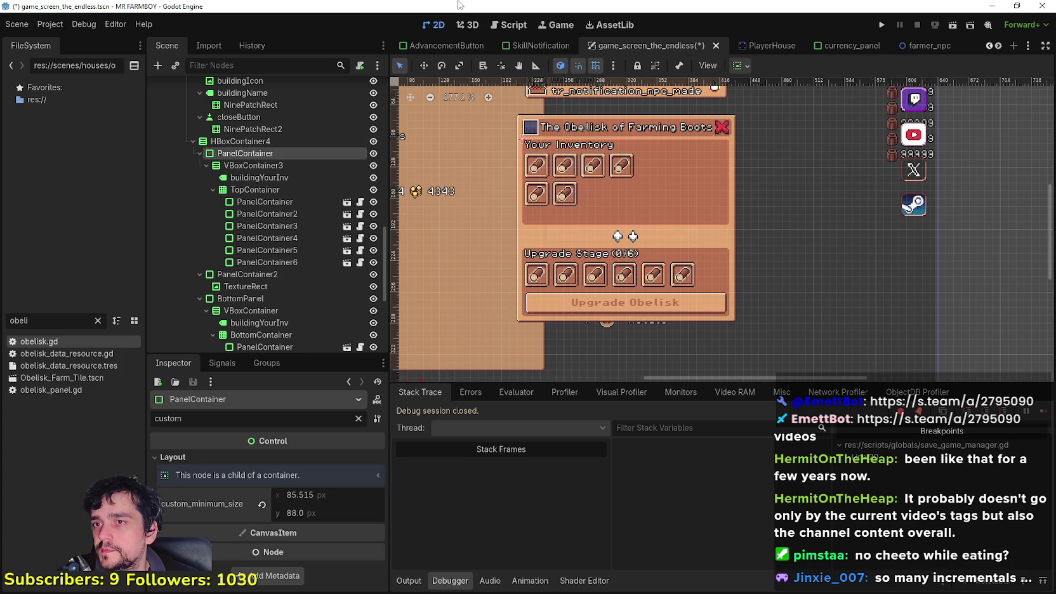
scroll(279, 172, "up", 3)
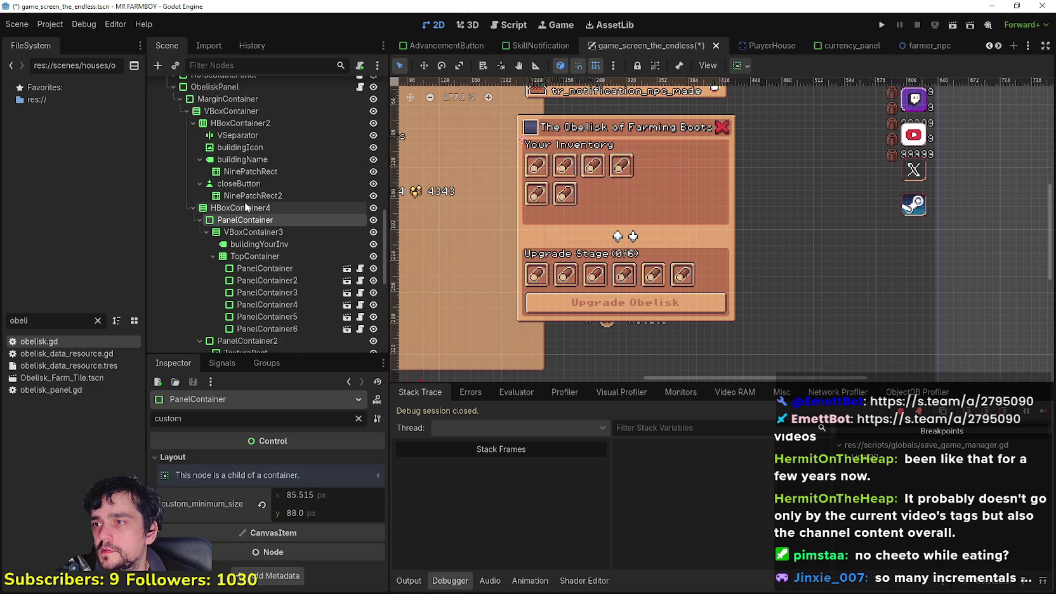
left_click(242, 207)
scroll(657, 127, "up", 1)
scroll(657, 127, "up", 2)
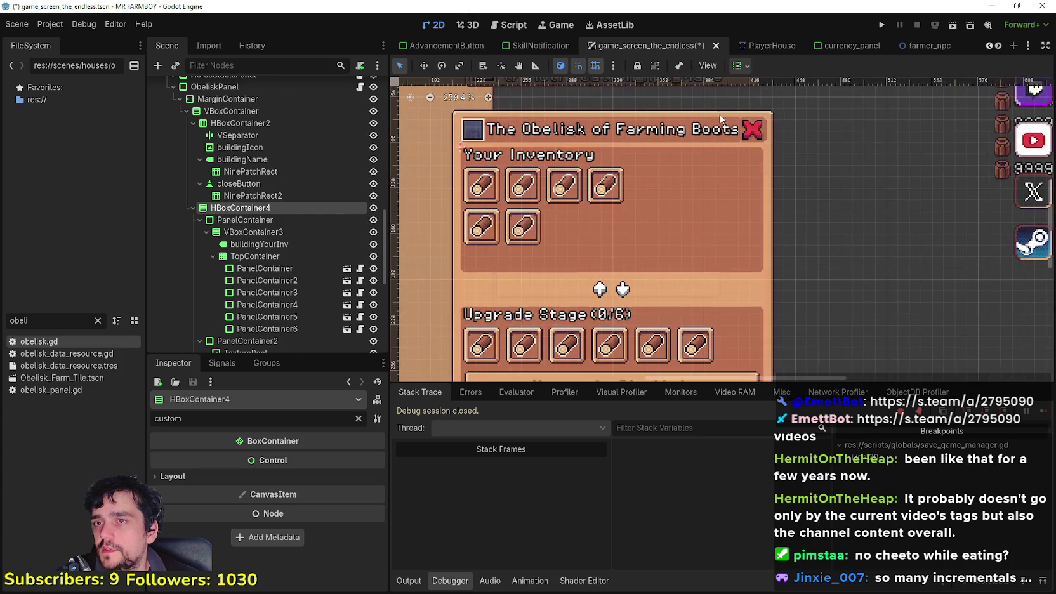
scroll(657, 126, "down", 1)
Select the buildingName title label, clear the property filter, and begin editing its text.
left_click(238, 147)
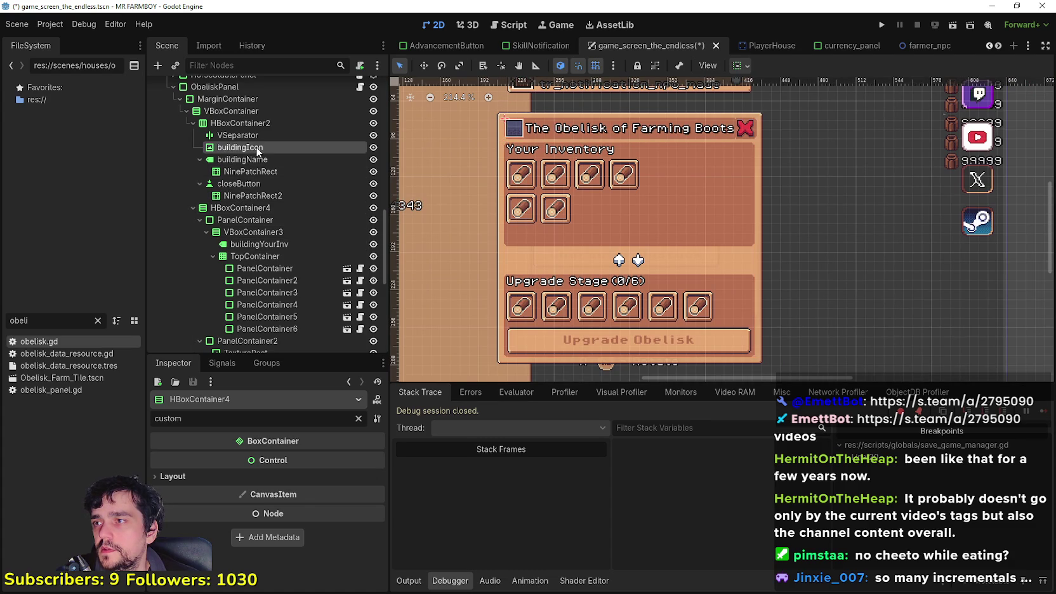
left_click(242, 159)
left_click(244, 173)
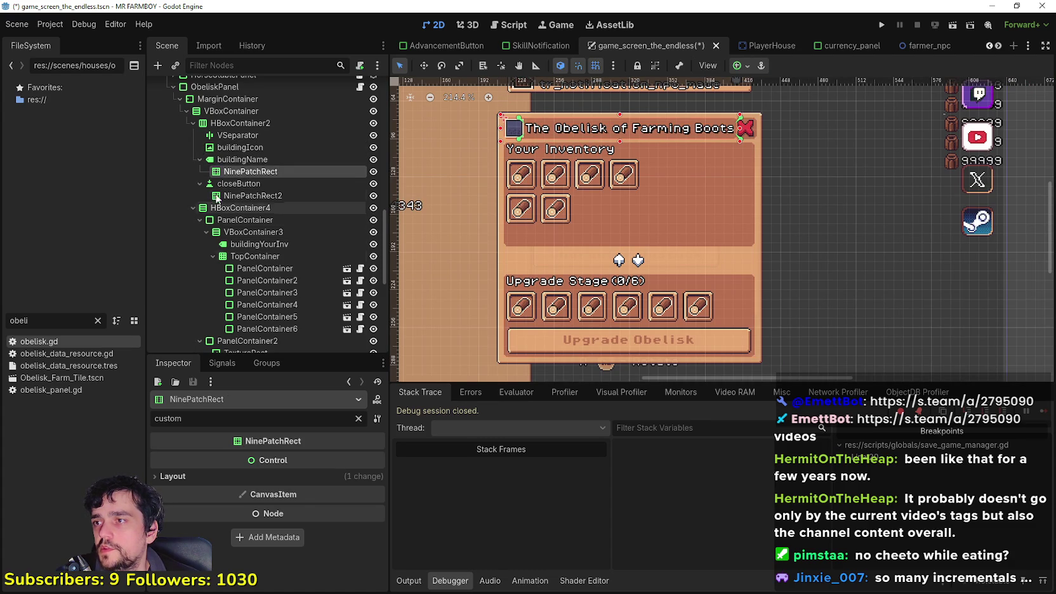
left_click(232, 153)
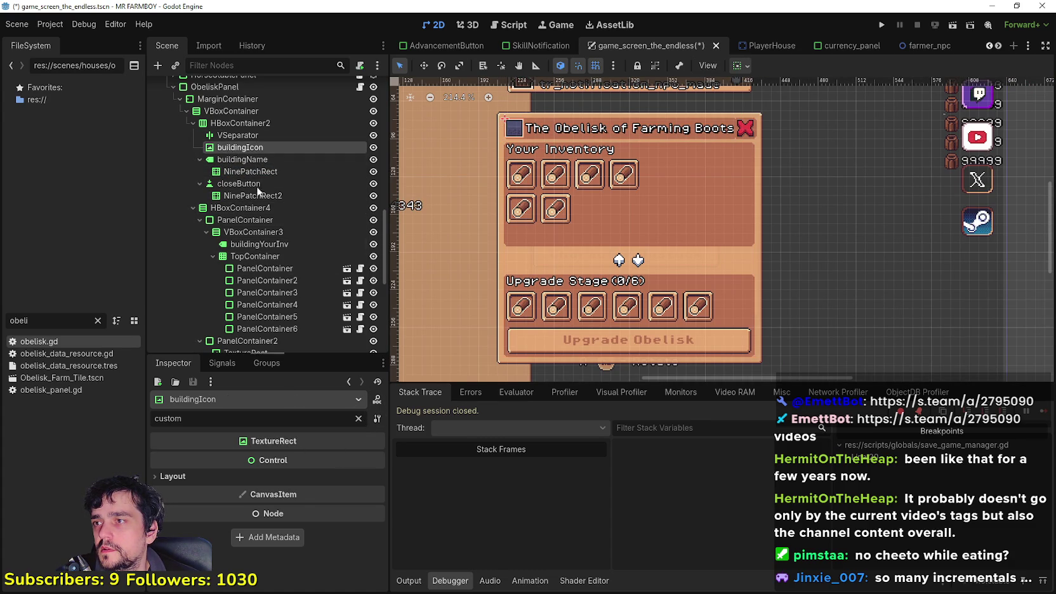
left_click(234, 159)
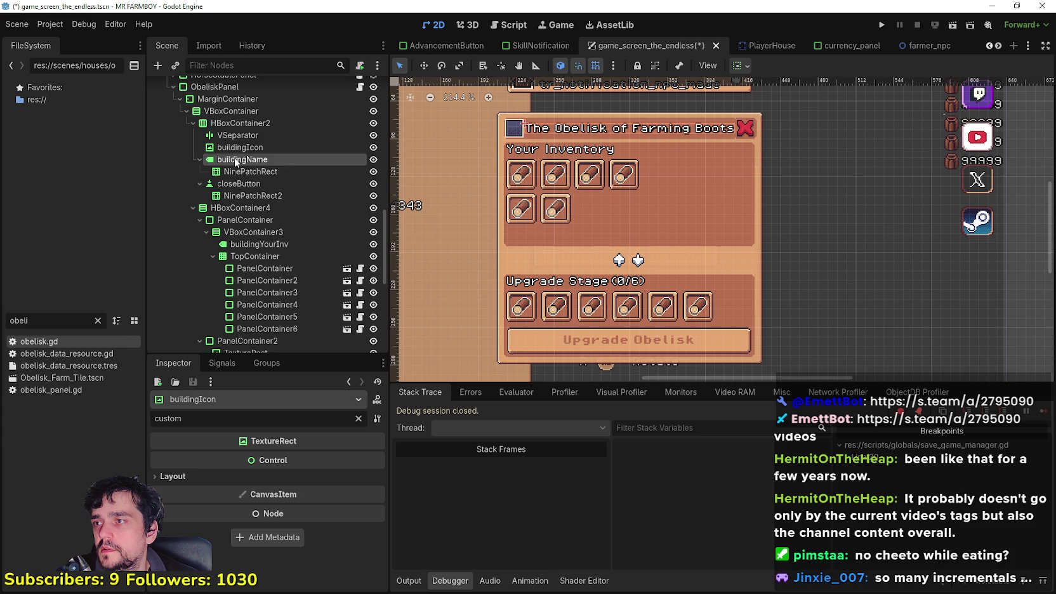
left_click(358, 418)
left_click(296, 476)
Retype the title as 'Obelisk of Farm Boots', dropping the leading 'The'.
key("BackSpace")
key("BackSpace")
key("BackSpace")
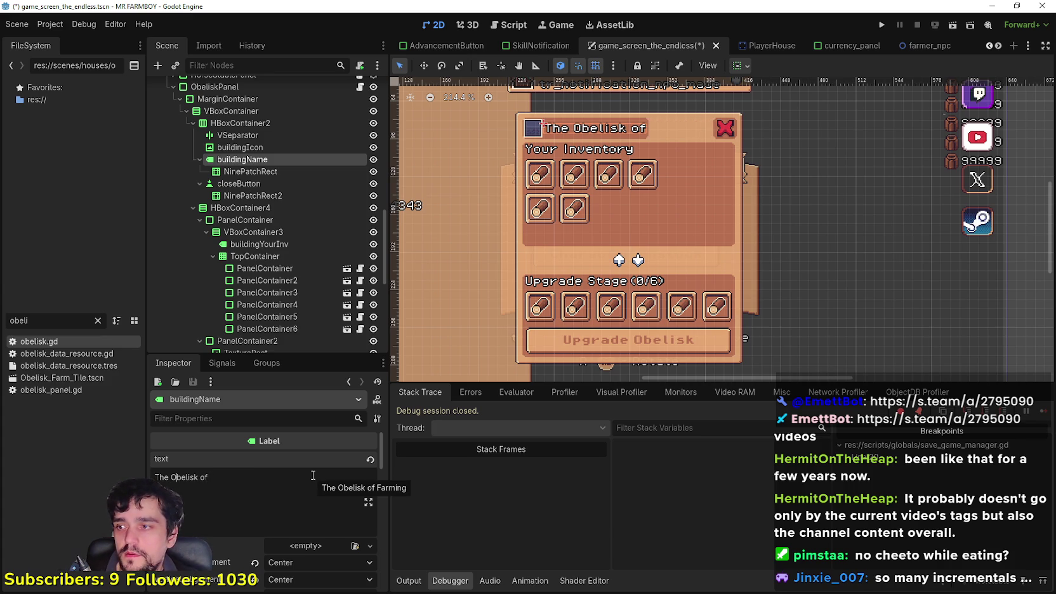
key("BackSpace")
key("BackSpace")
key("BackSpace")
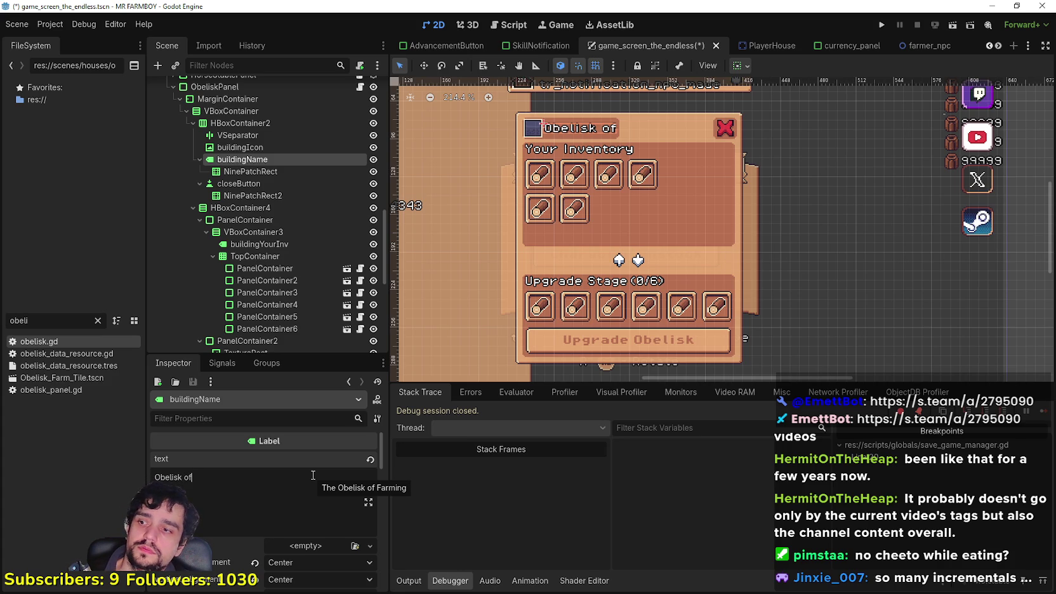
type("Farm Boots")
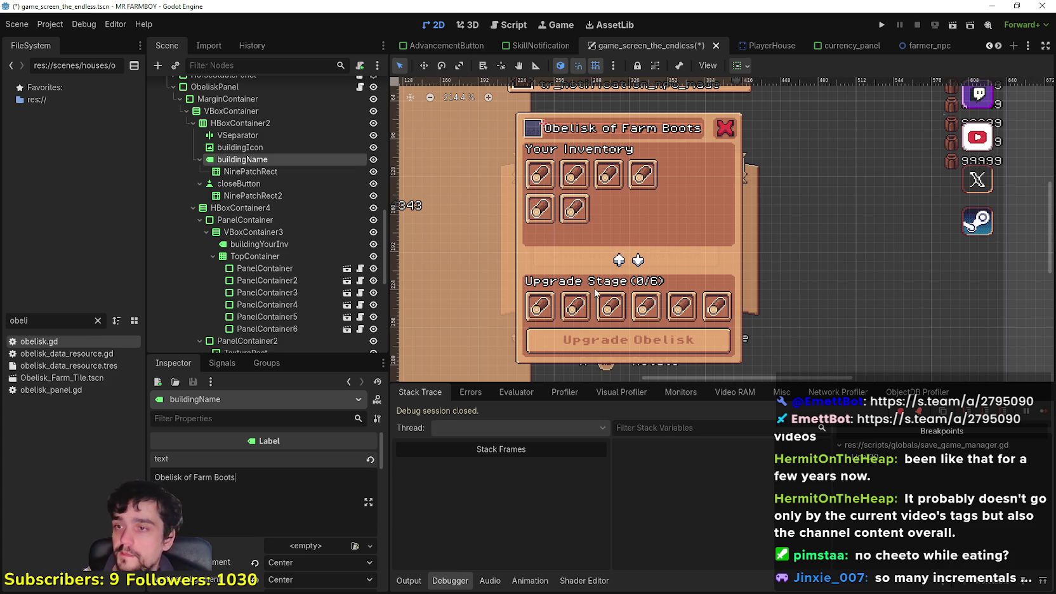
scroll(709, 194, "up", 1)
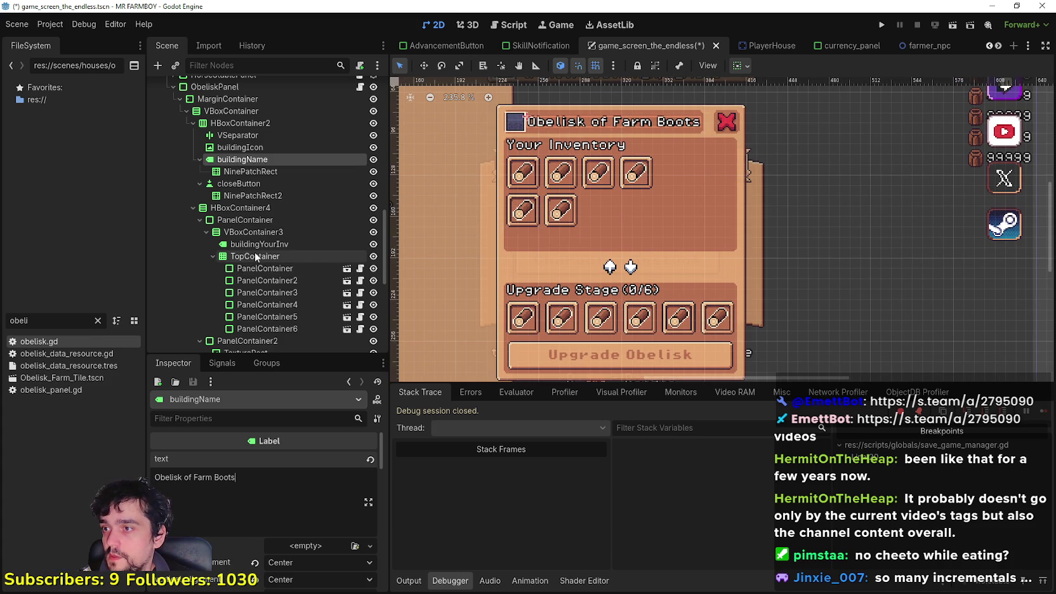
scroll(262, 276, "down", 2)
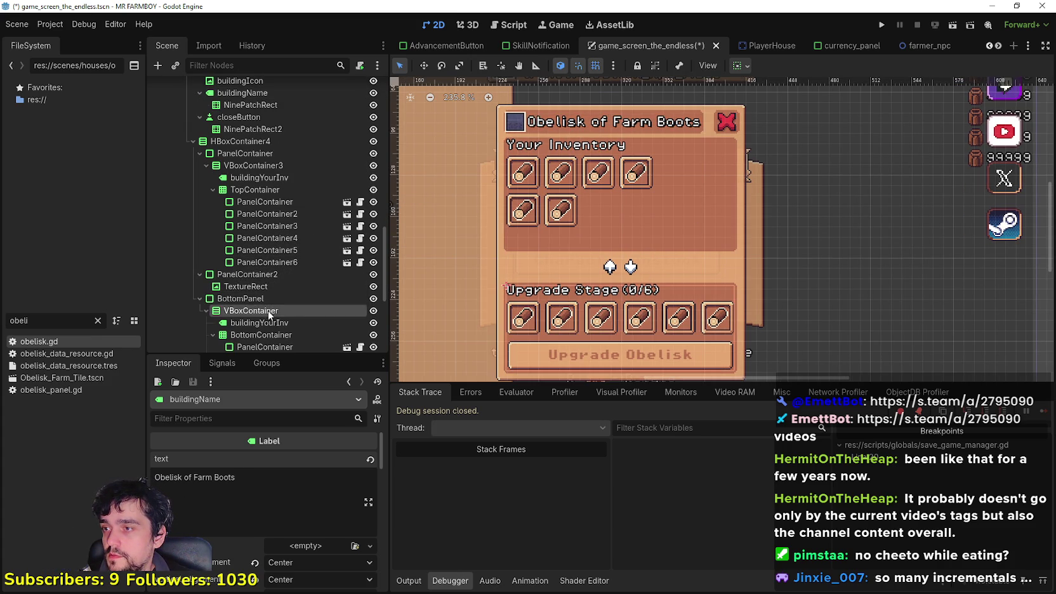
left_click(262, 299)
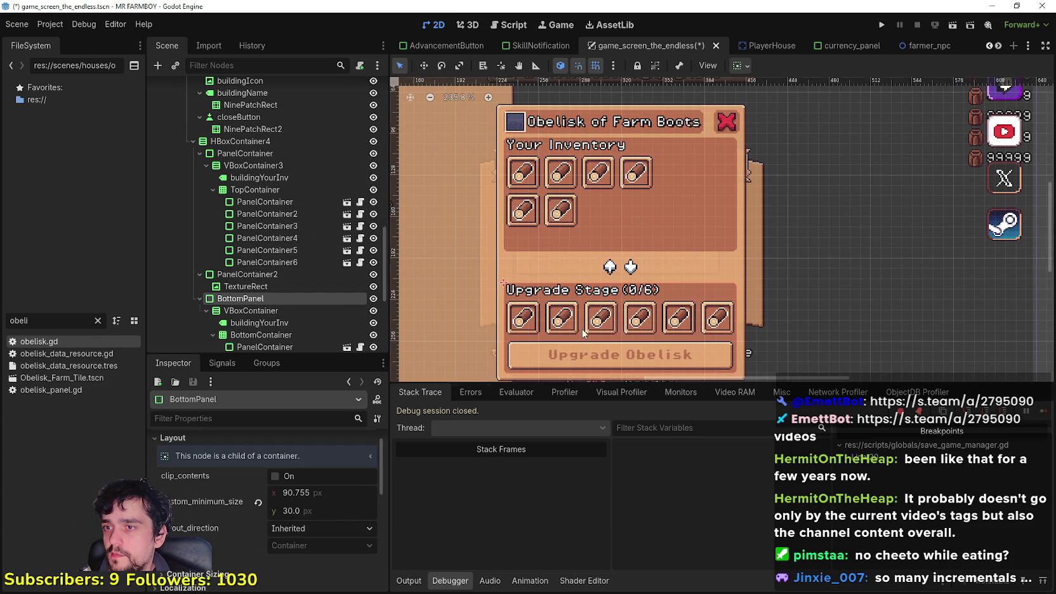
Set BottomPanel's minimum width to 180 px and save the scene.
scroll(582, 333, "up", 1)
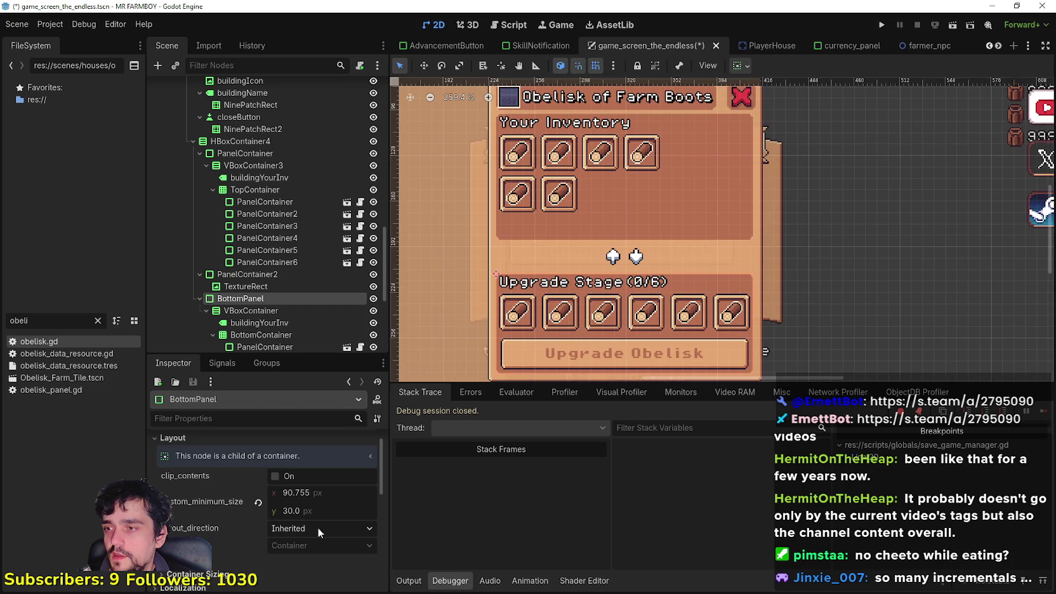
scroll(315, 492, "down", 4)
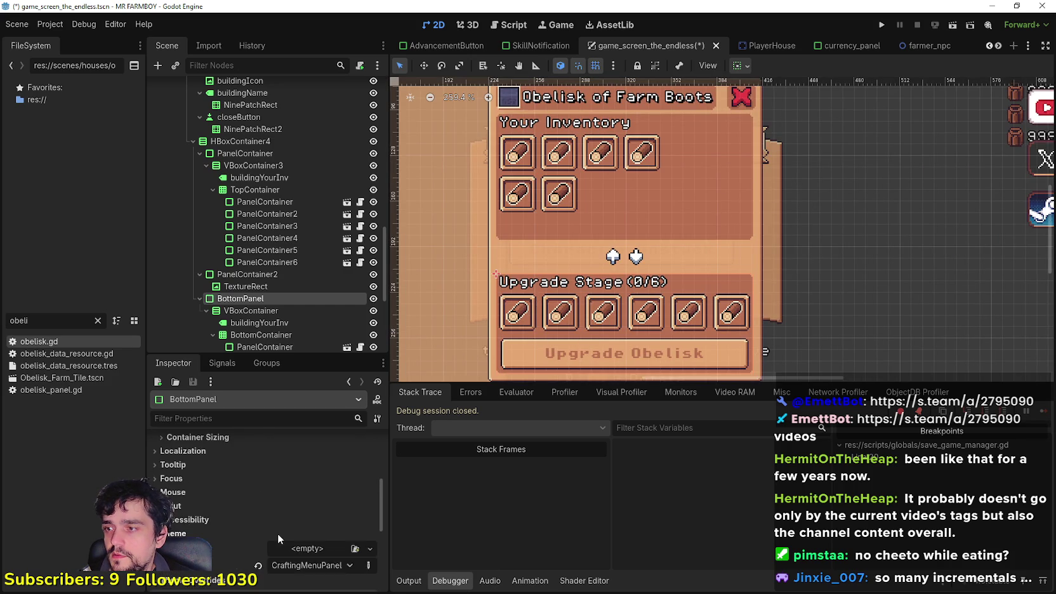
scroll(248, 486, "up", 4)
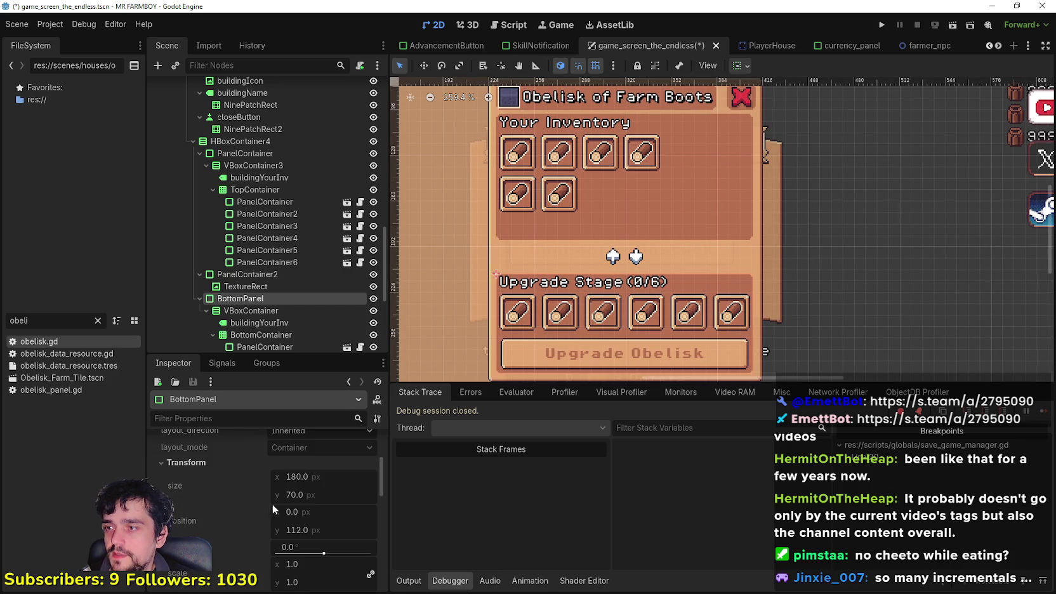
scroll(287, 477, "up", 2)
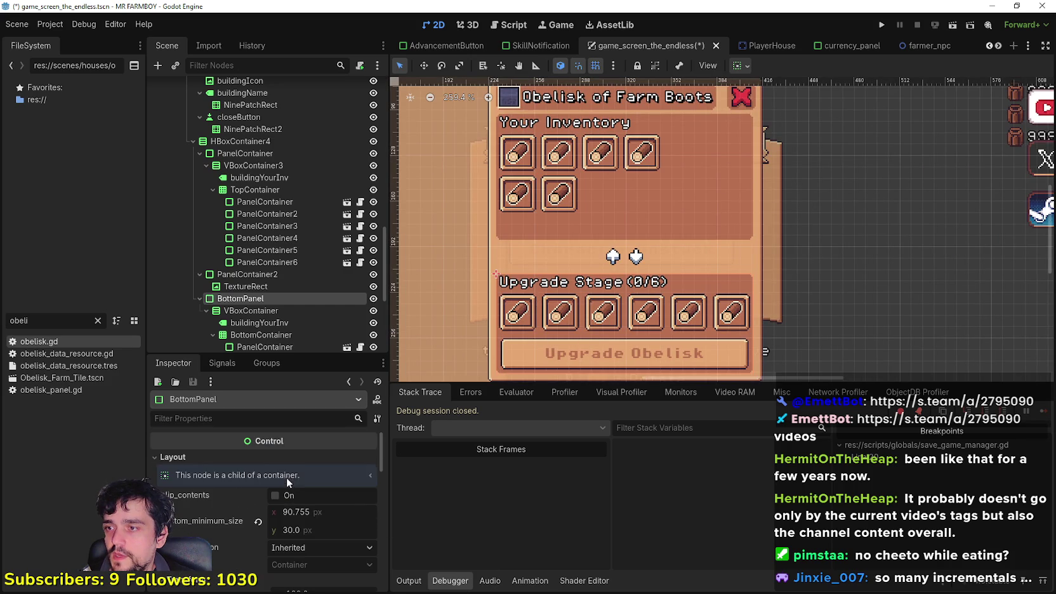
left_click(329, 512)
type("180")
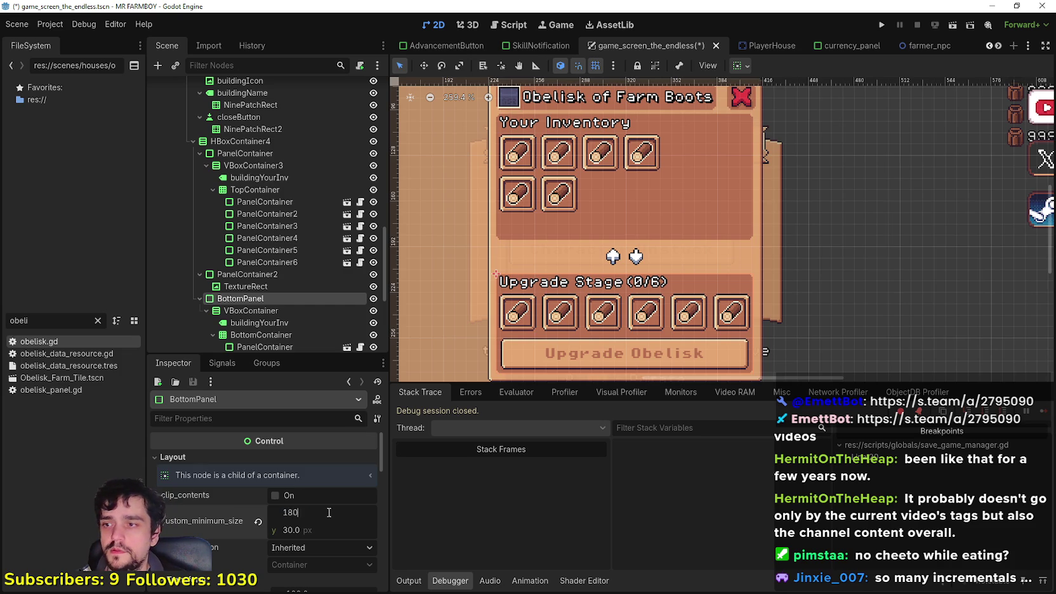
key("Return")
key("ctrl+s")
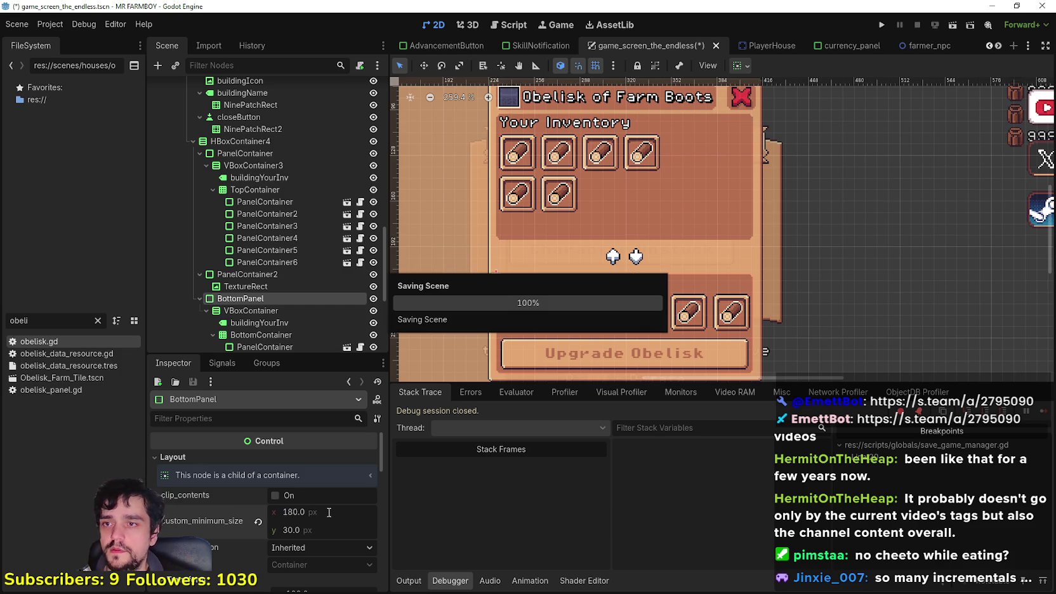
key("alt+Tab")
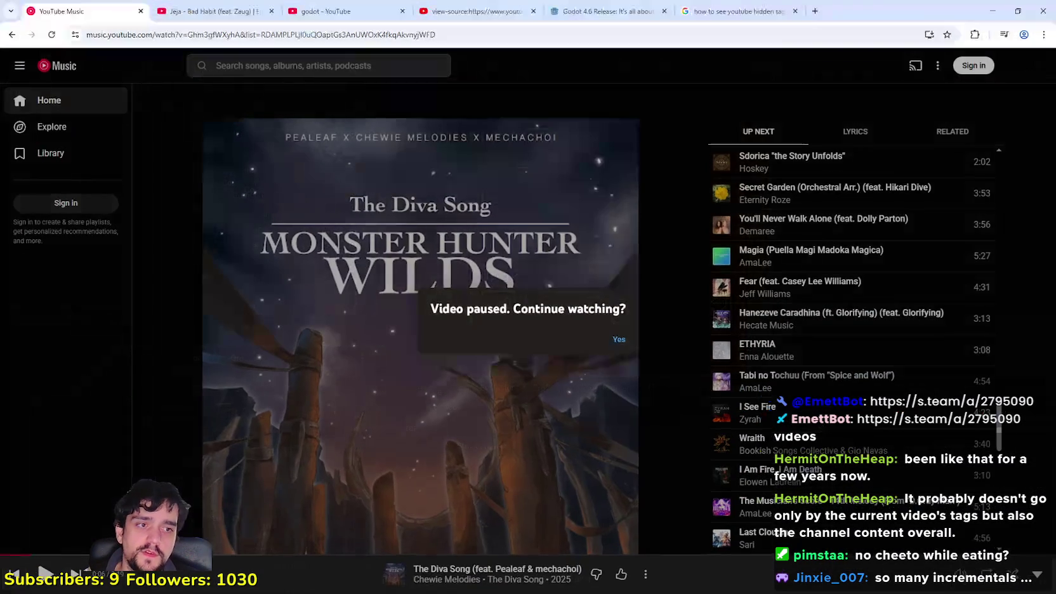
Resume The Diva Song in YouTube Music and minimize the browser to return to Godot.
left_click(619, 339)
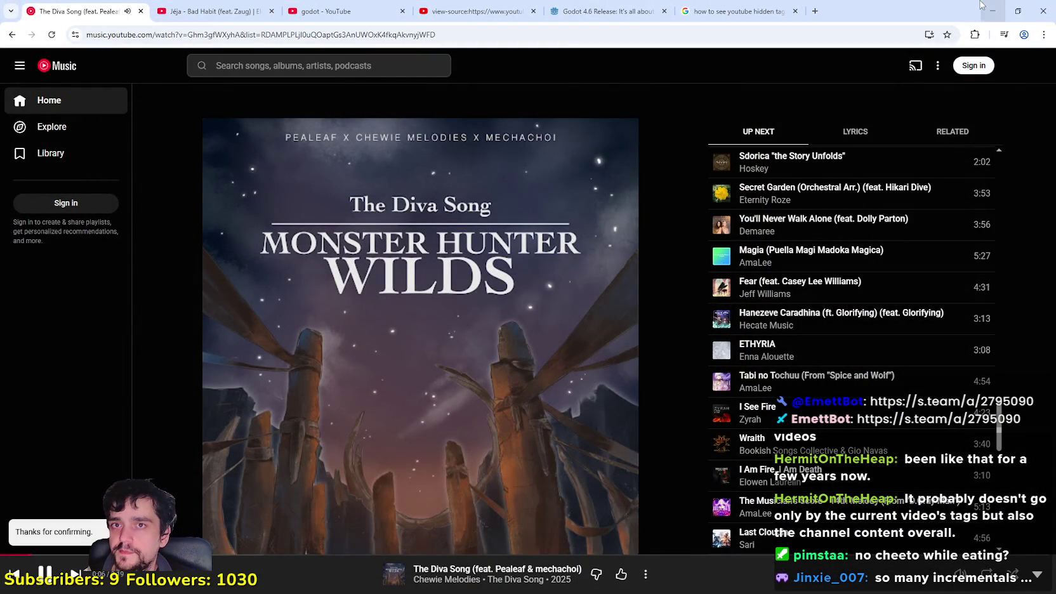
scroll(920, 377, "down", 10)
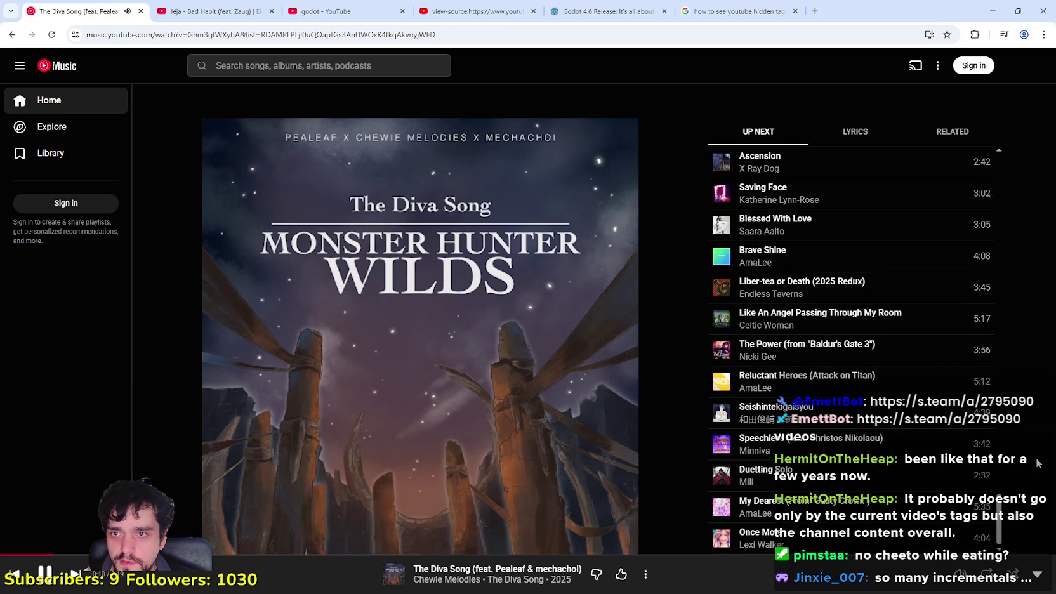
scroll(989, 317, "up", 15)
scroll(996, 190, "down", 3)
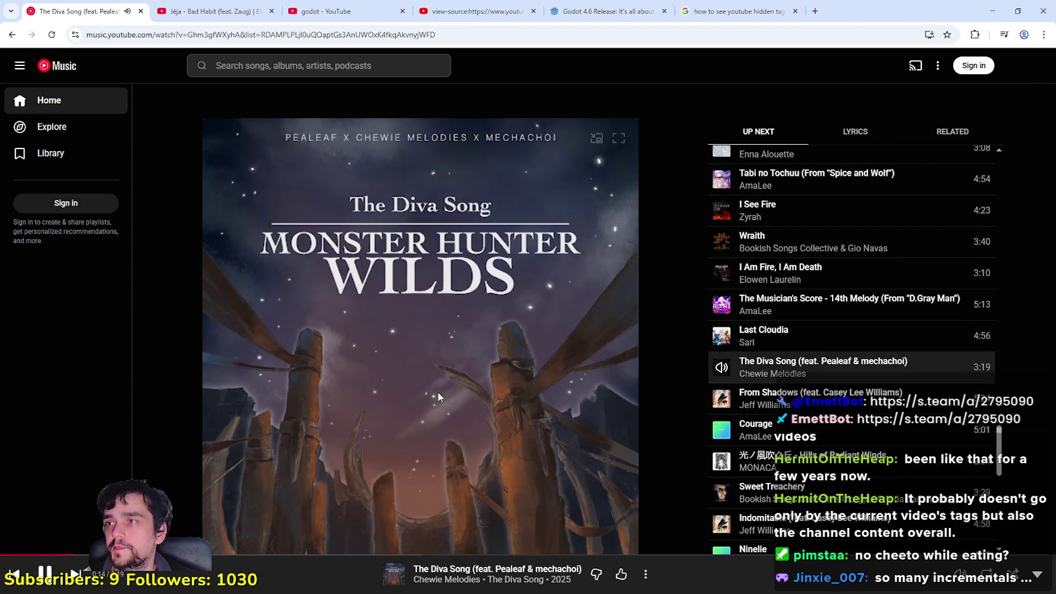
left_click(992, 11)
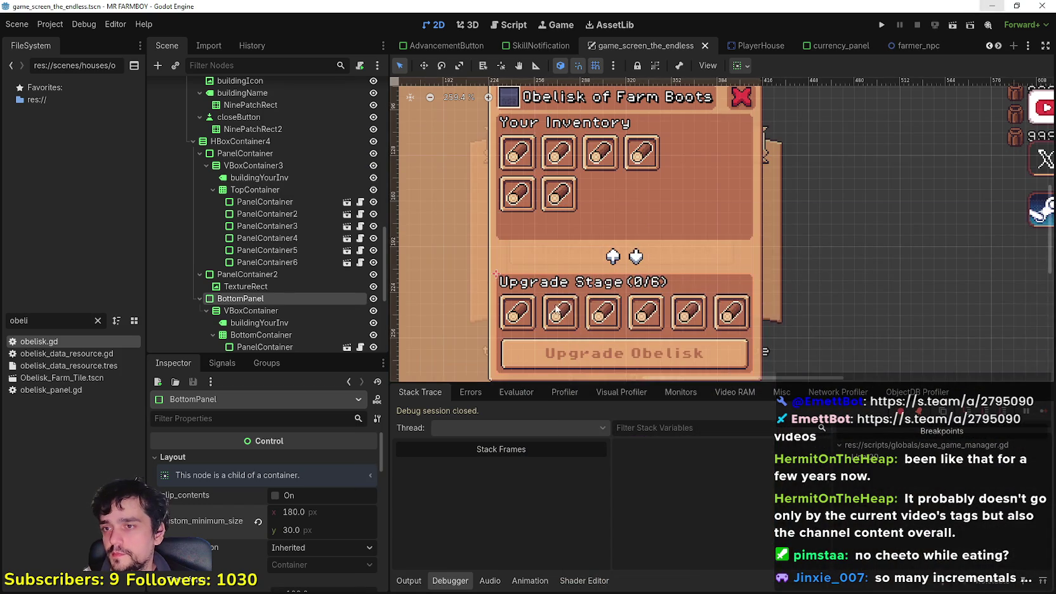
scroll(555, 308, "down", 2)
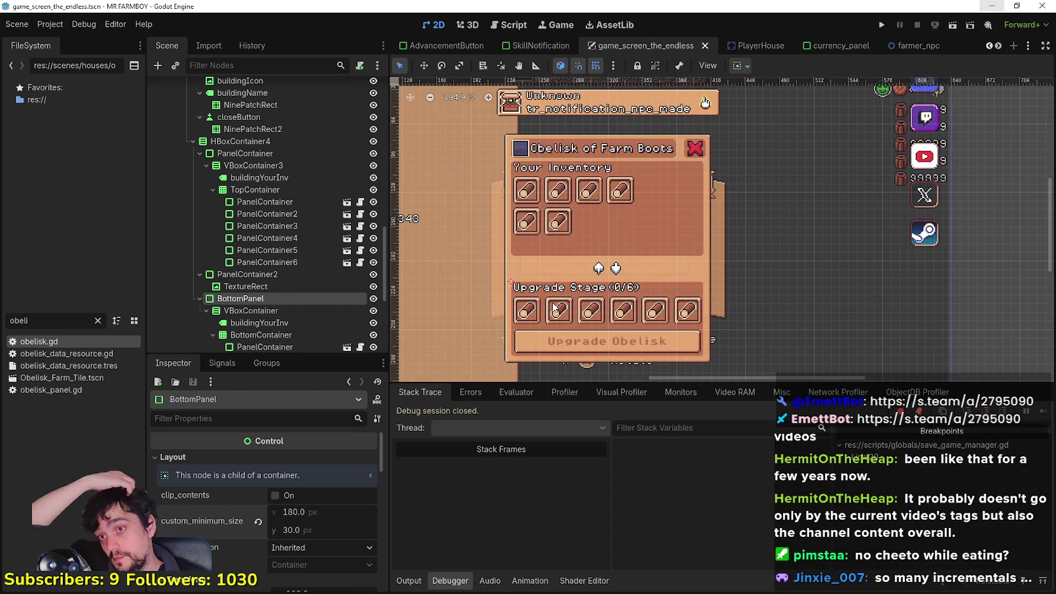
scroll(266, 267, "up", 3)
left_click(266, 267)
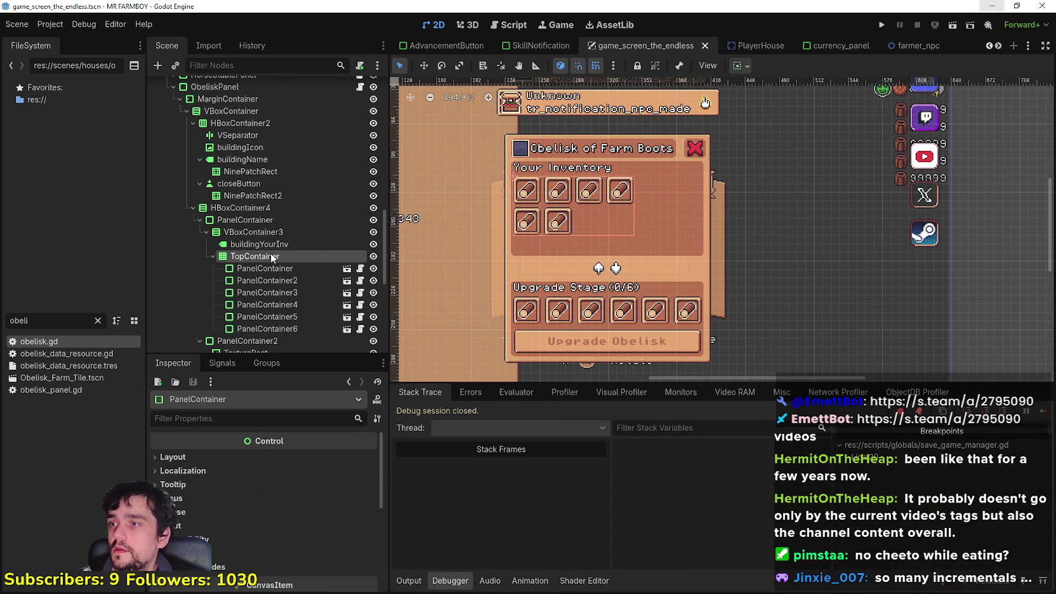
Set the Your Inventory PanelContainer's horizontal alignment to Begin so it sits left.
left_click(283, 233)
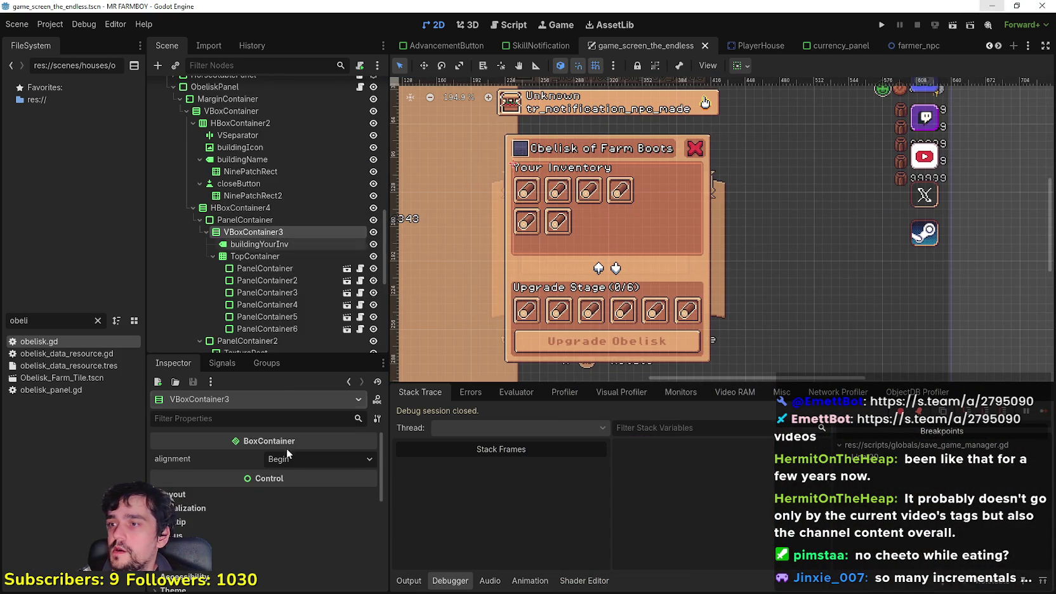
left_click(242, 220)
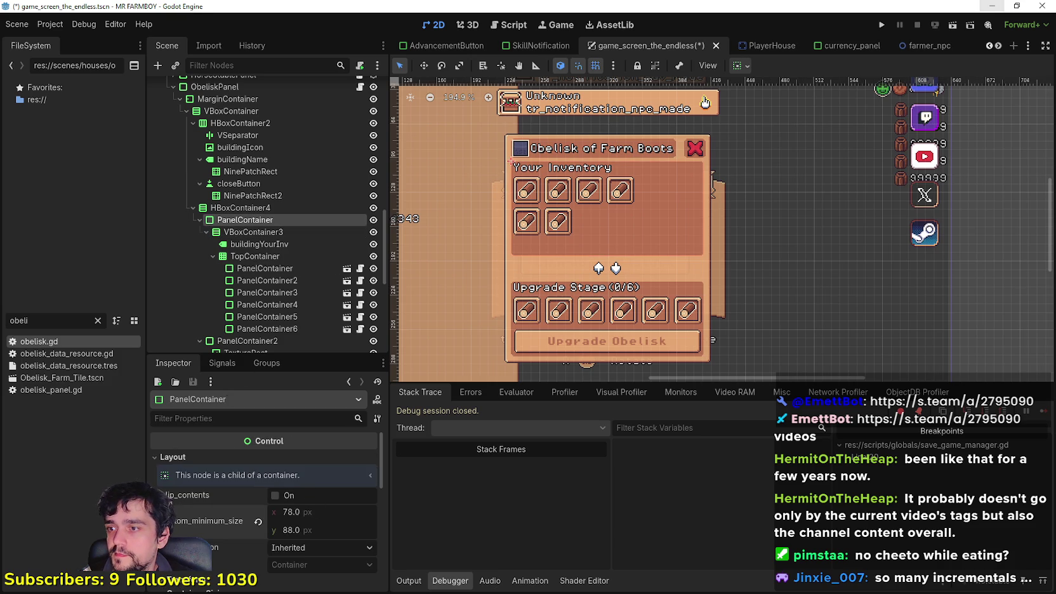
scroll(720, 129, "up", 1)
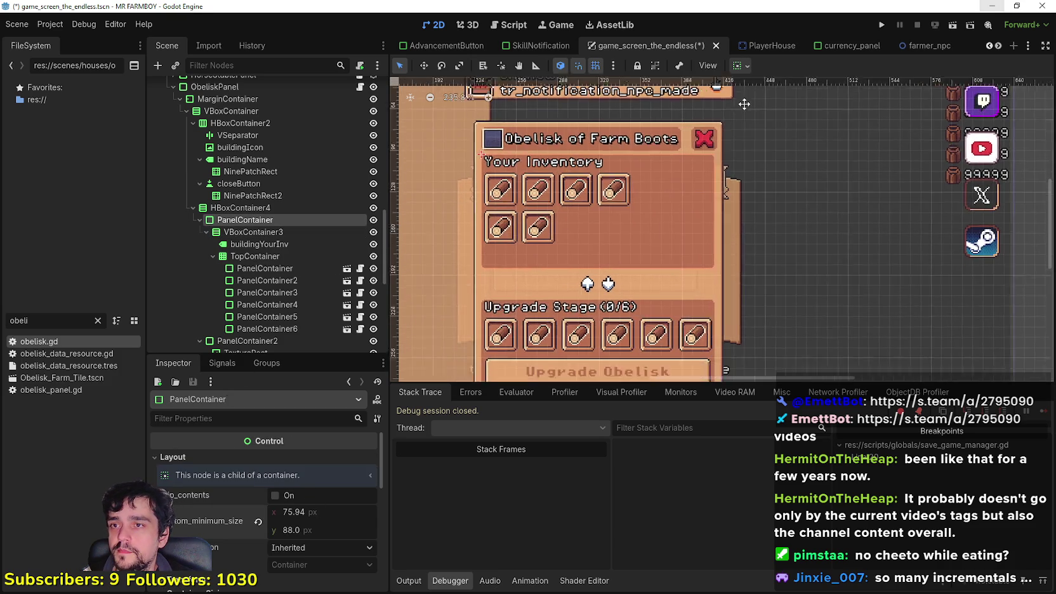
left_click(741, 66)
left_click(744, 106)
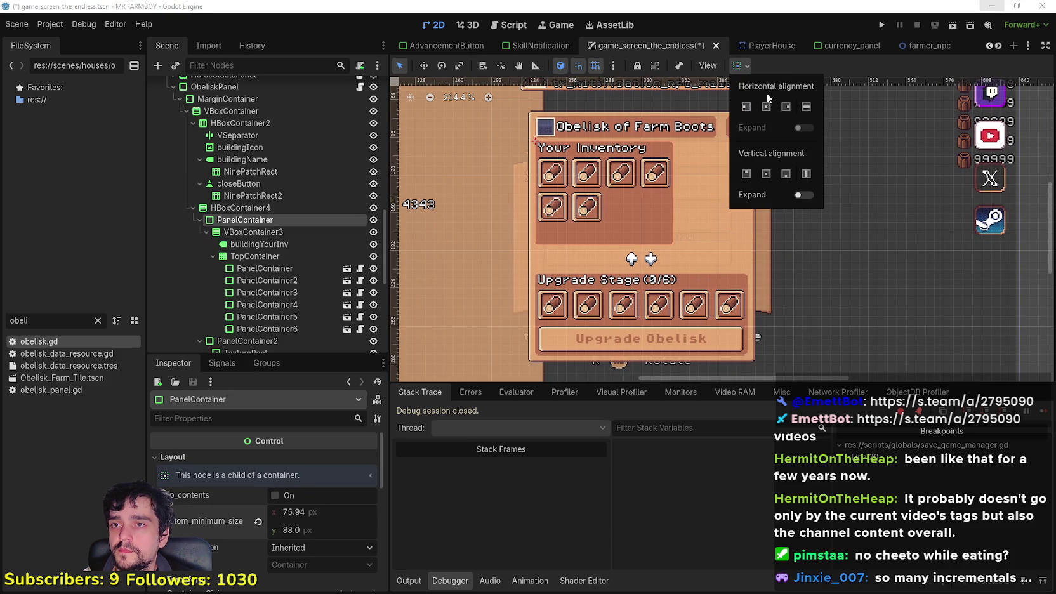
left_click(798, 64)
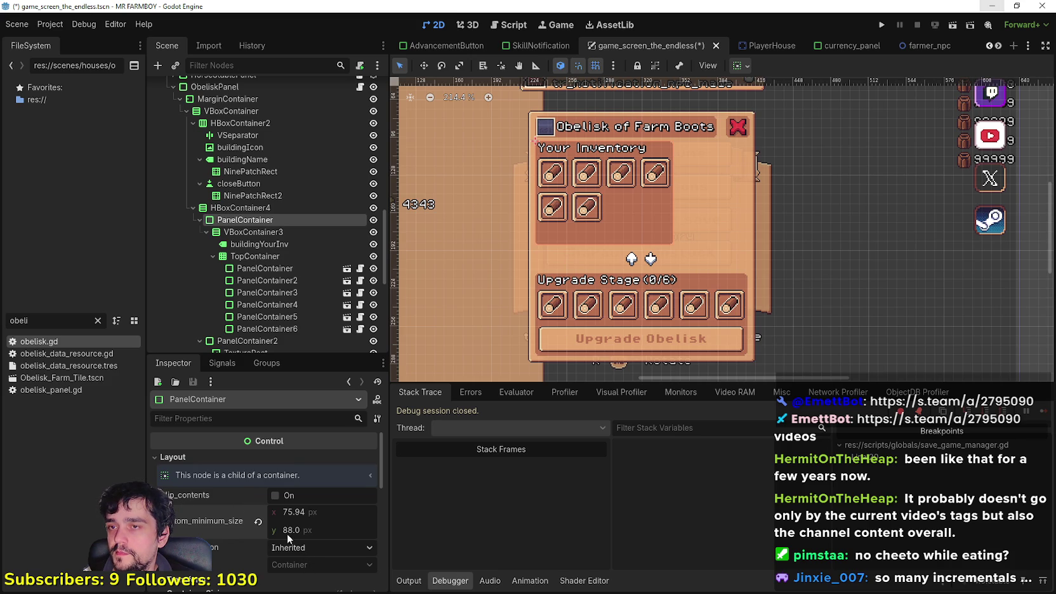
Set the inventory panel's custom minimum width to 118 px.
scroll(287, 533, "down", 2)
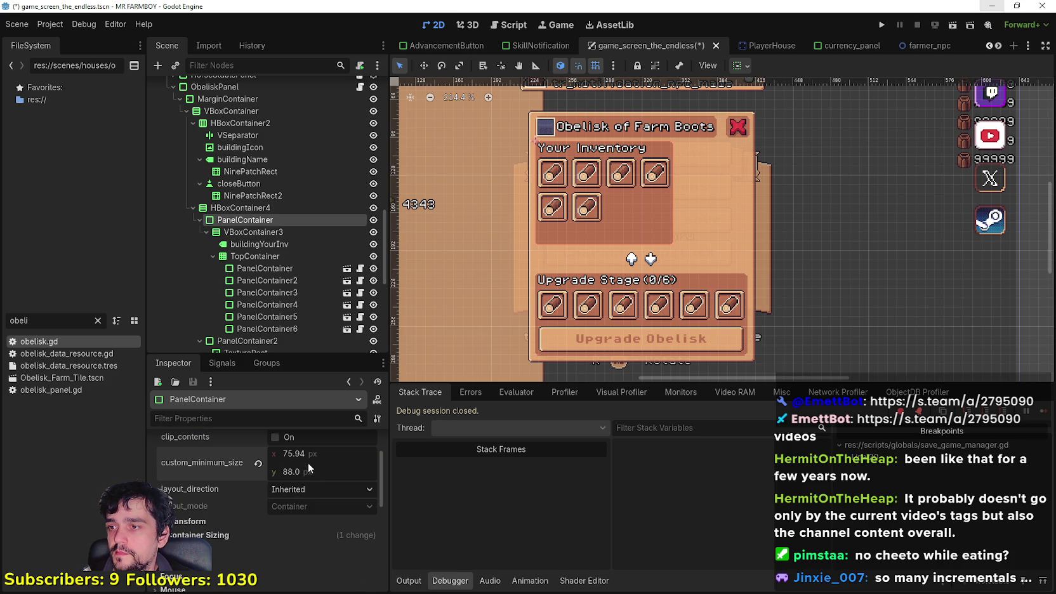
scroll(308, 468, "down", 3)
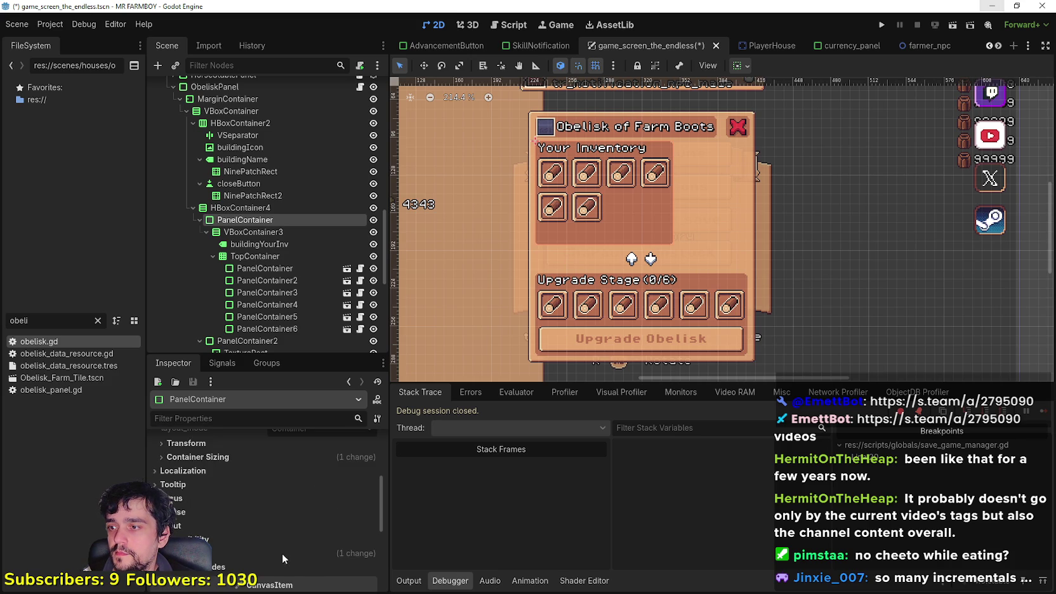
left_click(224, 441)
scroll(270, 507, "up", 2)
scroll(270, 508, "up", 1)
left_click(326, 473)
type("1")
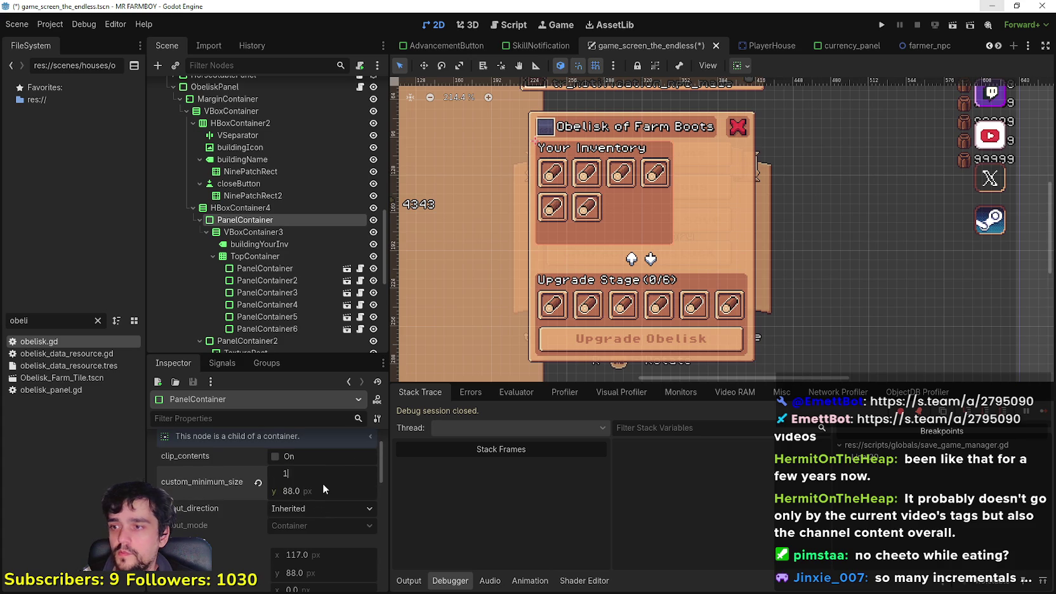
type("18")
key("Return")
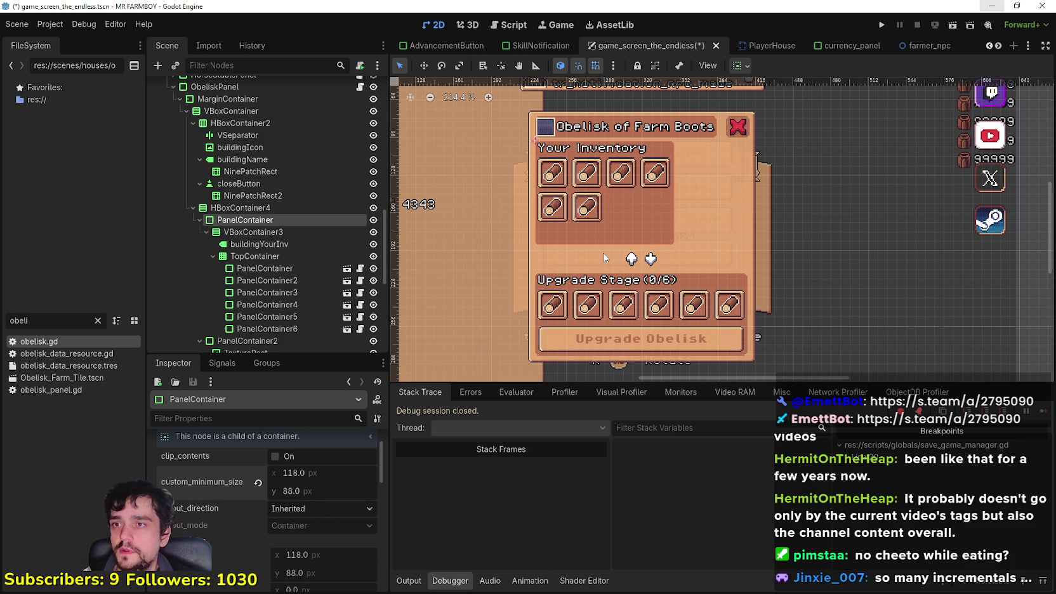
Save the scene with Ctrl+S.
scroll(687, 165, "up", 1)
scroll(662, 172, "up", 1)
scroll(659, 174, "down", 1)
key("ctrl+s")
scroll(672, 227, "down", 1)
scroll(669, 226, "down", 1)
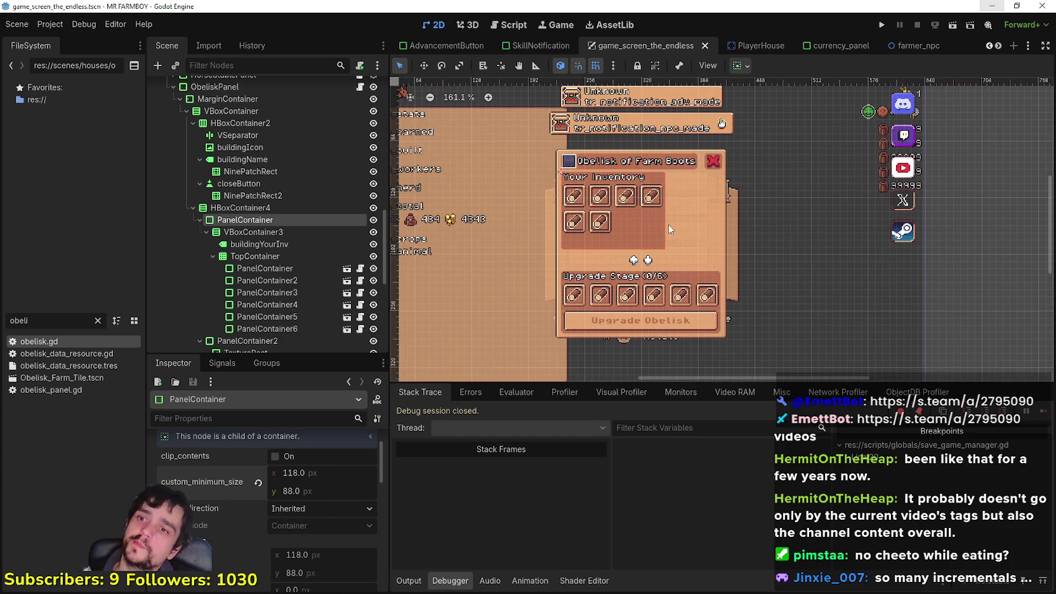
scroll(668, 221, "up", 1)
scroll(667, 219, "up", 1)
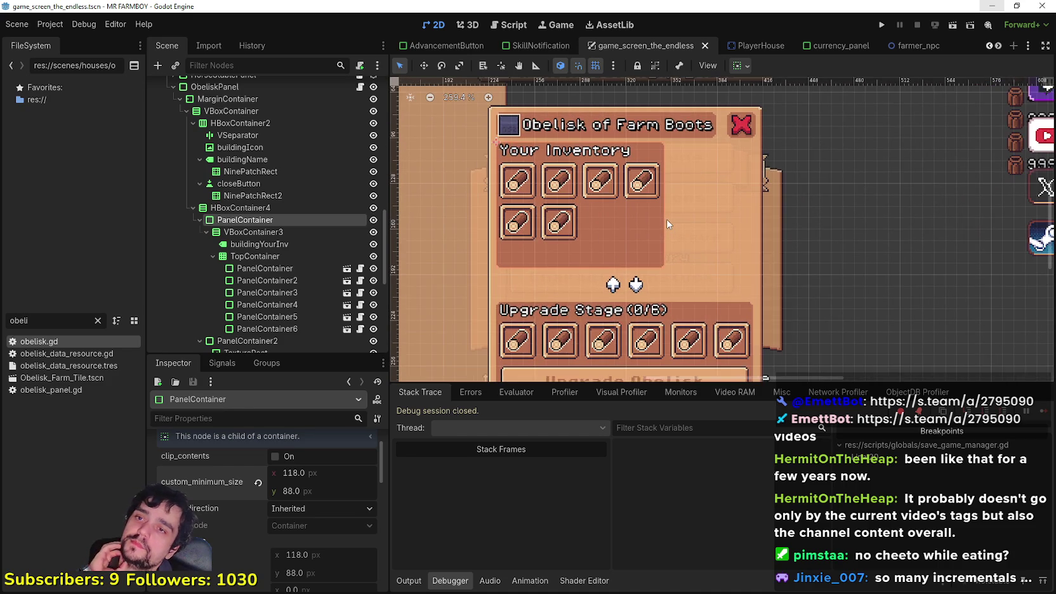
scroll(666, 218, "up", 1)
scroll(654, 202, "down", 1)
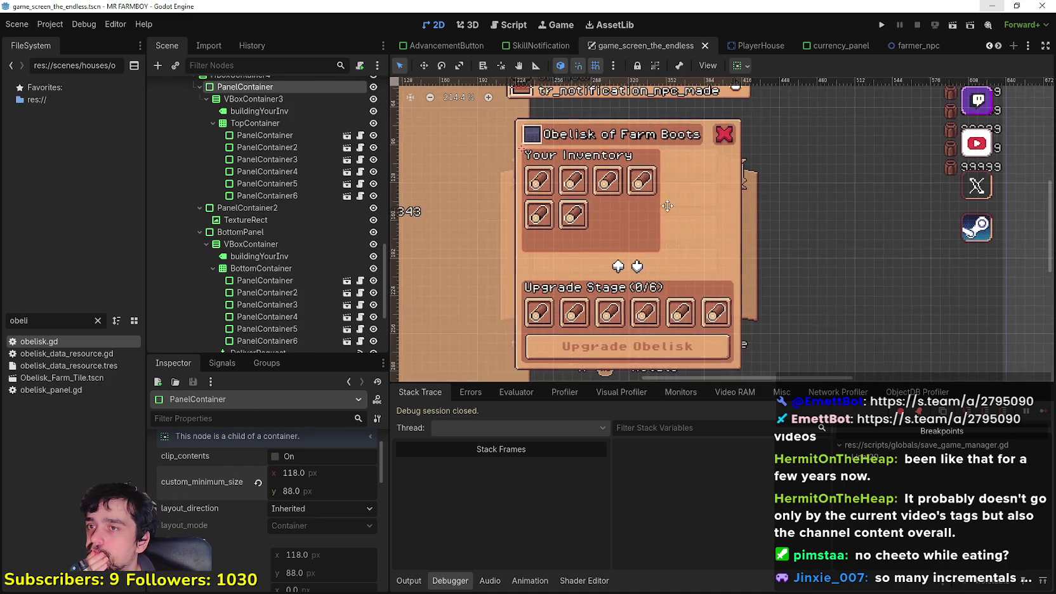
scroll(673, 209, "left", 1)
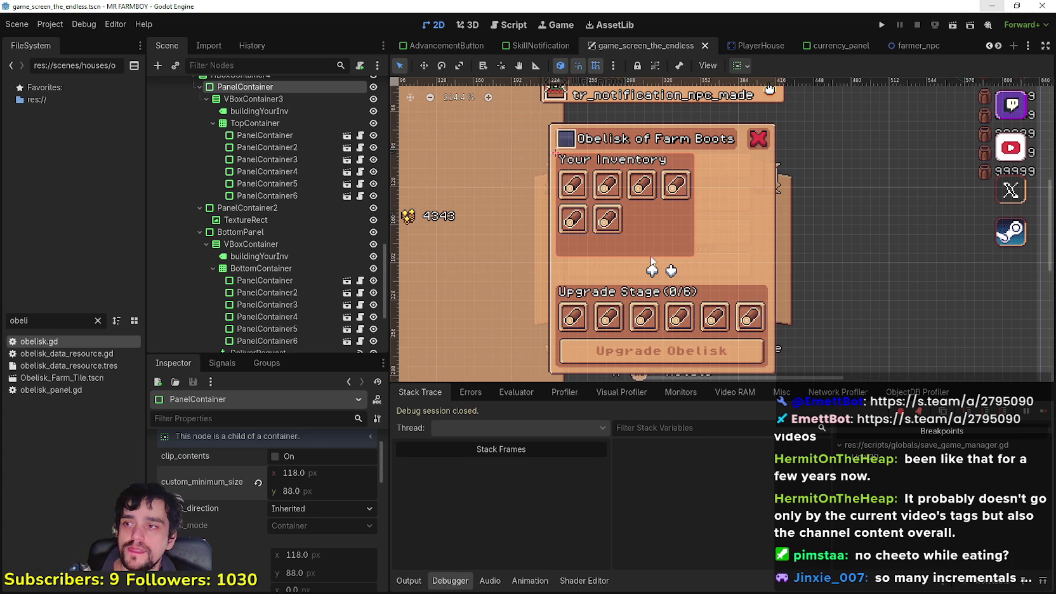
scroll(694, 187, "up", 3)
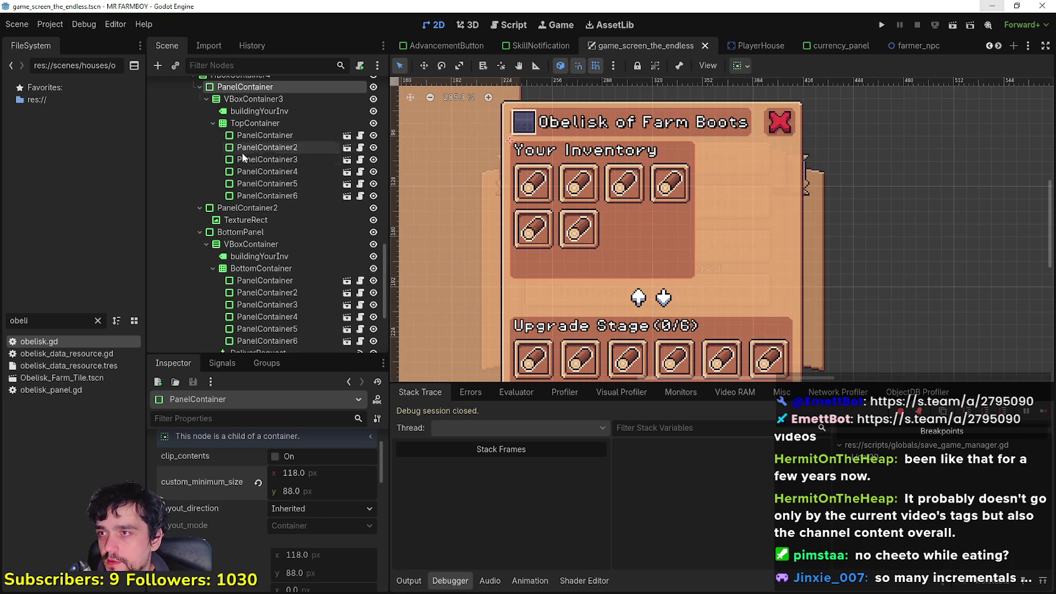
scroll(242, 159, "up", 2)
left_click(199, 153)
left_click(199, 165)
left_click(199, 165)
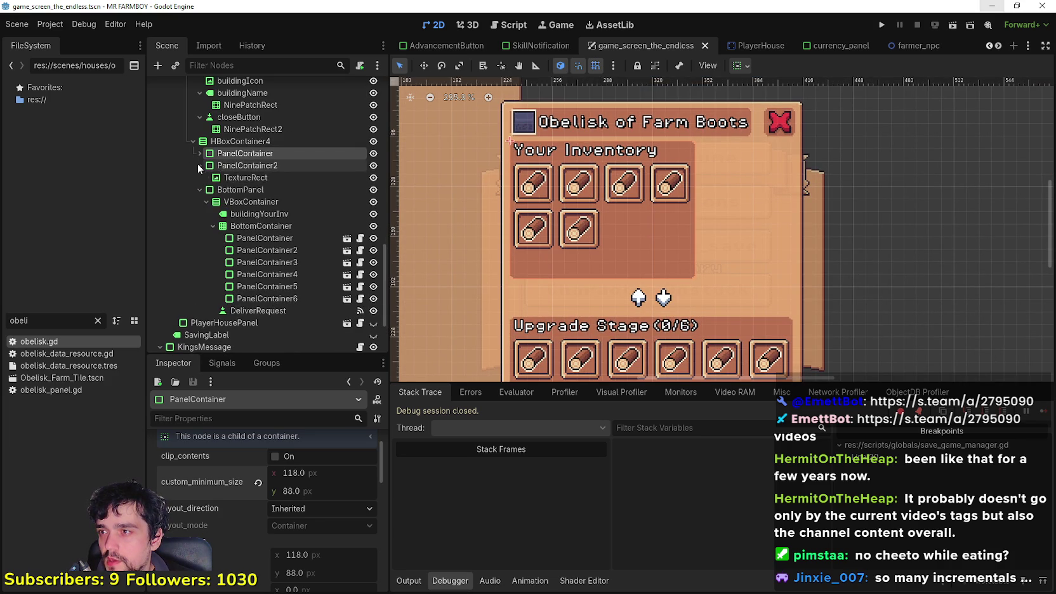
left_click(245, 177)
left_click(254, 142)
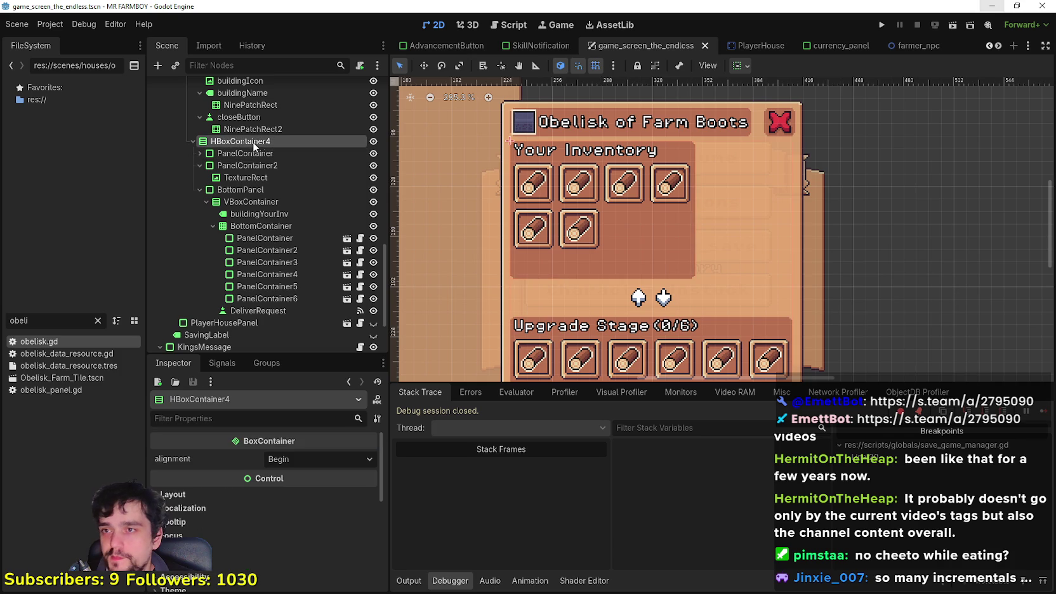
scroll(494, 200, "down", 2)
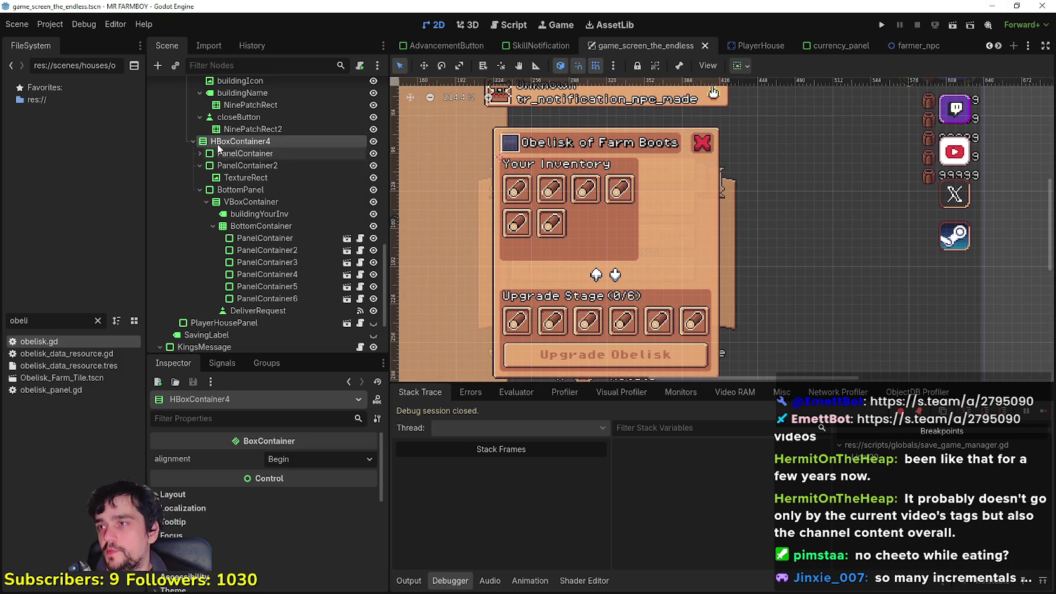
left_click(200, 166)
left_click(227, 164)
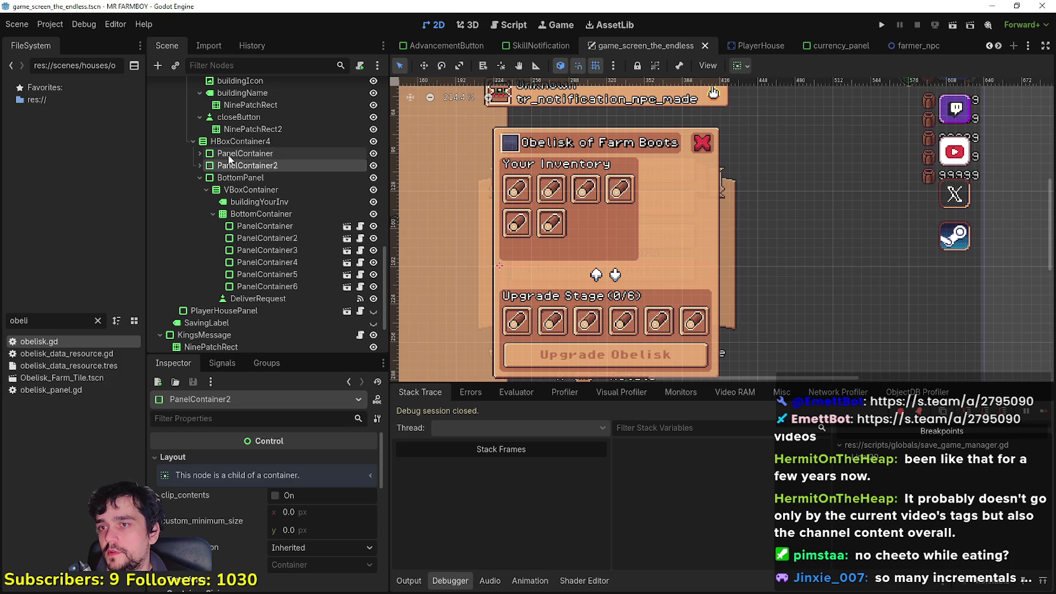
left_click(235, 154)
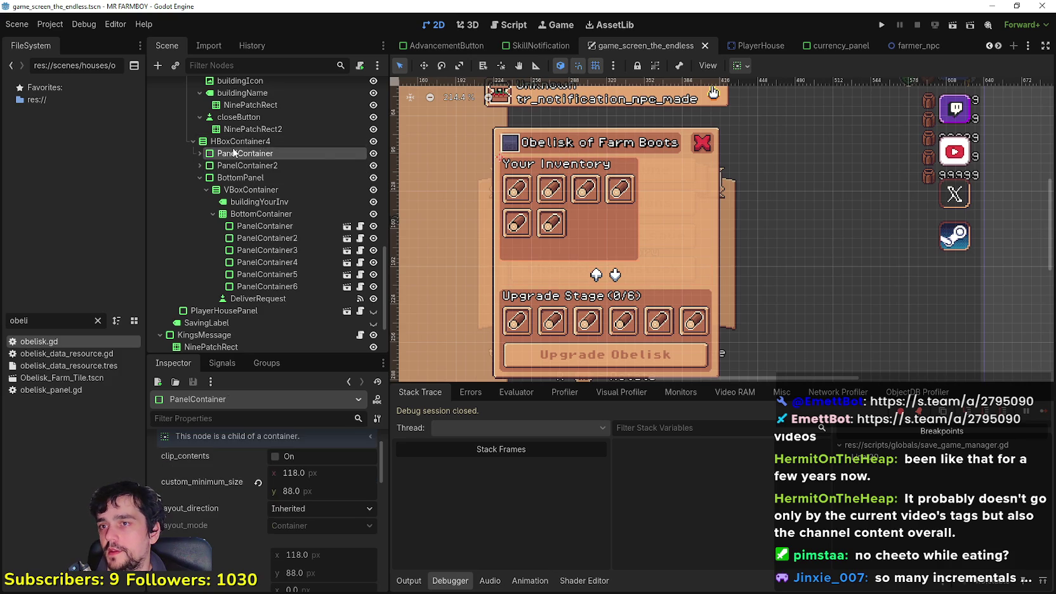
right_click(262, 143)
Add a new HBoxContainer child node to HBoxContainer4.
left_click(298, 147)
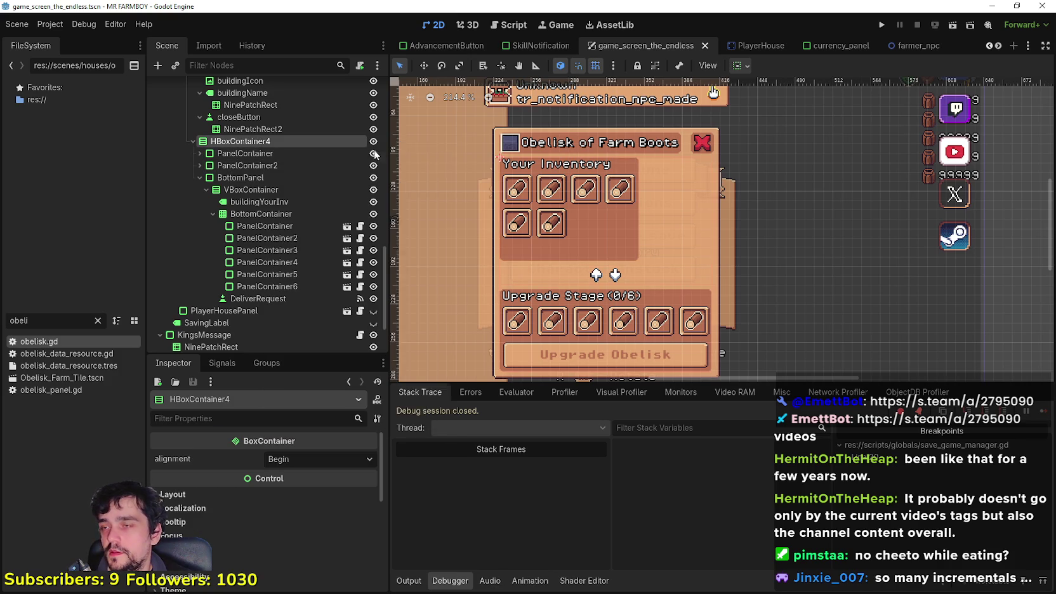
type("vbox")
key("BackSpace")
key("BackSpace")
key("BackSpace")
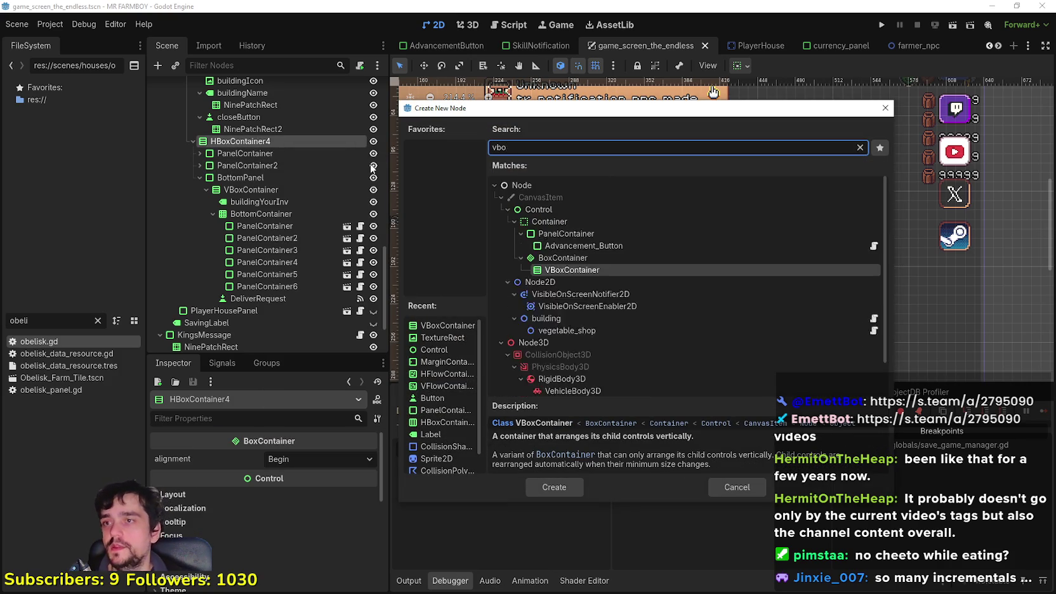
type("hbox")
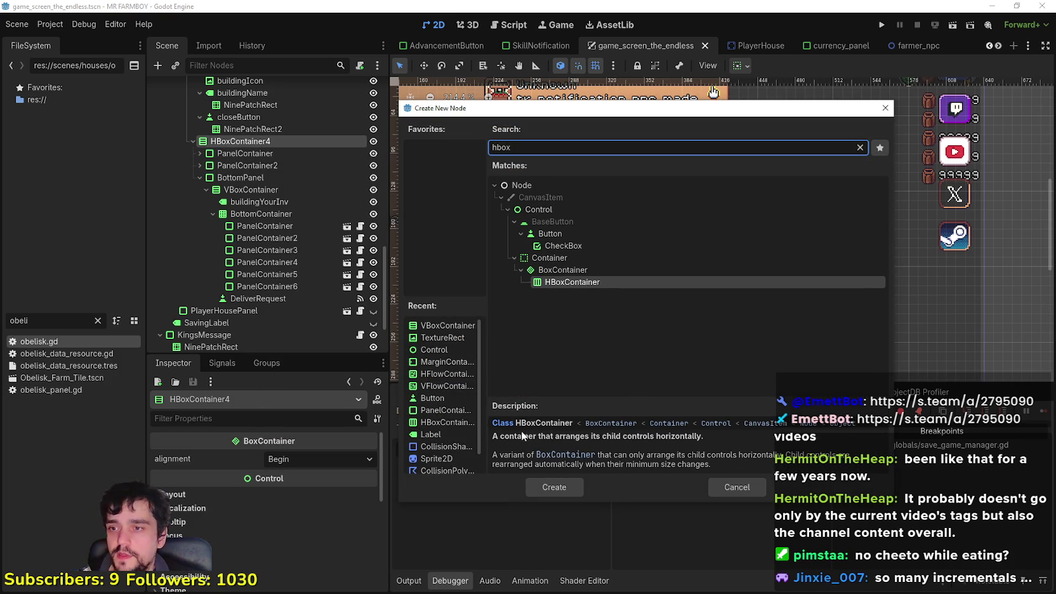
left_click(555, 487)
Make the HBoxContainer HBoxContainer4's first child and duplicate the inventory PanelContainer.
left_click_drag(255, 311, 253, 154)
left_click(225, 165)
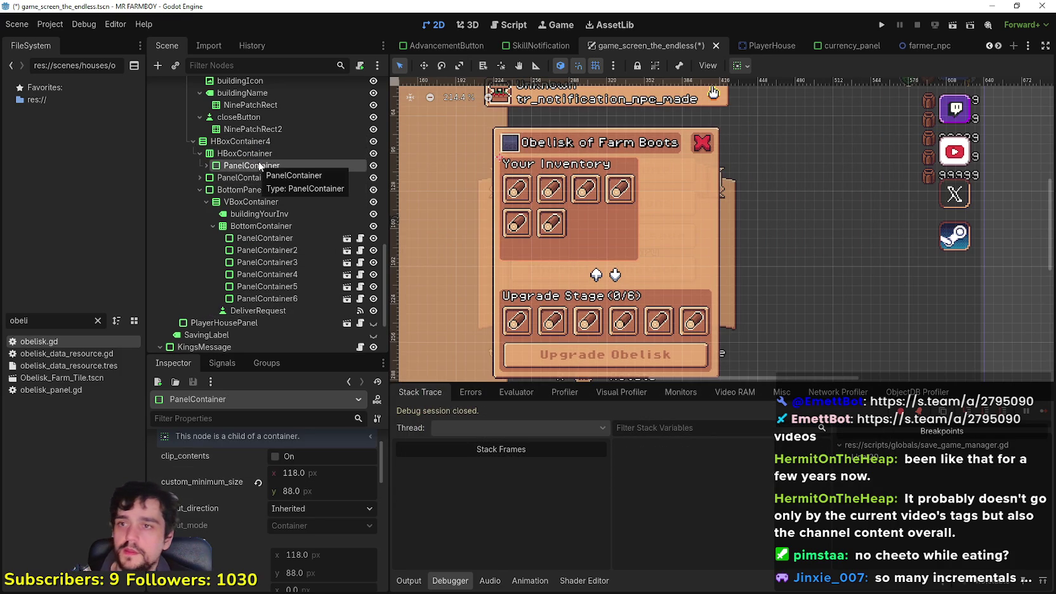
key("ctrl+d")
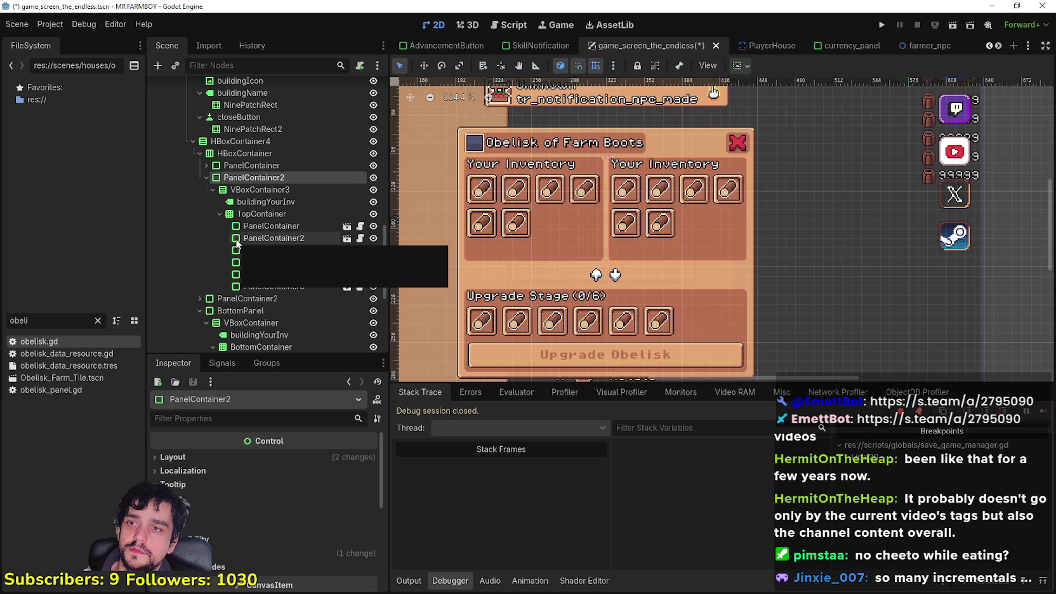
Delete the duplicate panel's TopContainer along with all its inventory slots.
scroll(682, 239, "down", 1)
scroll(682, 238, "left", 1)
scroll(682, 238, "up", 1)
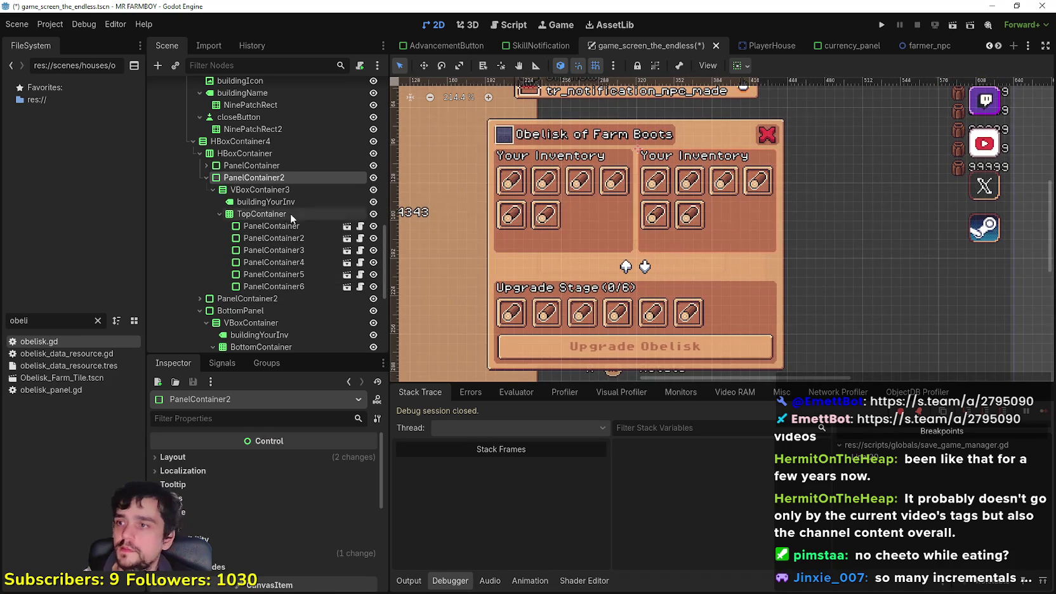
left_click(220, 214)
left_click(248, 214)
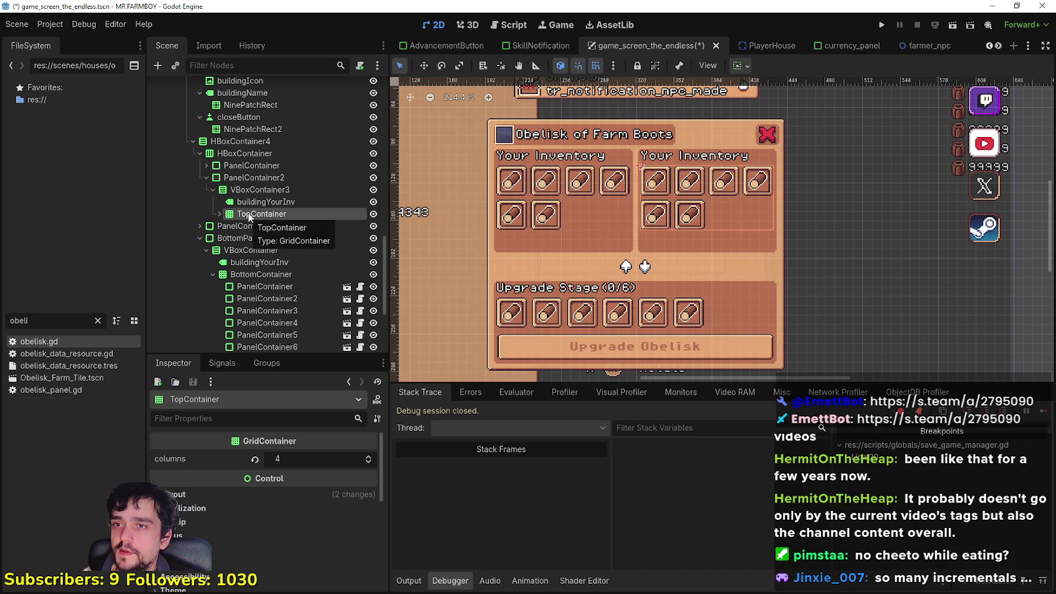
right_click(249, 214)
left_click(330, 491)
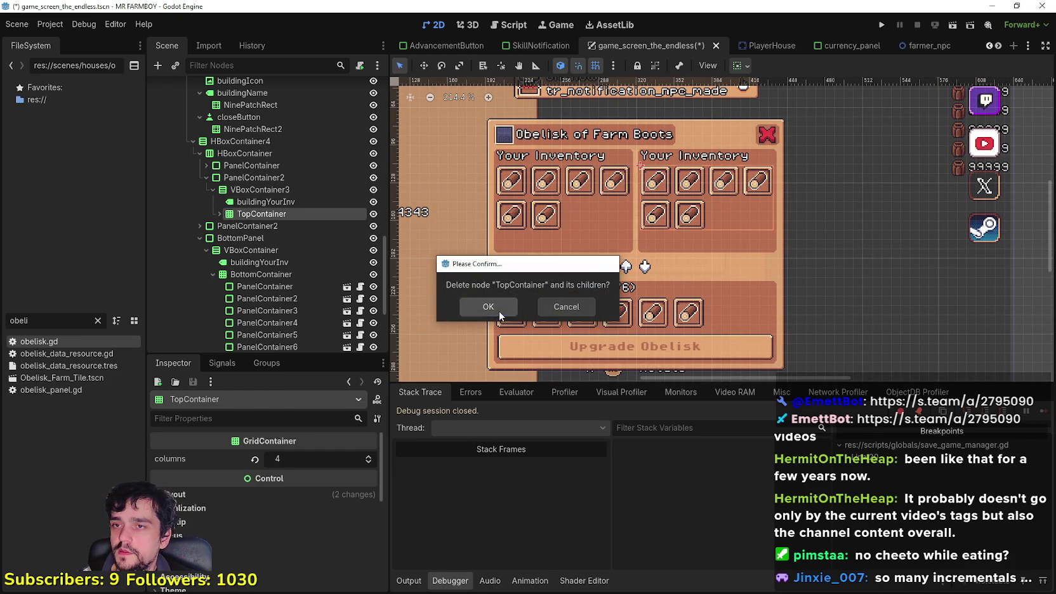
left_click(499, 311)
Replace the duplicate's Your Inventory heading label text with Upgrades.
scroll(580, 234, "up", 2)
left_click(250, 202)
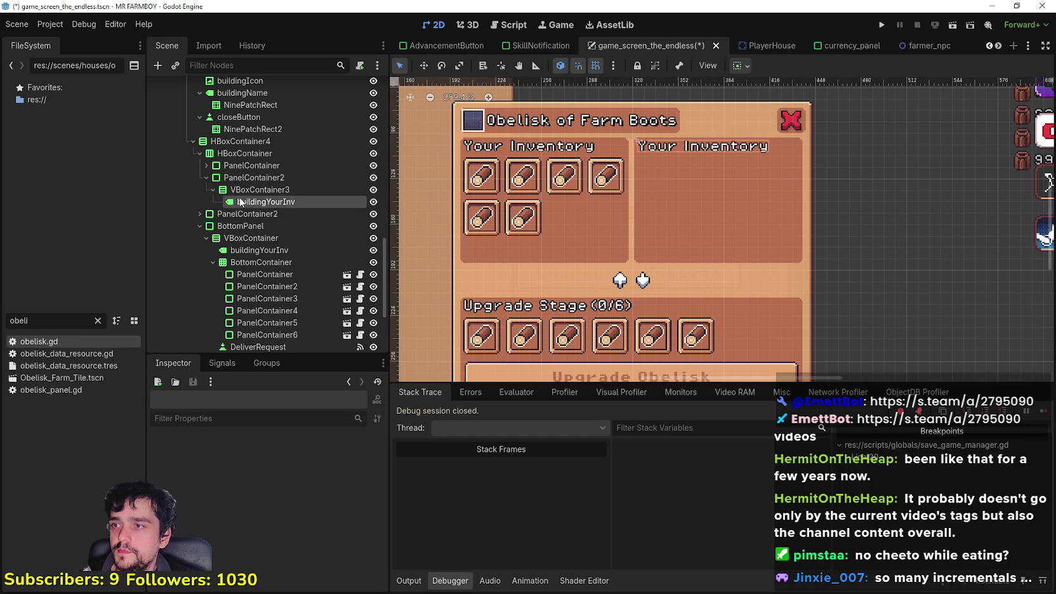
left_click(228, 489)
key("ctrl+a")
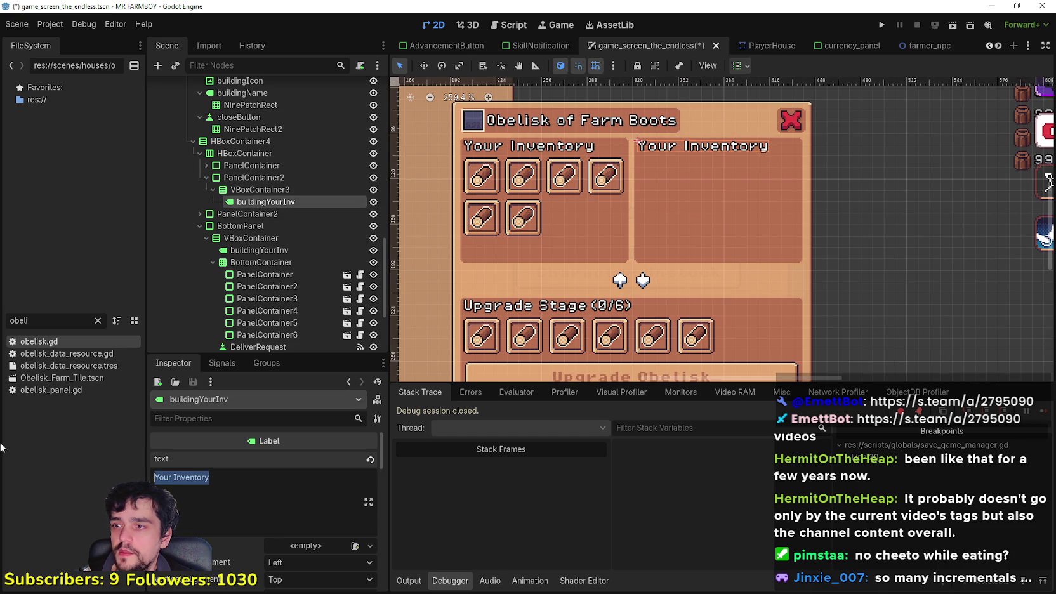
key("BackSpace")
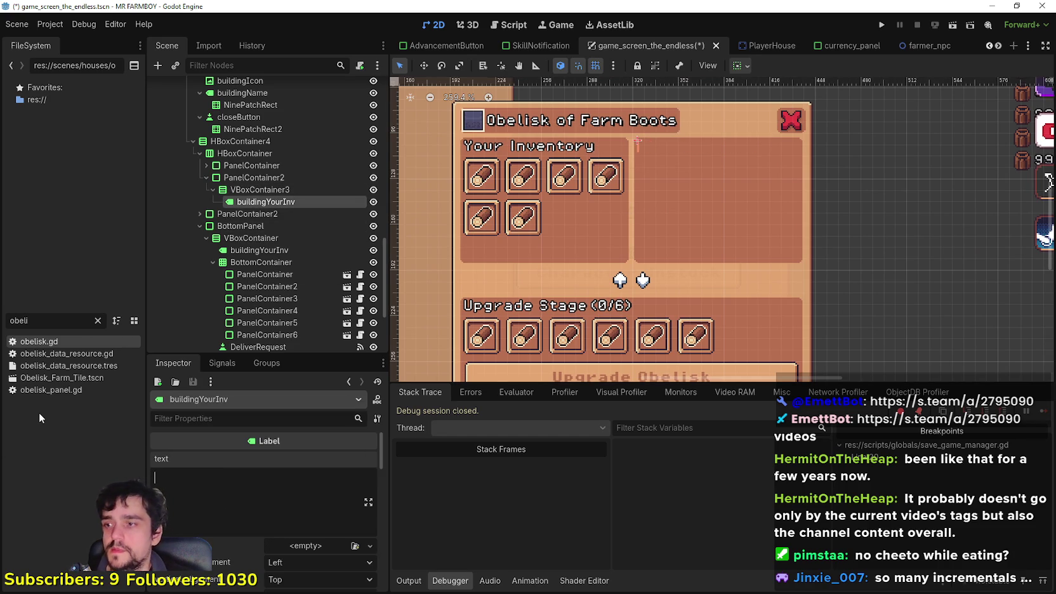
type("Upgrades")
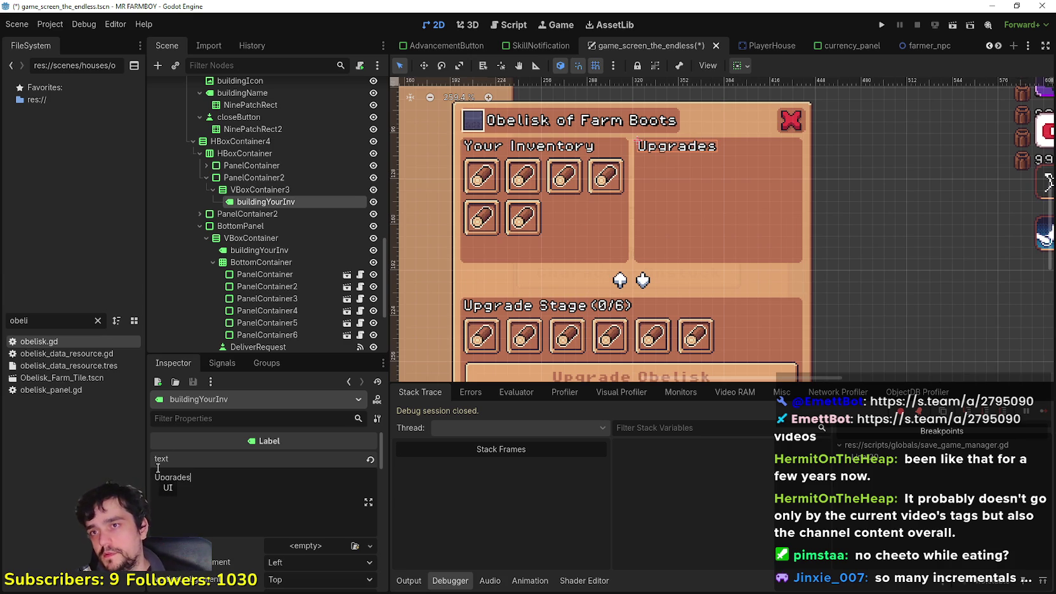
scroll(693, 217, "down", 1)
key("Return")
type("Stage 1")
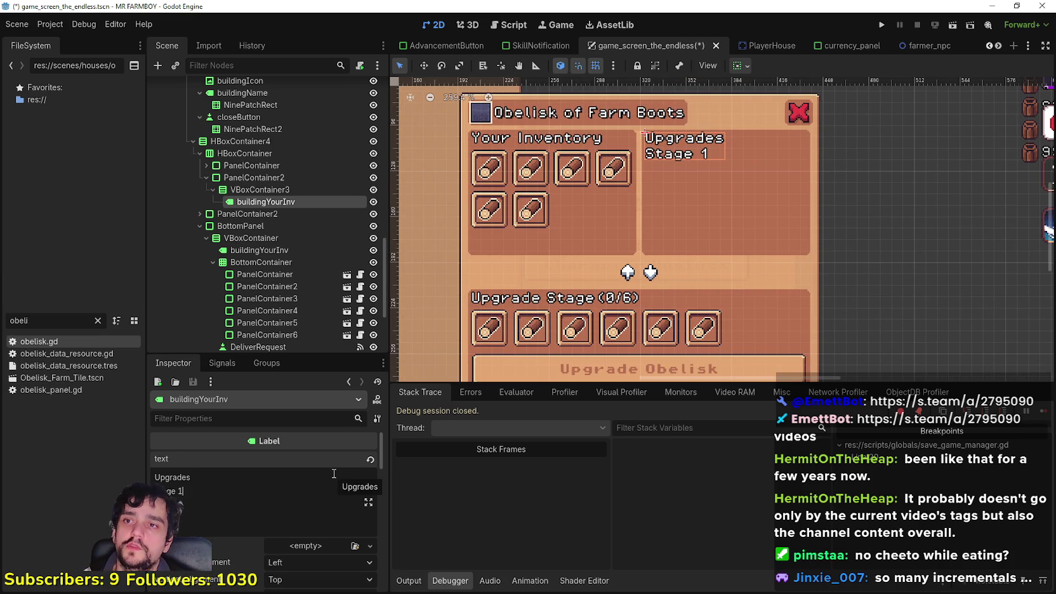
key("BackSpace")
key("BackSpace")
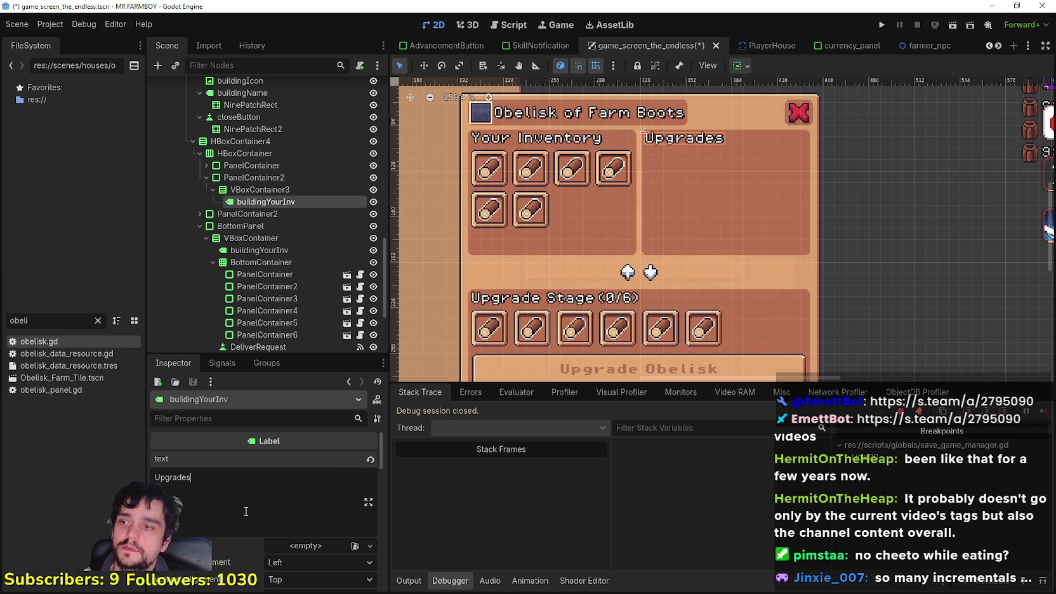
left_click(260, 189)
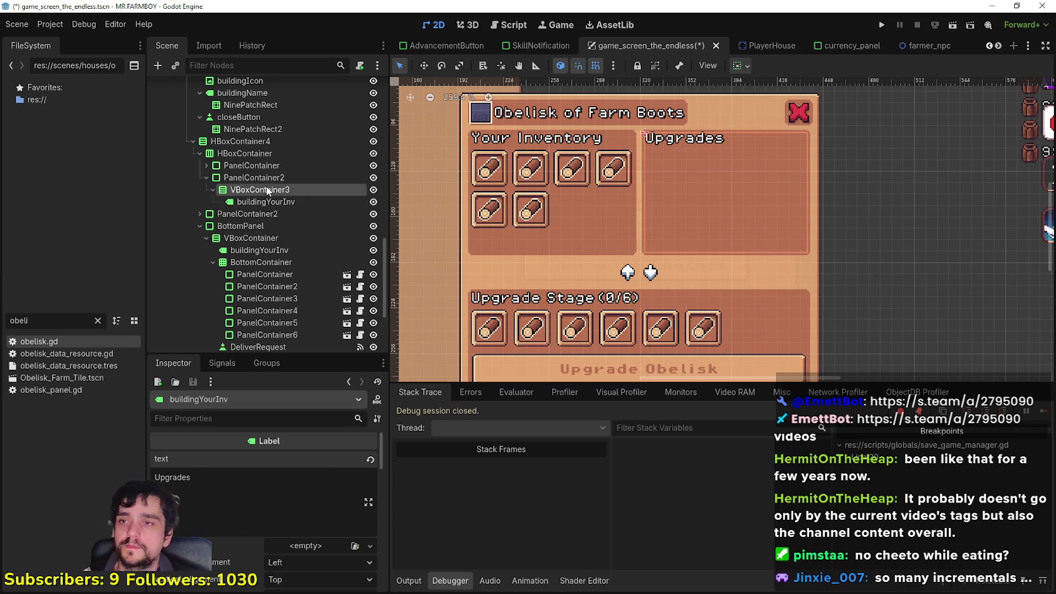
Narrow the Upgrades PanelContainer's custom minimum width from 66.81 to 60 px.
scroll(874, 216, "down", 2)
scroll(767, 211, "up", 2)
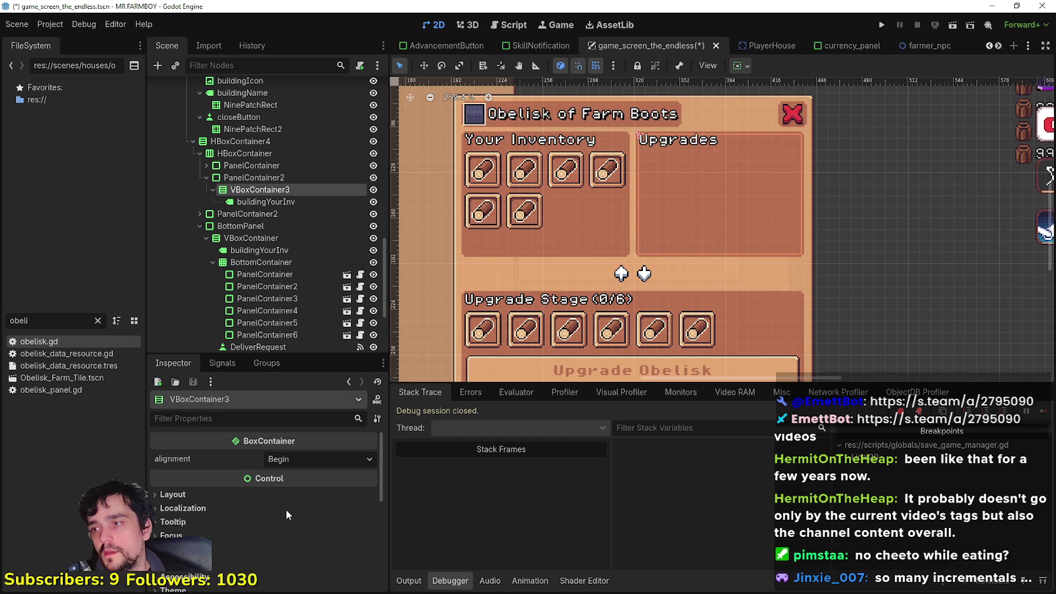
left_click(233, 177)
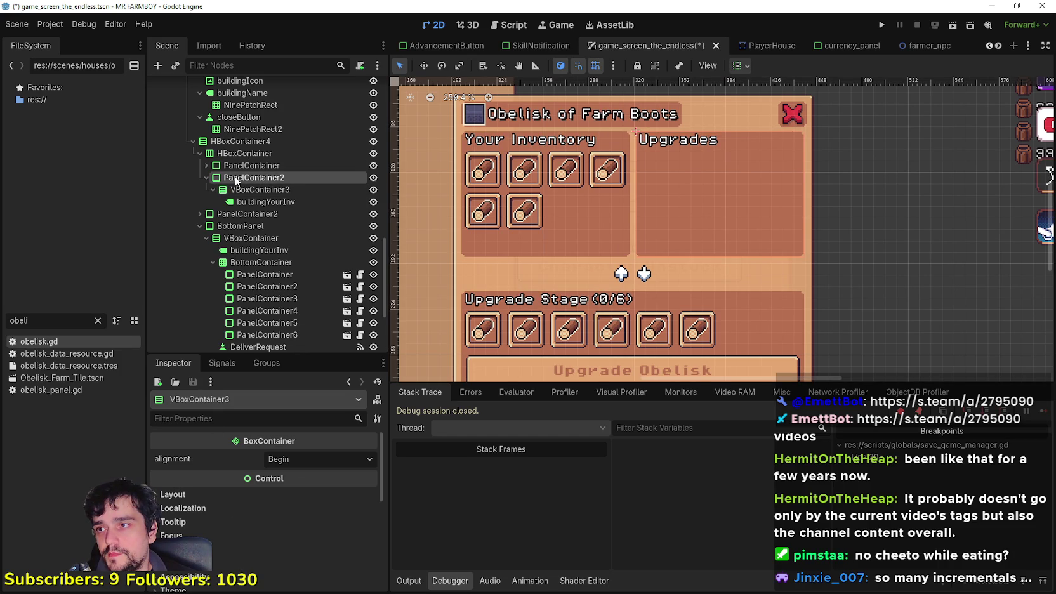
left_click(275, 458)
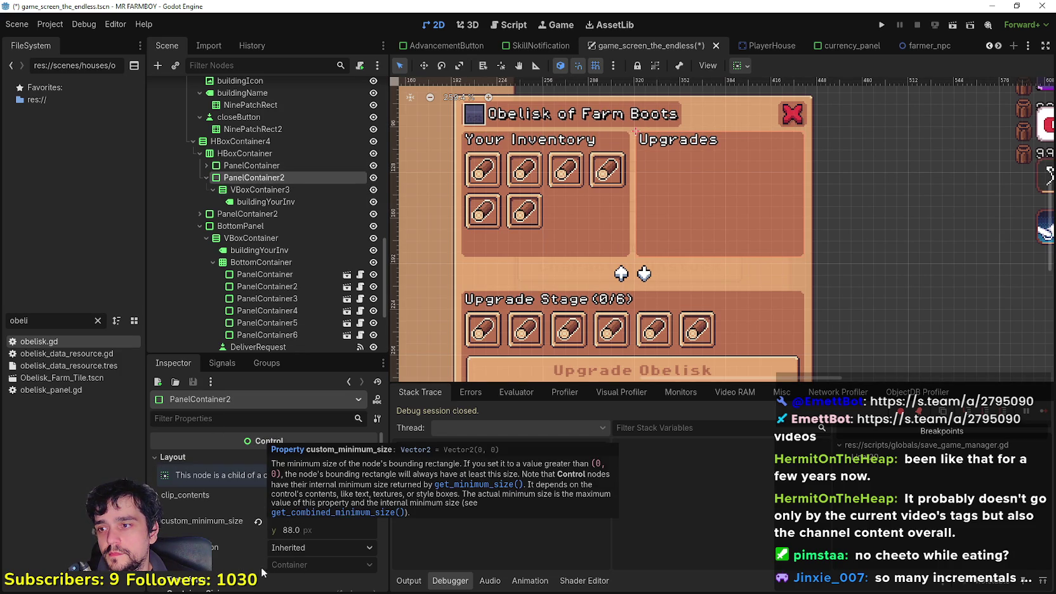
left_click_drag(293, 512, 287, 511)
left_click_drag(298, 511, 263, 511)
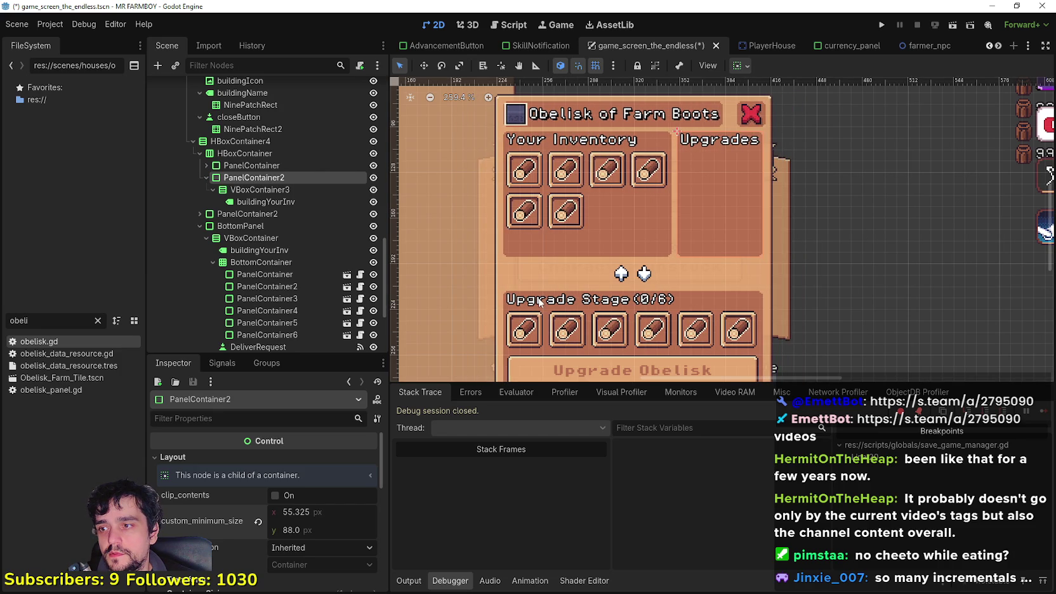
Check the panel's size values and save the scene.
scroll(280, 566, "down", 3)
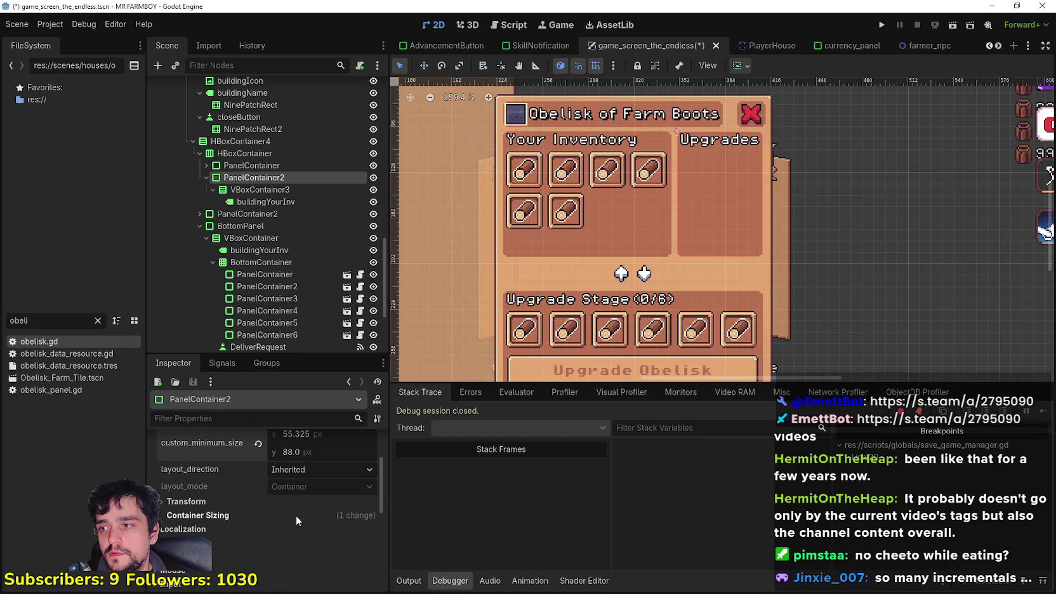
scroll(304, 505, "up", 2)
scroll(311, 501, "down", 5)
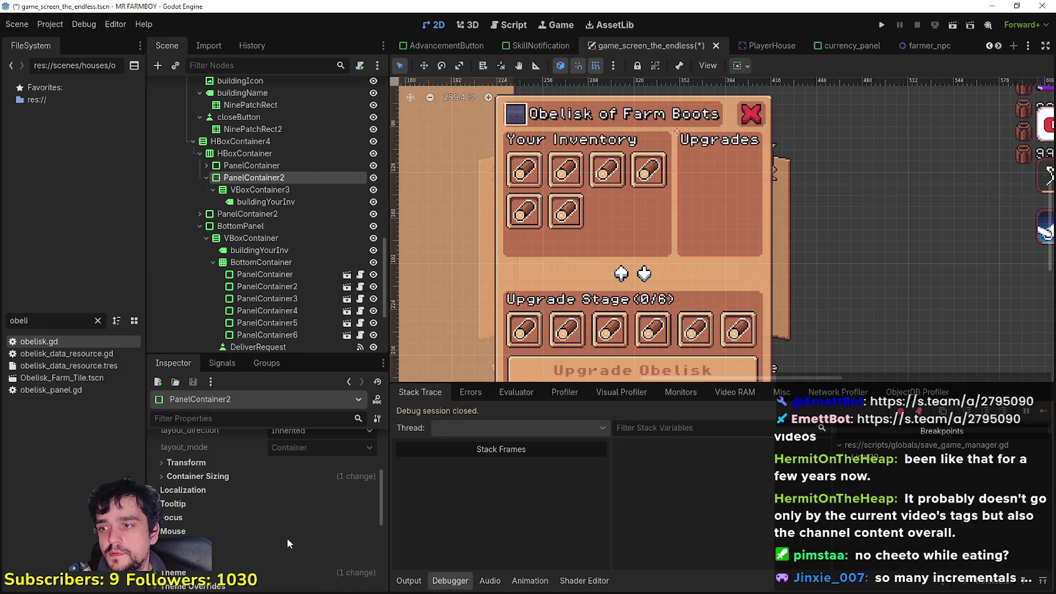
scroll(243, 524, "down", 1)
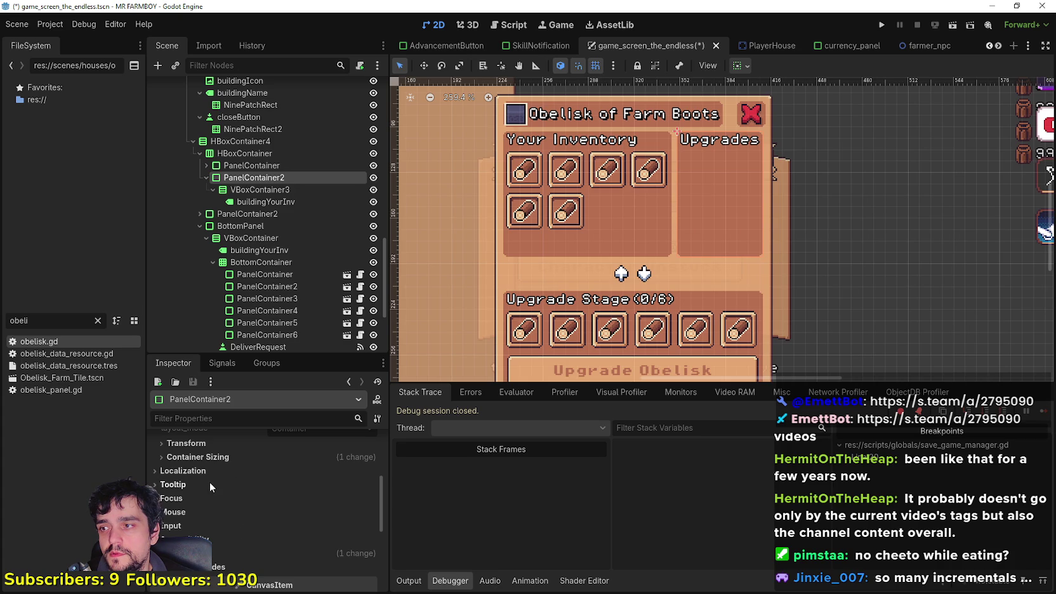
left_click(197, 444)
scroll(283, 490, "up", 3)
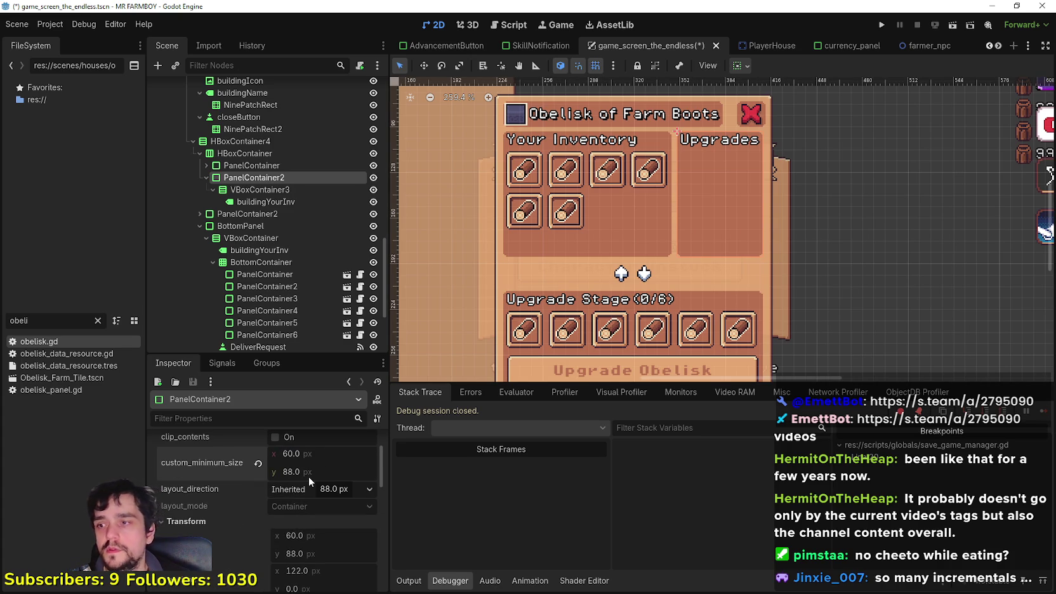
key("ctrl+s")
scroll(764, 206, "down", 2)
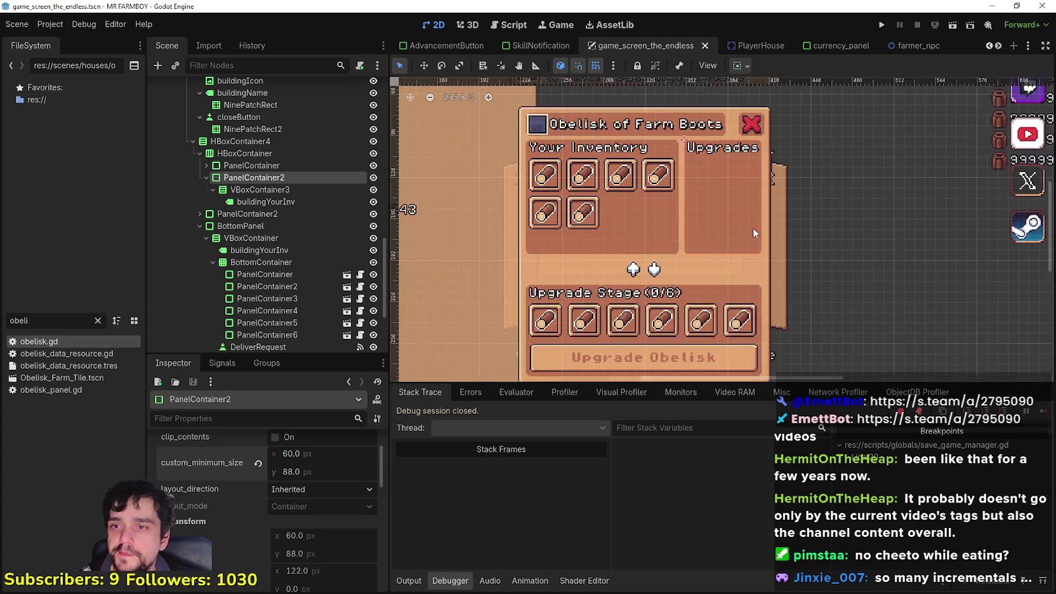
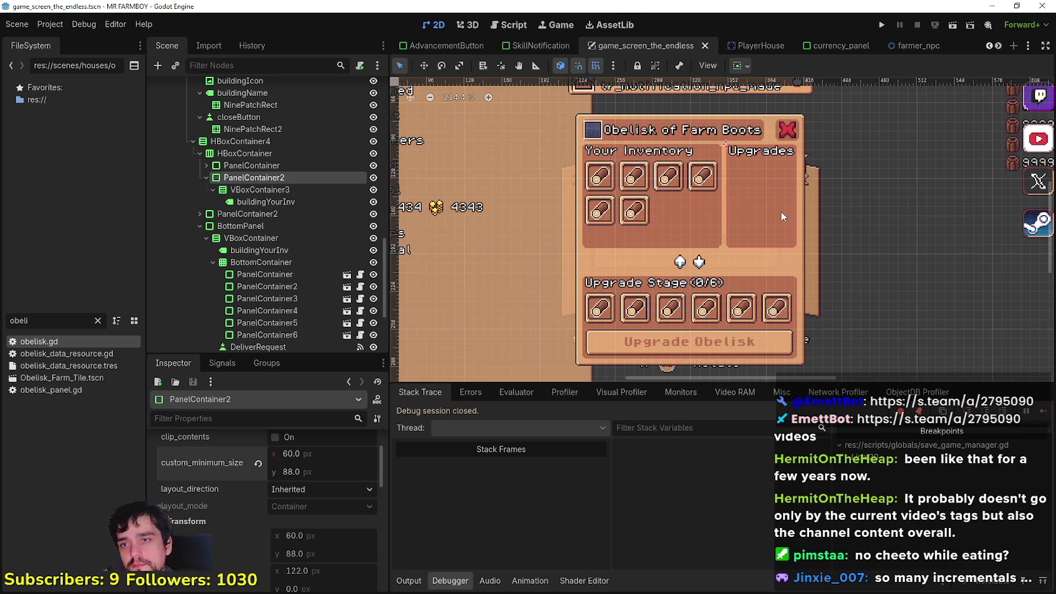
Select the Upgrades column's VBoxContainer3 and check its heading label's properties.
scroll(781, 216, "up", 1)
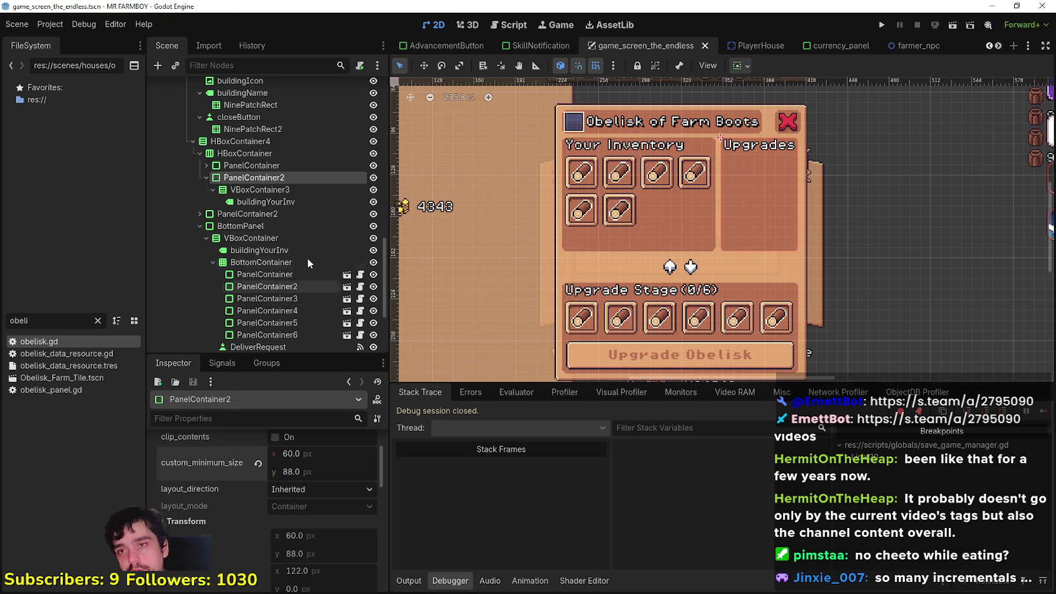
scroll(312, 196, "down", 1)
left_click(286, 159)
left_click(295, 146)
left_click(288, 159)
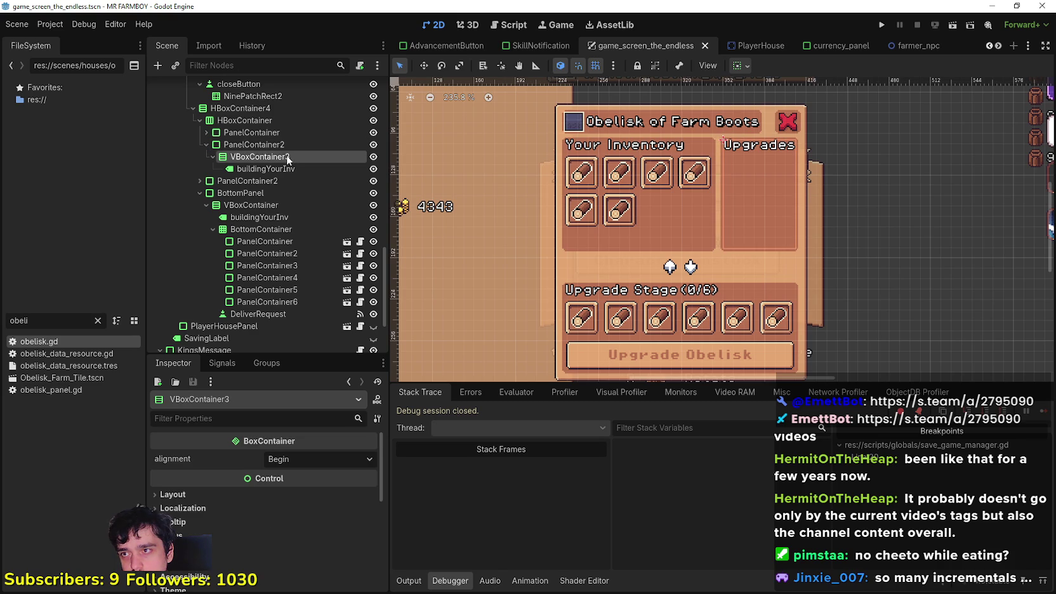
key("Down")
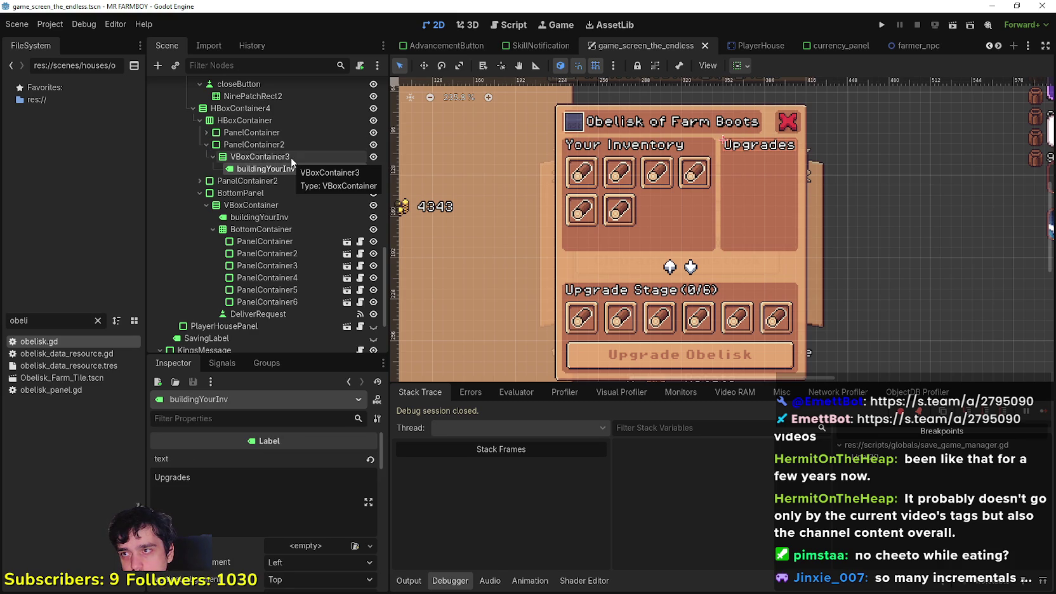
left_click(291, 157)
left_click(281, 172)
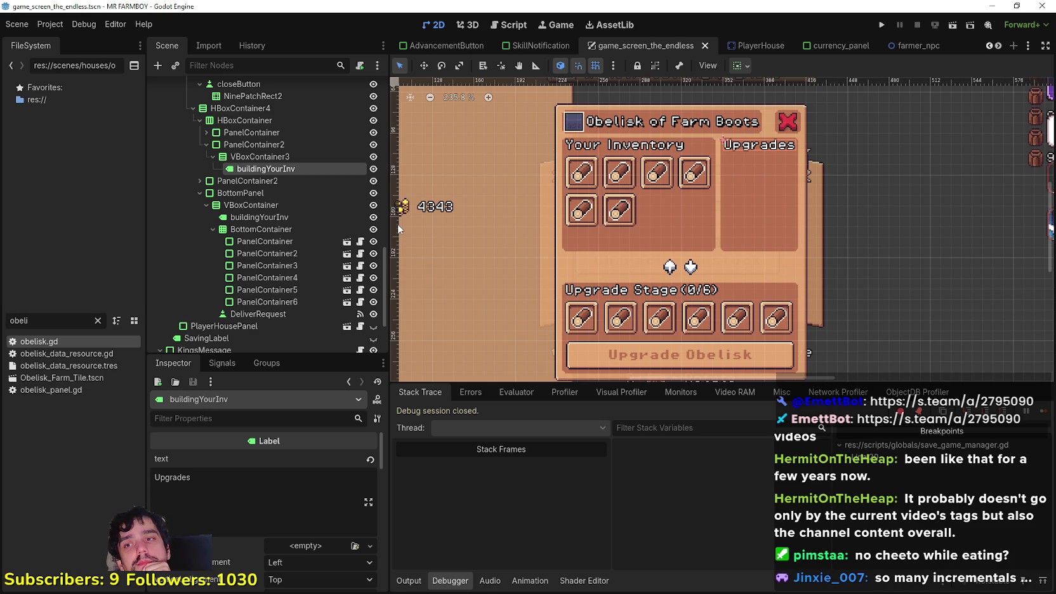
Instantiate the item slot scene under VBoxContainer3 and duplicate it into six Upgrades slots.
right_click(286, 160)
left_click(341, 179)
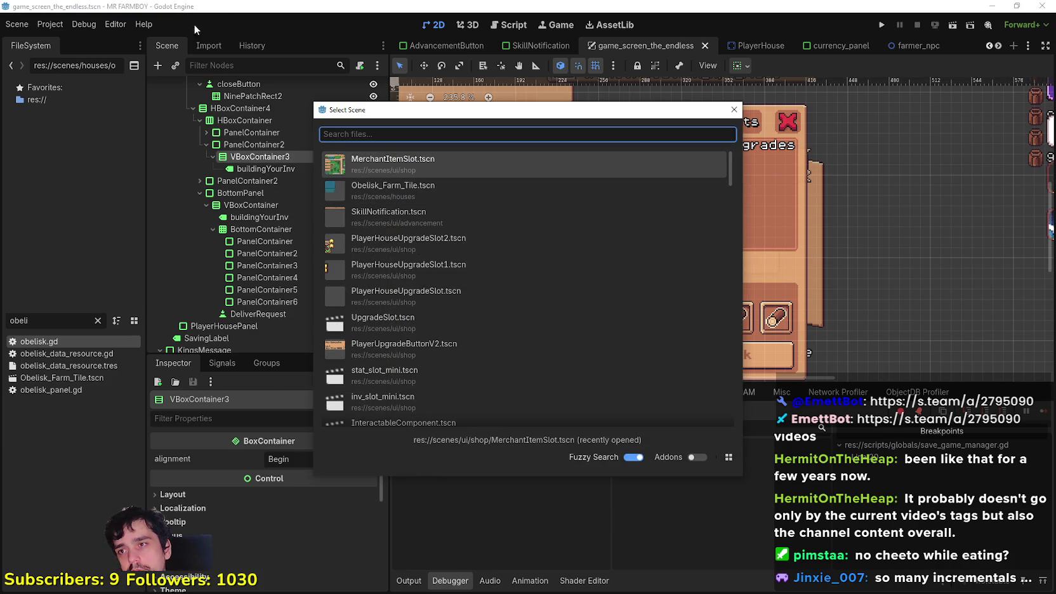
double_click(545, 367)
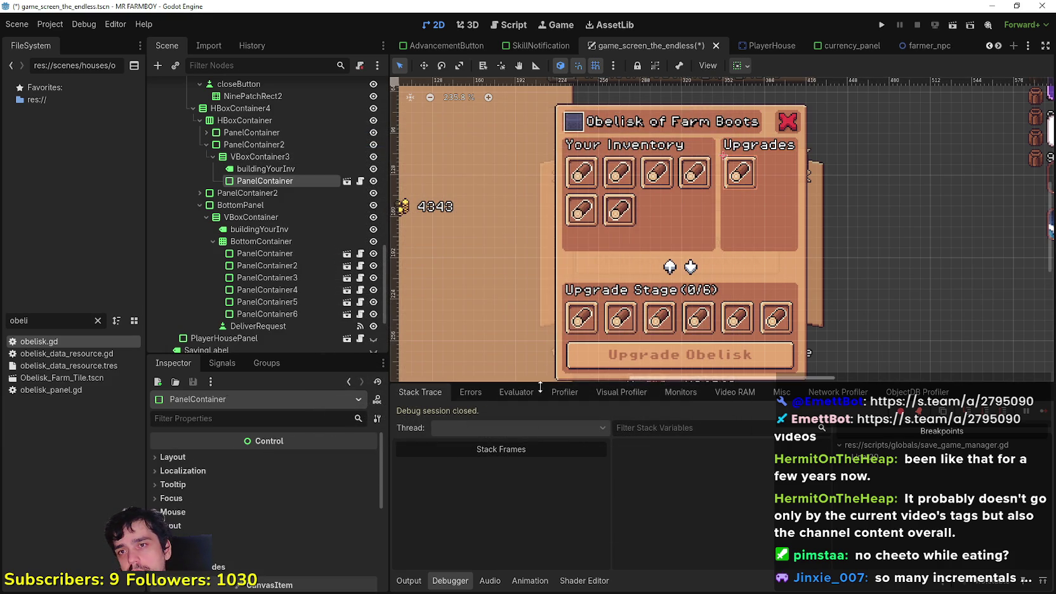
key("ctrl+d")
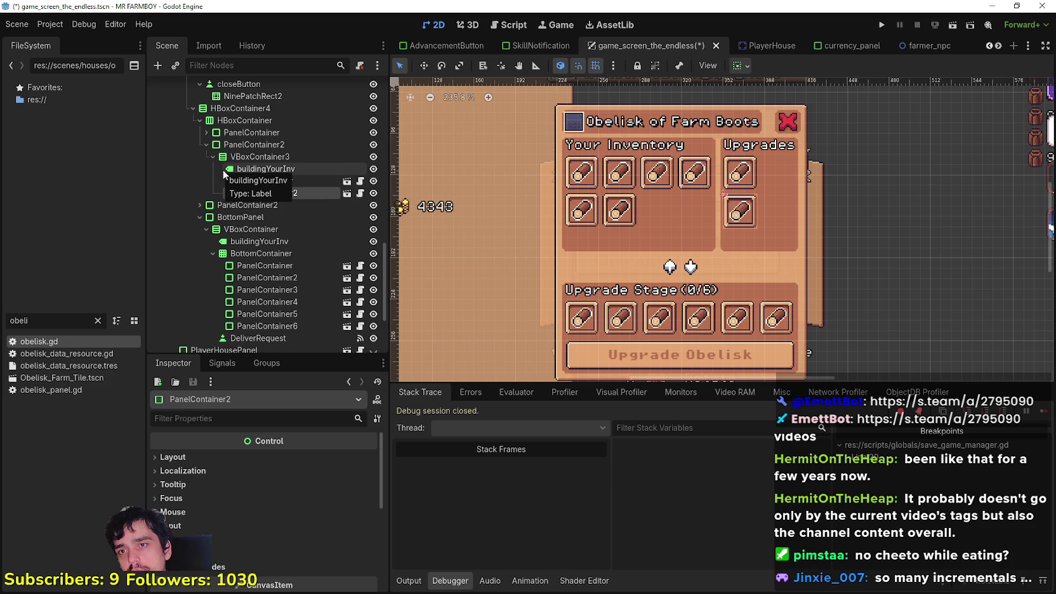
key("ctrl+d")
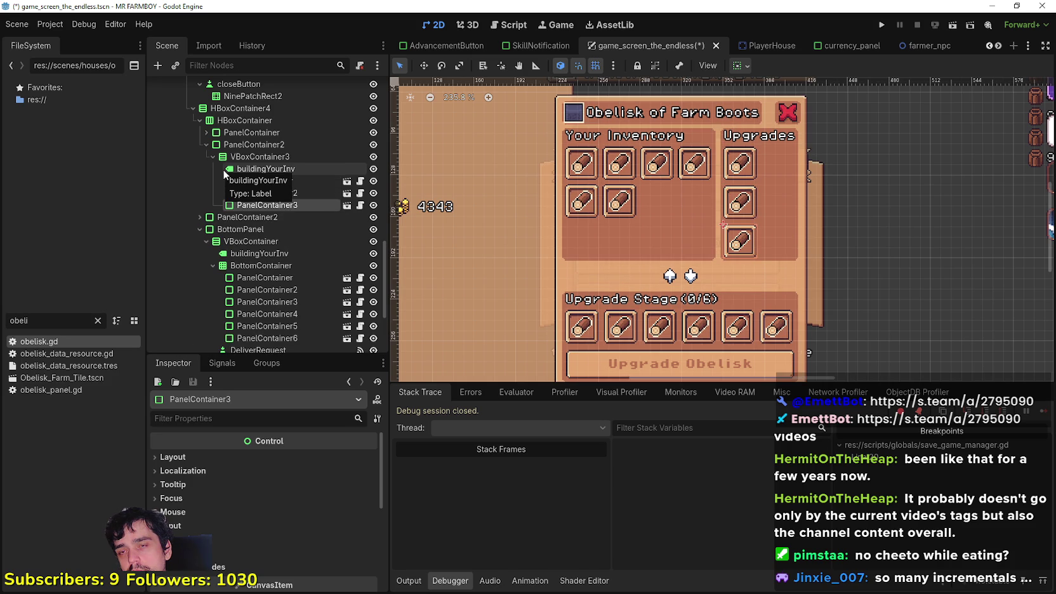
key("ctrl+d")
scroll(634, 200, "down", 3)
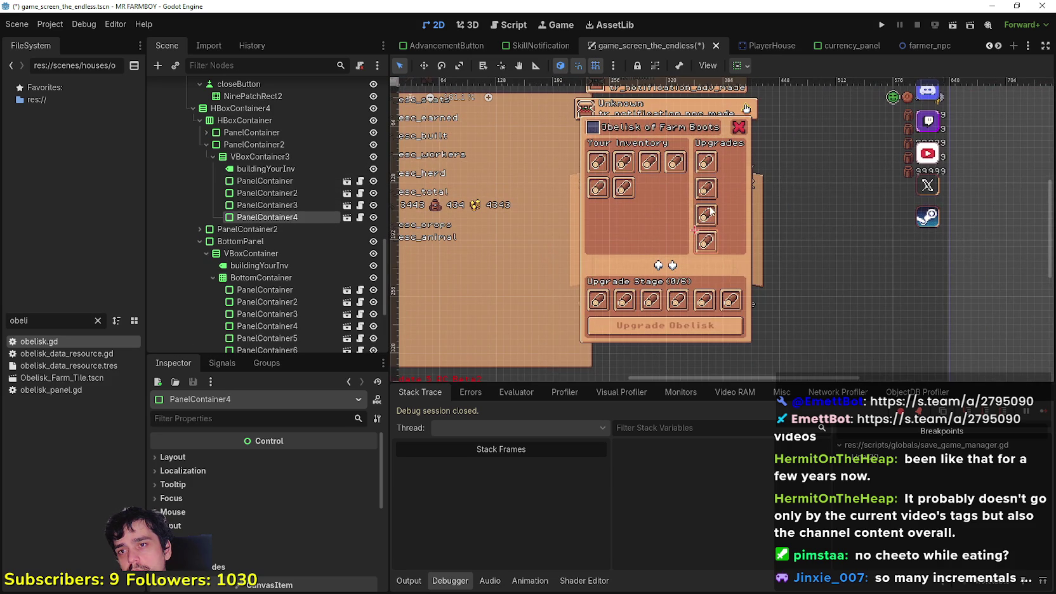
key("ctrl+d")
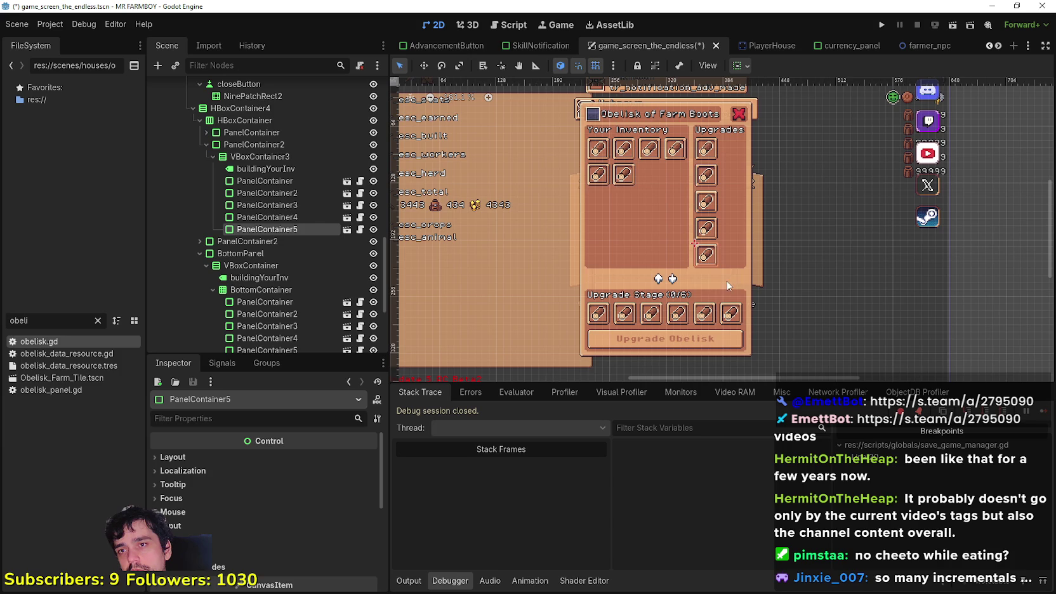
key("ctrl+d")
Select the surplus Upgrades slots in the Scene dock.
scroll(698, 219, "up", 2)
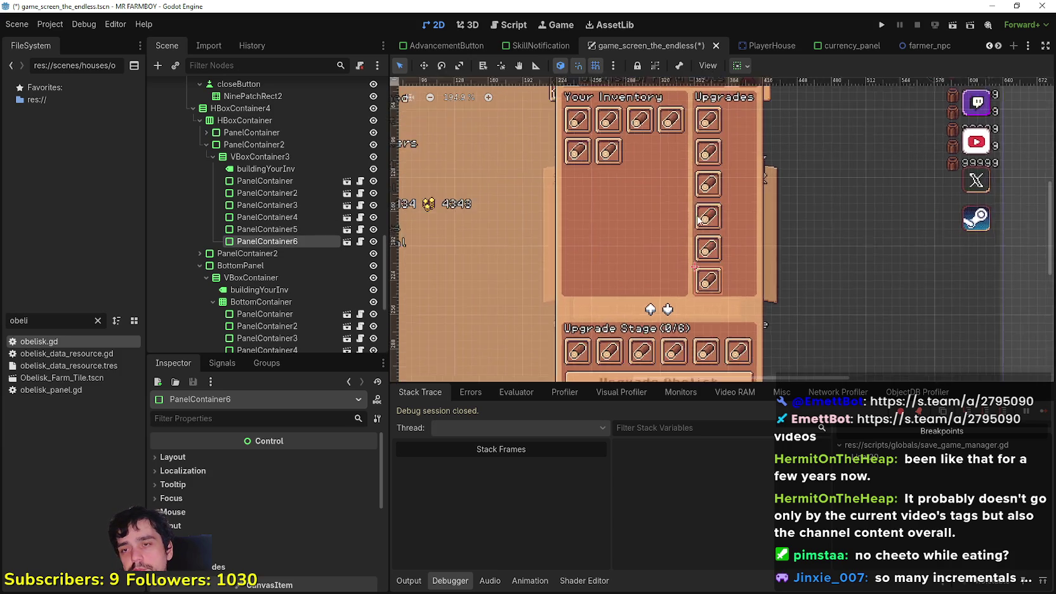
scroll(750, 330, "down", 2)
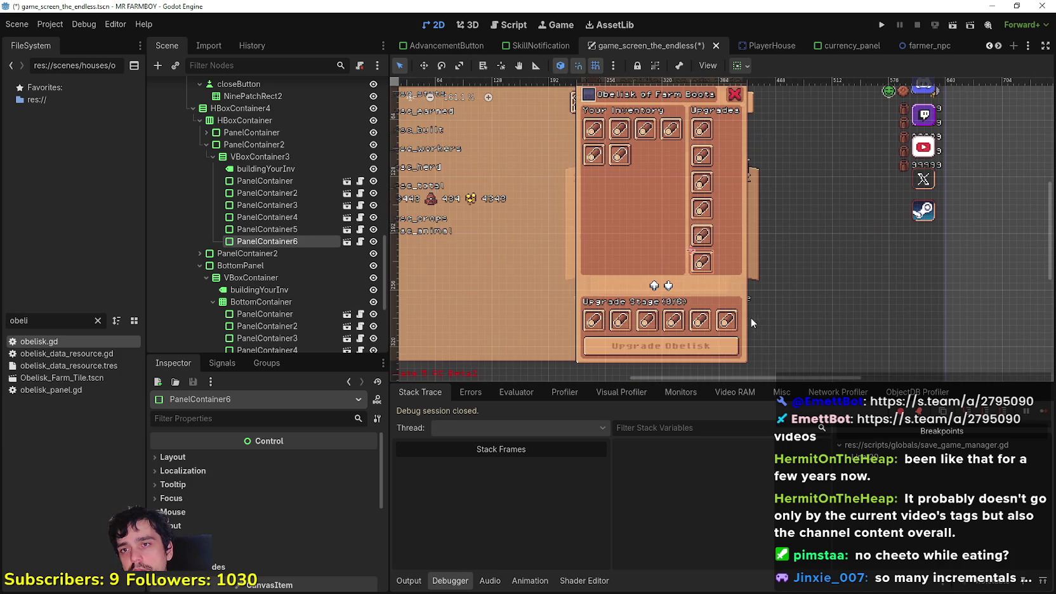
scroll(746, 309, "down", 1)
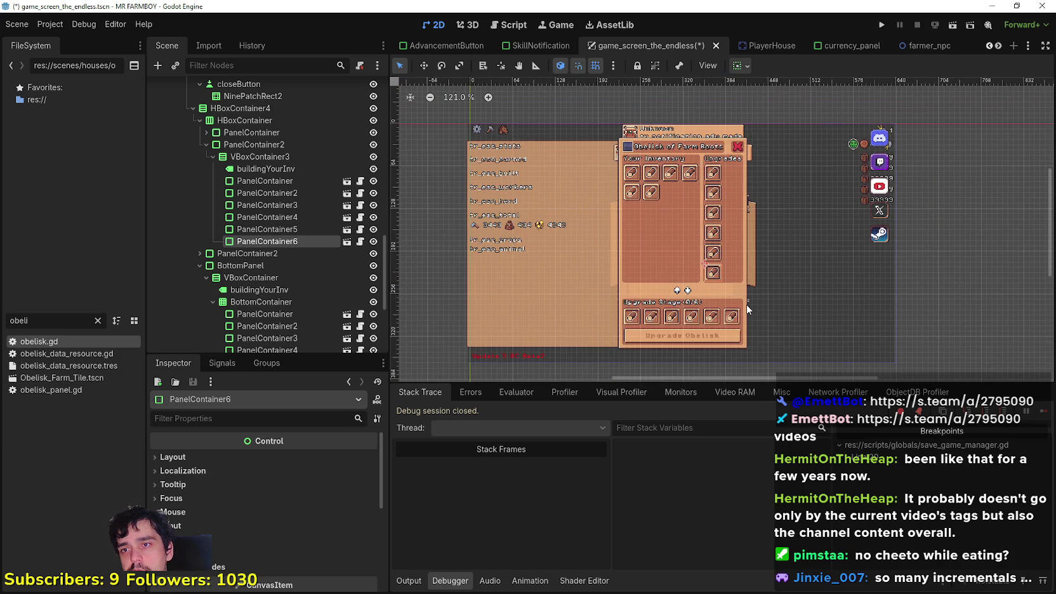
scroll(746, 300, "up", 2)
scroll(709, 179, "down", 1)
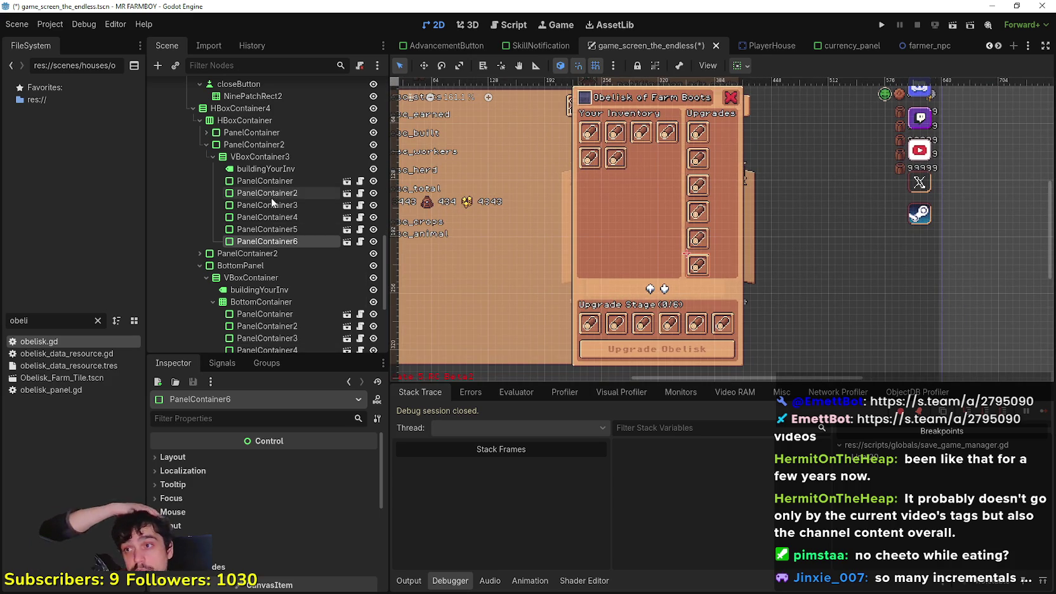
left_click(266, 217, "shift")
Delete PanelContainer3 through PanelContainer6 so only two Upgrades slots remain.
key("Delete")
key("Delete")
scroll(475, 162, "up", 1)
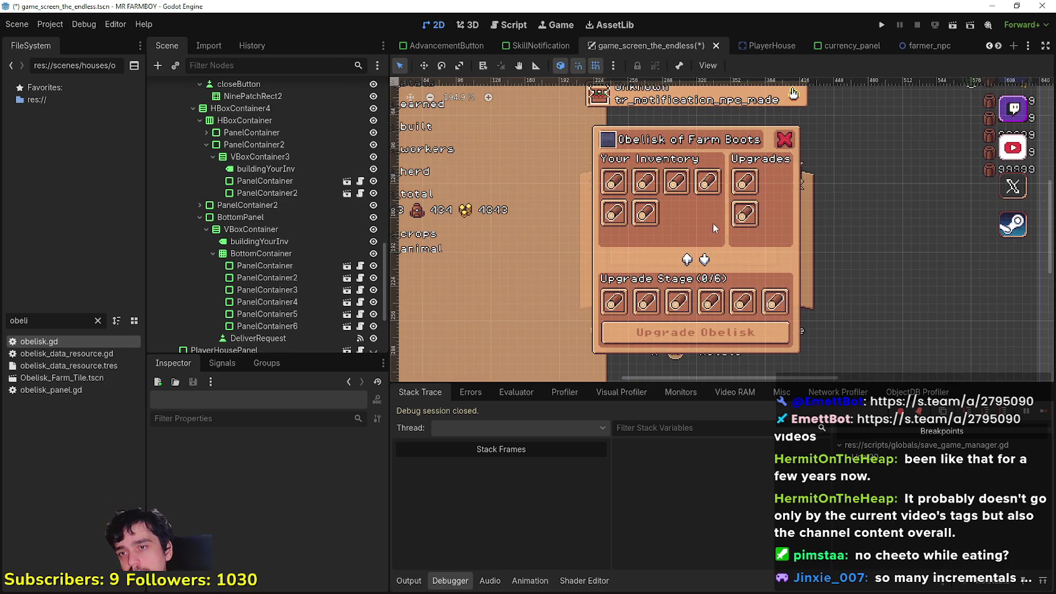
scroll(716, 236, "up", 1)
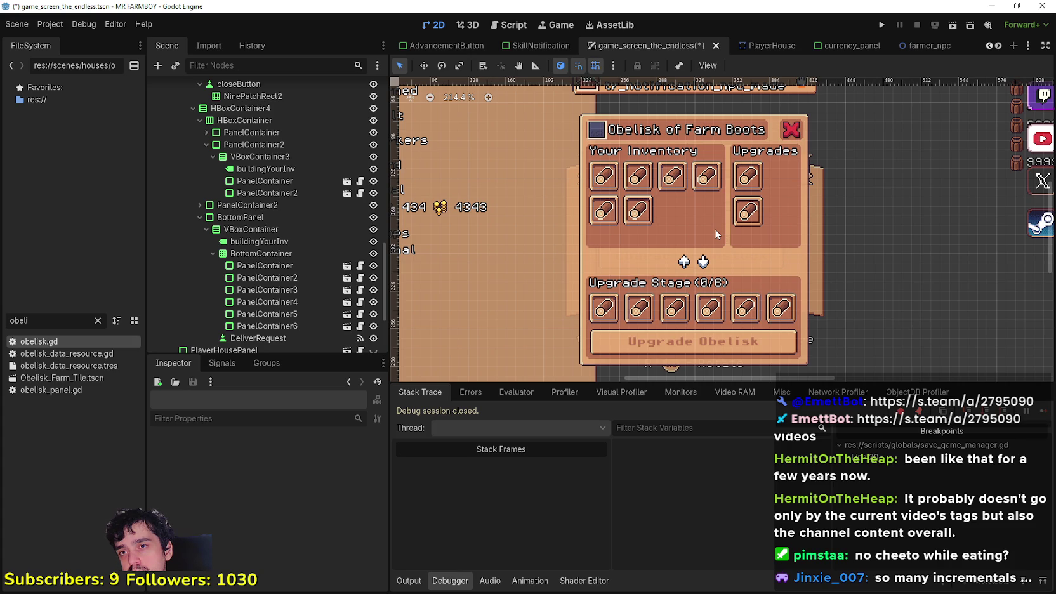
scroll(716, 234, "up", 2)
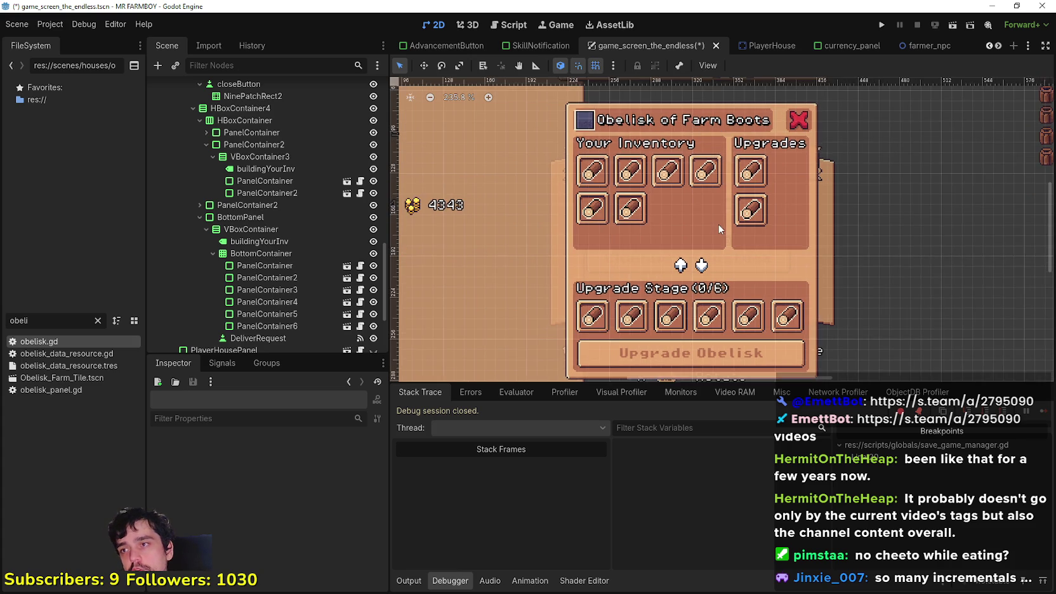
scroll(713, 262, "down", 1)
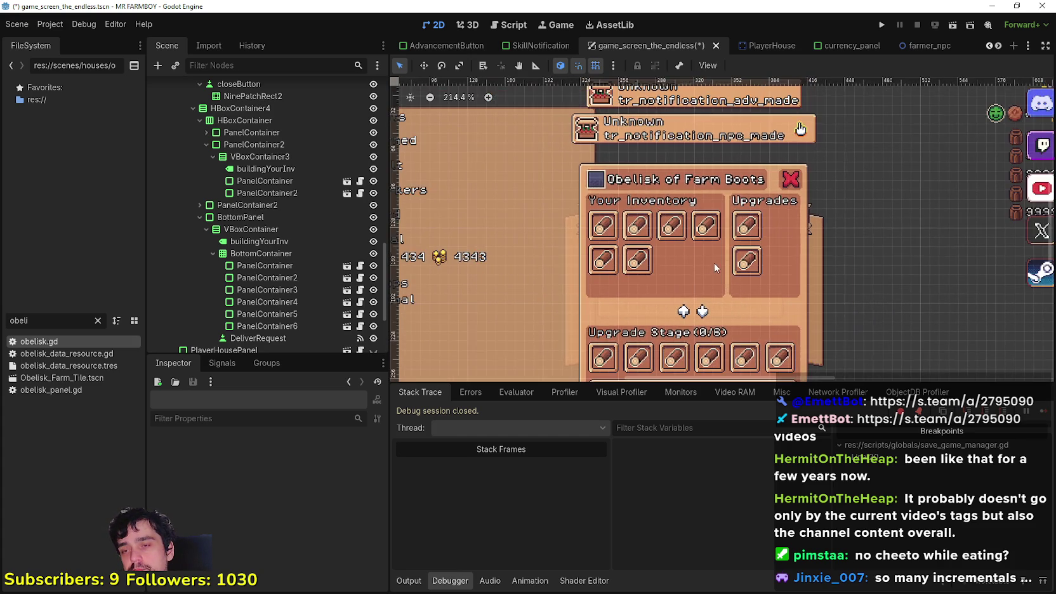
scroll(712, 260, "down", 3)
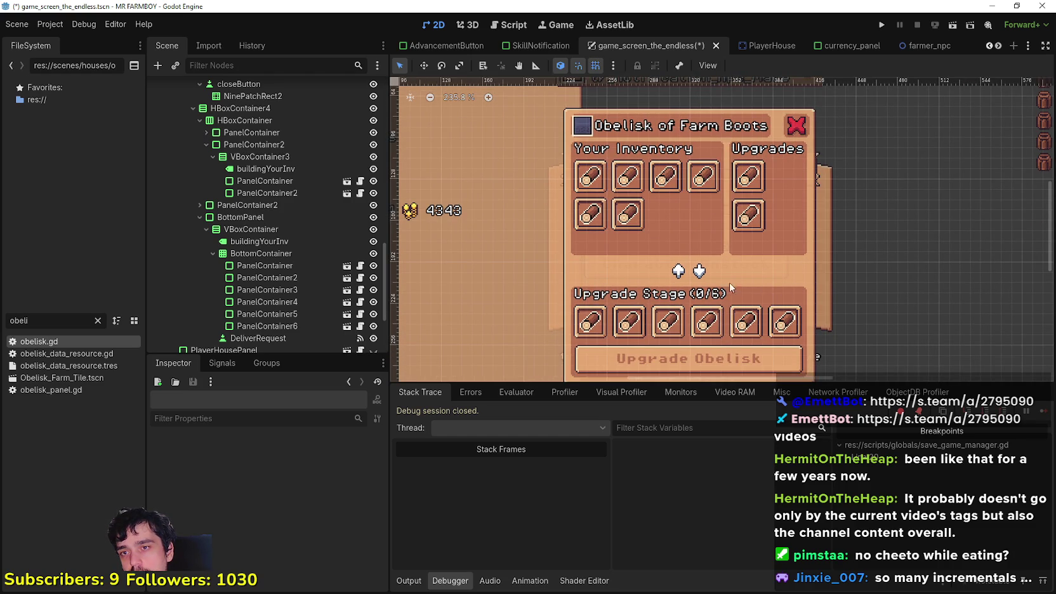
Remove the Upgrades panel PanelContainer2 from the Obelisk panel.
left_click(280, 167)
left_click(277, 182)
left_click(264, 153)
left_click(261, 144)
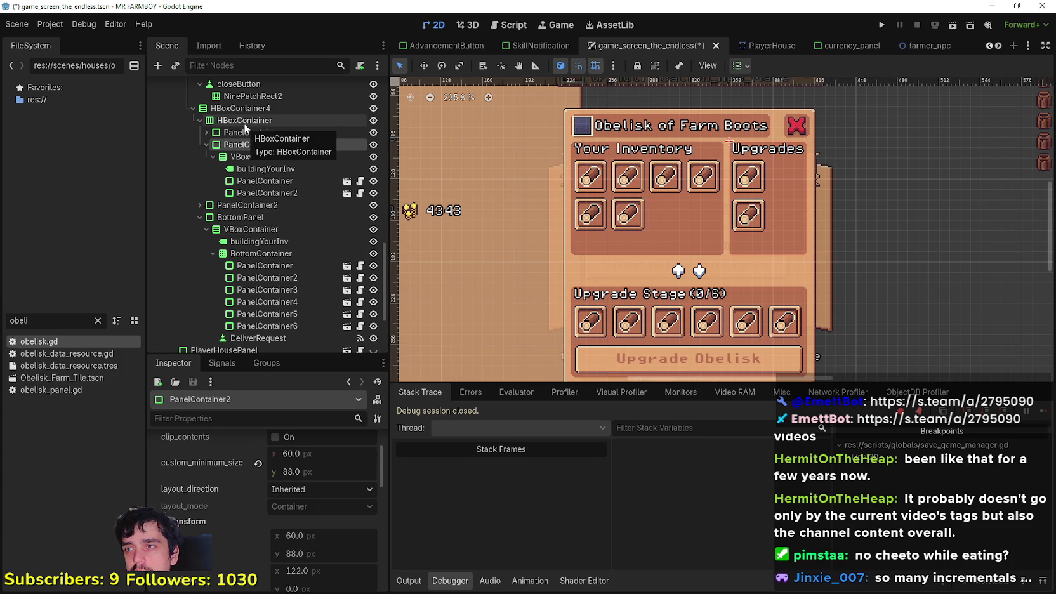
key("ctrl+z")
key("ctrl+z")
key("ctrl+z")
key("ctrl+z")
key("ctrl+z")
key("ctrl+z")
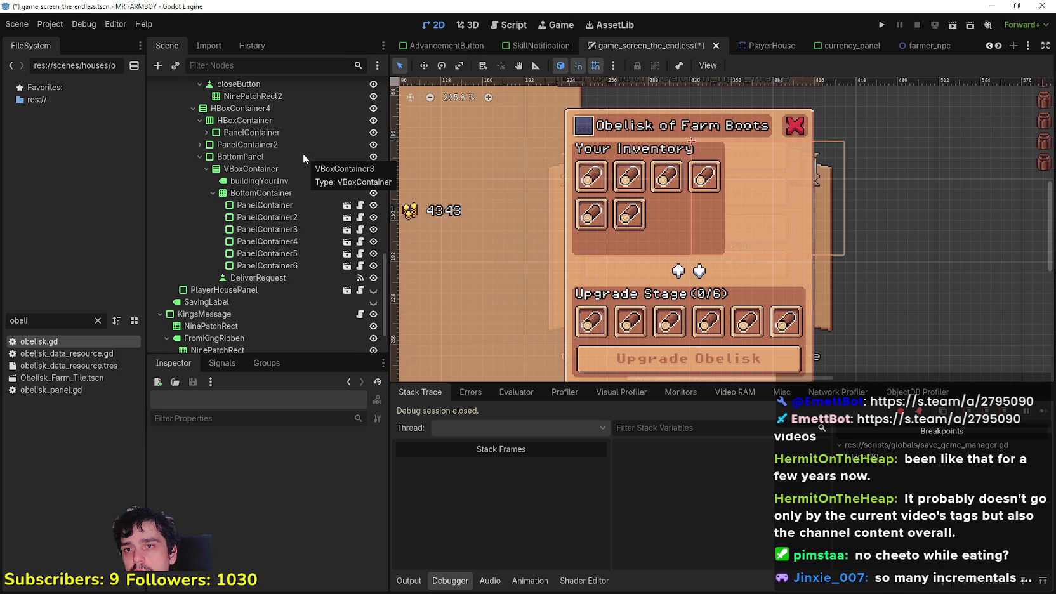
Move the inventory PanelContainer into HBoxContainer4 and remove the empty HBoxContainer.
left_click(277, 132)
left_click_drag(276, 132, 268, 124)
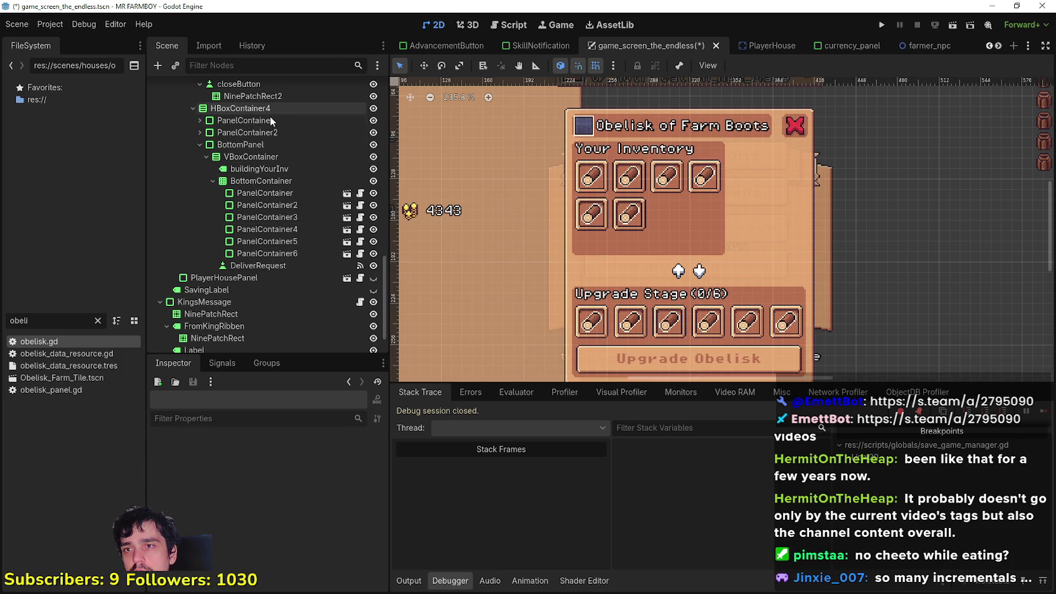
left_click(266, 129)
left_click(271, 120)
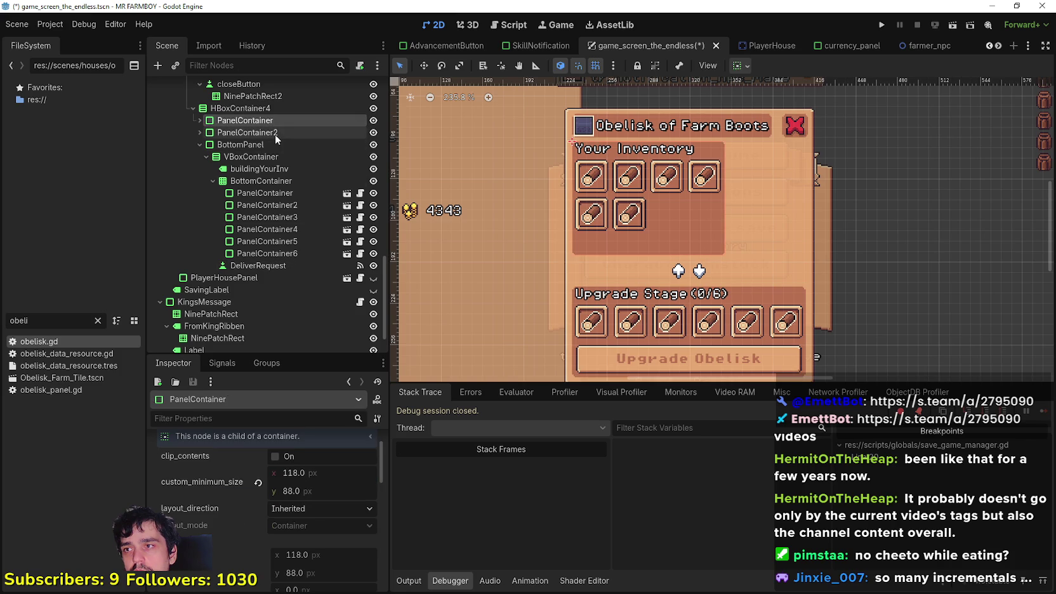
Expand the inventory panel and select its TopContainer slot grid.
left_click(199, 120)
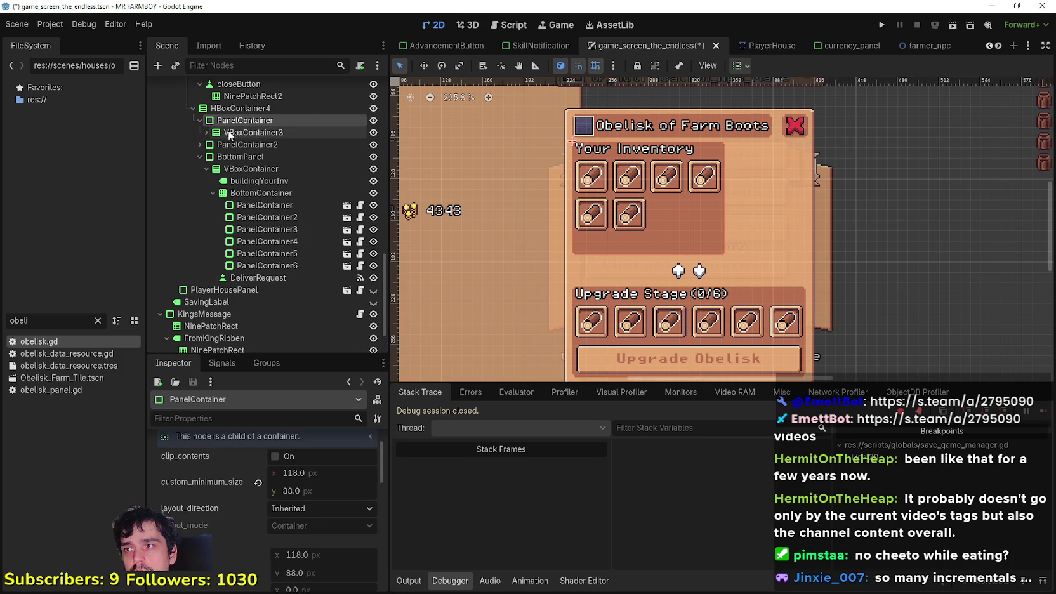
left_click(228, 132)
left_click(206, 132)
left_click(254, 156)
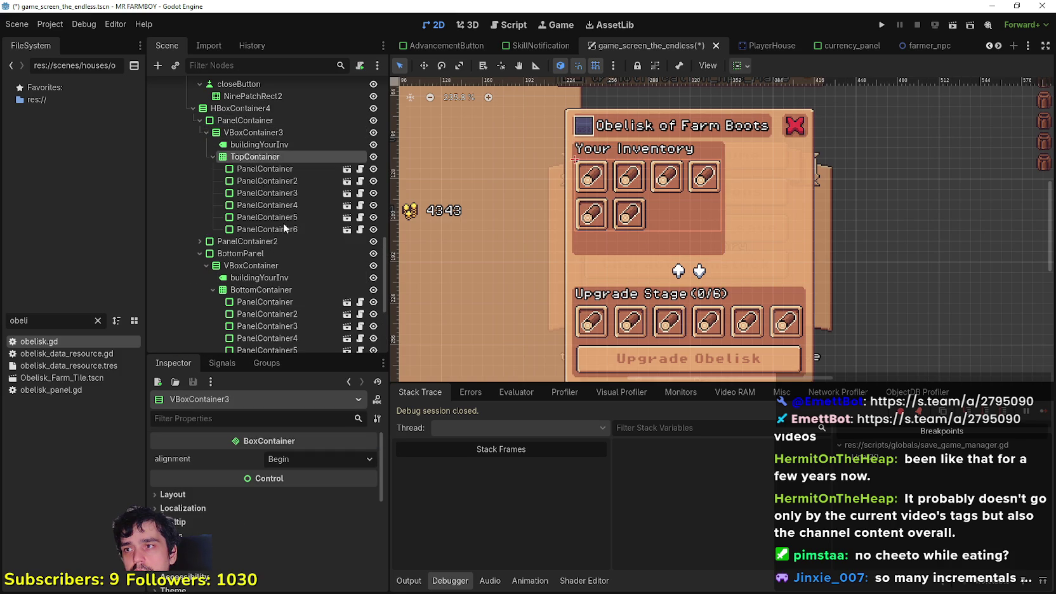
Set the inventory grid to 6 columns and reduce the inventory panel's minimum height.
left_click(367, 456)
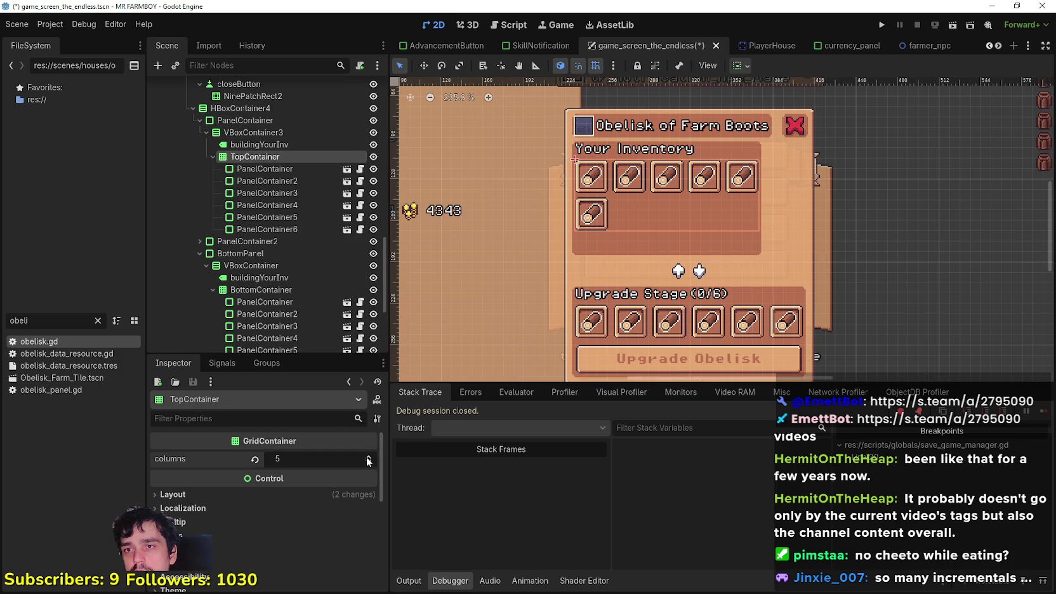
left_click(367, 456)
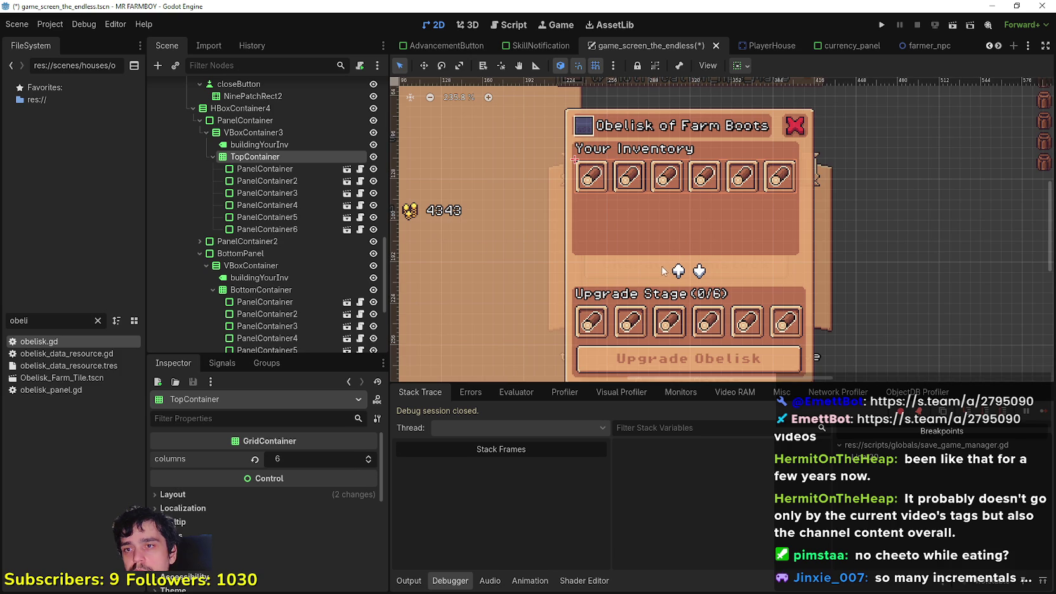
left_click(257, 132)
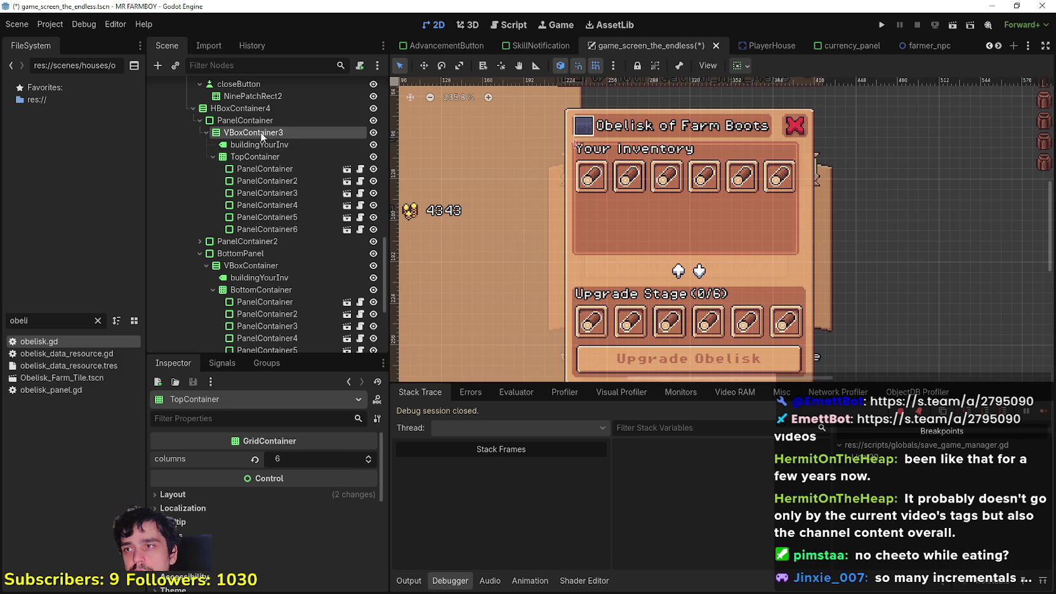
left_click(261, 121)
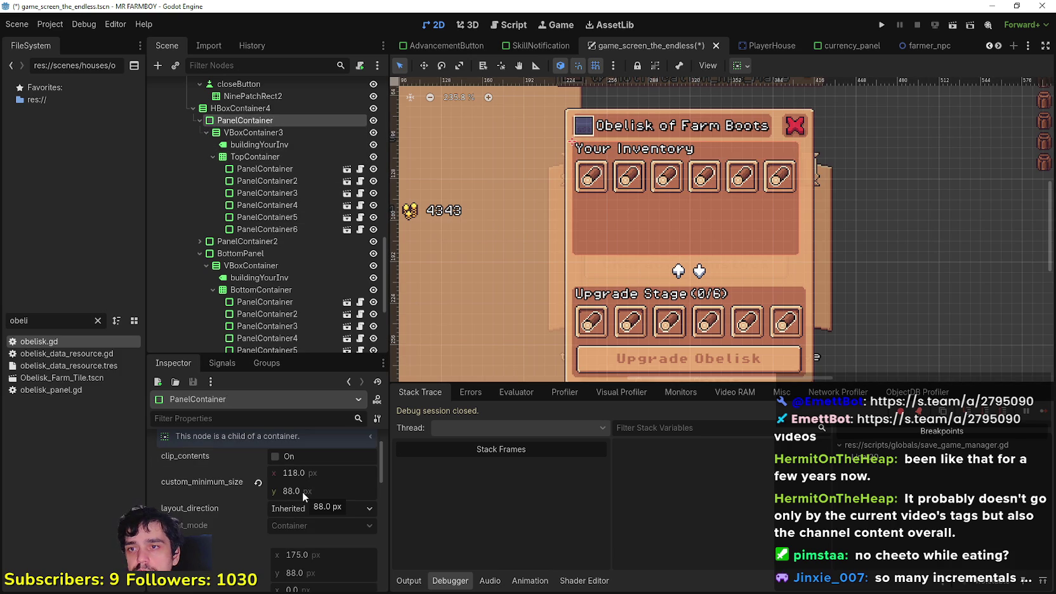
left_click_drag(302, 491, 260, 491)
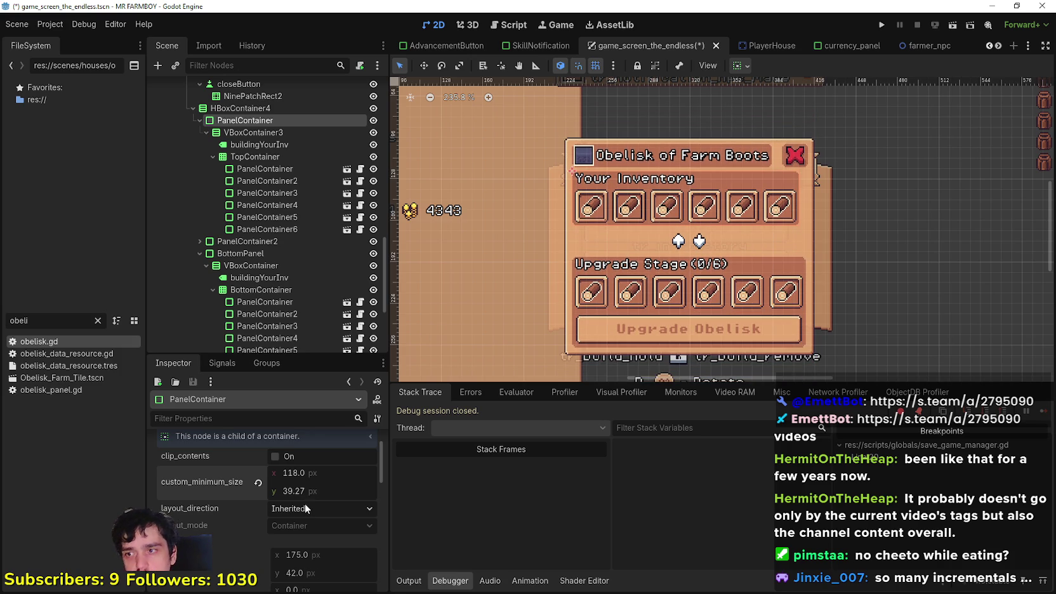
Save the game_screen_the_endless scene with Ctrl+S.
scroll(308, 511, "down", 3)
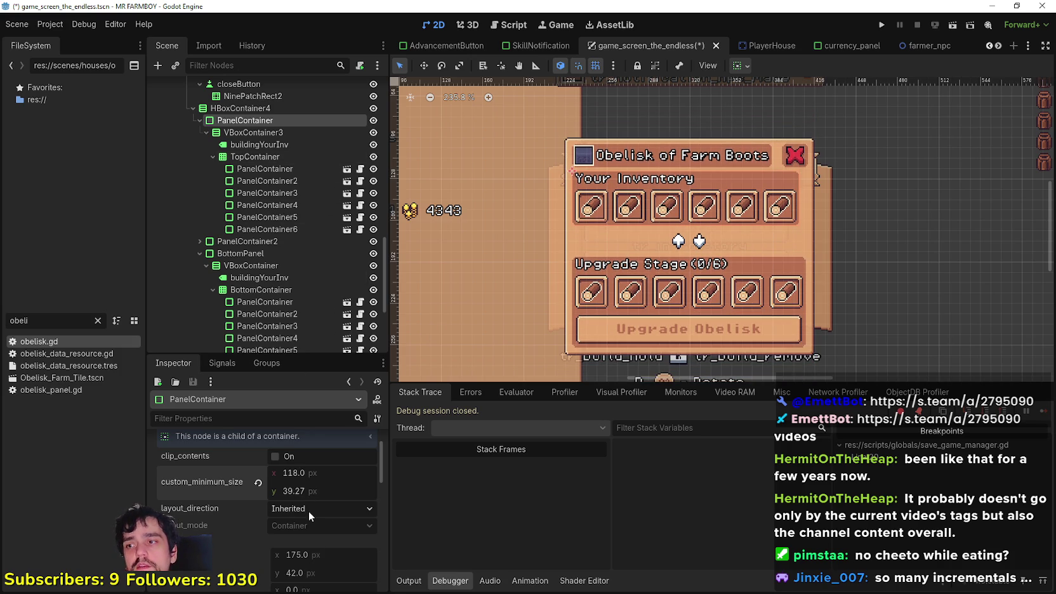
scroll(317, 482, "up", 4)
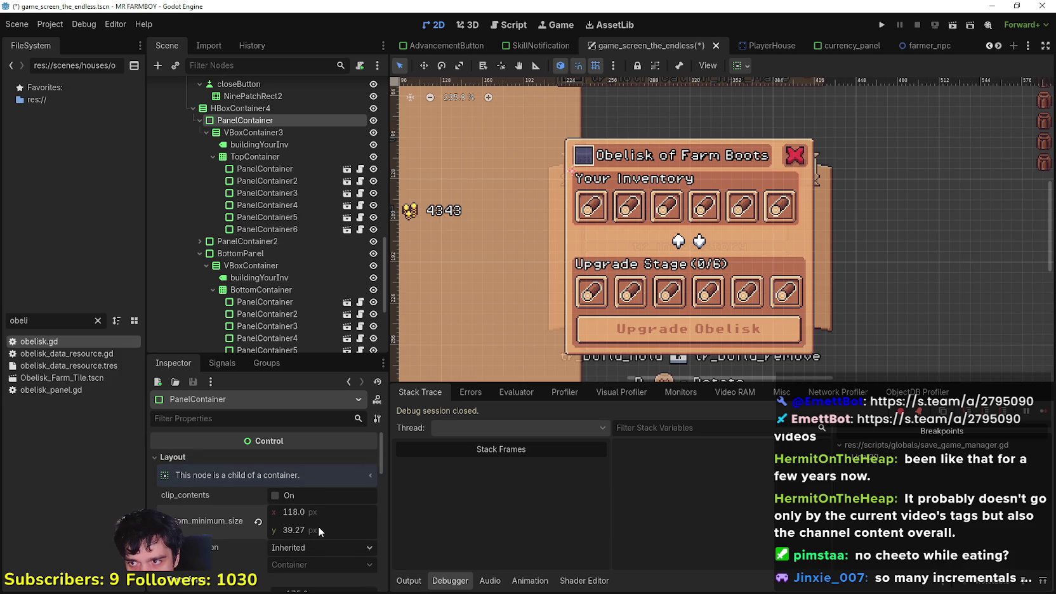
key("ctrl+s")
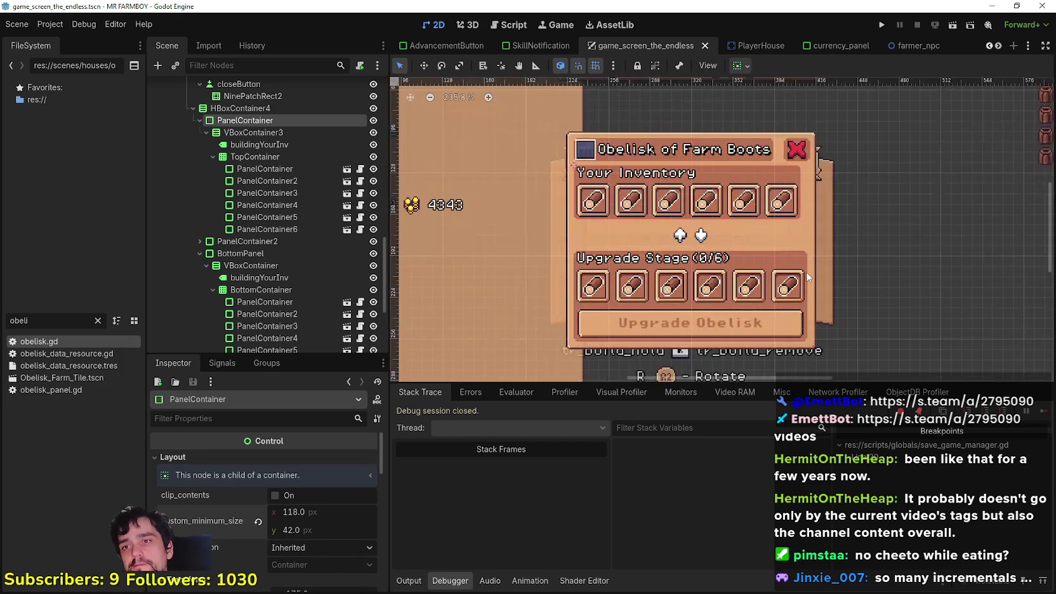
scroll(810, 275, "down", 2)
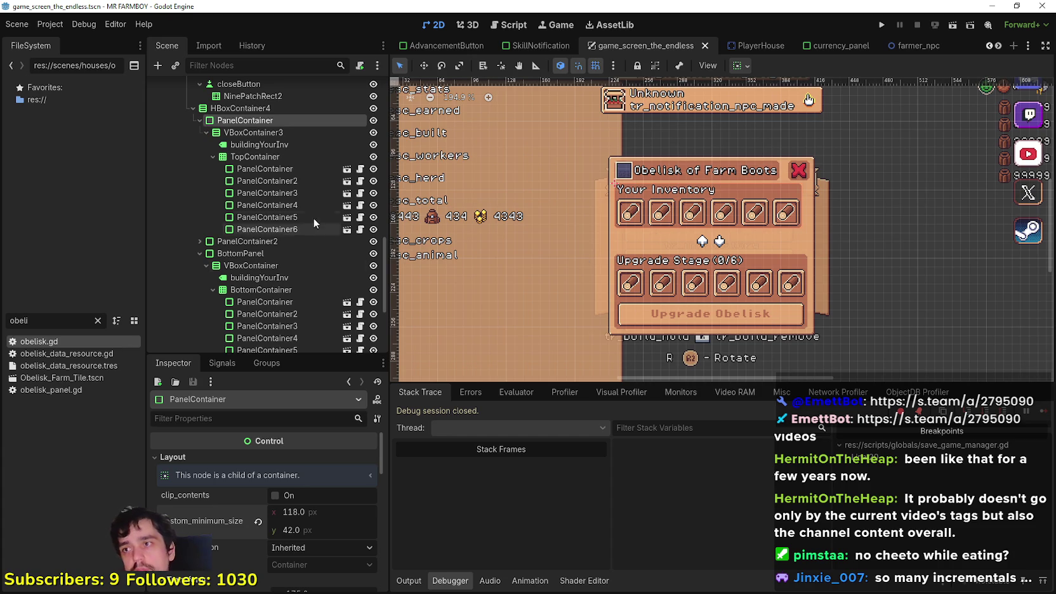
scroll(635, 266, "up", 2)
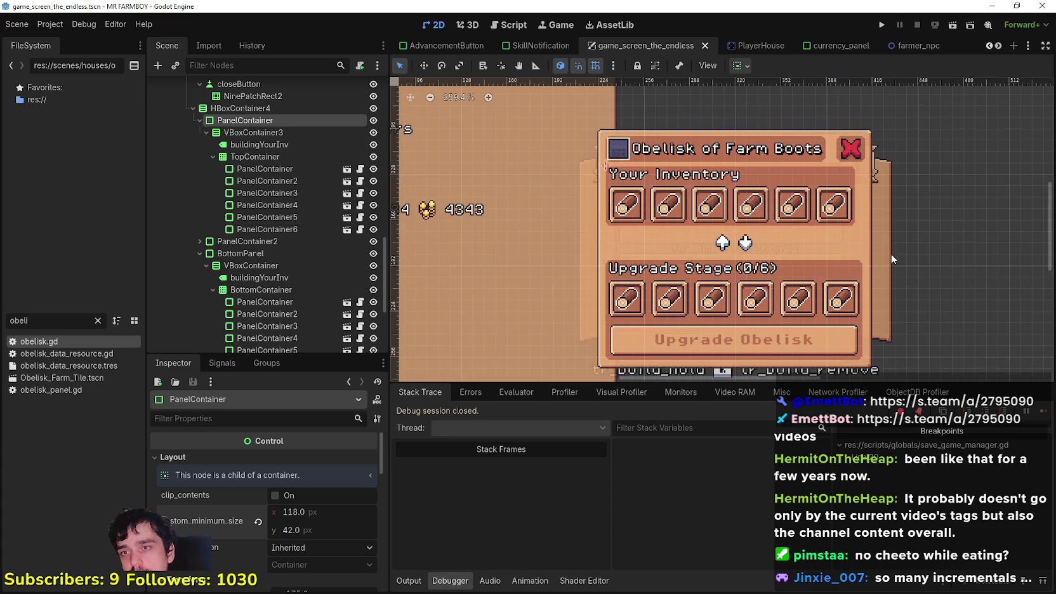
scroll(653, 299, "down", 1)
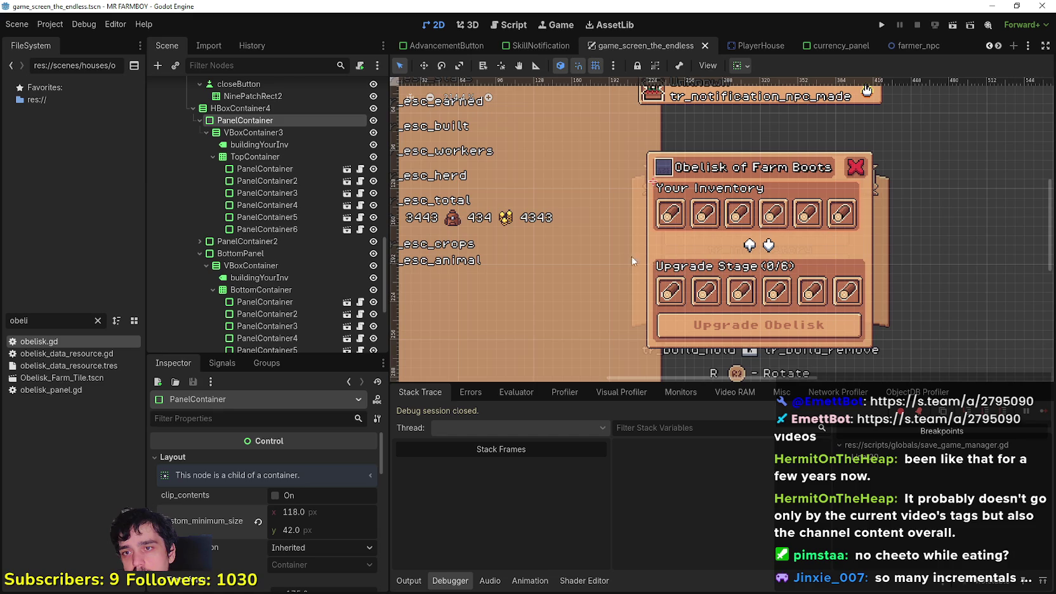
scroll(264, 304, "down", 3)
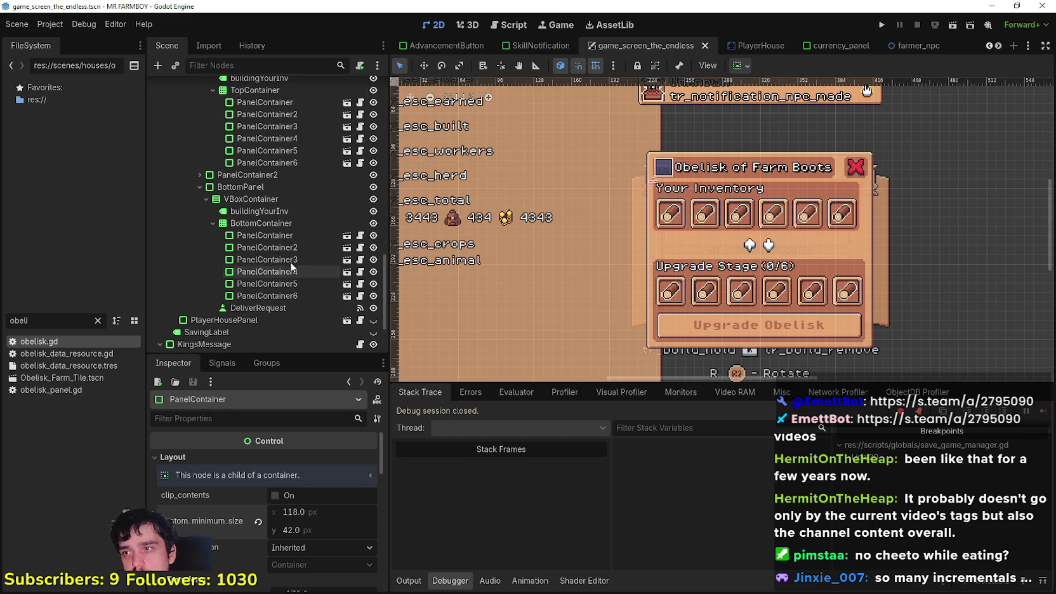
left_click(282, 222)
Add a second line 'Farm Tile Movement increased by 50.' to the Upgrade Stage(0/6) label.
left_click(282, 212)
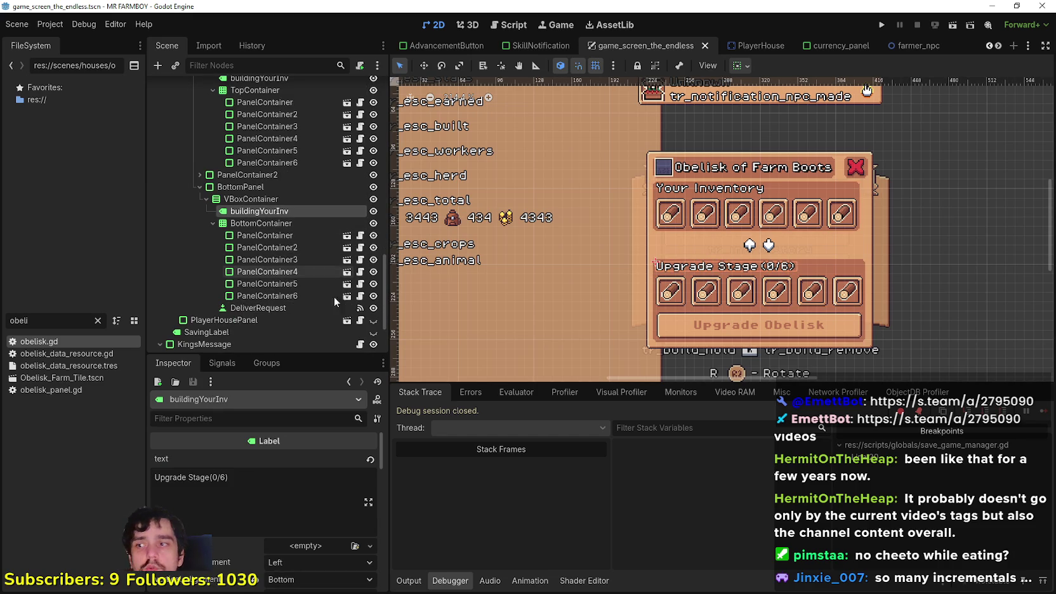
left_click(274, 485)
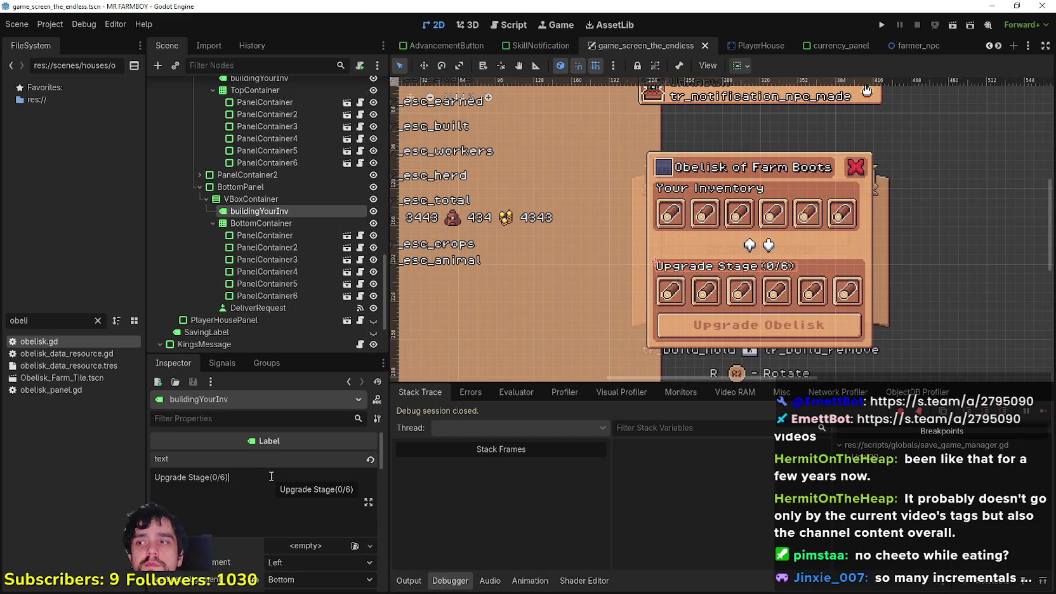
key("Return")
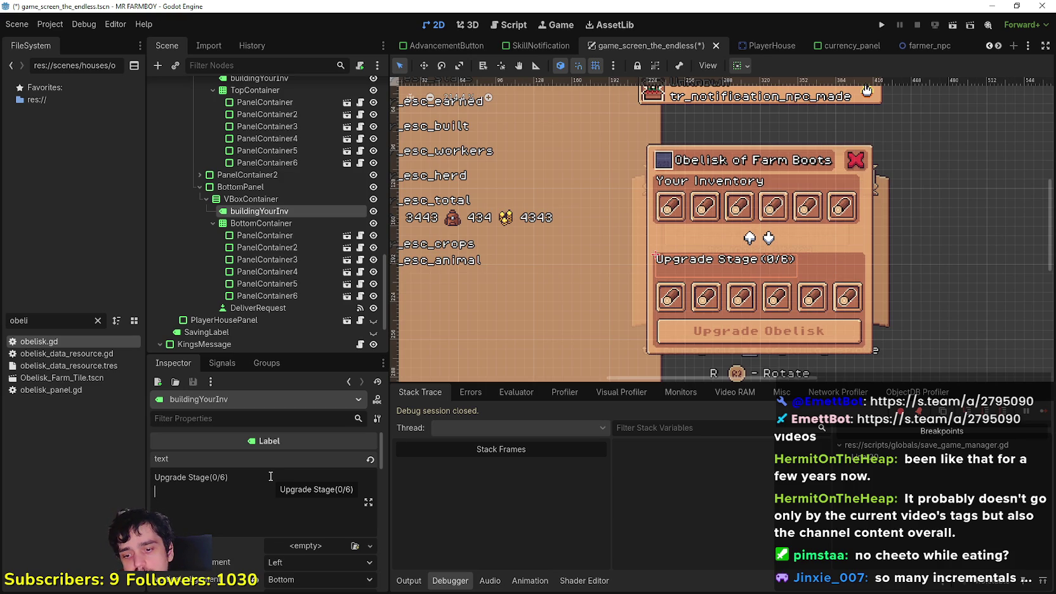
type("Farm Tile")
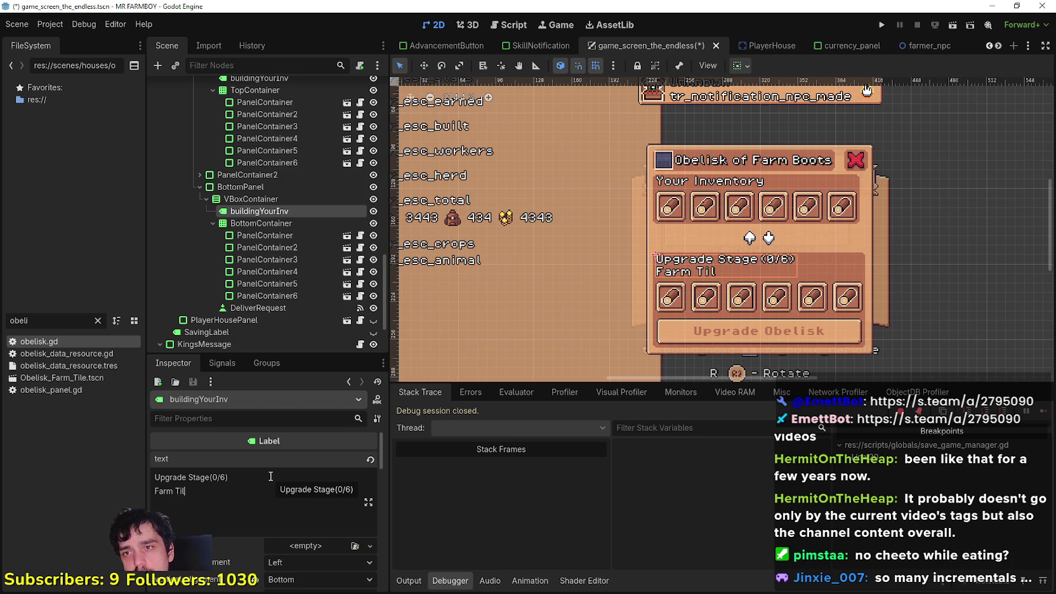
type(" S")
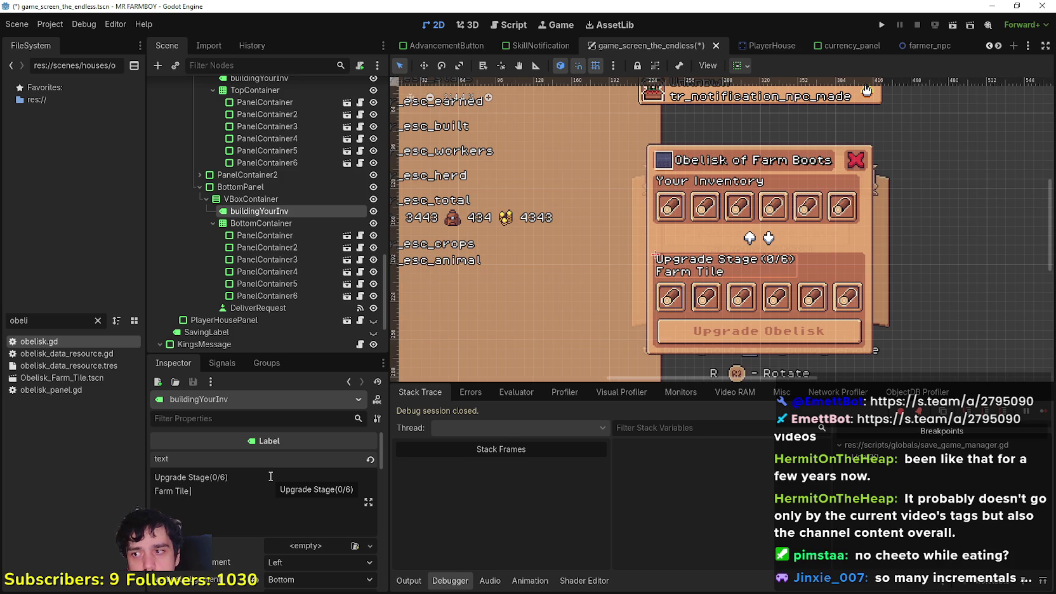
type(" Movement")
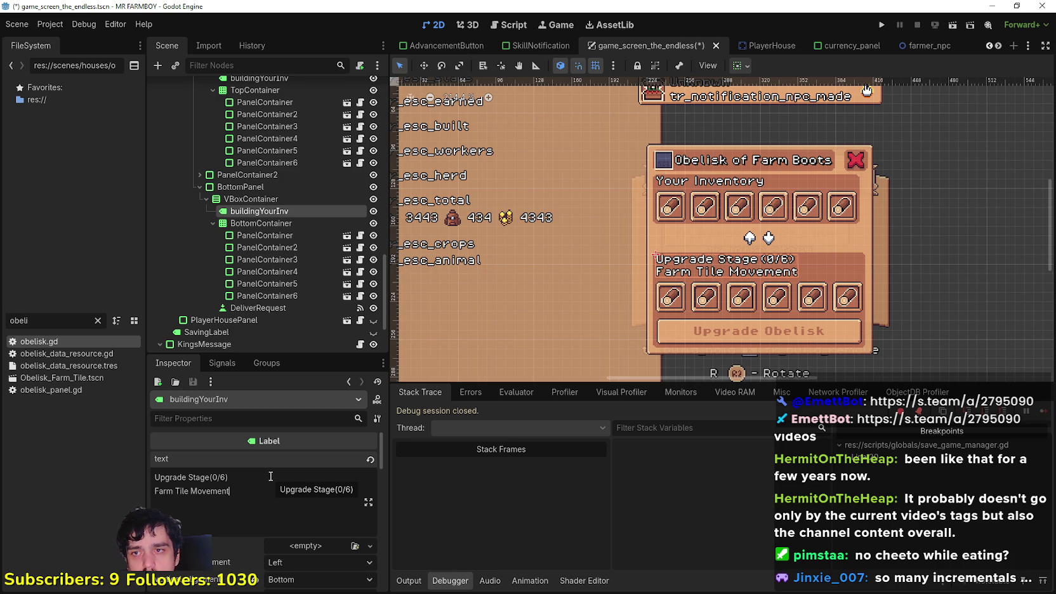
type(" increased")
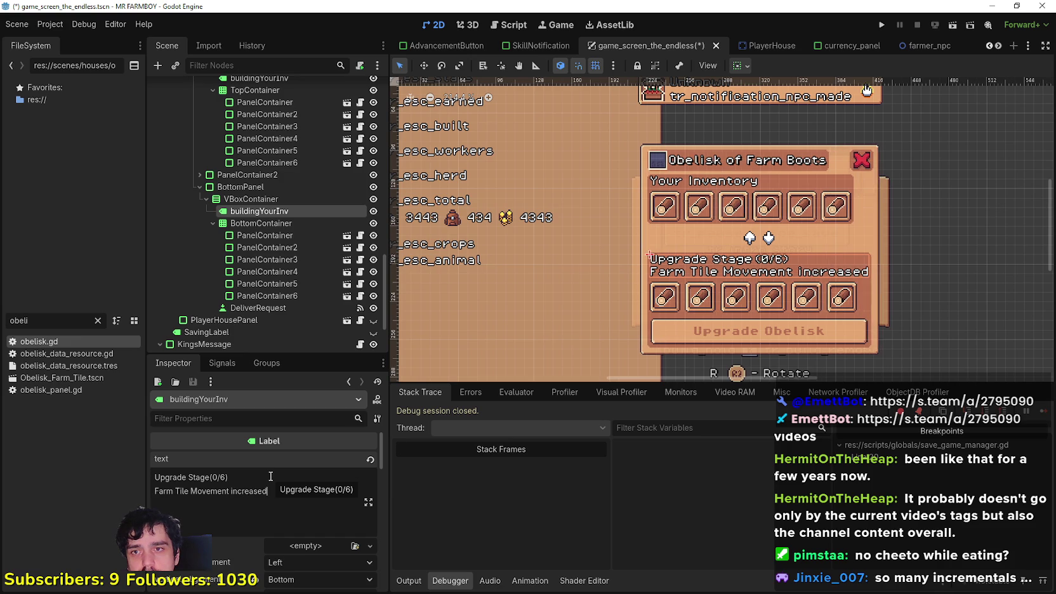
type(" by 50.")
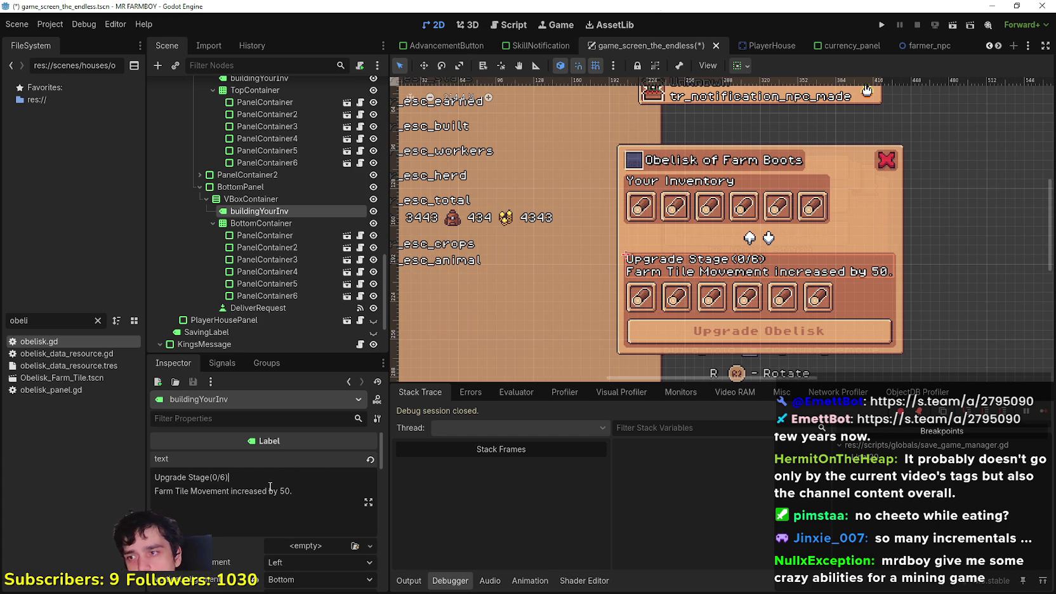
Set the upgrade label's Horizontal Alignment to Center.
left_click(304, 556)
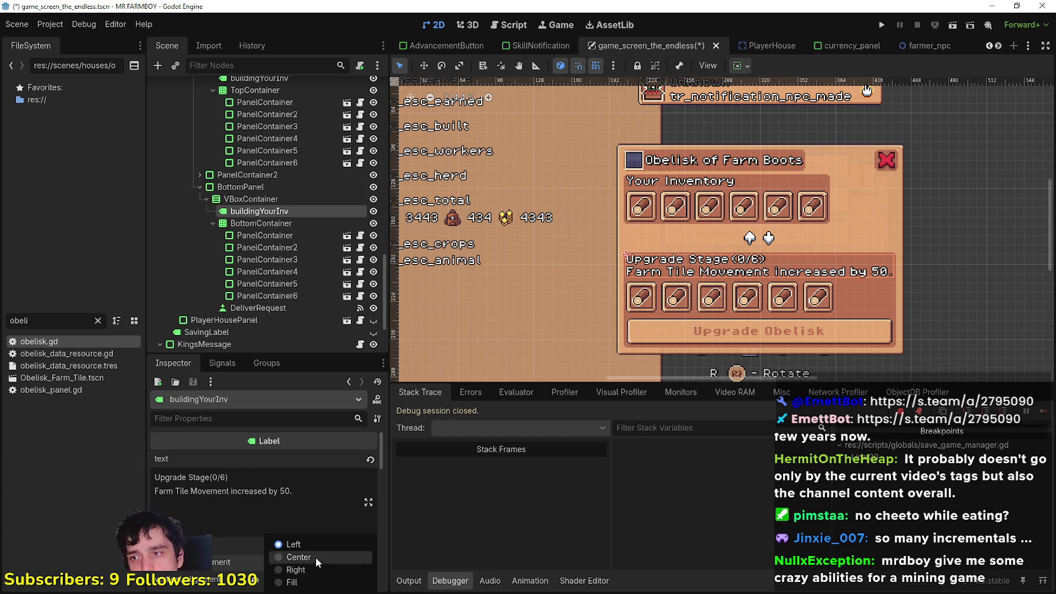
left_click(316, 571)
scroll(817, 307, "up", 2)
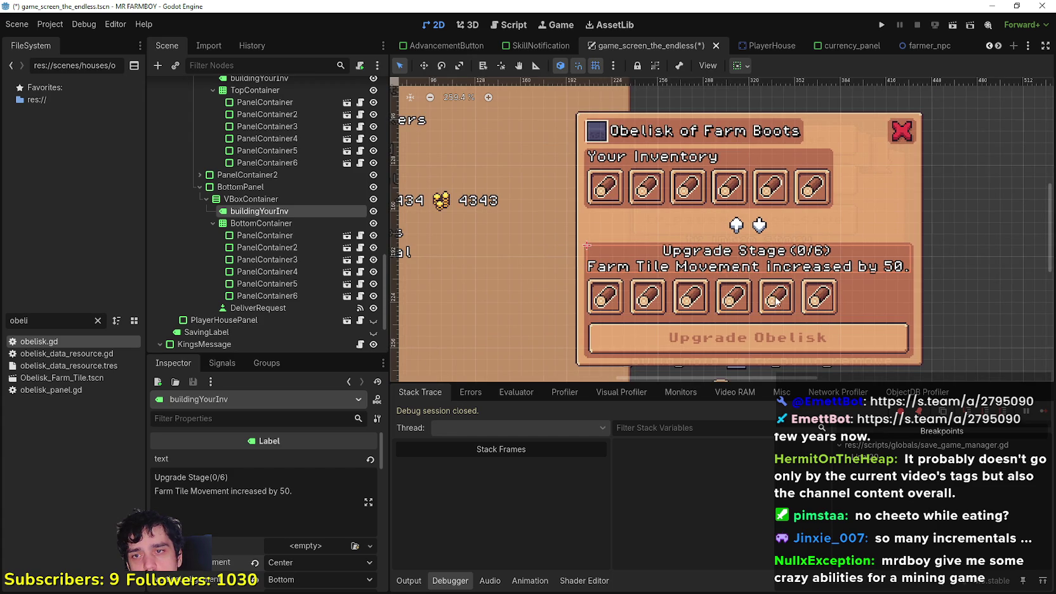
scroll(775, 301, "down", 1)
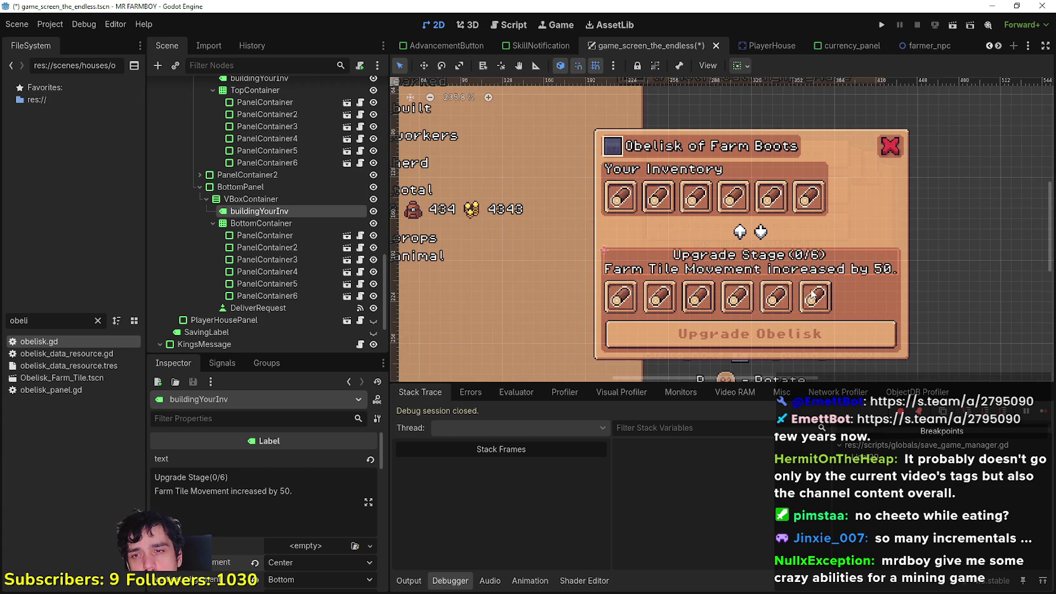
Move buildingYourInv below BottomContainer so the label sits under the upgrade slots.
left_click(224, 226)
left_click(253, 210)
left_click(212, 223)
left_click_drag(247, 212, 238, 232)
scroll(812, 290, "up", 2)
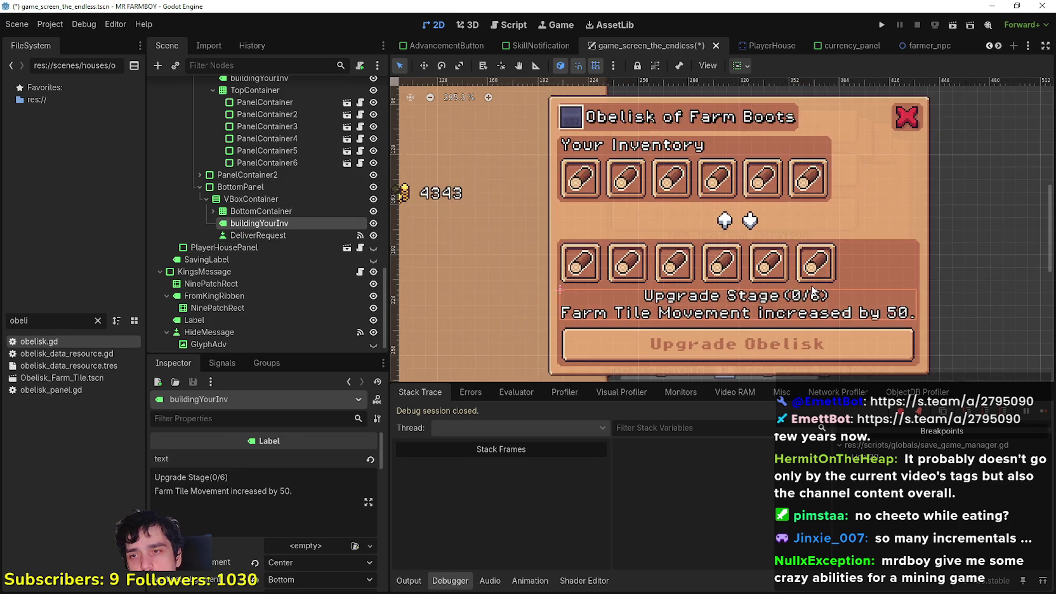
scroll(812, 290, "down", 2)
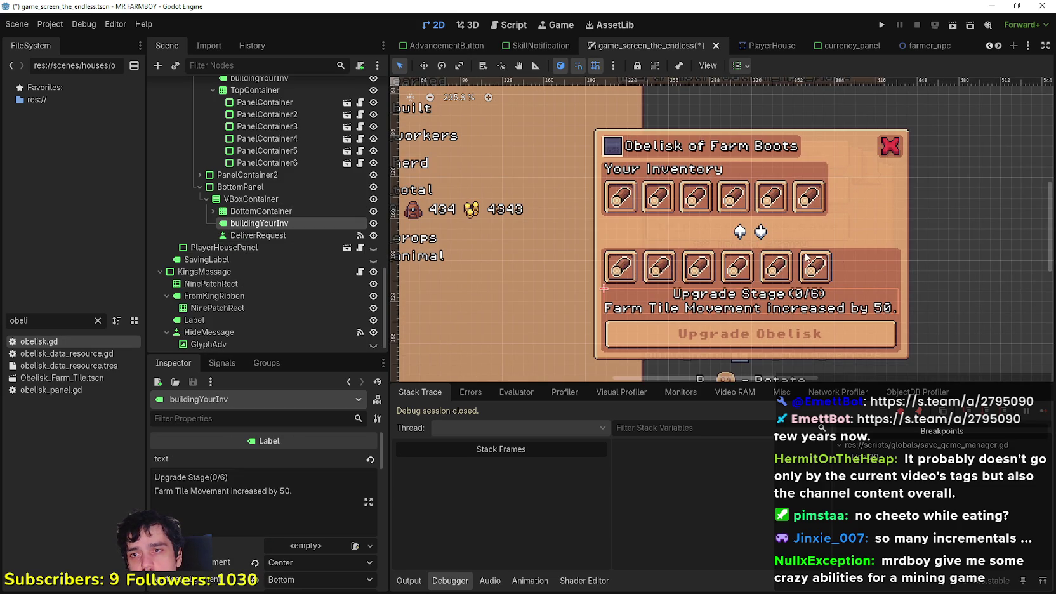
scroll(736, 316, "up", 2)
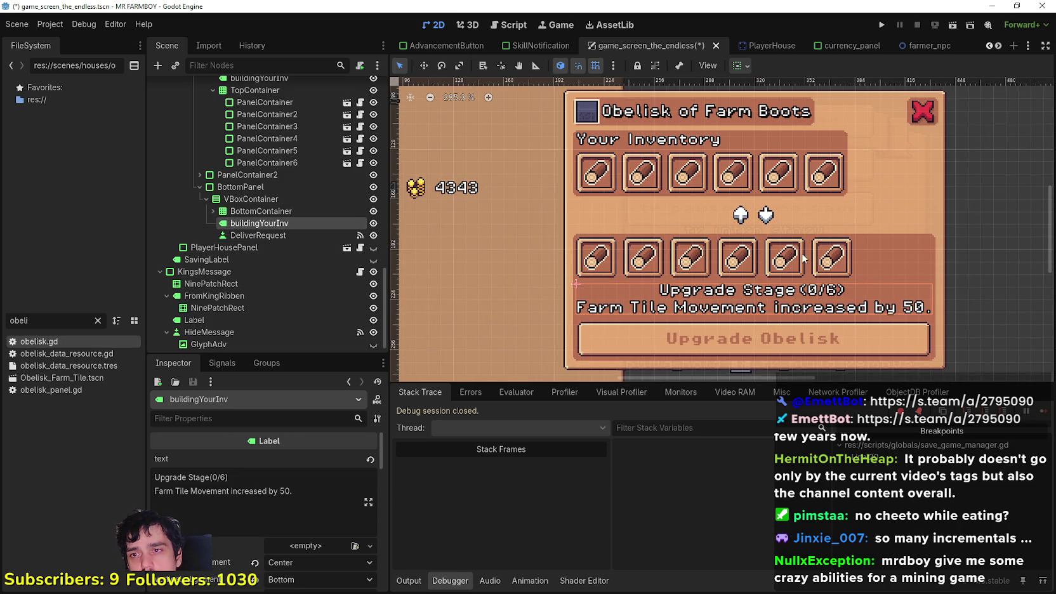
scroll(784, 308, "down", 2)
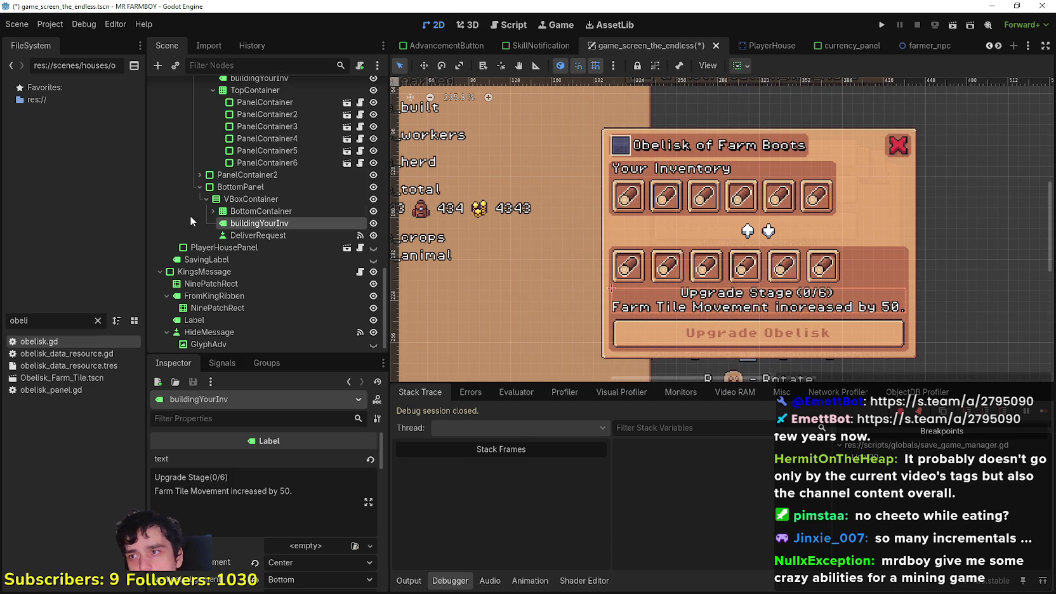
Remove the Farm Tile Movement line from the upgrade label and move it back above the slots.
left_click(254, 479)
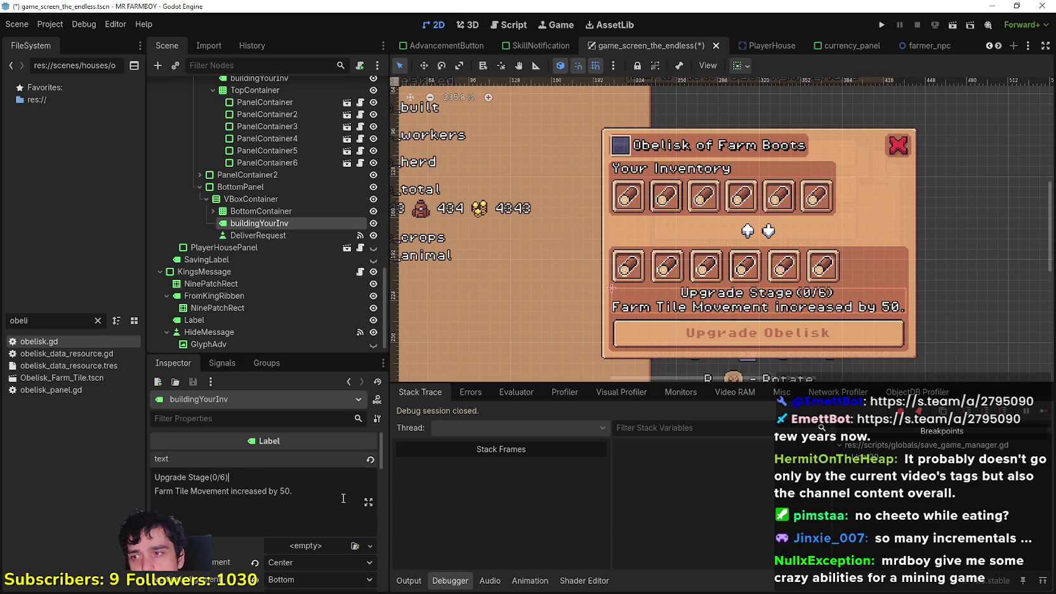
left_click_drag(296, 499, 98, 490)
key("ctrl+c")
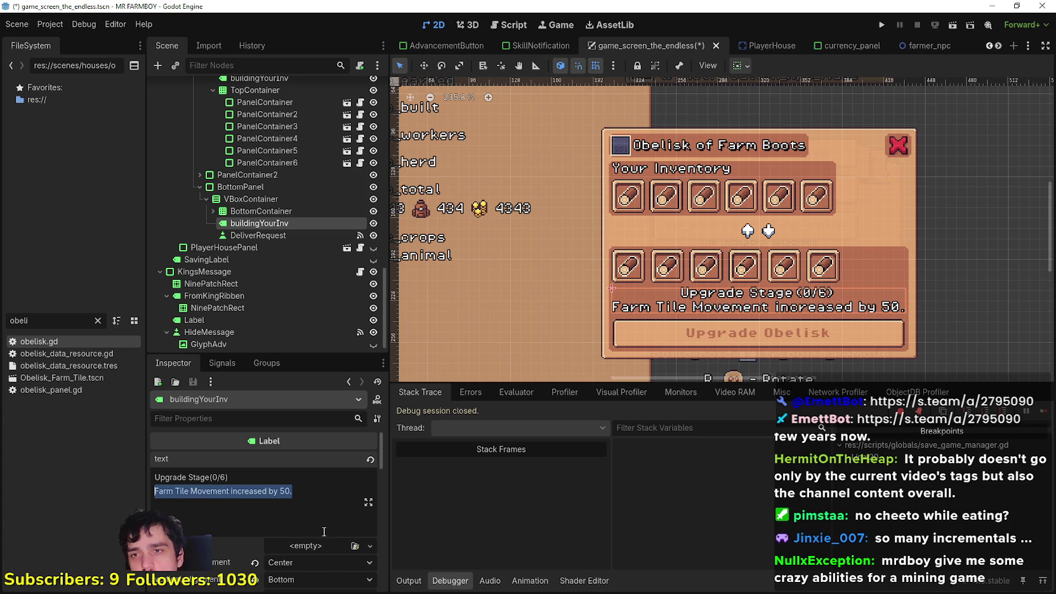
key("BackSpace")
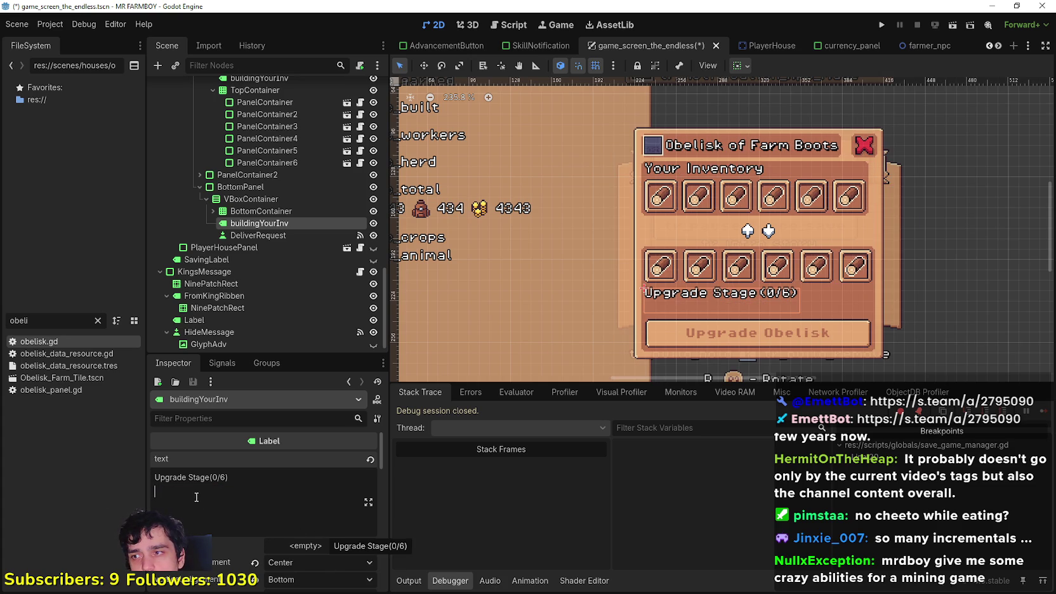
key("BackSpace")
mouse_move(265, 227)
left_mouse_down()
mouse_move(270, 201)
mouse_move(262, 241)
left_mouse_up()
Duplicate the upgrade stage label and paste the Farm Tile Movement text into the copy.
key("ctrl+d")
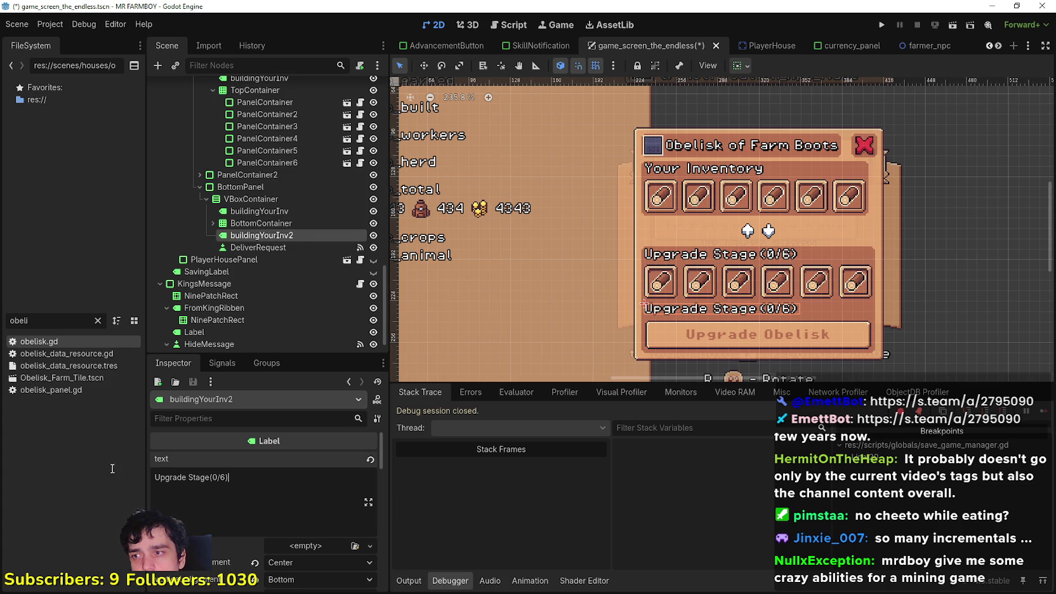
key("ctrl+a")
key("ctrl+v")
scroll(674, 305, "up", 1)
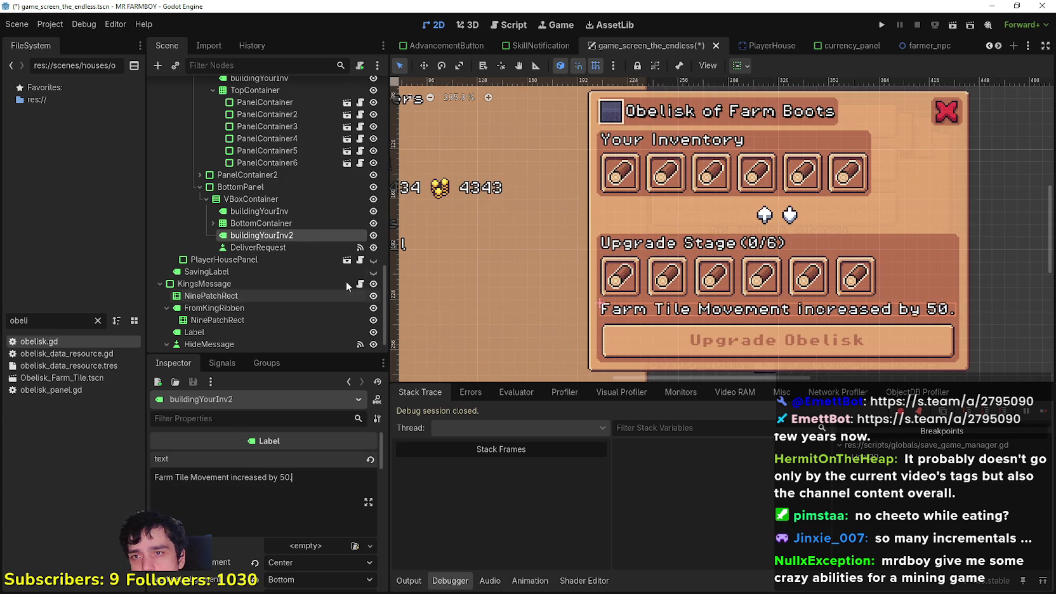
Centre the original Upgrade Stage label horizontally using the container sizing options.
left_click(301, 225)
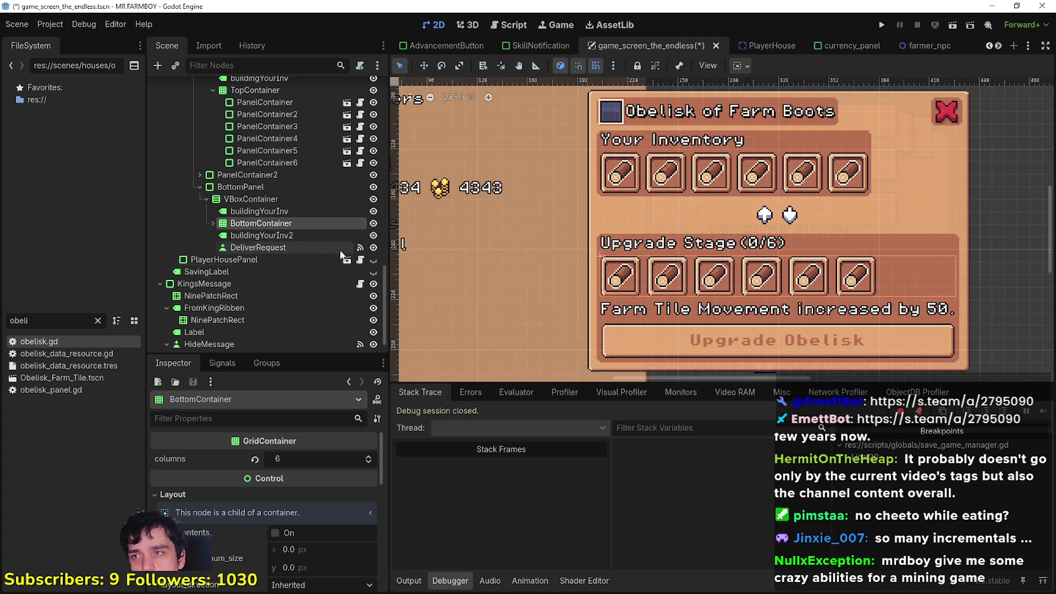
left_click(295, 210)
left_click(305, 574)
scroll(726, 270, "down", 1)
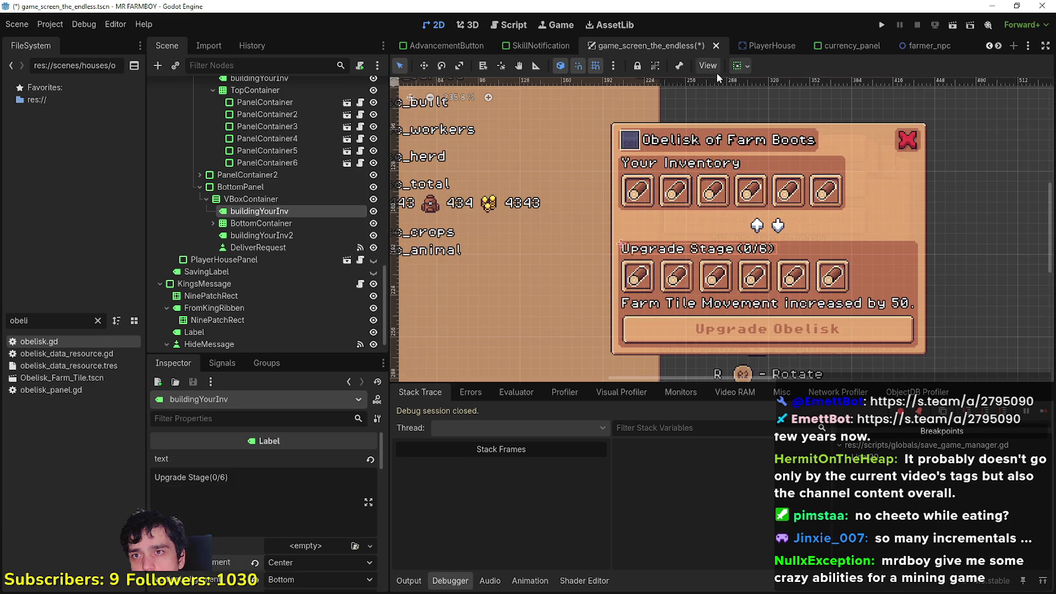
left_click(740, 65)
left_click(767, 107)
left_click(849, 59)
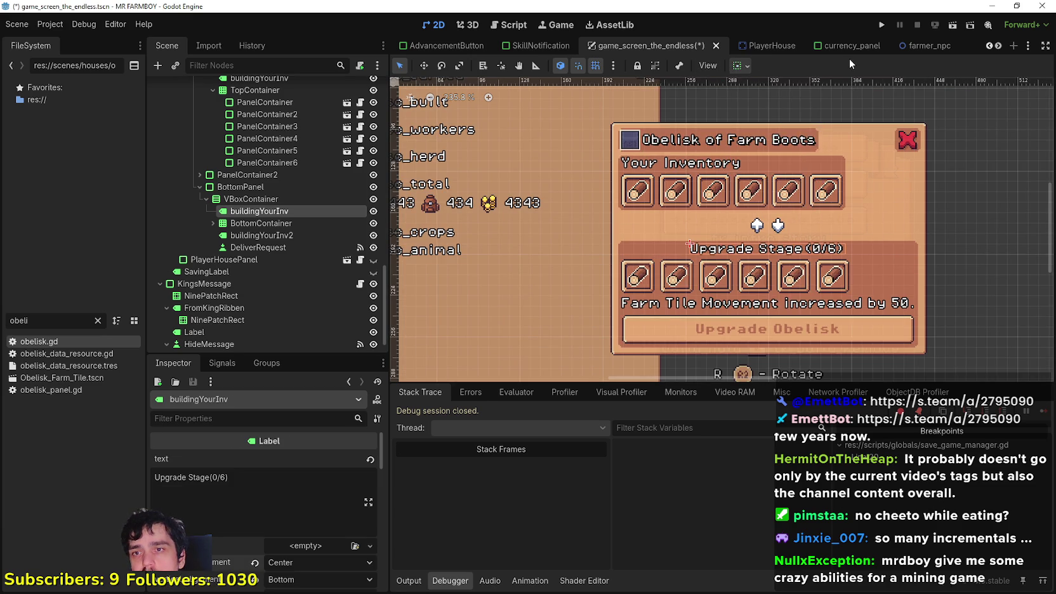
scroll(820, 310, "up", 1)
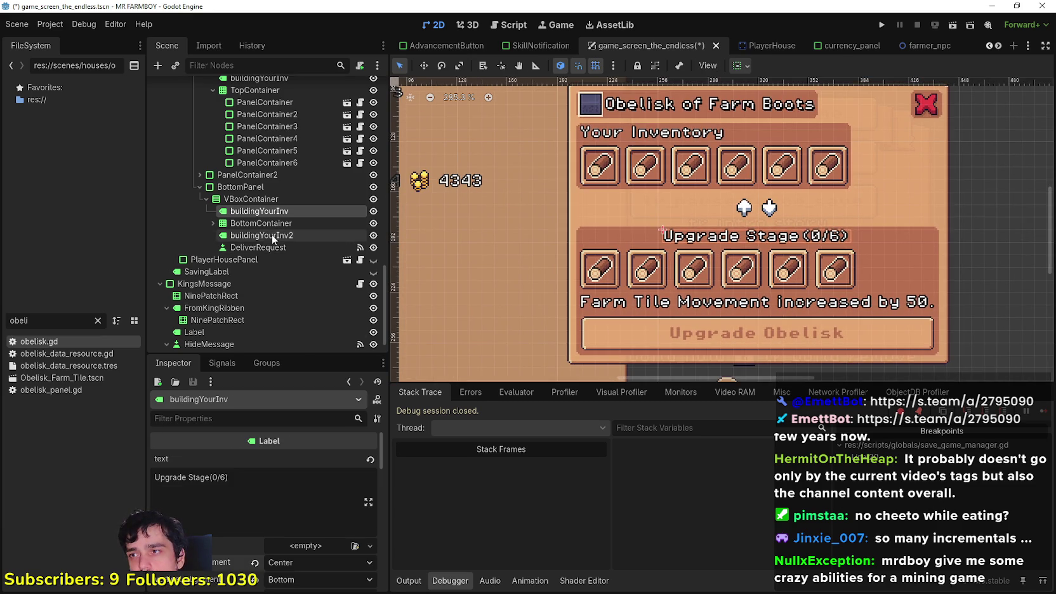
Break the buildingYourInv2 effect text onto a new line after 'Movement'.
left_click(269, 224)
left_click(278, 235)
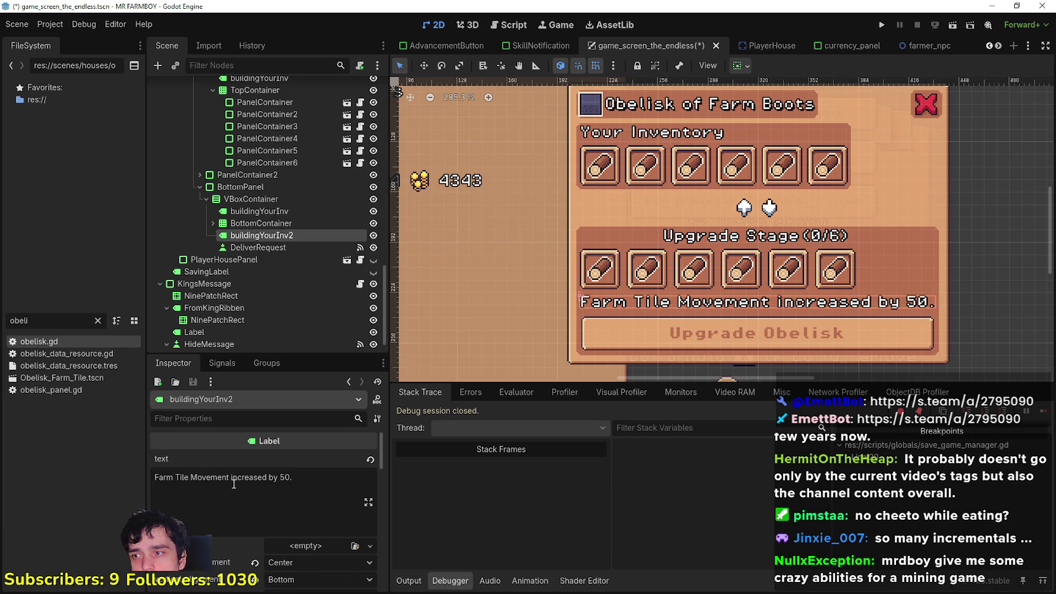
left_click(228, 478)
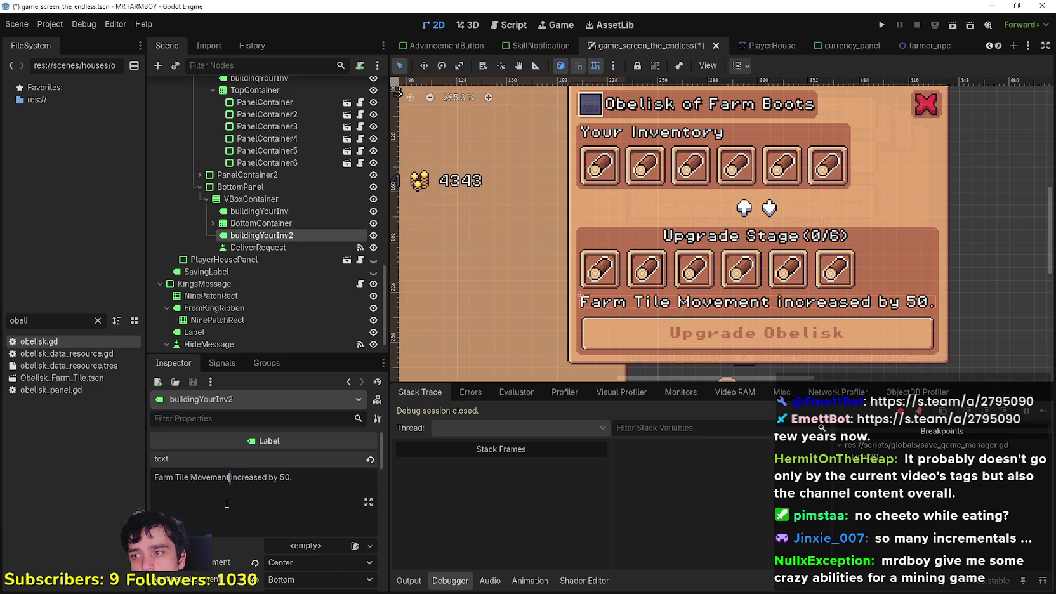
key("Return")
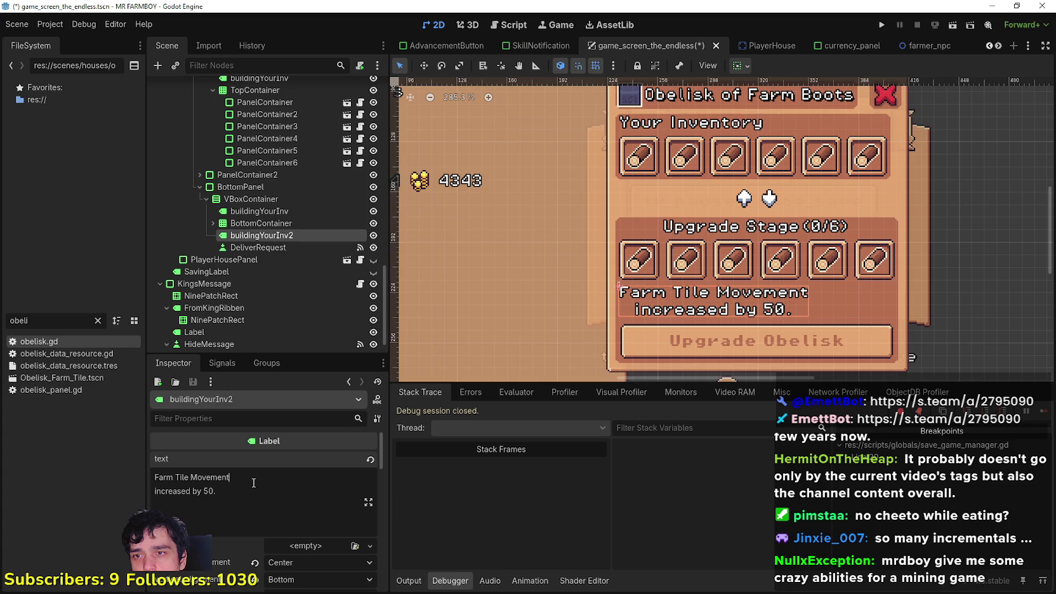
scroll(736, 285, "down", 4)
scroll(761, 292, "up", 3)
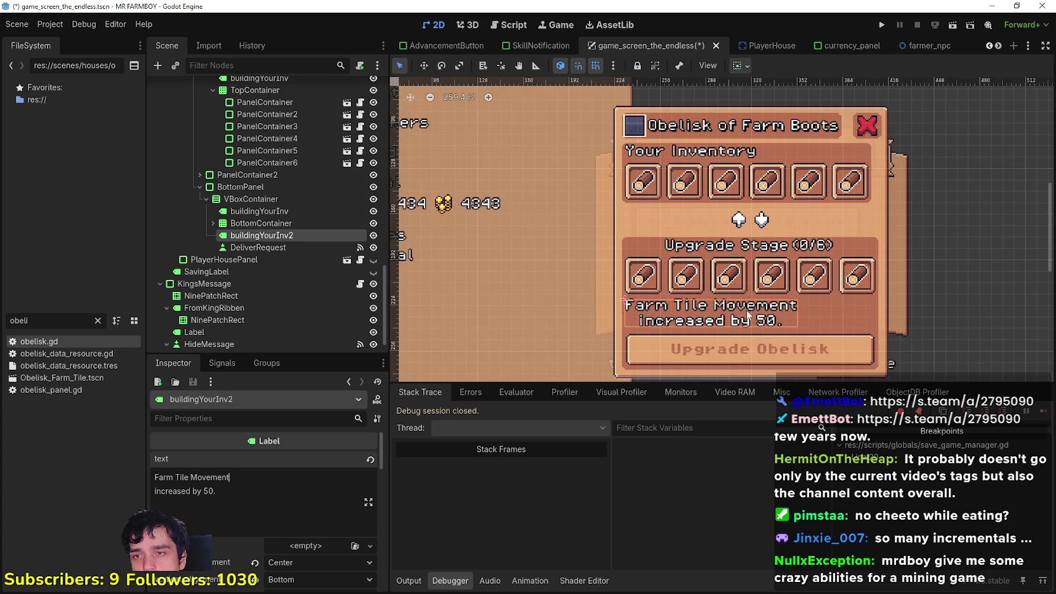
scroll(748, 315, "down", 2)
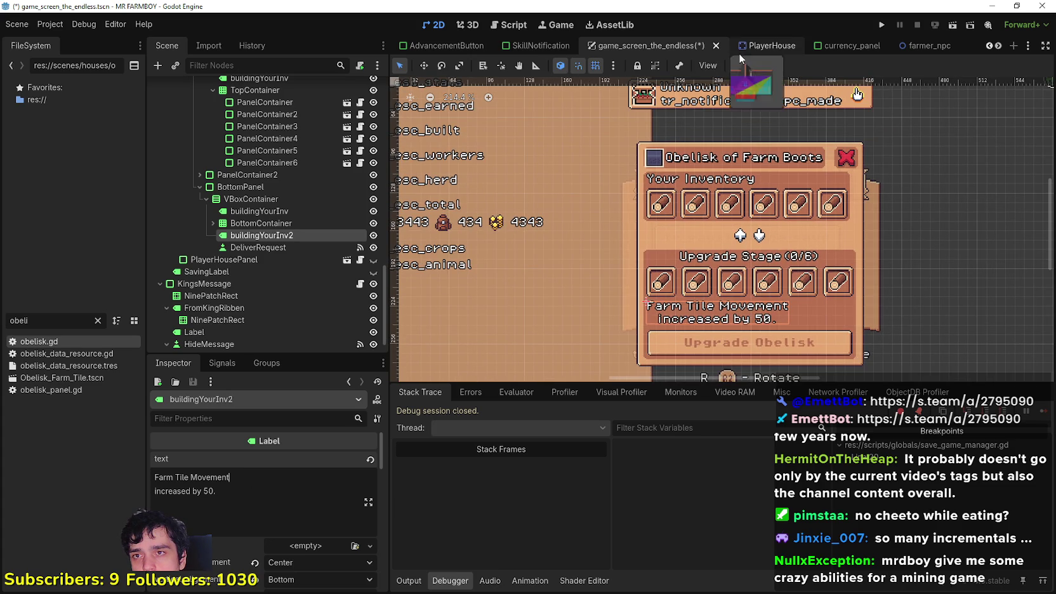
scroll(310, 556, "down", 4)
Set the effect label's autowrap mode to Off after trying Word (Smart) and Word.
left_click(306, 476)
left_click(305, 535)
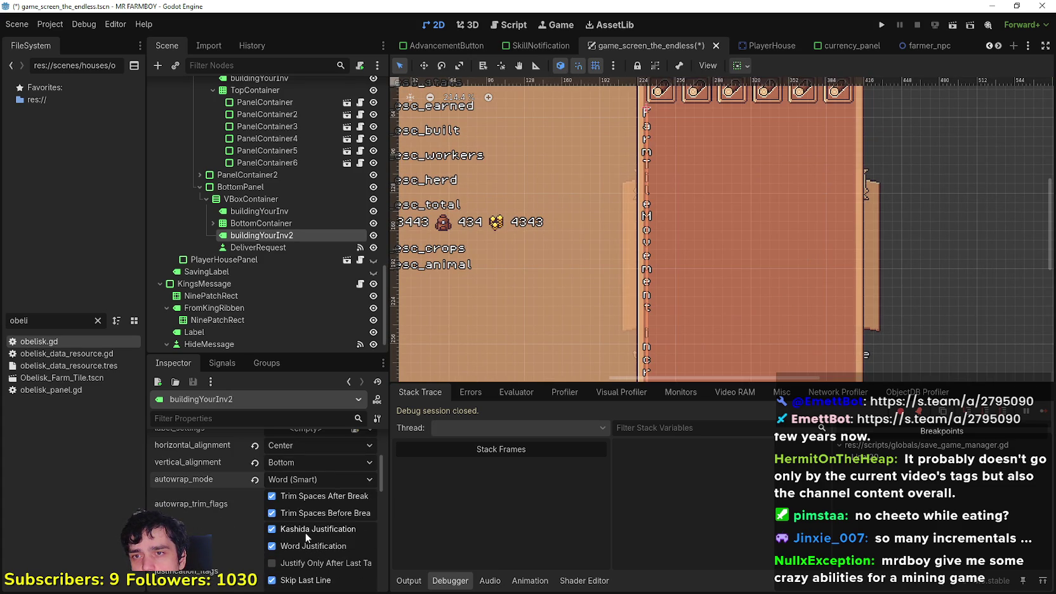
left_click(328, 481)
left_click(305, 524)
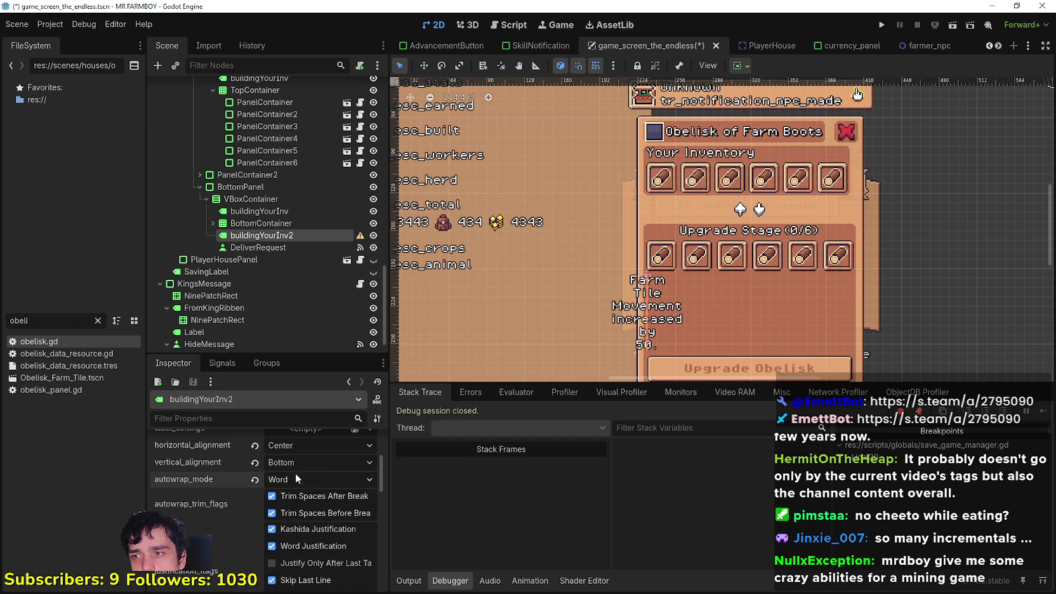
left_click(291, 481)
left_click(290, 495)
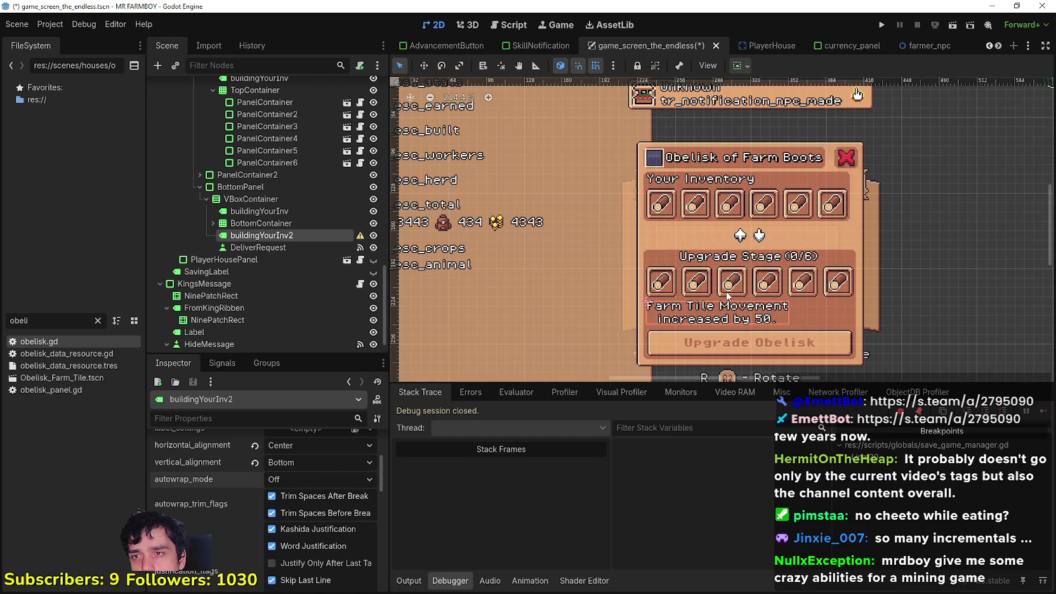
scroll(782, 330, "up", 2)
Set the effect label's horizontal container sizing to Fill.
left_click(741, 66)
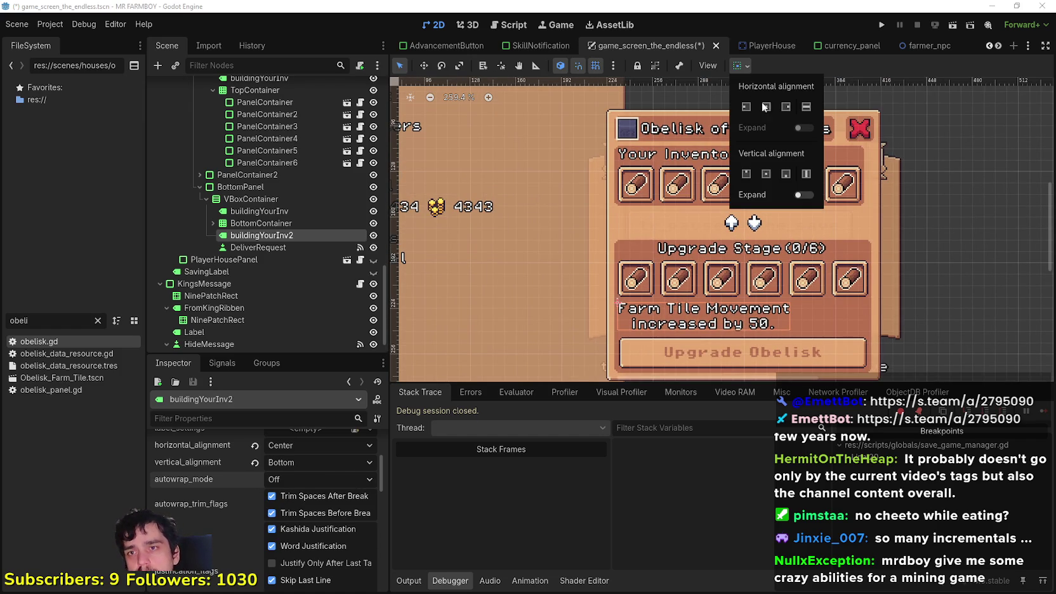
scroll(267, 533, "up", 1)
scroll(265, 535, "up", 2)
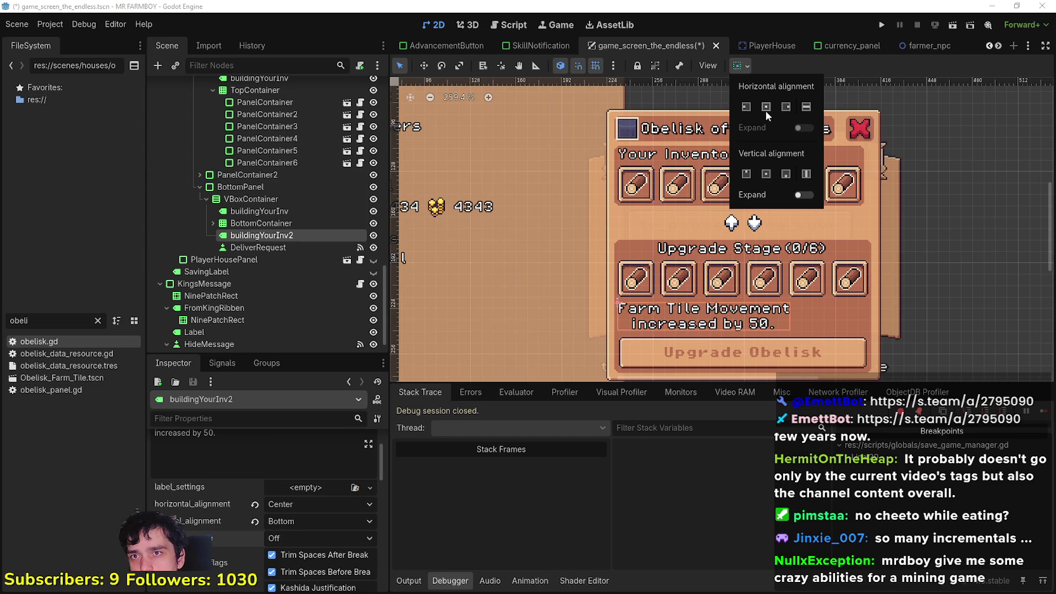
left_click(805, 106)
left_click(874, 76)
scroll(750, 298, "down", 2)
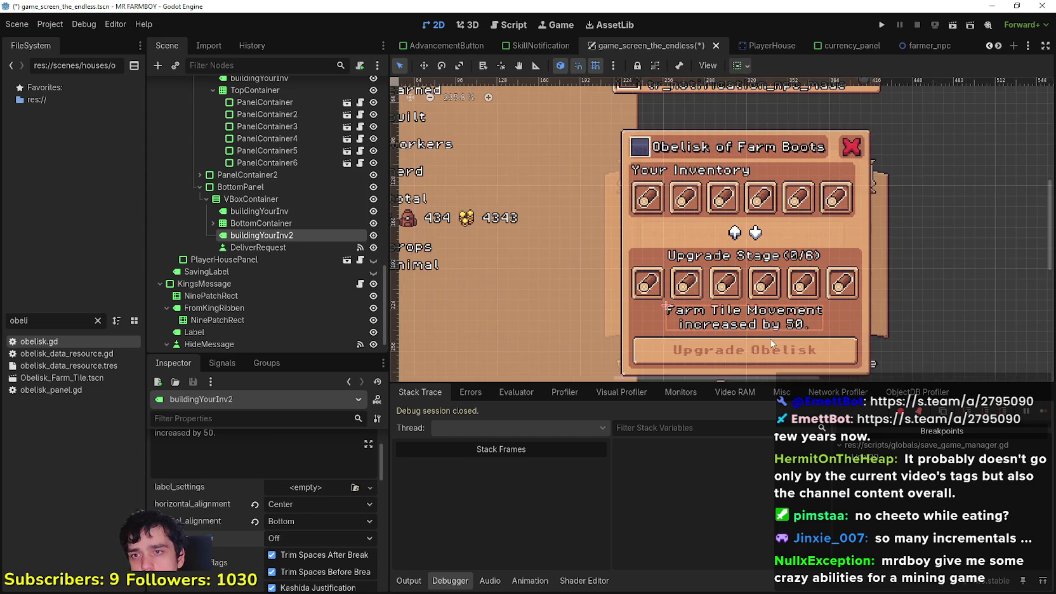
scroll(742, 337, "up", 2)
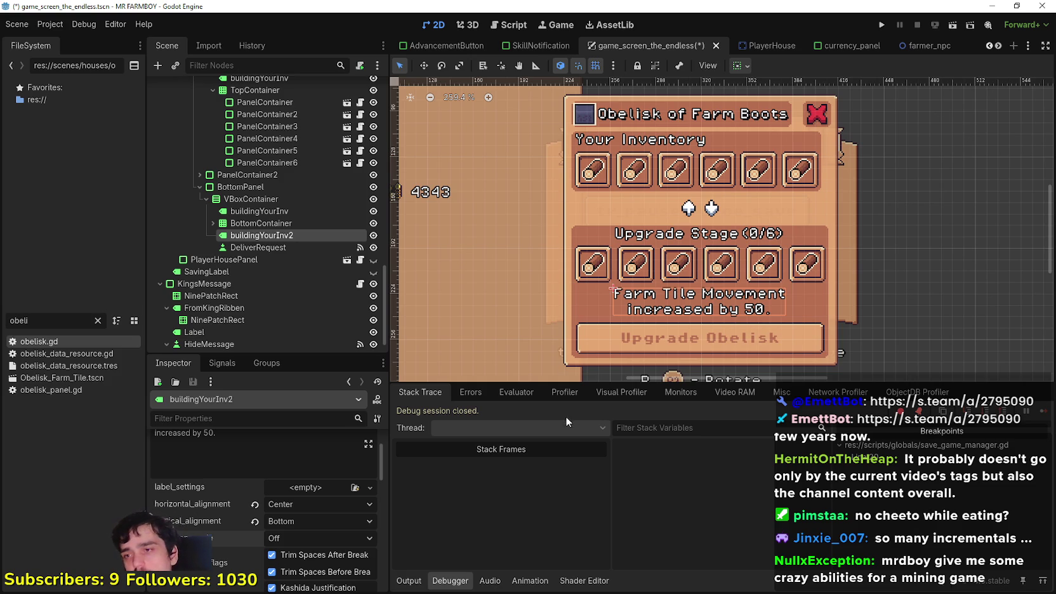
scroll(774, 272, "up", 2)
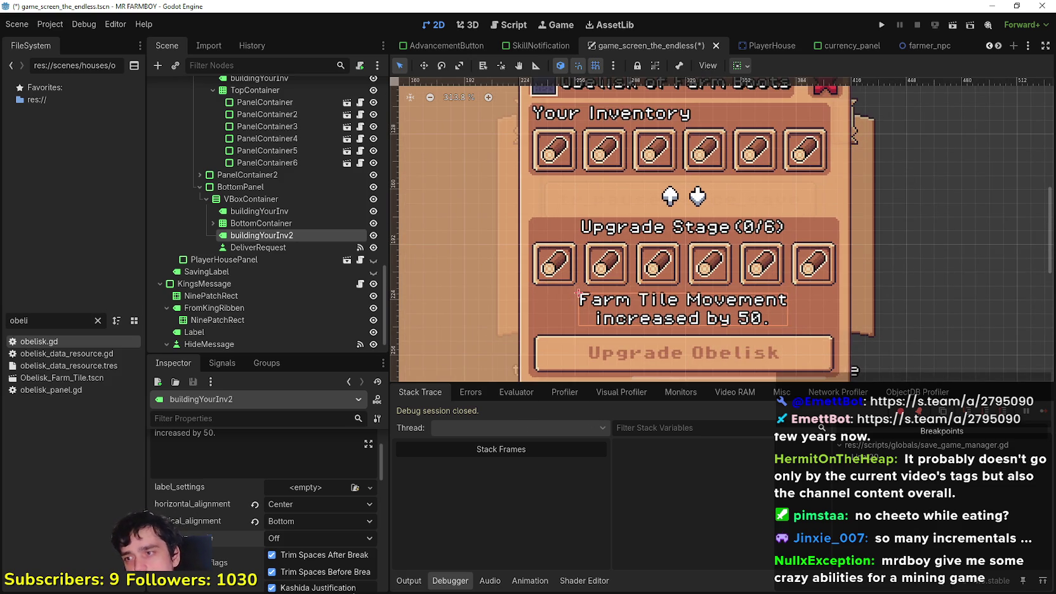
Replace 'Movement' with 'Speed' in the effect label's first line.
scroll(158, 485, "up", 2)
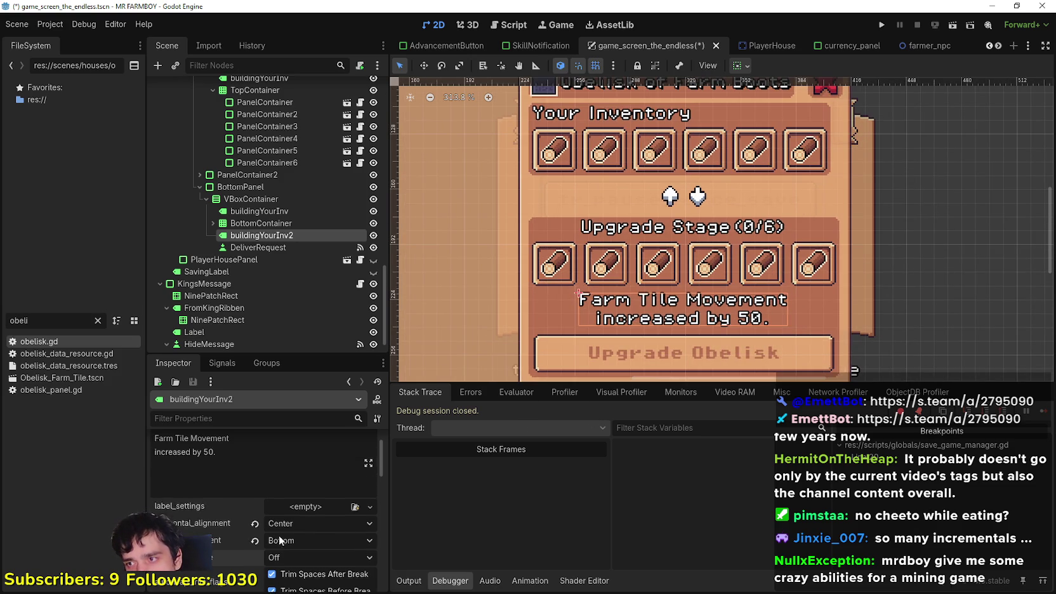
double_click(202, 477)
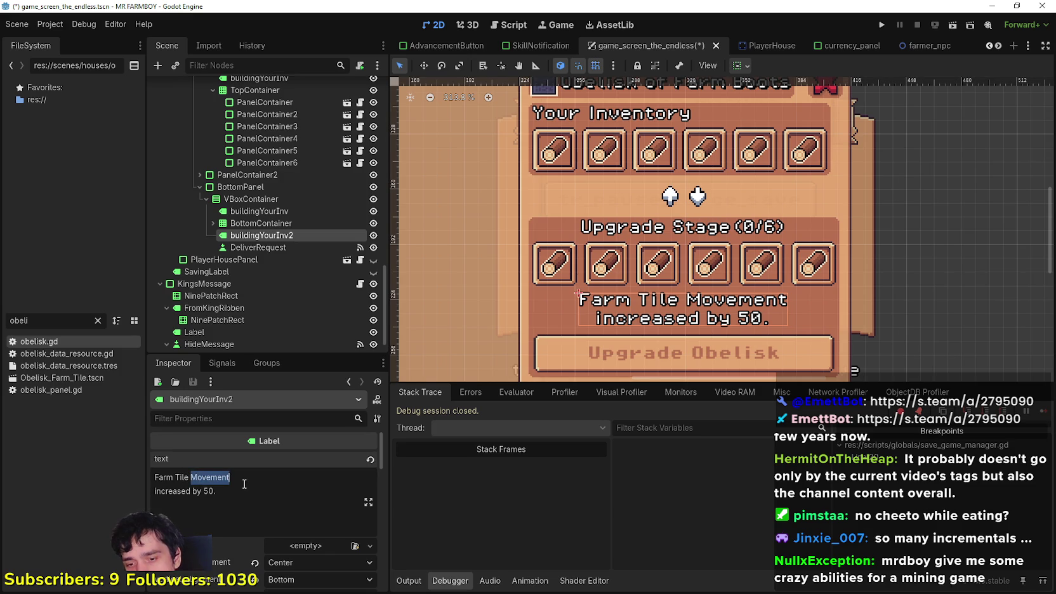
type("mov")
key("BackSpace")
key("BackSpace")
key("BackSpace")
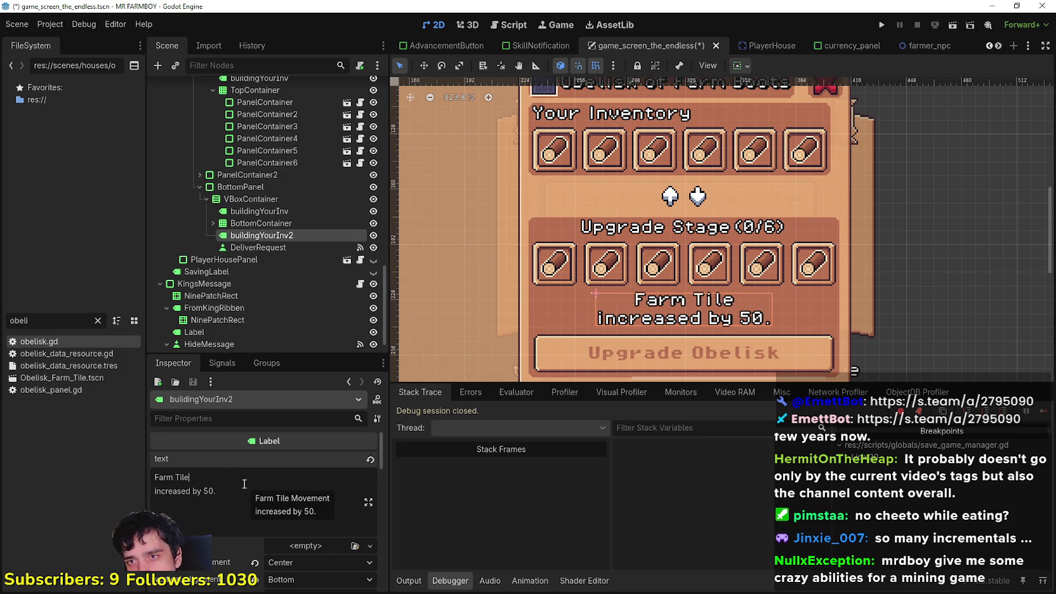
type("s")
key("BackSpace")
type("Speed")
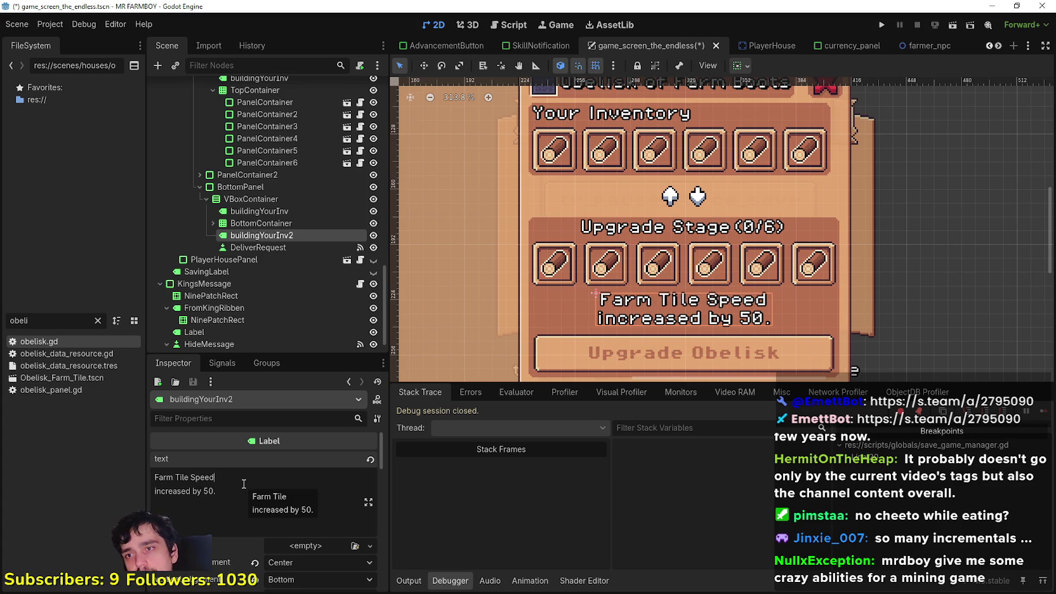
scroll(680, 197, "down", 3)
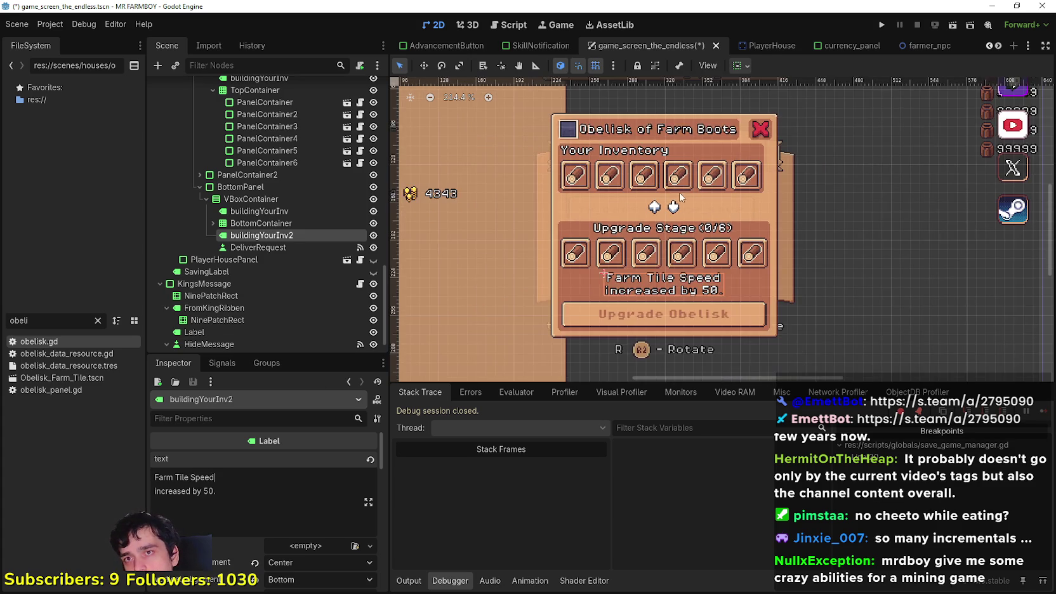
scroll(533, 304, "down", 1)
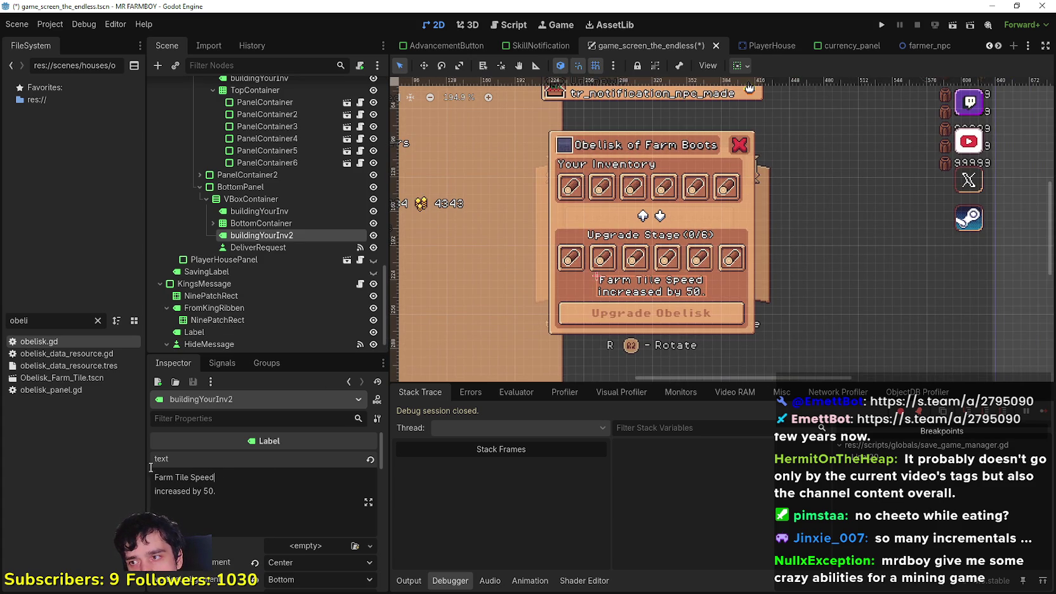
Rewrite the first line as 'Workers movement speed on Farm Tile'.
key("shift+Home")
type("Workers speed")
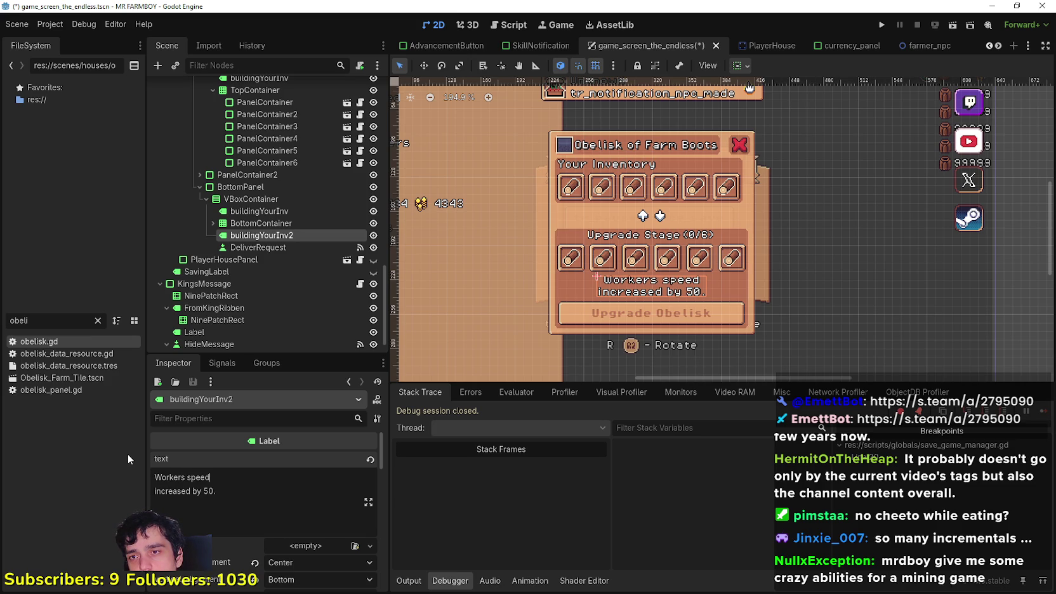
key("BackSpace")
key("BackSpace")
key("BackSpace")
type("movement speed ")
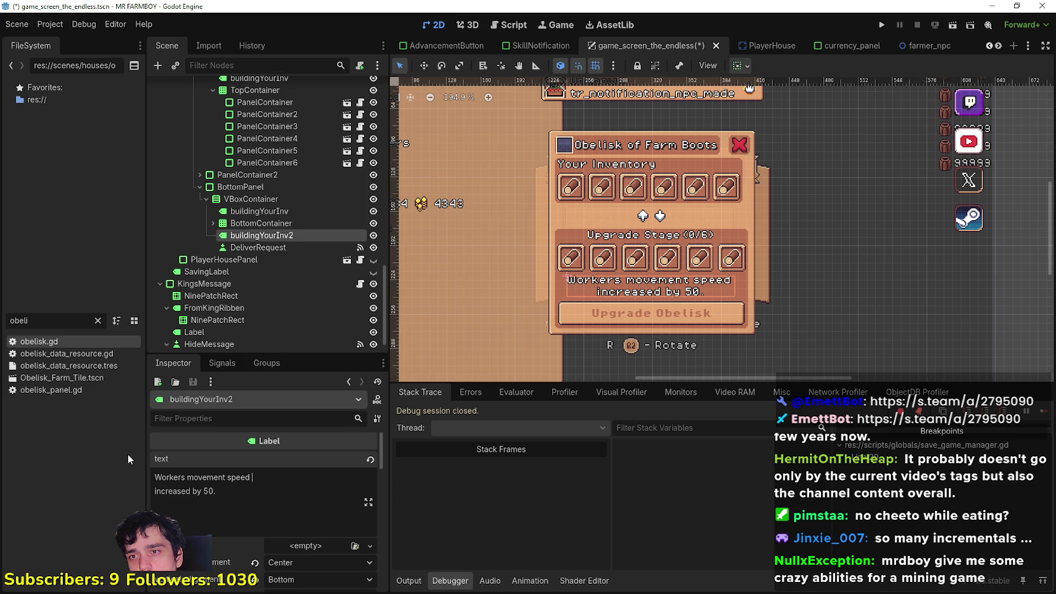
type("o")
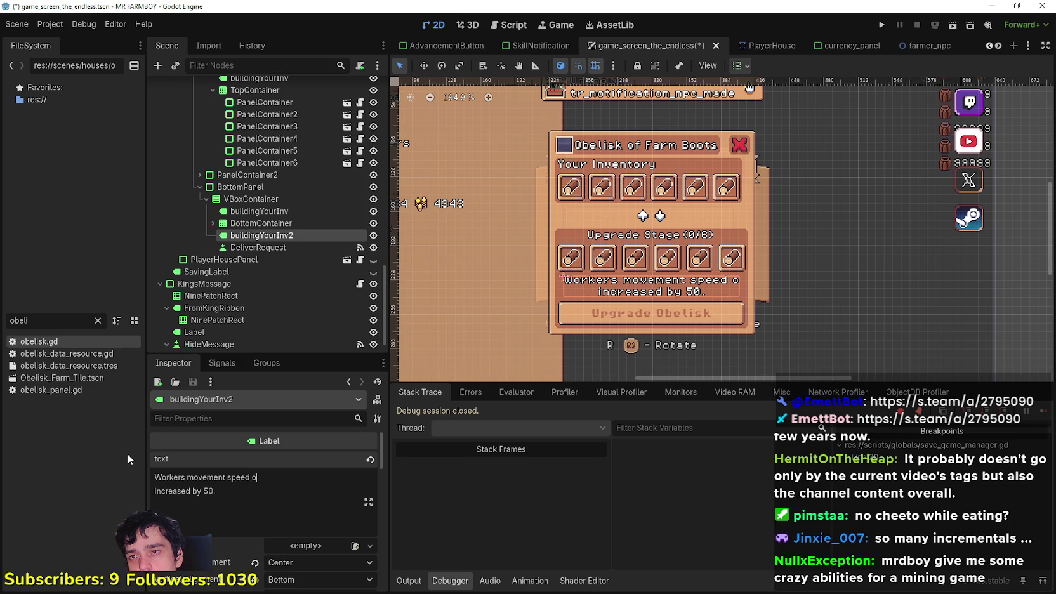
type("n Farm Tile")
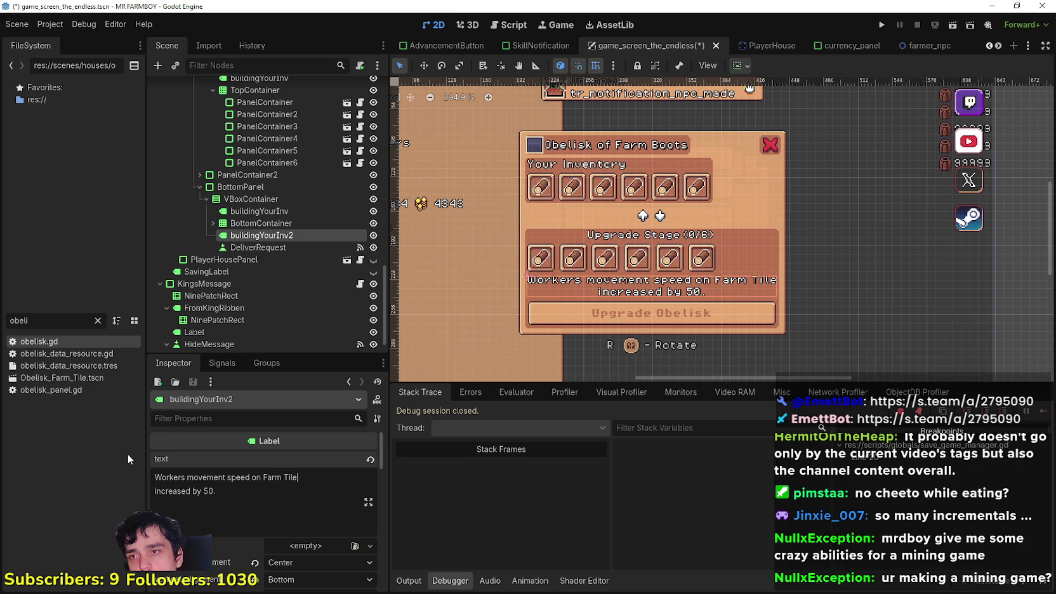
scroll(565, 240, "down", 3)
scroll(571, 248, "up", 2)
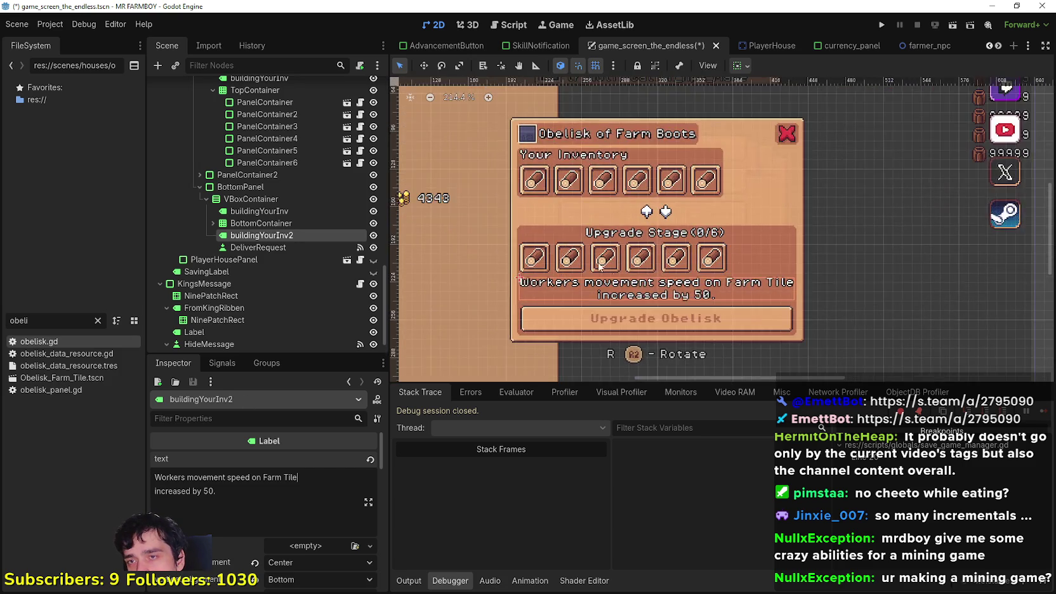
scroll(675, 336, "up", 1)
scroll(671, 345, "down", 2)
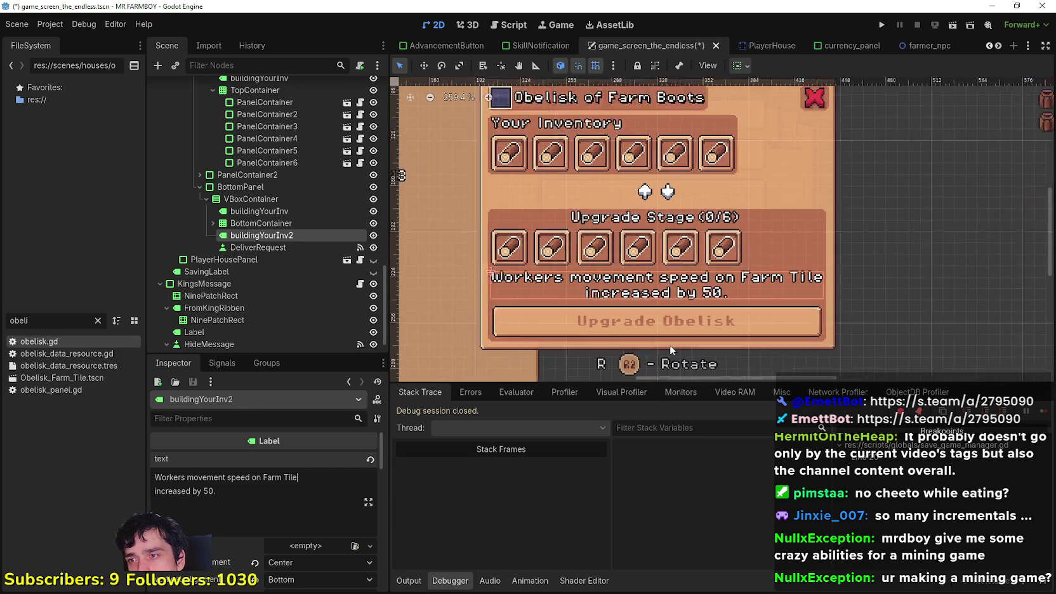
scroll(670, 344, "up", 1)
scroll(272, 560, "down", 3)
scroll(271, 559, "down", 5)
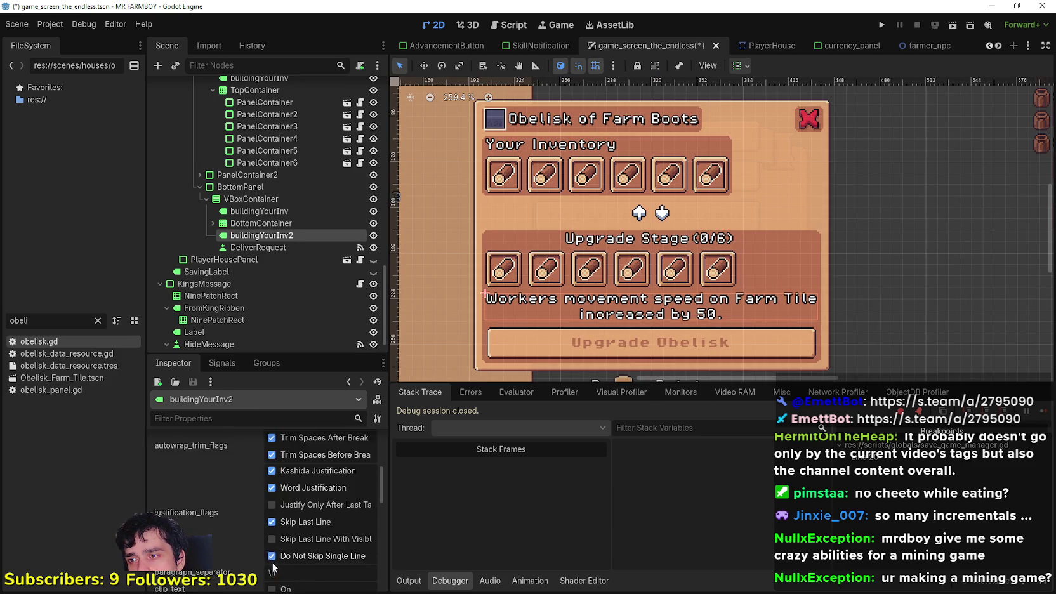
Expand the effect label's Layout, Theme and Theme Overrides sections in the Inspector.
left_click(275, 484)
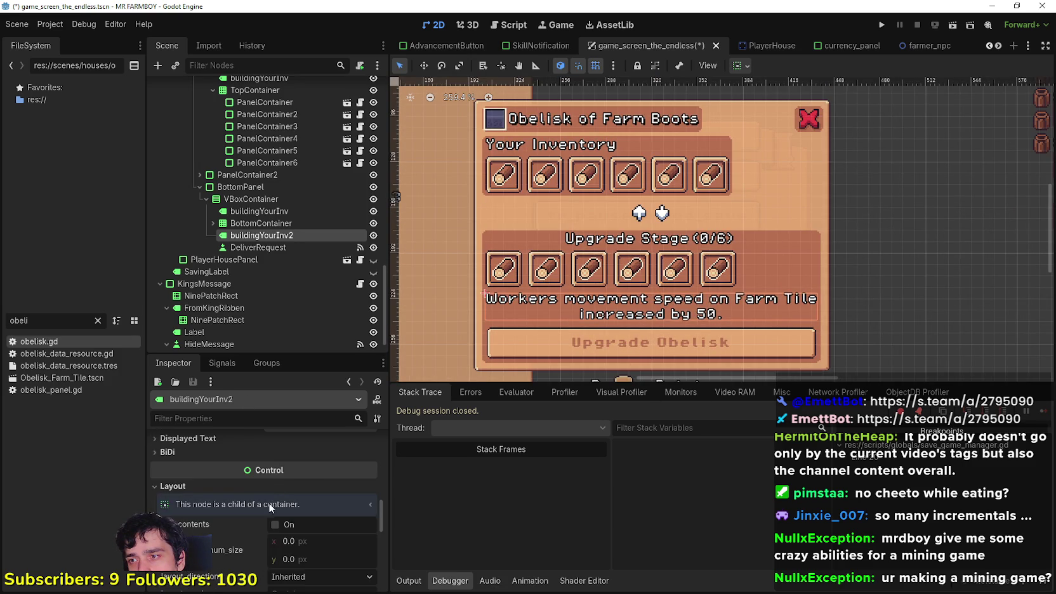
scroll(266, 508, "down", 2)
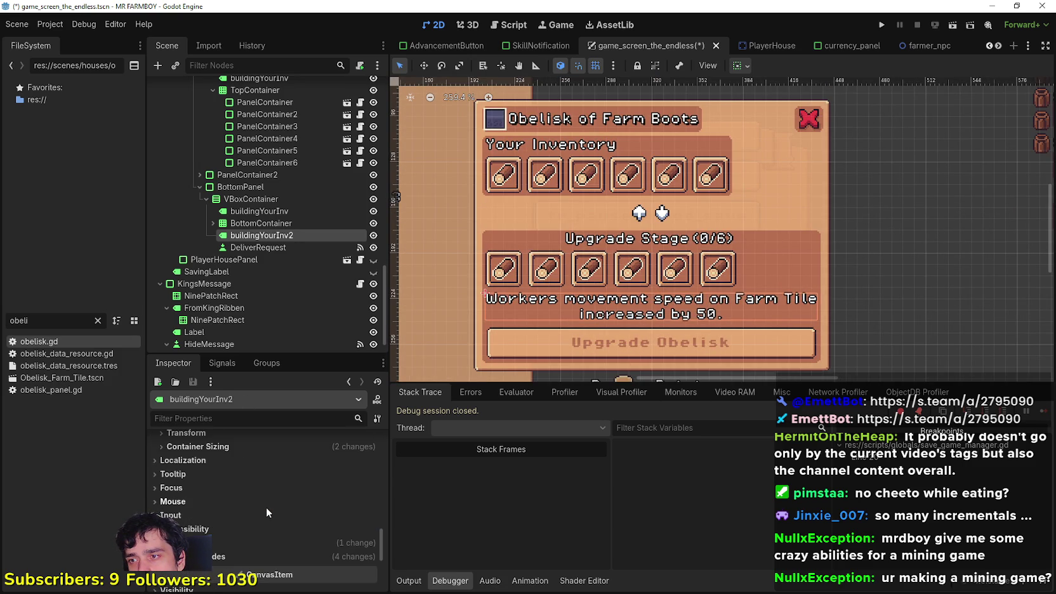
left_click(260, 546)
scroll(259, 543, "down", 3)
left_click(228, 511)
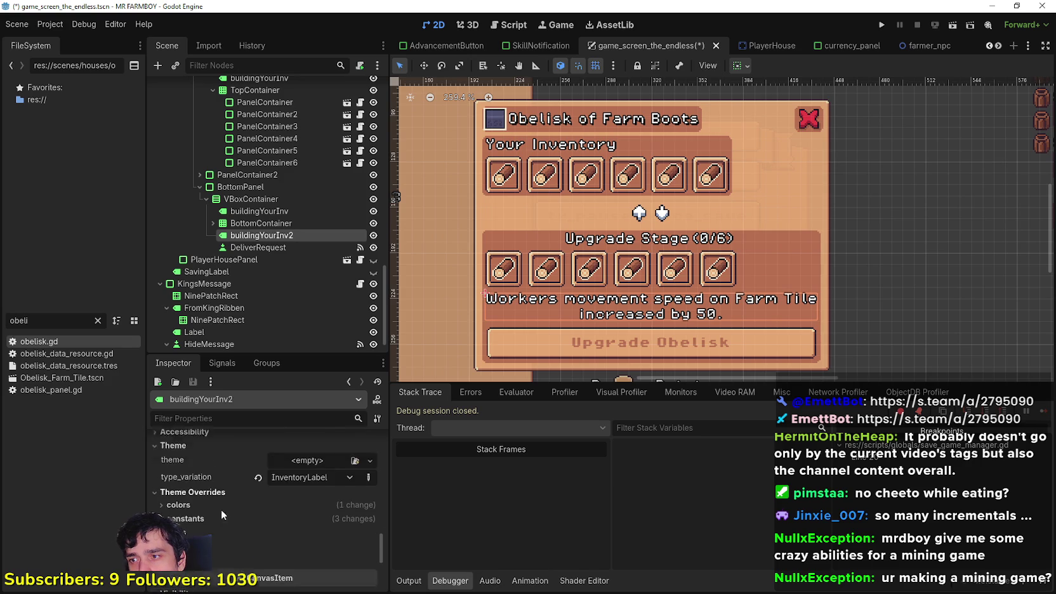
Expand buildingYourInv2's Font Sizes override and lower the size to 6 px.
scroll(221, 509, "down", 1)
left_click(202, 511)
scroll(248, 479, "down", 1)
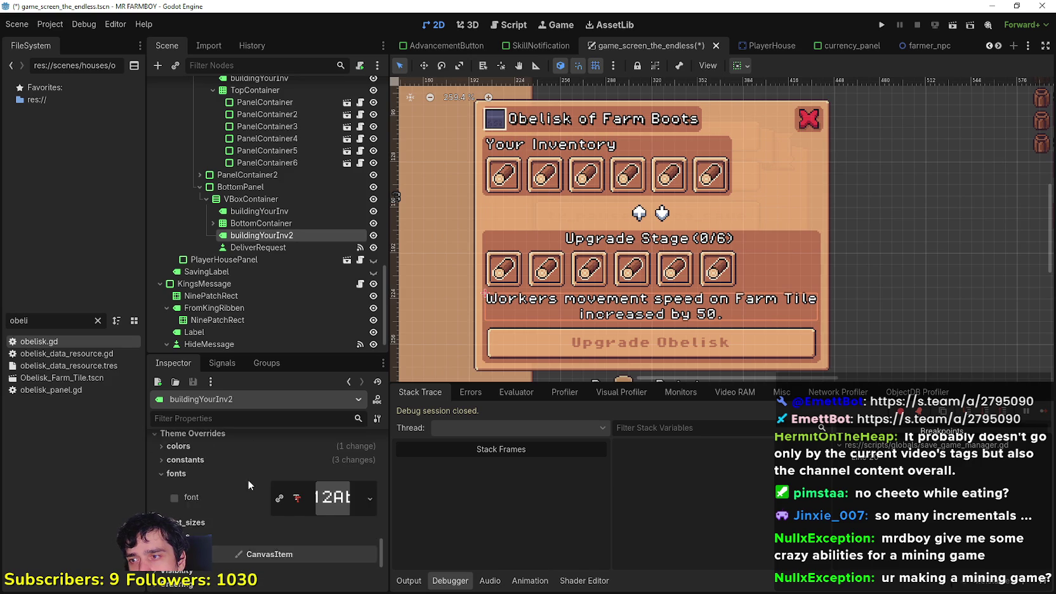
left_click(285, 546)
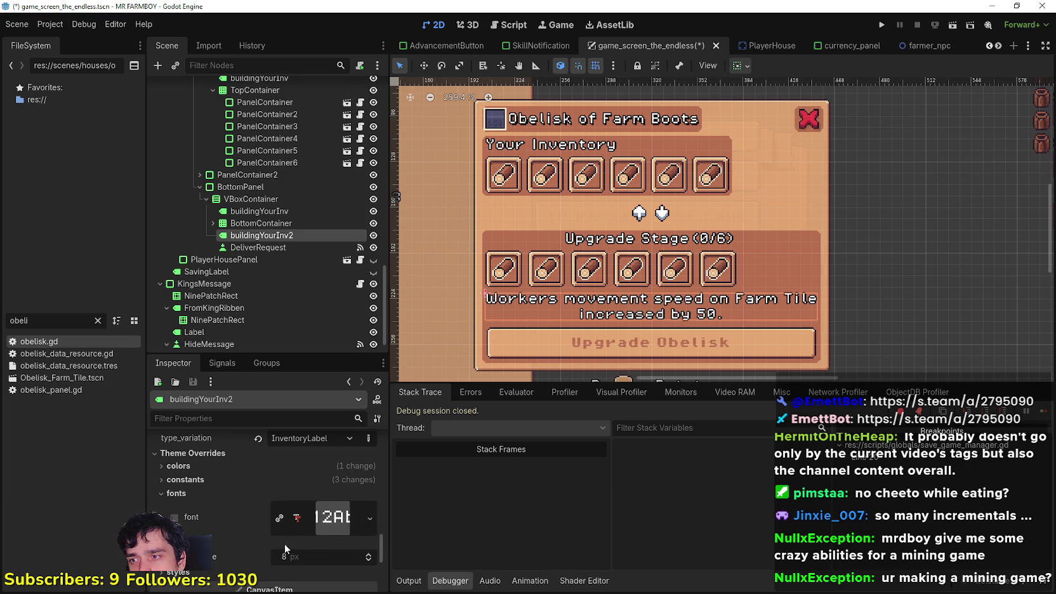
left_click(367, 559)
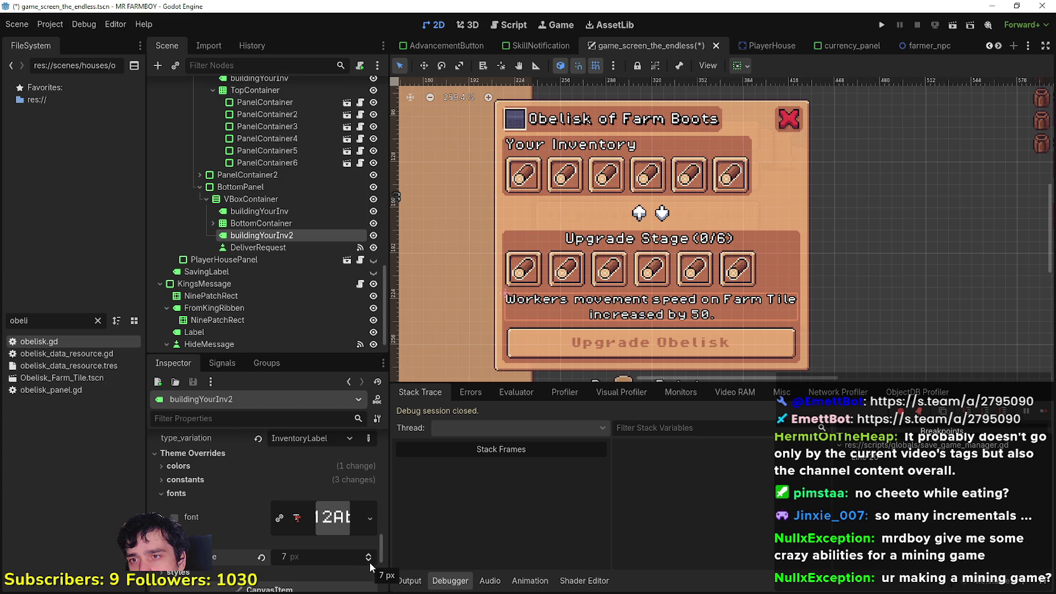
left_click(369, 560)
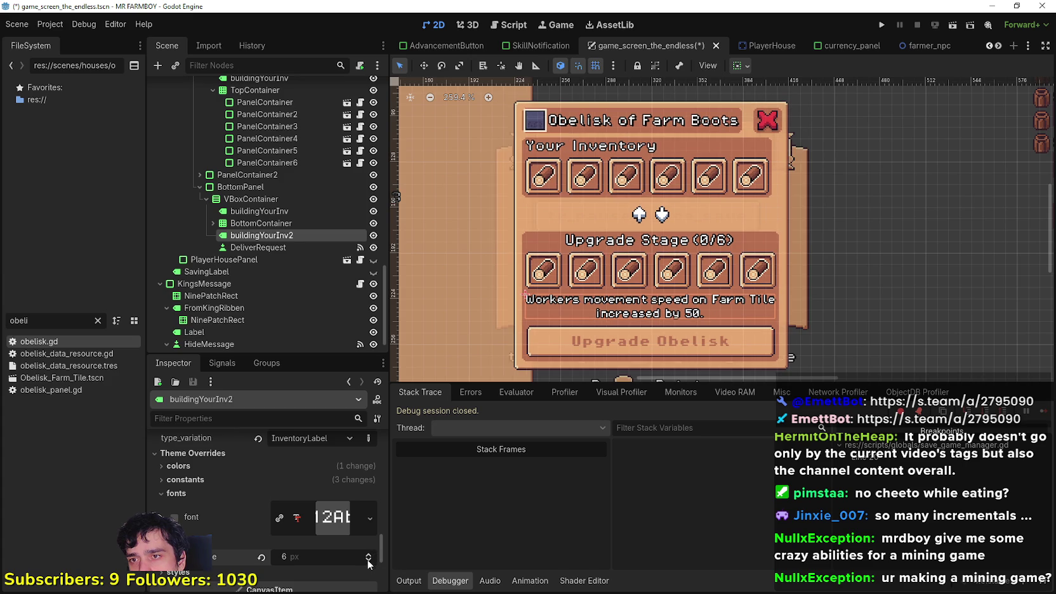
Shrink the label's font size override further to 4 px, then open its container sizing menu.
scroll(585, 319, "up", 5)
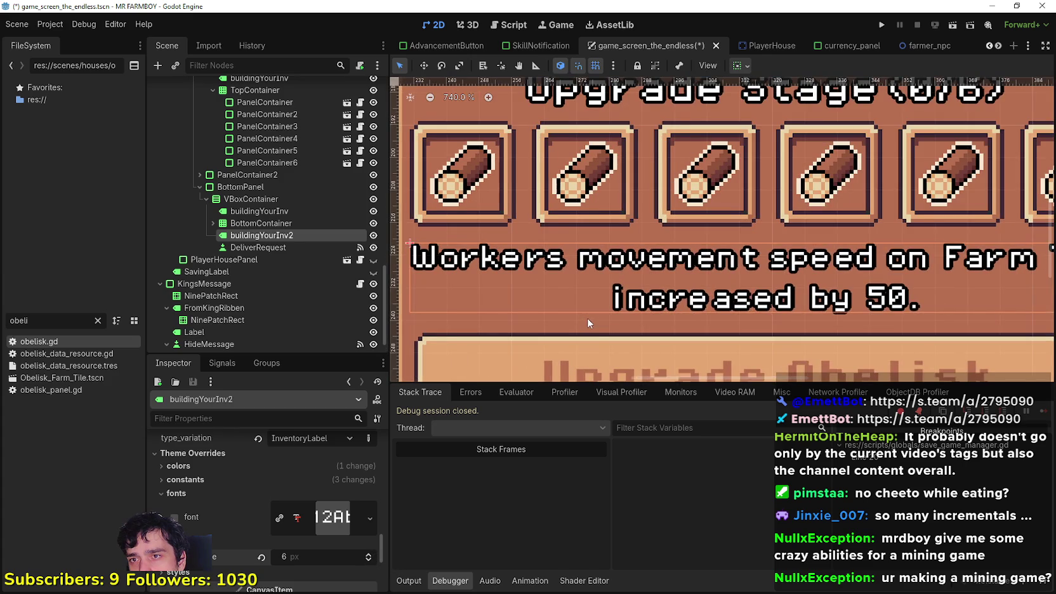
scroll(587, 317, "down", 4)
scroll(728, 307, "up", 1)
scroll(729, 312, "up", 3)
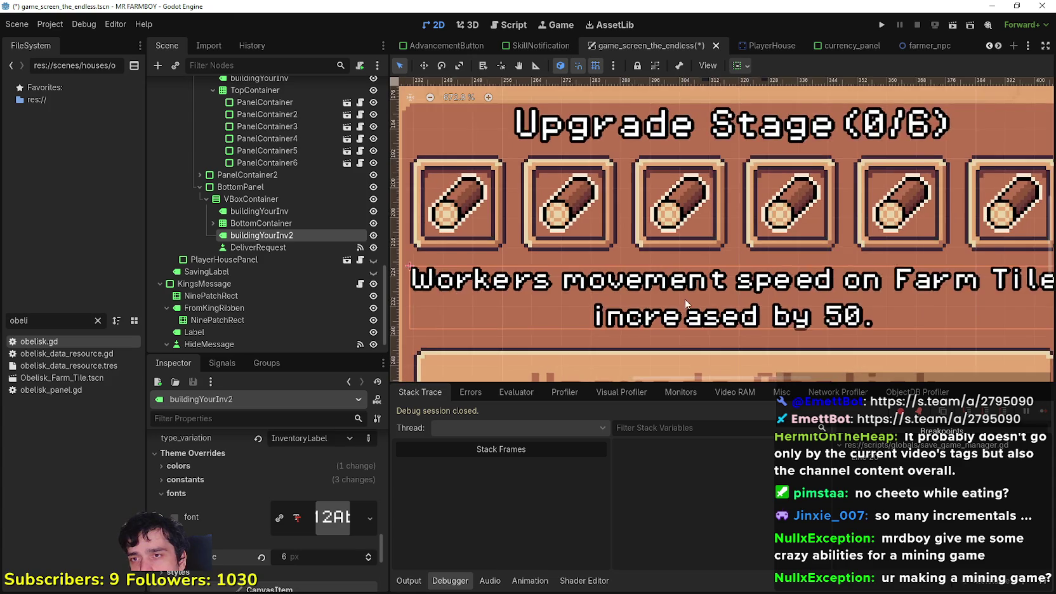
scroll(691, 297, "up", 4)
scroll(733, 279, "down", 2)
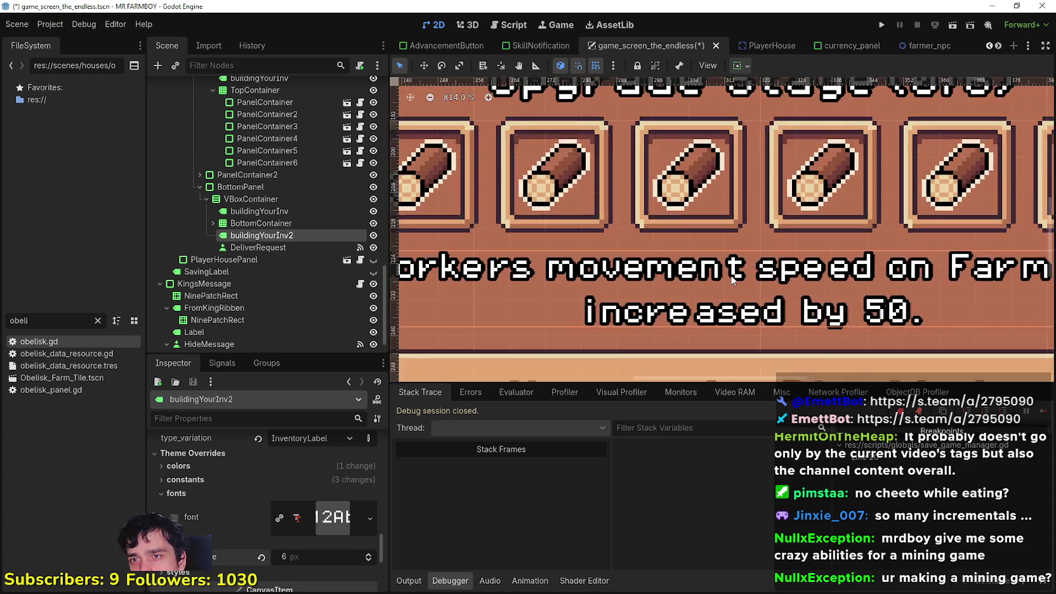
scroll(732, 279, "down", 7)
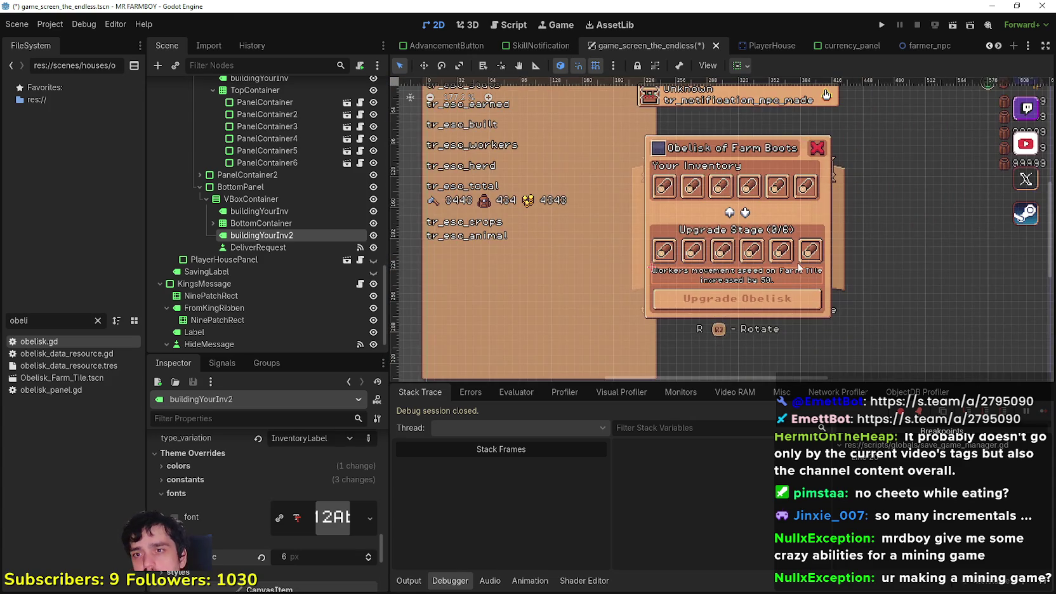
scroll(742, 289, "up", 4)
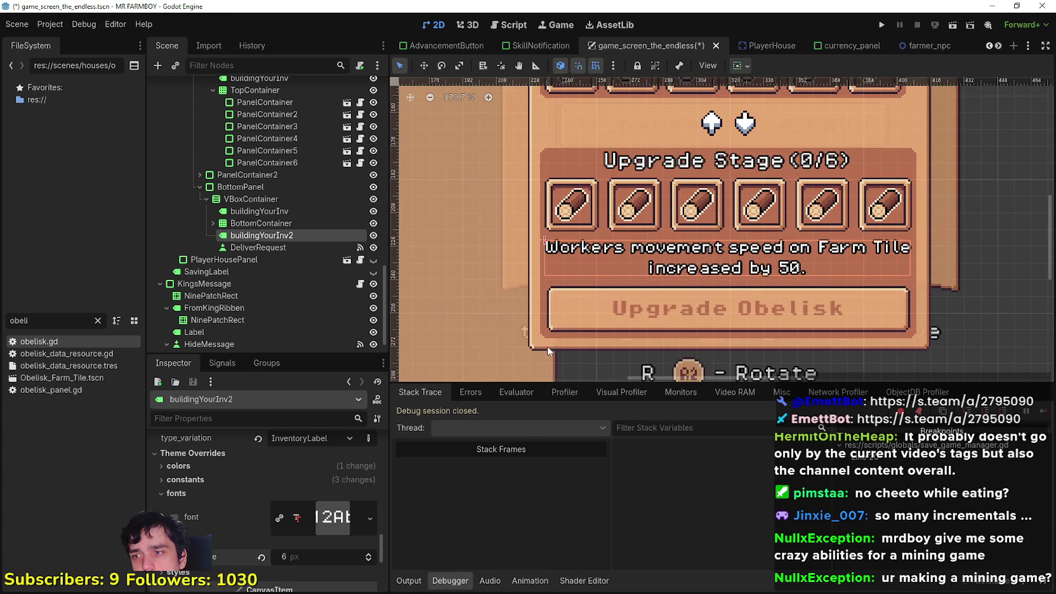
left_click(369, 560)
left_click(369, 559)
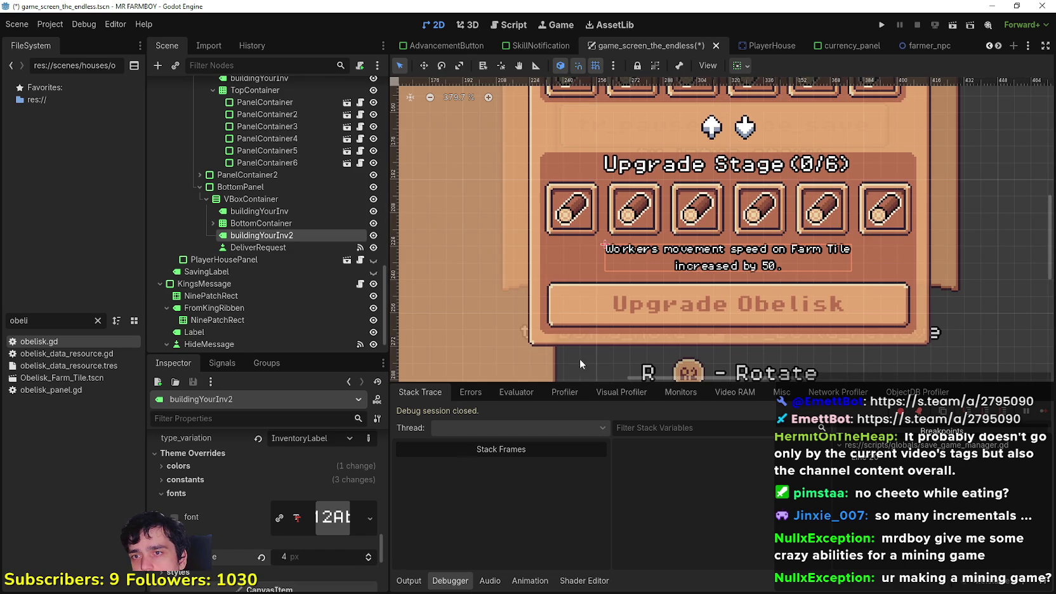
scroll(705, 311, "down", 2)
scroll(745, 288, "up", 5)
scroll(746, 290, "down", 9)
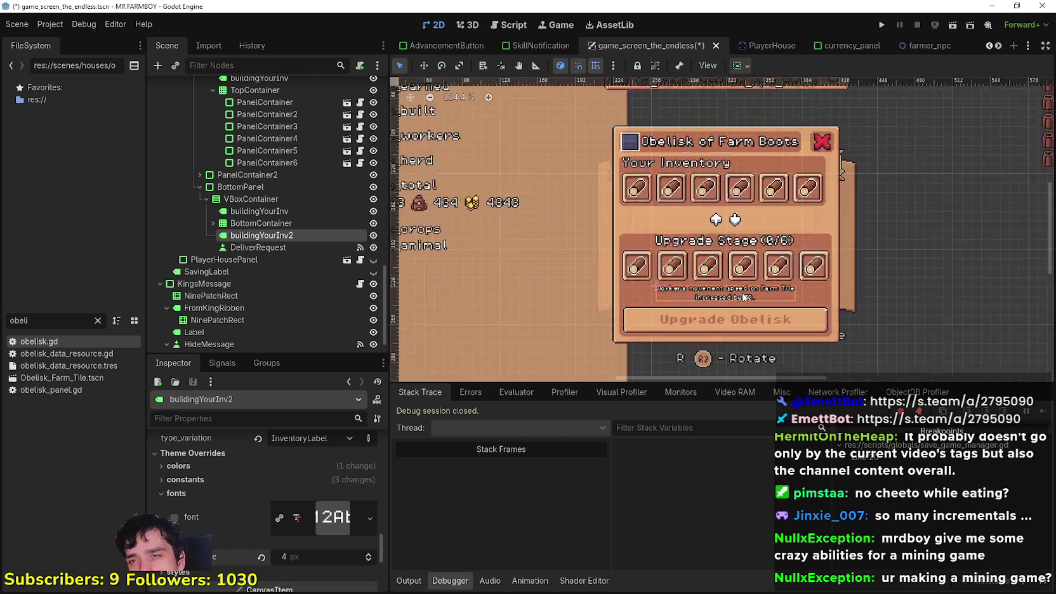
scroll(745, 297, "up", 1)
left_click(746, 64)
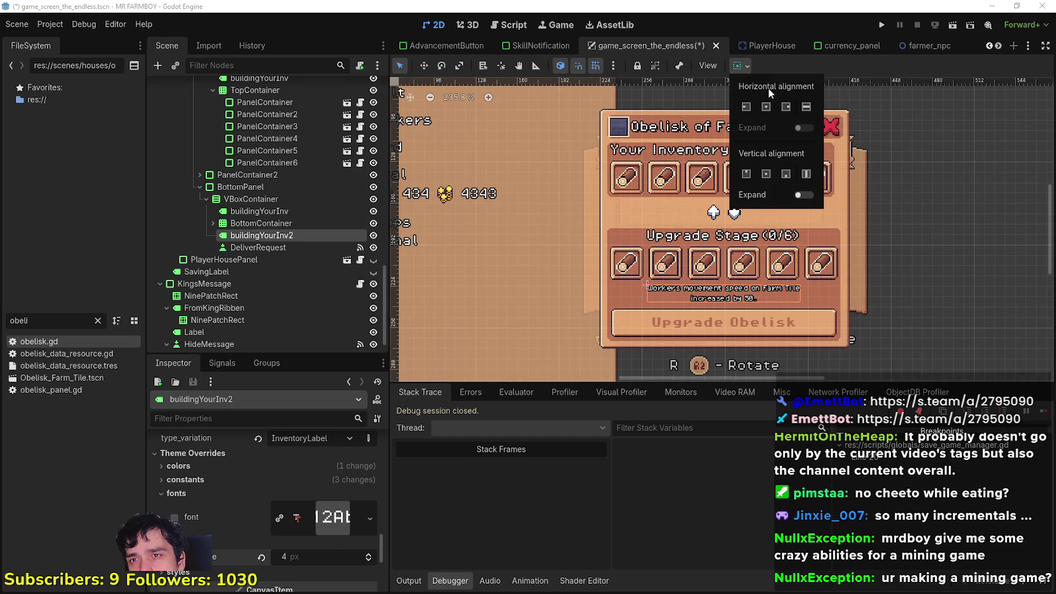
Set the workers speed label to Fill horizontally with vertical Expand turned off.
left_click(805, 109)
left_click(809, 196)
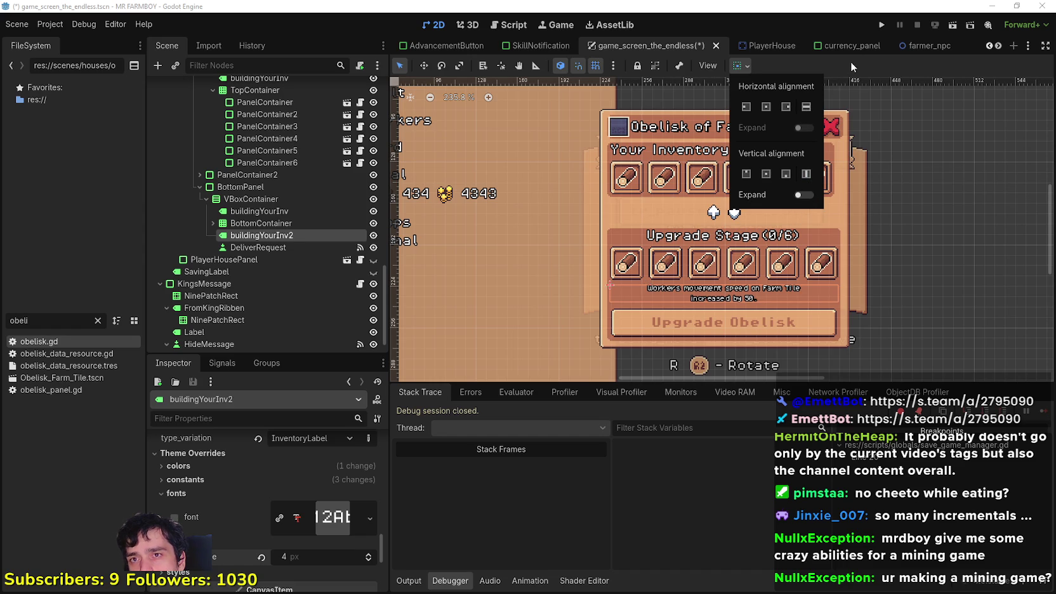
scroll(362, 475, "up", 1)
Raise the label's font size override back to 6 px and select TopContainer.
left_click(369, 574)
left_click(369, 575)
scroll(754, 296, "down", 3)
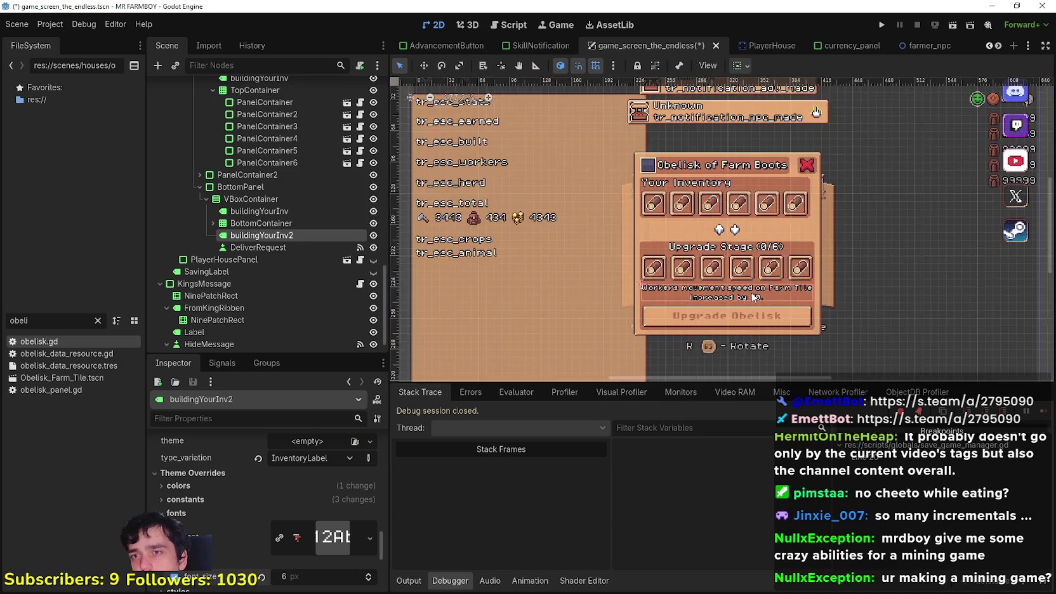
scroll(754, 296, "up", 3)
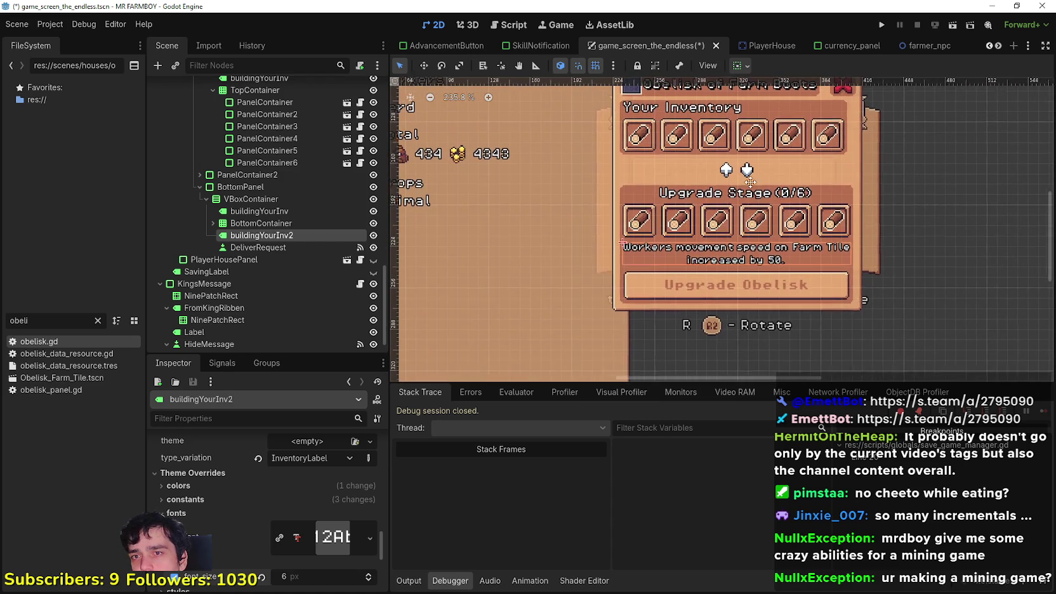
left_click_drag(750, 183, 715, 227)
scroll(715, 227, "up", 1)
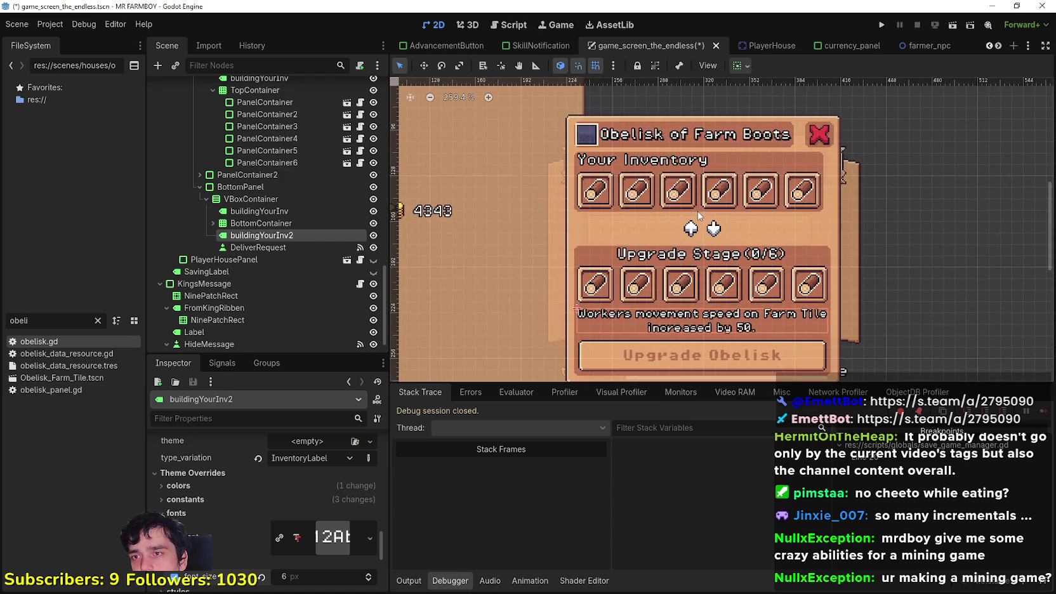
scroll(277, 190, "up", 3)
left_click(280, 188)
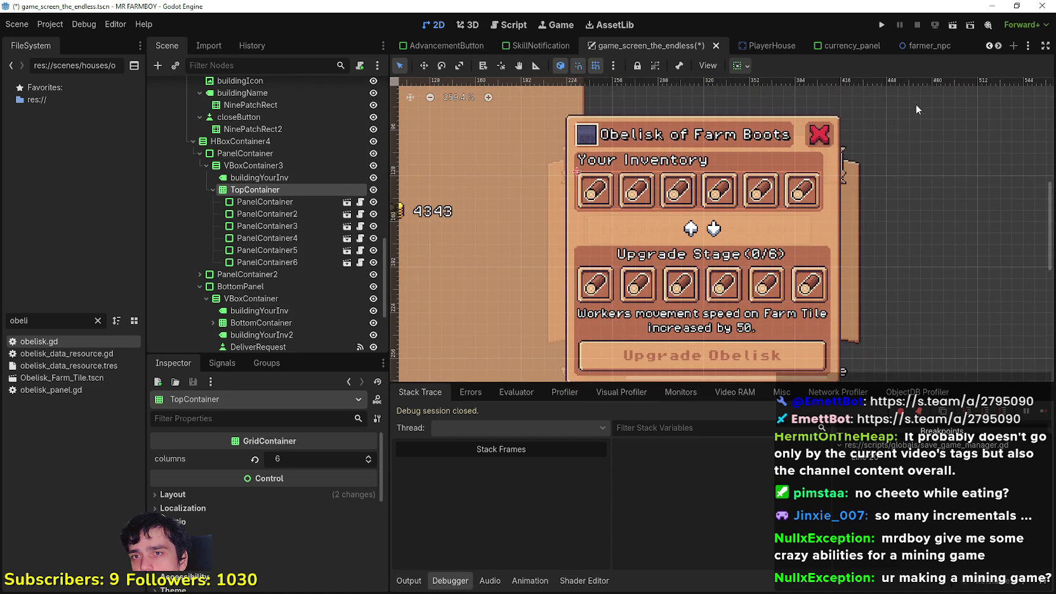
Inspect the inventory section's containers and their sizing options, ending on TopContainer.
left_click(254, 179)
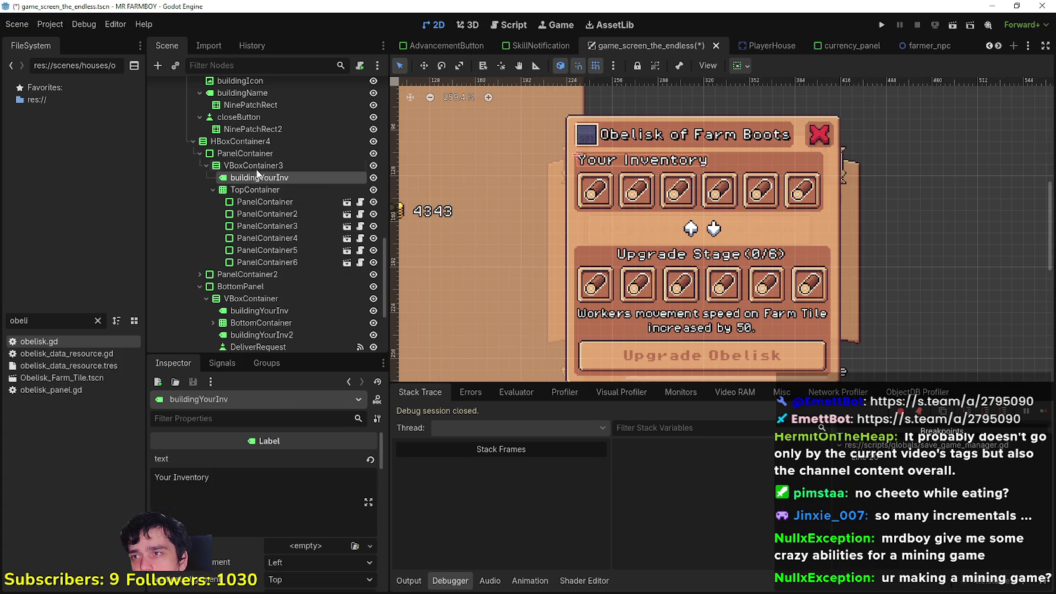
left_click(265, 166)
left_click(264, 154)
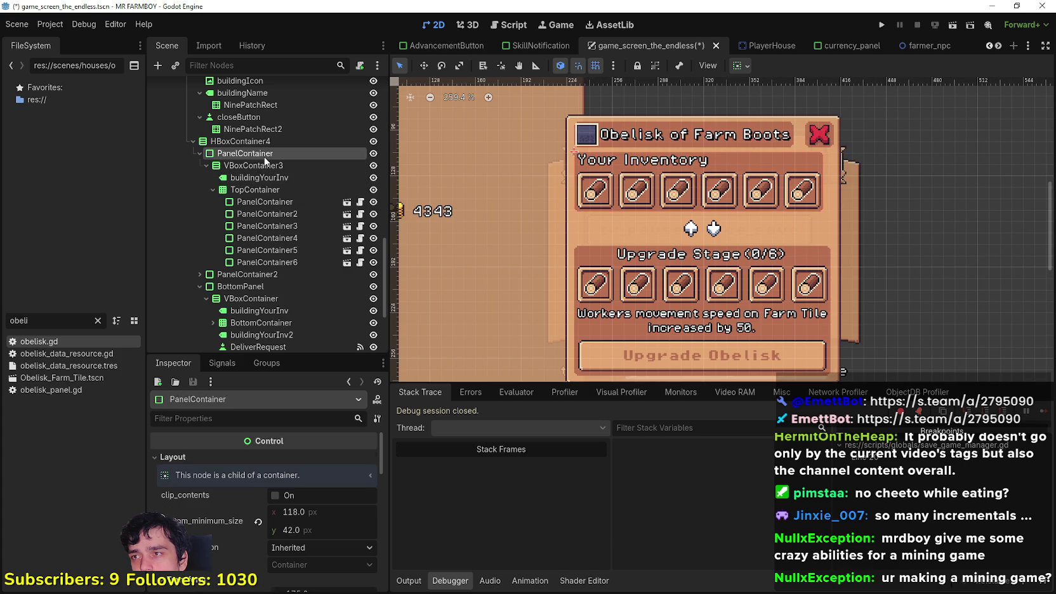
left_click(749, 65)
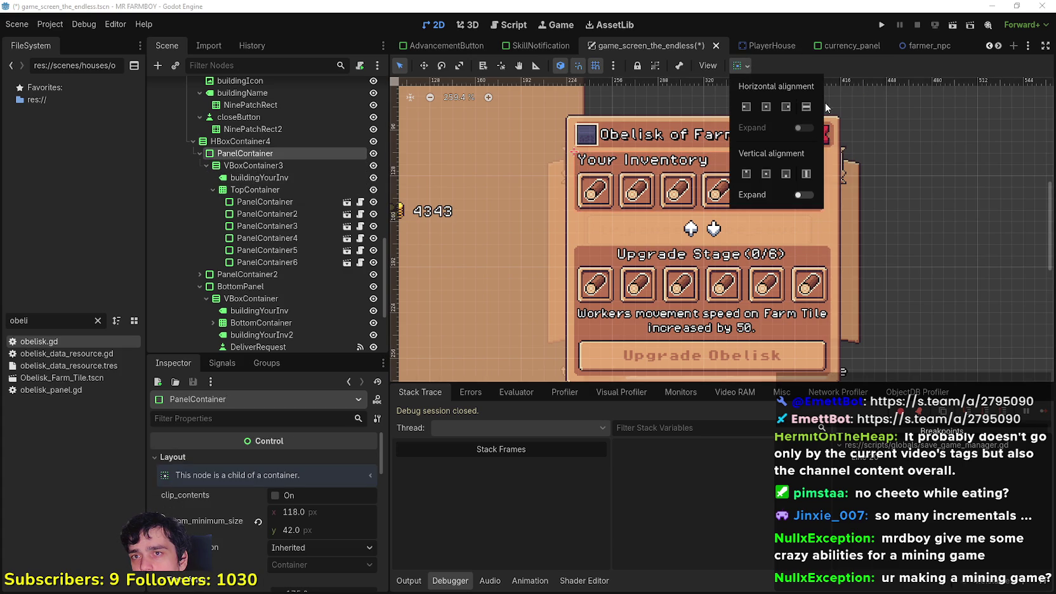
left_click(832, 67)
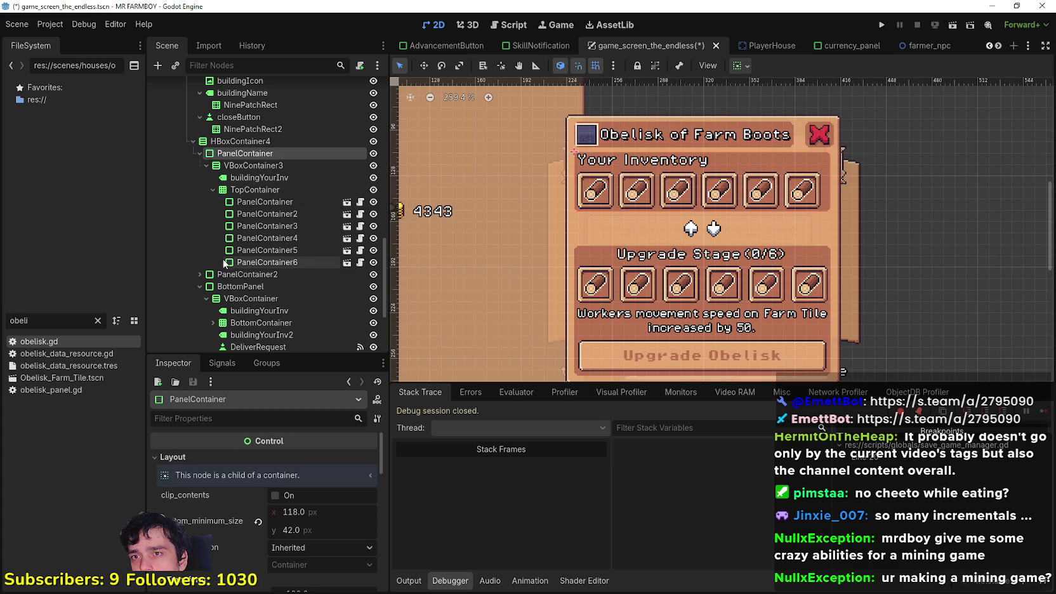
left_click(284, 187)
left_click(747, 66)
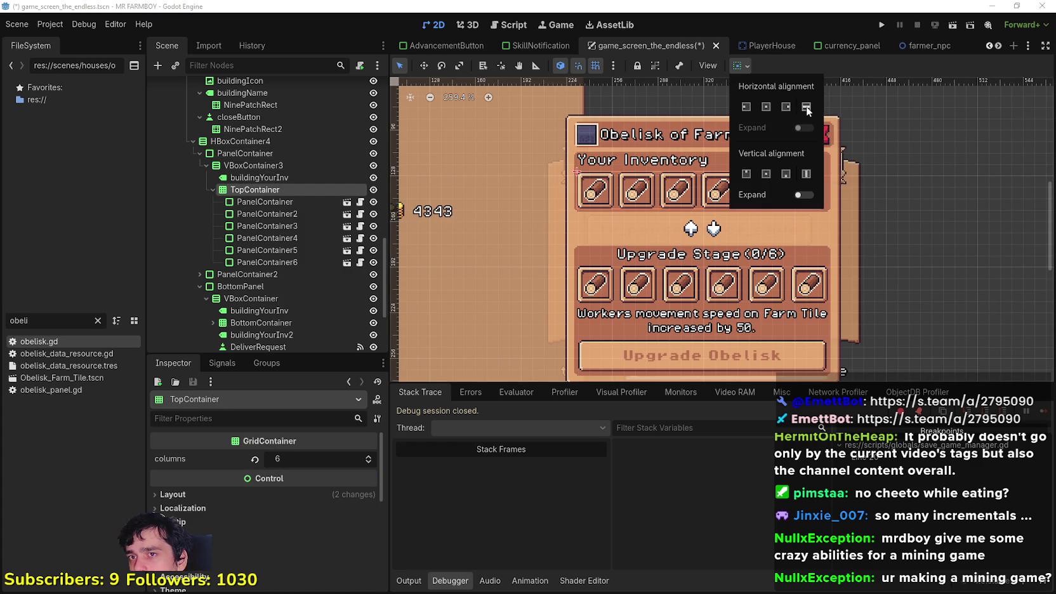
left_click(825, 76)
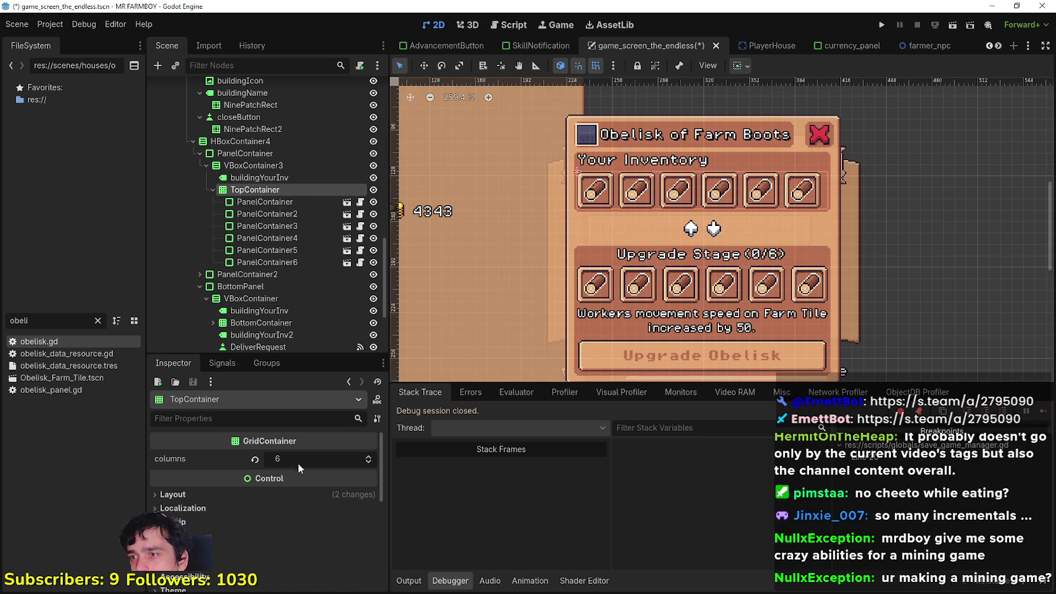
Set TopContainer's horizontal sizing to Shrink Center to centre the six inventory slots.
scroll(301, 554, "down", 2)
scroll(300, 553, "up", 2)
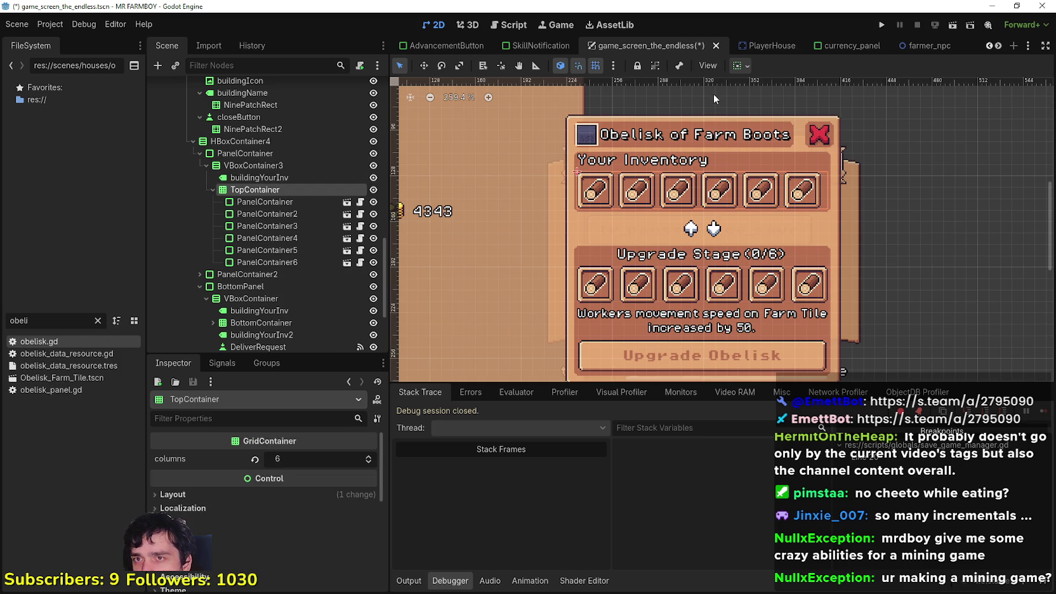
left_click(745, 65)
left_click(767, 107)
left_click(848, 64)
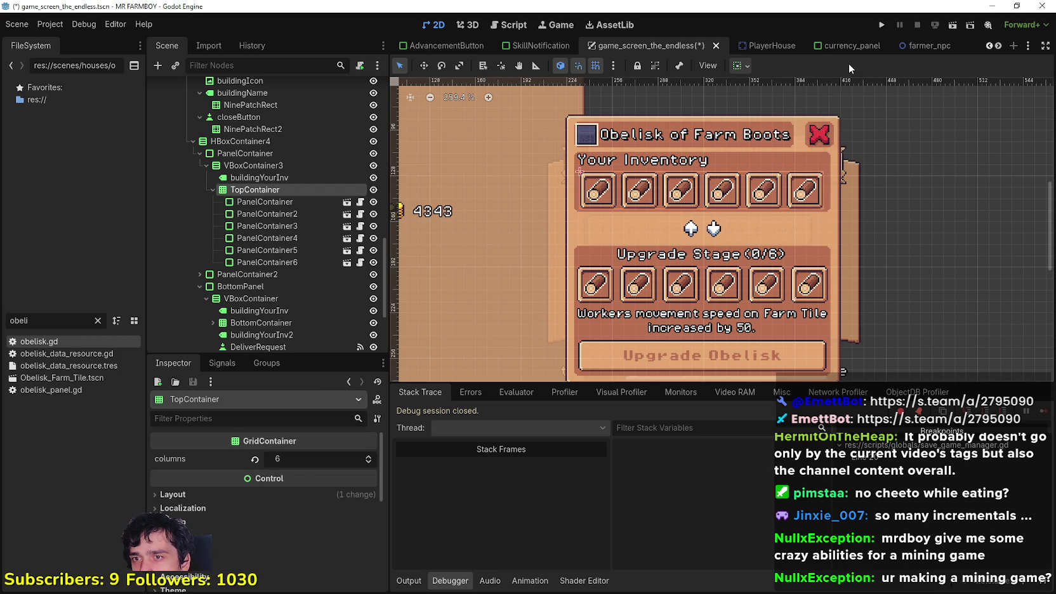
scroll(798, 234, "up", 2)
scroll(790, 237, "down", 3)
scroll(787, 285, "up", 1)
scroll(783, 316, "up", 1)
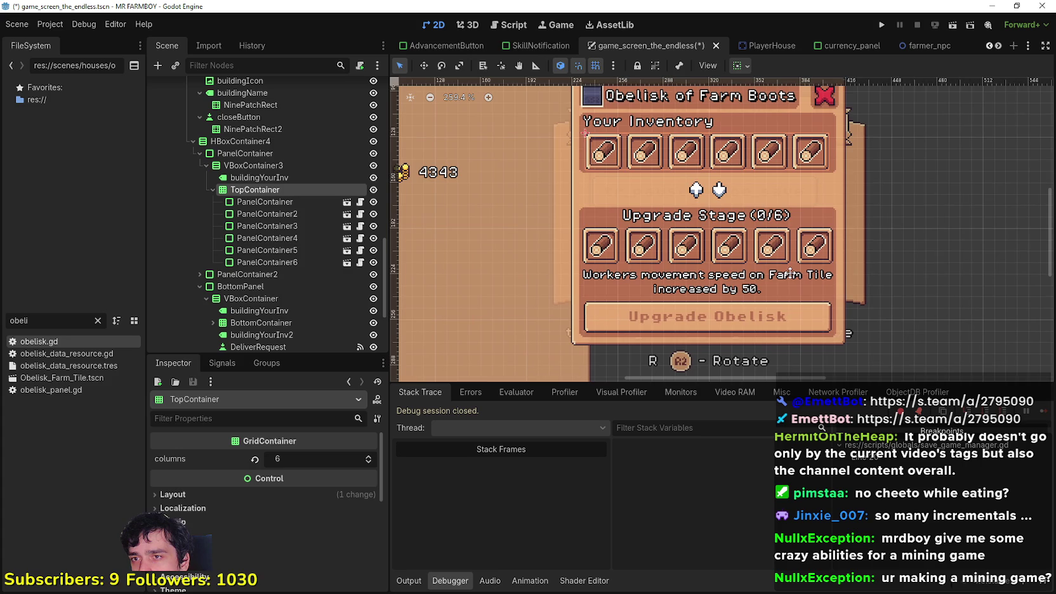
scroll(802, 264, "up", 1)
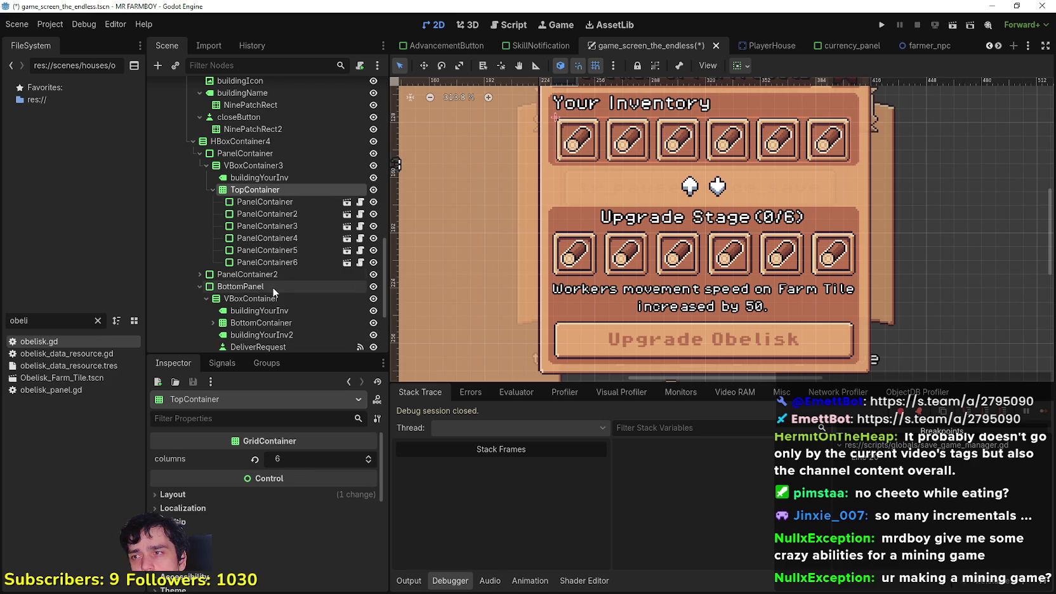
Check BottomContainer's container sizing options without changing them.
scroll(272, 289, "down", 3)
left_click(281, 223)
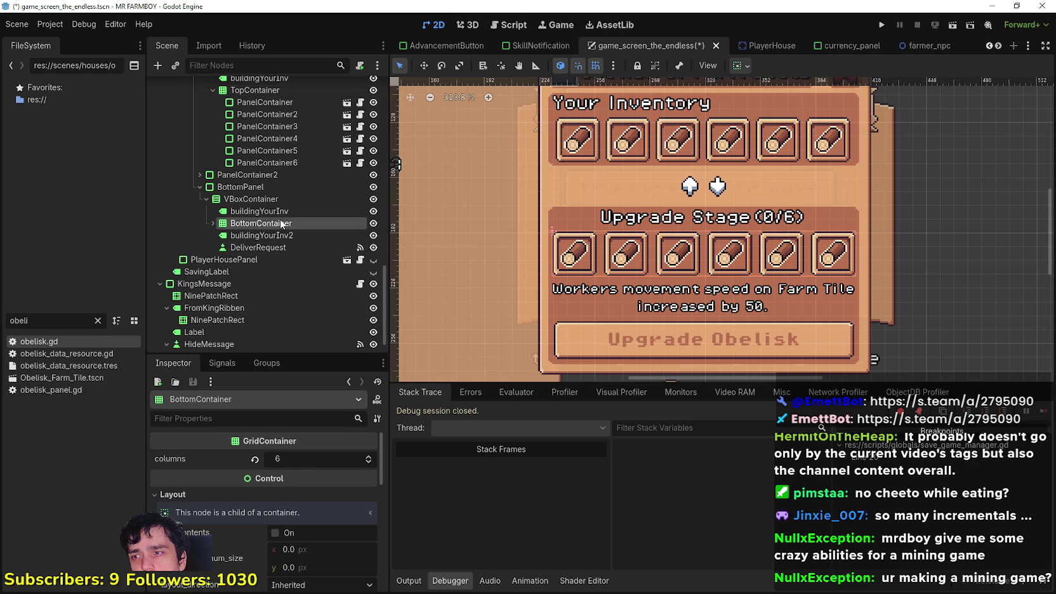
scroll(250, 513, "down", 3)
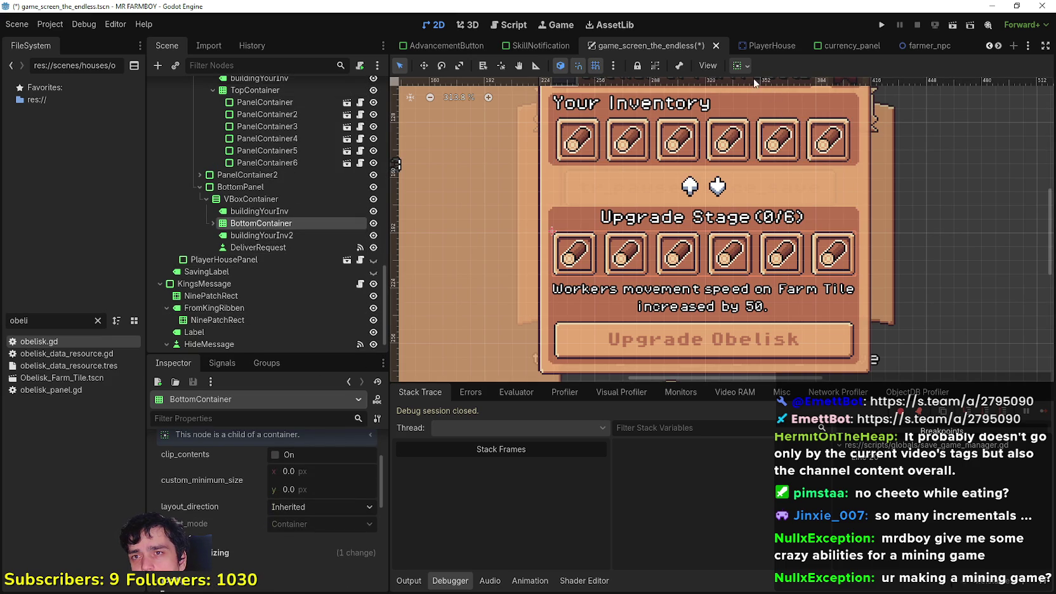
left_click(739, 65)
left_click(825, 71)
scroll(374, 457, "up", 2)
scroll(501, 305, "up", 3)
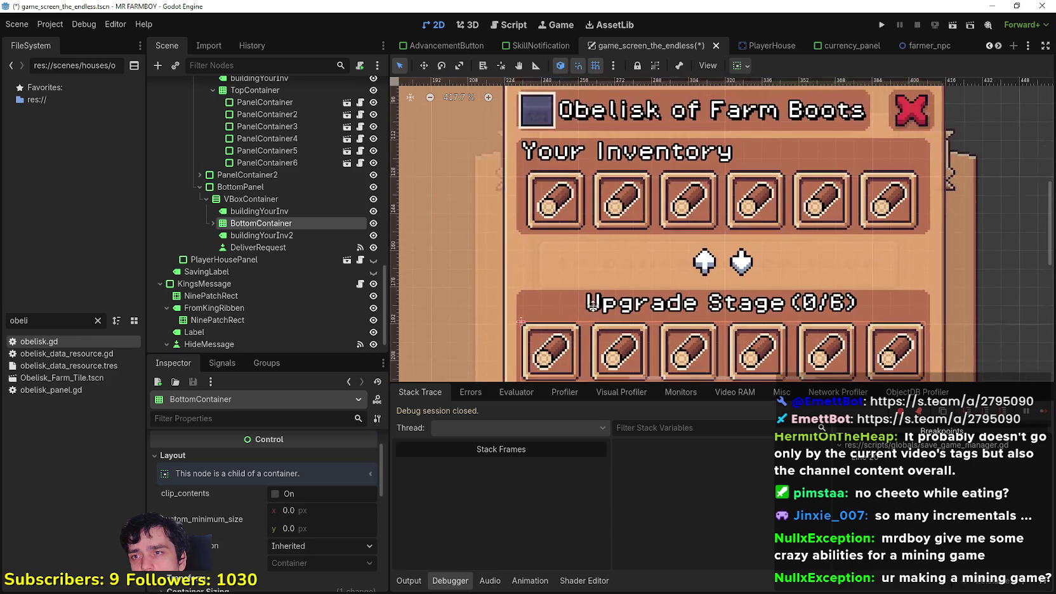
scroll(596, 262, "down", 2)
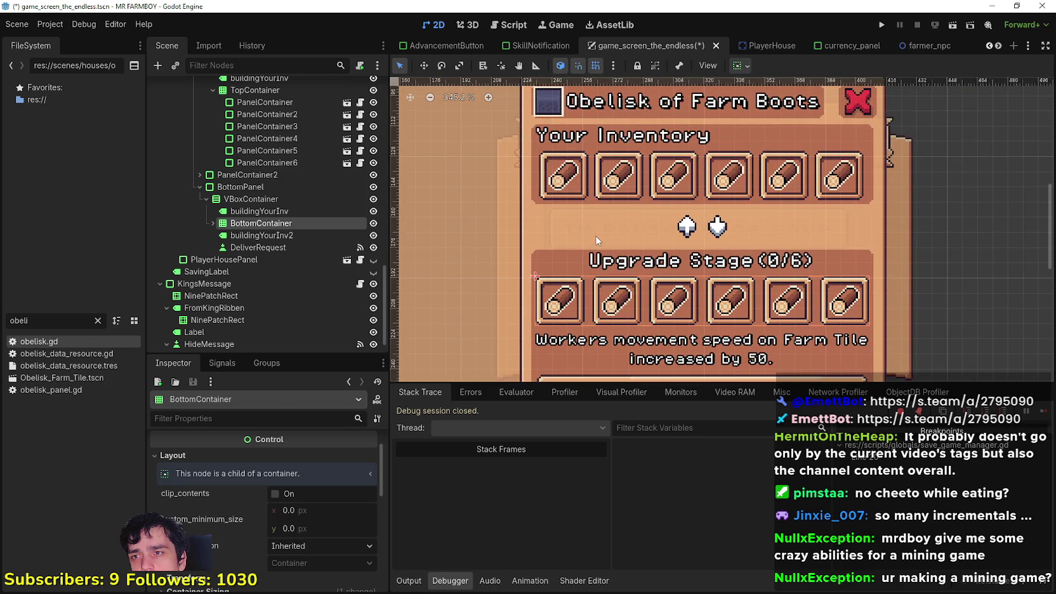
scroll(300, 179, "up", 2)
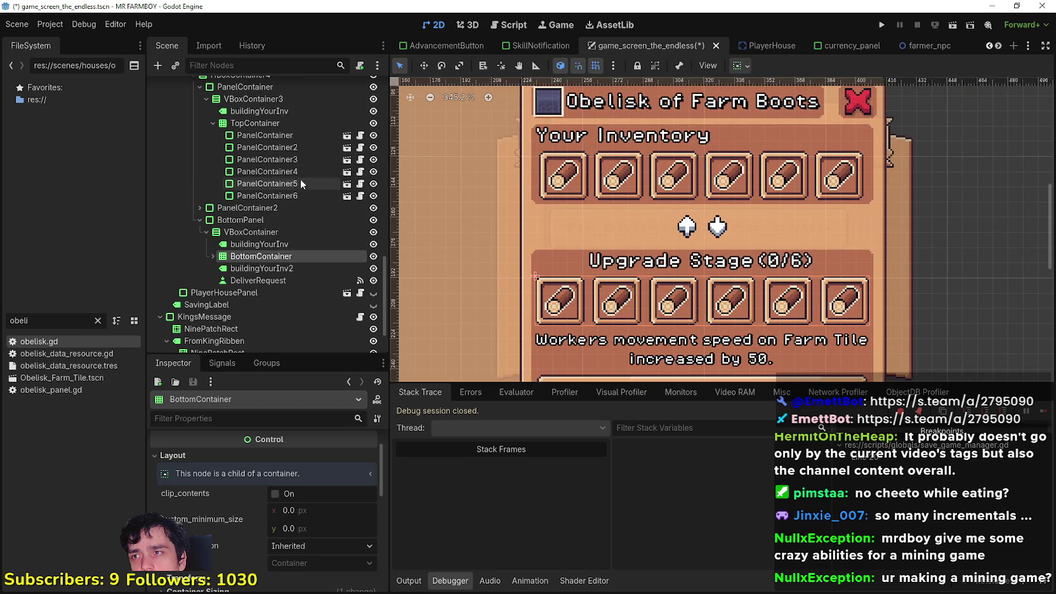
Select TopContainer and save the game_screen_the_endless scene with Ctrl+S.
left_click(269, 124)
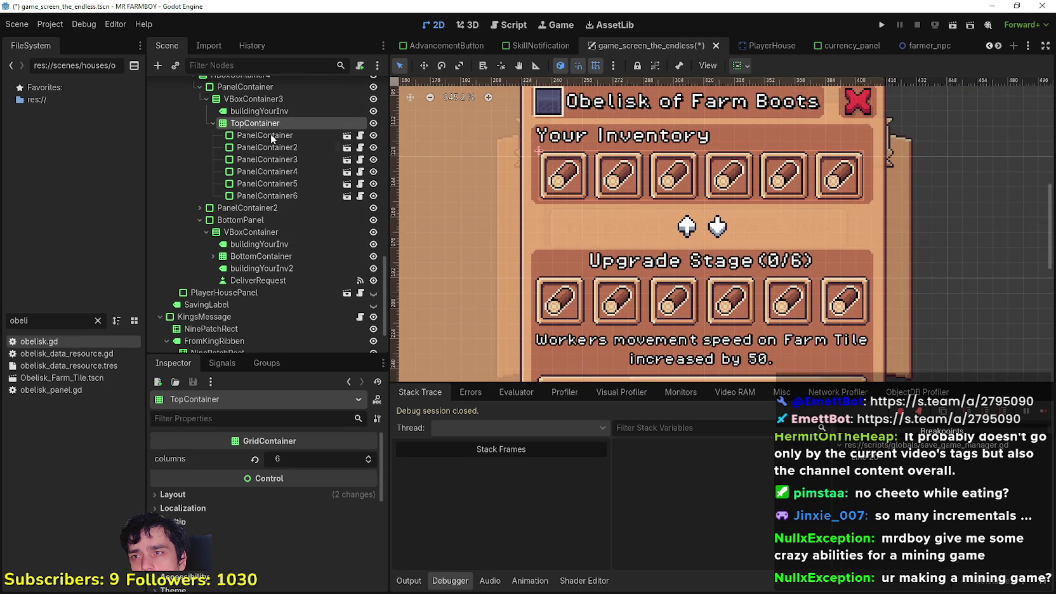
left_click(260, 256)
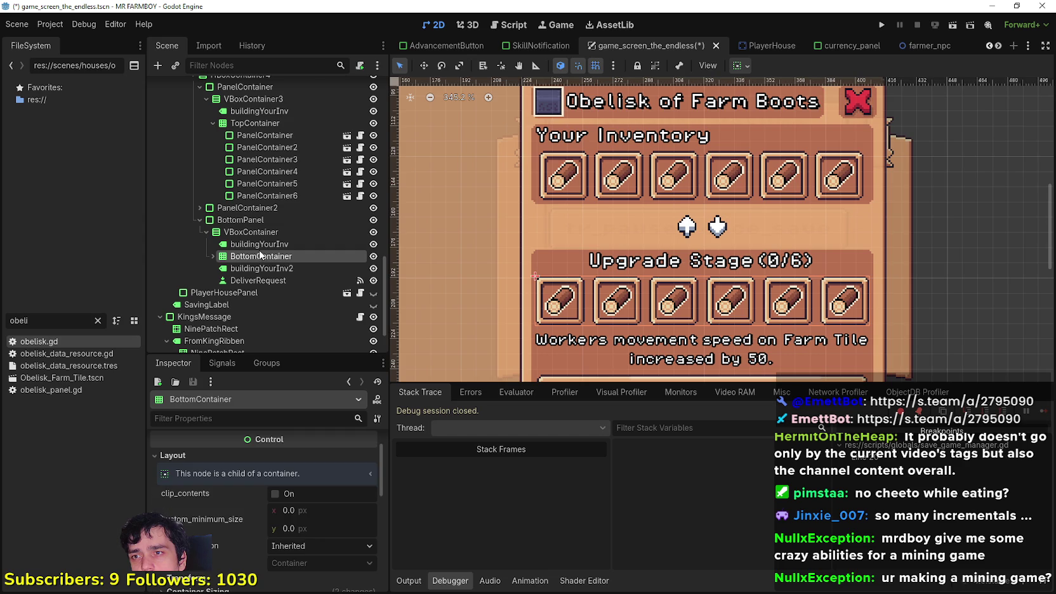
left_click(258, 120)
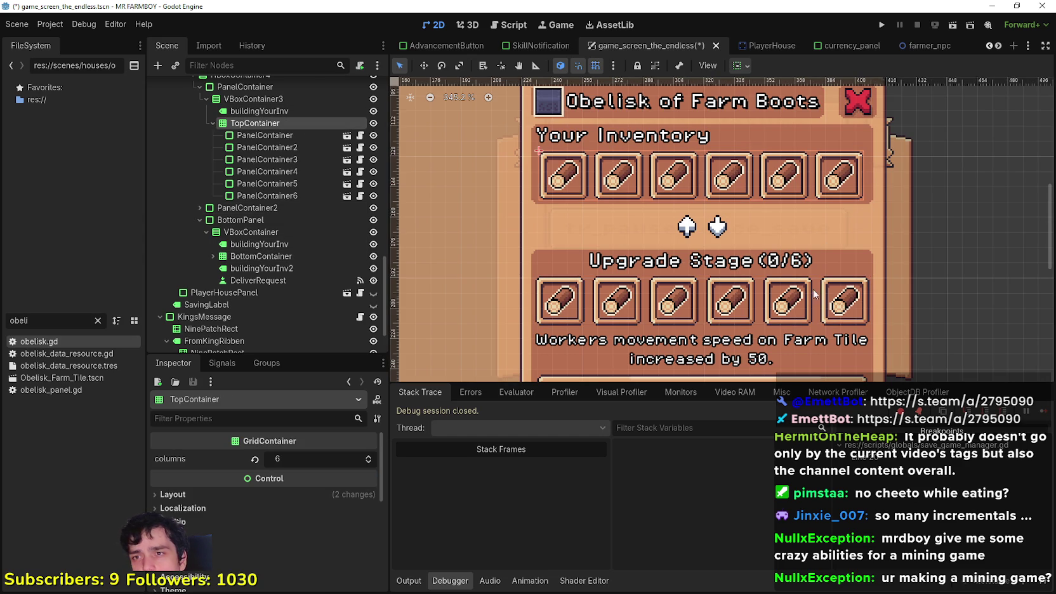
key("ctrl+s")
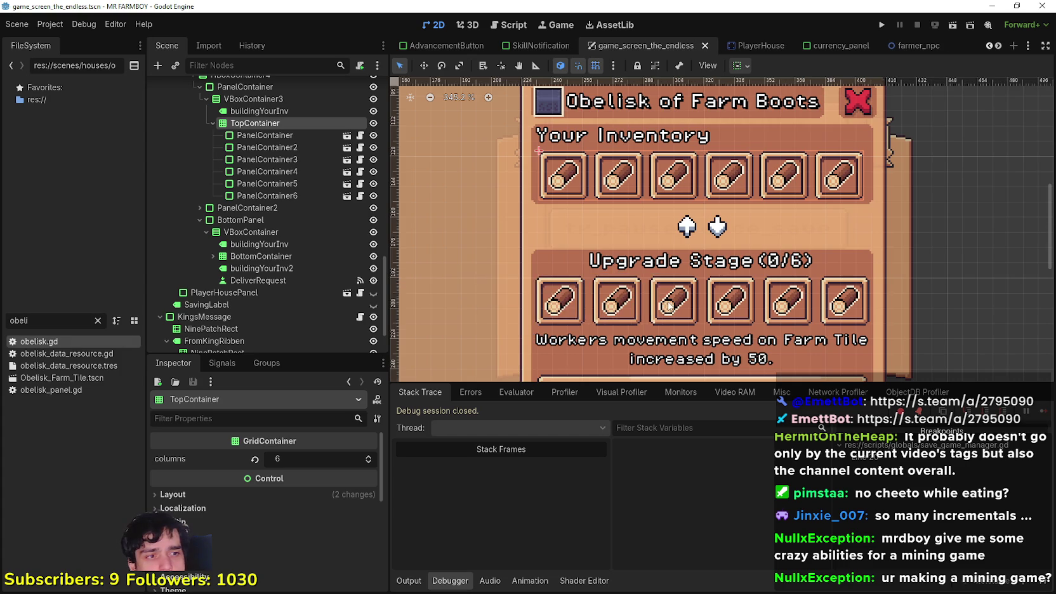
scroll(667, 309, "down", 5)
scroll(668, 309, "up", 1)
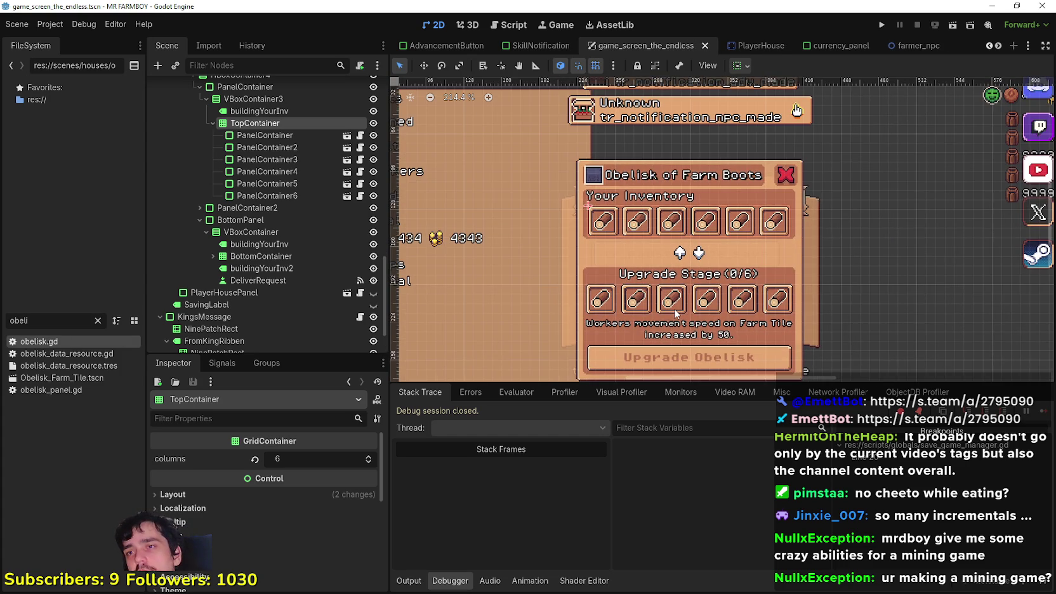
scroll(666, 292, "down", 2)
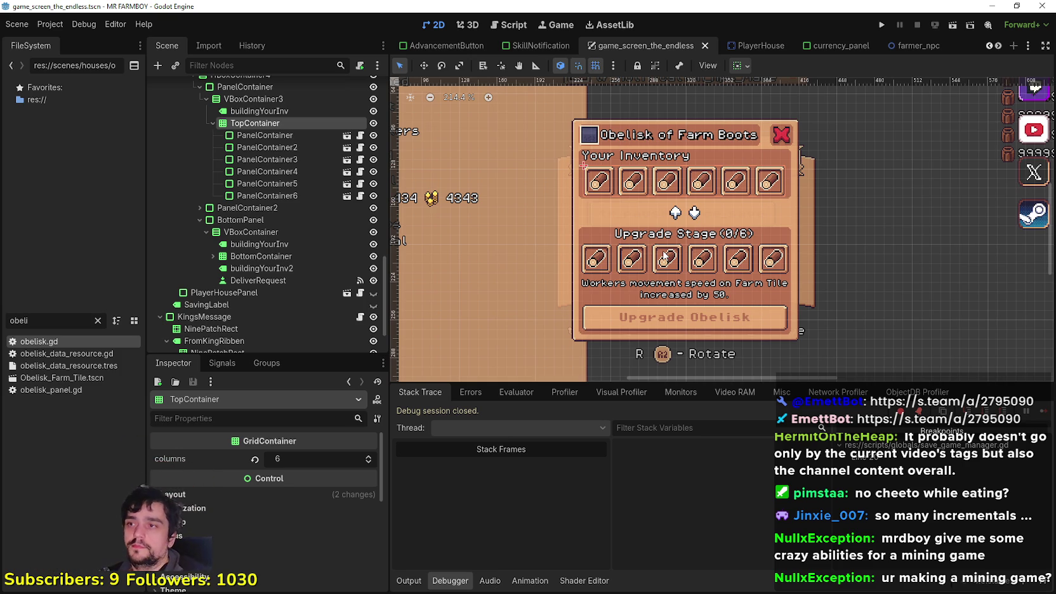
scroll(320, 194, "up", 5)
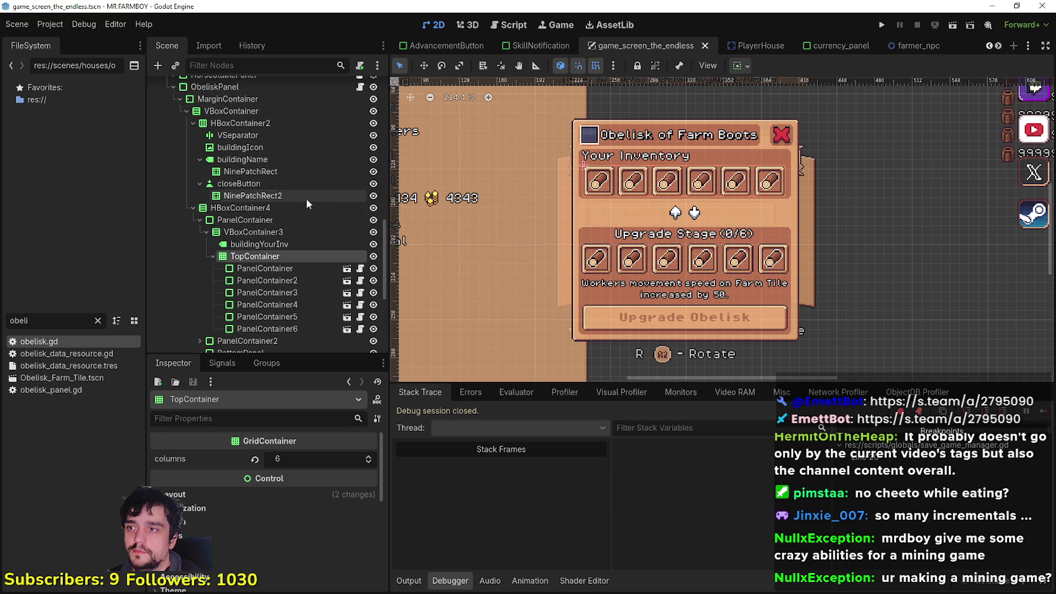
left_click(193, 208)
scroll(269, 228, "up", 3)
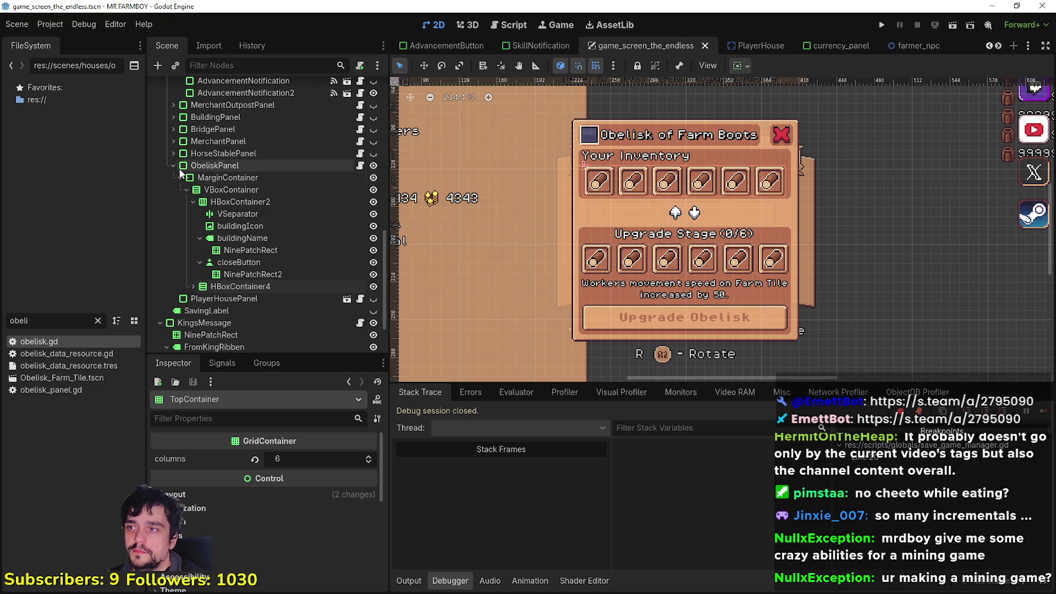
left_click(173, 164)
left_click(241, 219)
scroll(729, 209, "up", 1)
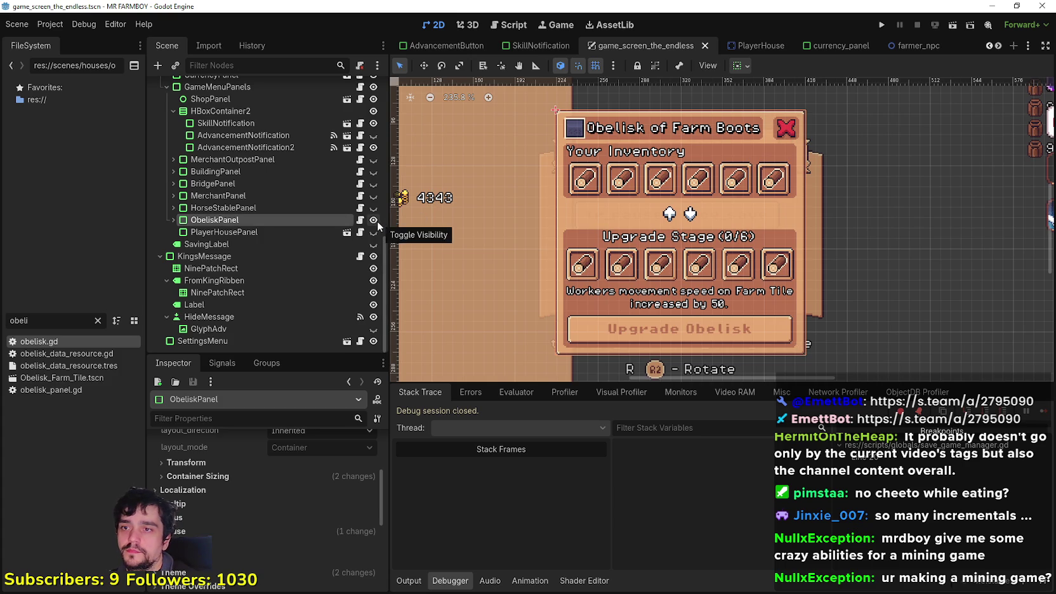
key("f")
key("f")
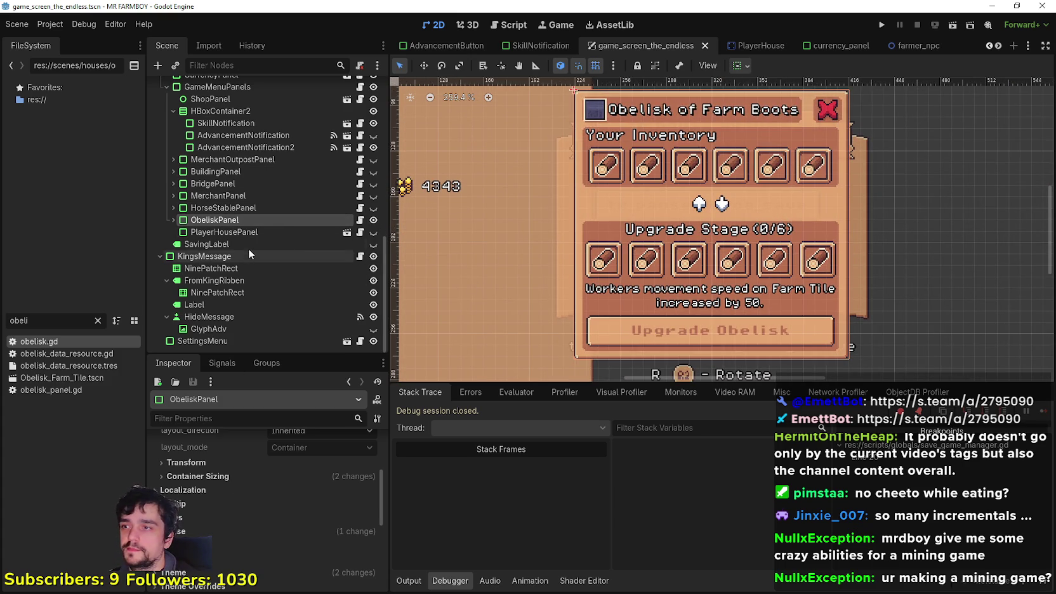
left_click(173, 220)
scroll(299, 244, "down", 3)
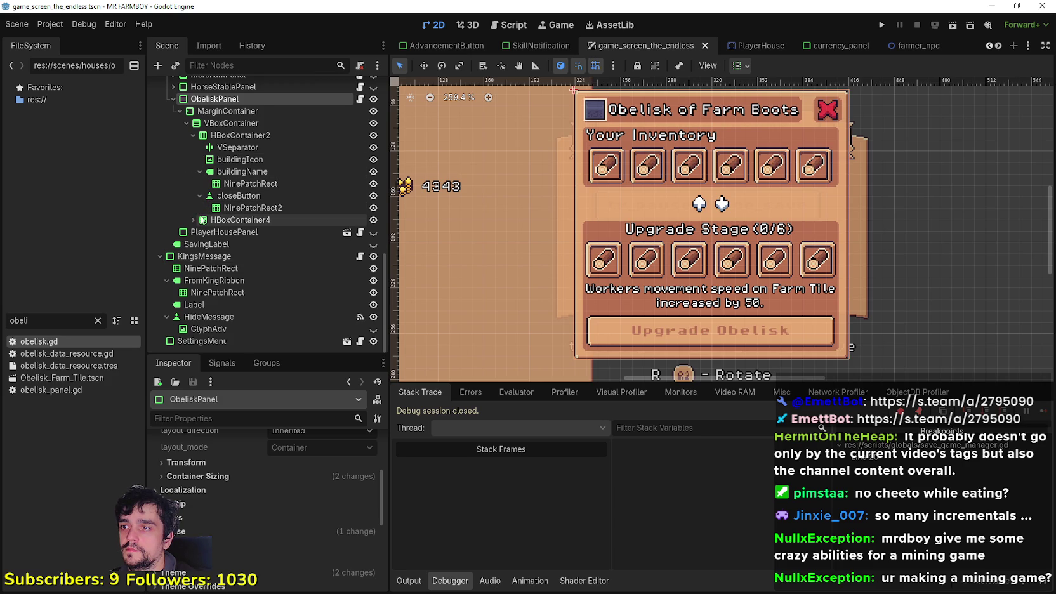
scroll(202, 219, "up", 2)
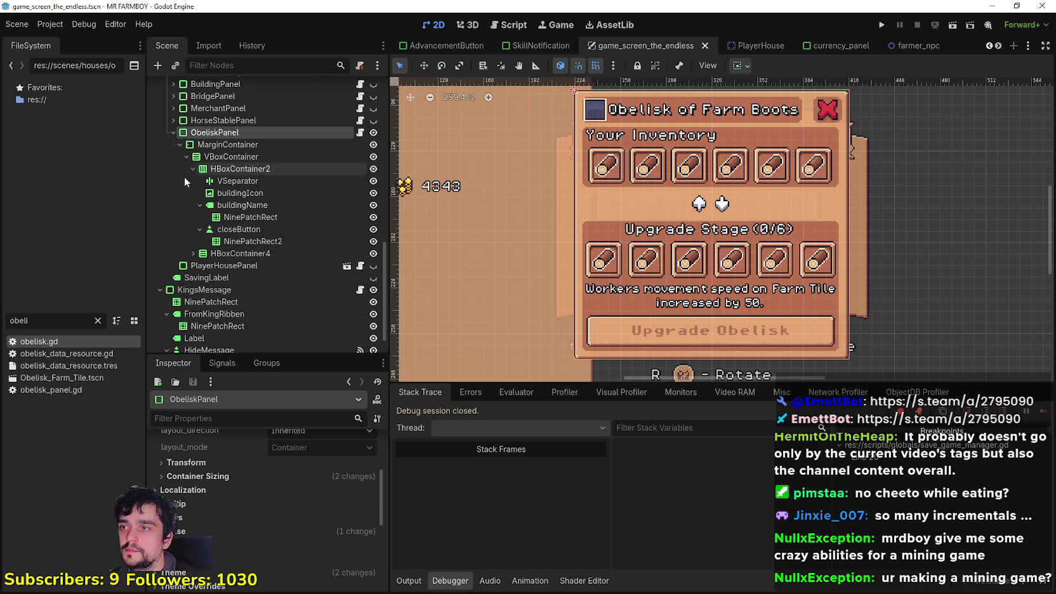
Expand HBoxContainer4 and toggle TopContainer's visibility, cancelling a deletion of the grid.
left_click(193, 253)
scroll(249, 293, "down", 4)
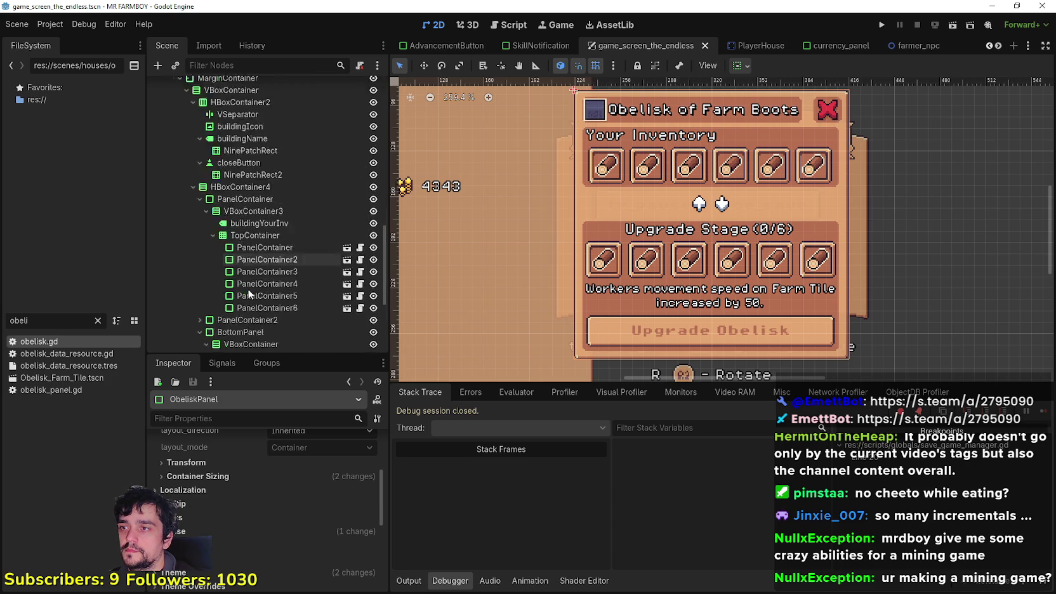
scroll(249, 293, "down", 4)
left_click(373, 169)
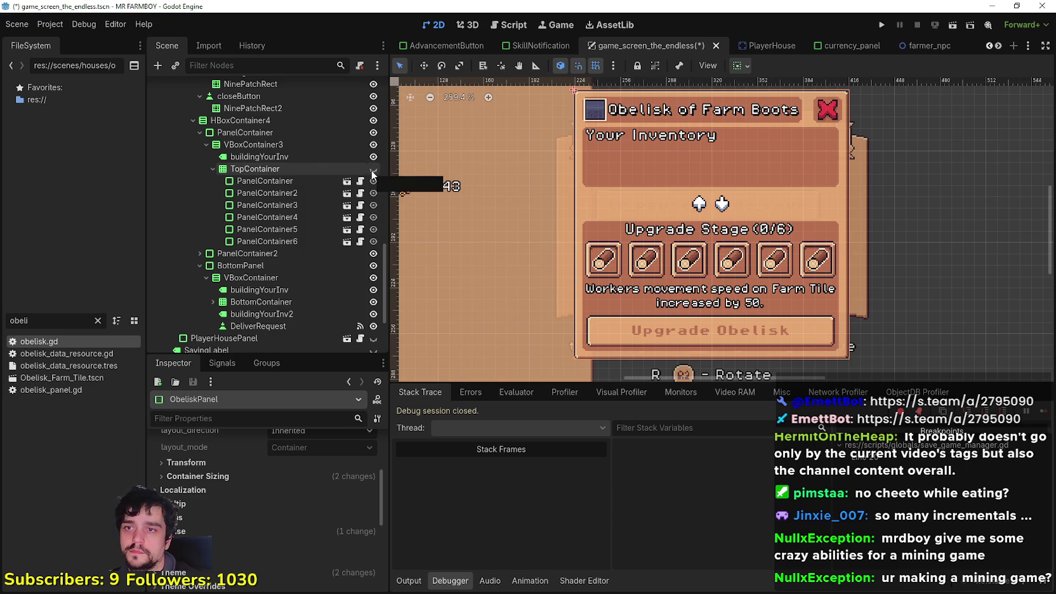
left_click(373, 169)
right_click(308, 175)
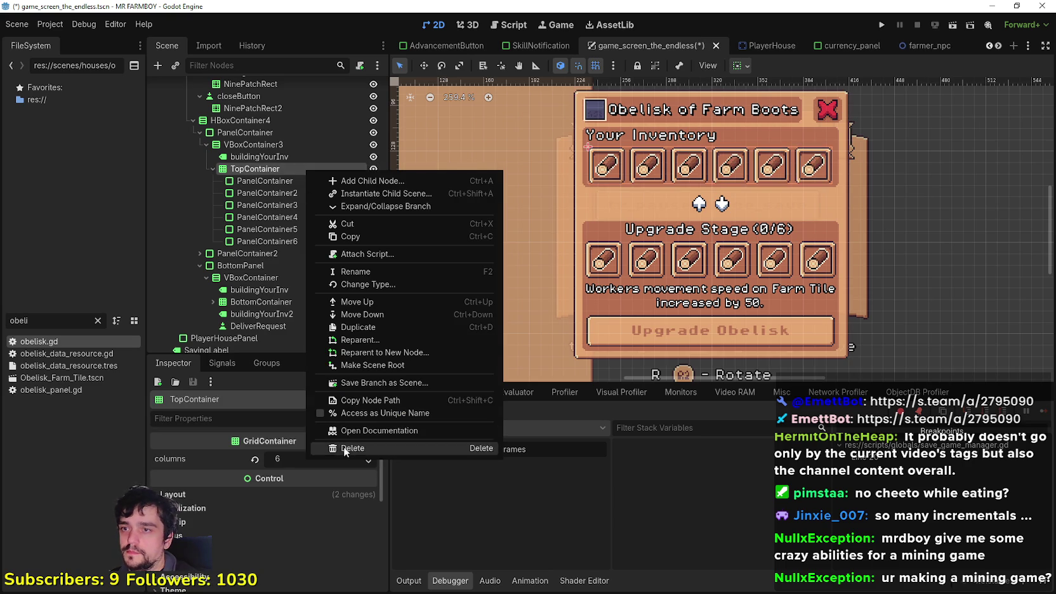
left_click(349, 448)
left_click(566, 306)
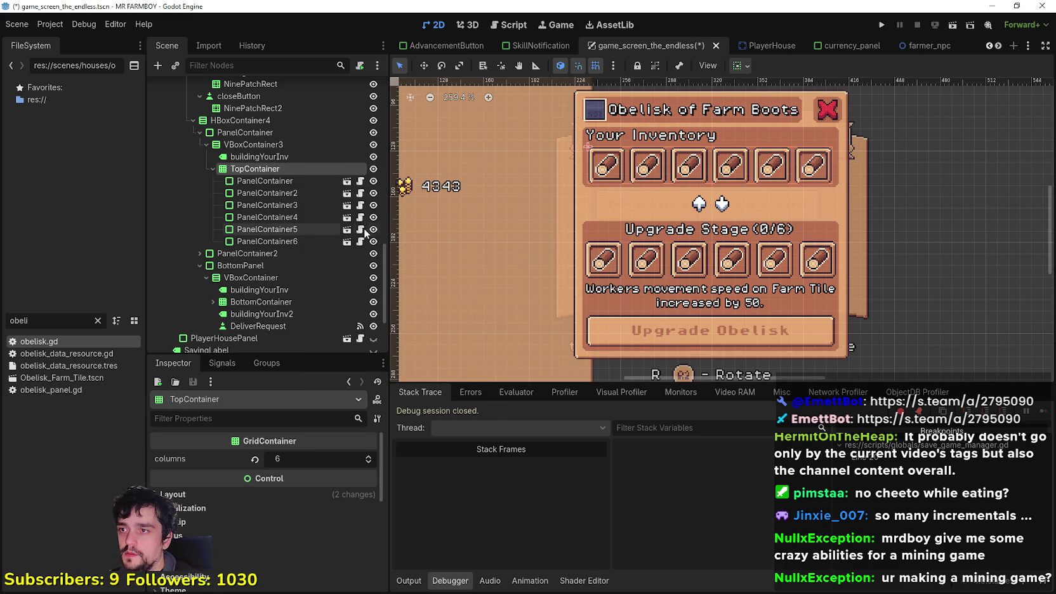
Delete the six inventory slot containers under TopContainer.
left_click(265, 182)
left_click(267, 241, "shift")
right_click(276, 209)
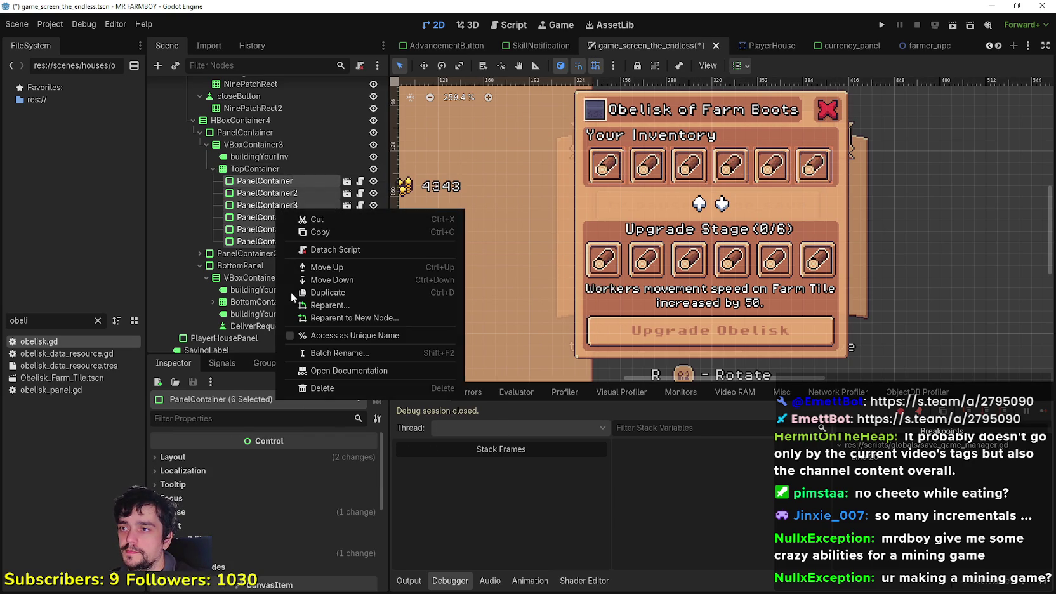
left_click(323, 387)
left_click(507, 307)
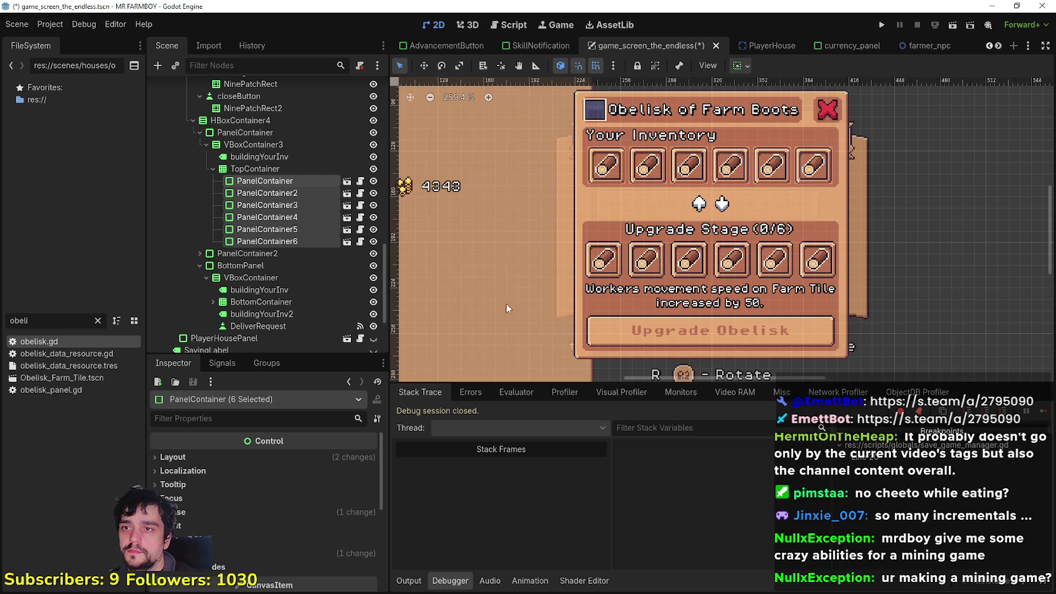
Expand BottomContainer and select its six upgrade-stage slot containers.
left_click(250, 230)
left_click(213, 229)
scroll(238, 233, "down", 3)
left_click(264, 175)
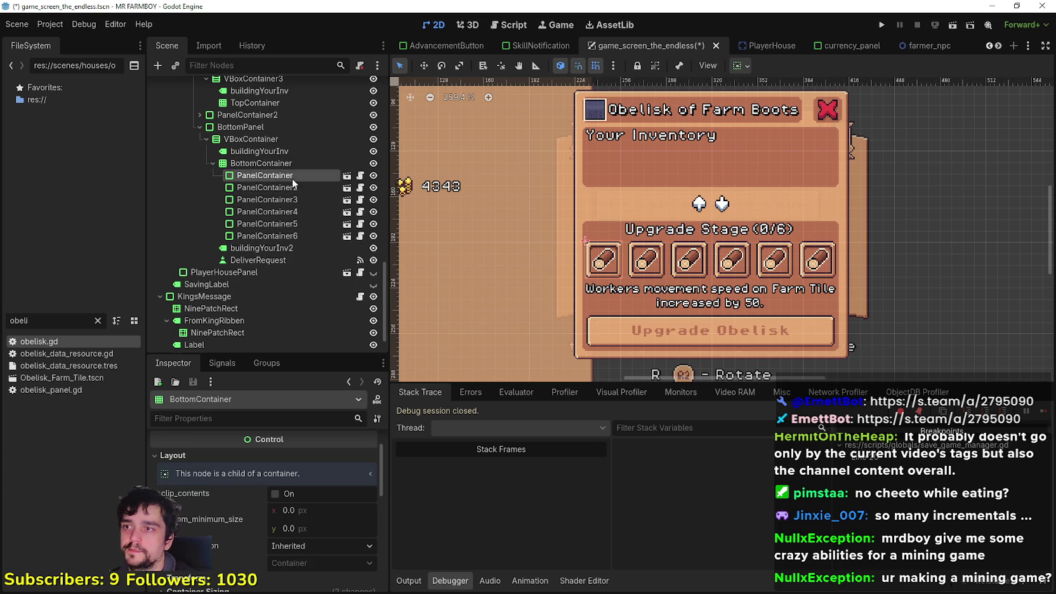
left_click(284, 237, "shift")
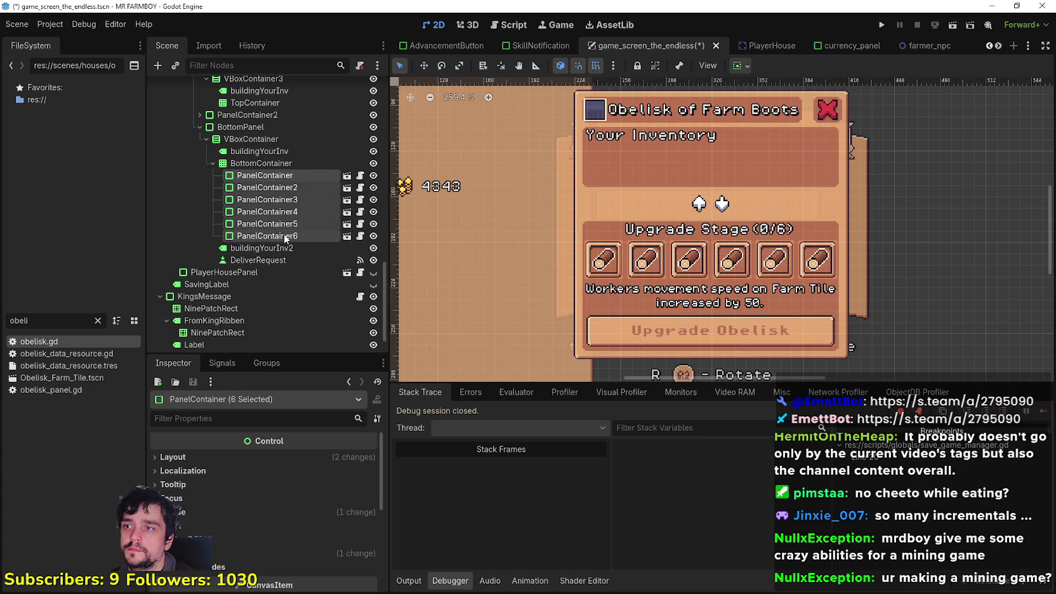
right_click(291, 195)
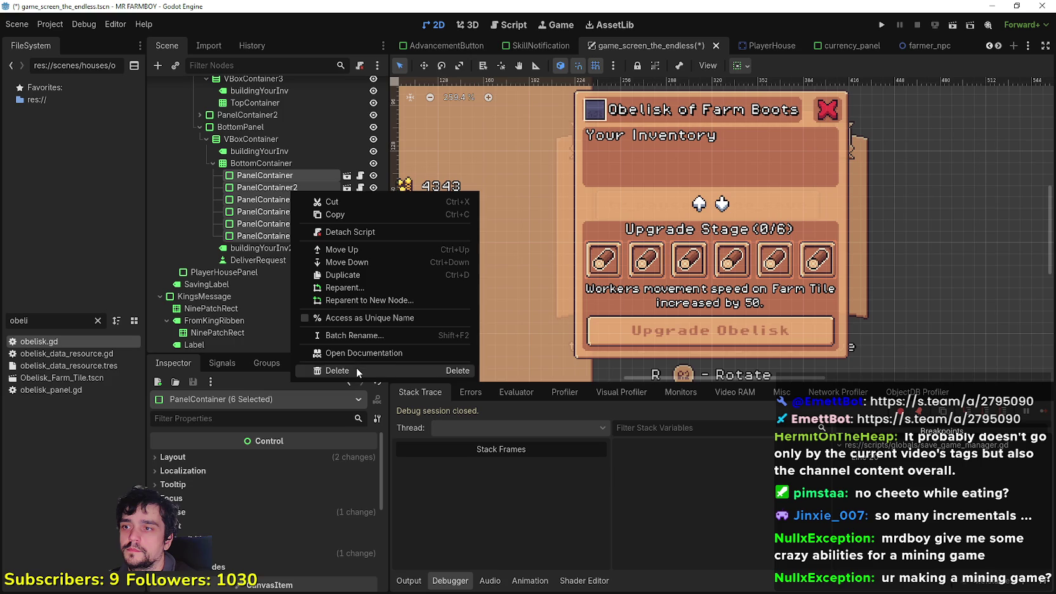
left_click(267, 162)
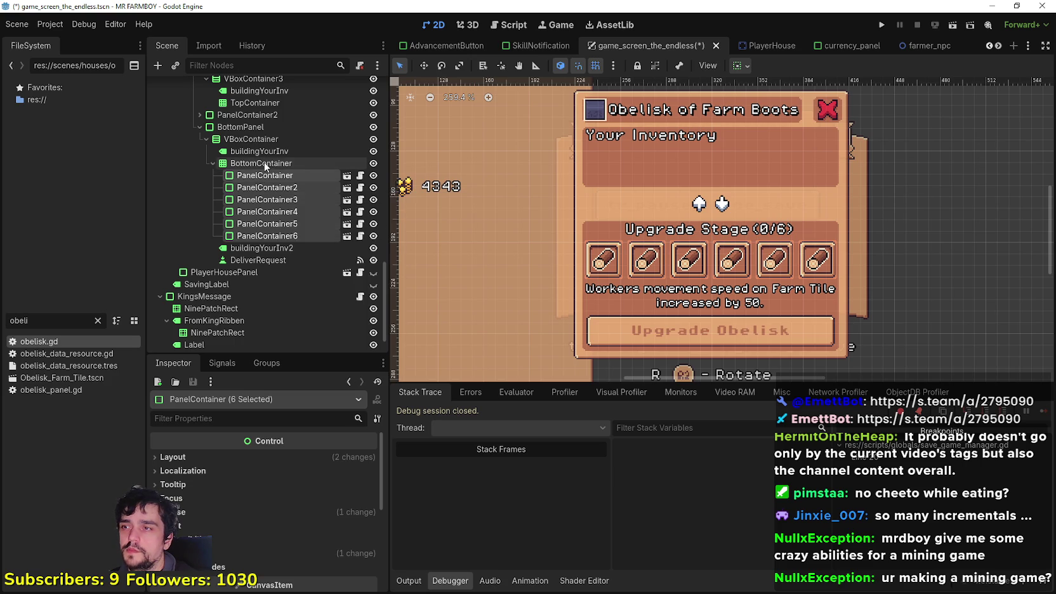
Reselect all six upgrade-stage slot containers and delete them.
scroll(299, 498, "up", 1)
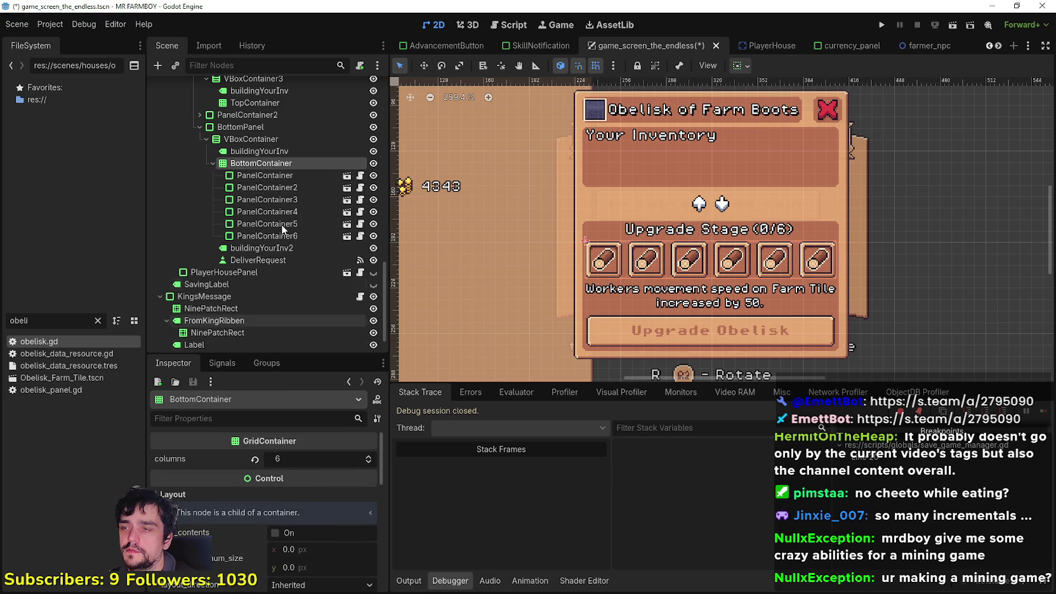
left_click(267, 175)
left_click(267, 200)
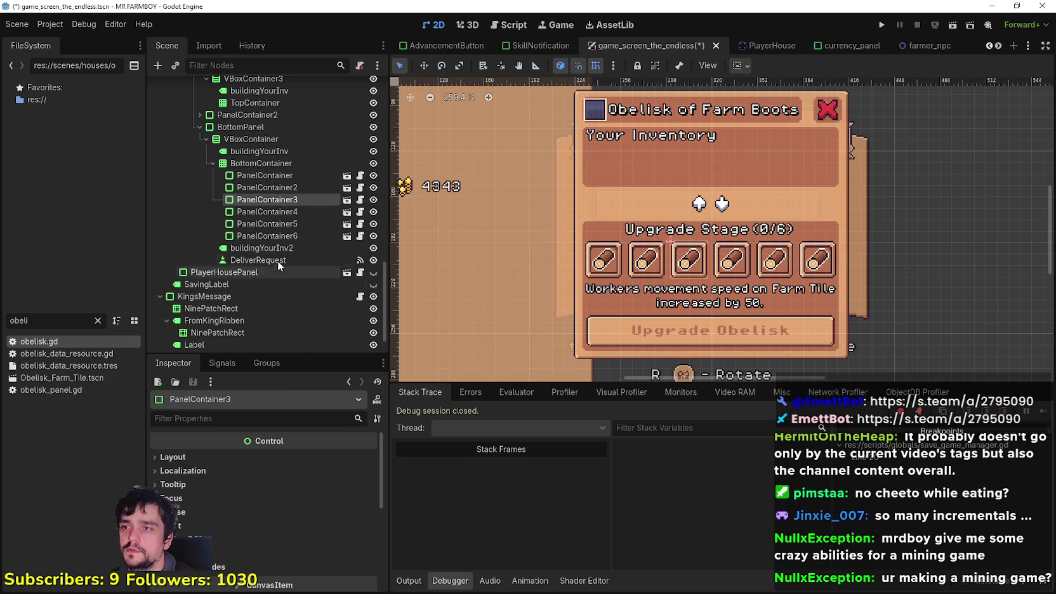
left_click(279, 236, "shift")
left_click(270, 175)
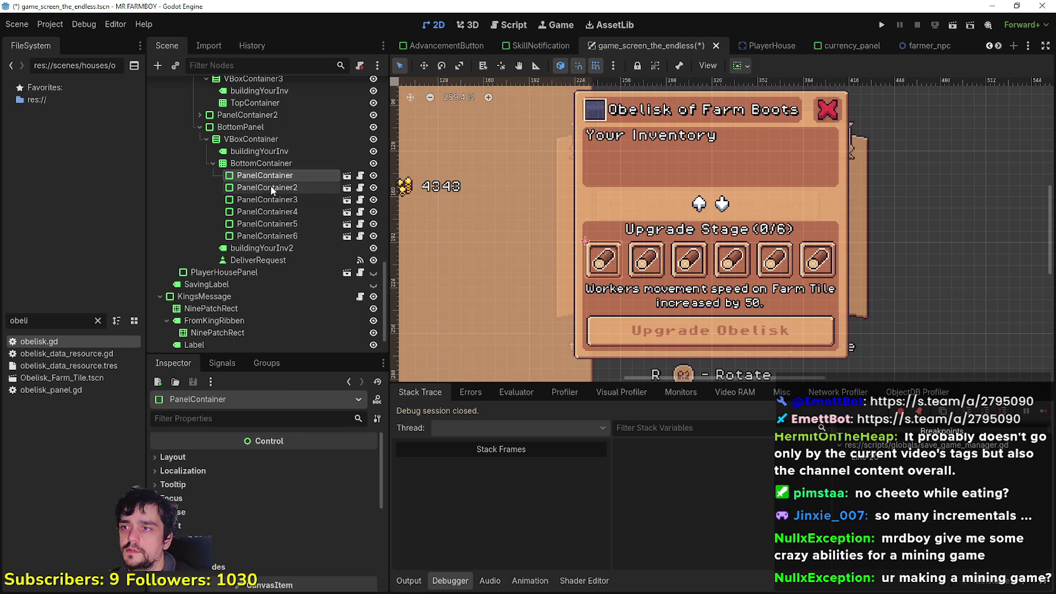
left_click(271, 235, "shift")
right_click(273, 208)
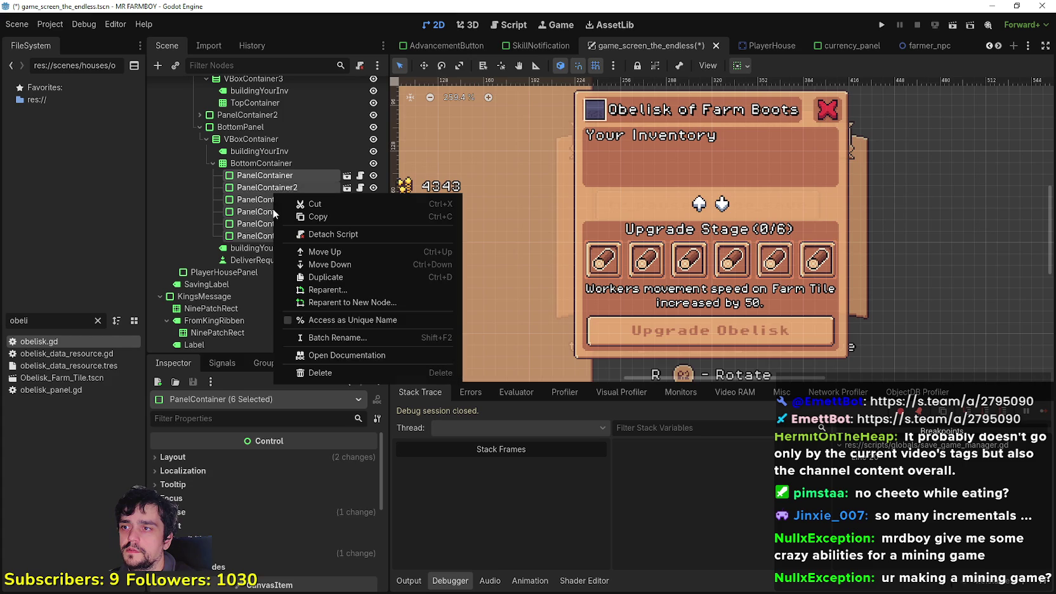
left_click(333, 372)
left_click(497, 307)
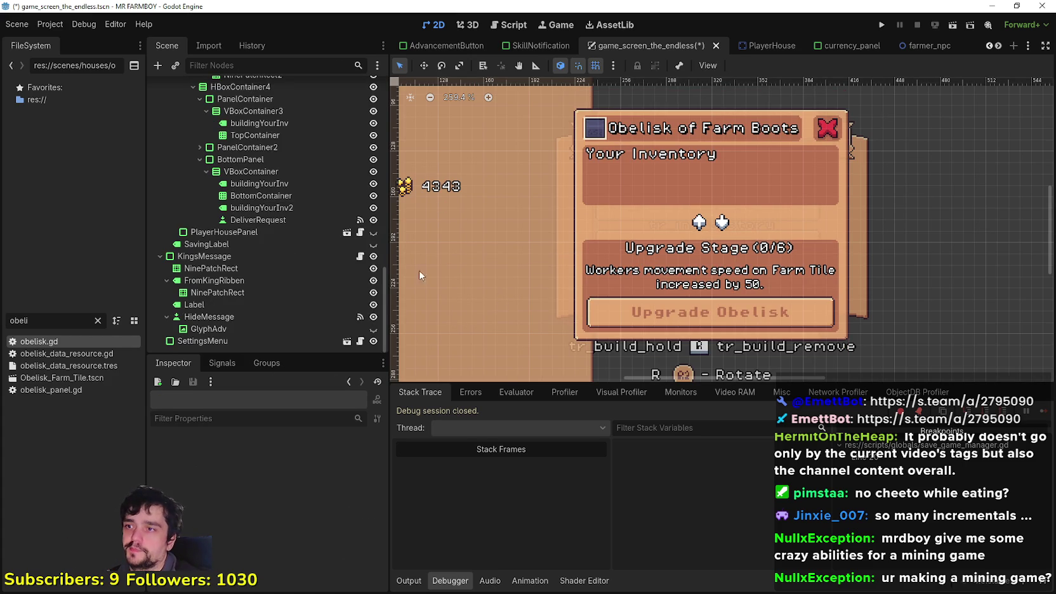
Save the scene, then undo to restore the six upgrade slots.
key("ctrl+s")
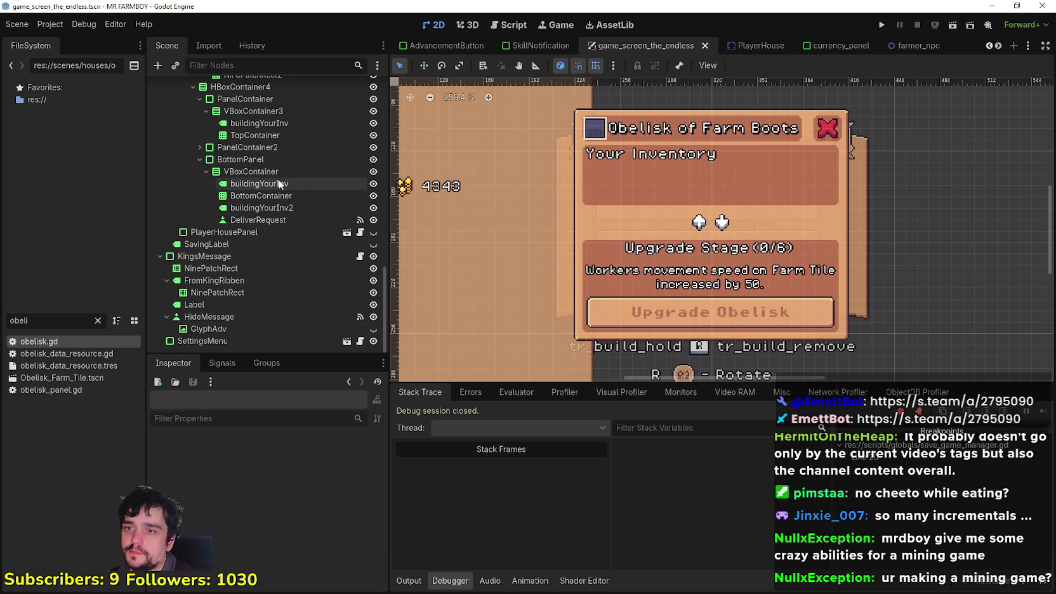
left_click(274, 183)
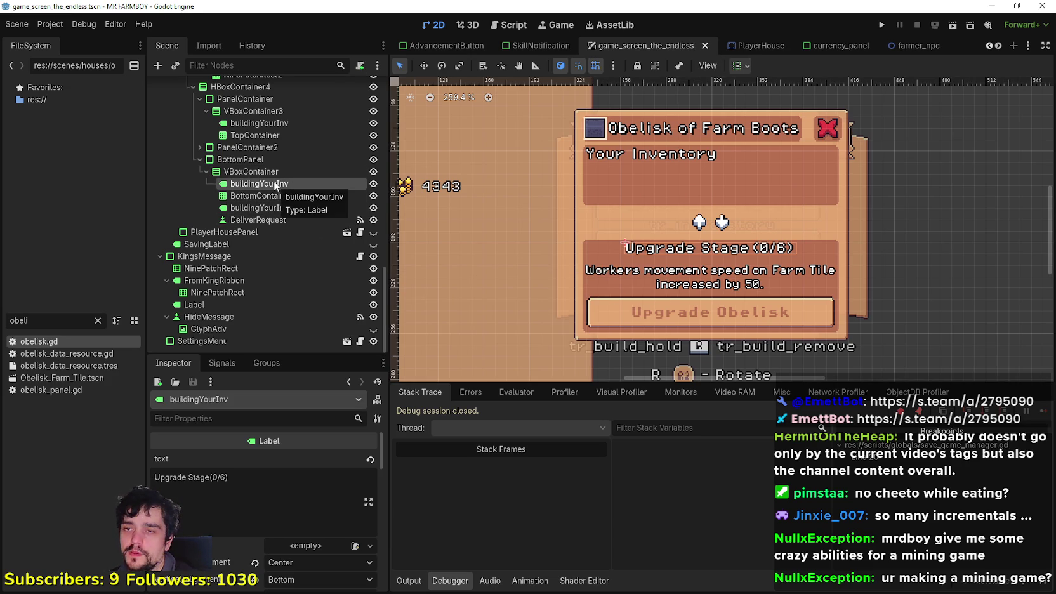
key("ctrl+z")
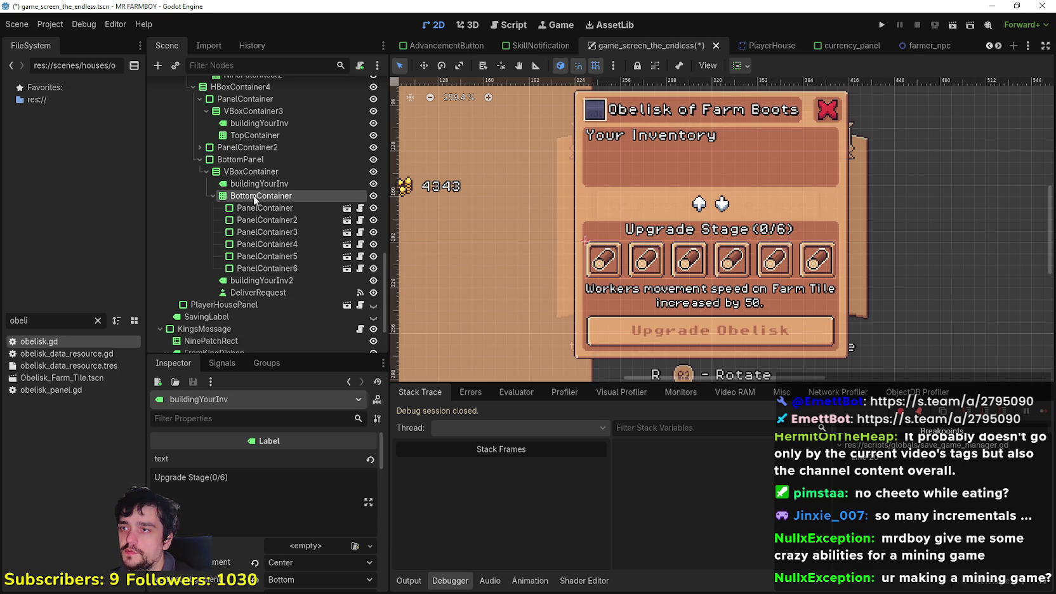
Set BottomPanel's custom minimum size y to 91 and save.
left_click(249, 172)
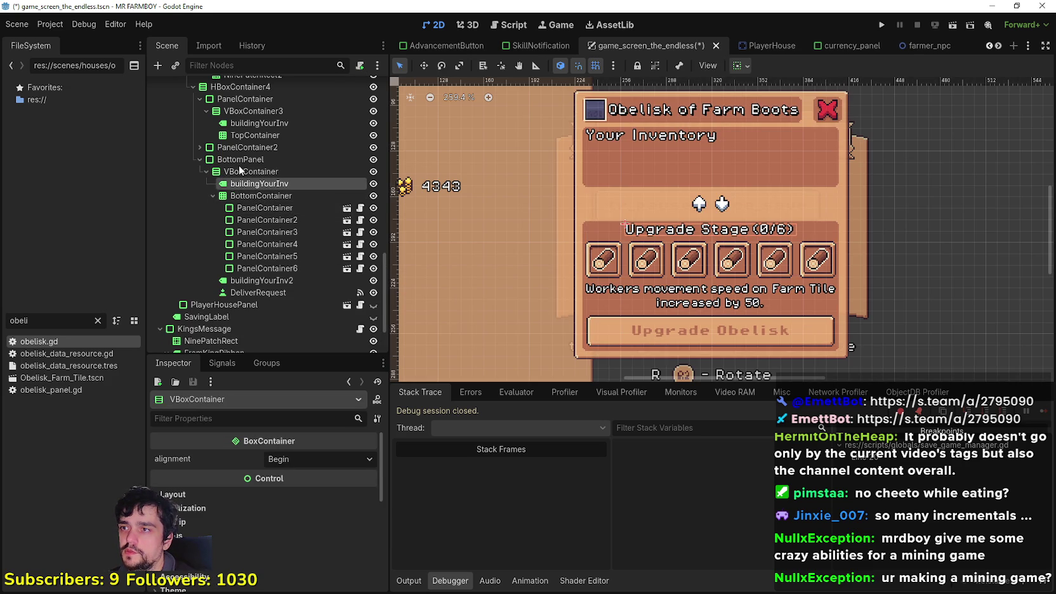
left_click(240, 159)
scroll(303, 549, "down", 3)
scroll(310, 508, "up", 1)
left_click(319, 494)
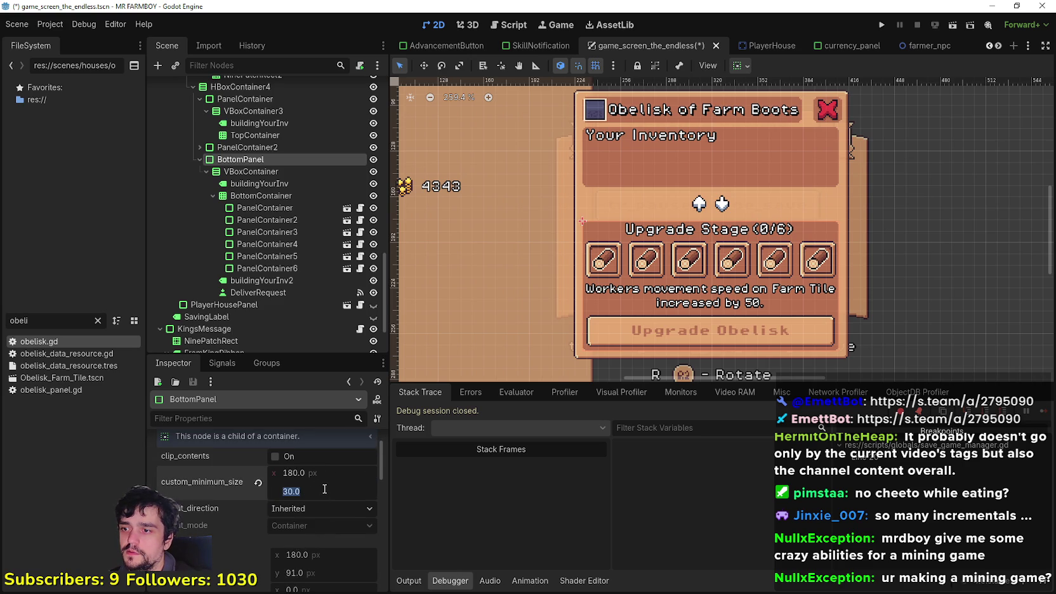
type("91")
key("ctrl+s")
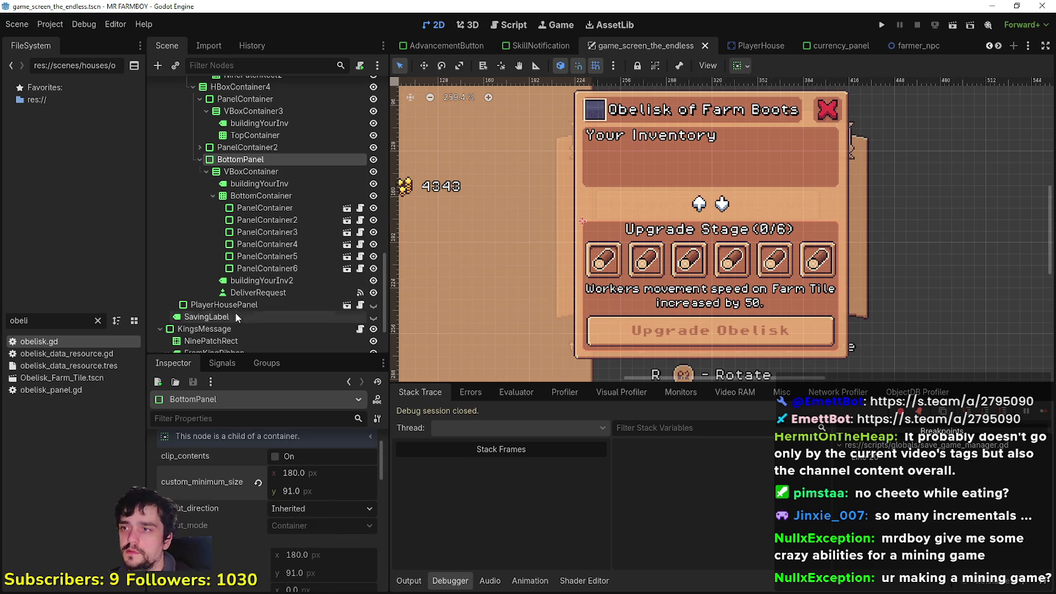
Delete the six upgrade slot containers under BottomContainer again.
left_click(272, 208)
left_click(283, 269, "shift")
right_click(283, 268)
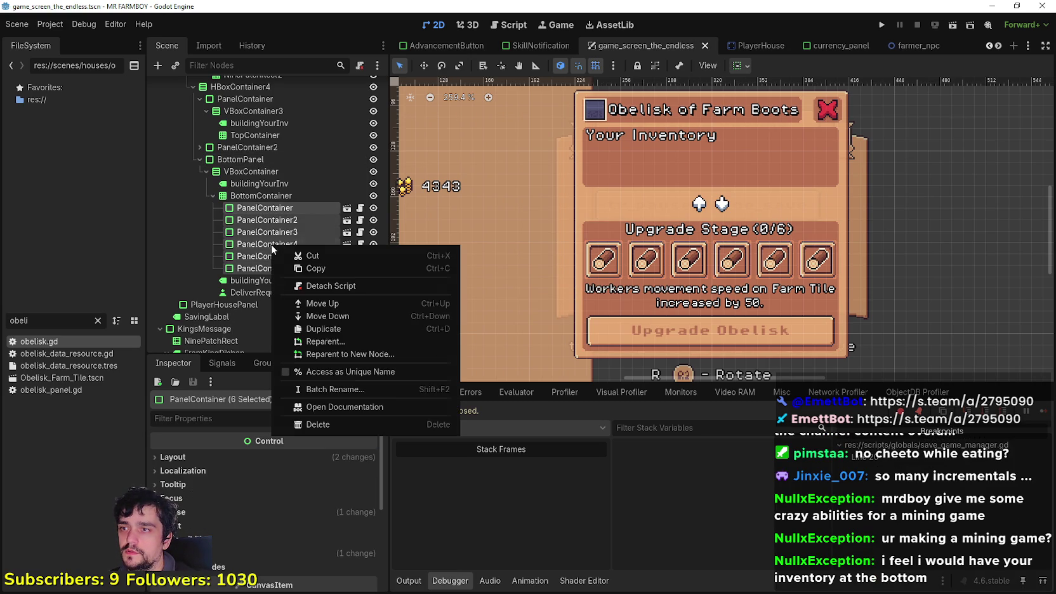
left_click(318, 429)
left_click(495, 307)
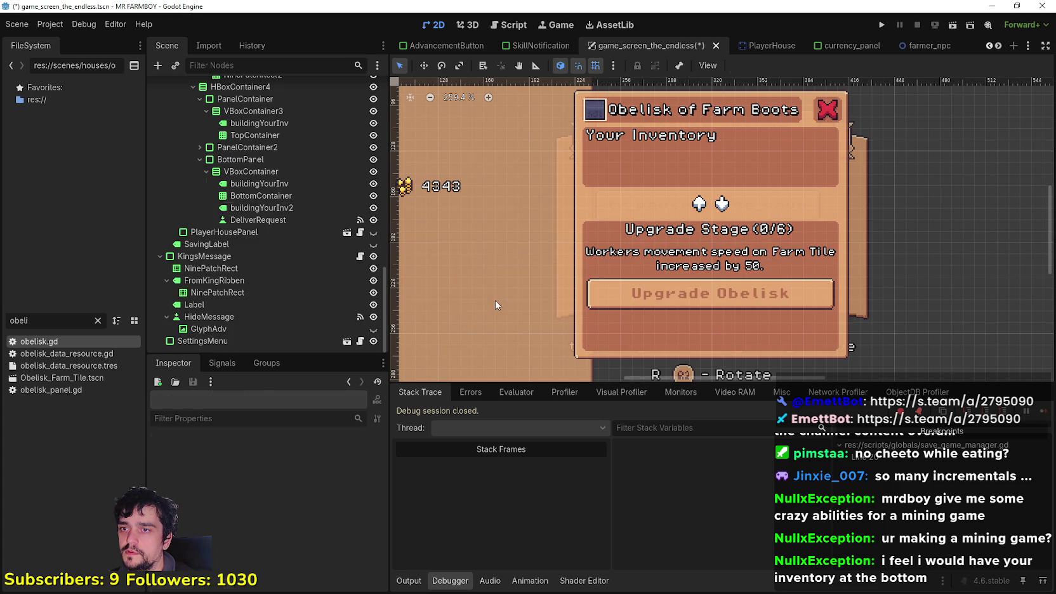
Enable vertical Expand on the buildingYourInv2 label and save the scene.
left_click(311, 209)
left_click(284, 200)
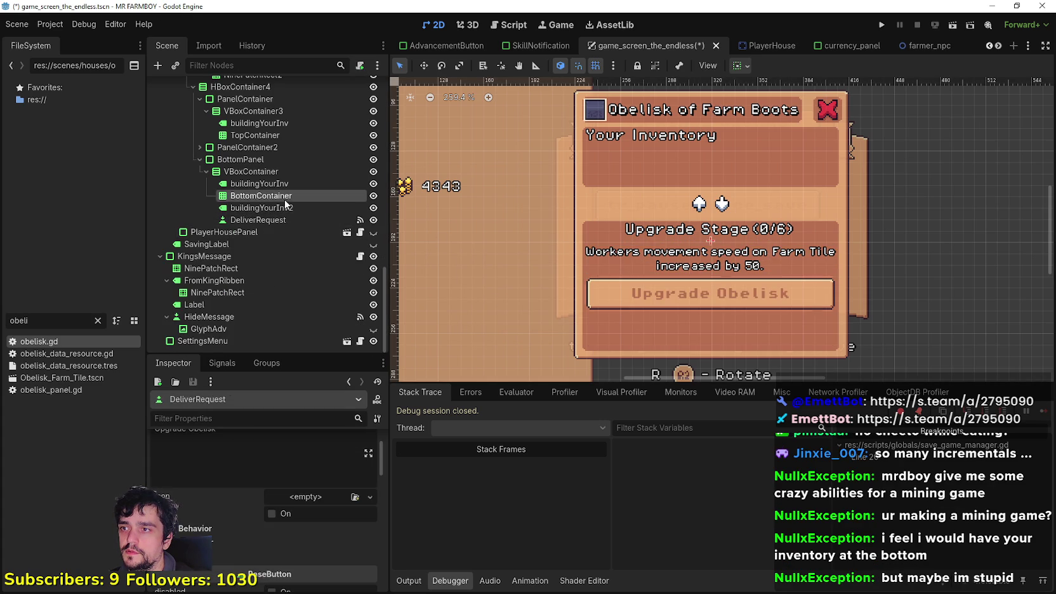
left_click(283, 220)
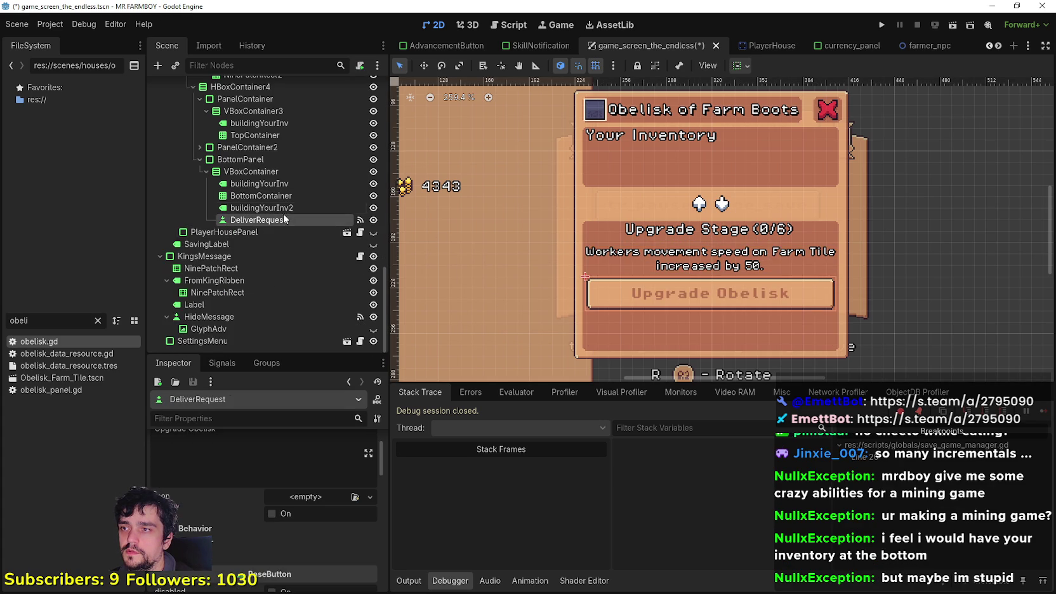
left_click(283, 212)
left_click(743, 66)
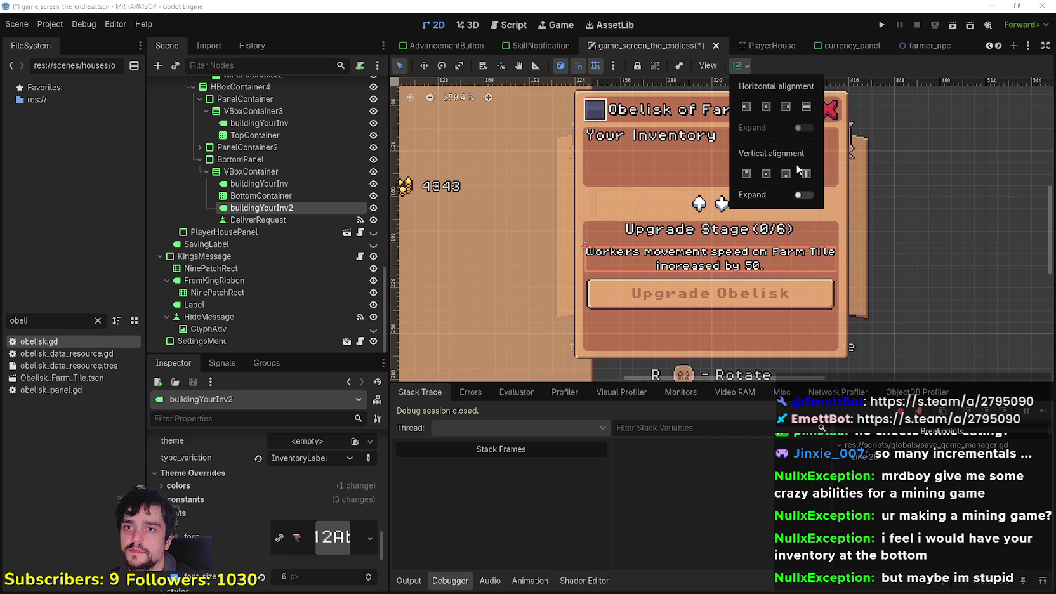
left_click(803, 194)
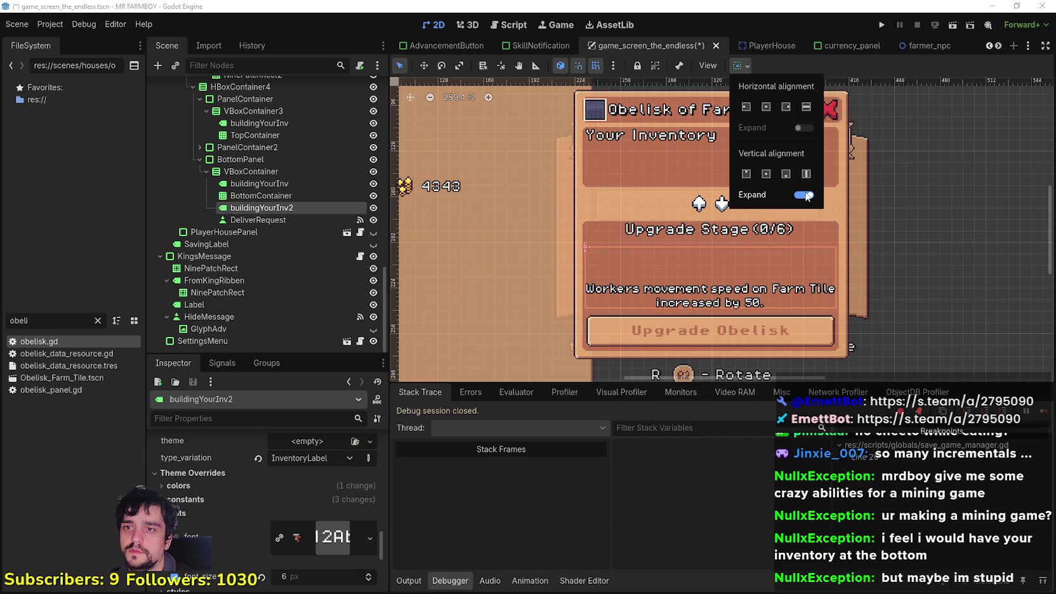
left_click(855, 75)
key("ctrl+s")
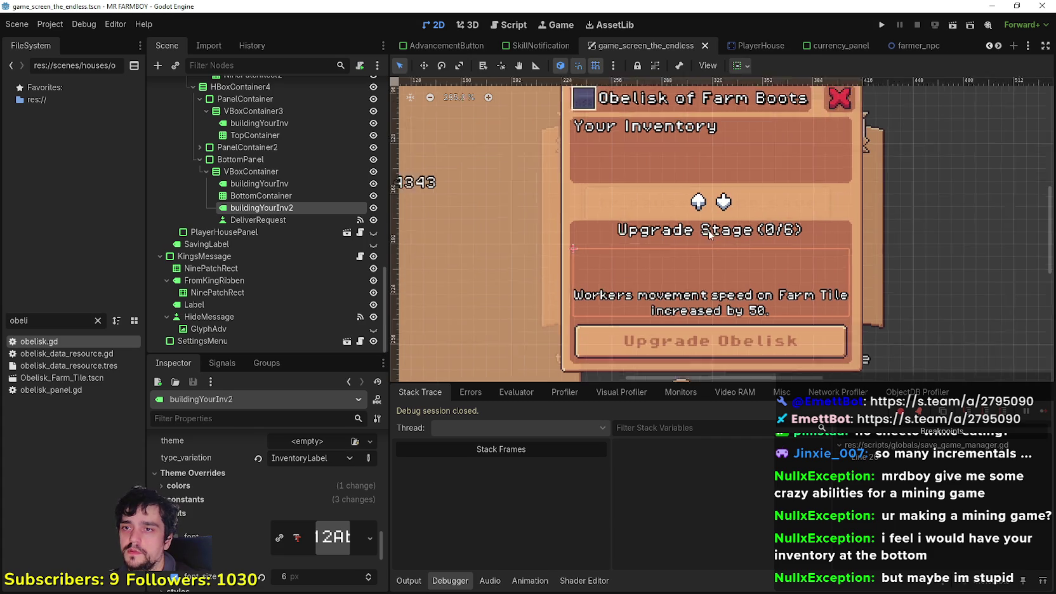
right_click(289, 198)
left_click(355, 218)
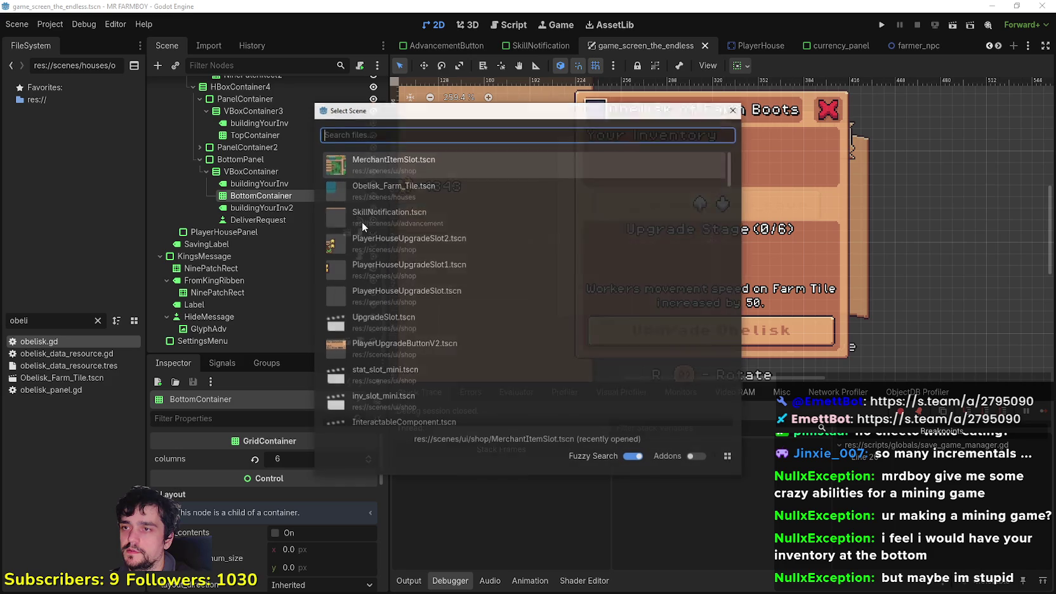
double_click(432, 163)
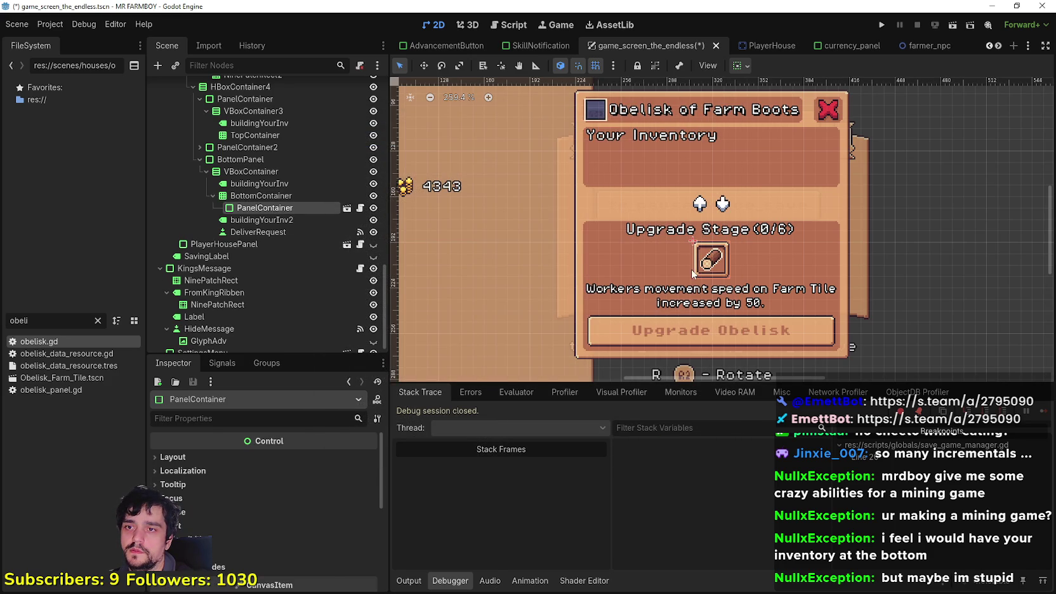
left_click(740, 65)
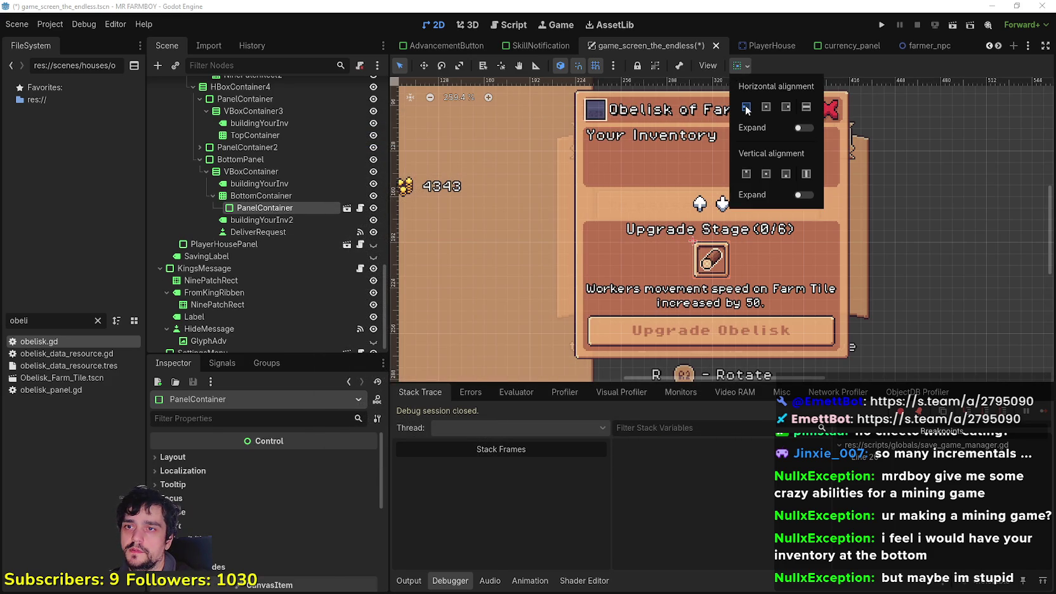
left_click(792, 68)
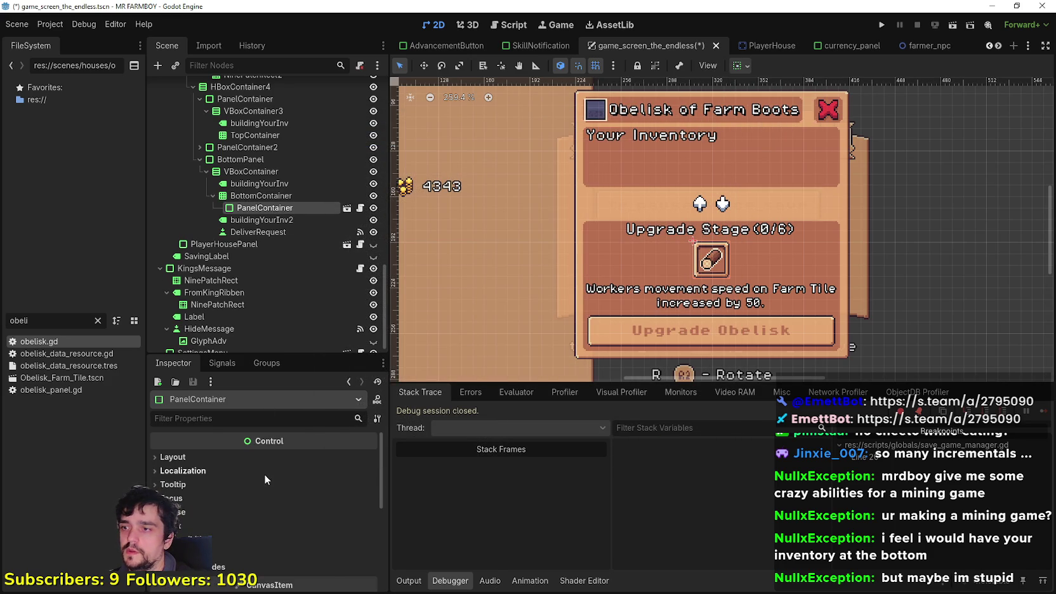
left_click(276, 217)
left_click(254, 135)
left_click(740, 66)
left_click(738, 101)
key("ctrl+s")
left_click(260, 241)
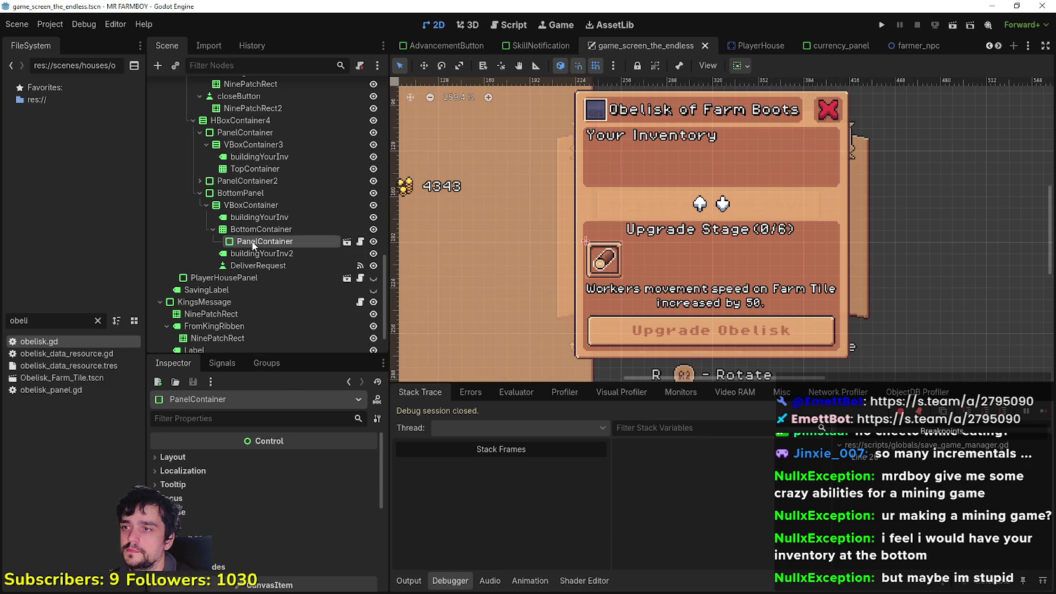
right_click(253, 243)
left_click(309, 571)
left_click(498, 300)
key("ctrl+s")
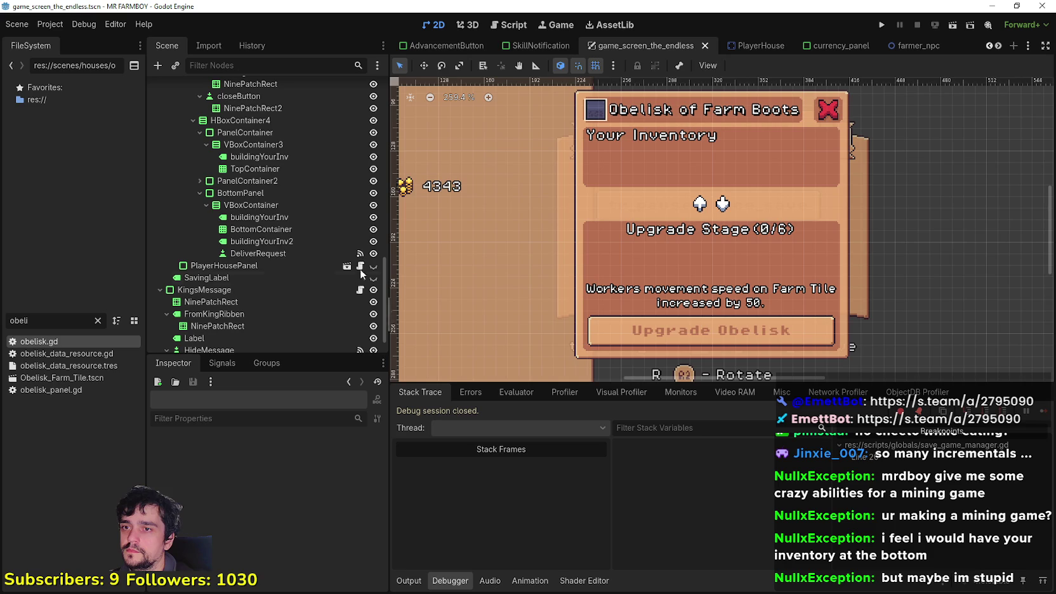
left_click(273, 218)
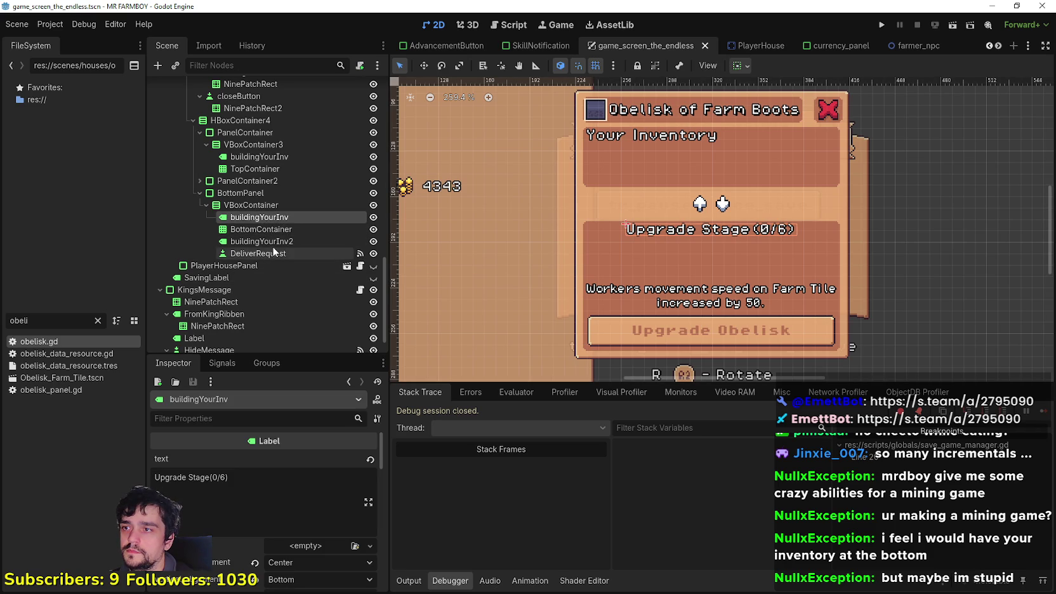
Rename buildingYourInv to UpgradeStage and buildingYourInv2 to UpgradeDescription.
double_click(284, 217)
type("U")
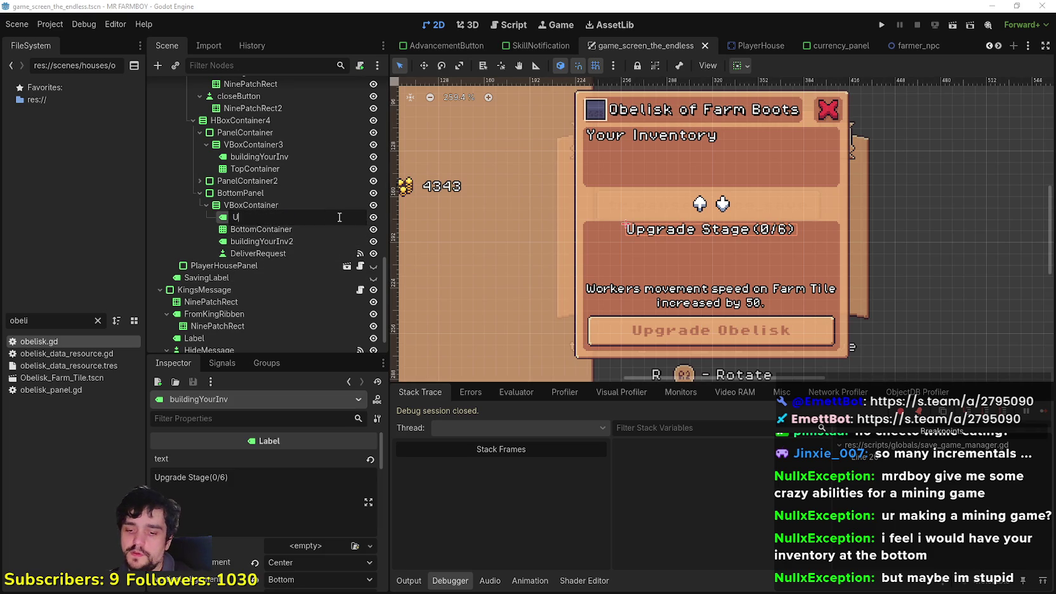
type("pgradeStage")
key("Return")
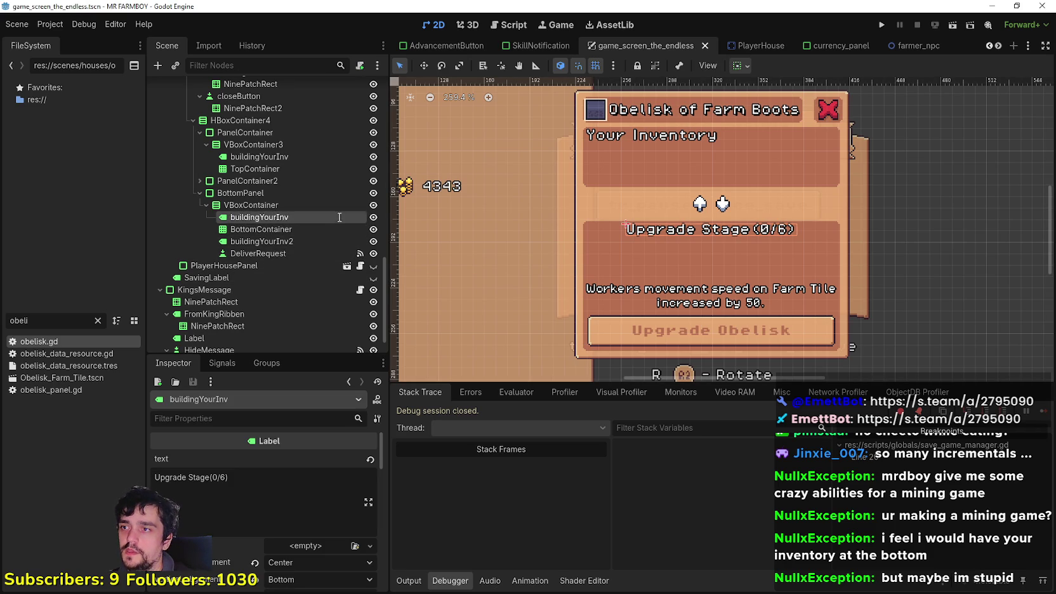
left_click(268, 244)
double_click(268, 245)
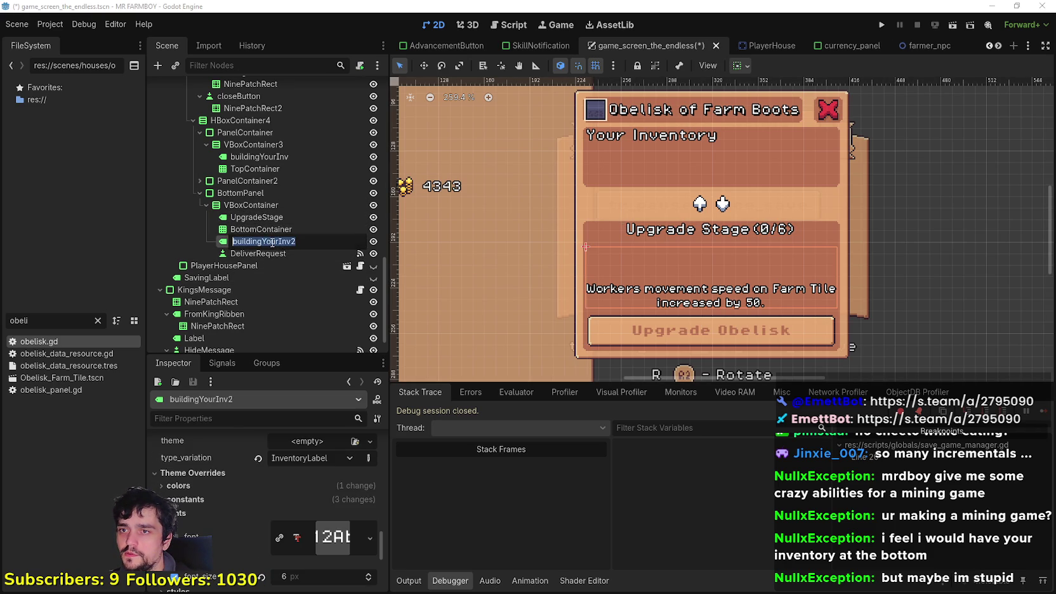
type("Upgrade")
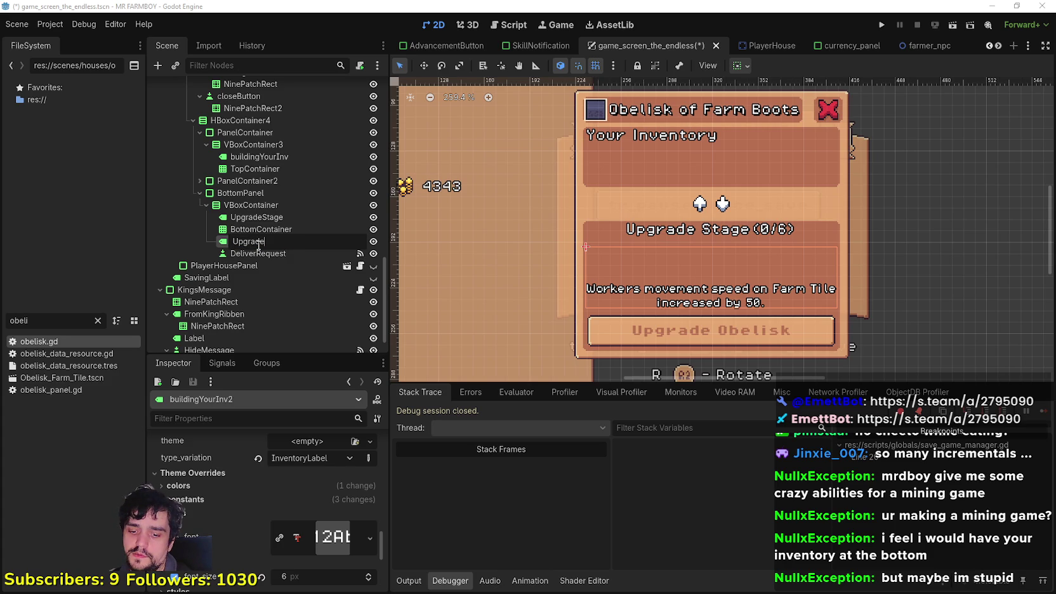
type("Descripti")
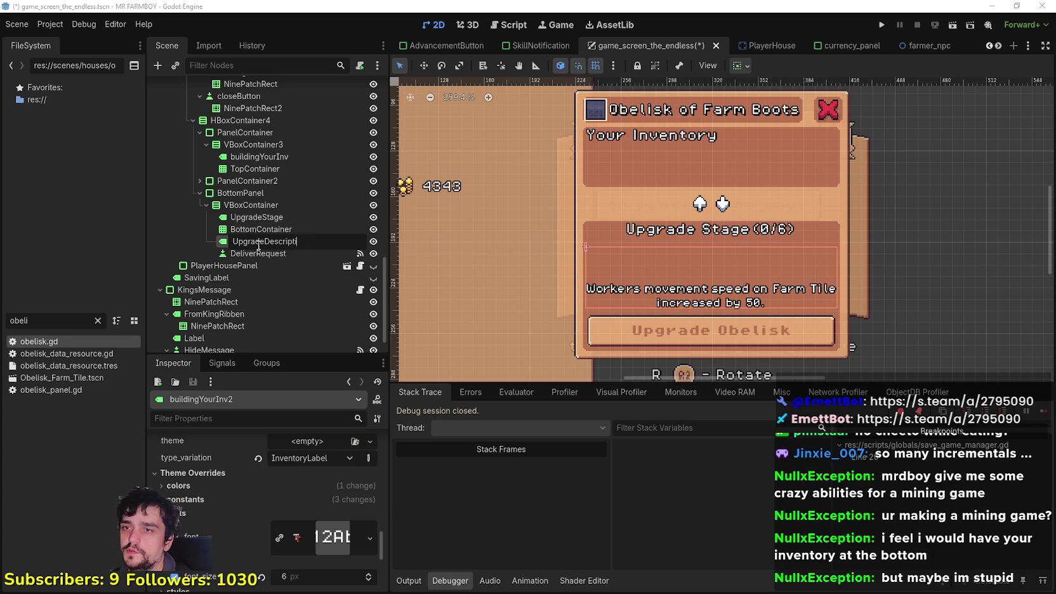
type("on")
key("Return")
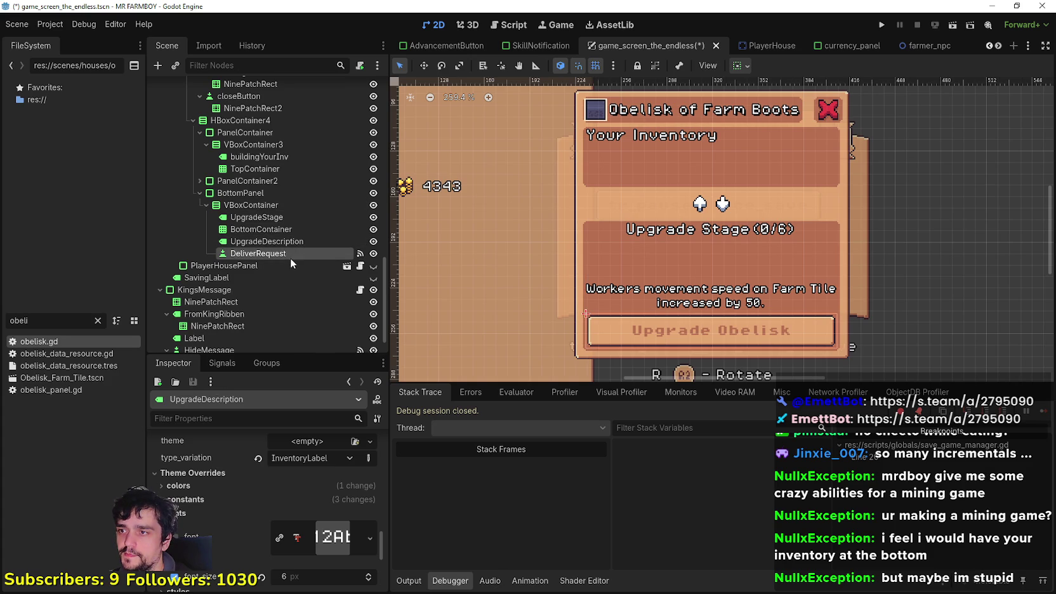
Disconnect _on_deliver_request_pressed from DeliverRequest's pressed signal and save.
left_click(286, 254)
double_click(281, 253)
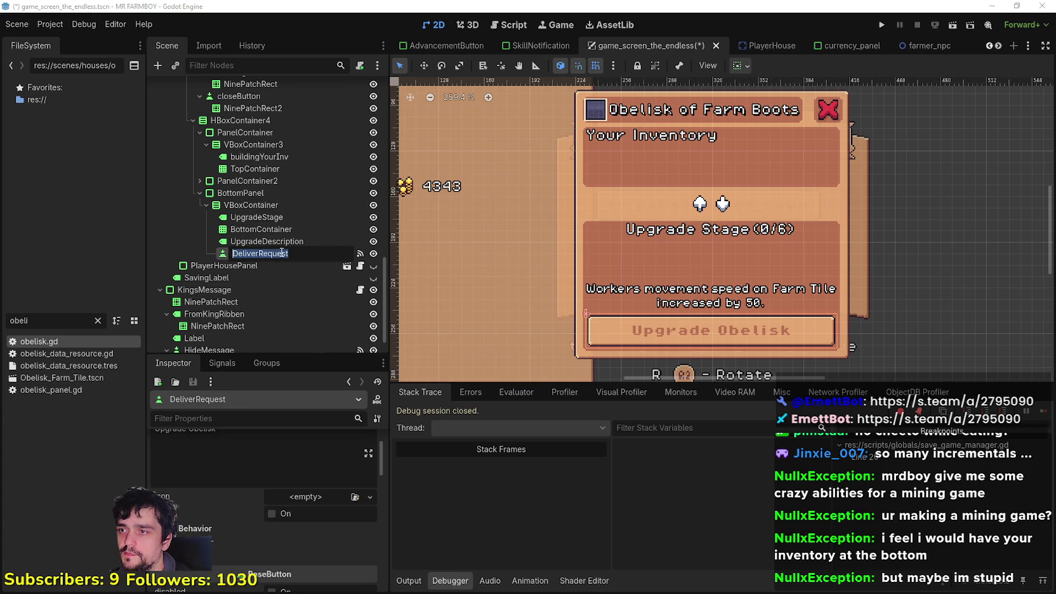
right_click(290, 249)
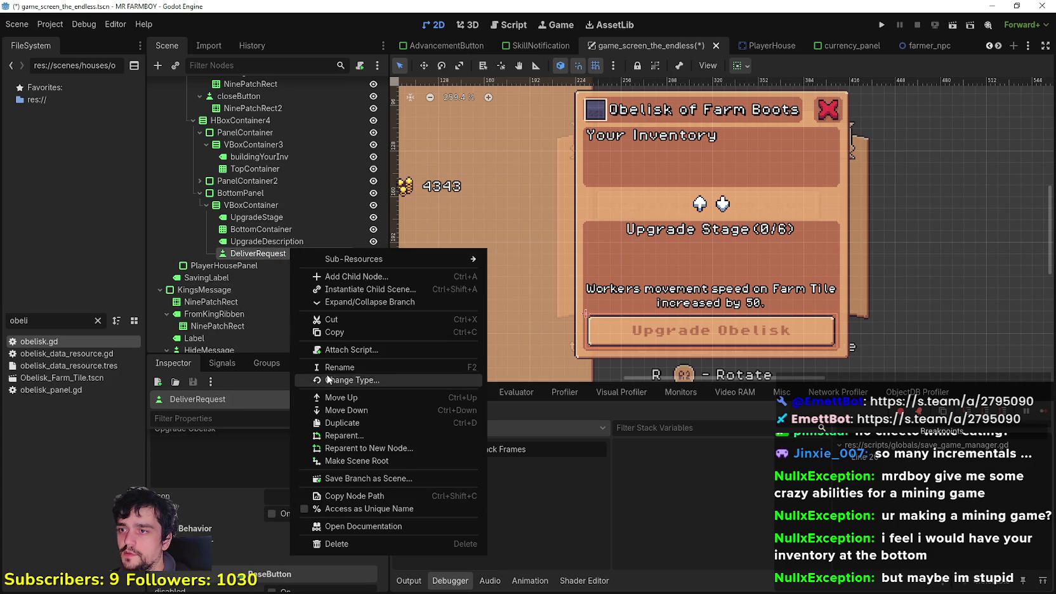
left_click(226, 364)
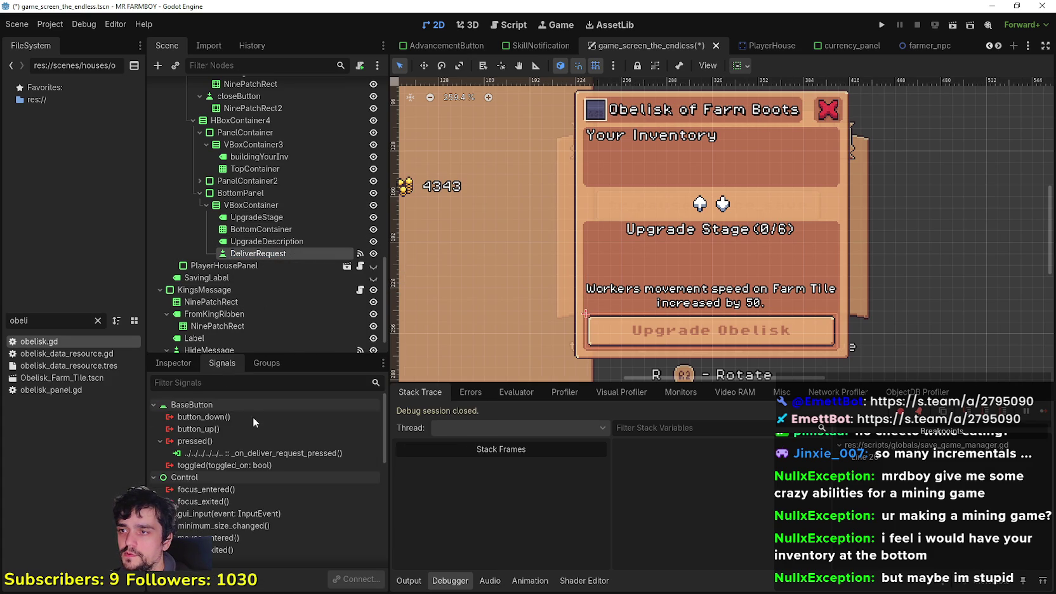
right_click(267, 462)
right_click(265, 453)
left_click(303, 490)
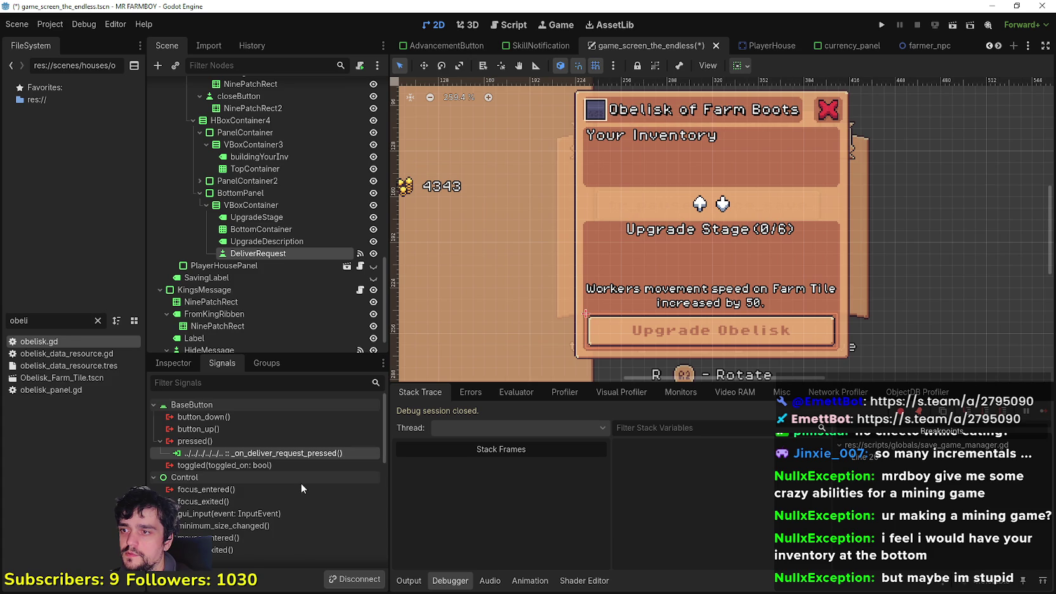
key("ctrl+s")
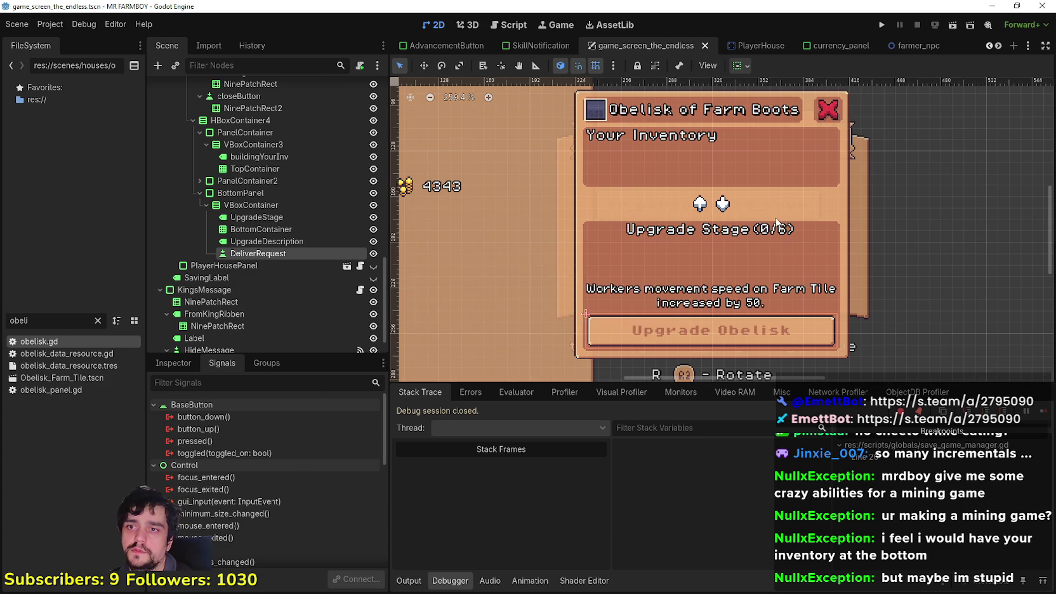
Collapse ObeliskPanel in the scene tree and hide it to reveal the pause menu.
scroll(752, 221, "down", 1)
scroll(751, 221, "up", 1)
scroll(268, 260, "up", 5)
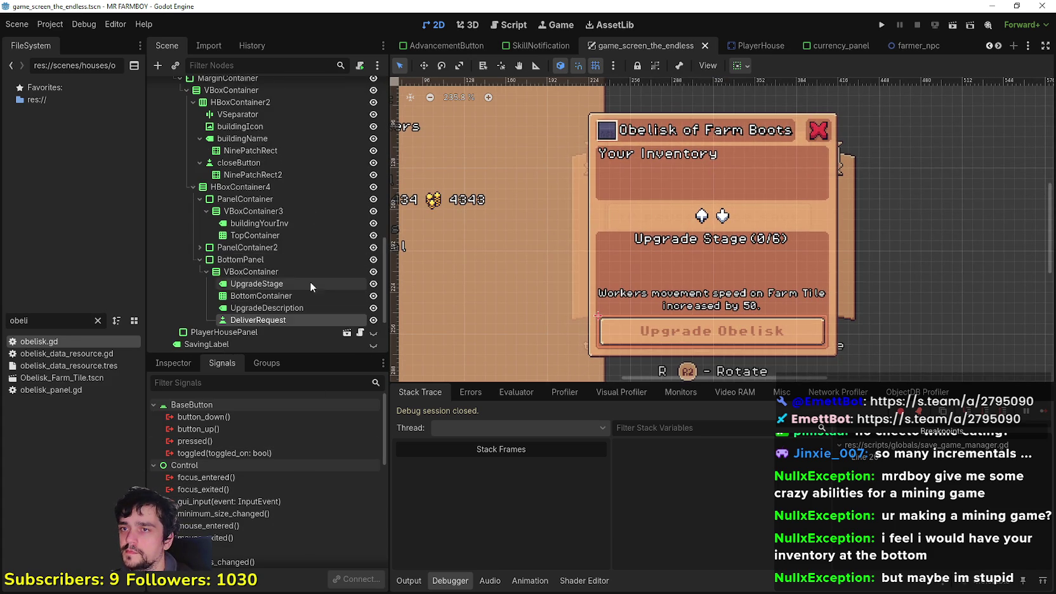
scroll(288, 302, "down", 2)
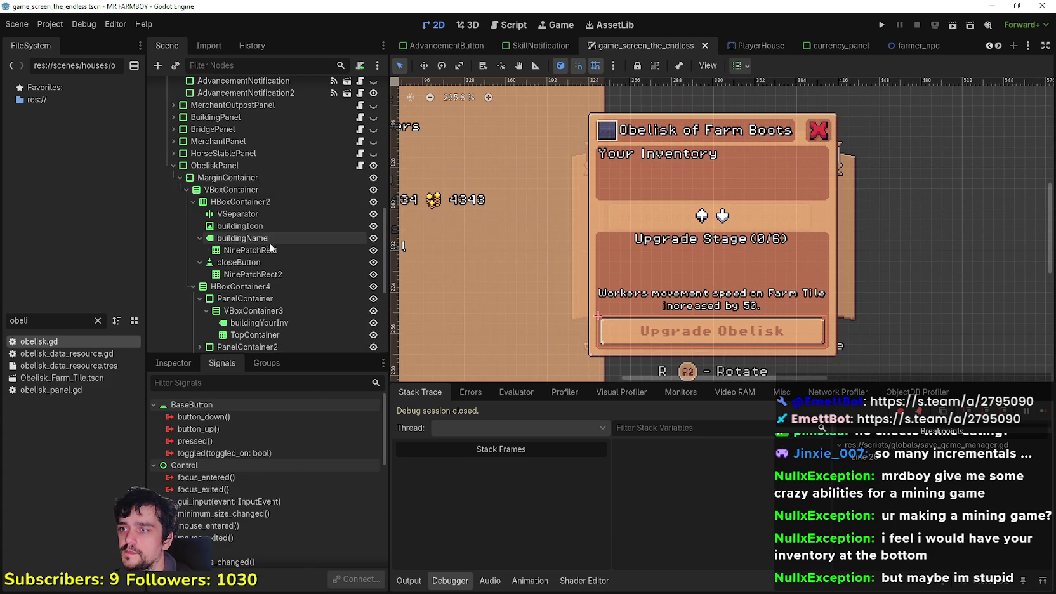
scroll(269, 243, "down", 2)
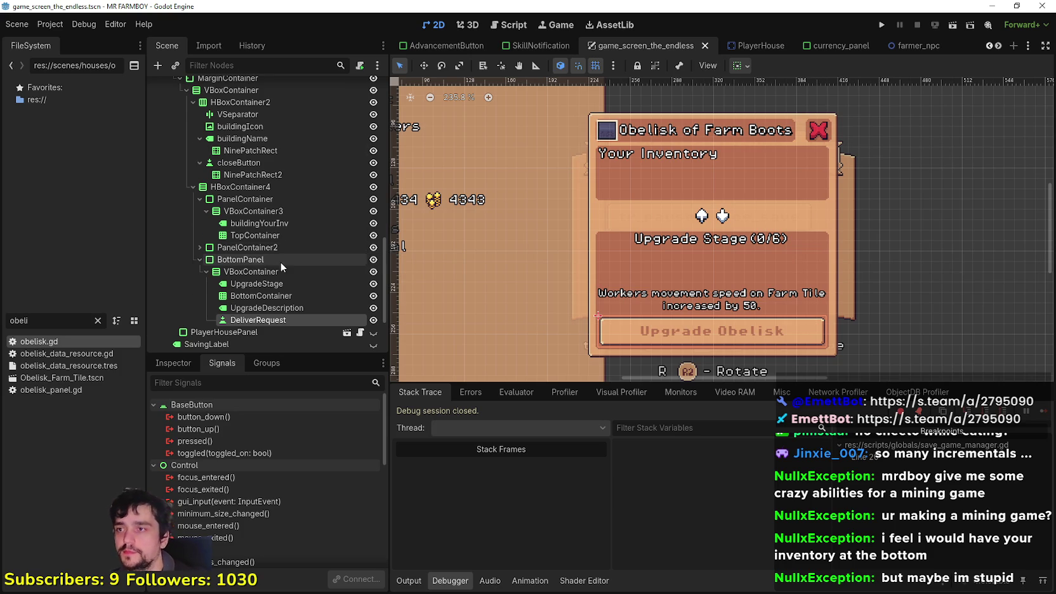
scroll(190, 210, "up", 3)
left_click(173, 132)
scroll(220, 208, "up", 3)
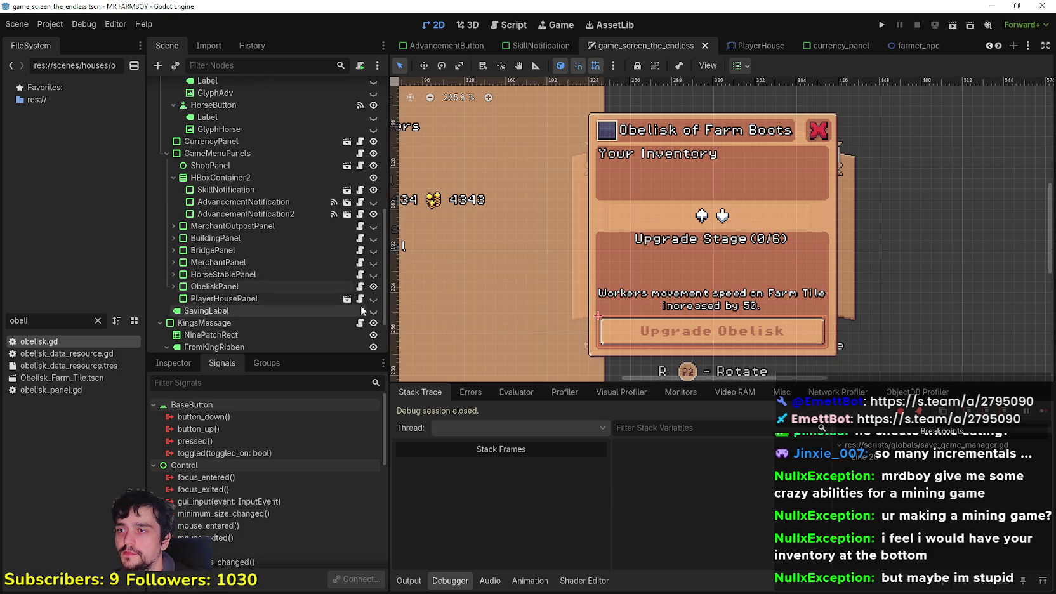
left_click(373, 286)
scroll(719, 235, "down", 2)
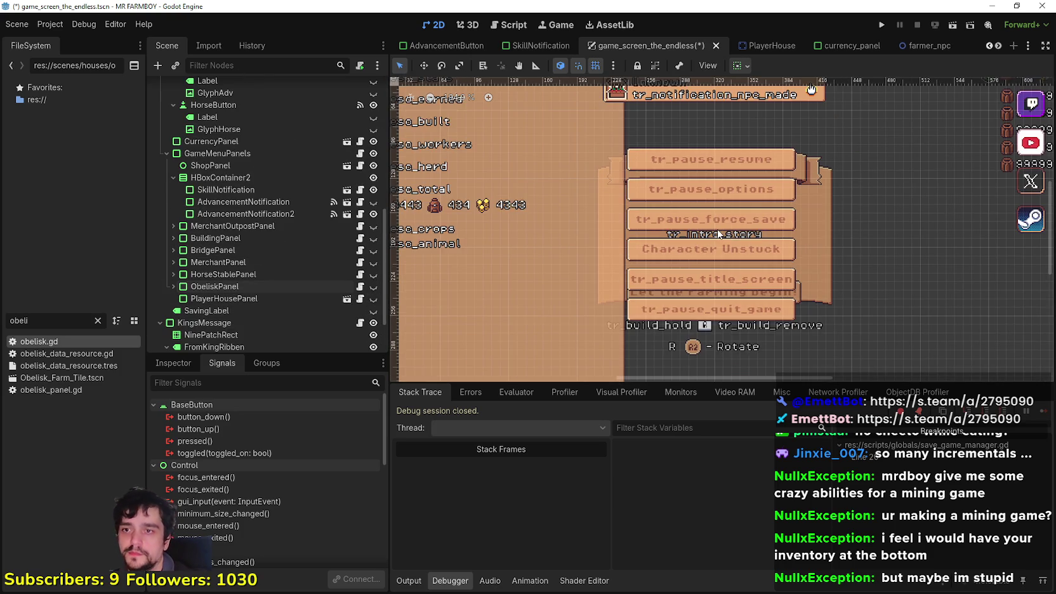
Save the scene and open ObeliskPanel's script, obelisk_panel.gd.
key("ctrl+s")
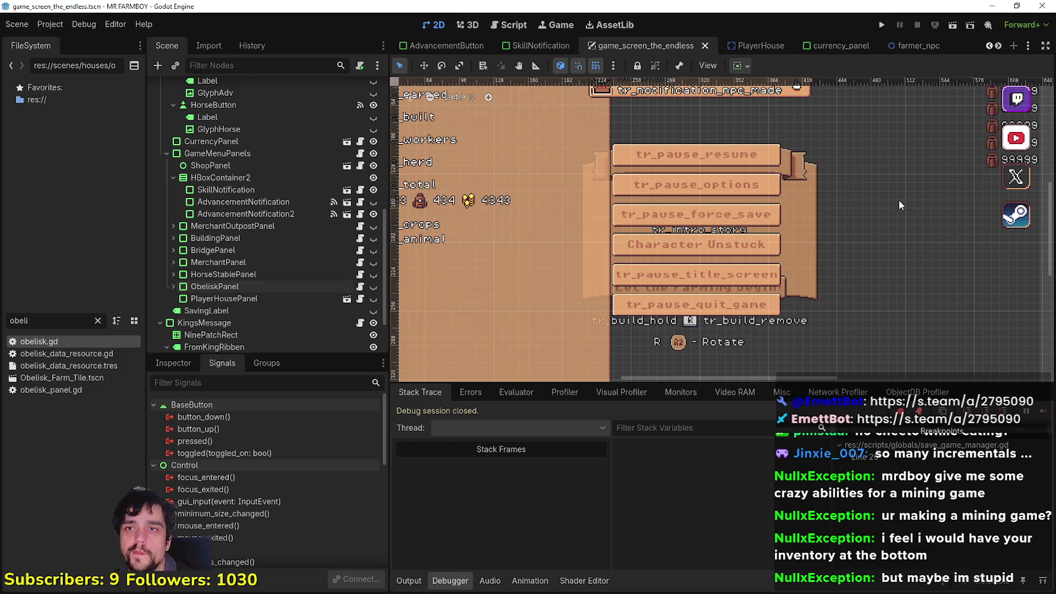
scroll(898, 200, "down", 1)
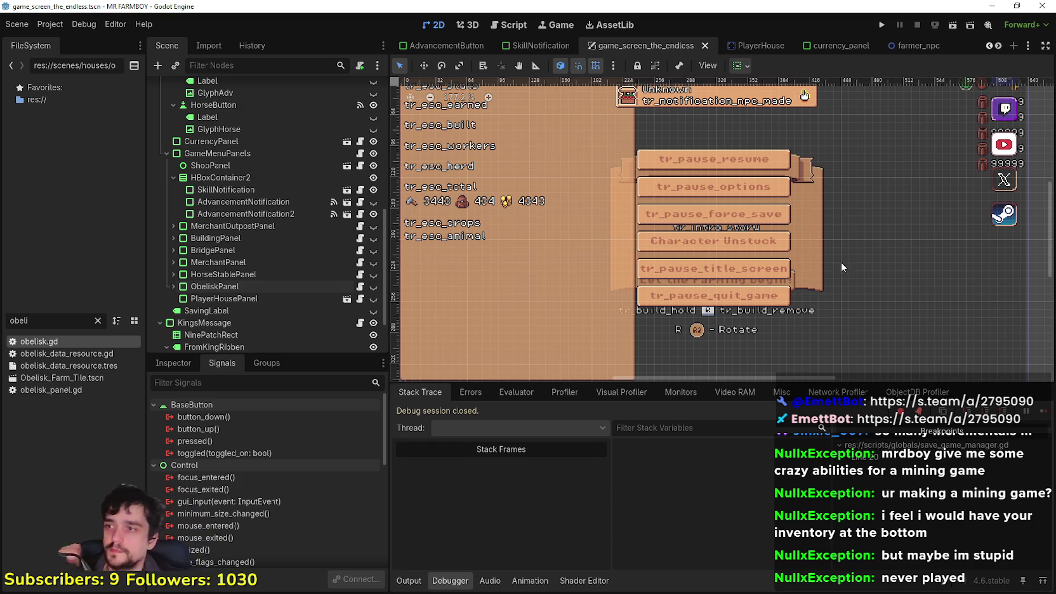
left_click(359, 286)
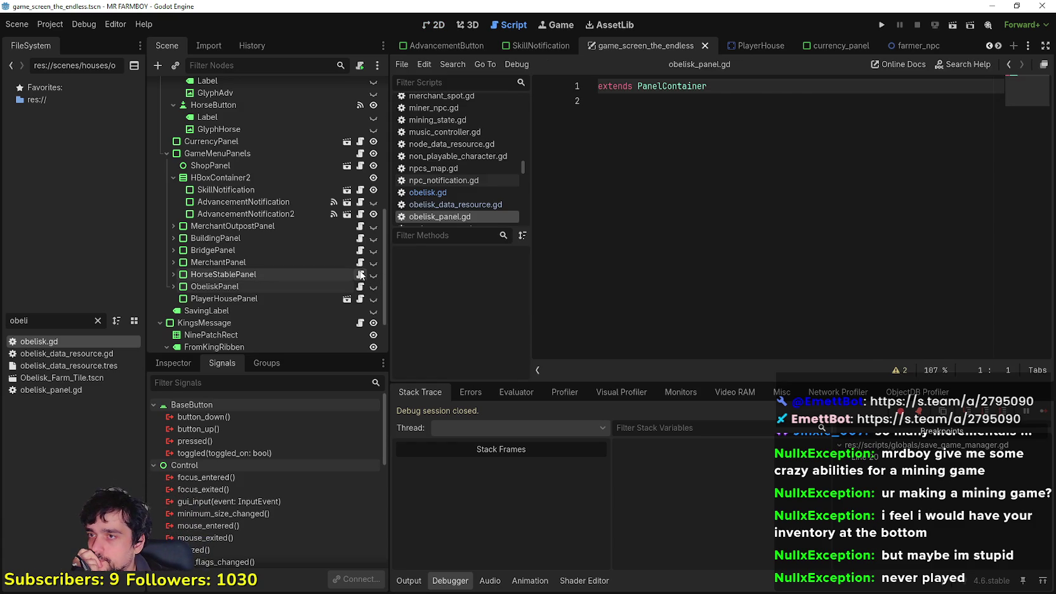
Copy horse_stable_panel.gd's code from line 2 on and paste it below extends PanelContainer in obelisk_panel.gd.
left_click(360, 274)
scroll(957, 132, "down", 3)
scroll(1021, 178, "down", 3)
scroll(1021, 178, "up", 3)
mouse_move(709, 333)
left_mouse_down()
mouse_move(660, 228)
mouse_move(605, 6)
mouse_move(662, 160)
mouse_move(600, 102)
left_mouse_up()
right_click(621, 128)
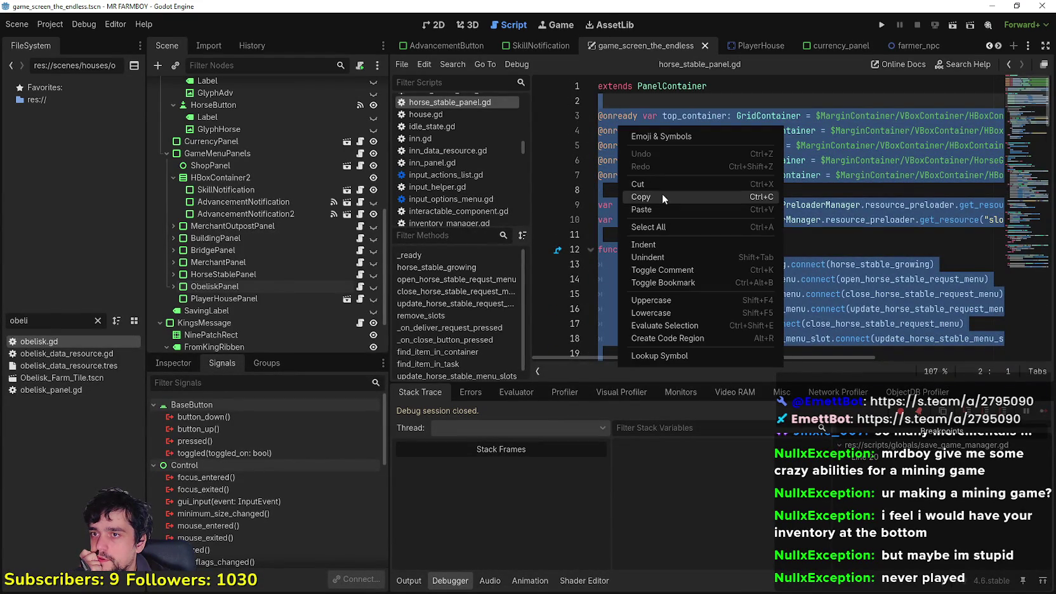
left_click(663, 197)
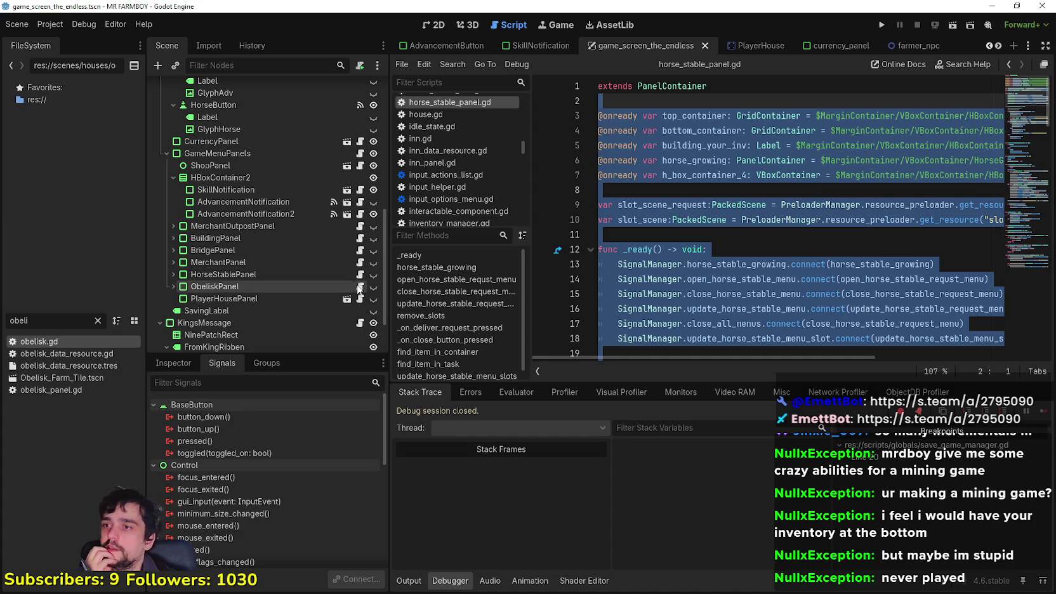
left_click(360, 286)
left_click(777, 198)
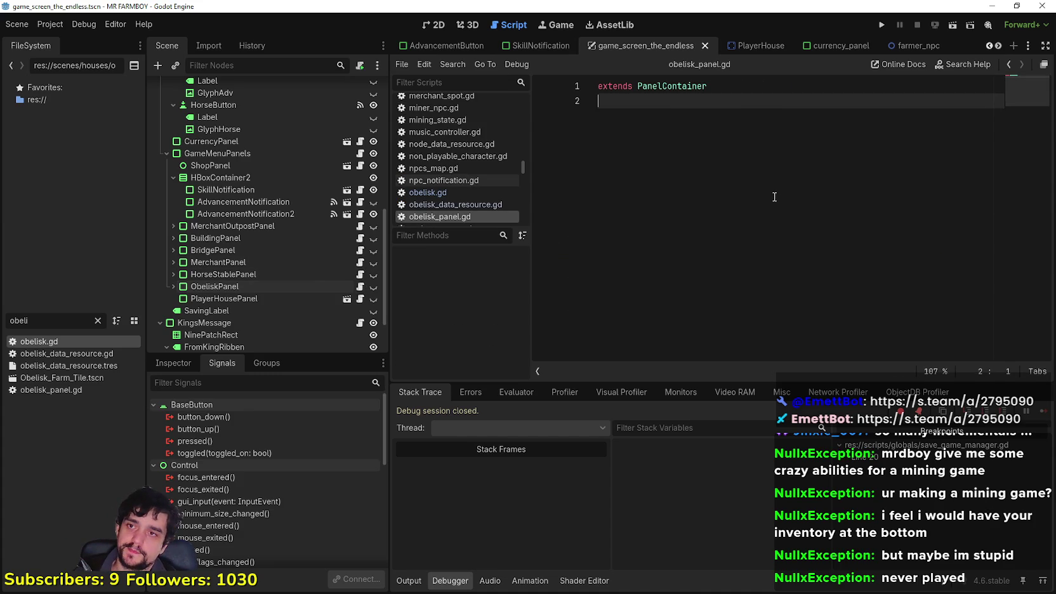
key("ctrl+v")
Delete the building_your_inv, horse_growing and h_box_container_4 declarations, keeping top_container and bottom_container.
left_click(1028, 94)
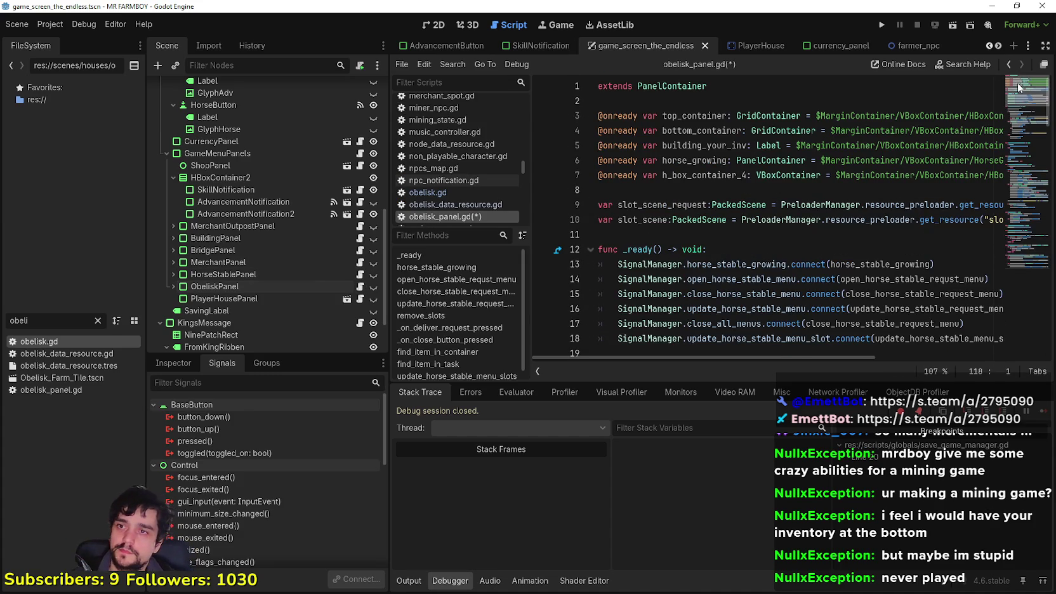
double_click(684, 116)
left_click(693, 130)
double_click(696, 161)
left_click_drag(679, 185, 616, 164)
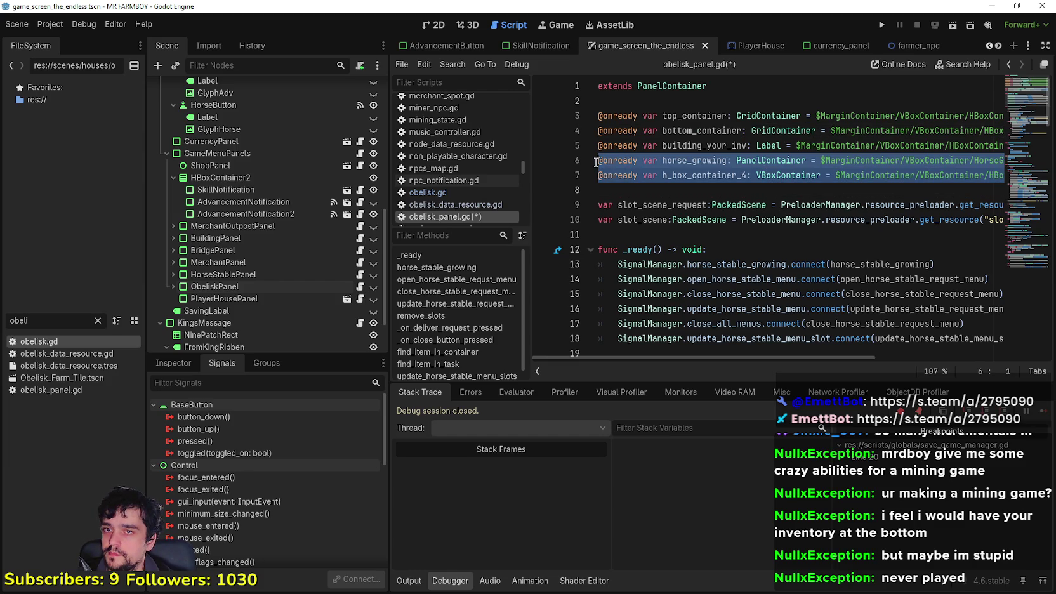
left_click(733, 176)
mouse_move(704, 356)
left_mouse_down()
mouse_move(870, 363)
mouse_move(660, 357)
left_mouse_up()
left_click(601, 190)
key("shift+Up")
key("shift+Up")
key("shift+Up")
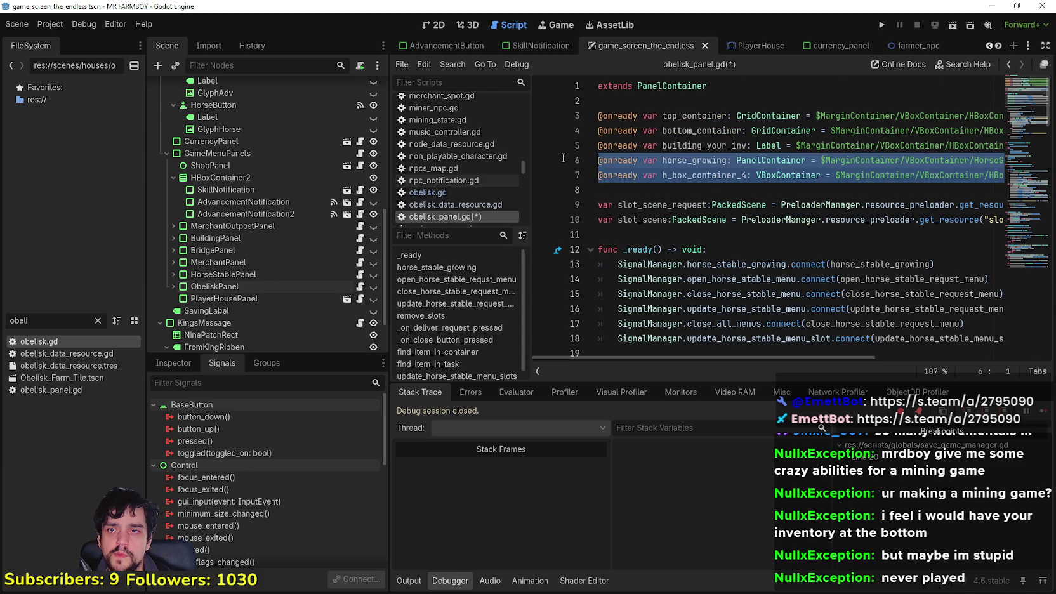
key("Delete")
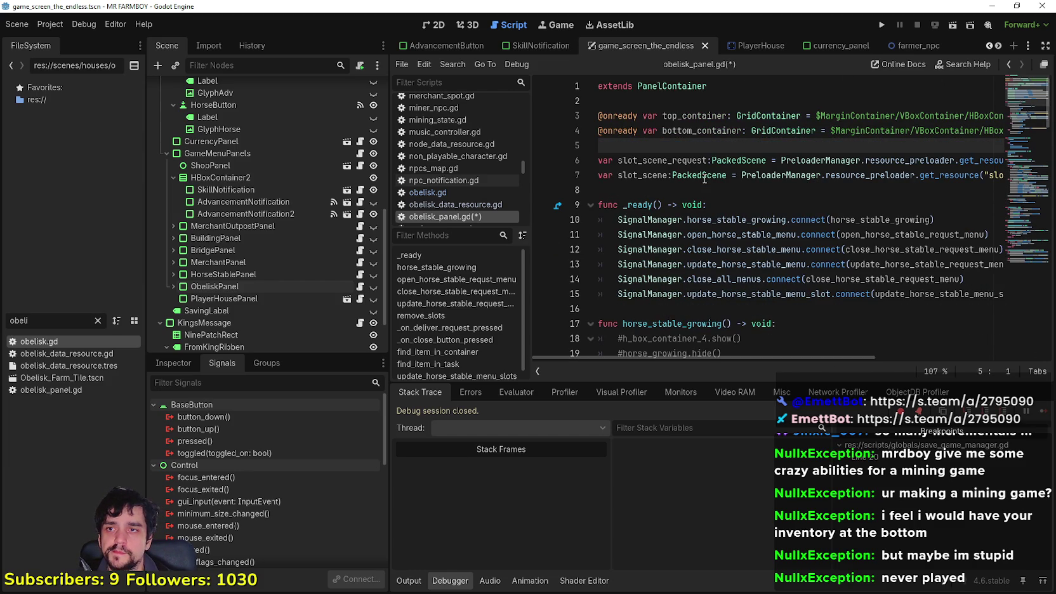
Delete the SignalManager.horse_stable_growing.connect line from _ready.
left_click(702, 188)
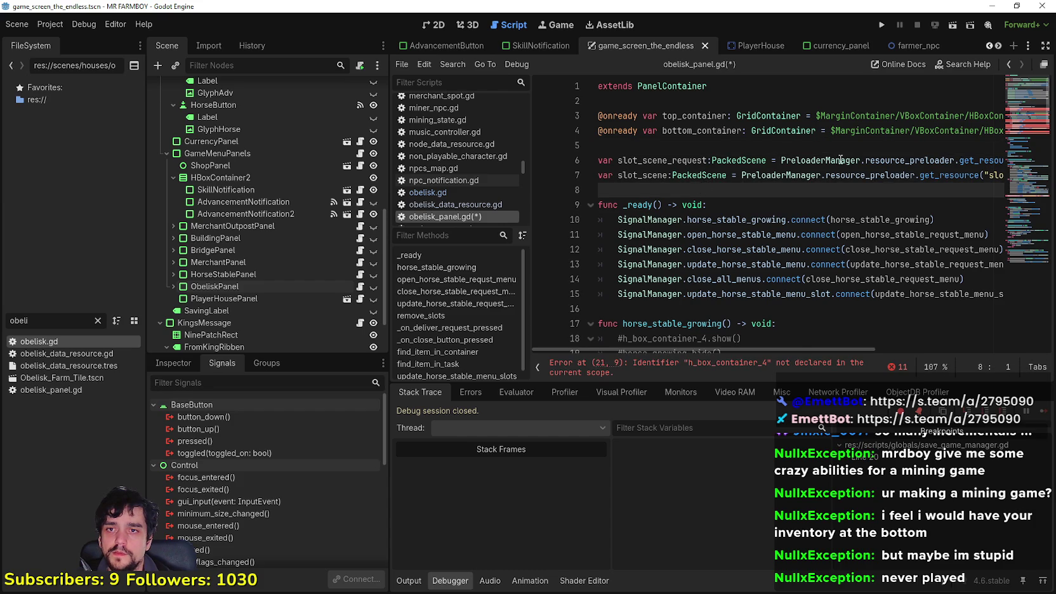
left_click_drag(804, 348, 887, 350)
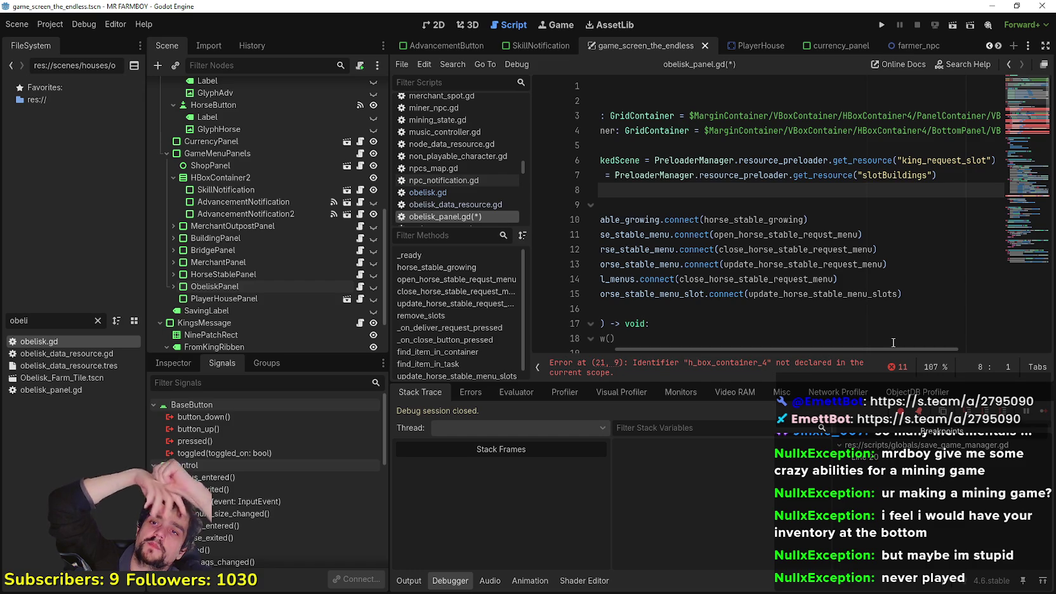
left_click_drag(759, 279, 669, 264)
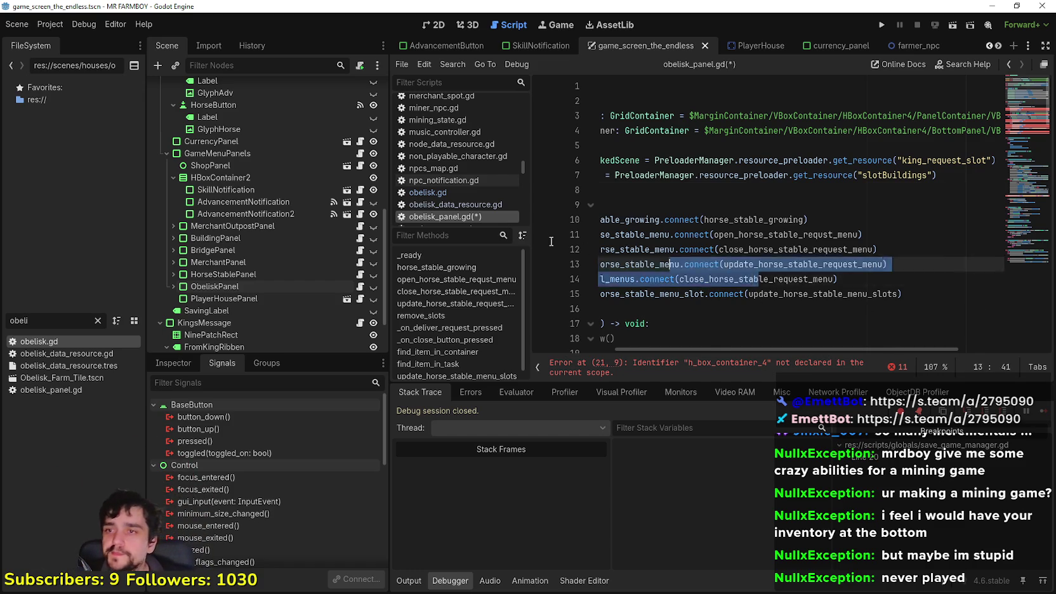
left_click_drag(550, 241, 703, 239)
left_click_drag(934, 220, 477, 200)
key("shift+End")
key("BackSpace")
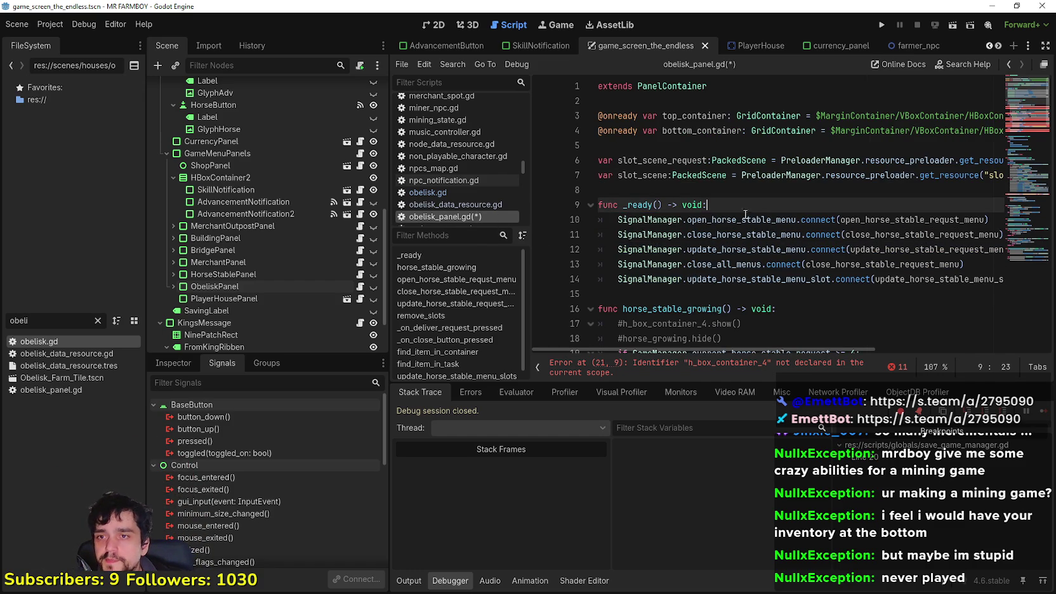
left_click_drag(771, 220, 715, 220)
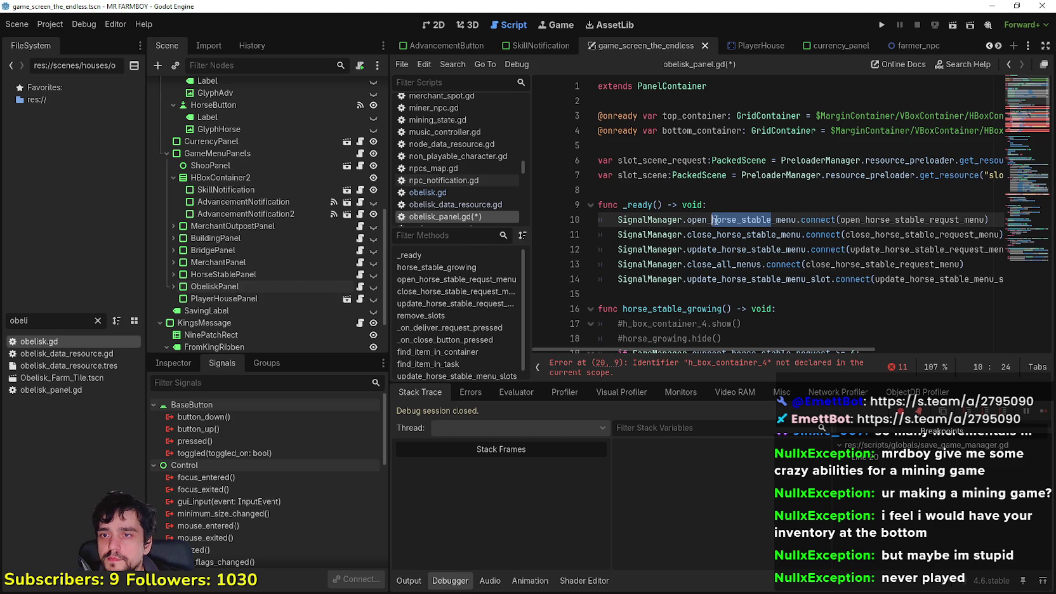
Replace horse_stable with obelisk in line 10's open-menu signal and handler names.
type("obelisk")
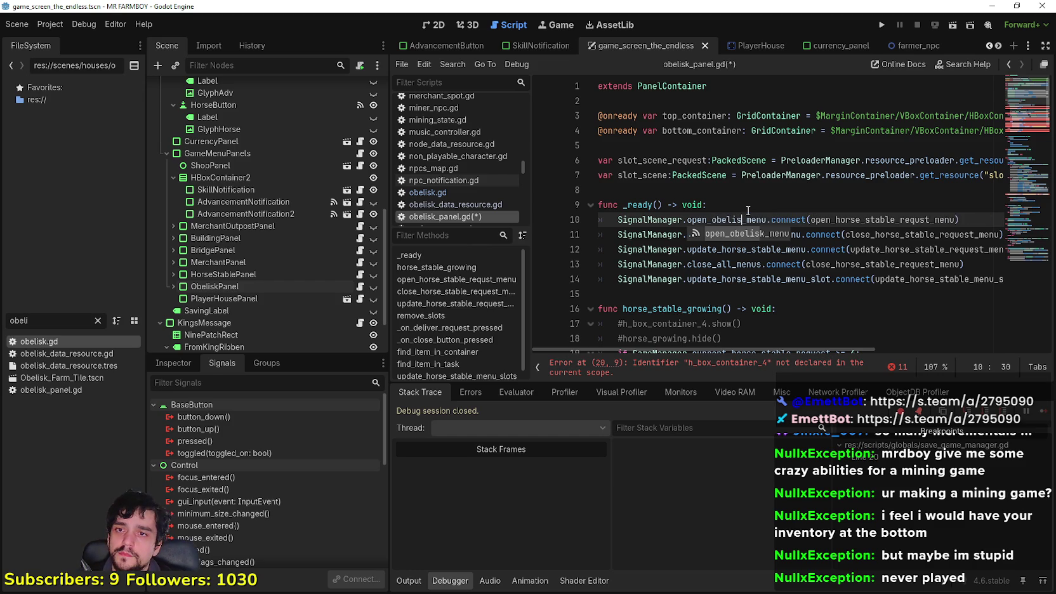
left_click(873, 220)
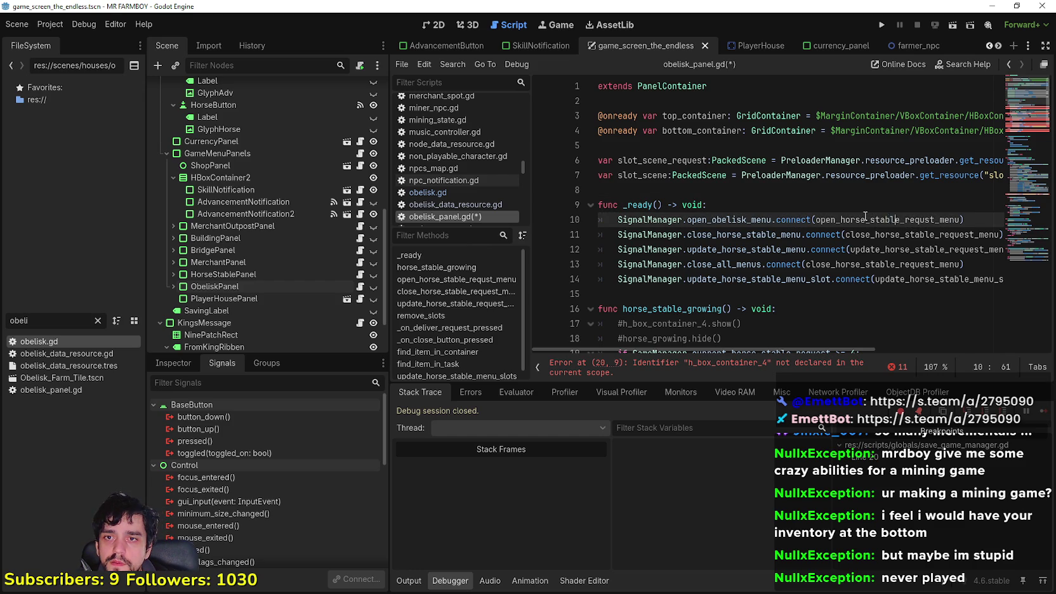
left_click_drag(895, 220, 840, 216)
key("Right")
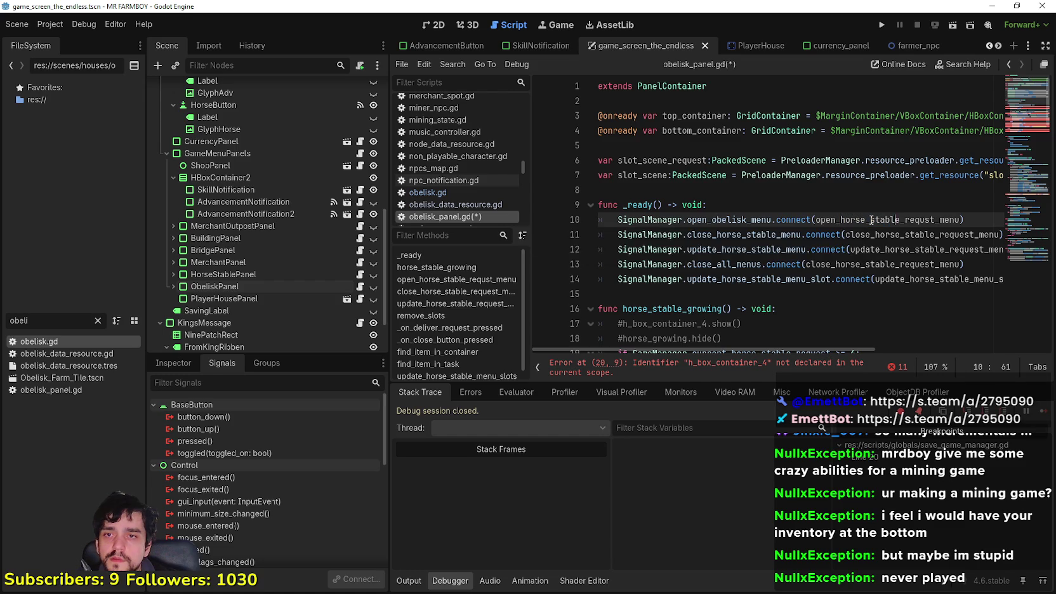
key("BackSpace")
key("BackSpace")
key("BackSpace")
type("obe")
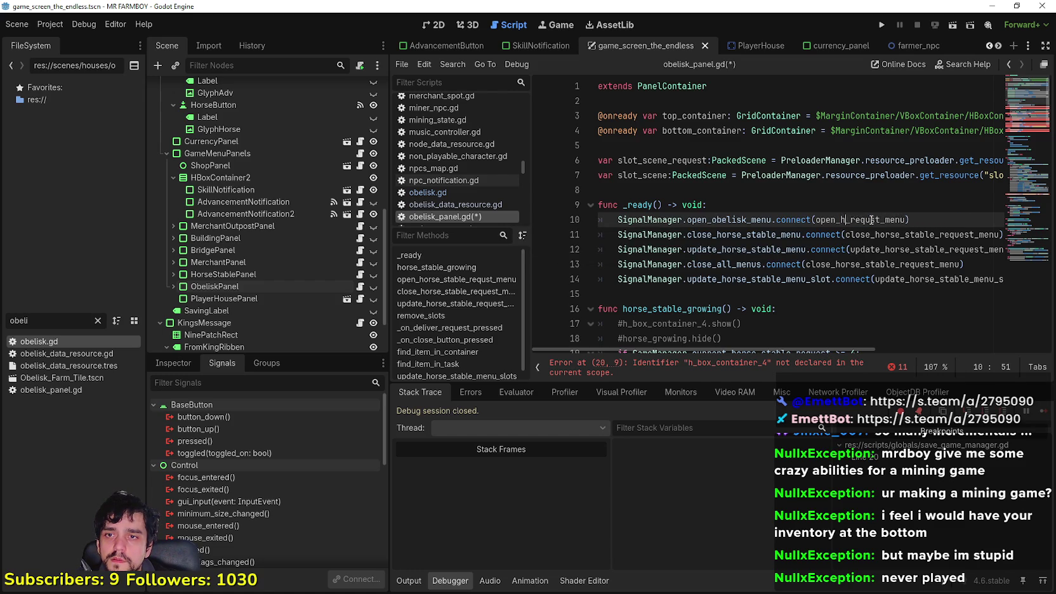
type("lisk_")
Rename the close-menu and update-menu signals on lines 11–12 to obelisk versions.
left_click(713, 236)
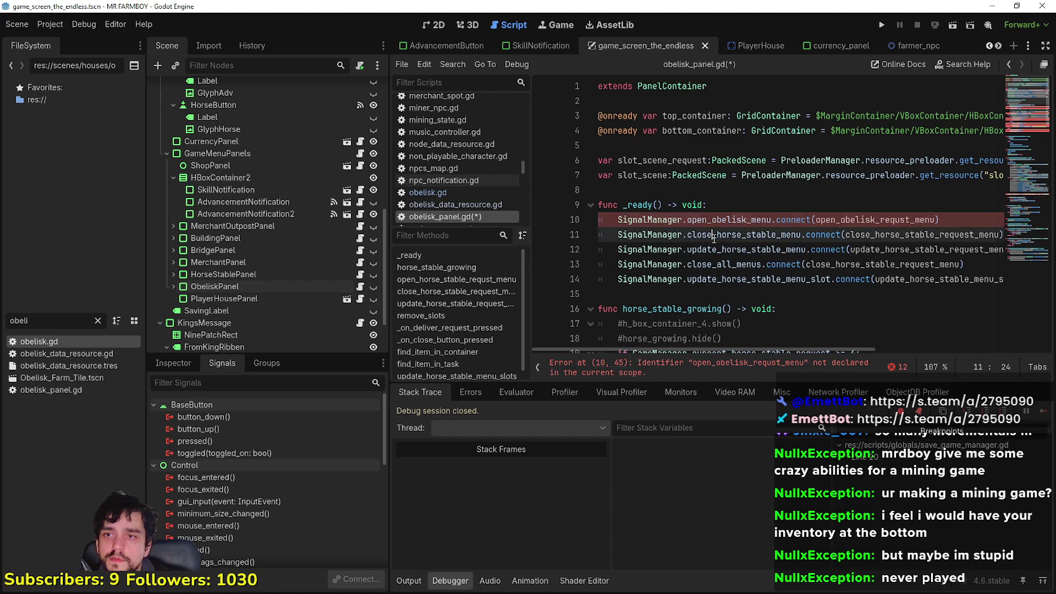
left_click_drag(780, 236, 716, 237)
type("obelisk_")
left_click(781, 249)
left_click_drag(784, 250, 721, 252)
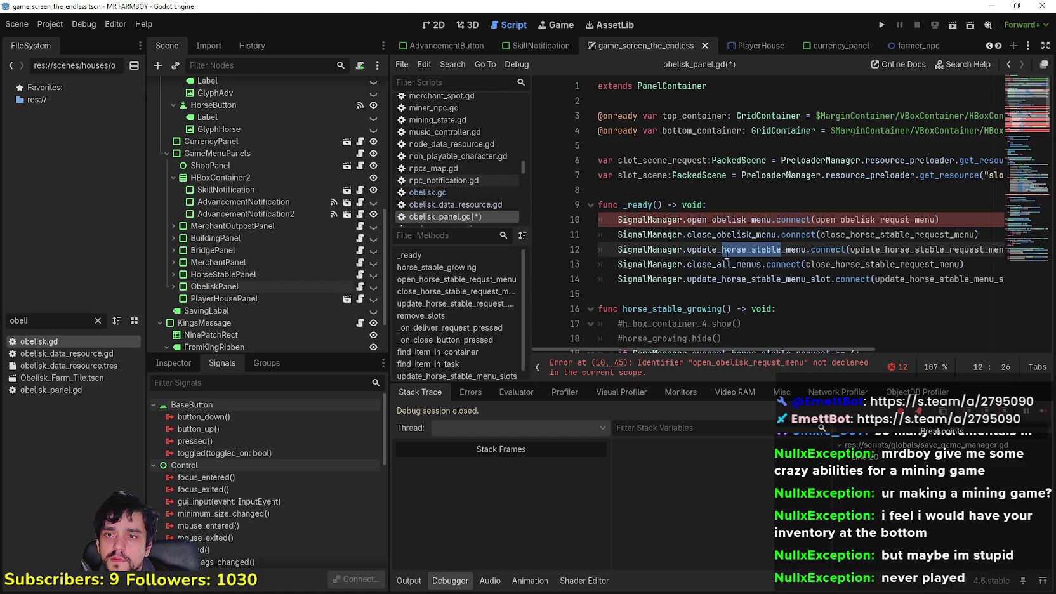
type("obelisk")
Rename the update and close handlers on lines 12 and 11 to obelisk names.
left_click(889, 250)
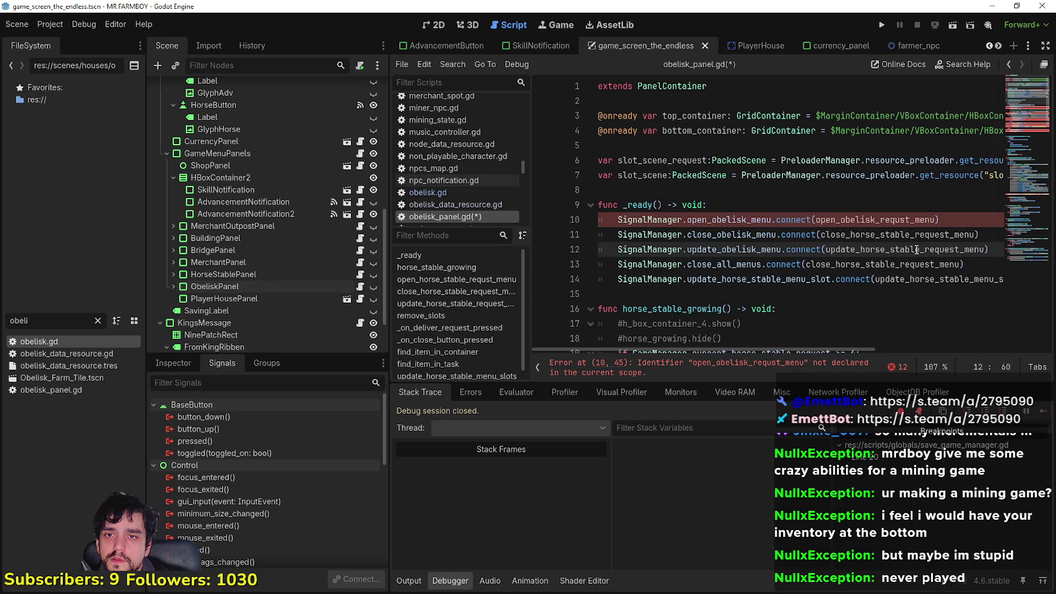
left_click_drag(920, 249, 861, 252)
type("obelisk")
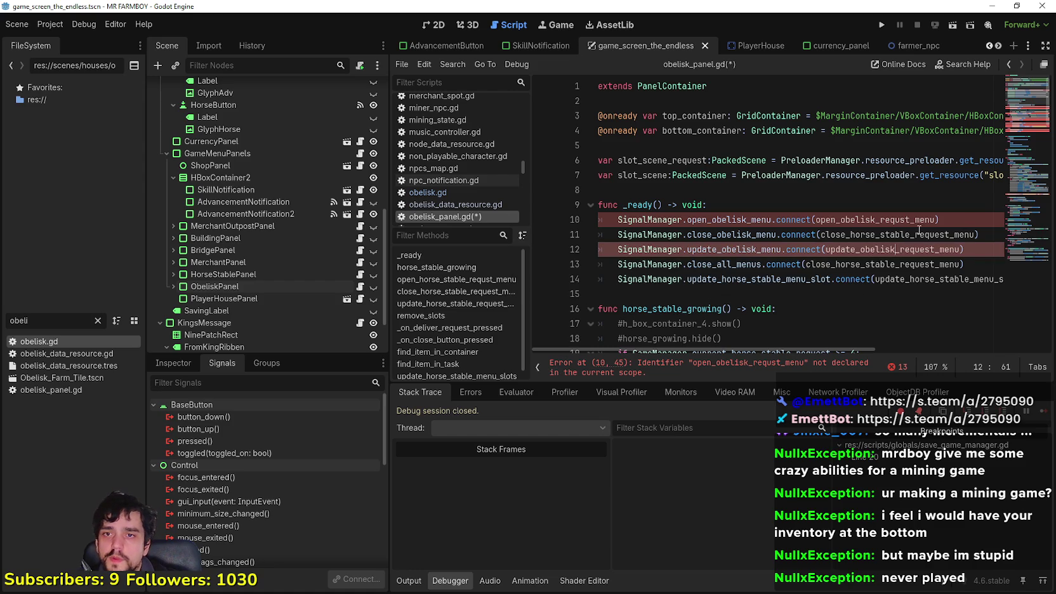
left_click(906, 234)
left_click_drag(910, 234, 850, 234)
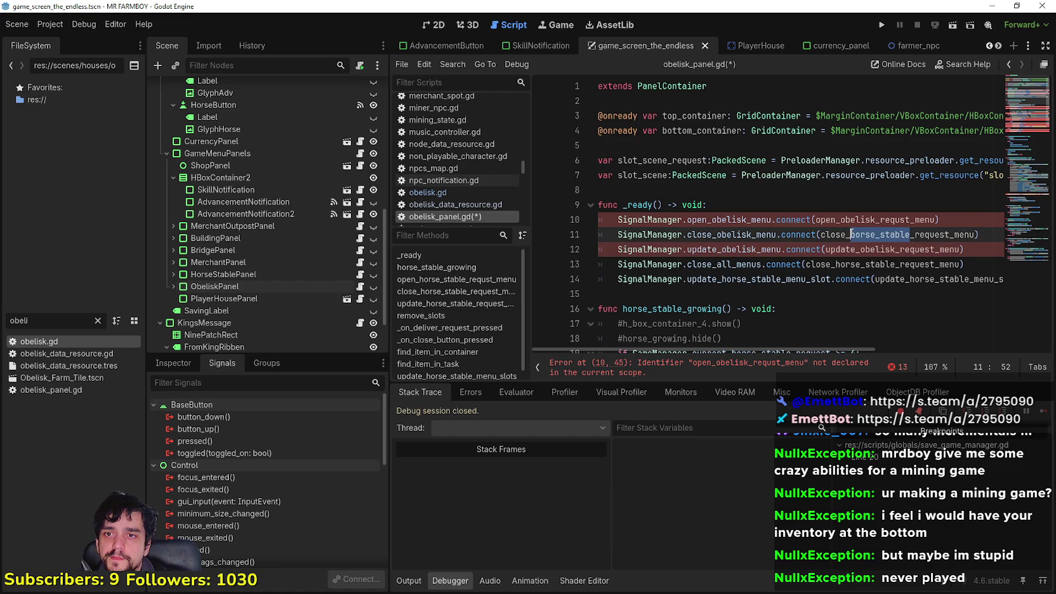
type("obelisk")
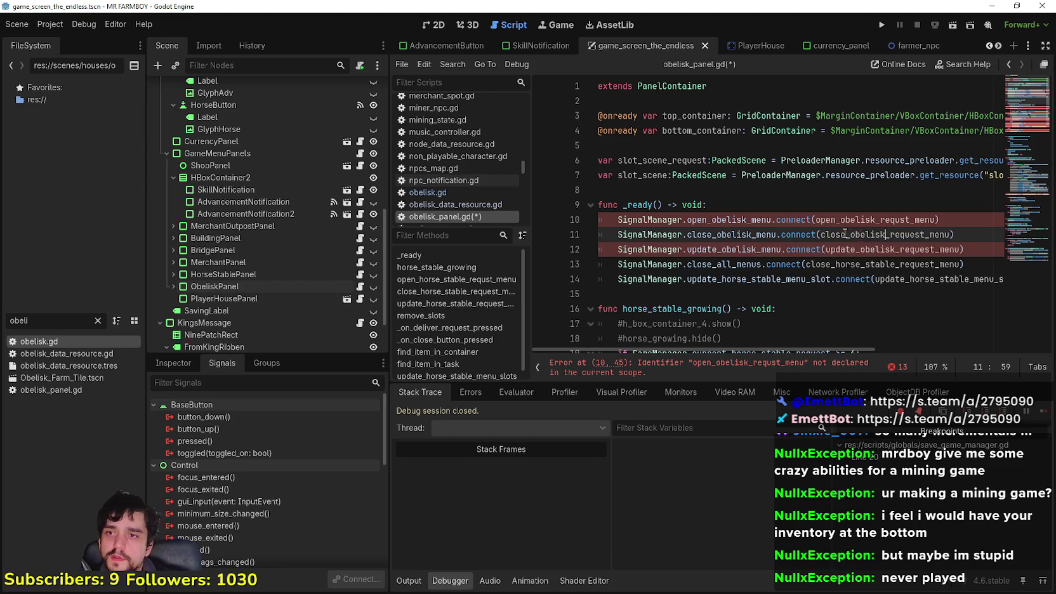
Switch lines 13–14 handlers and the slot signal to obelisk names, e.g. update_obelisk_menu_slot.
left_click(782, 268)
left_click_drag(895, 264, 835, 264)
type("obelisk")
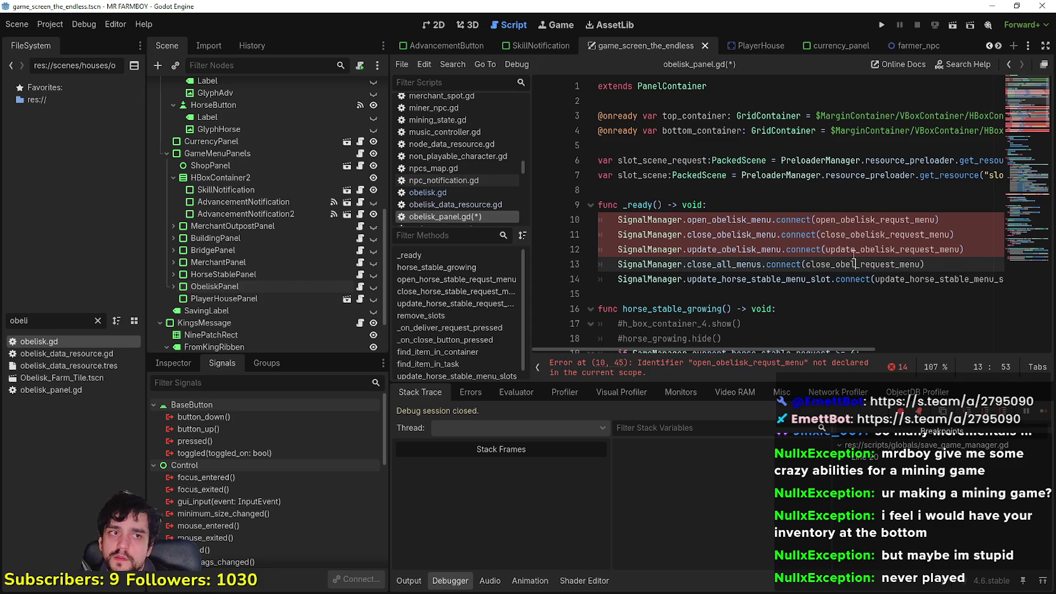
left_click(911, 277)
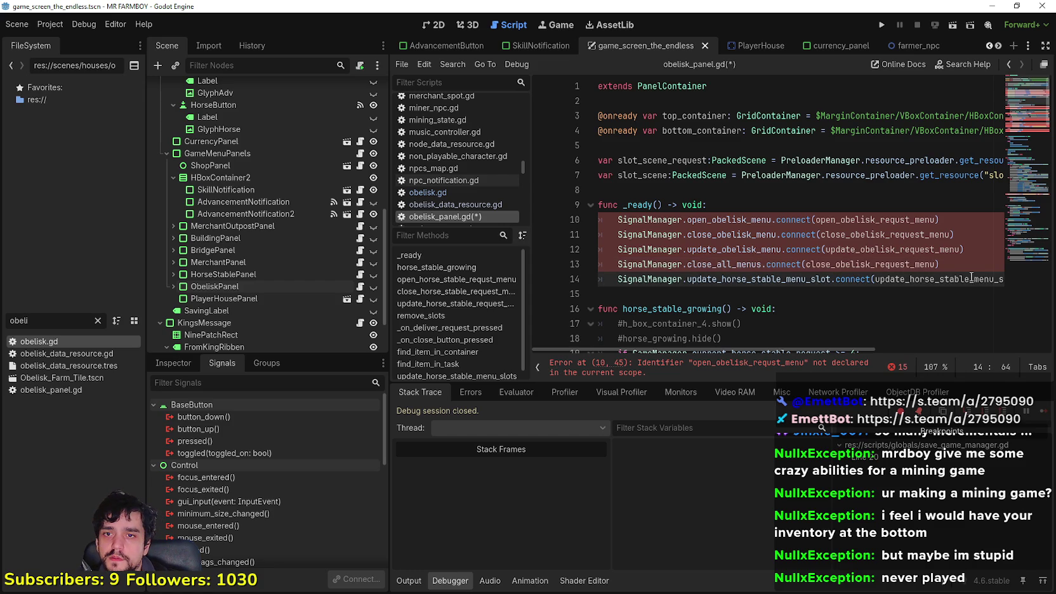
left_click_drag(972, 281, 910, 279)
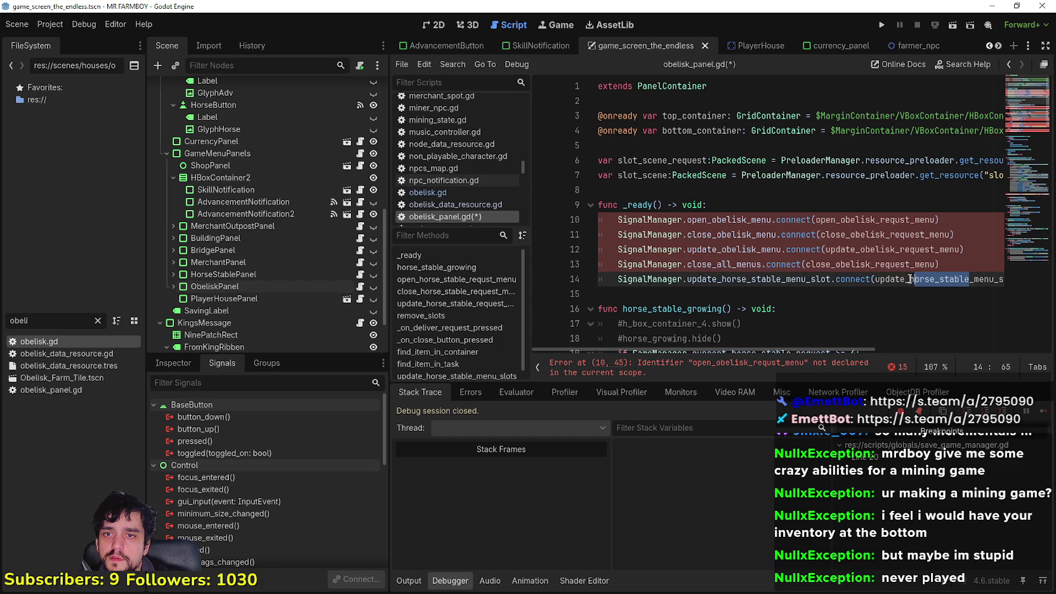
type("obelisk")
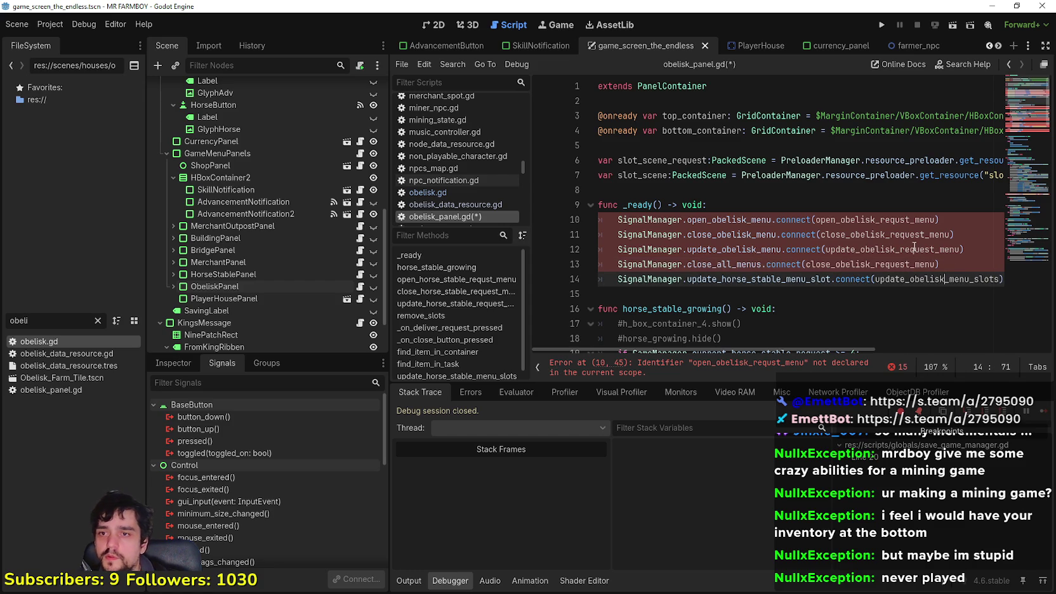
left_click_drag(781, 279, 720, 281)
type("obelisk")
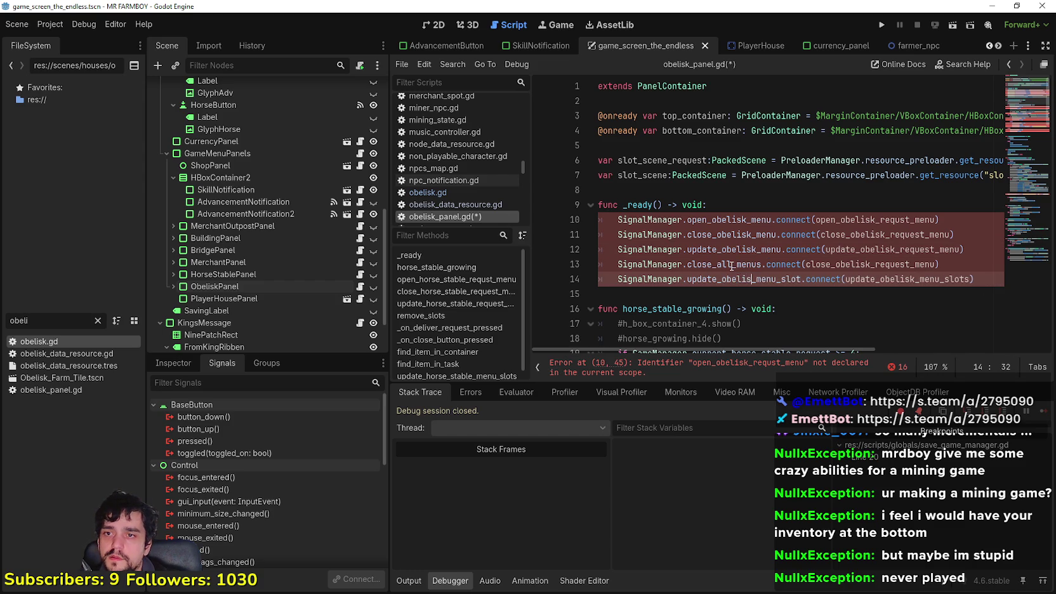
double_click(738, 279)
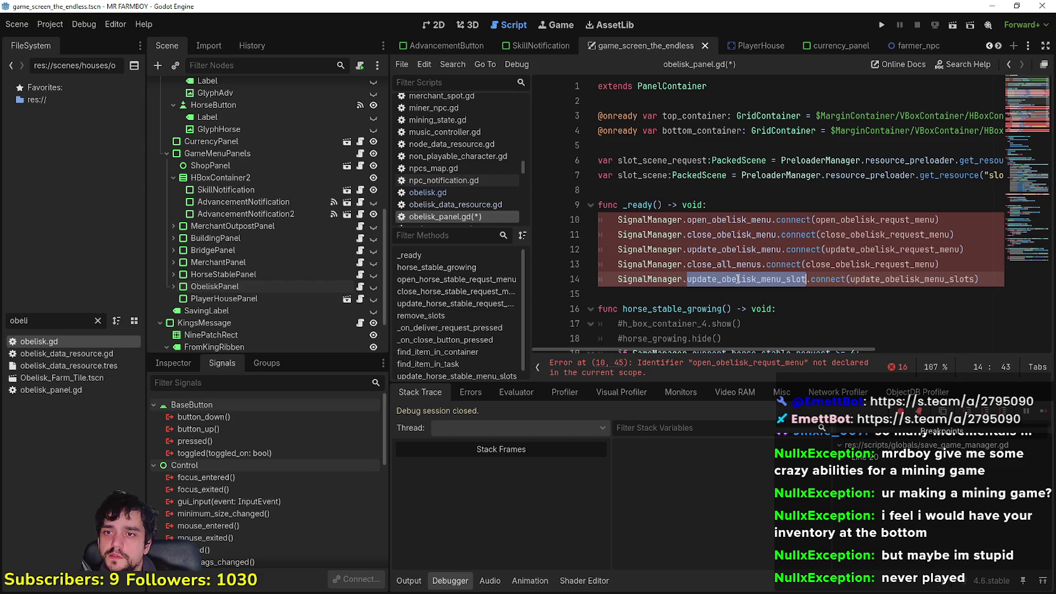
right_click(723, 251)
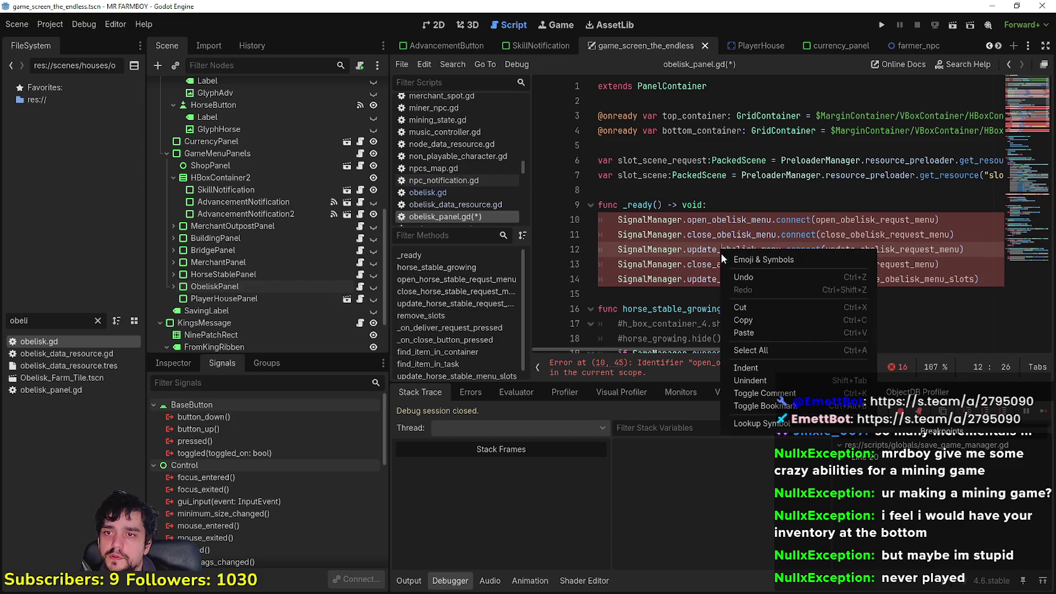
Add signal update_obelisk_menu_slot(slot_type, item_id) to signal_manager.gd, save, and return to obelisk_panel.gd.
left_click(785, 427)
left_click(760, 219)
key("Return")
type("signal update_obelisk_menu_slot()")
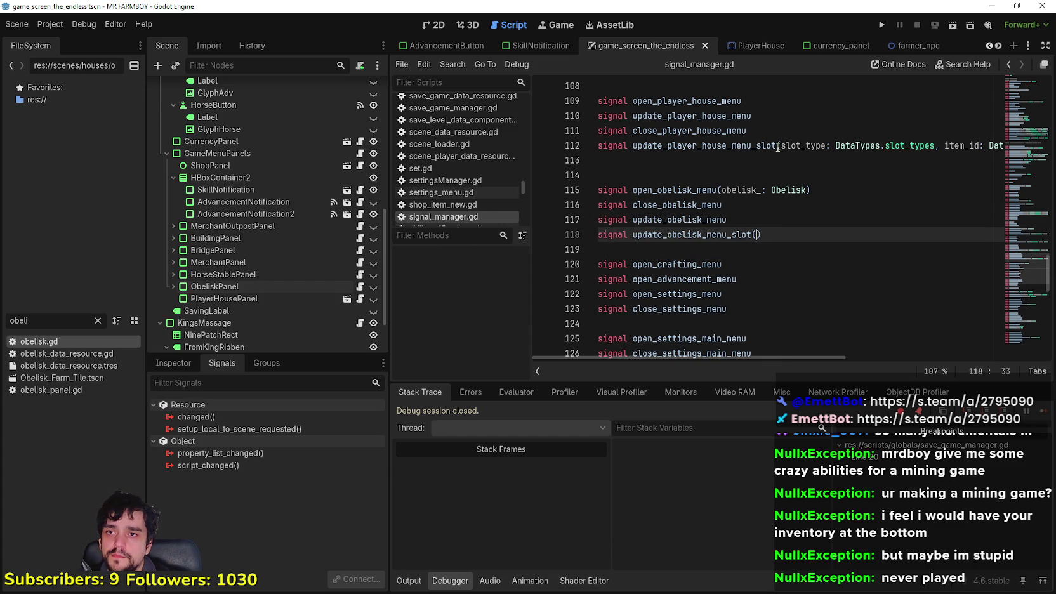
left_click(778, 146)
key("shift+End")
left_click(754, 222)
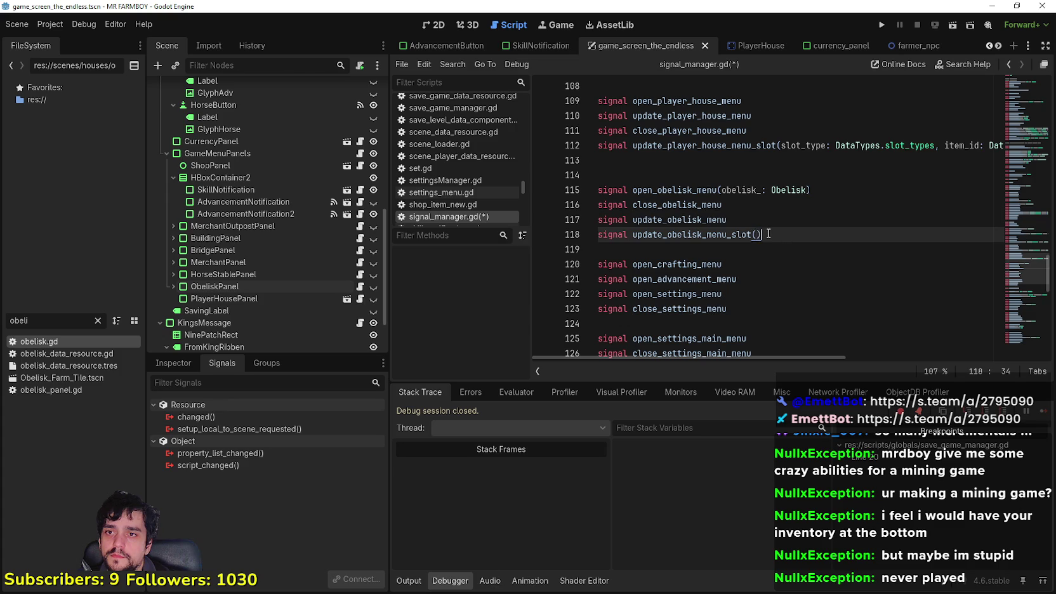
type("slot_type: DataTypes.slot_types, item_id: DataTypes.itemID")
key("ctrl+s")
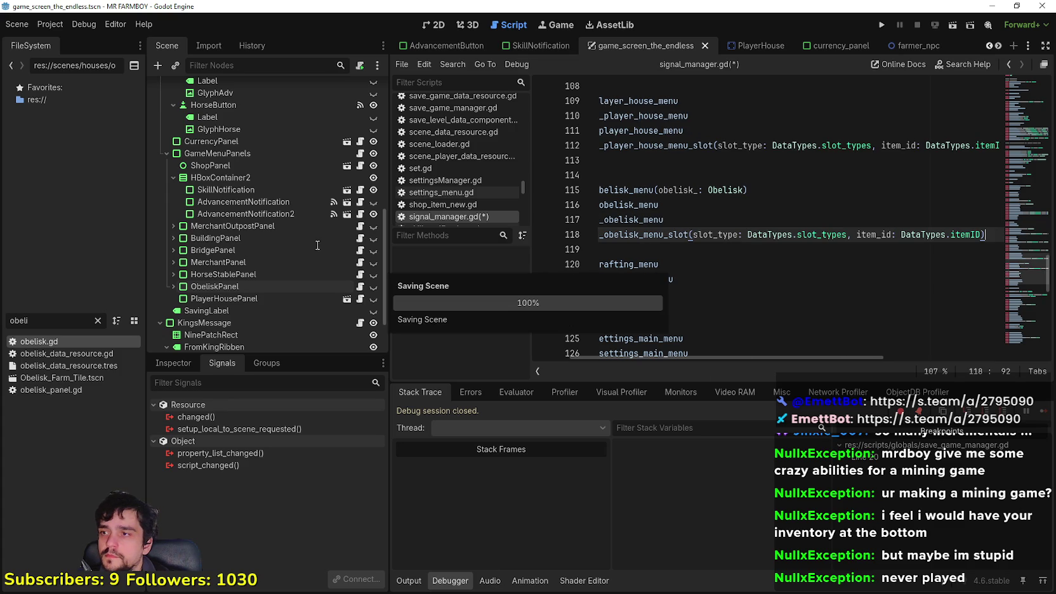
left_click(360, 286)
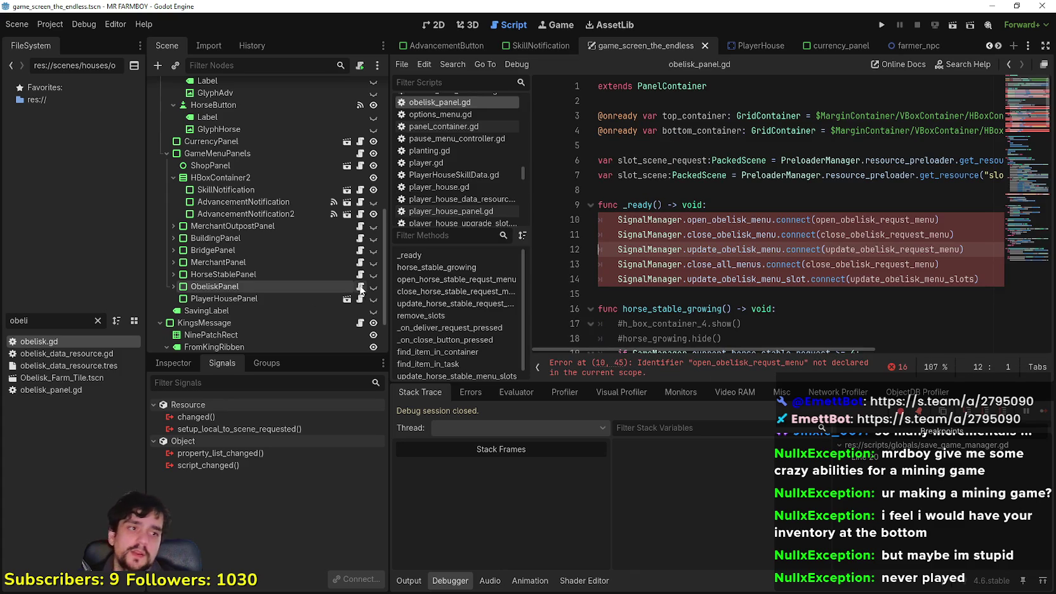
Delete the whole horse_stable_growing function from obelisk_panel.gd.
left_click(735, 277)
left_click(713, 294)
scroll(713, 293, "down", 1)
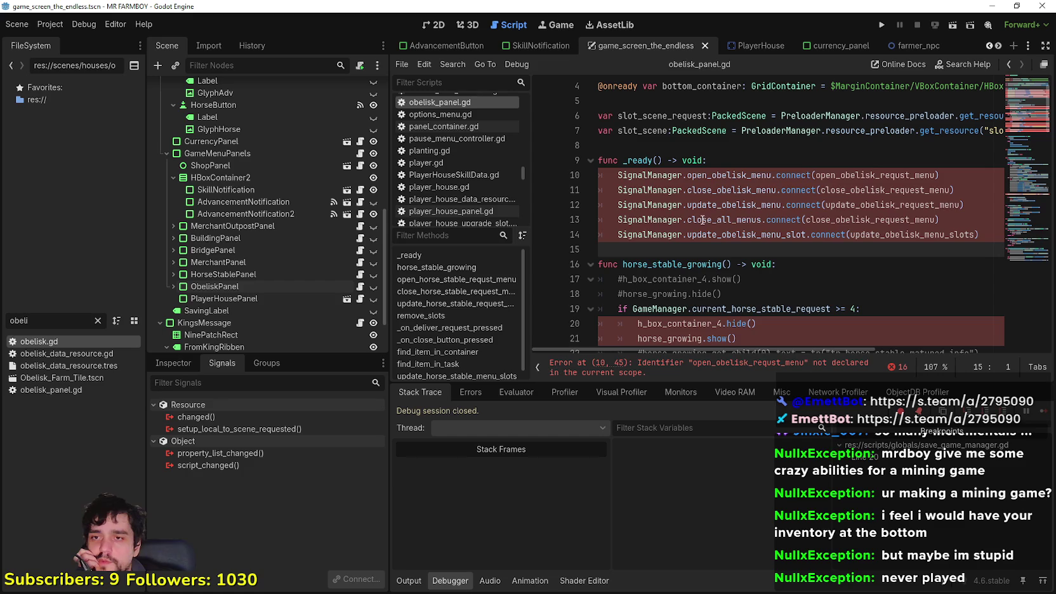
left_click(731, 264)
left_click(740, 280)
left_click(736, 294)
scroll(734, 291, "down", 2)
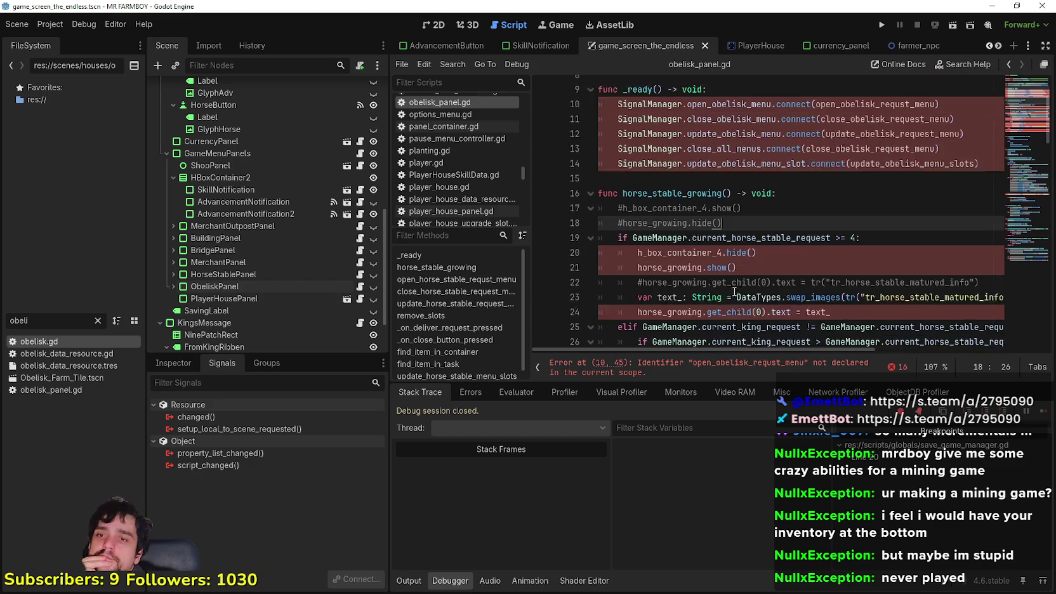
left_click(778, 240)
scroll(777, 247, "up", 2)
left_click(766, 283)
left_click(721, 264)
scroll(663, 264, "down", 9)
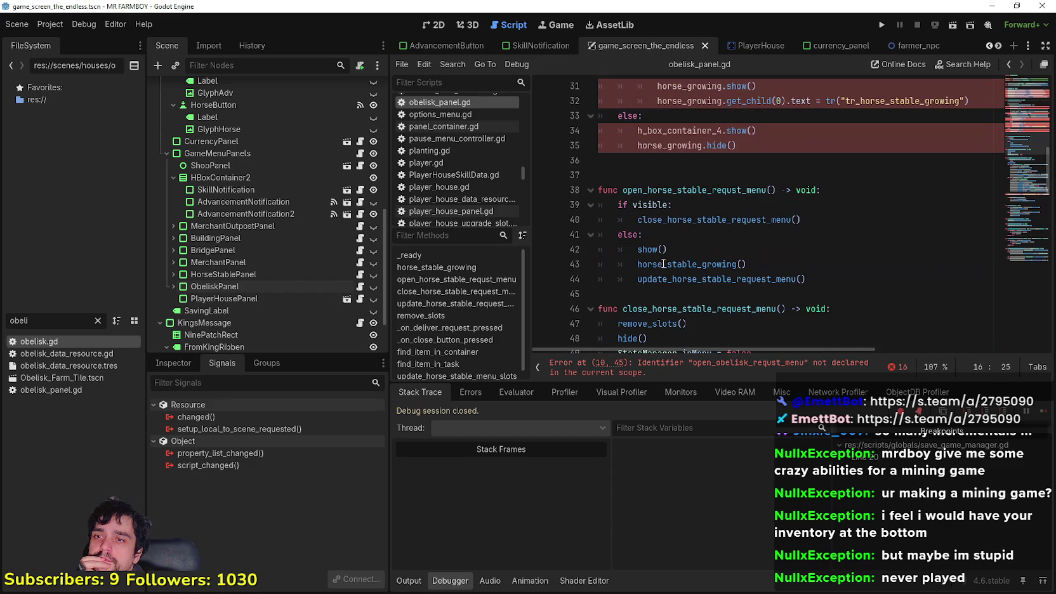
scroll(658, 183, "up", 3)
mouse_move(660, 178)
left_mouse_down()
mouse_move(628, 175)
mouse_move(613, 132)
mouse_move(623, 137)
left_mouse_up()
scroll(658, 184, "up", 3)
key("BackSpace")
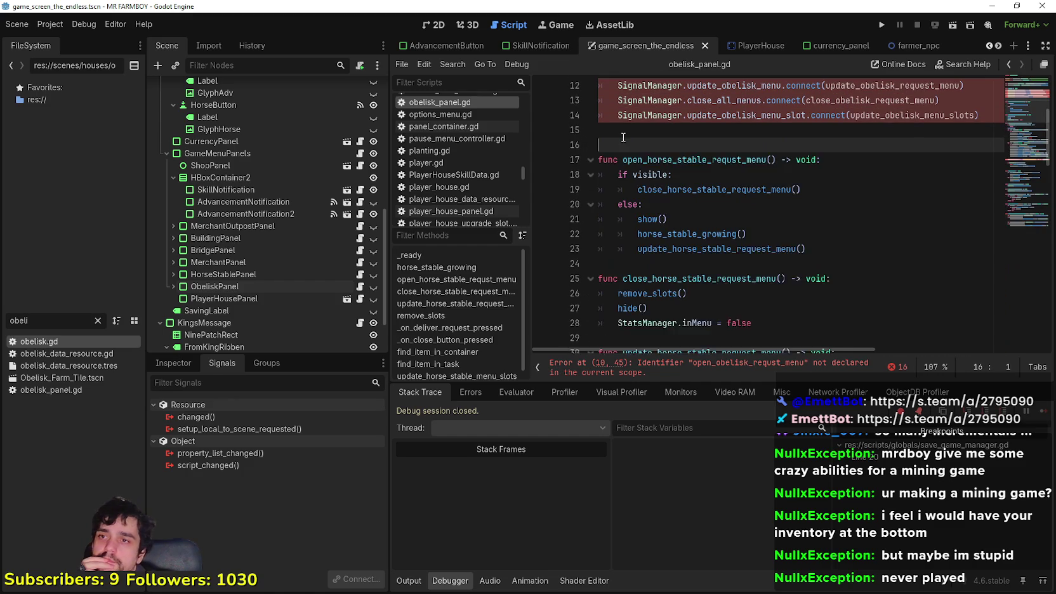
key("BackSpace")
Rename the open function to open_obelisk_requst_menu and its close call to close_obelisk_request_menu.
left_click(714, 190)
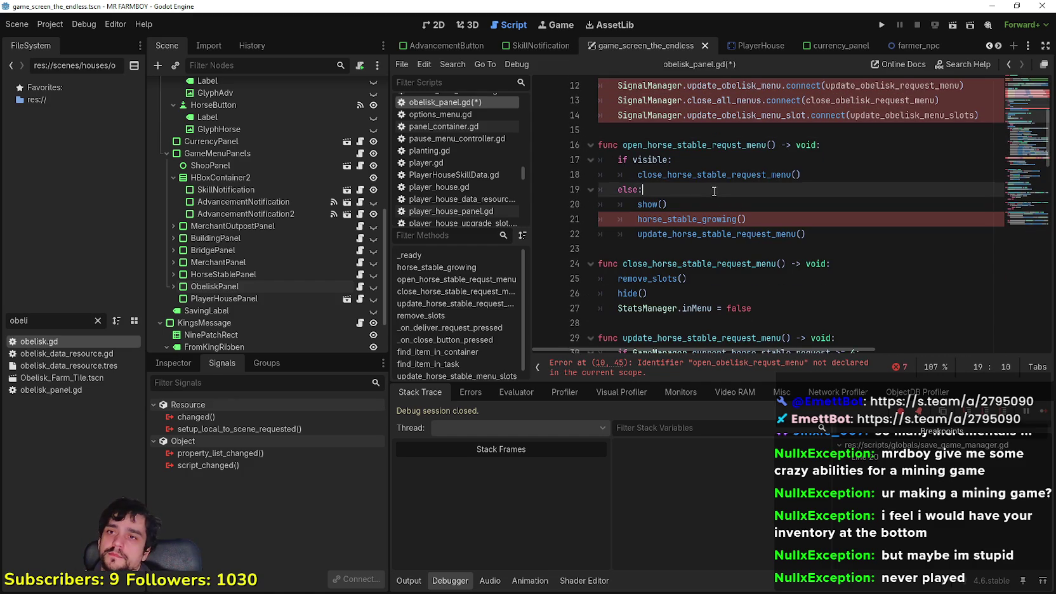
scroll(717, 192, "up", 2)
double_click(875, 145)
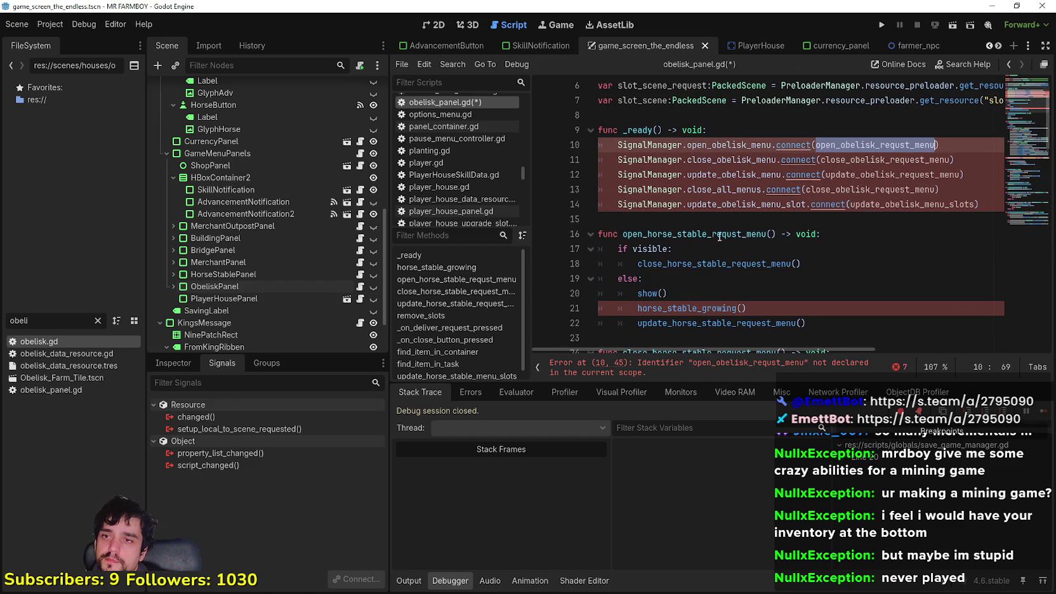
key("ctrl+c")
double_click(695, 235)
key("ctrl+v")
double_click(748, 263)
left_click(897, 146)
double_click(898, 160)
key("ctrl+c")
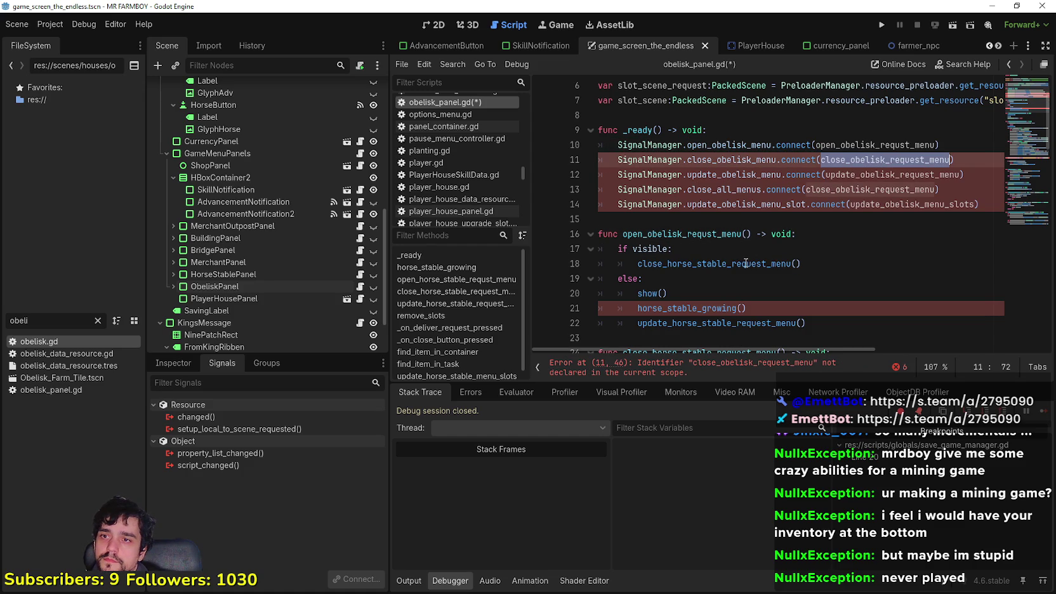
double_click(744, 264)
key("ctrl+v")
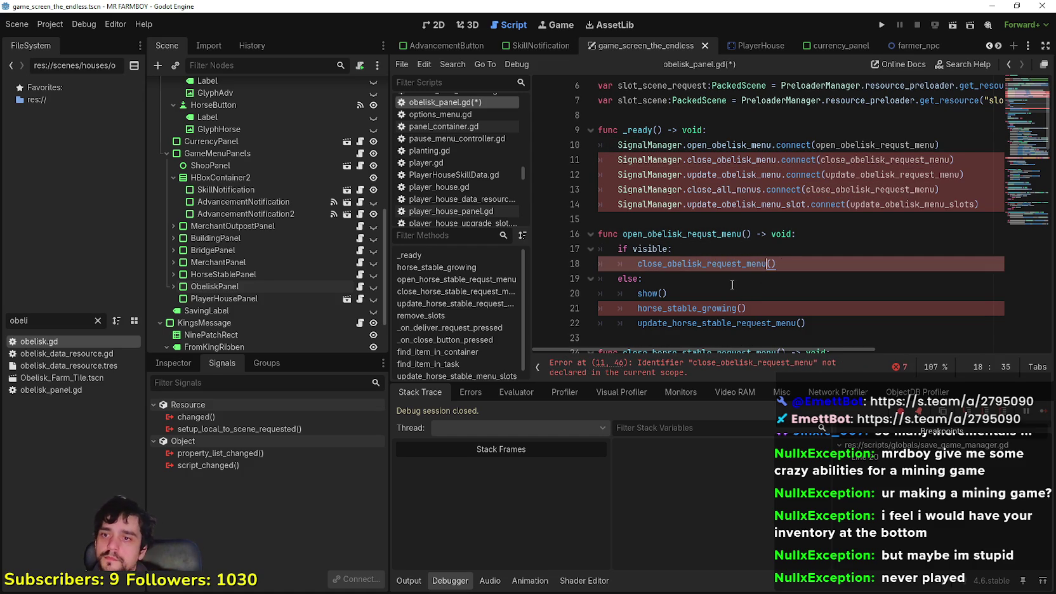
Remove the horse_stable_growing call and change the update call to update_obelisk_request_menu.
left_click_drag(747, 308, 556, 311)
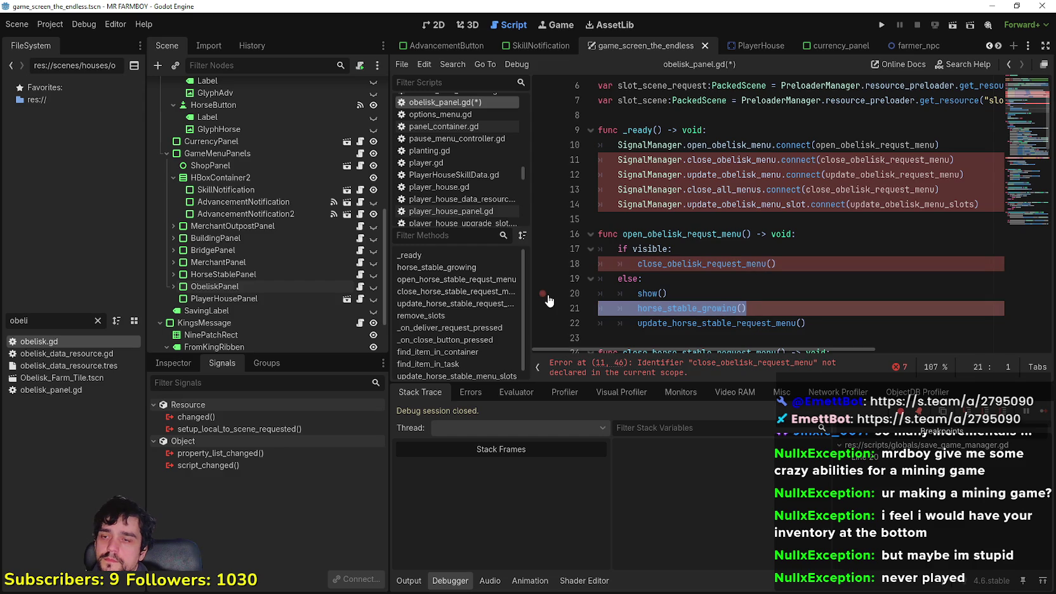
key("BackSpace")
key("BackSpace")
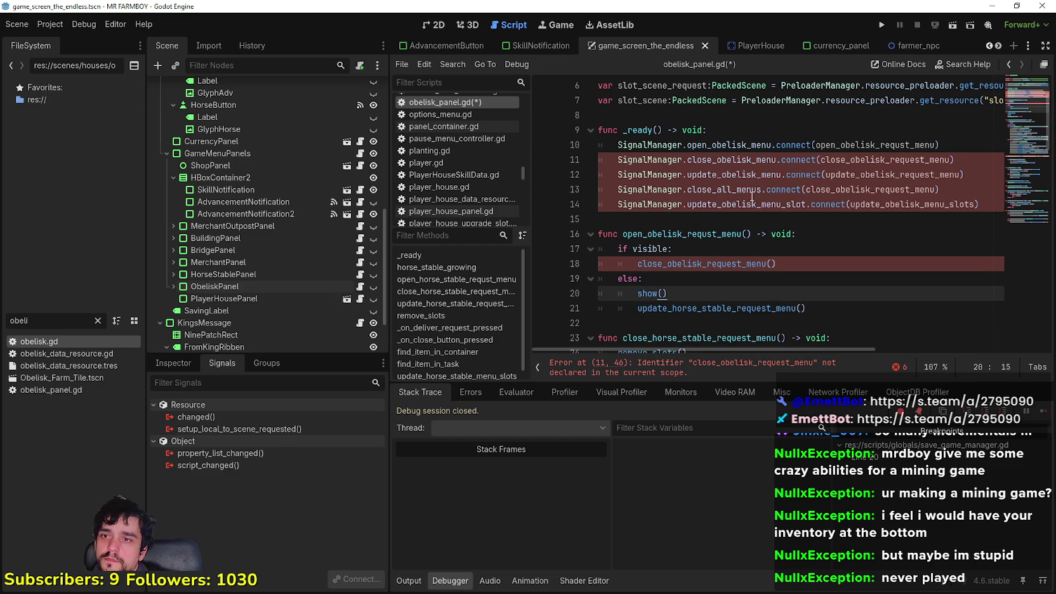
double_click(903, 204)
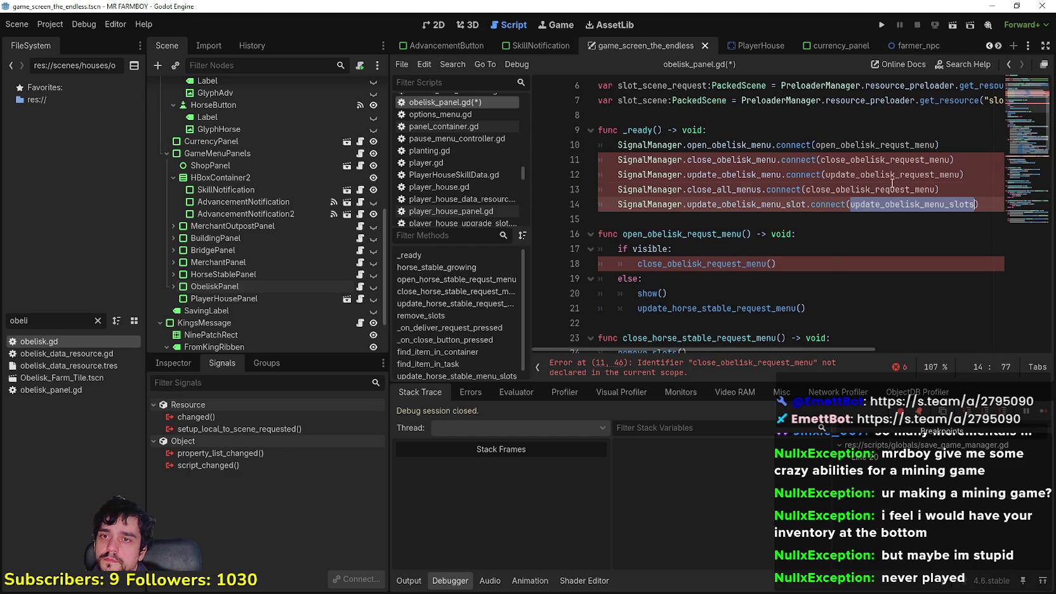
left_click(892, 185)
double_click(891, 175)
double_click(691, 308)
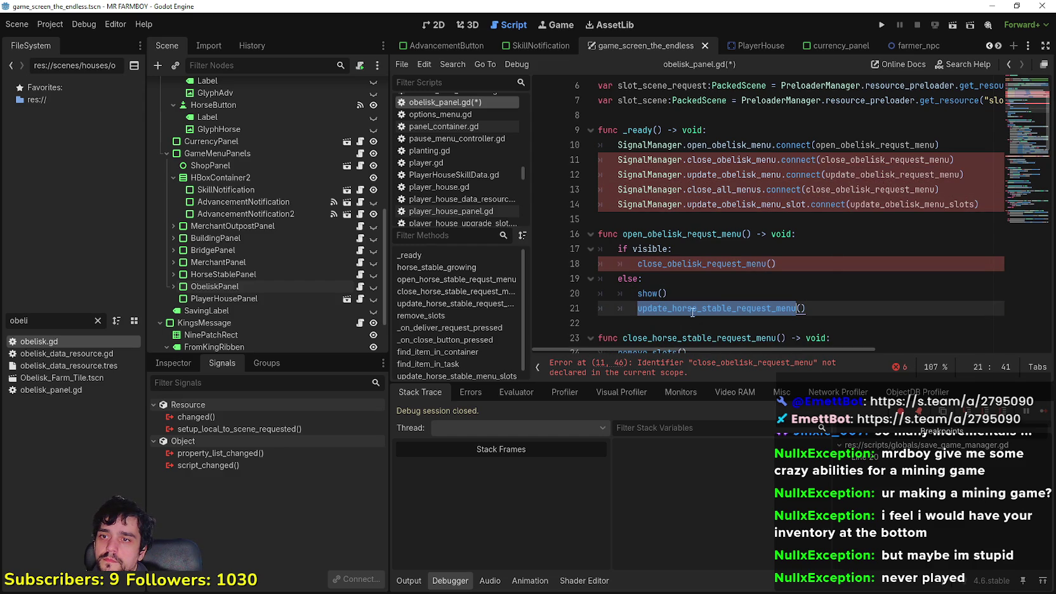
key("ctrl+v")
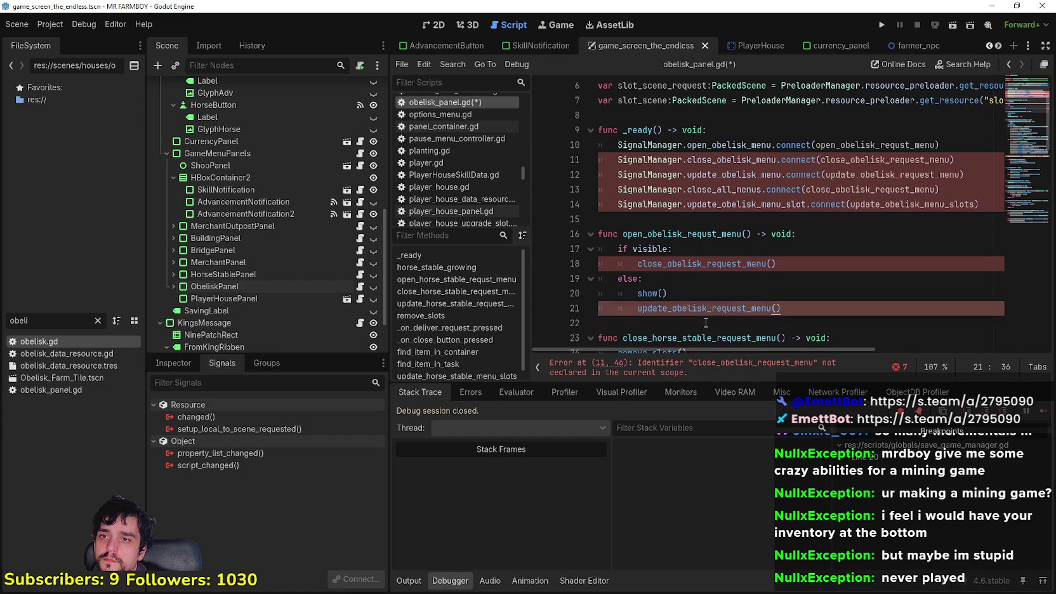
Rename the close function on line 23 to close_obelisk_request_menu.
scroll(705, 298, "down", 2)
left_click(707, 249)
scroll(707, 249, "up", 1)
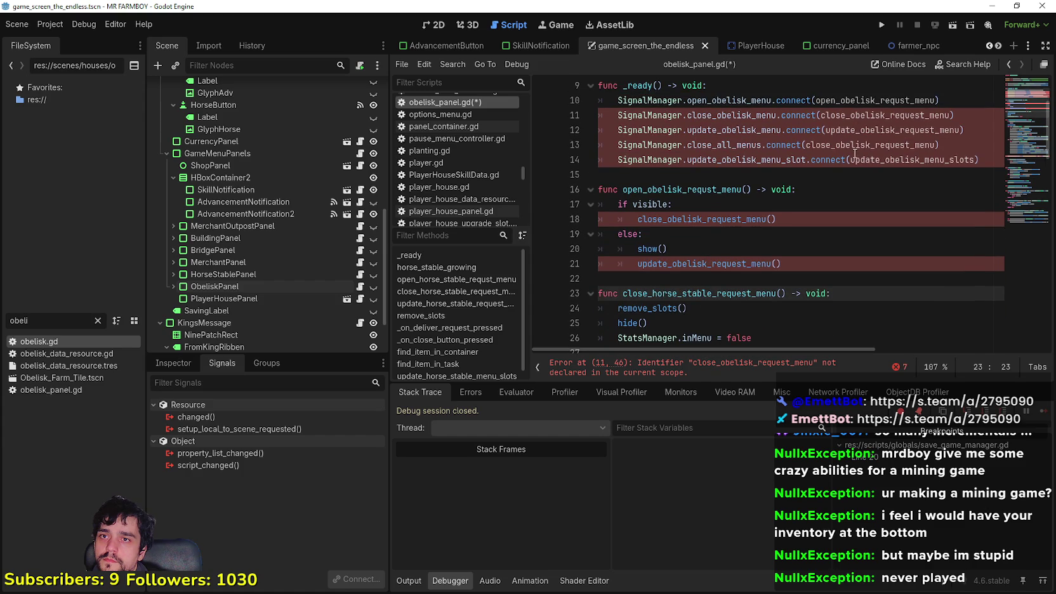
double_click(849, 115)
double_click(701, 294)
key("ctrl+v")
Rename the update function on line 28 to update_obelisk_request_menu.
scroll(707, 310, "down", 2)
left_click(709, 235)
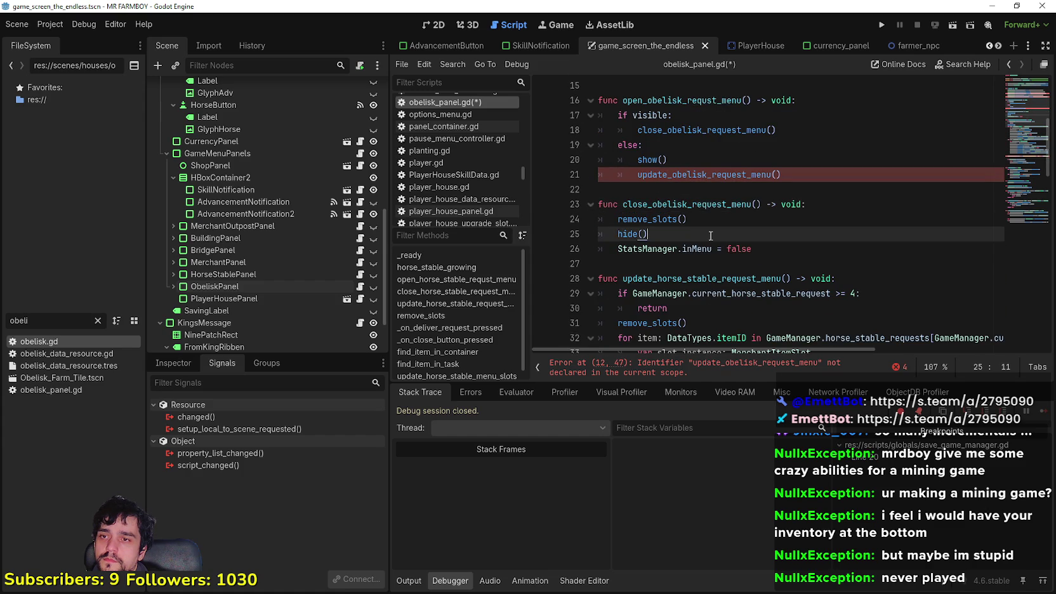
scroll(714, 236, "up", 2)
scroll(724, 232, "up", 1)
double_click(860, 175)
scroll(717, 269, "down", 3)
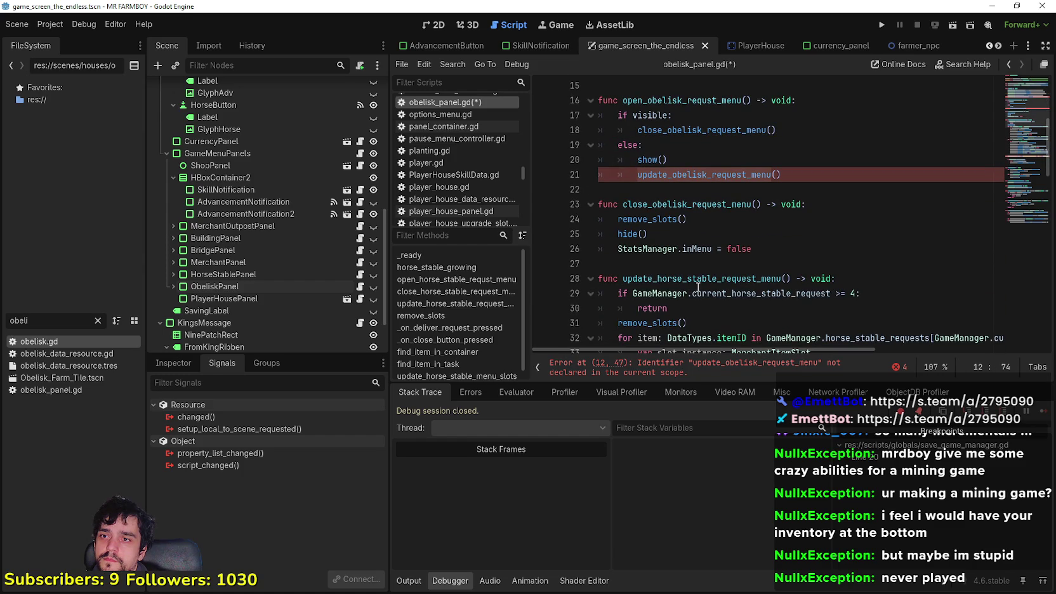
double_click(698, 279)
key("ctrl+v")
Rename update_horse_stable_menu_slots to update_obelisk_menu_slots to match the _ready connection.
left_click(760, 251)
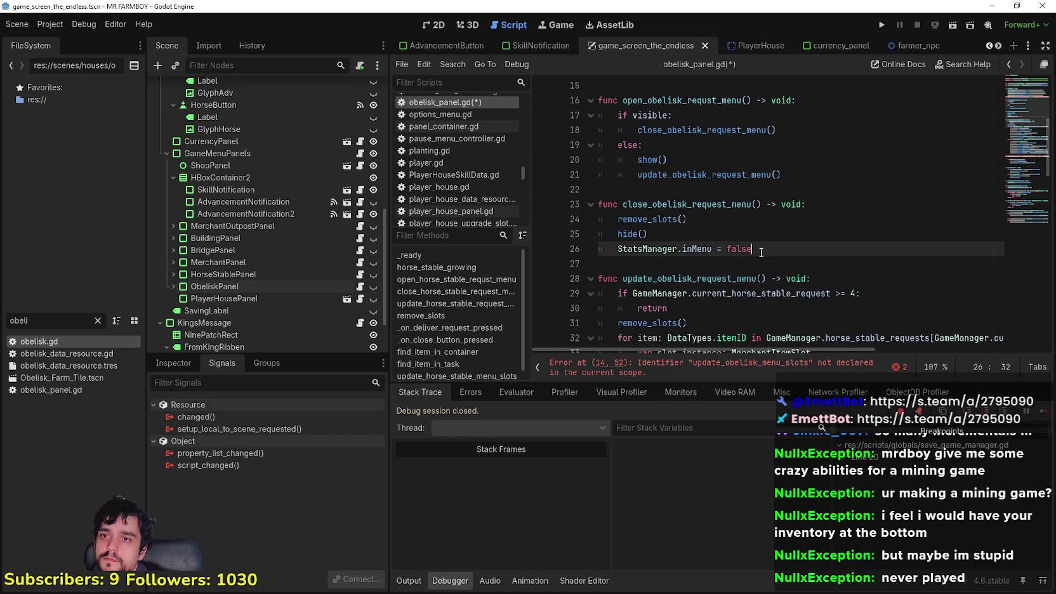
scroll(857, 165, "up", 3)
scroll(913, 117, "down", 2)
double_click(913, 118)
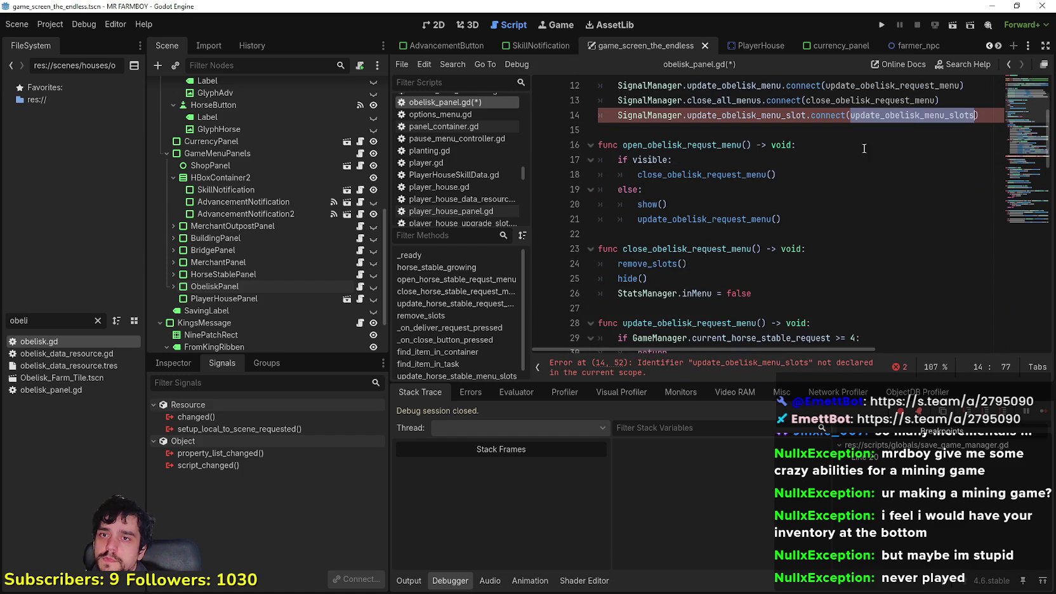
scroll(770, 222, "down", 3)
scroll(769, 222, "down", 18)
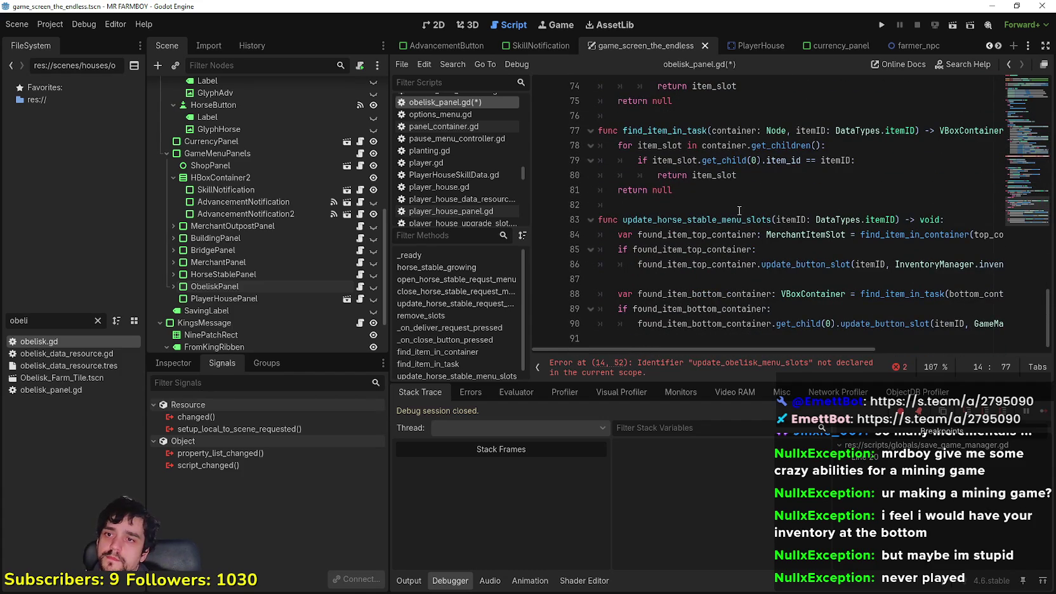
double_click(740, 216)
key("ctrl+v")
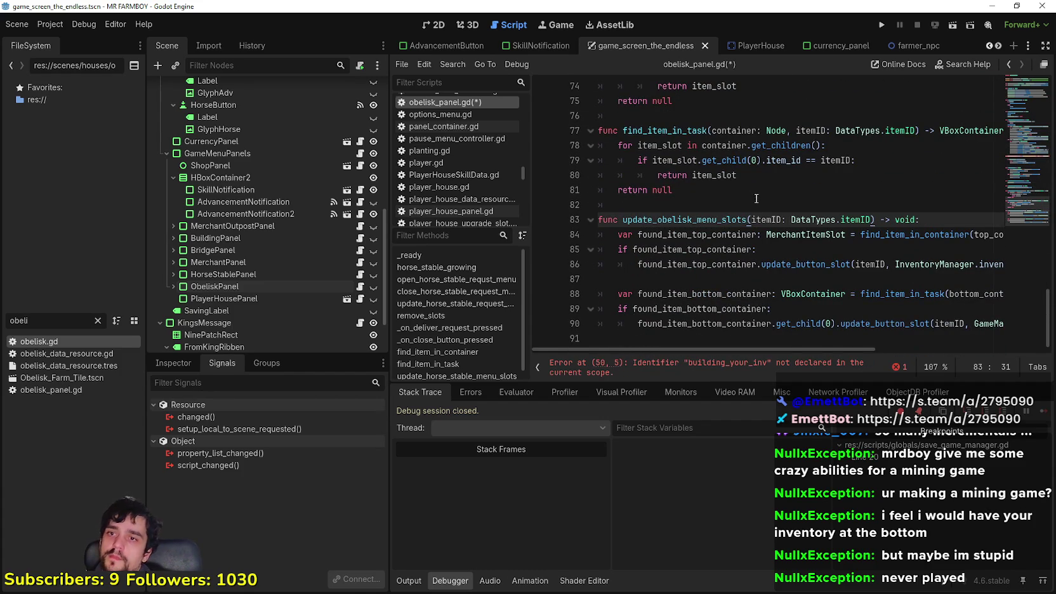
On line 50, change the tr key to "Upgrade Stage" and the stage total from 4 to 5.
left_click(745, 205)
scroll(739, 214, "up", 13)
scroll(736, 215, "up", 11)
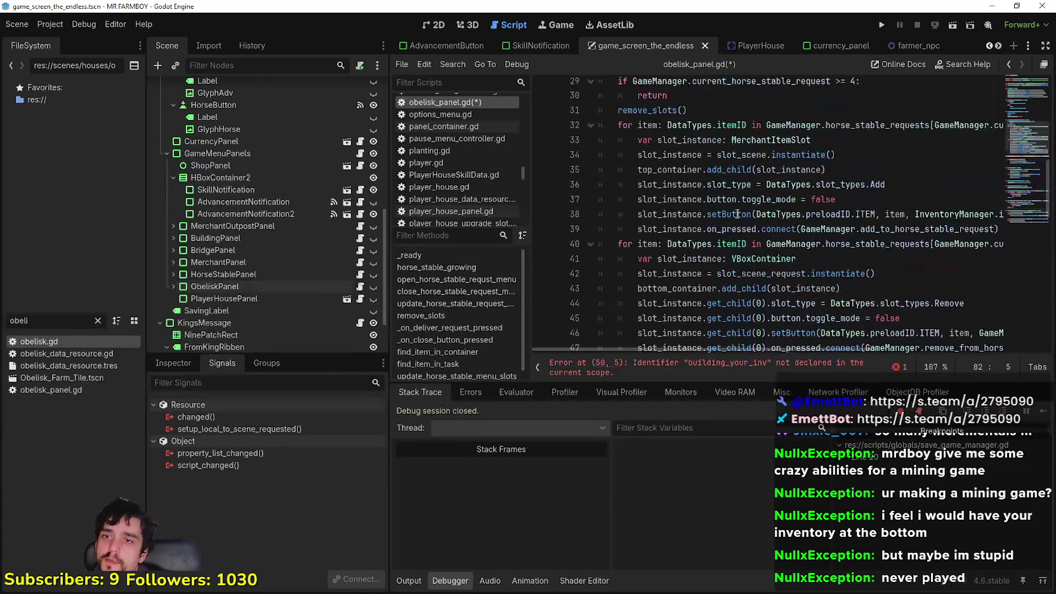
scroll(727, 216, "down", 13)
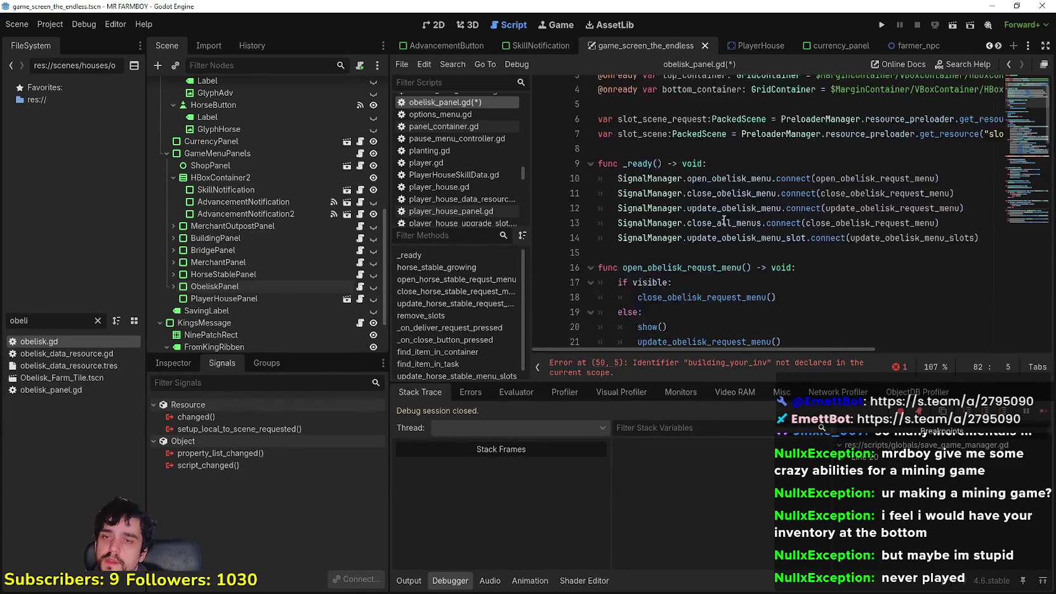
double_click(828, 235)
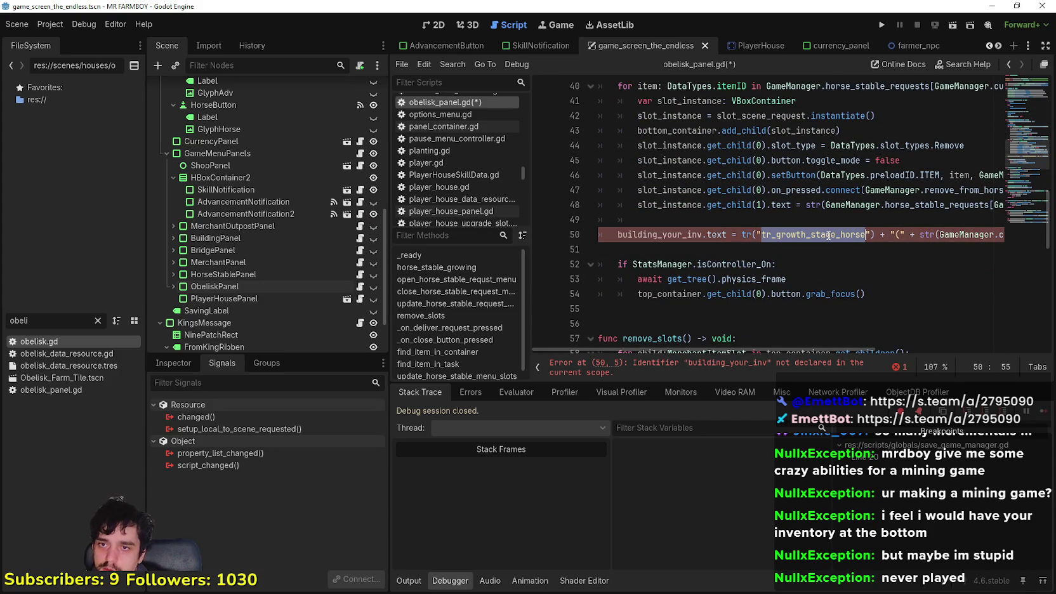
mouse_move(772, 350)
left_mouse_down()
mouse_move(959, 349)
mouse_move(741, 330)
left_mouse_up()
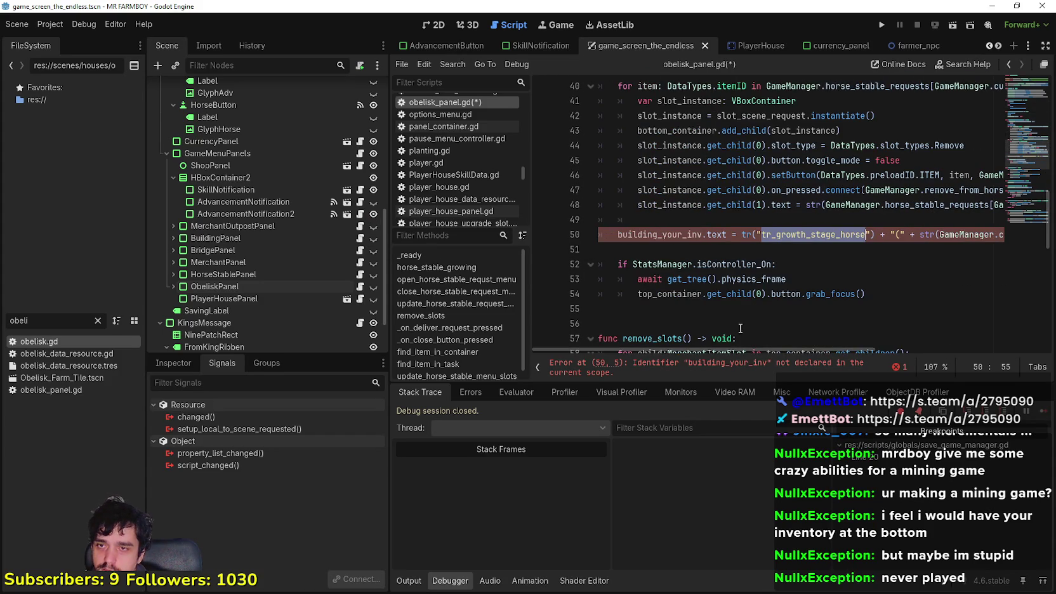
type("Upgrade Stage")
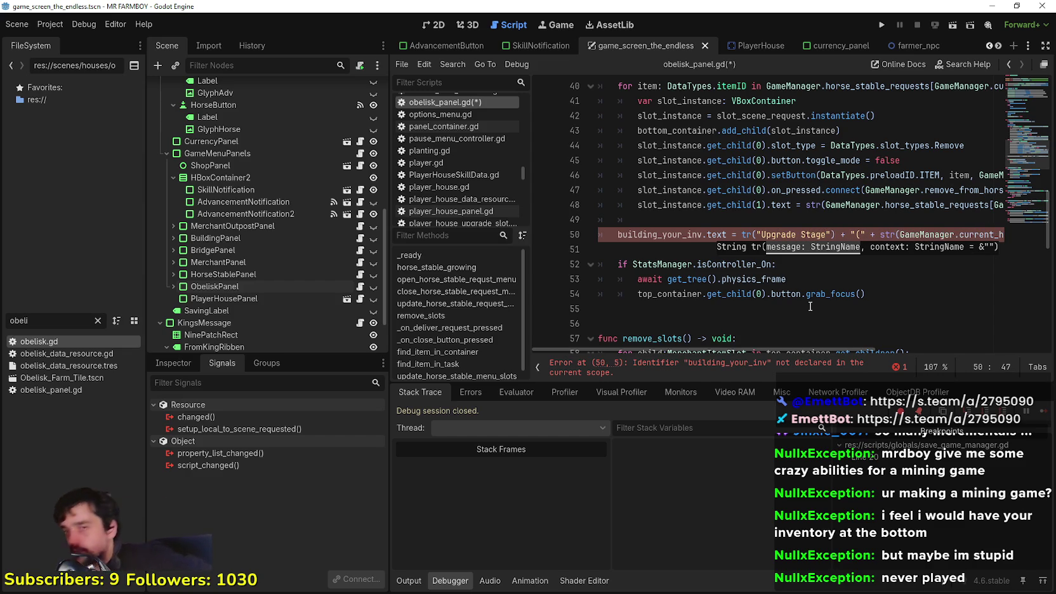
left_click_drag(885, 235, 1023, 239)
key("Left")
key("BackSpace")
key("BackSpace")
type("5")
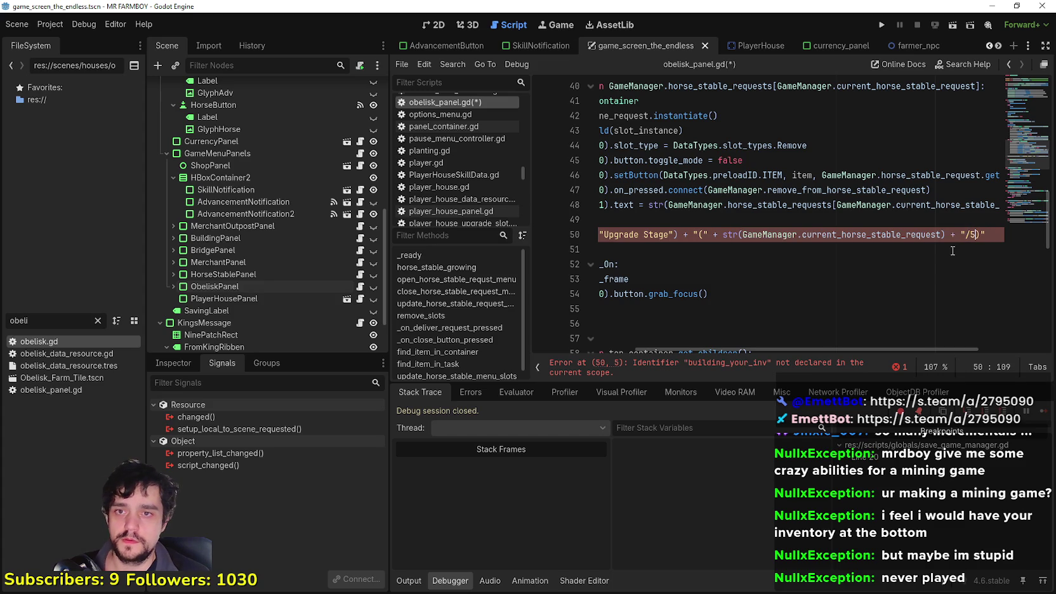
Drag the UpgradeStage node into the script to add an onready upgrade_stage Label reference.
key("shift+Home")
key("shift+Up")
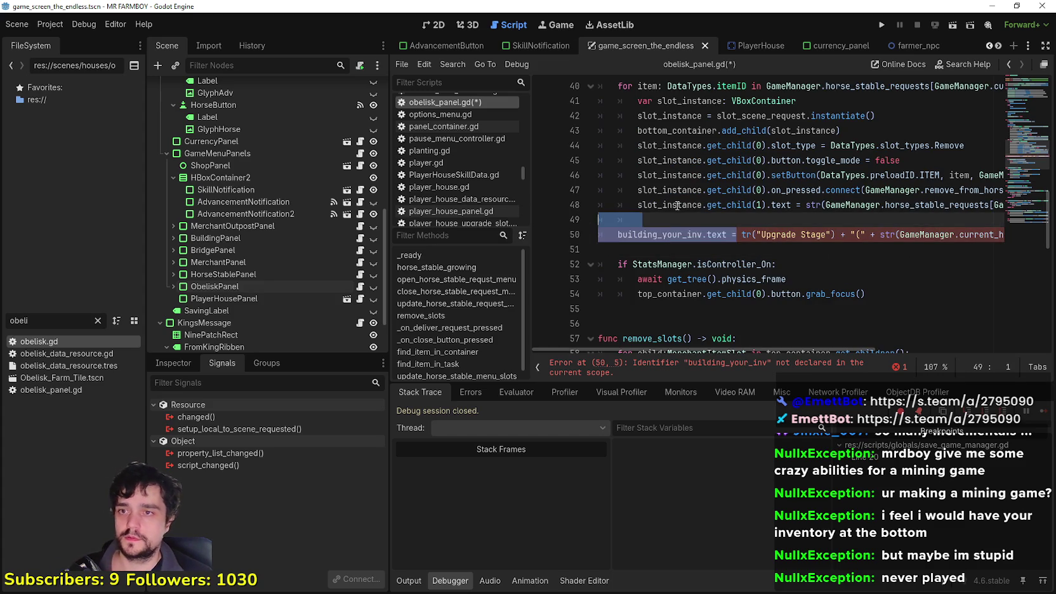
scroll(663, 234, "down", 3)
scroll(663, 235, "up", 2)
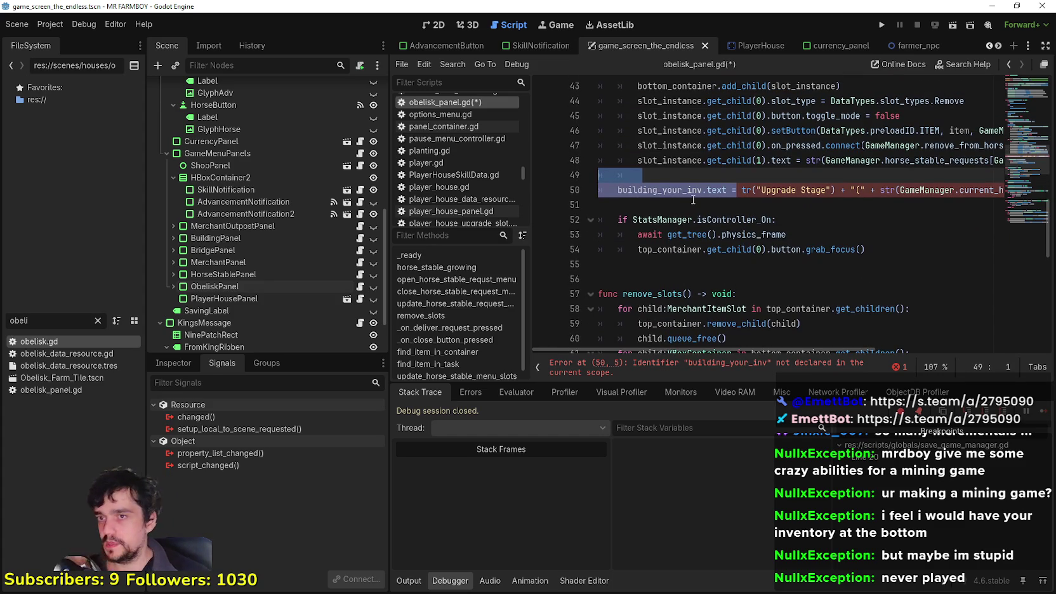
left_click(656, 192)
scroll(656, 194, "up", 4)
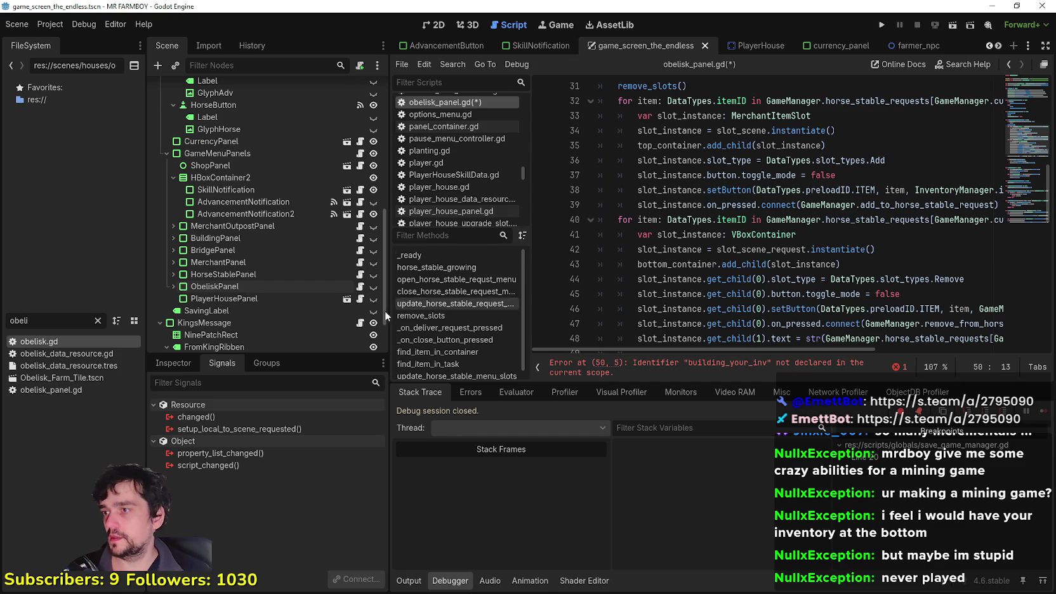
left_click(173, 286)
scroll(205, 284, "down", 1)
scroll(205, 283, "down", 6)
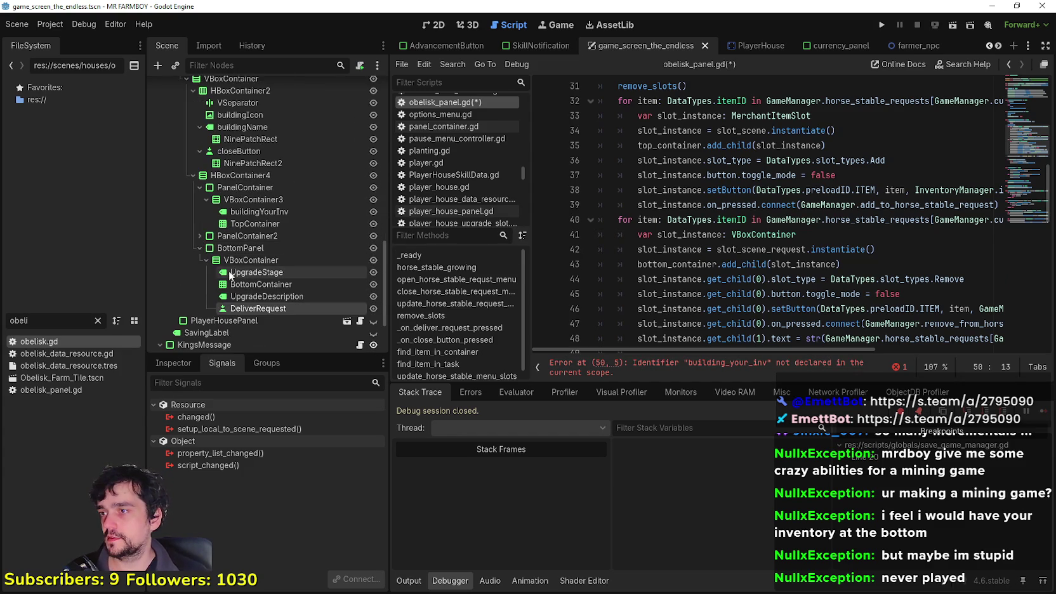
left_click(262, 274)
scroll(698, 222, "up", 10)
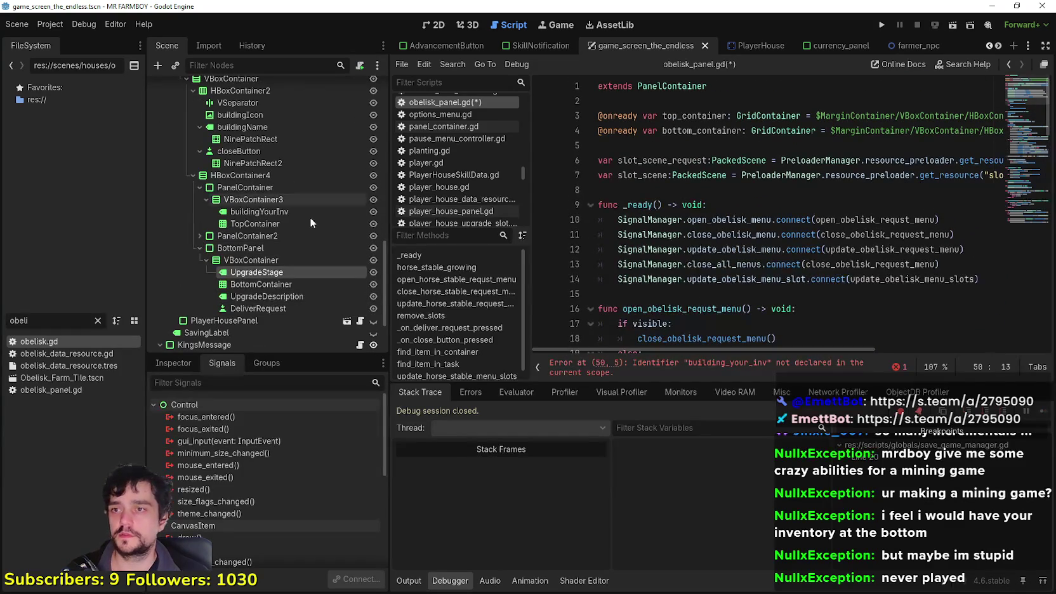
mouse_move(294, 265)
left_mouse_down()
mouse_move(674, 184)
mouse_move(679, 133)
mouse_move(694, 151)
left_mouse_up()
Replace building_your_inv with upgrade_stage on the stage label line.
double_click(693, 146)
key("ctrl+c")
scroll(704, 168, "down", 10)
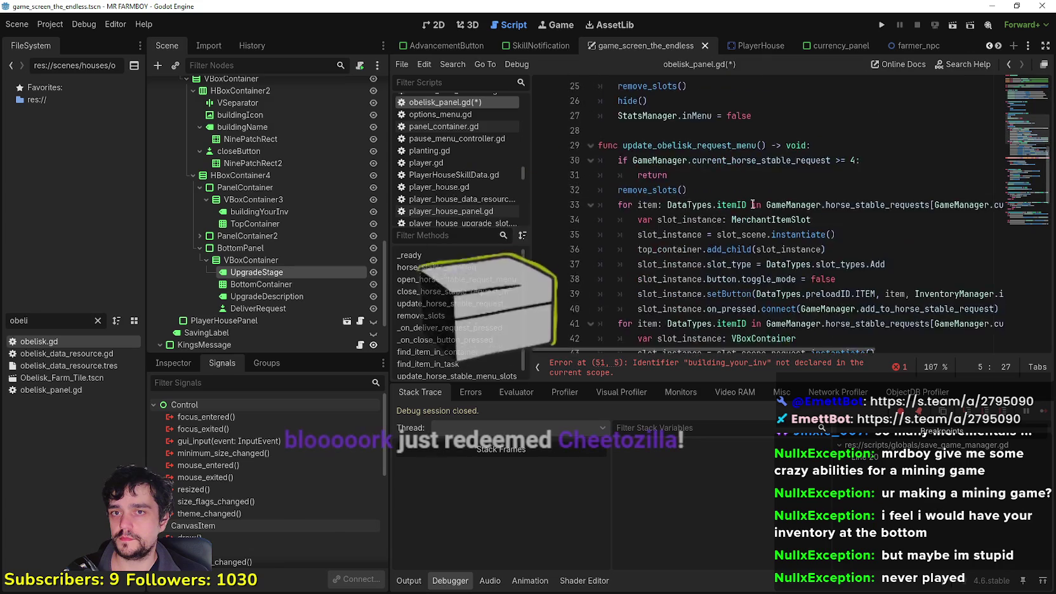
scroll(716, 184, "down", 2)
double_click(654, 249)
key("ctrl+v")
left_click(720, 266)
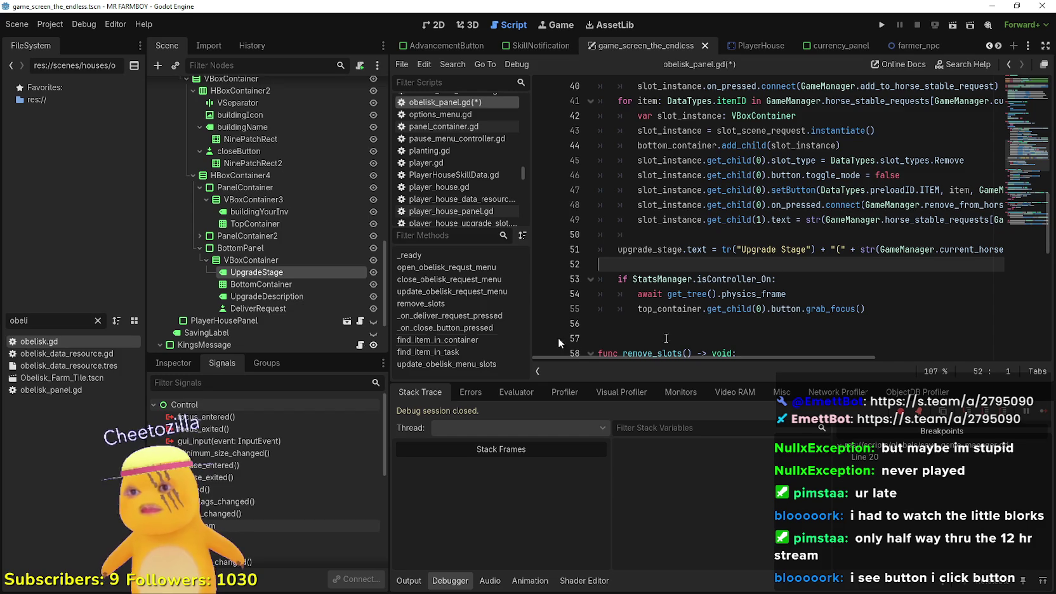
Move the Scene dock splitter left so the script editor shows longer lines.
mouse_move(809, 357)
left_mouse_down()
mouse_move(863, 368)
mouse_move(954, 361)
mouse_move(656, 338)
left_mouse_up()
scroll(660, 304, "up", 2)
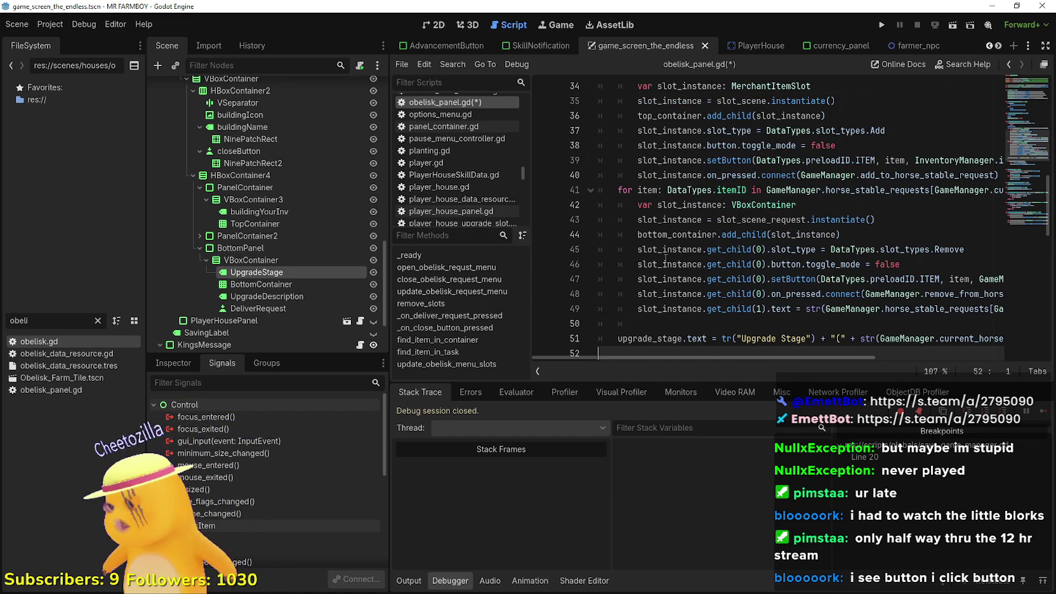
scroll(665, 259, "up", 5)
left_click(732, 252)
scroll(732, 251, "up", 1)
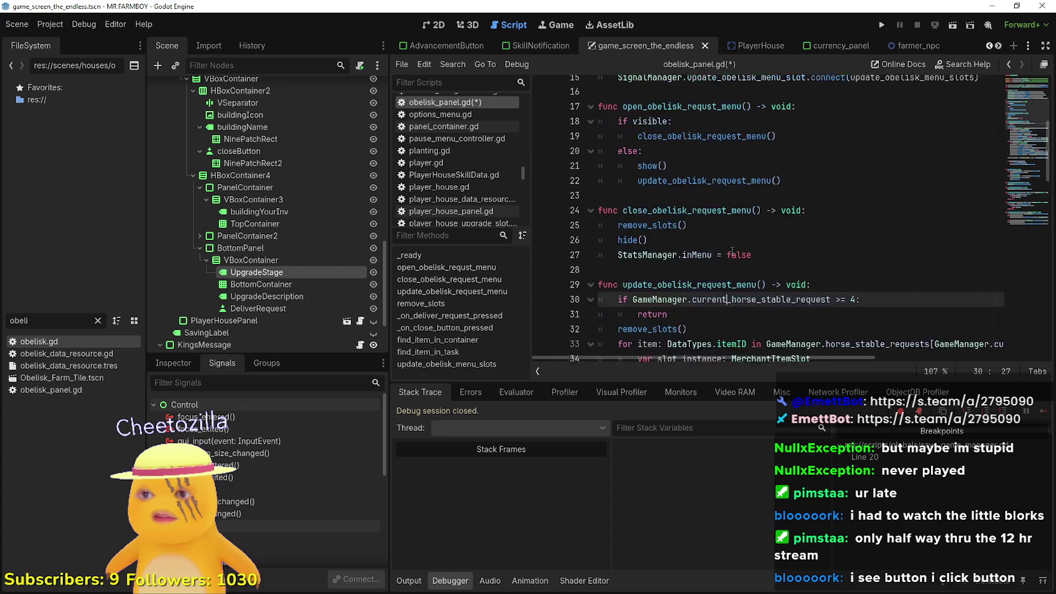
scroll(732, 251, "up", 4)
left_click(634, 160)
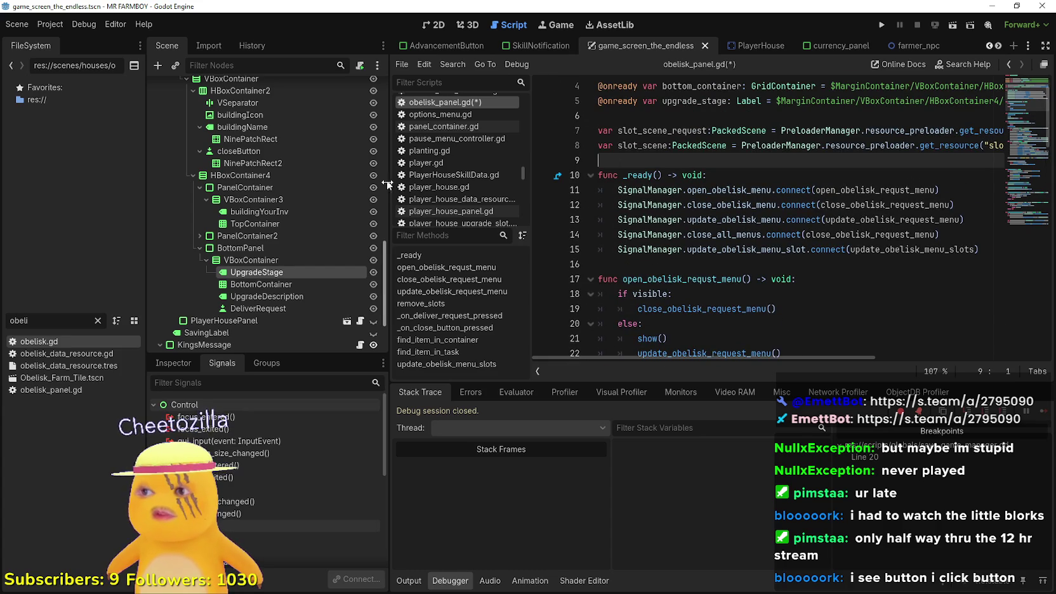
left_click_drag(387, 185, 328, 184)
Review obelisk_panel.gd's signal connections, stage label line, visibility check and close_obelisk_request_menu call.
left_click(724, 189)
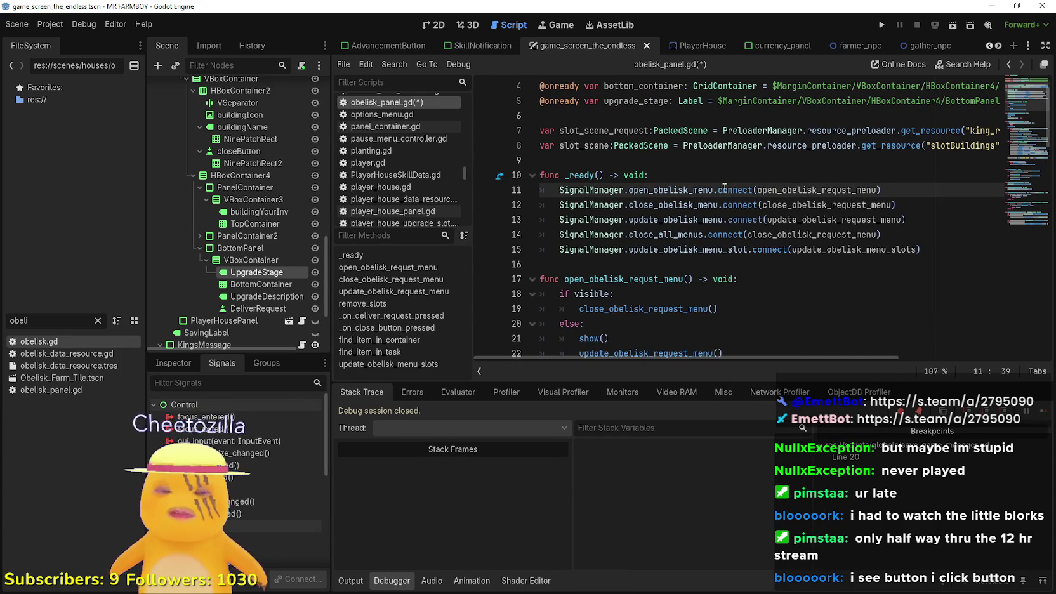
mouse_move(719, 201)
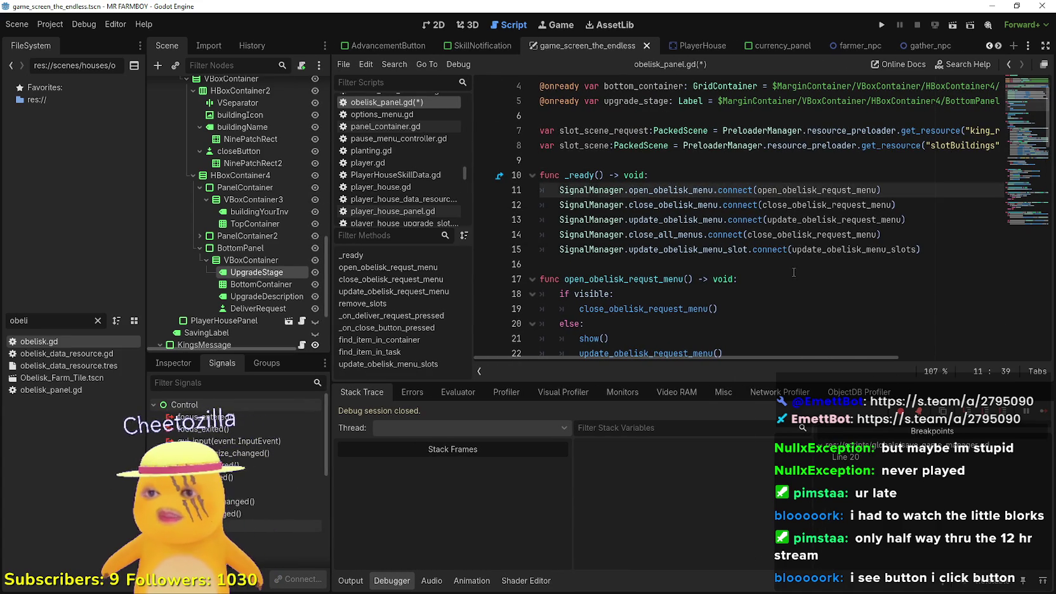
scroll(793, 271, "down", 6)
left_click(782, 175)
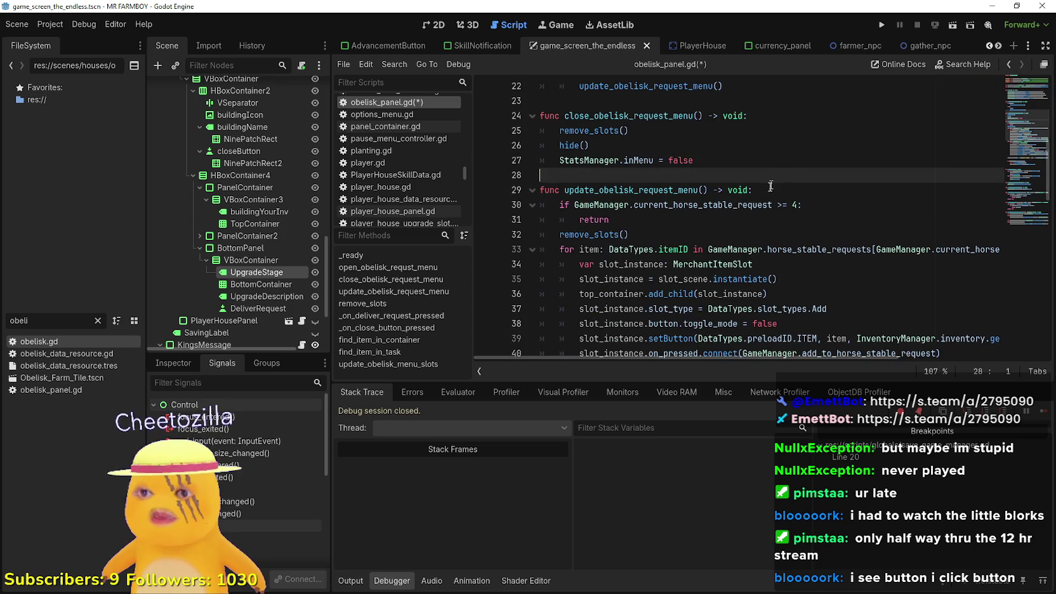
scroll(762, 216, "down", 6)
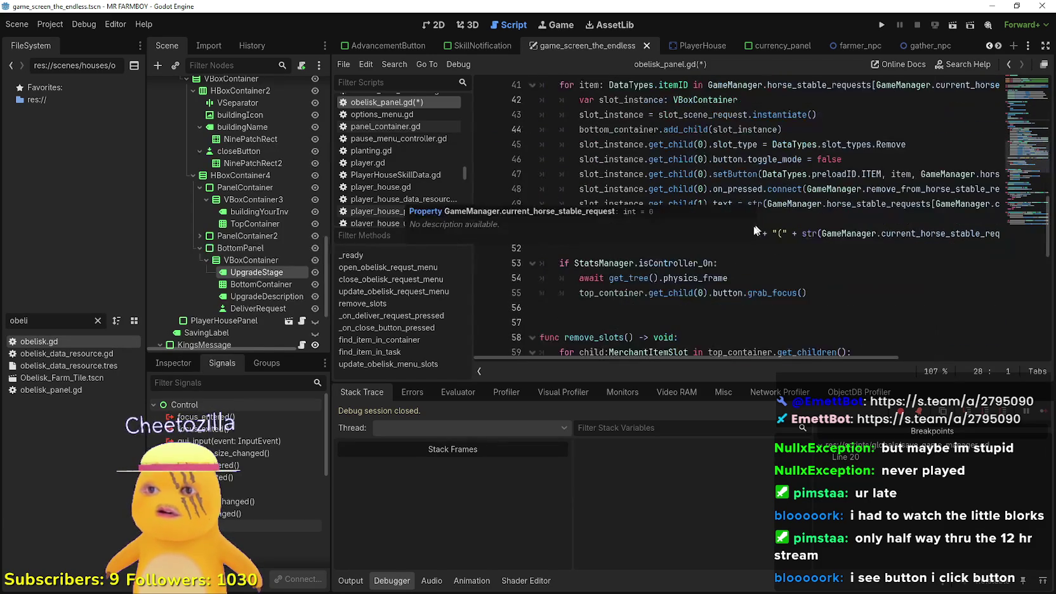
left_click(776, 218)
scroll(775, 228, "up", 8)
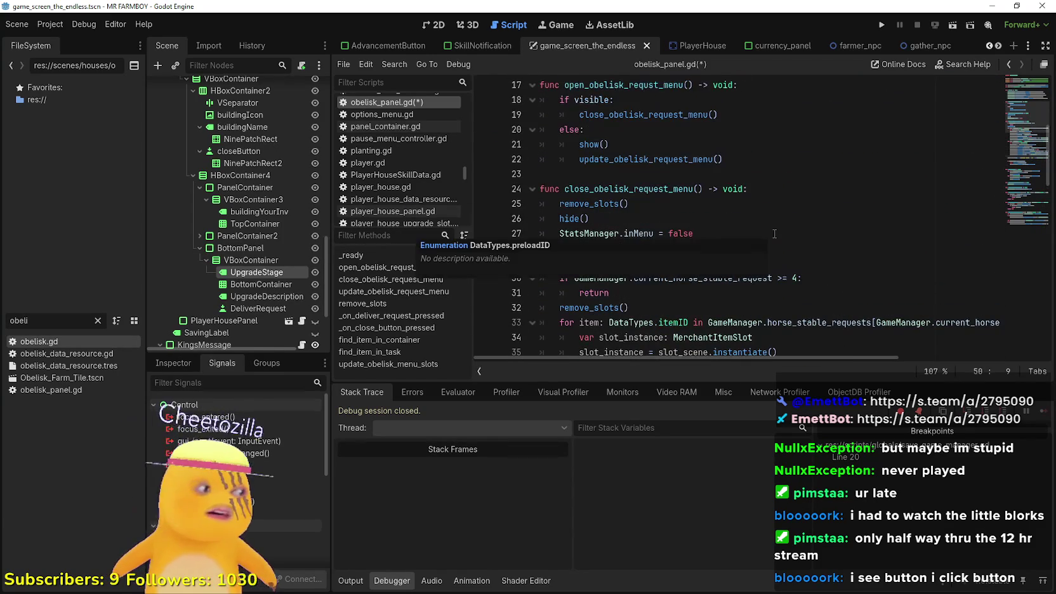
scroll(774, 233, "up", 1)
scroll(774, 234, "down", 1)
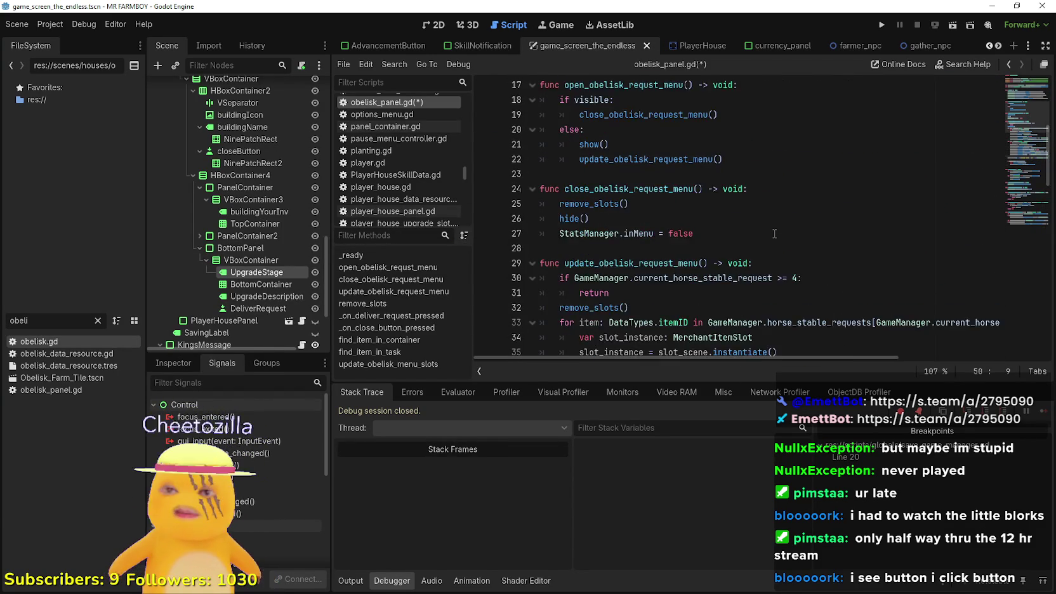
scroll(774, 233, "up", 3)
left_click(729, 233)
left_click(743, 248)
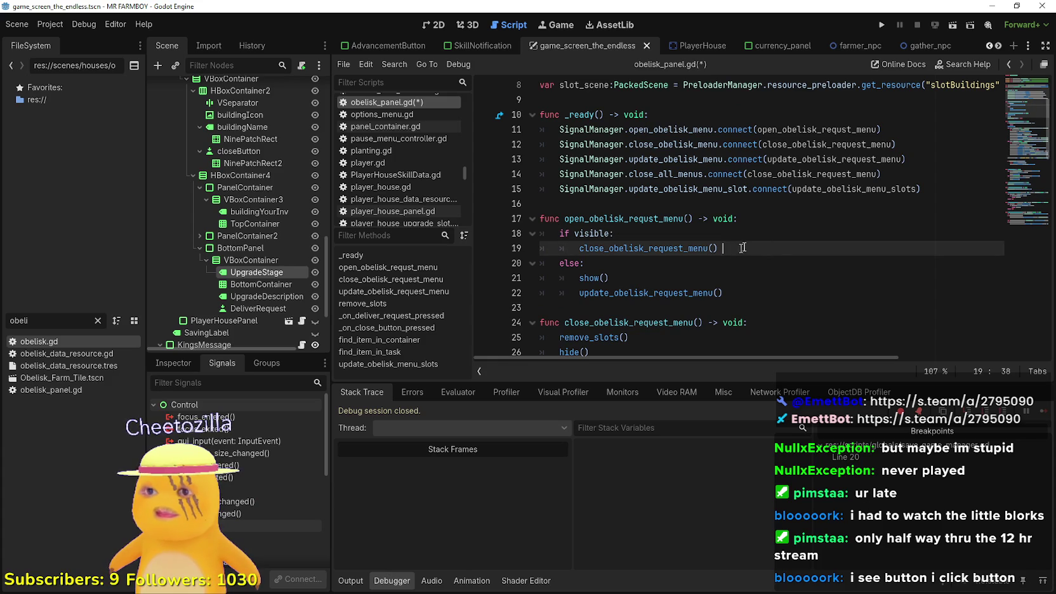
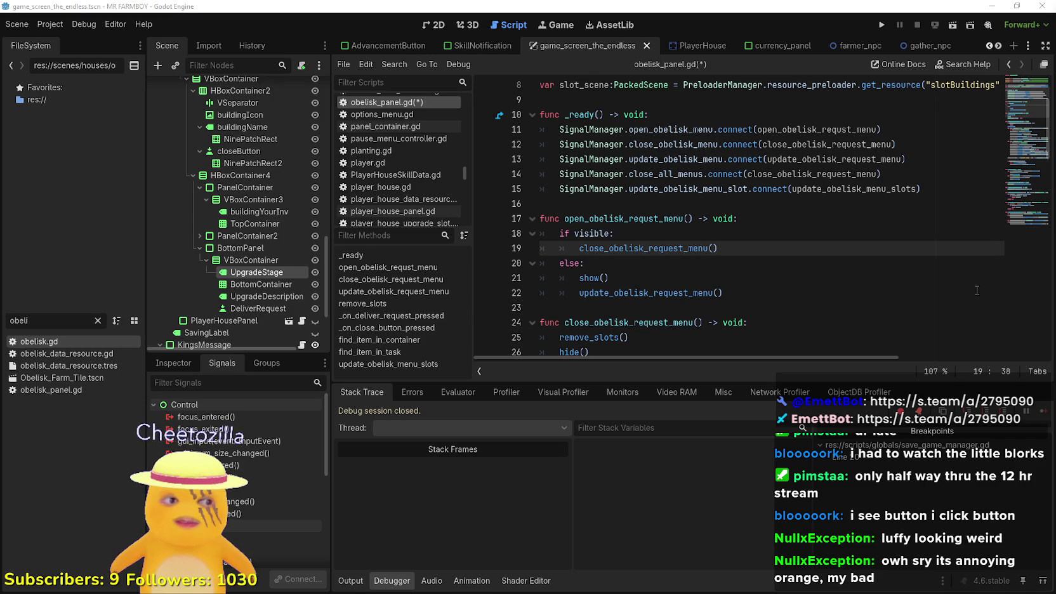
Review the open function's visibility check, the _ready signal connections and update_obelisk_request_menu.
left_click(785, 232)
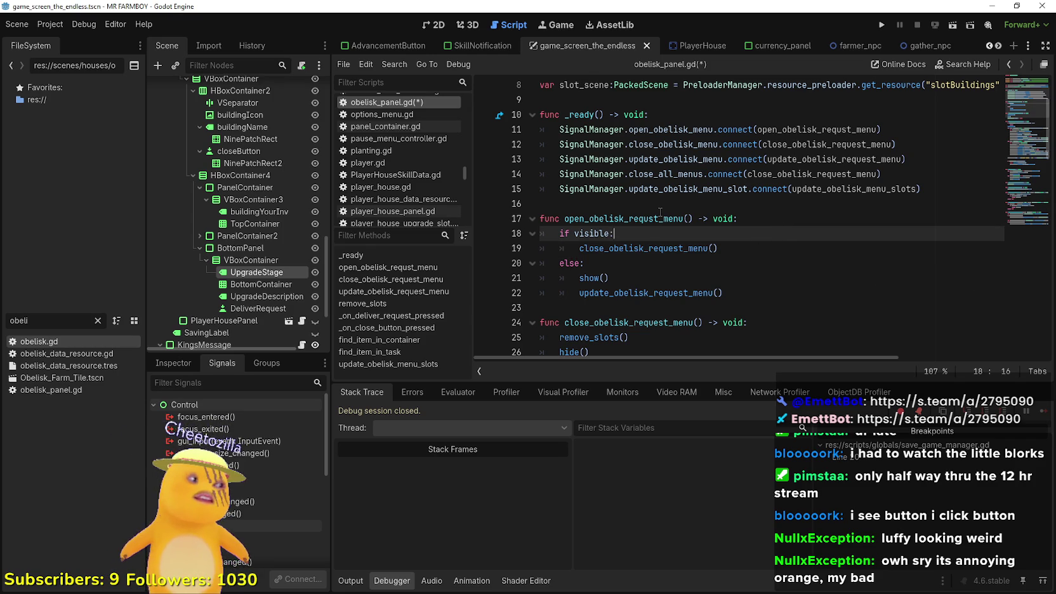
left_click(713, 218)
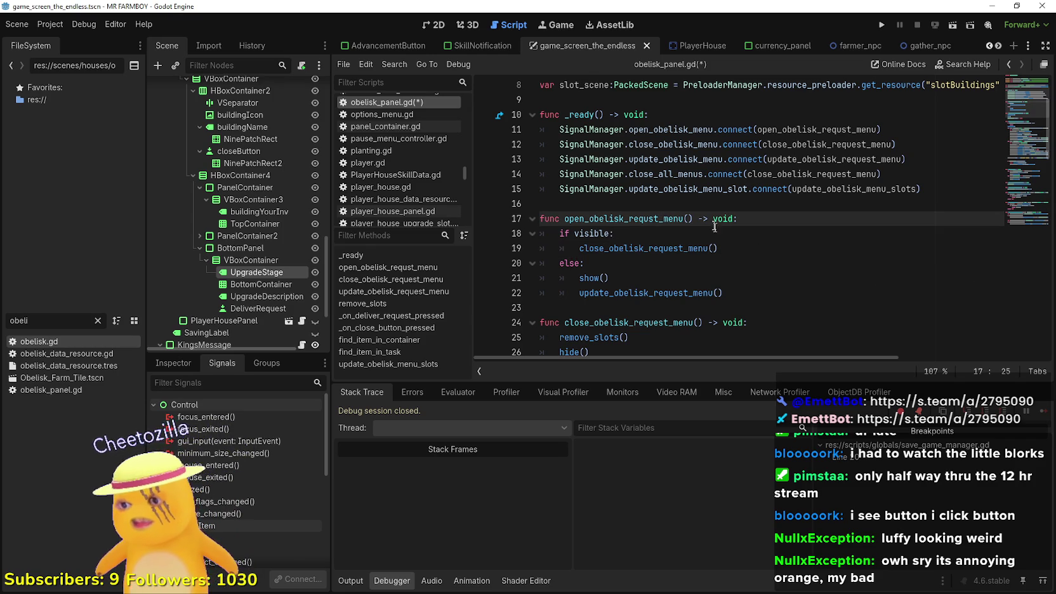
scroll(749, 257, "up", 2)
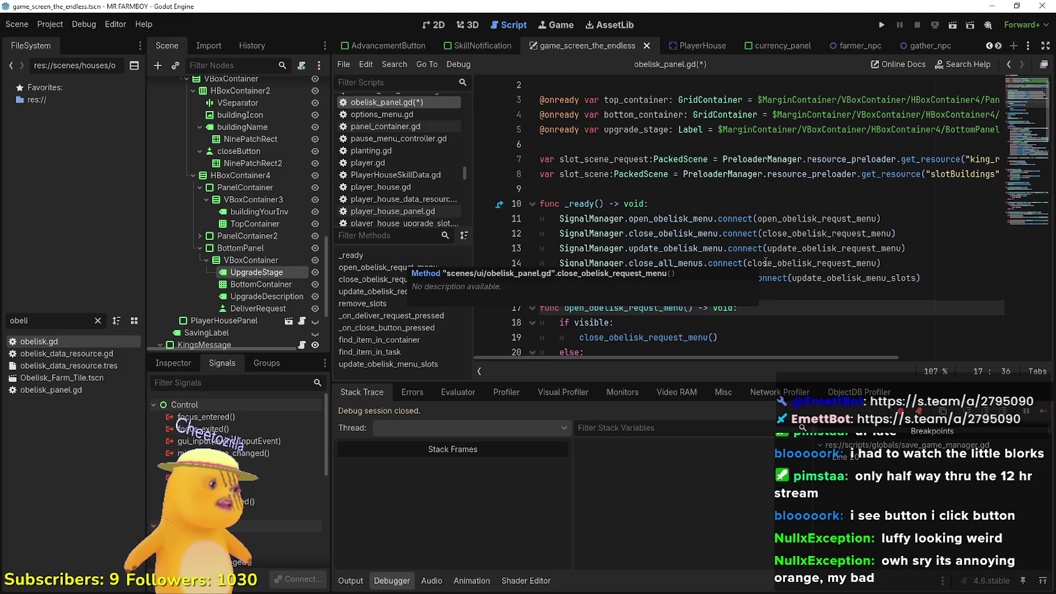
left_click(710, 218)
scroll(686, 267, "down", 5)
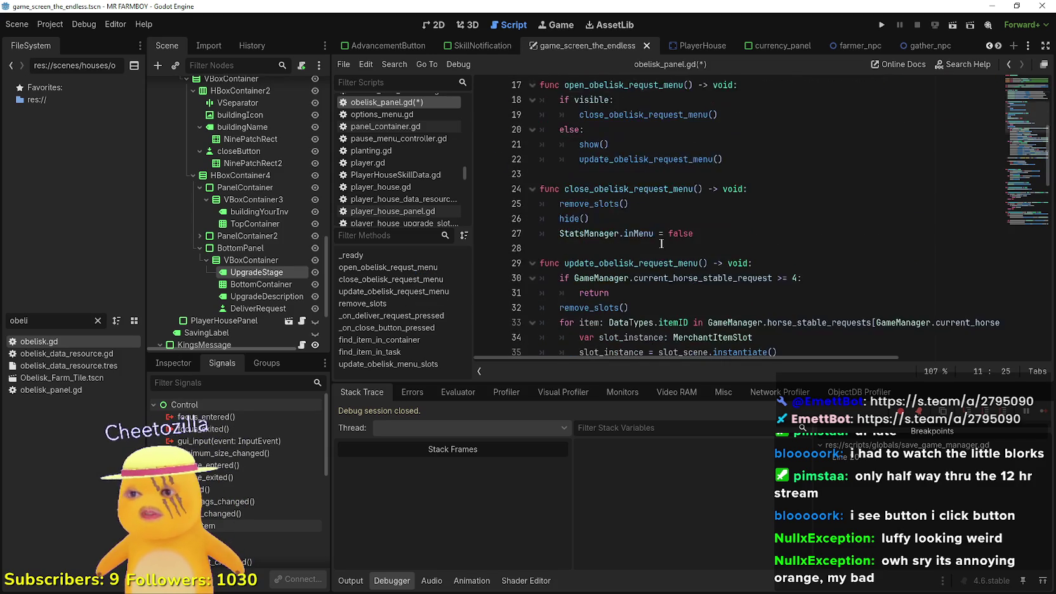
scroll(661, 244, "down", 5)
scroll(660, 190, "up", 2)
left_click(655, 152)
scroll(657, 191, "up", 3)
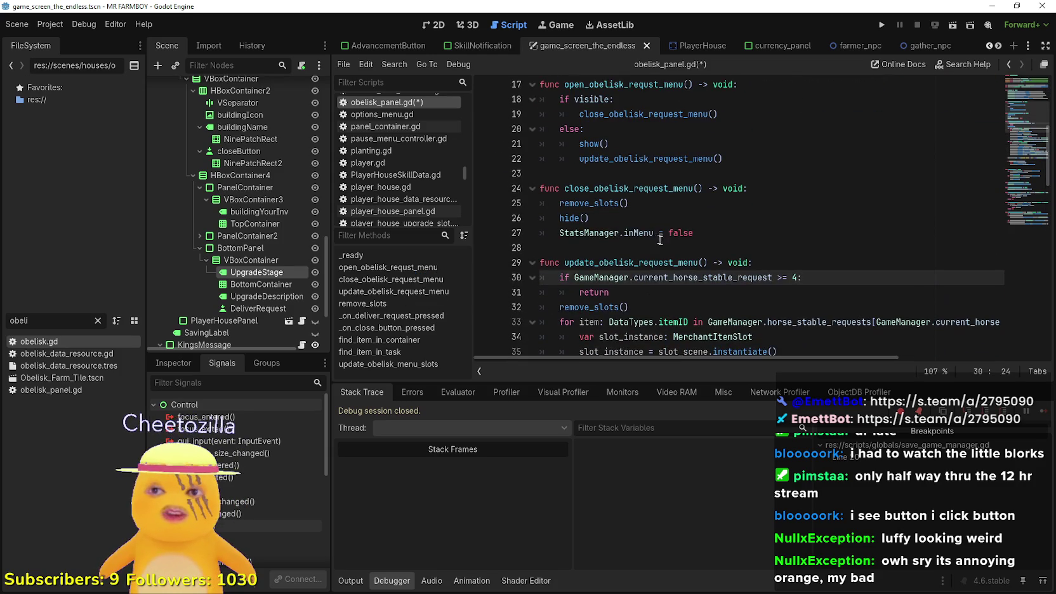
left_click(759, 262)
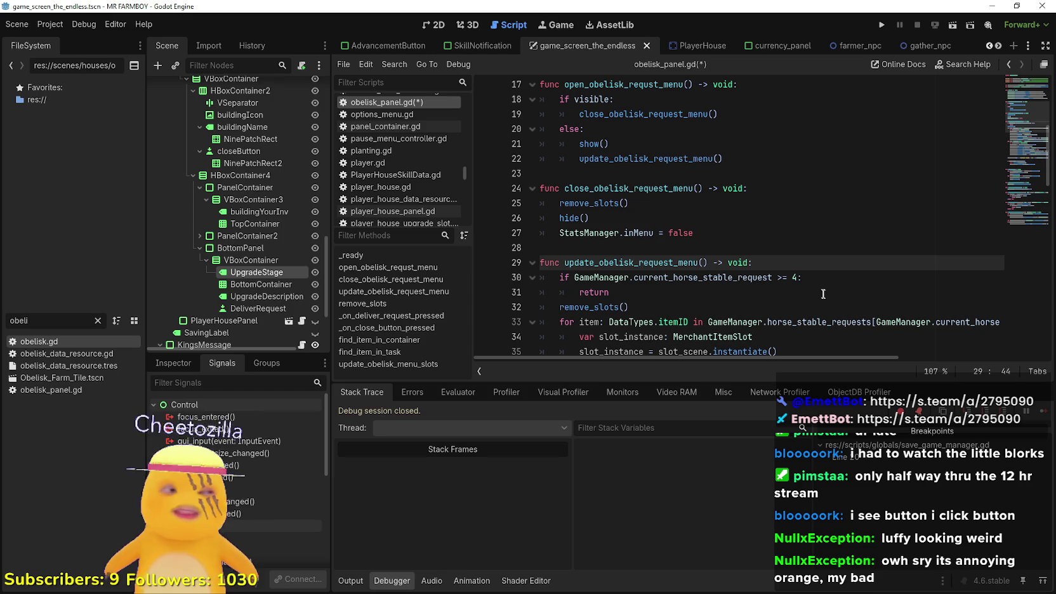
Review the current_horse_stable_request check, the slot removal code, the deliver handler and the item lookup helpers.
mouse_move(772, 277)
left_mouse_down()
mouse_move(633, 277)
mouse_move(564, 263)
mouse_move(574, 278)
left_mouse_up()
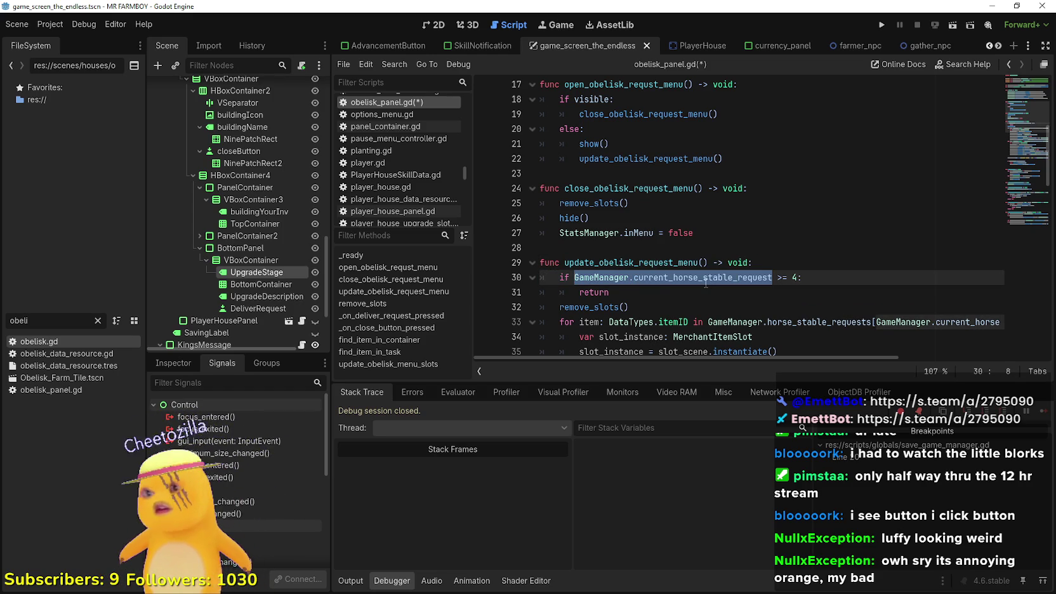
scroll(706, 283, "up", 5)
scroll(704, 282, "down", 8)
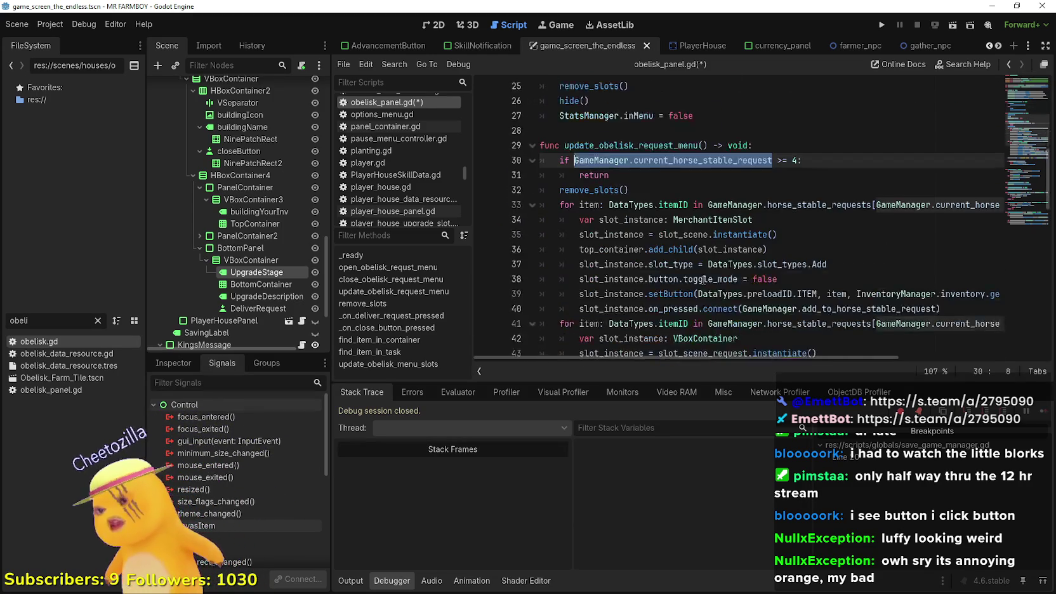
scroll(703, 281, "down", 7)
left_click(630, 239)
scroll(630, 238, "down", 5)
scroll(630, 239, "down", 2)
scroll(638, 231, "up", 3)
left_click(643, 229)
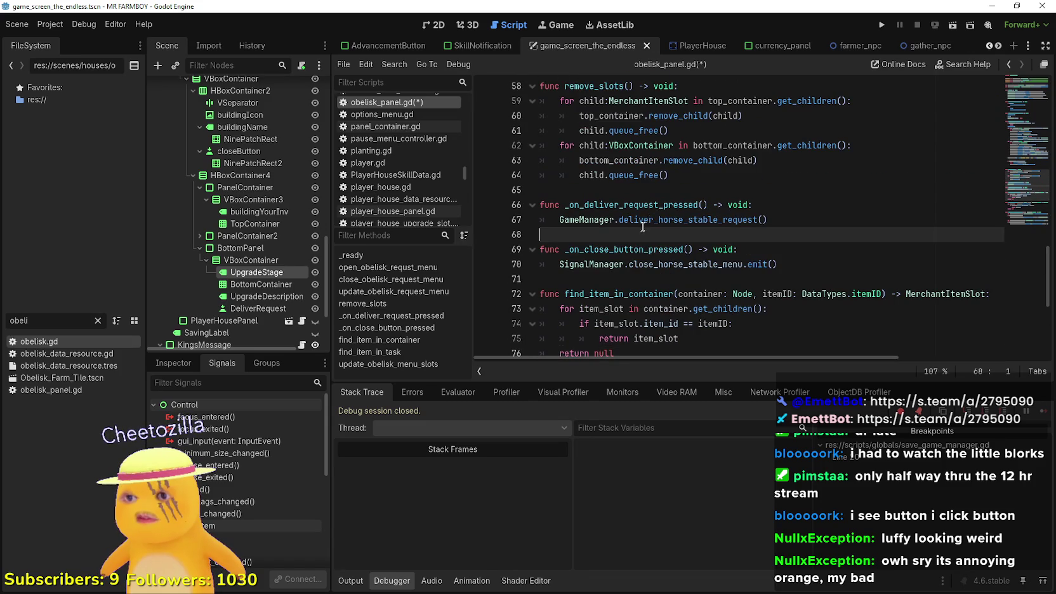
scroll(643, 227, "down", 4)
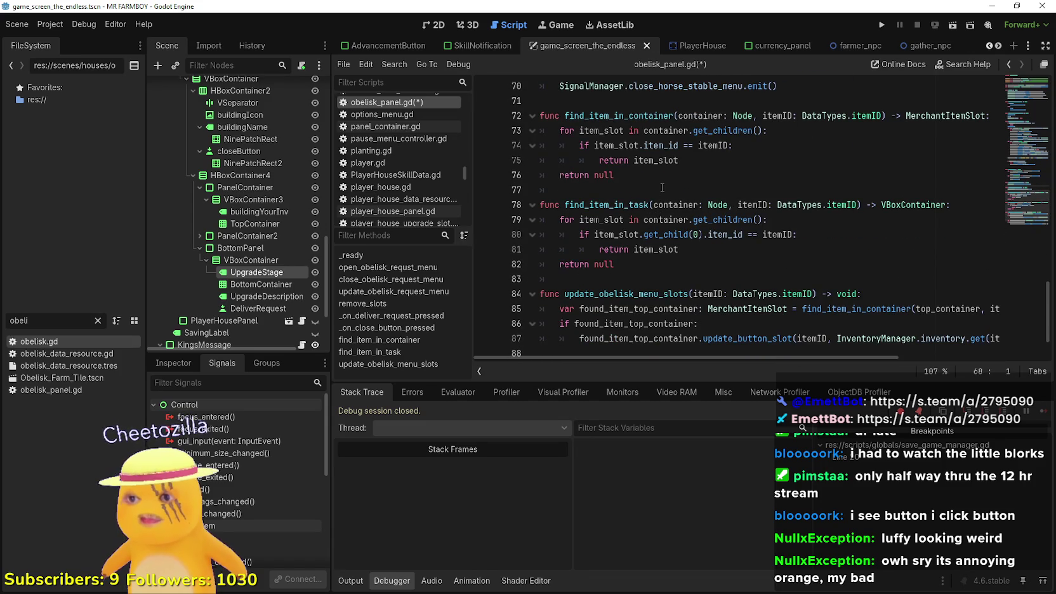
left_click(662, 188)
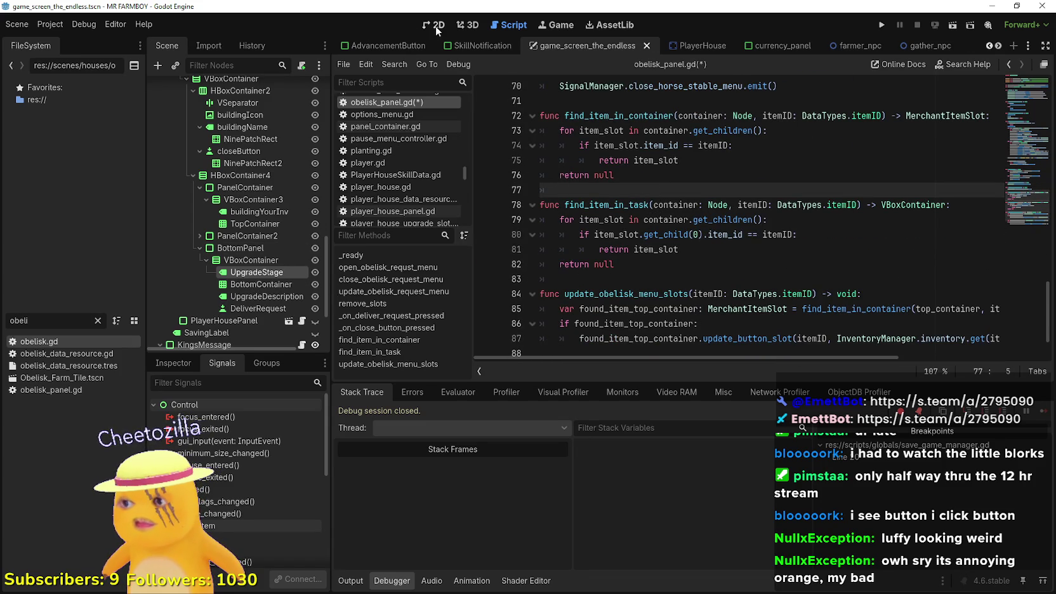
Connect closeButton's pressed signal to ObeliskPanel's _on_close_button_pressed.
left_click(435, 25)
left_click(239, 151)
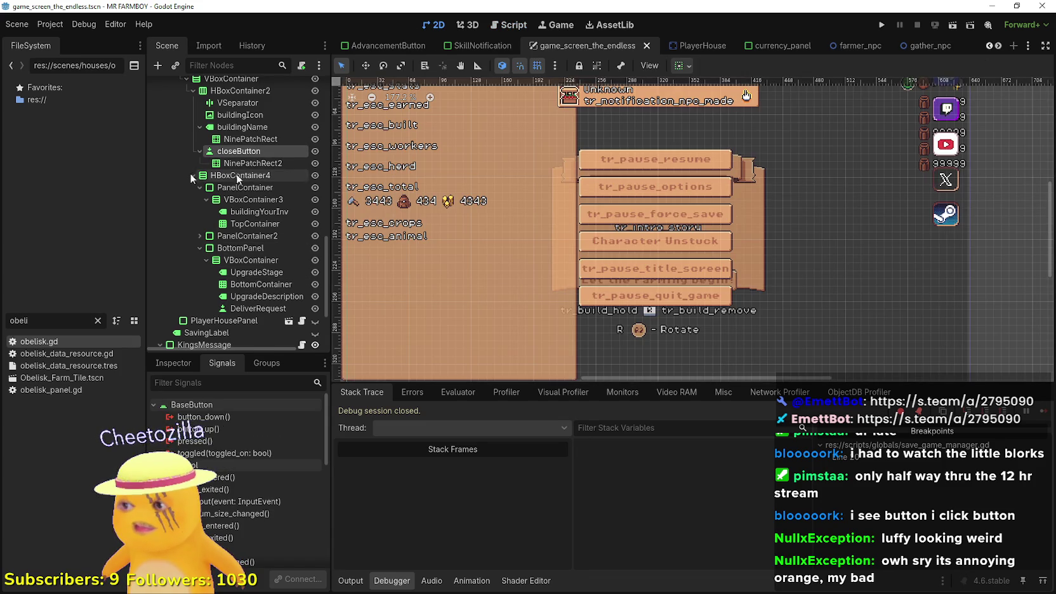
scroll(191, 175, "up", 3)
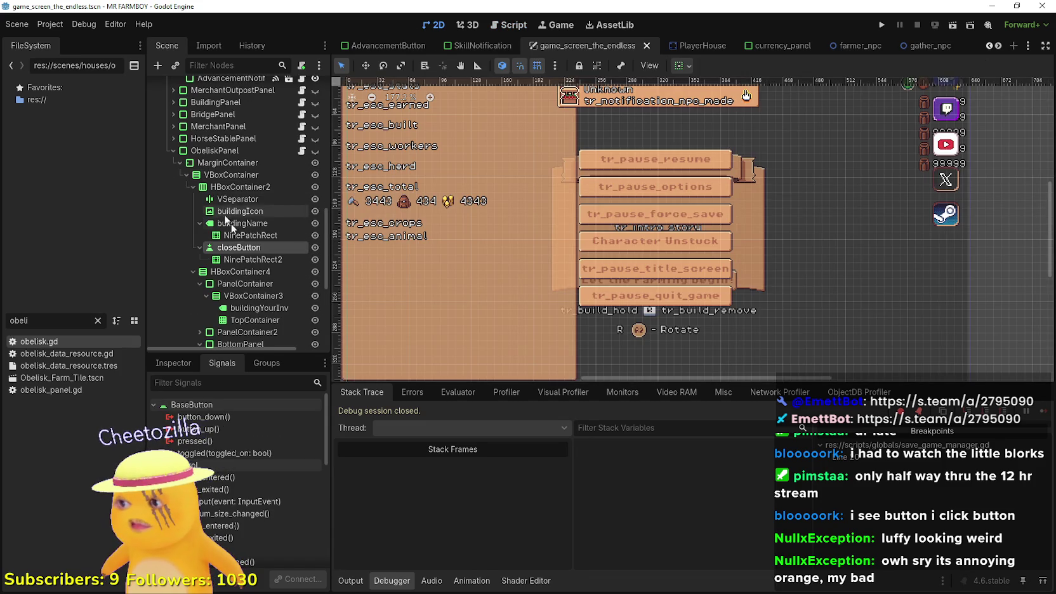
double_click(224, 439)
left_click(552, 333)
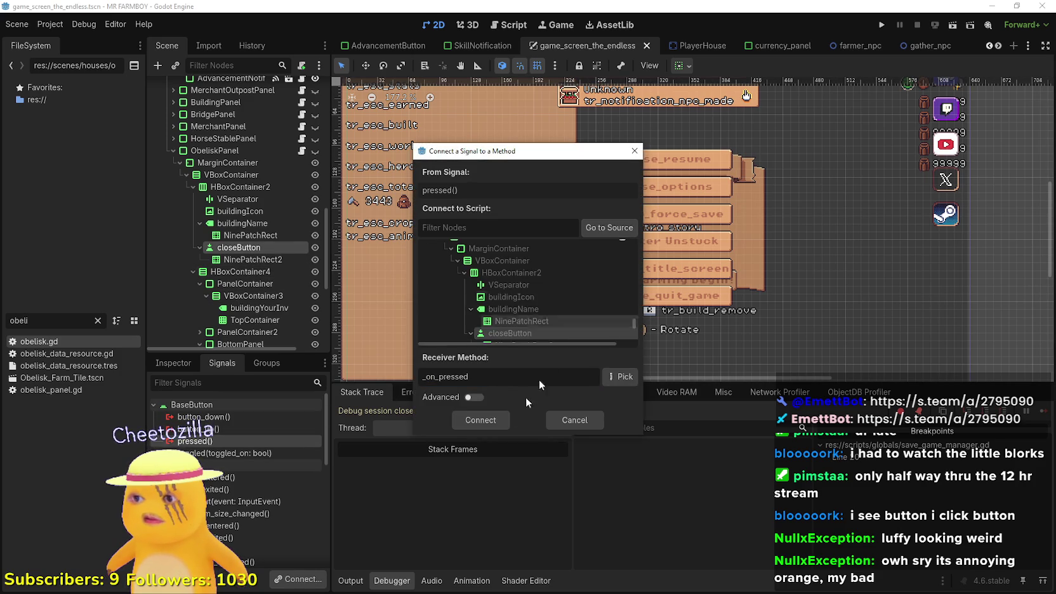
scroll(518, 302, "up", 2)
left_click(521, 291)
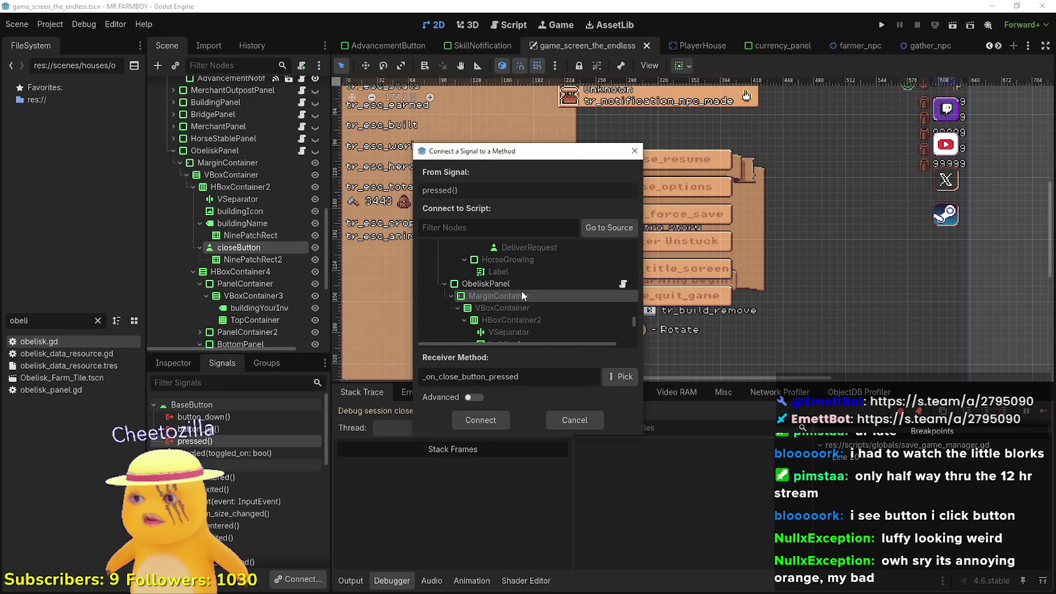
left_click(482, 420)
scroll(274, 288, "down", 4)
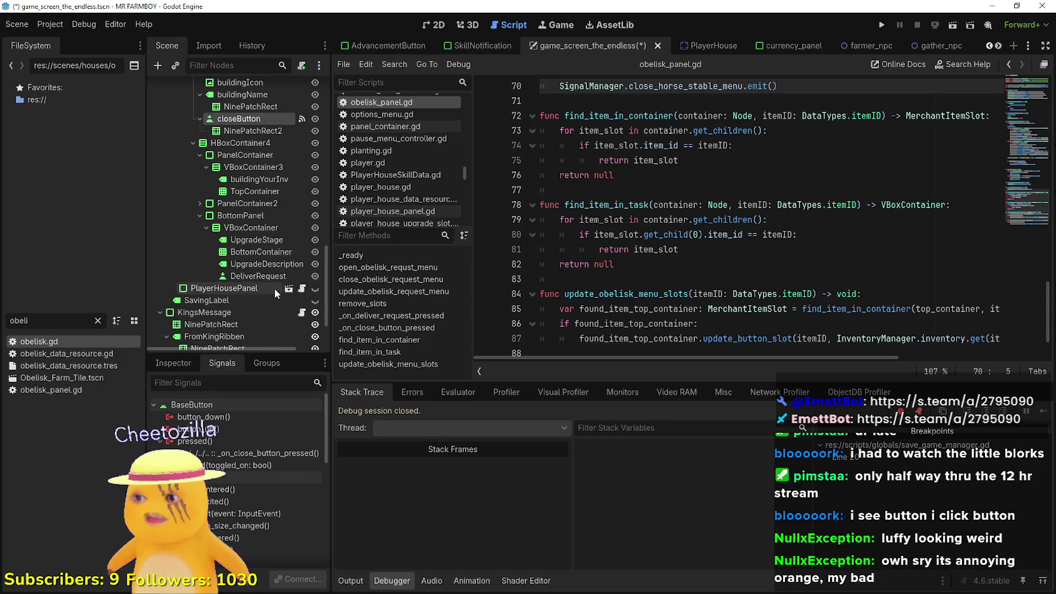
Connect DeliverRequest's pressed signal to ObeliskPanel's _on_deliver_request_pressed.
left_click(257, 276)
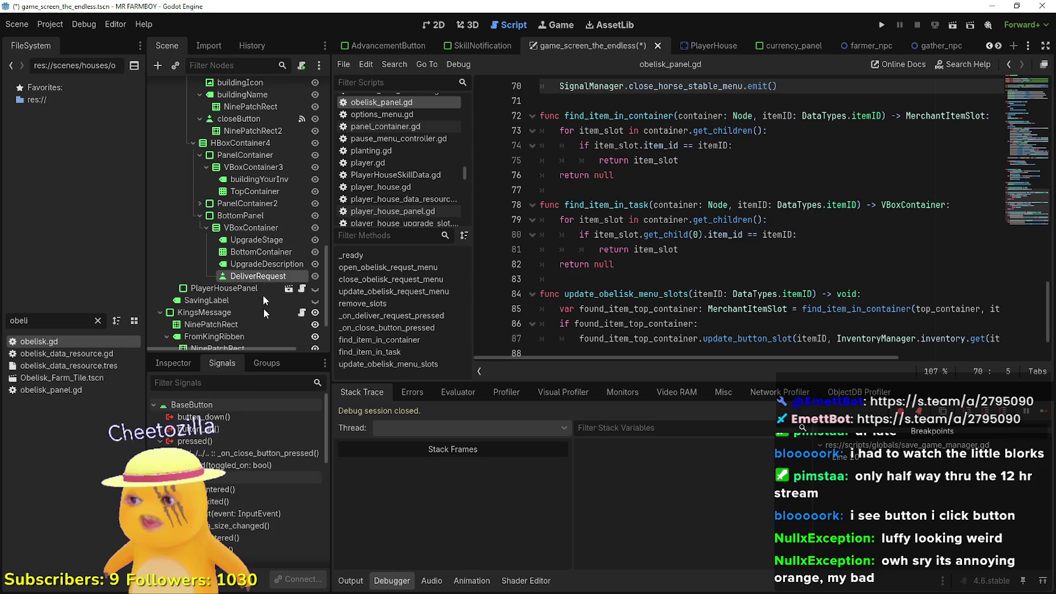
double_click(210, 442)
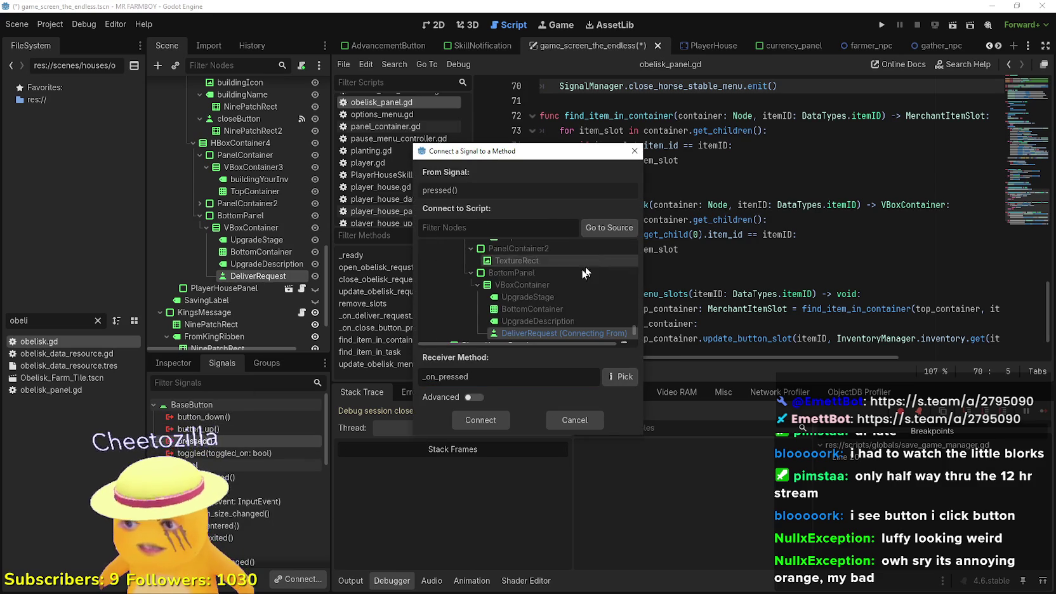
scroll(585, 273, "down", 3)
left_click(517, 290)
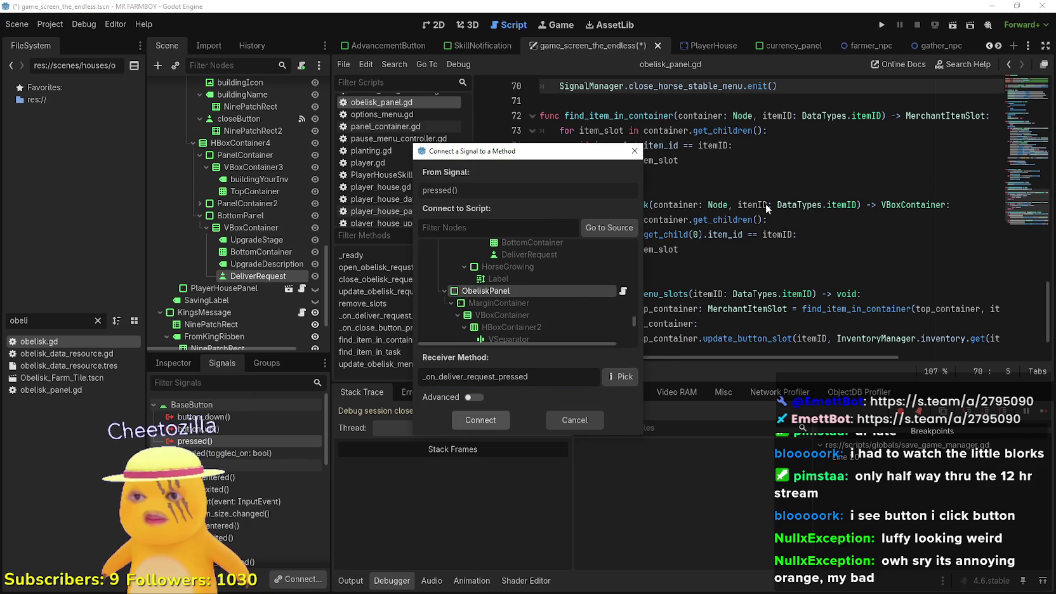
key("Return")
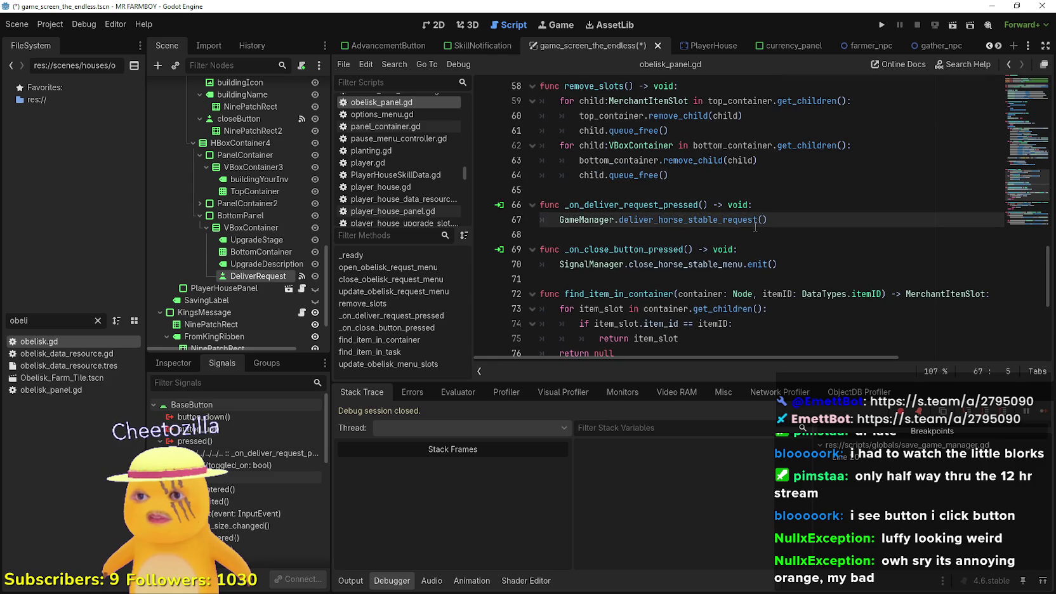
double_click(755, 220)
Add a current_obelisk: Obelisk parameter to open_obelisk_requst_menu.
scroll(730, 234, "up", 2)
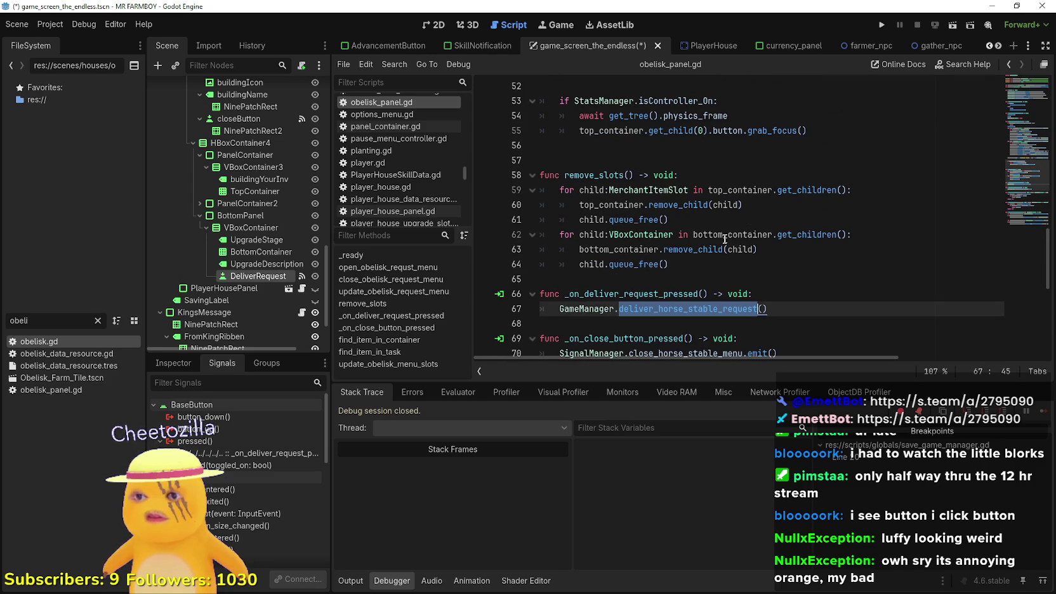
scroll(951, 199, "up", 3)
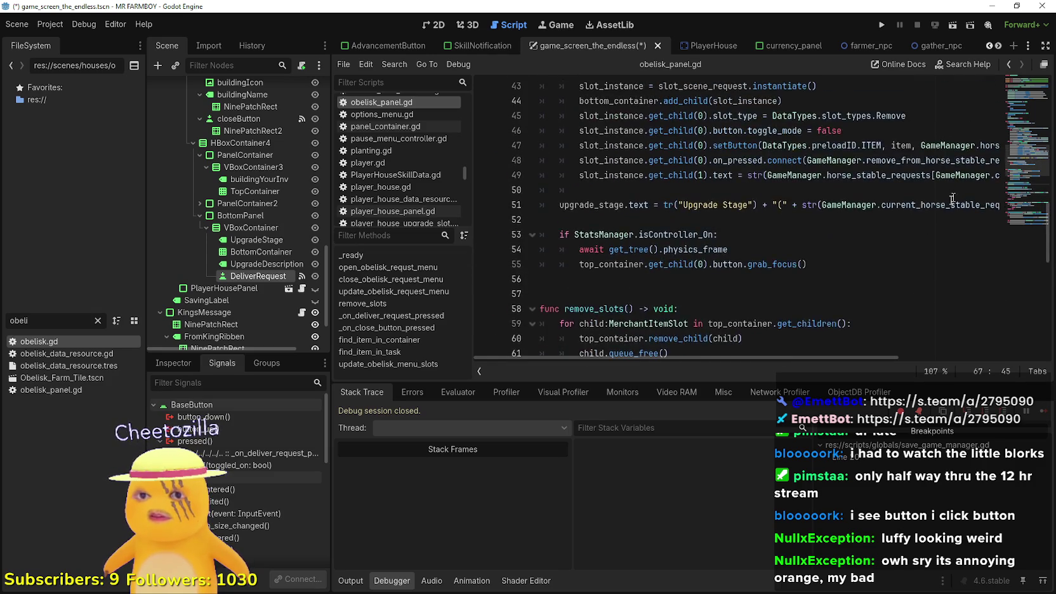
scroll(952, 198, "up", 4)
scroll(811, 227, "up", 4)
scroll(811, 227, "up", 2)
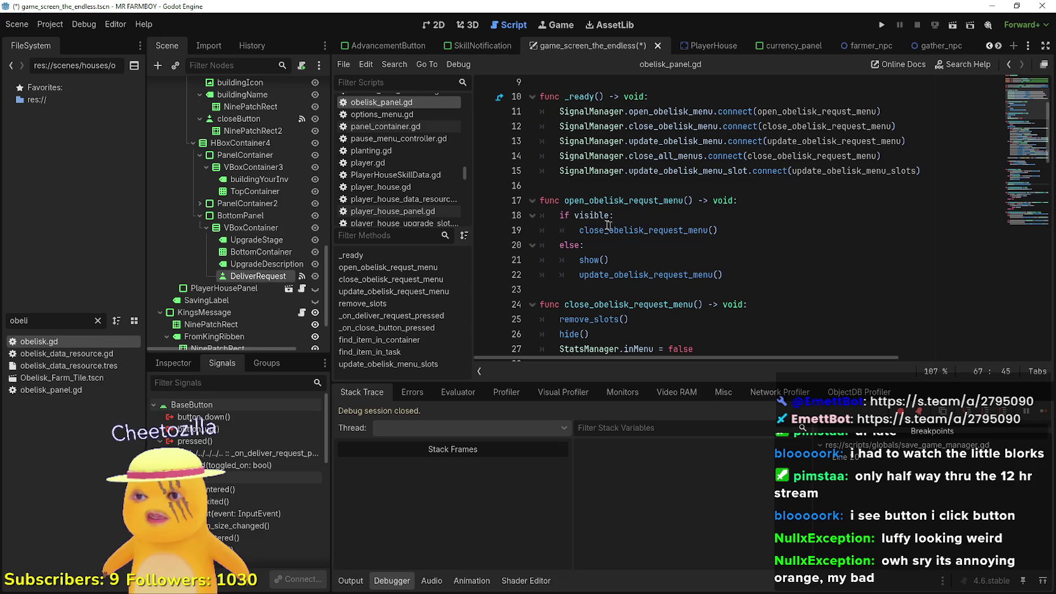
double_click(622, 200)
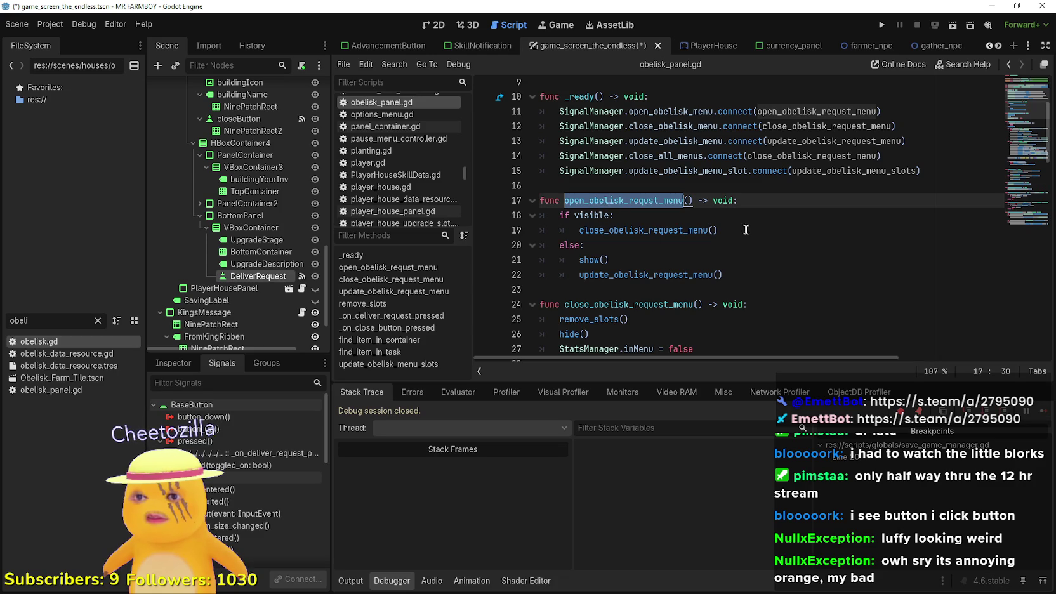
left_click(689, 208)
type("current_obelisk: Obelisk")
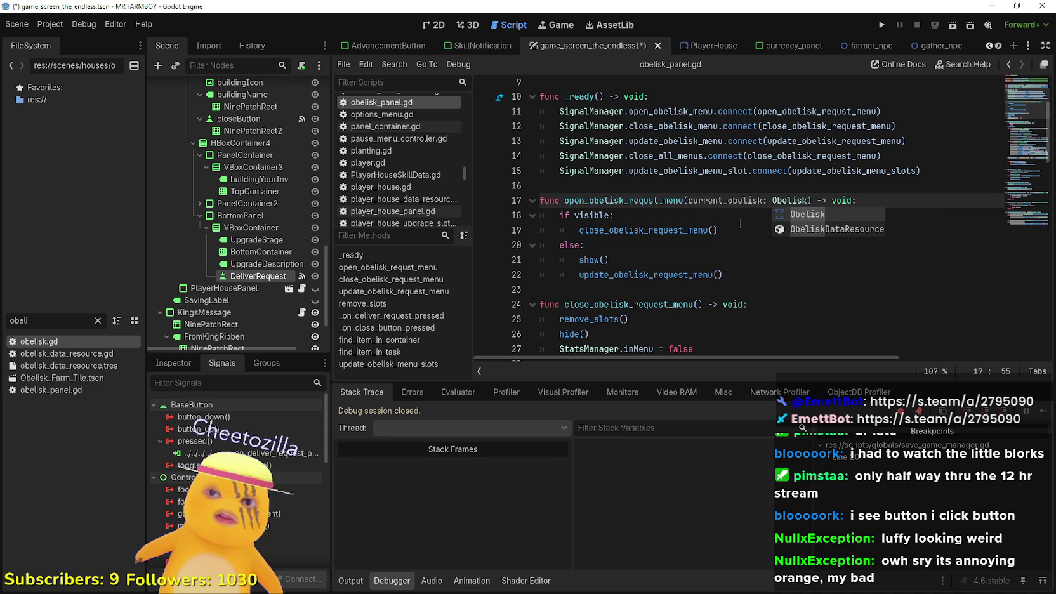
left_click(731, 228)
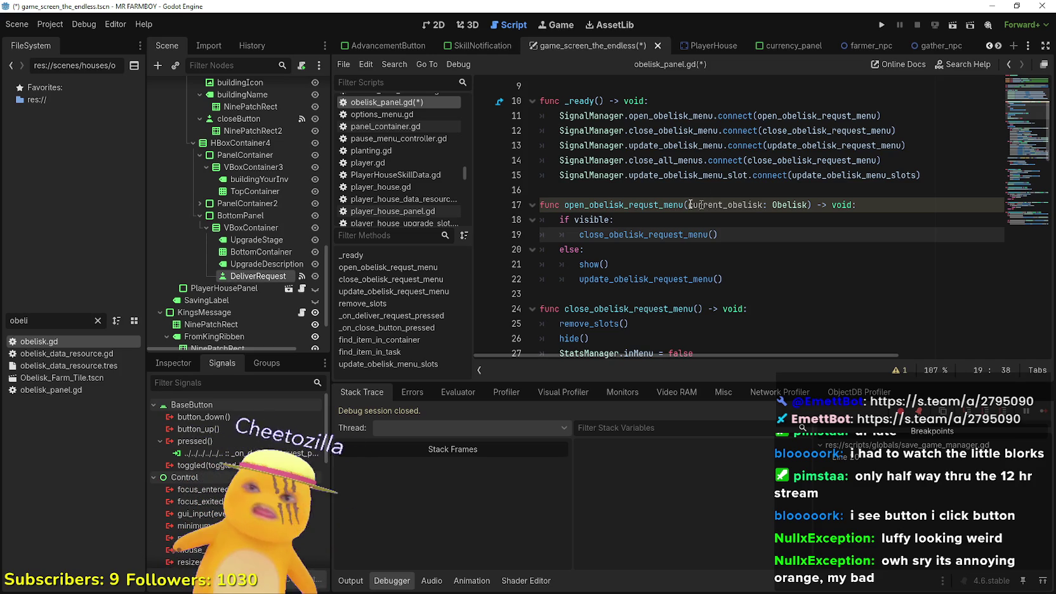
Pass current_obelisk as an argument to the update_obelisk_request_menu call on line 22.
scroll(694, 291, "down", 1)
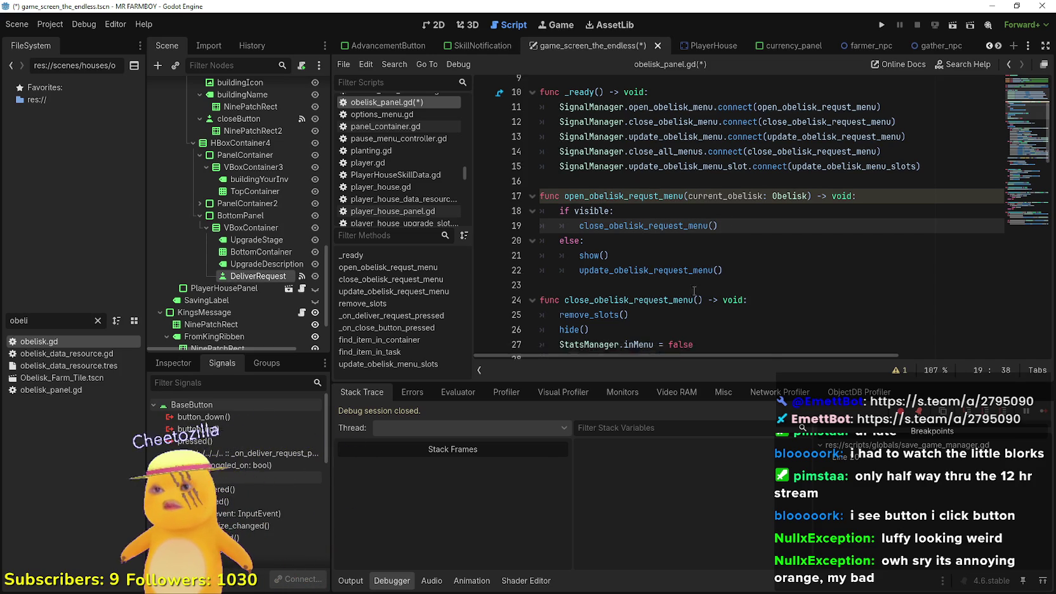
double_click(676, 235)
scroll(688, 225, "down", 1)
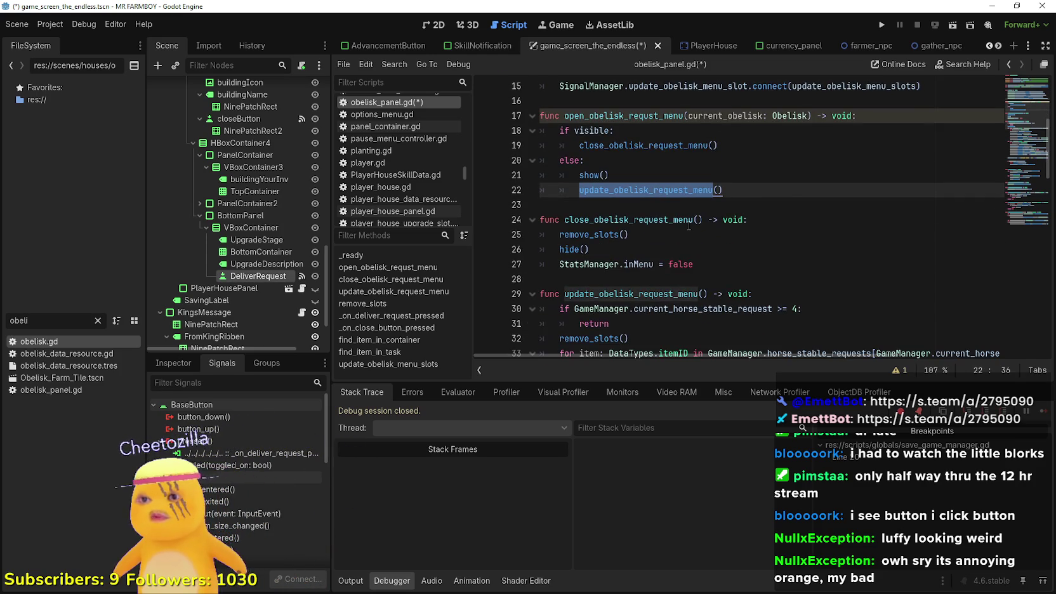
left_click(717, 191)
type("current_obelisk")
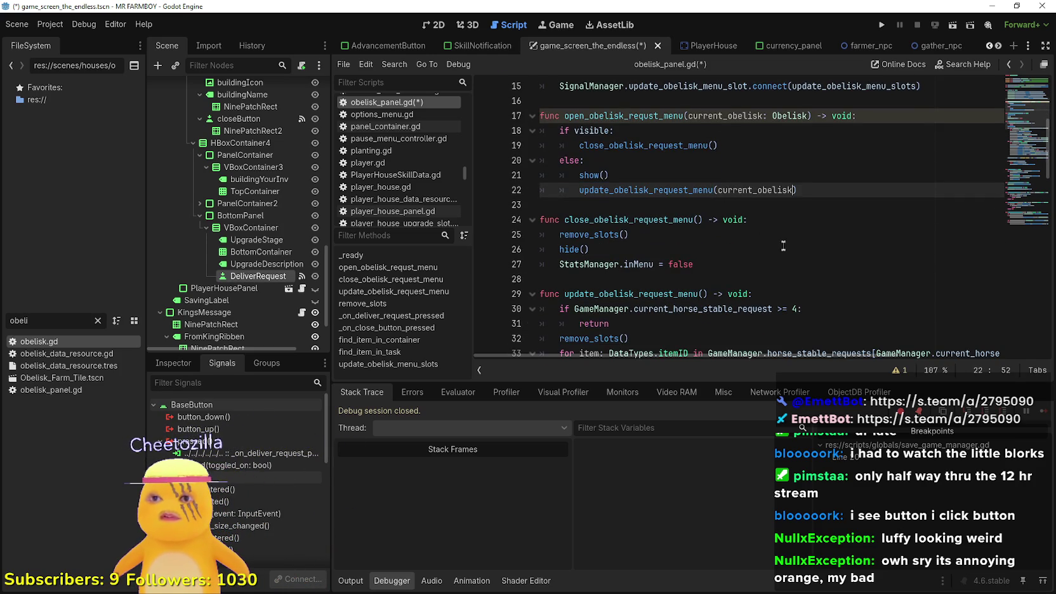
left_click(789, 205)
Delete the current_obelisk argument again, leaving update_obelisk_request_menu() empty.
double_click(769, 190)
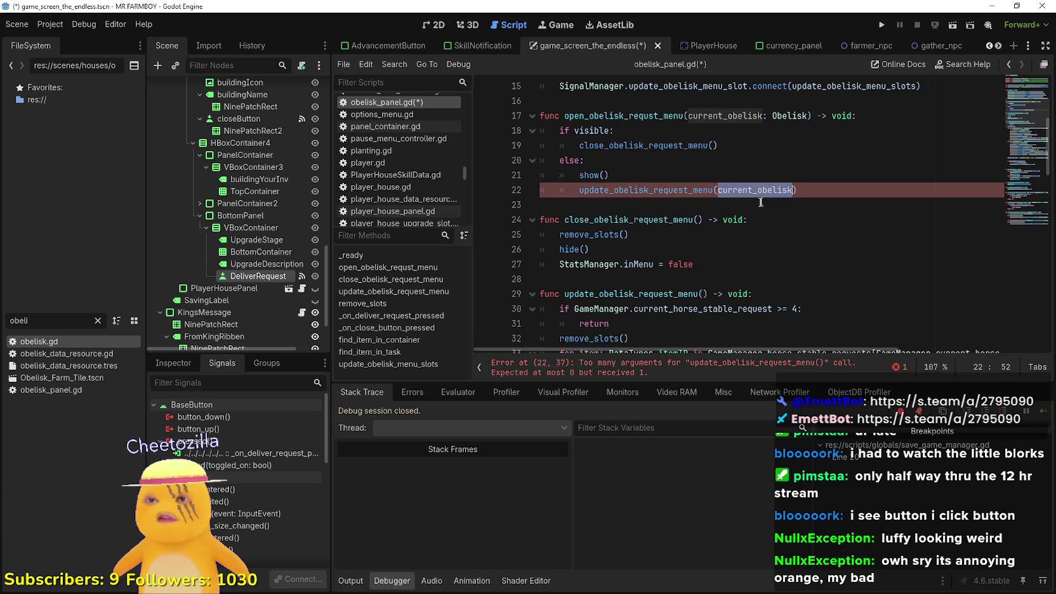
left_click(760, 203)
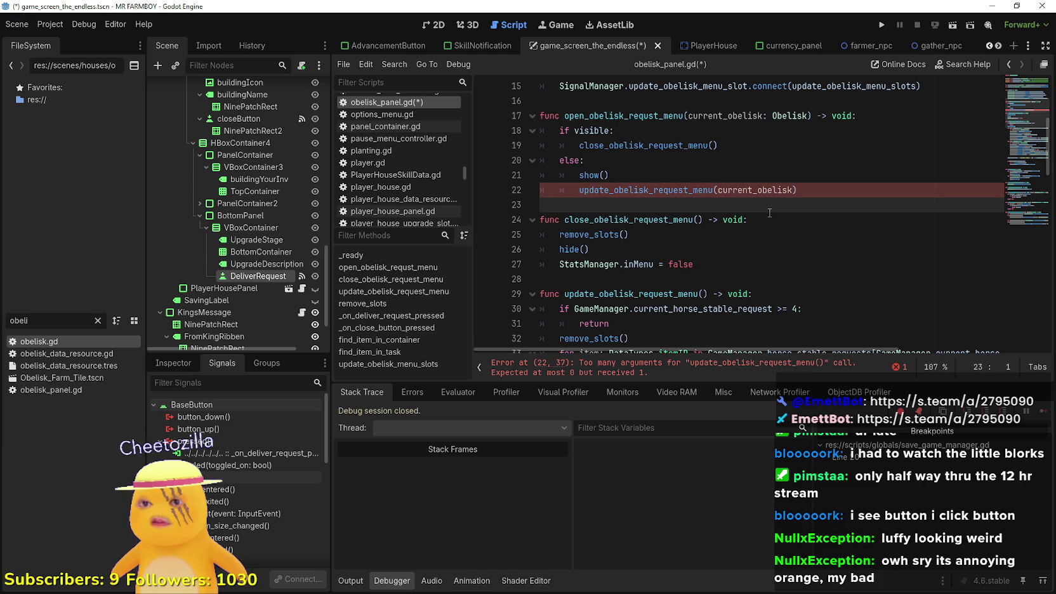
double_click(769, 190)
key("BackSpace")
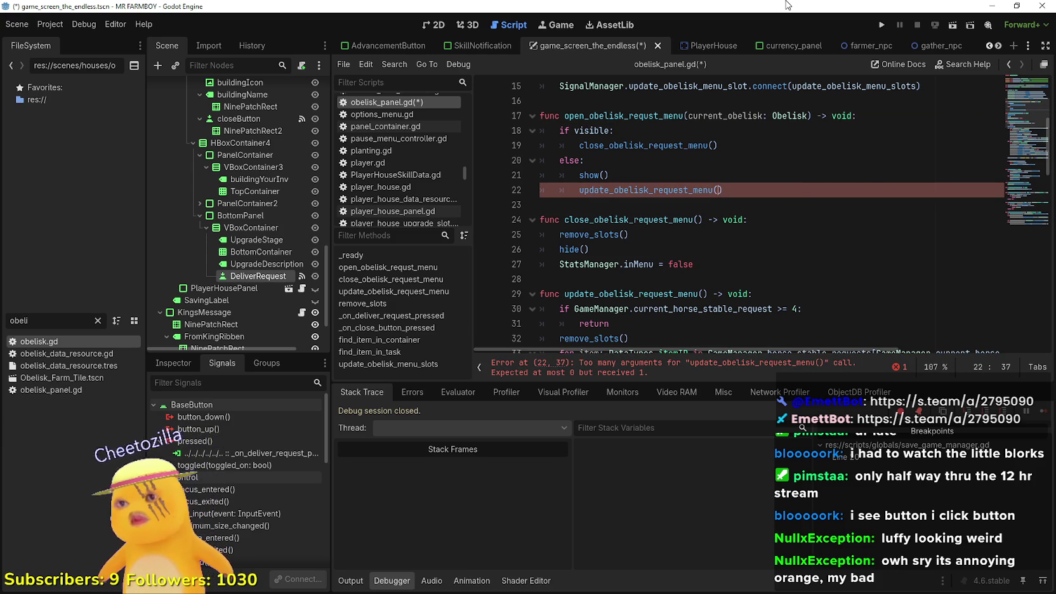
Select the full current_obelisk: Obelisk parameter on line 17.
scroll(676, 191, "down", 3)
left_click(676, 194)
scroll(682, 191, "up", 6)
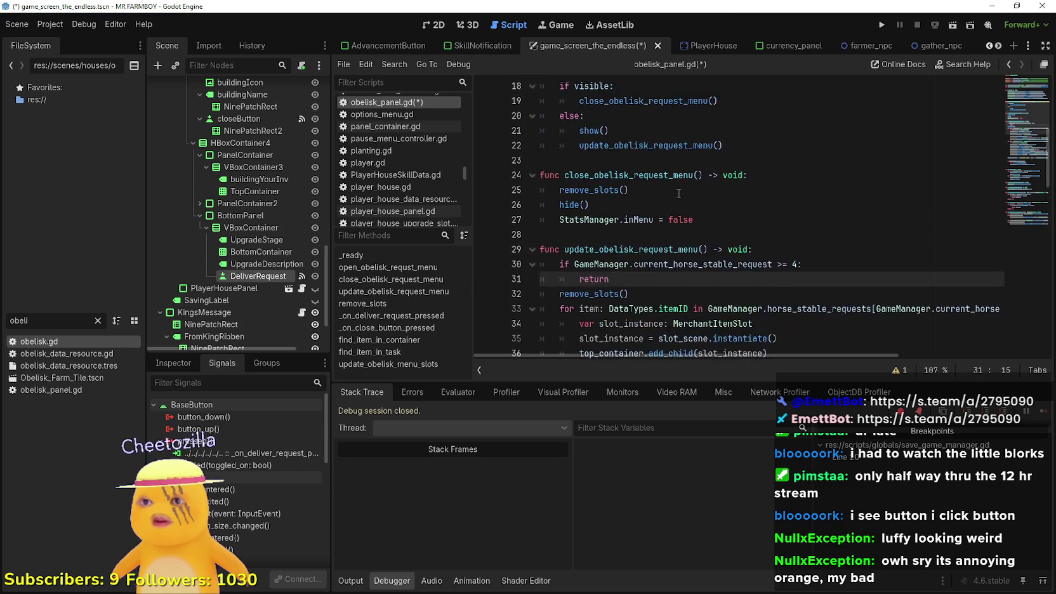
scroll(745, 235, "down", 3)
scroll(746, 232, "up", 3)
double_click(761, 246)
key("ctrl+shift+Right")
scroll(786, 244, "up", 2)
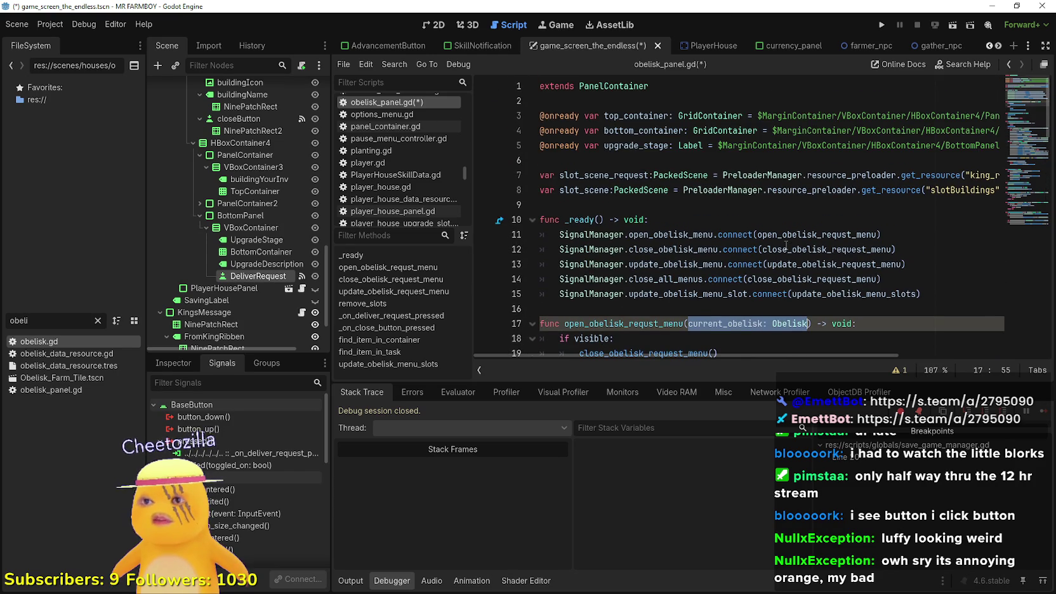
Declare var current_obelisk: Obelisk on empty line 9.
left_click(576, 200)
type("rrent_obelisk:")
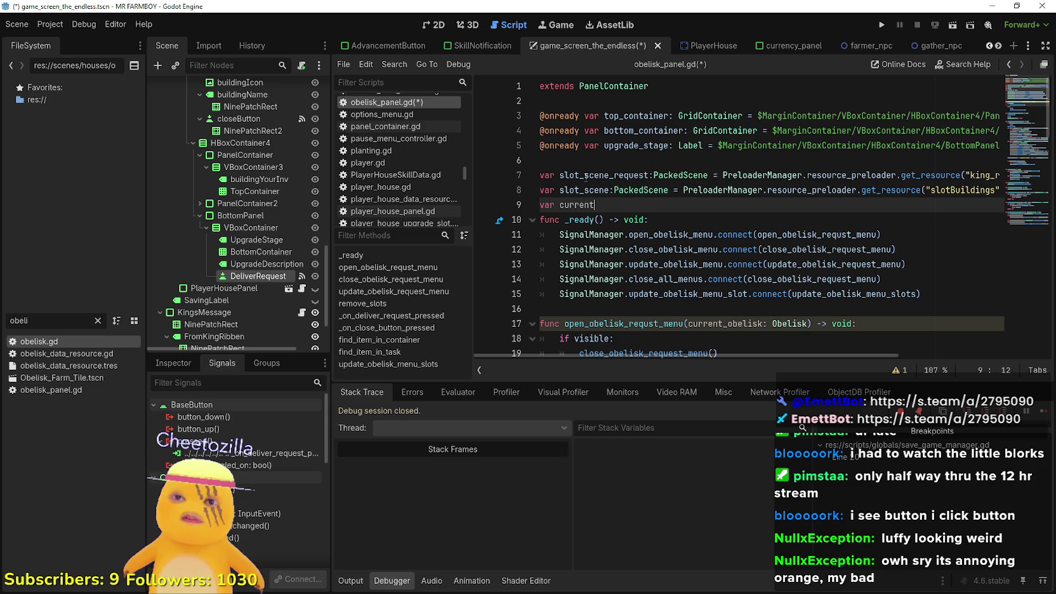
type(" Obelisk")
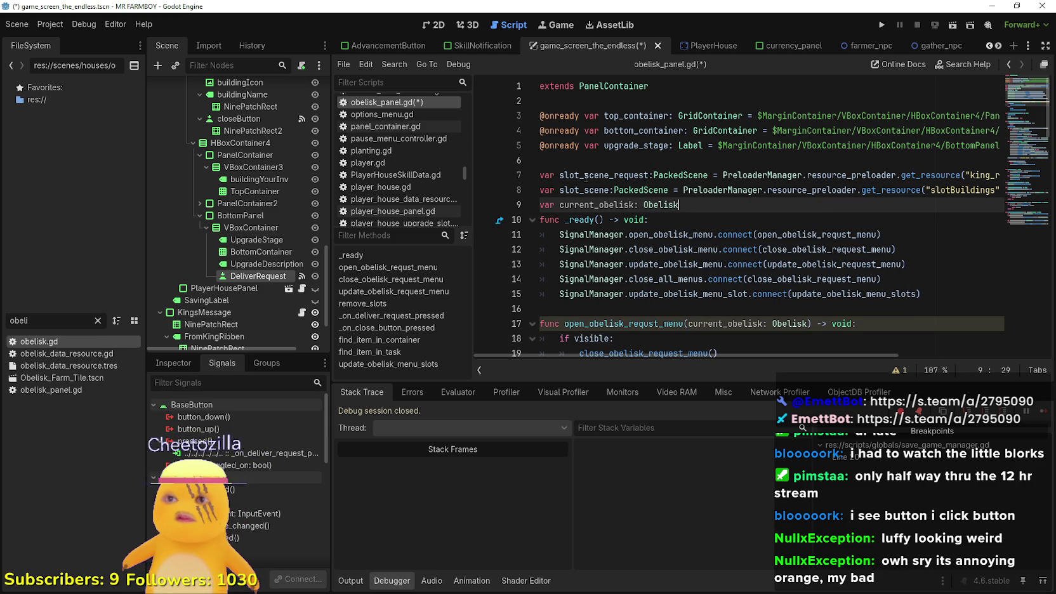
key("Return")
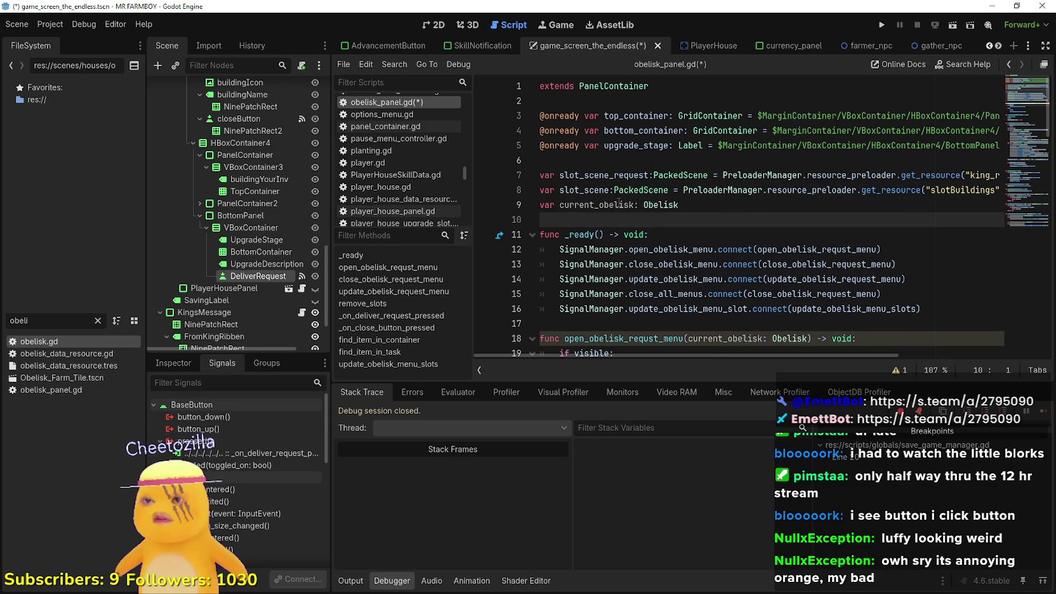
scroll(698, 216, "down", 8)
left_click(755, 190)
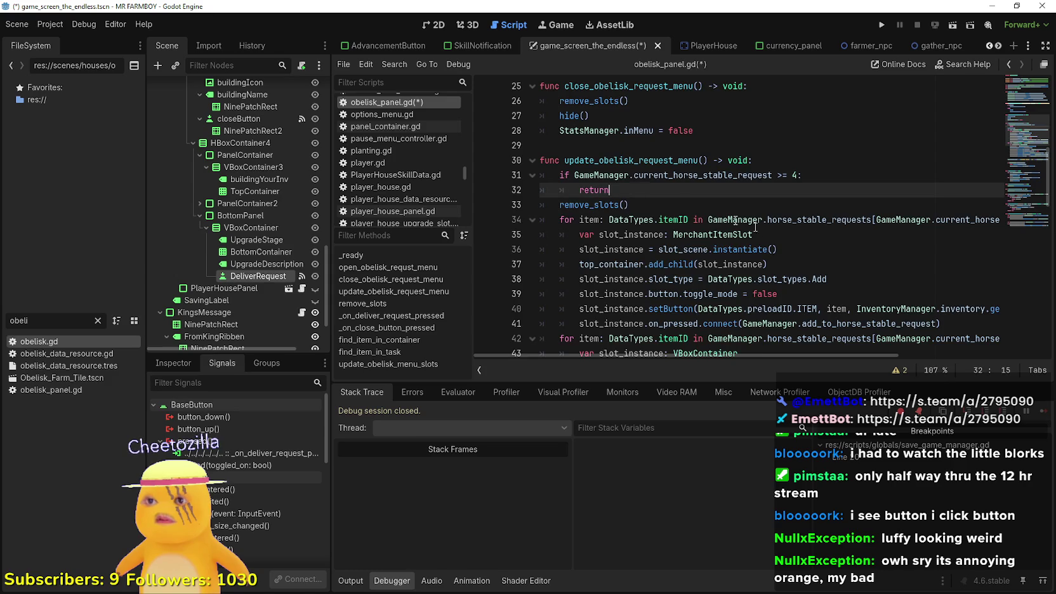
Go back to the building_panel_endless.gd script.
scroll(755, 227, "up", 3)
left_click(741, 147)
scroll(741, 149, "up", 2)
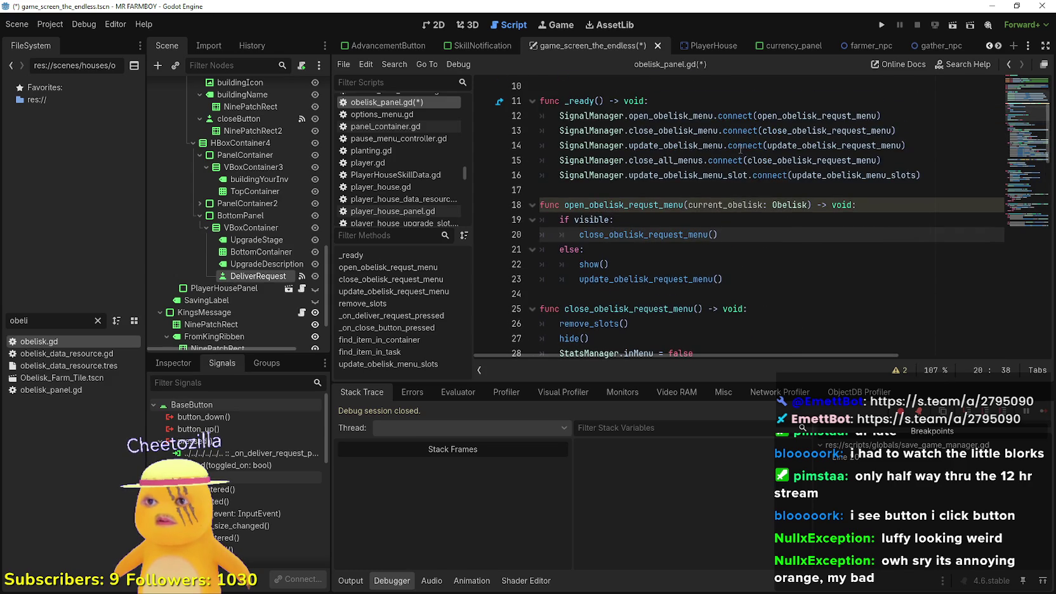
scroll(262, 258, "up", 5)
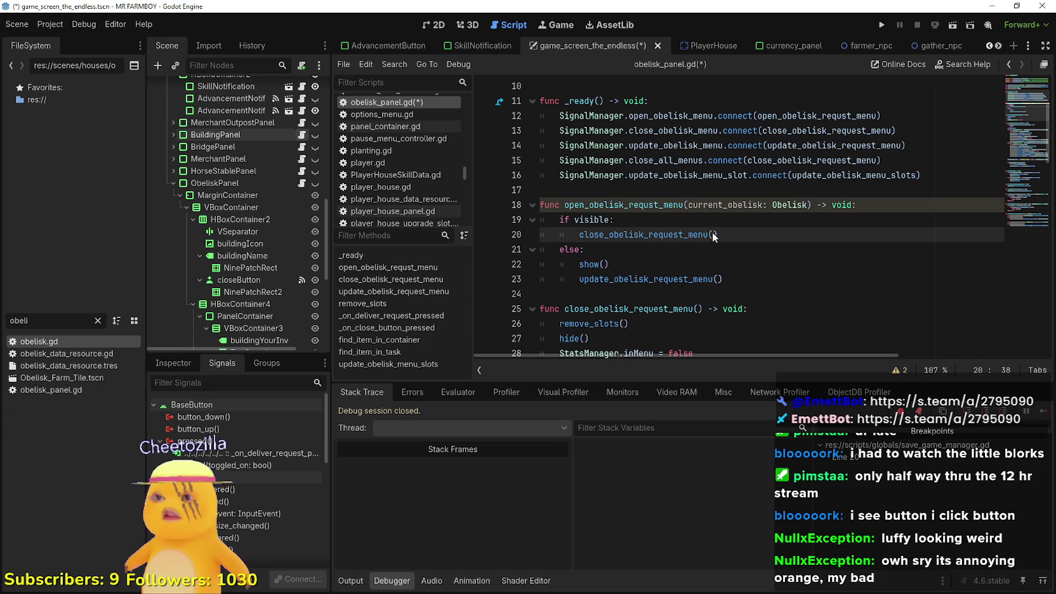
key("alt+Left")
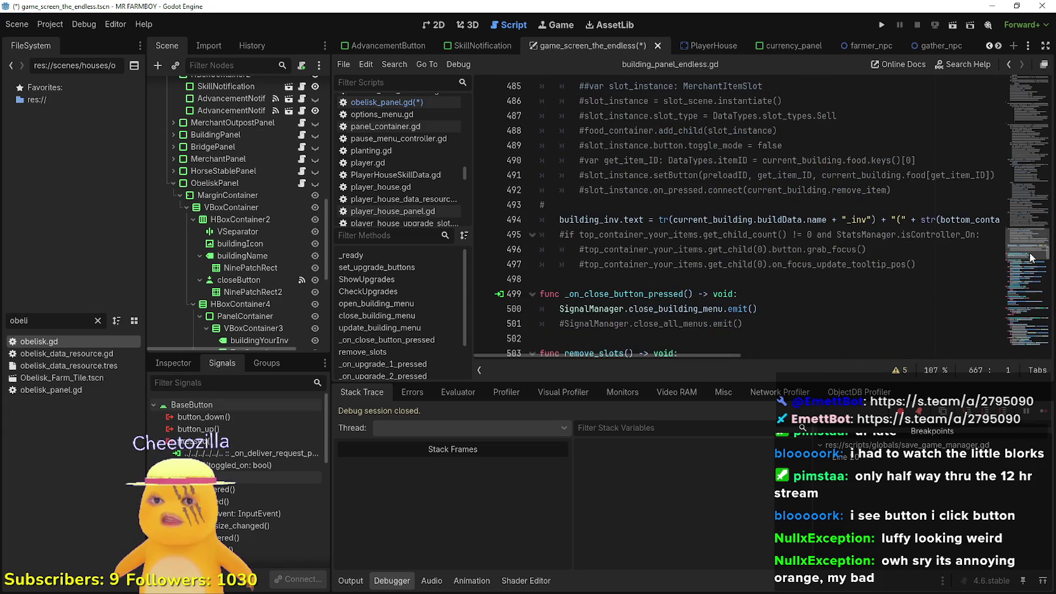
Navigate building_panel_endless.gd to the open_building_menu function.
left_click(1025, 121)
left_click_drag(1025, 121, 1028, 98)
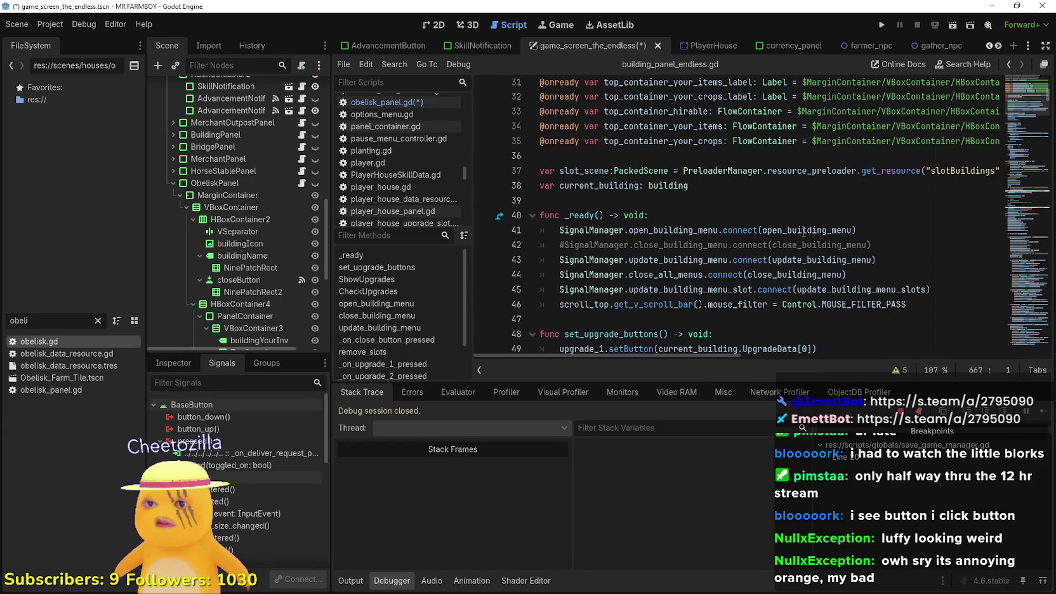
right_click(803, 232)
left_click(818, 352)
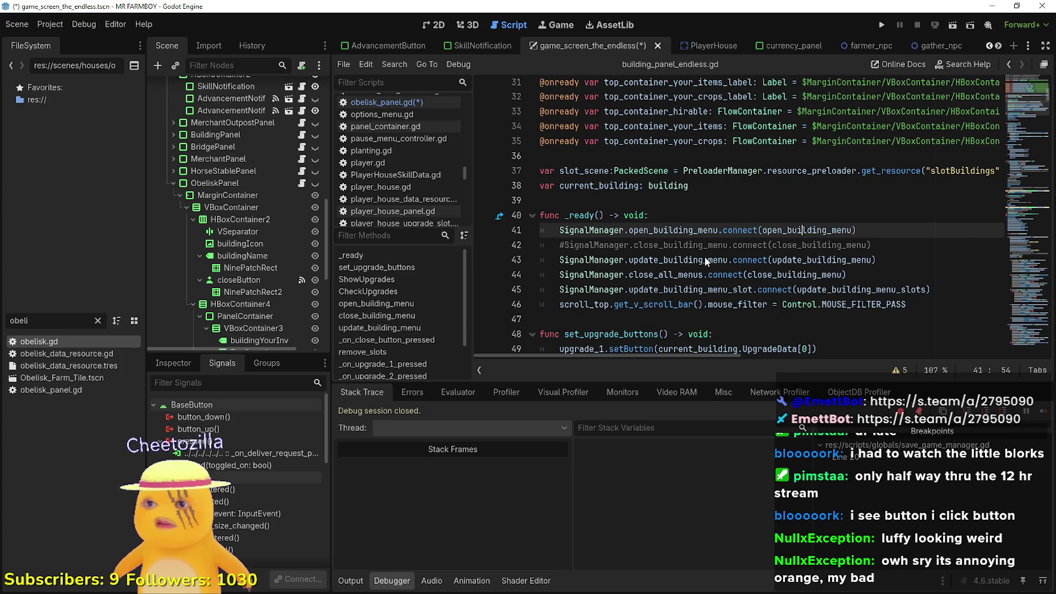
scroll(730, 222, "down", 3)
left_click(733, 205)
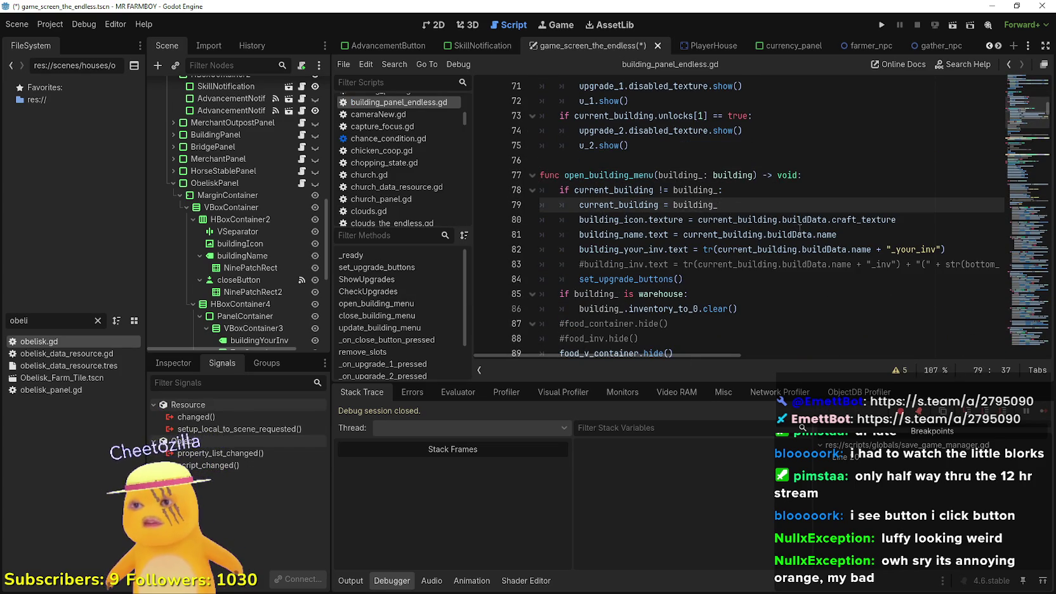
left_click(835, 234)
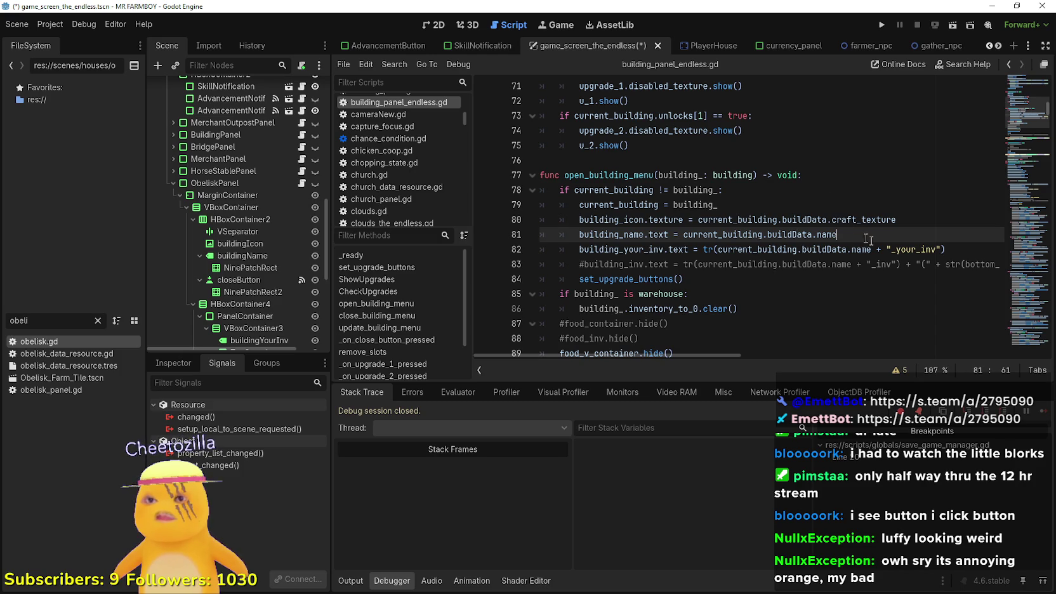
scroll(837, 229, "down", 2)
scroll(831, 229, "down", 1)
scroll(863, 230, "up", 3)
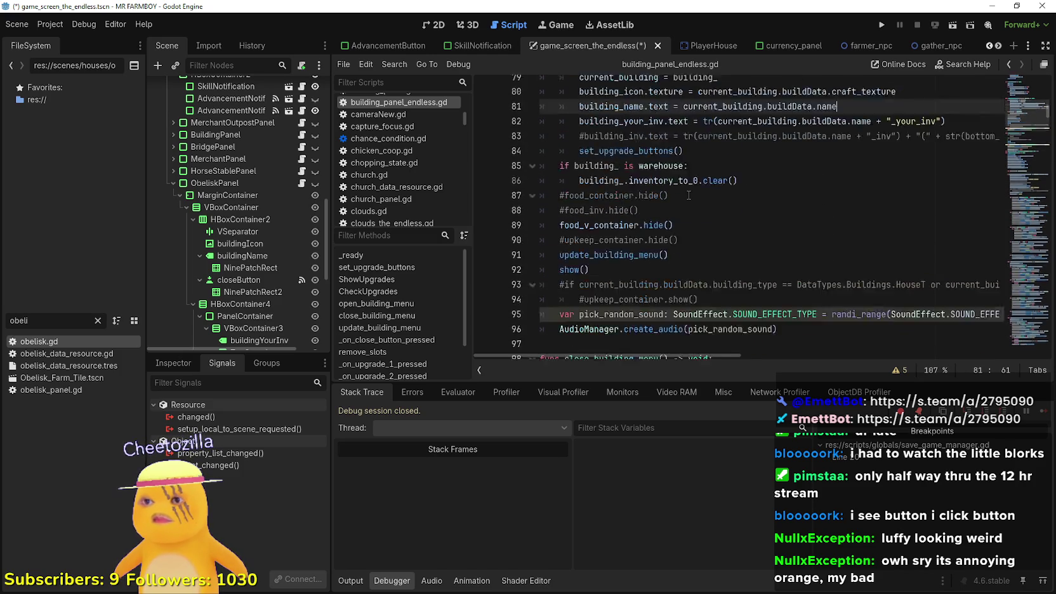
Highlight the uses of current_building, including the upkeep line.
double_click(618, 204)
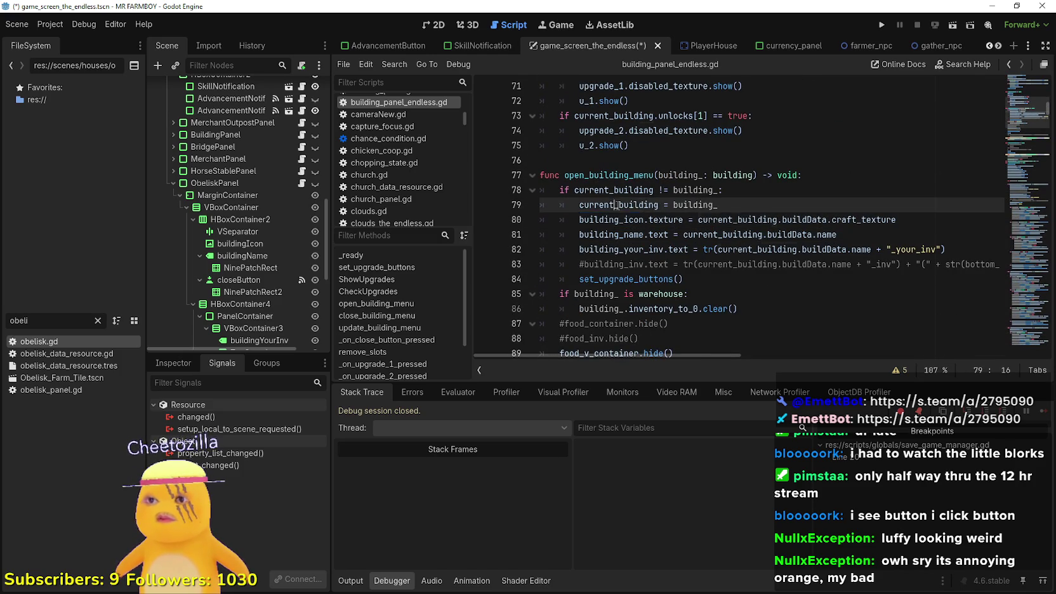
scroll(815, 259, "down", 6)
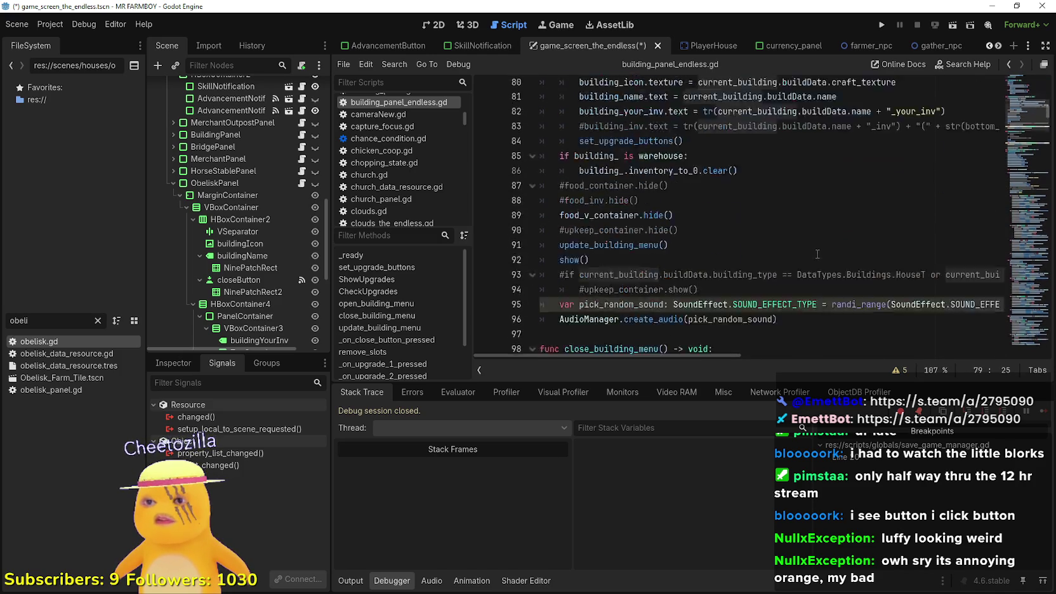
scroll(788, 226, "down", 5)
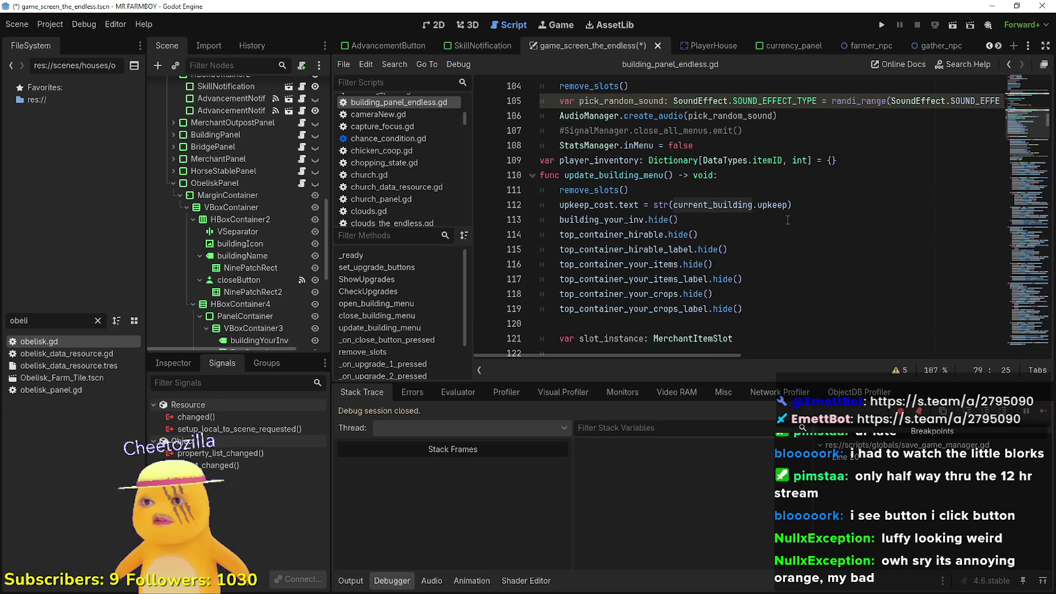
double_click(747, 204)
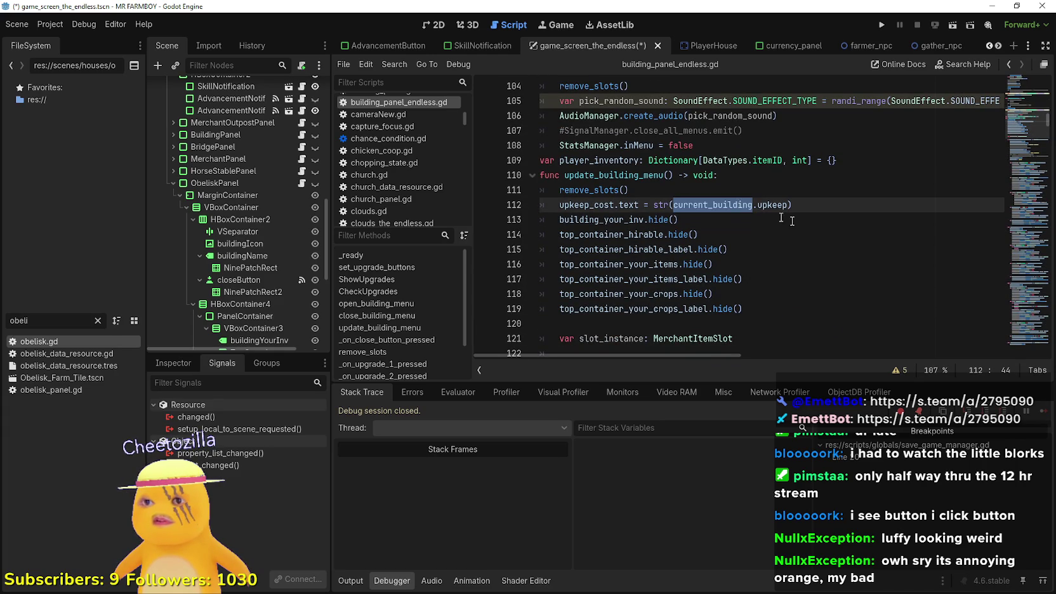
scroll(800, 224, "down", 5)
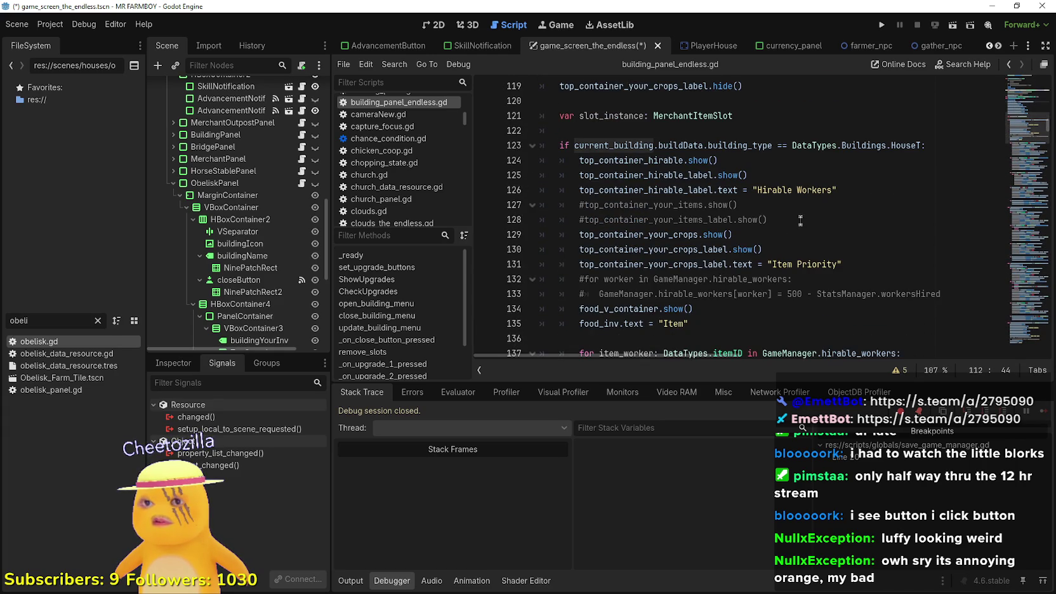
scroll(800, 220, "down", 10)
scroll(800, 220, "up", 6)
scroll(800, 221, "up", 20)
scroll(878, 192, "up", 9)
scroll(863, 203, "down", 13)
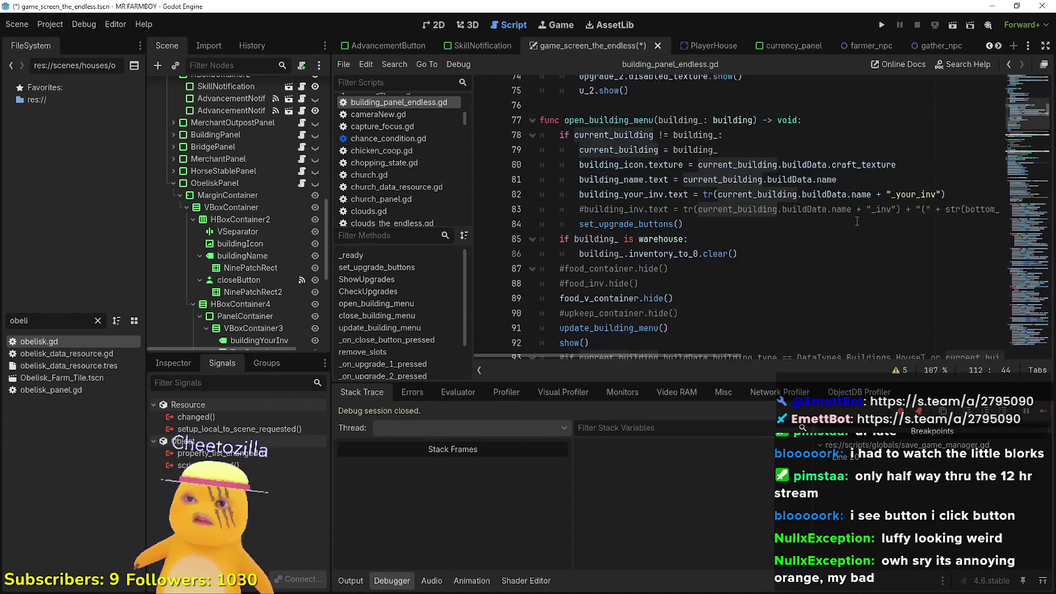
scroll(856, 221, "up", 1)
Copy the current_building setup lines 78–82 and return to obelisk_panel.gd.
left_click_drag(947, 212, 633, 212)
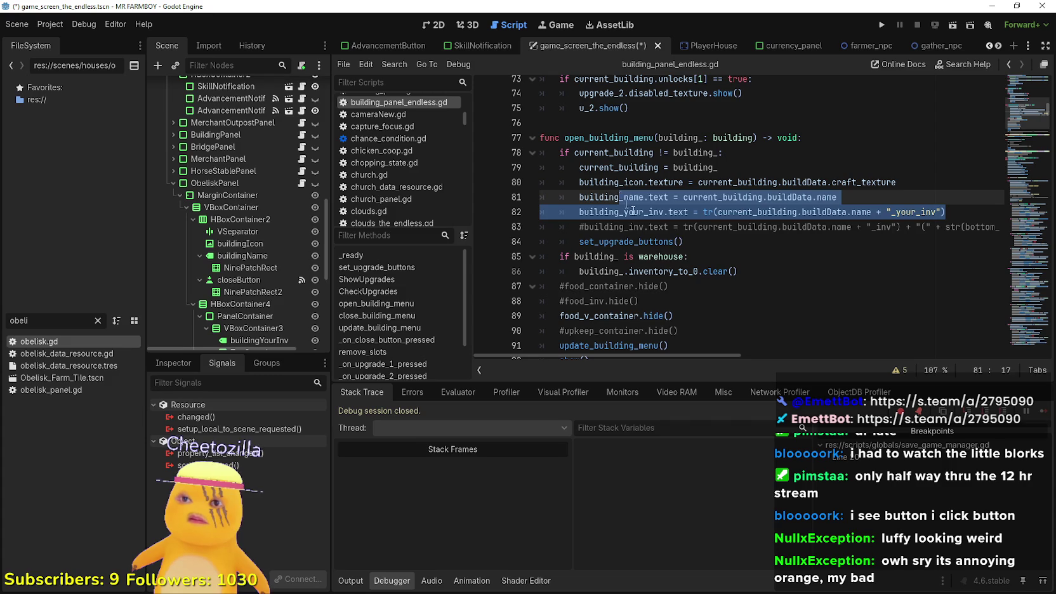
key("ctrl+x")
key("ctrl+z")
left_click(897, 205)
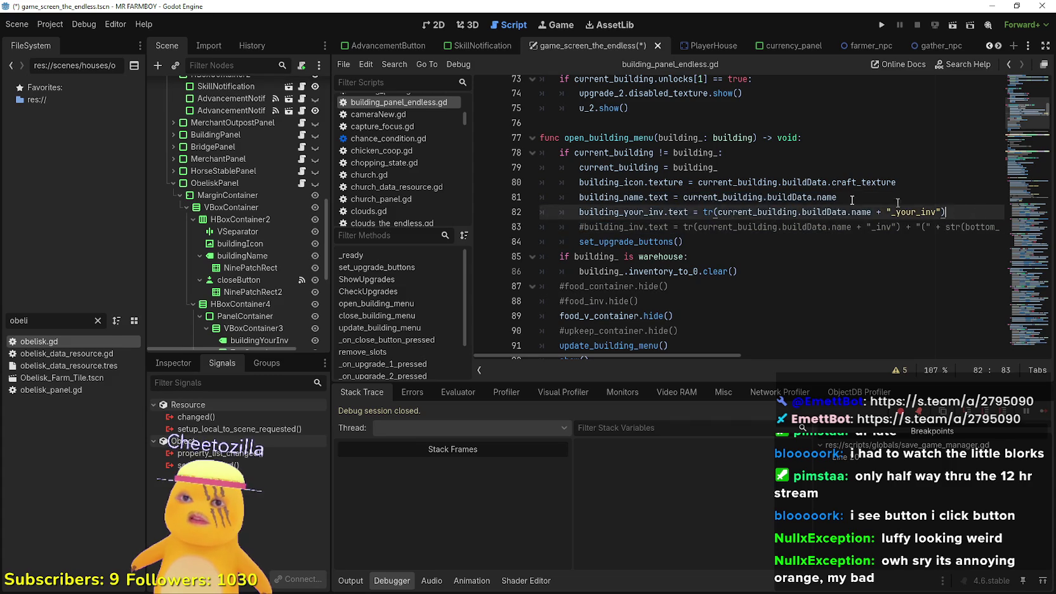
left_click_drag(947, 212, 539, 152)
left_click(730, 256)
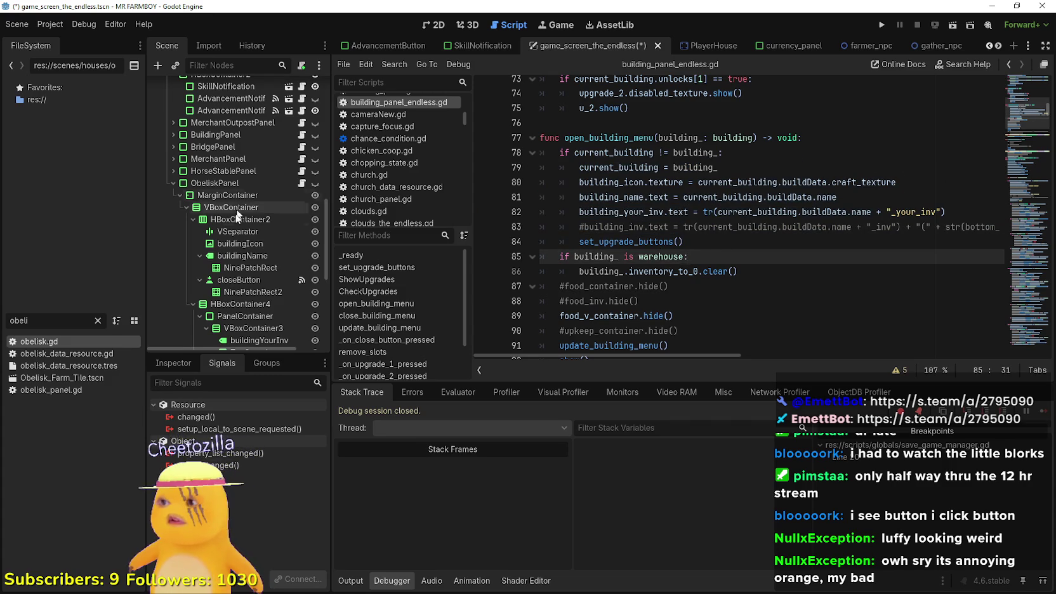
left_click(302, 184)
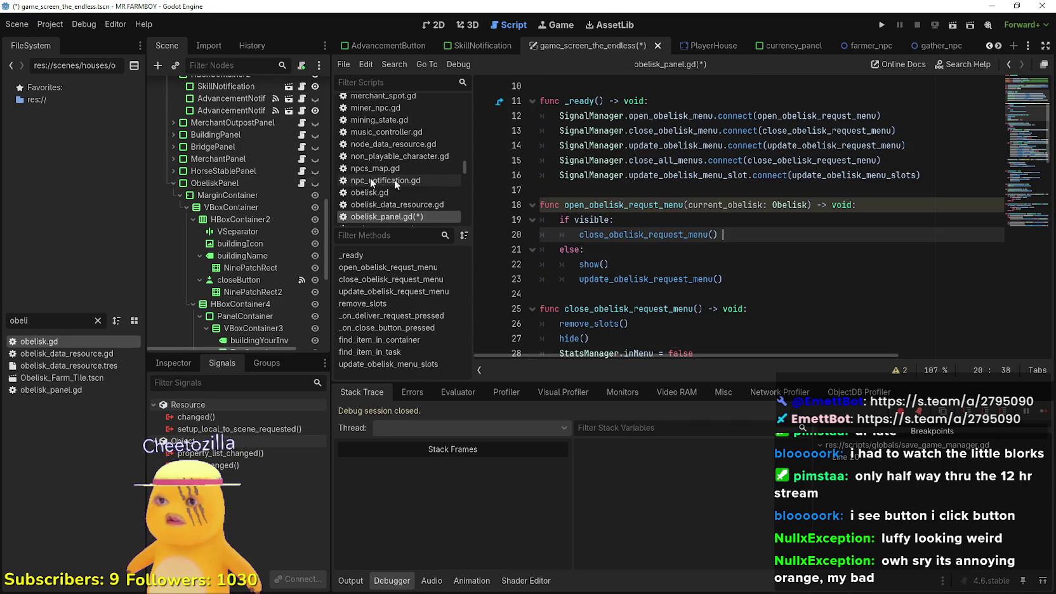
Paste the copied building setup lines into open_obelisk_requst_menu.
key("Up")
key("Up")
key("Return")
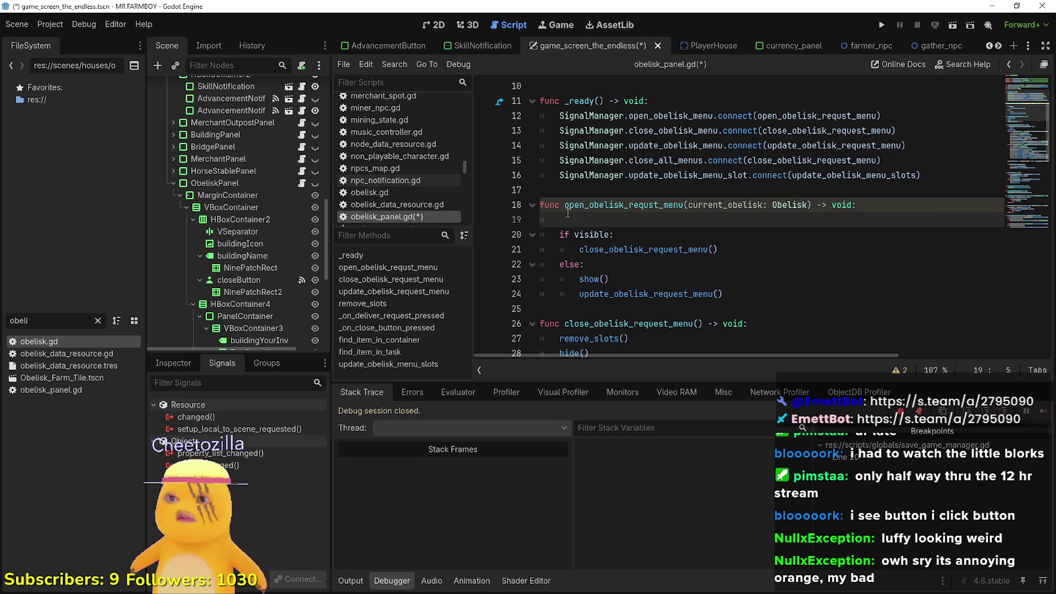
left_click_drag(559, 219, 534, 218)
key("ctrl+v")
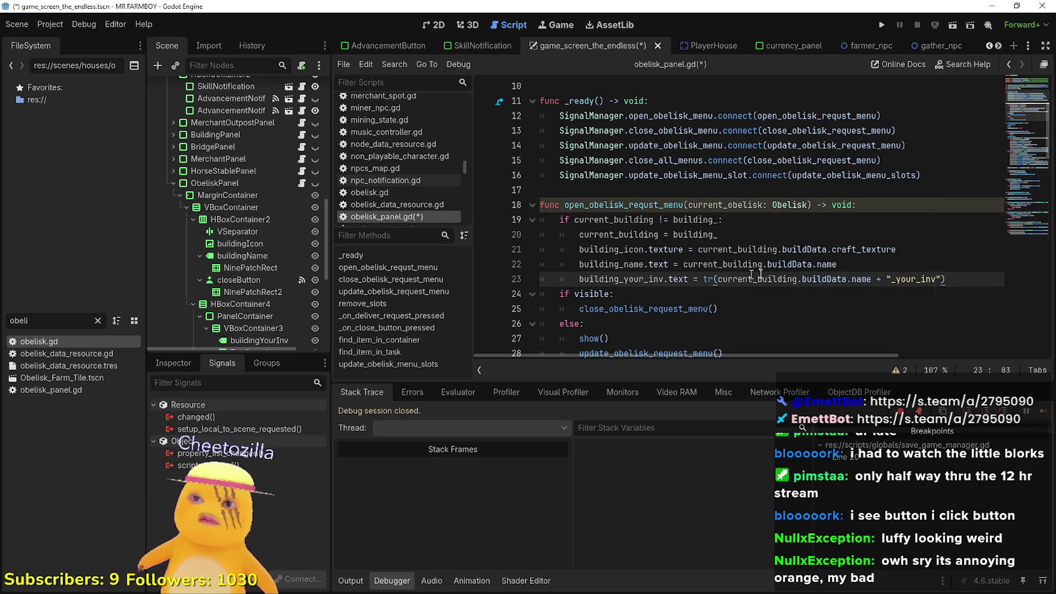
left_click(634, 220)
Rename the parameter to current_obelisk_ and use current_obelisk/current_obelisk_ in line 19's comparison.
scroll(634, 216, "up", 3)
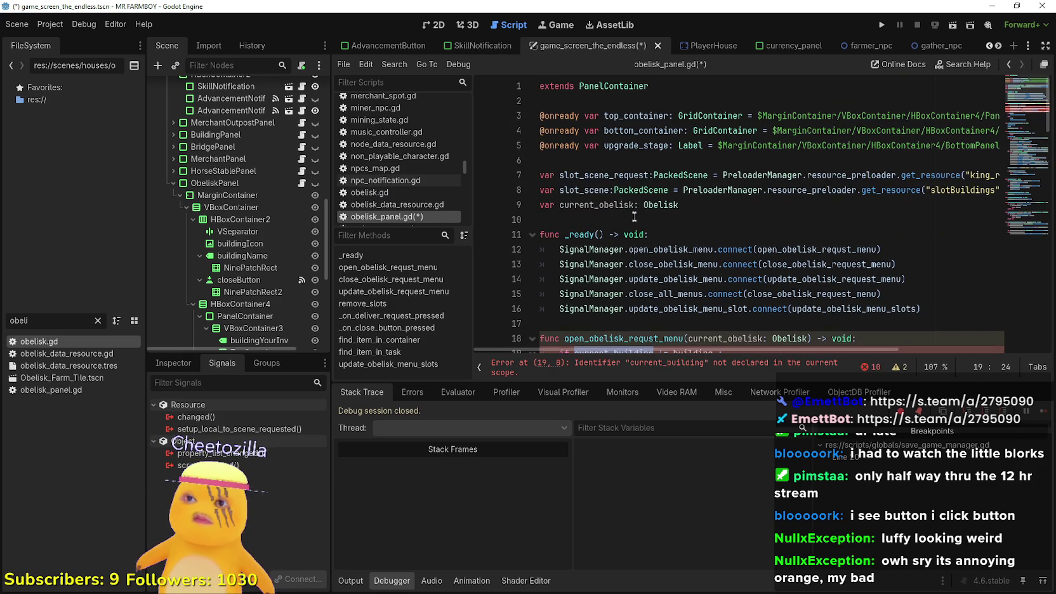
double_click(578, 204)
key("ctrl+c")
scroll(597, 215, "down", 3)
double_click(614, 220)
key("ctrl+v")
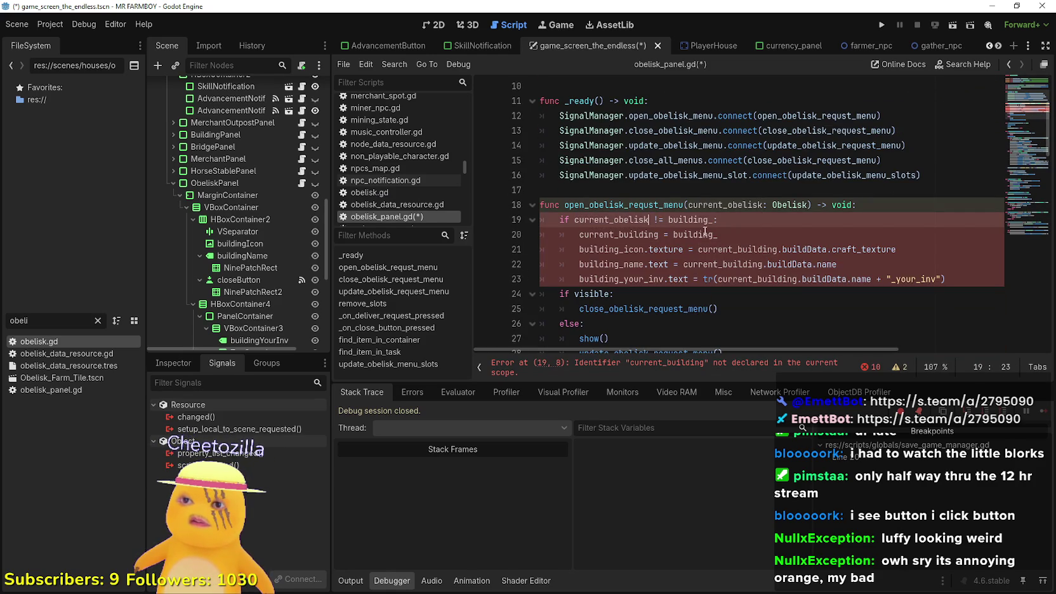
left_click(745, 204)
type("_")
double_click(738, 207)
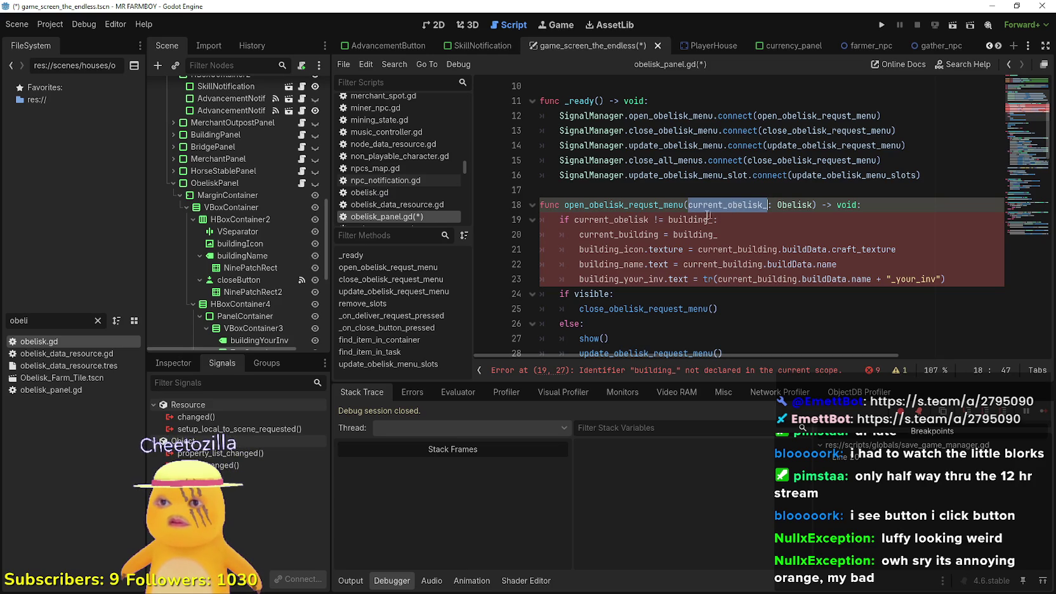
key("ctrl+c")
double_click(691, 219)
key("ctrl+v")
Make line 20 assign current_obelisk = current_obelisk_.
double_click(620, 219)
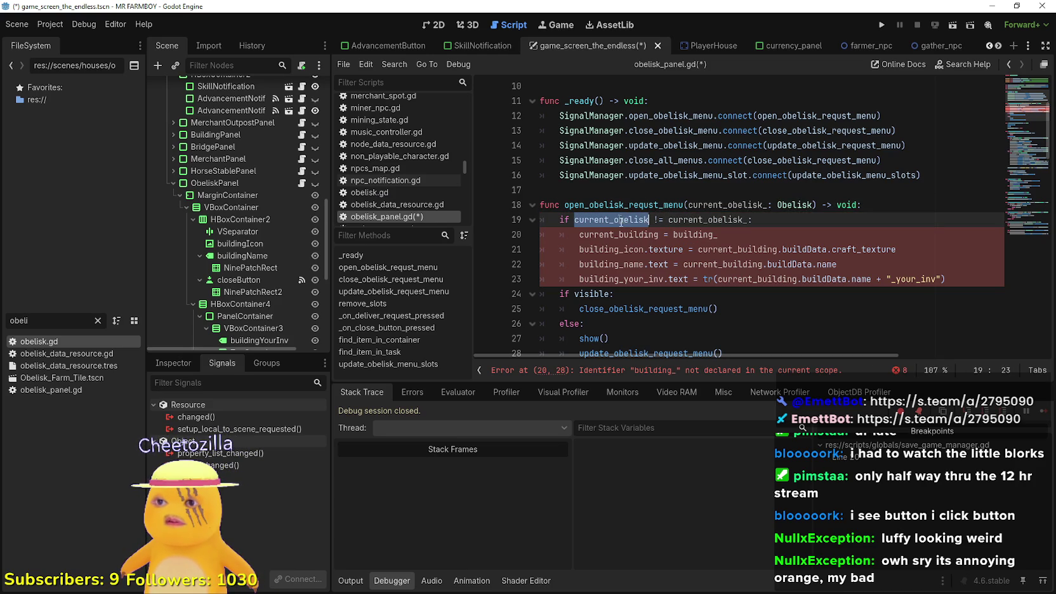
key("ctrl+c")
double_click(616, 235)
key("ctrl+v")
double_click(704, 220)
key("ctrl+c")
double_click(692, 234)
key("ctrl+v")
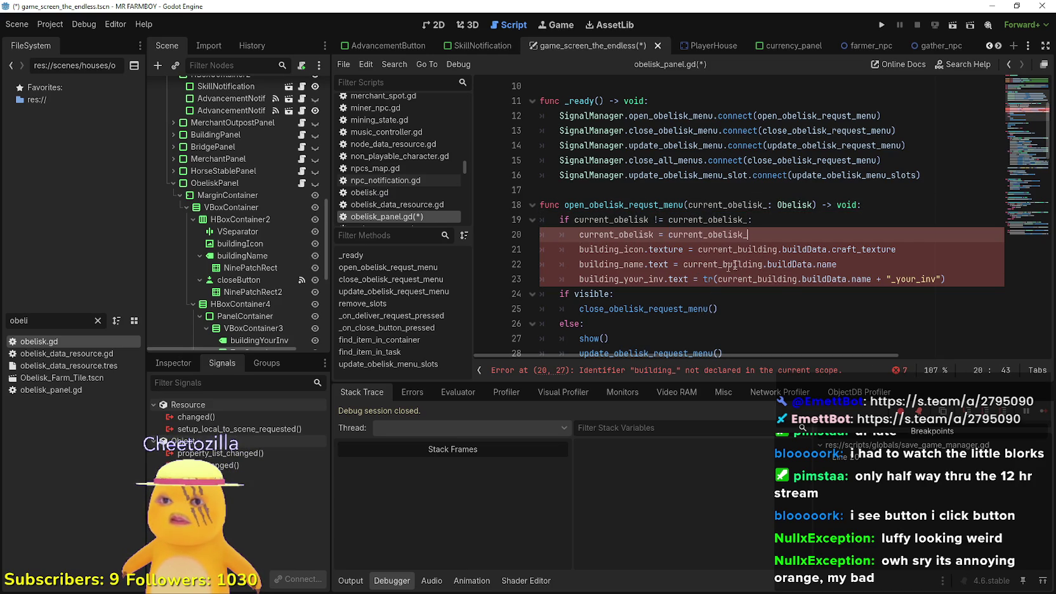
Delete the building icon and name lines 21–23 and save obelisk_panel.gd.
left_click_drag(844, 262, 558, 249)
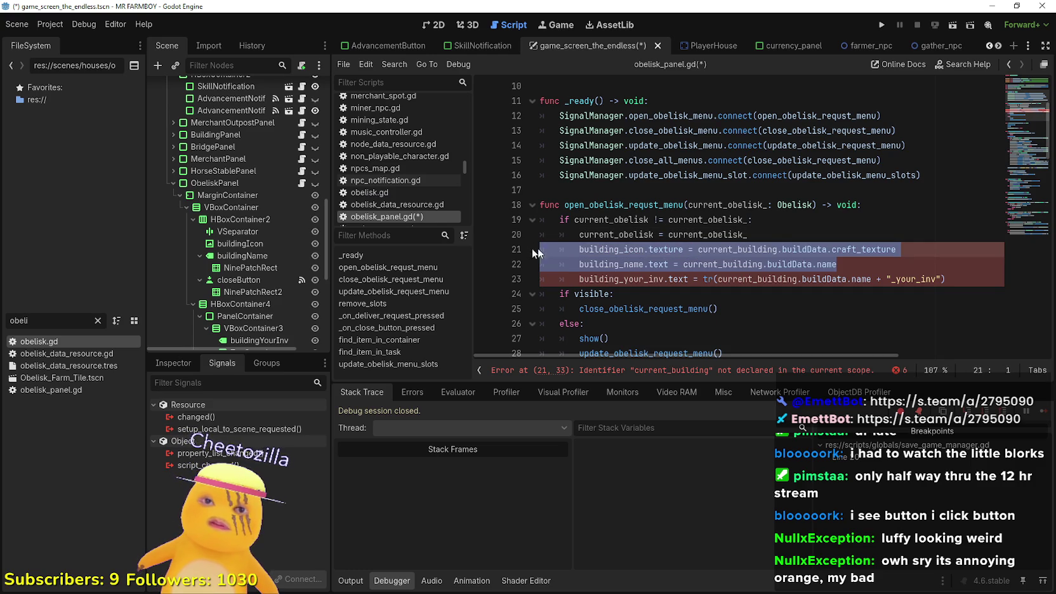
left_click(801, 279)
left_click_drag(960, 274, 515, 255)
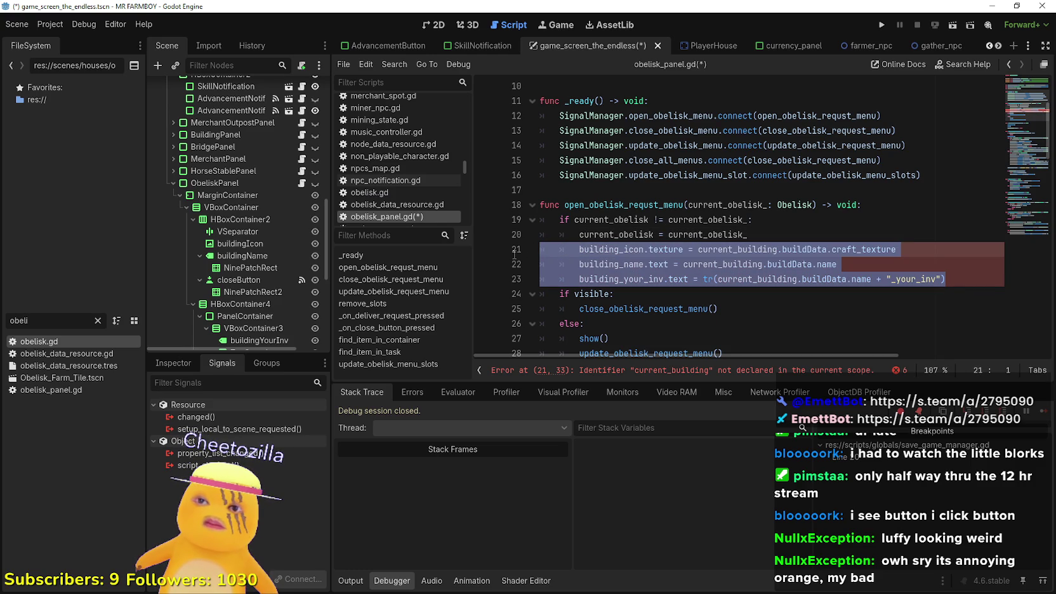
key("BackSpace")
key("BackSpace")
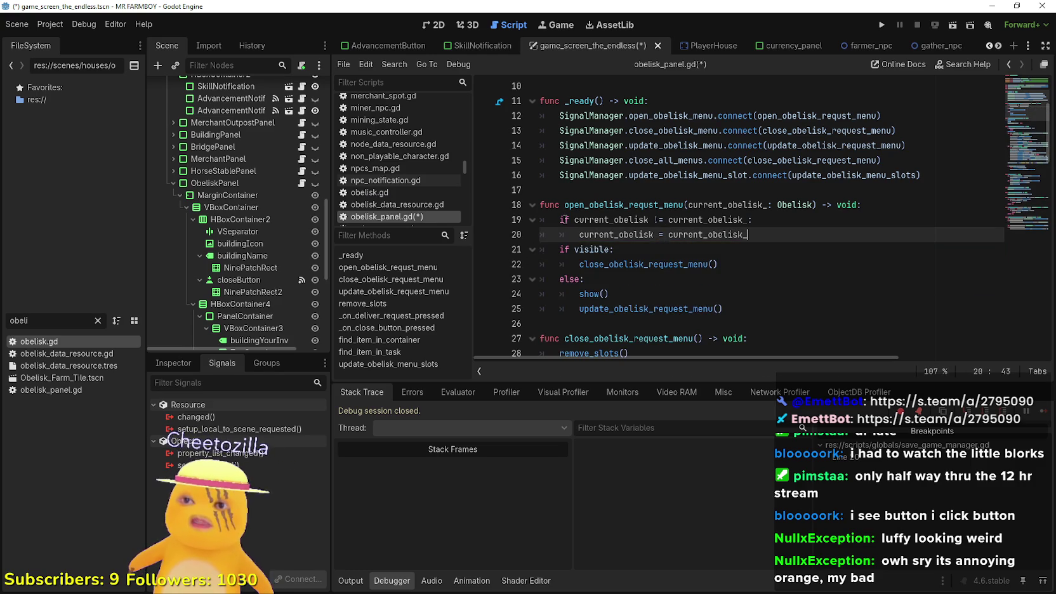
key("ctrl+s")
double_click(600, 219)
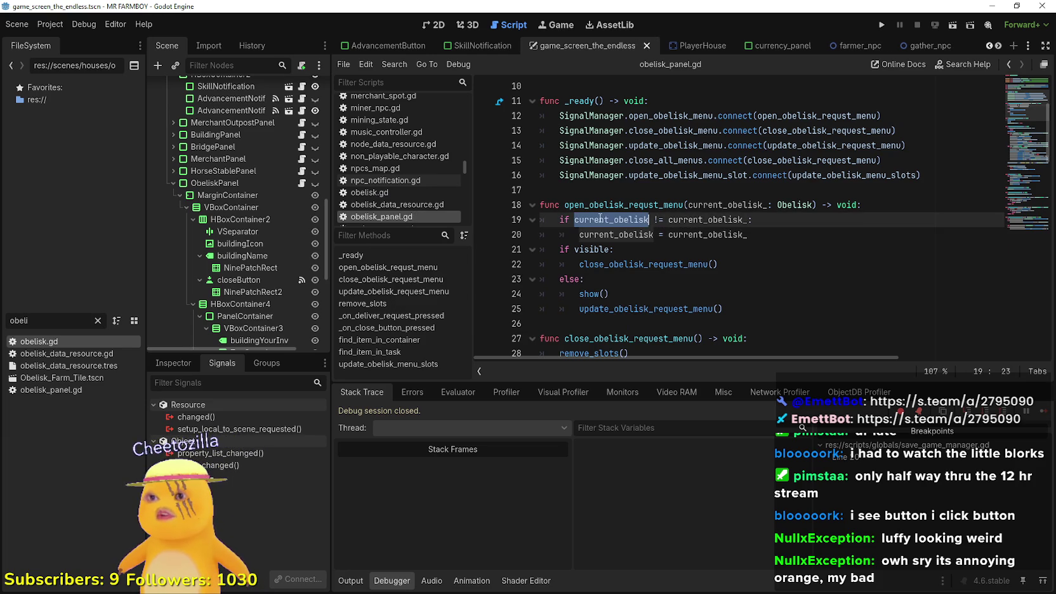
Delete the 'if GameManager.current_horse_stable_request >= 4: return' limit check.
left_click(743, 281)
scroll(739, 276, "down", 3)
left_click(719, 263)
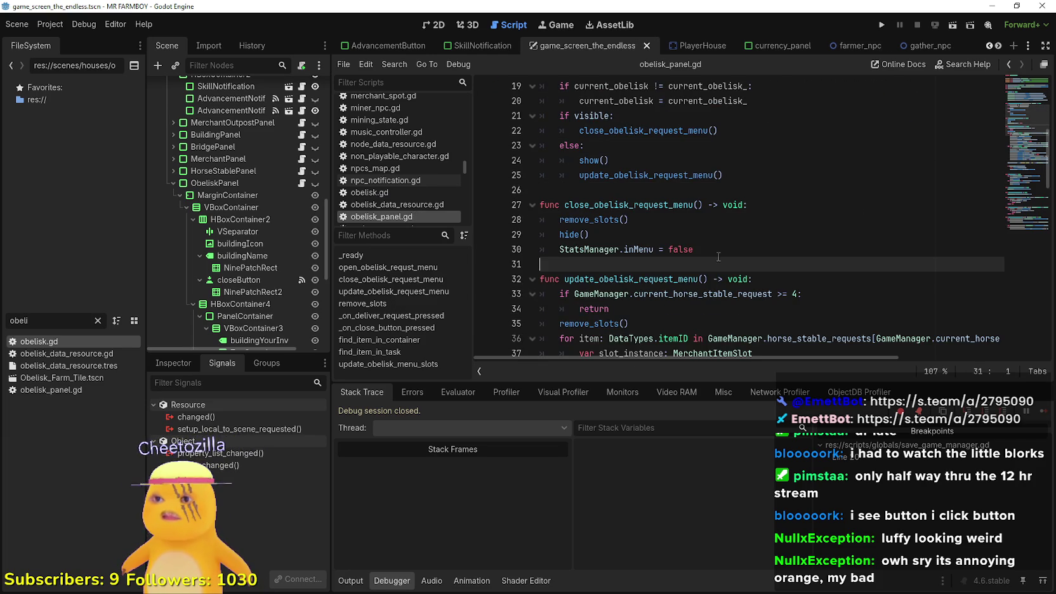
scroll(717, 253, "down", 2)
double_click(715, 203)
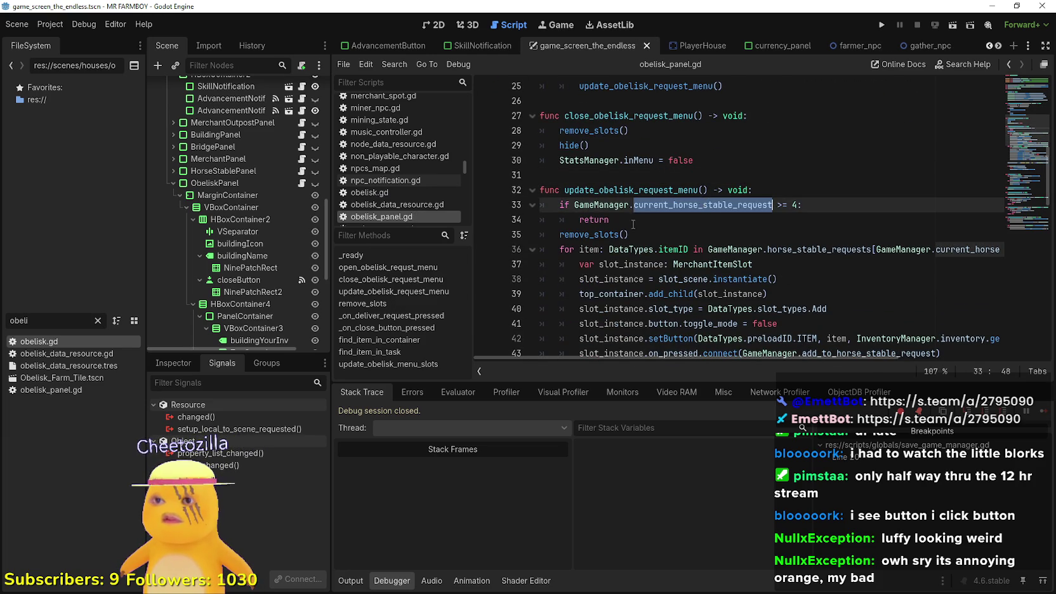
left_click_drag(633, 224, 521, 201)
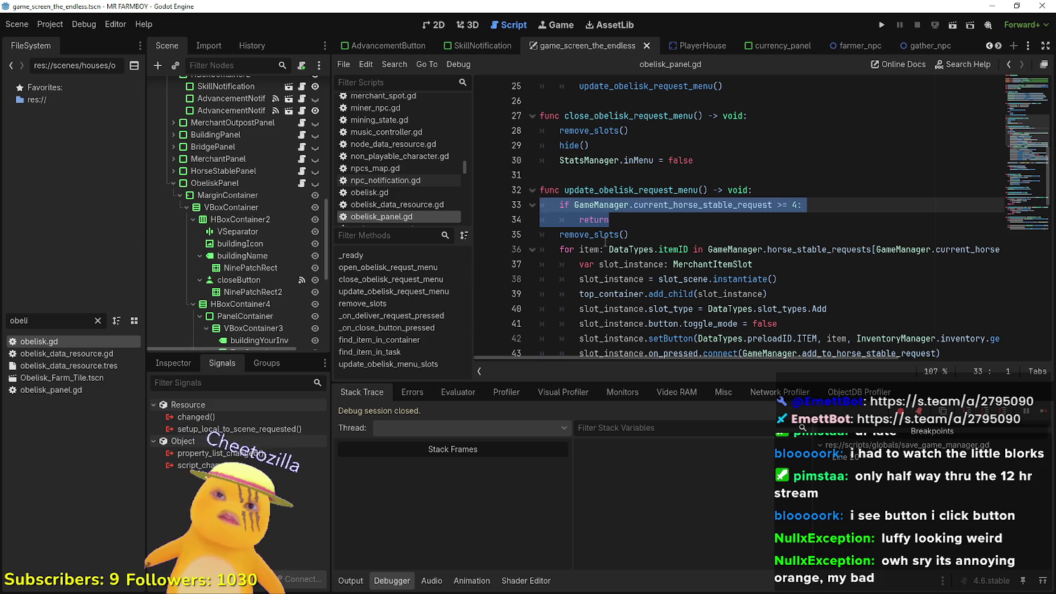
key("BackSpace")
key("BackSpace")
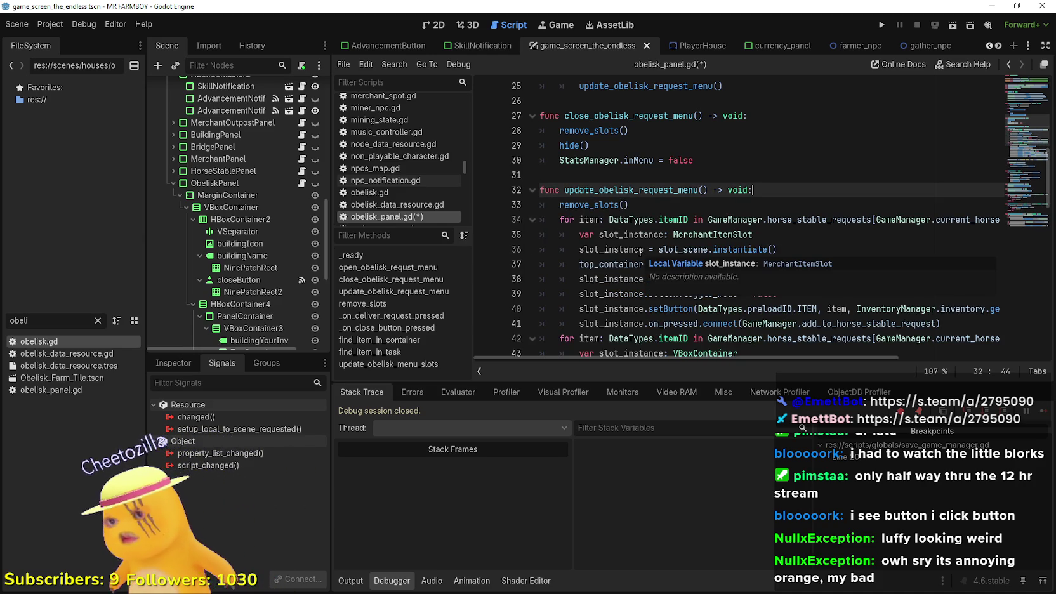
Replace GameManager.horse_stable_requests on line 34 with current_obelisk as the loop source.
left_click(704, 210)
double_click(748, 217)
double_click(857, 220)
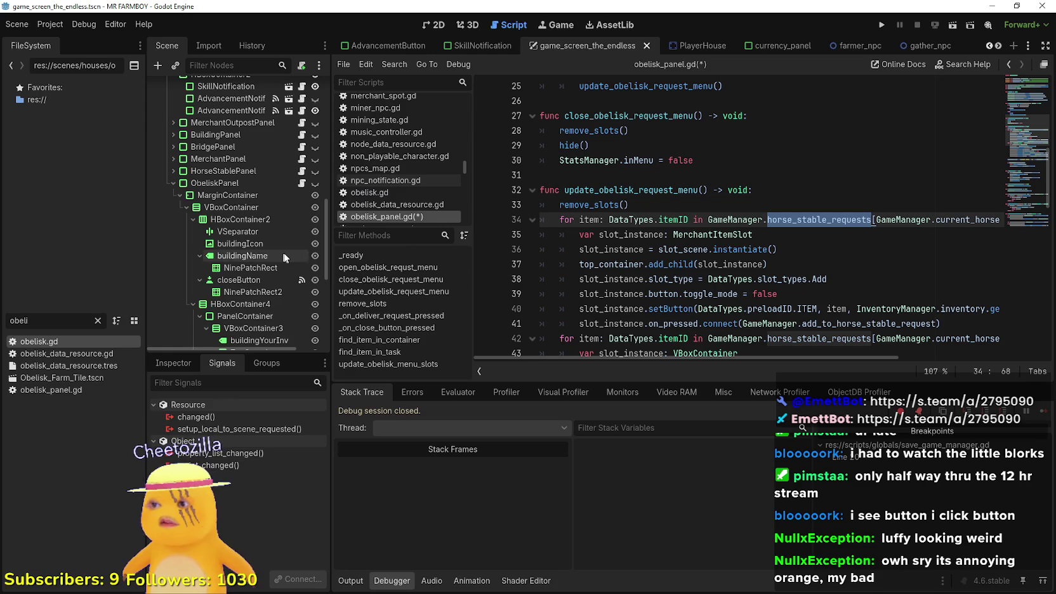
left_click_drag(330, 260, 286, 260)
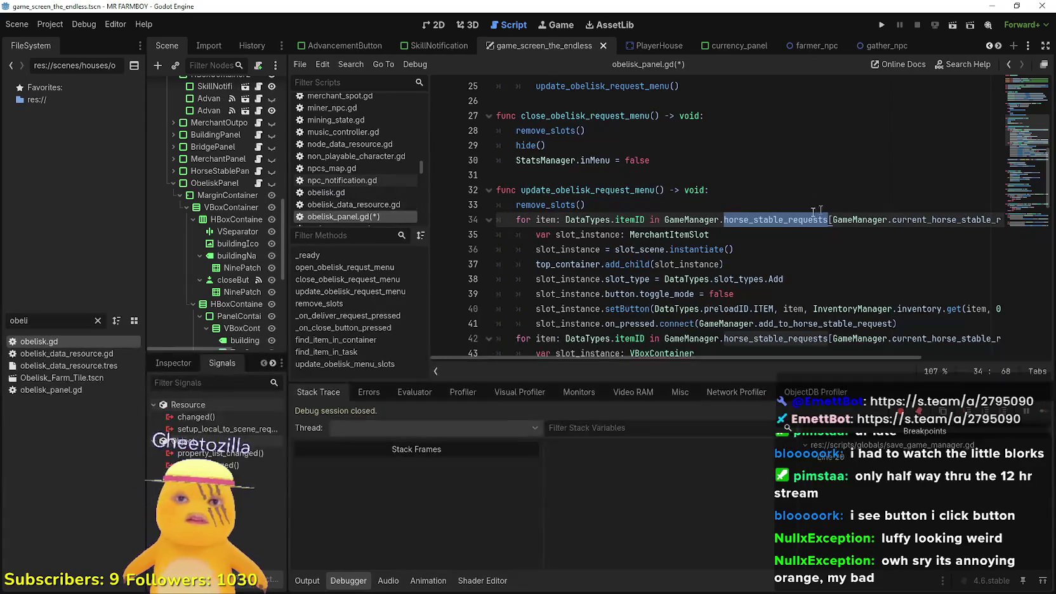
left_click(665, 219, "shift")
key("BackSpace")
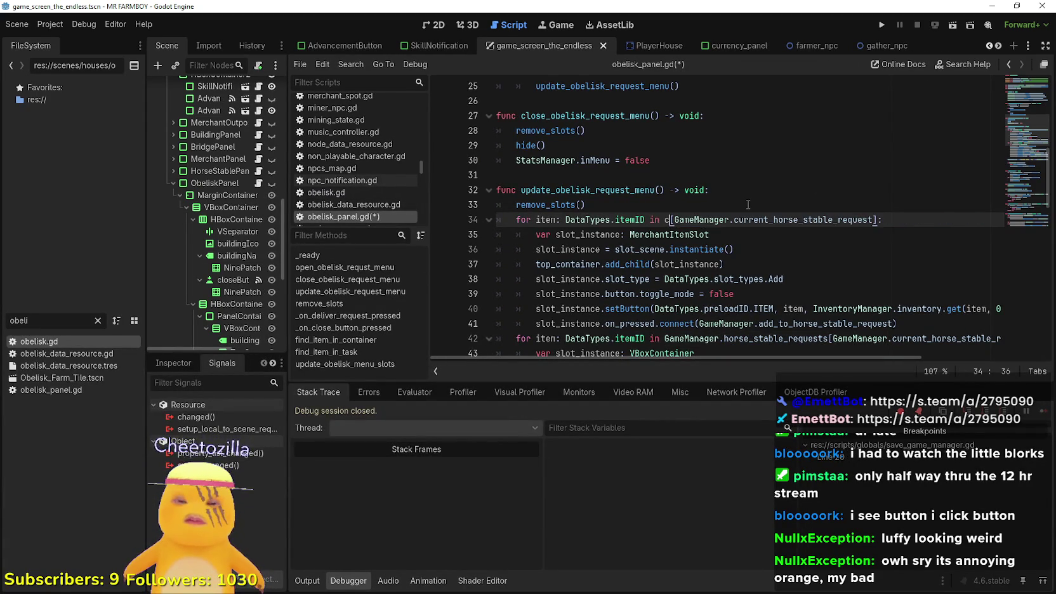
type("curr")
key("Return")
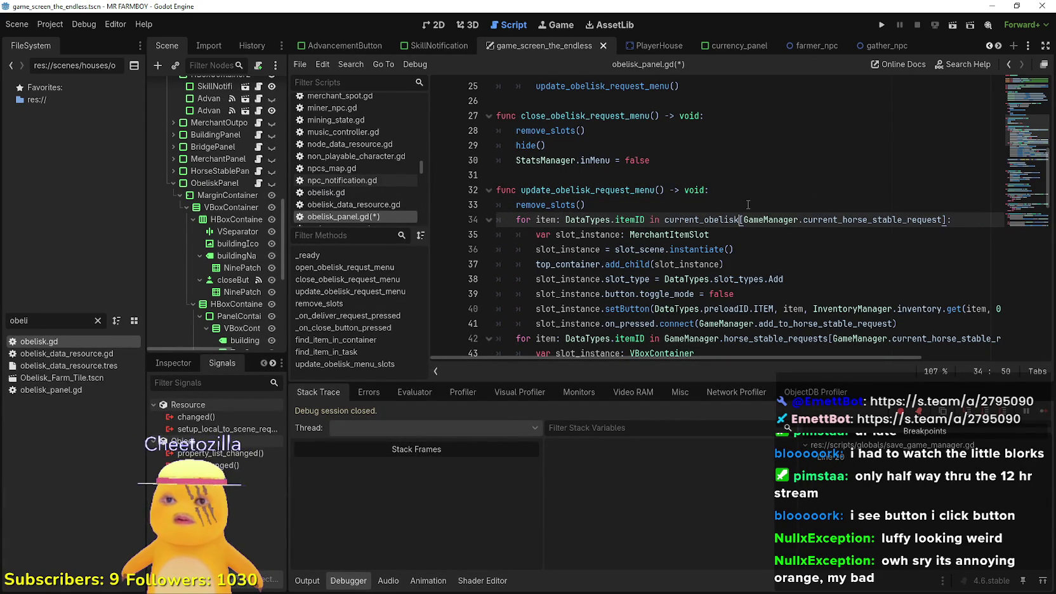
type(".")
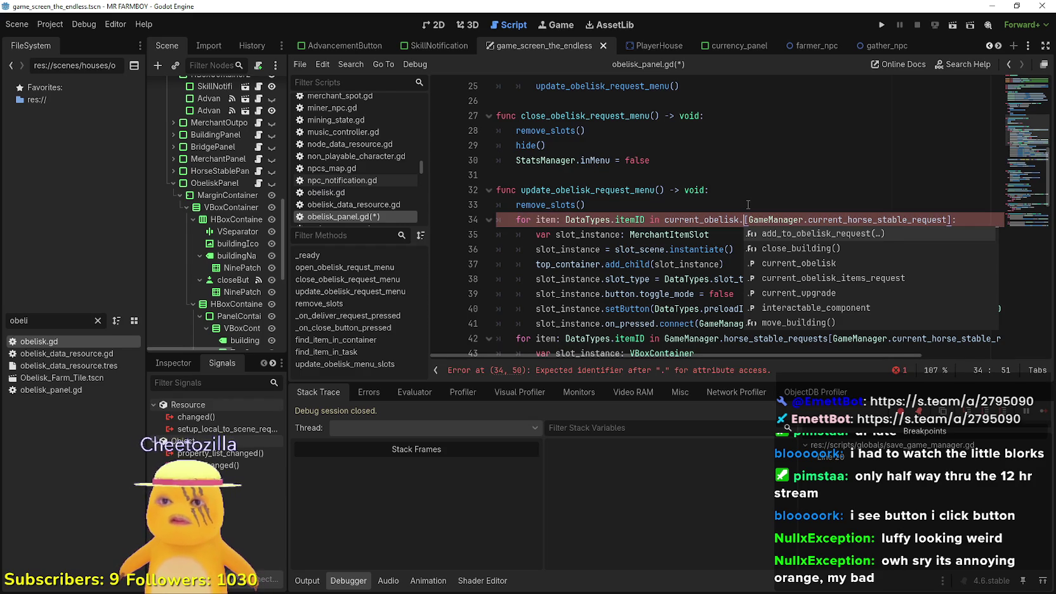
key("Down")
key("Down")
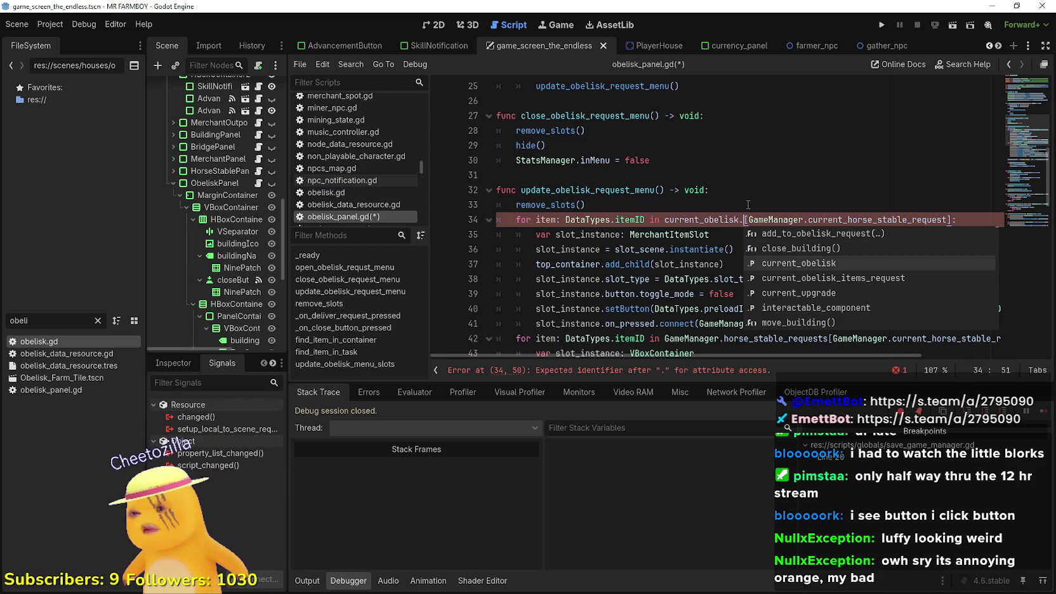
scroll(749, 204, "down", 2)
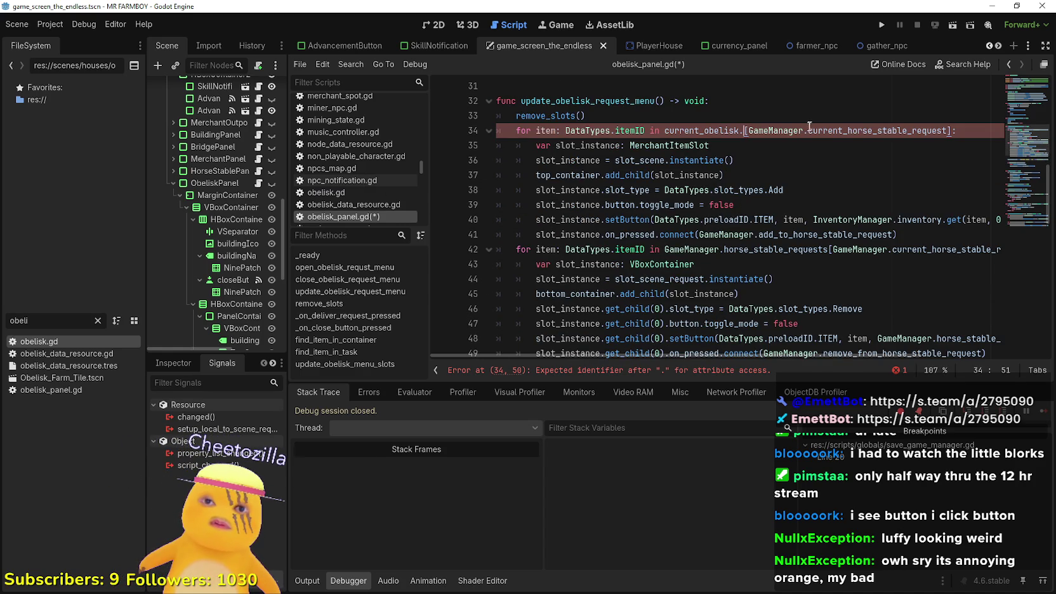
key("BackSpace")
Change line 34's loop source to current_obelisk.obelisk_items_requests.
key("ctrl+z")
key("ctrl+z")
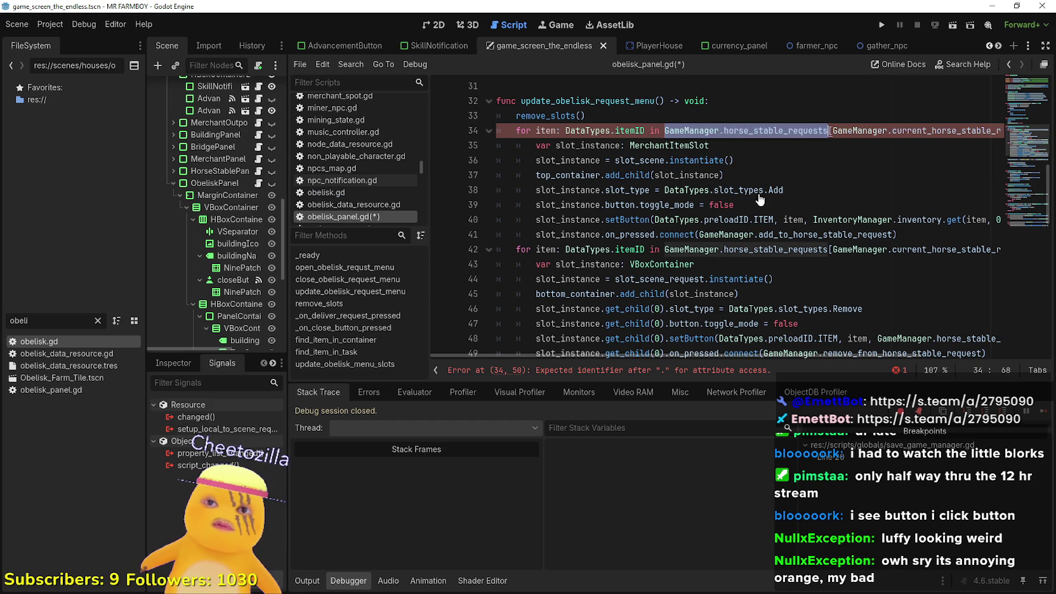
left_click(809, 130)
double_click(809, 130)
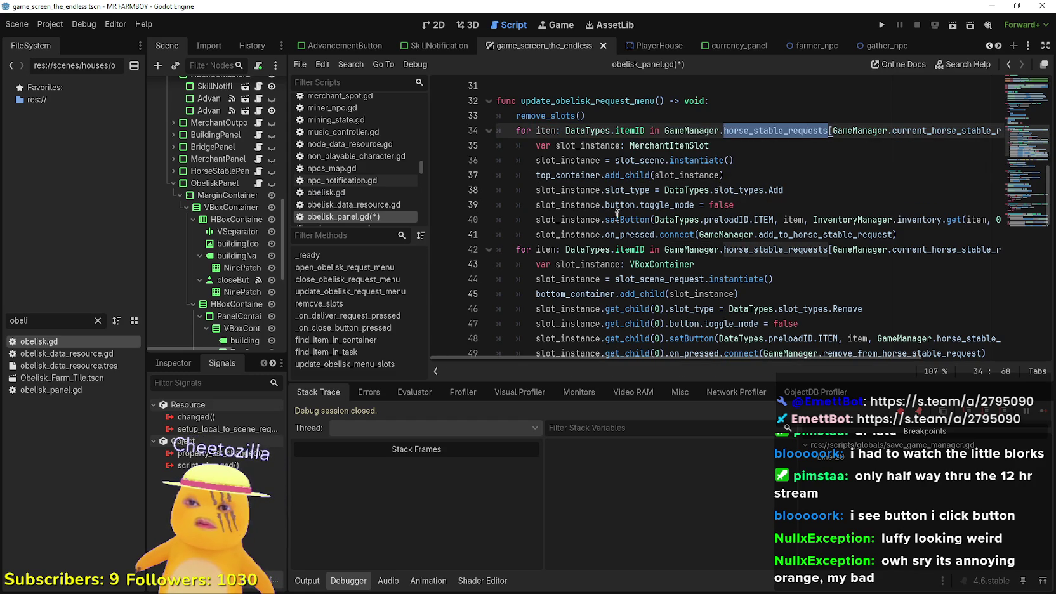
double_click(571, 175)
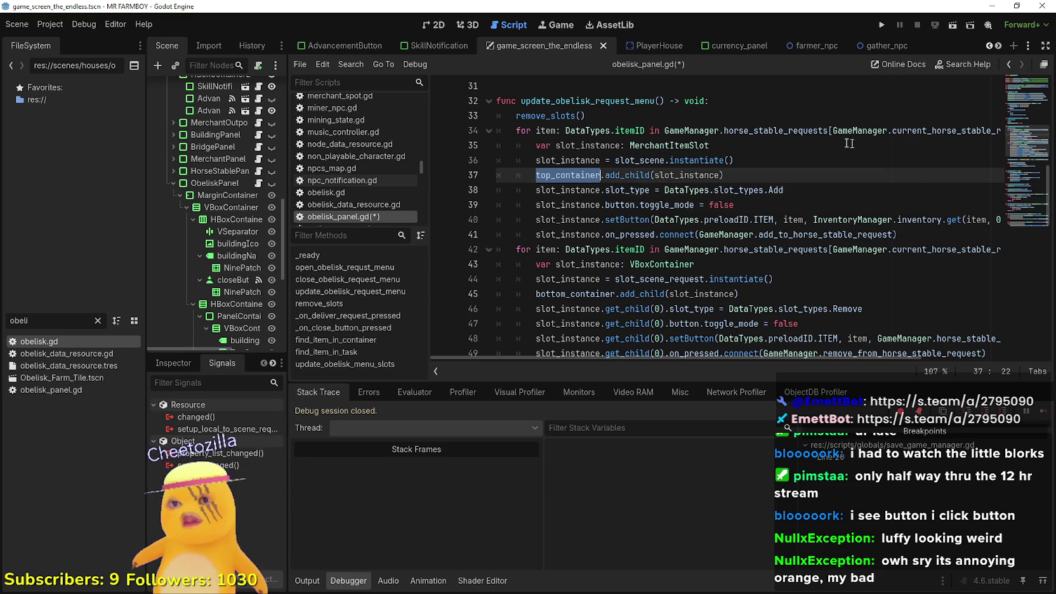
left_click_drag(826, 130, 664, 131)
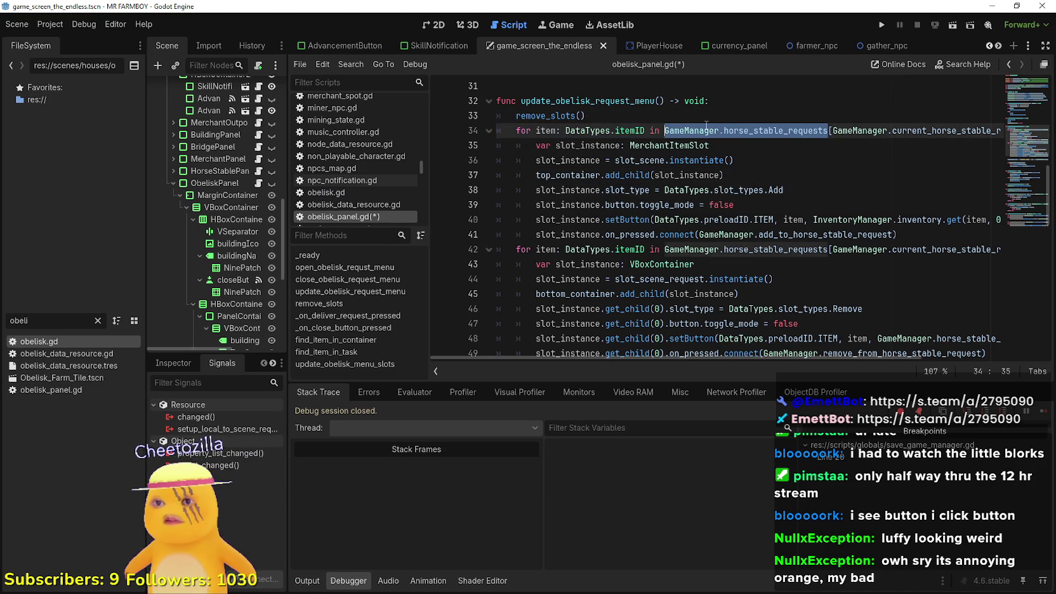
type("current_obelisk")
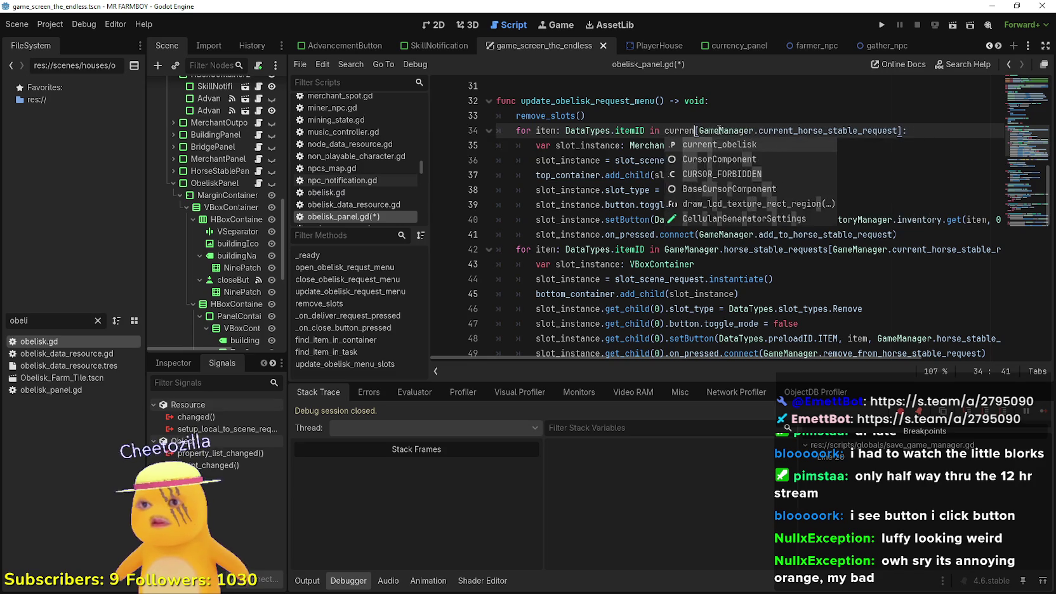
type(".")
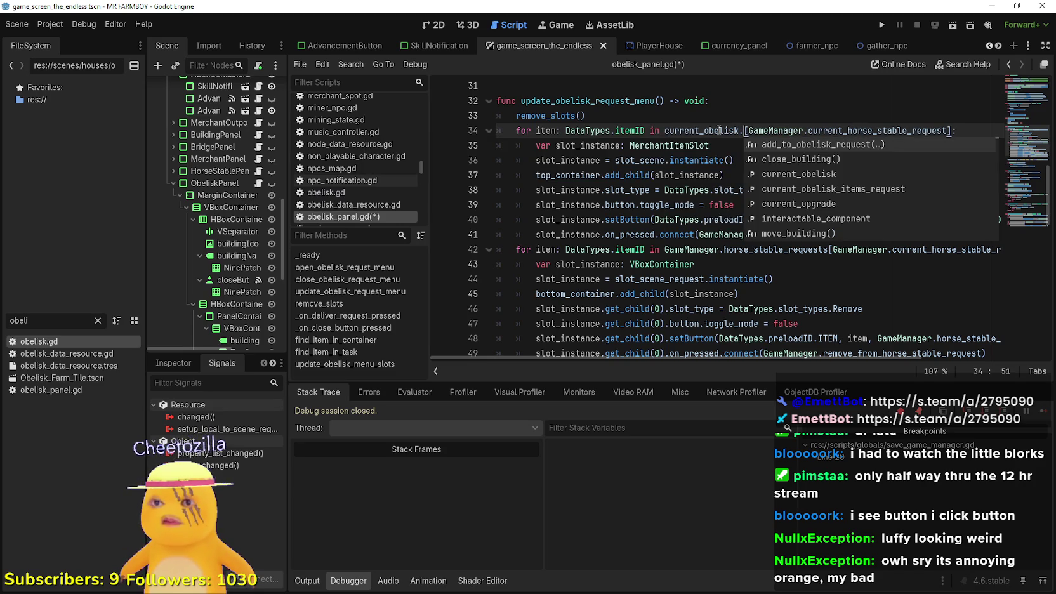
key("Down")
key("Down")
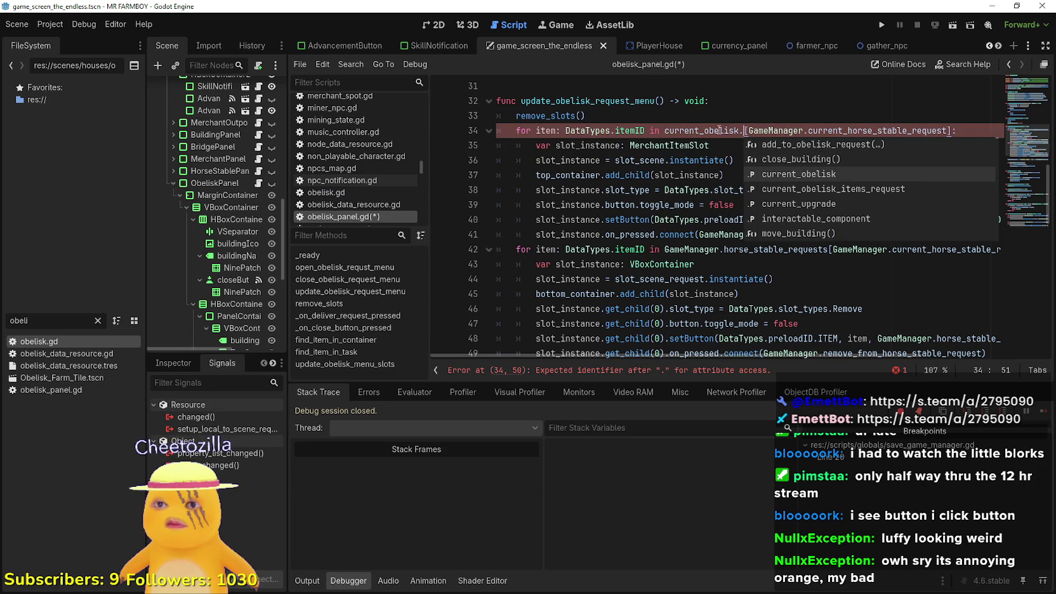
key("Down")
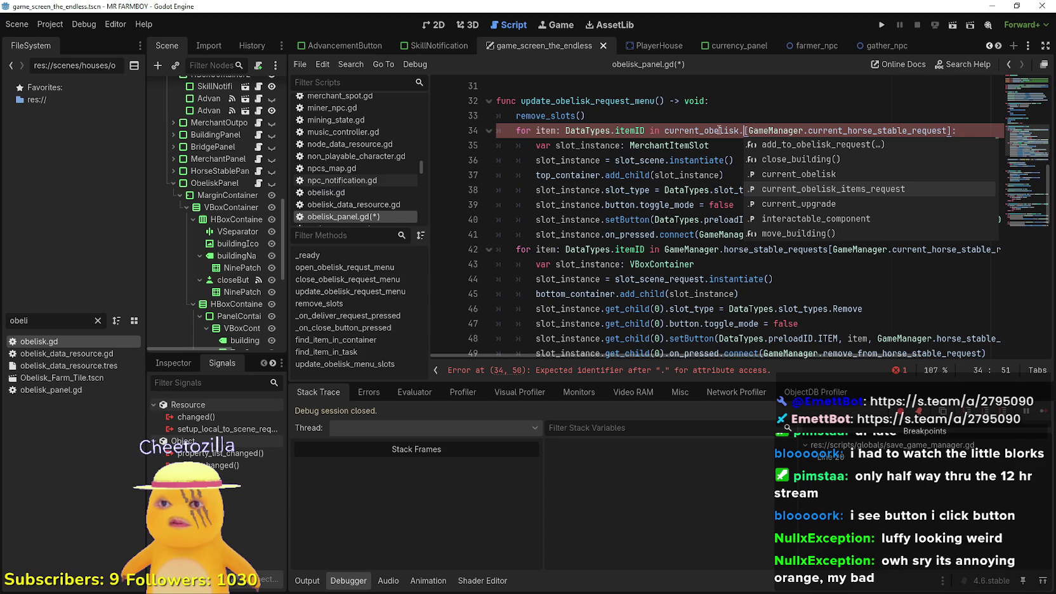
key("Down")
key("Down")
key("Down")
key("Down")
key("Return")
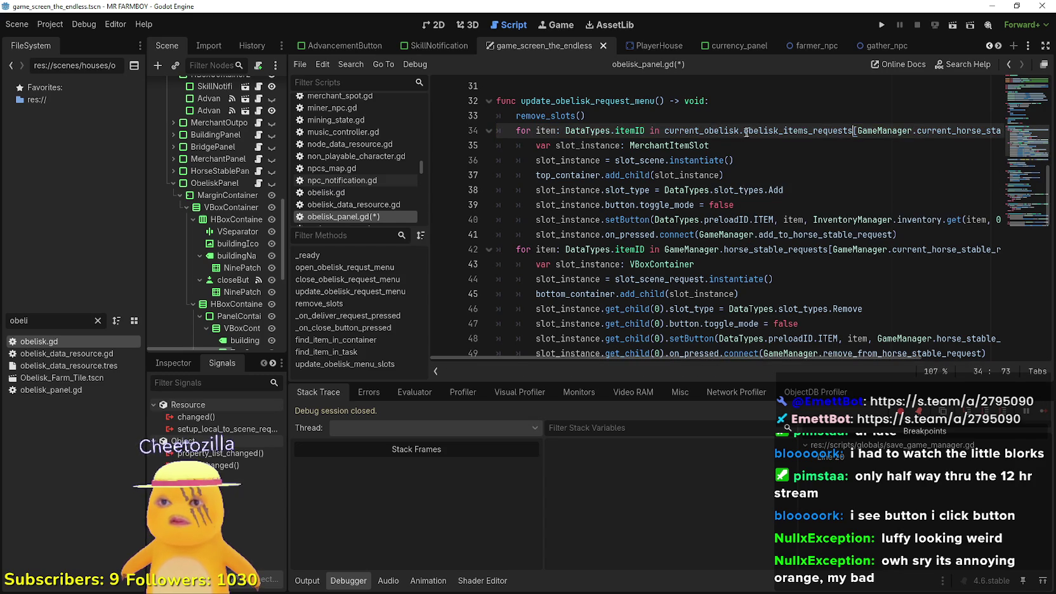
Set line 34's loop index to current_obelisk.current_upgrade.
double_click(885, 131)
left_click_drag(885, 130, 951, 132)
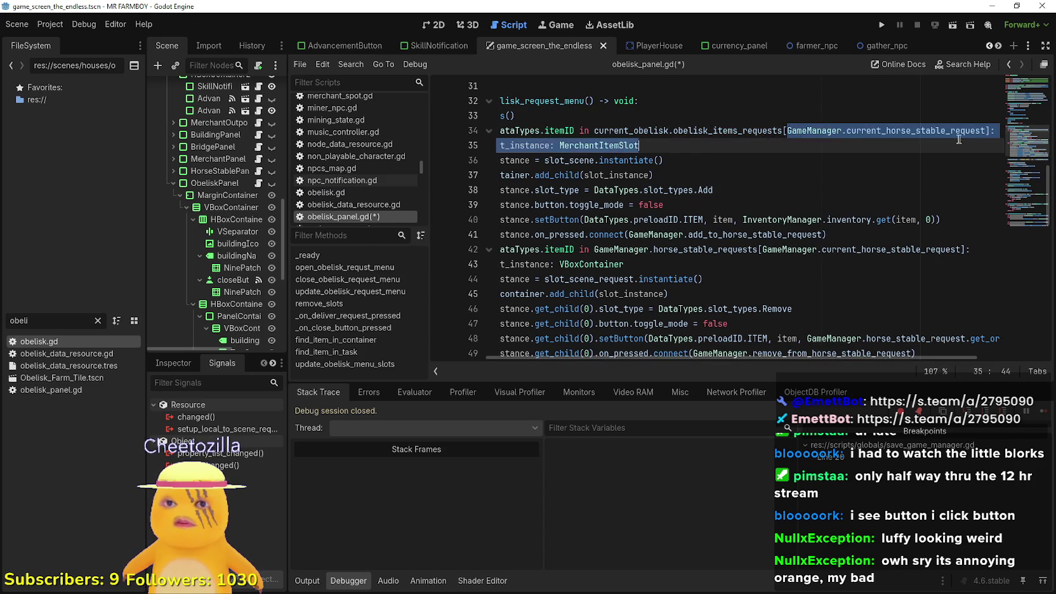
type("current_obelisk.")
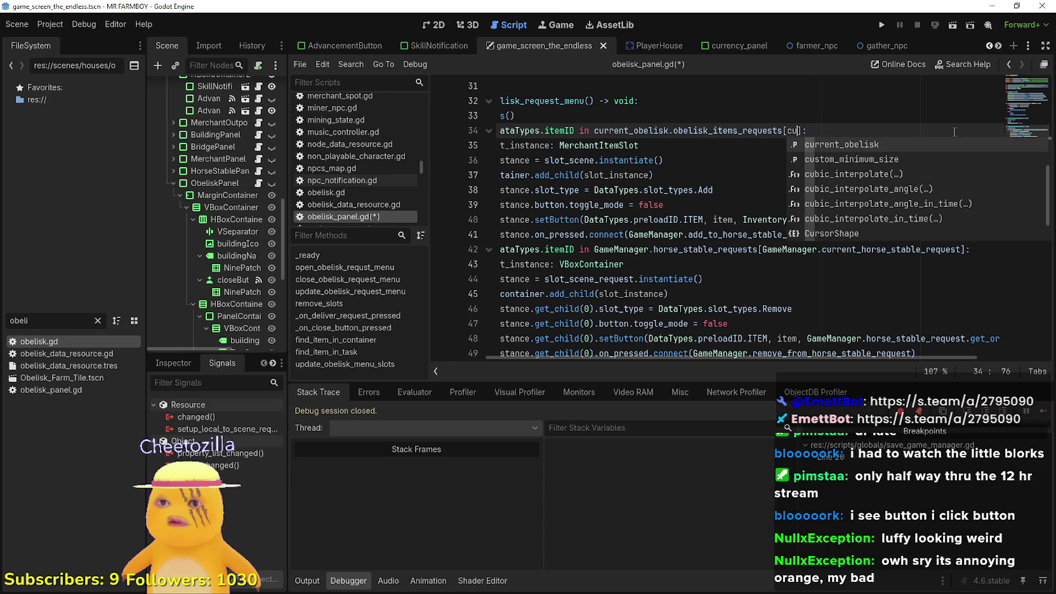
type("currn")
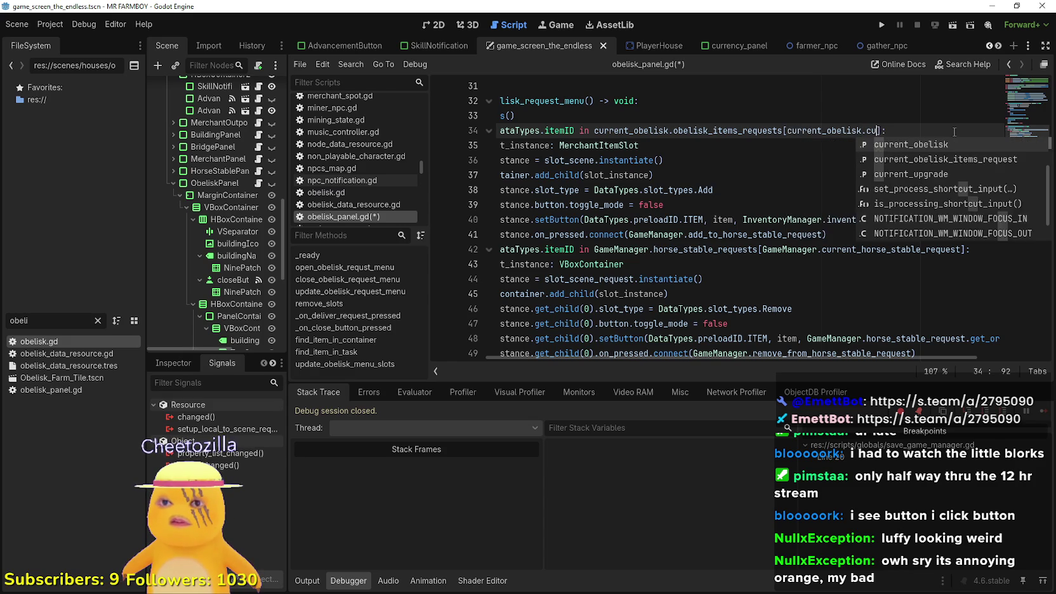
key("Down")
key("Down")
key("Return")
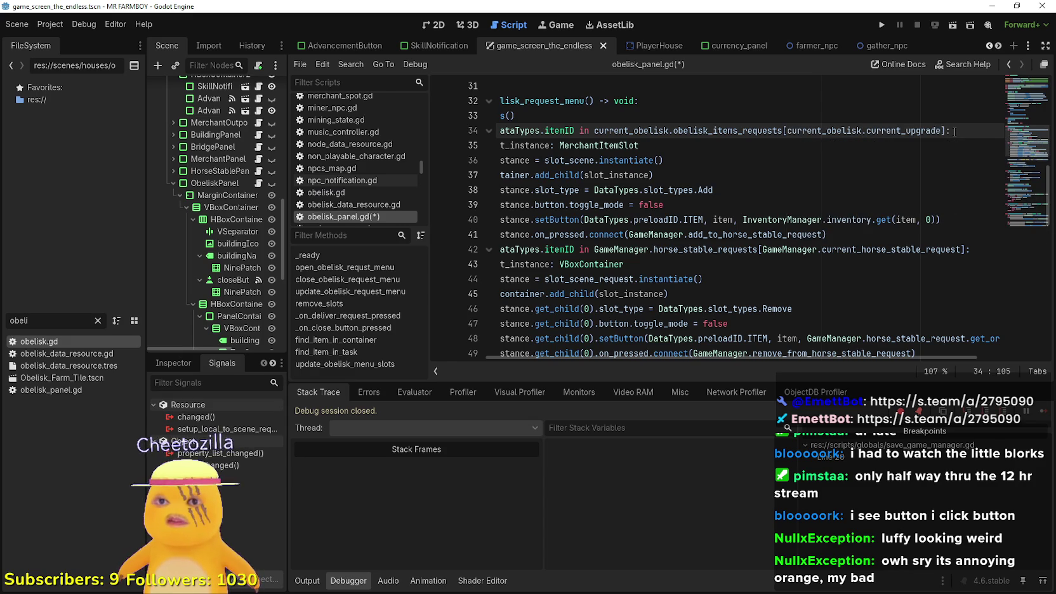
left_click(790, 159)
left_click(825, 219)
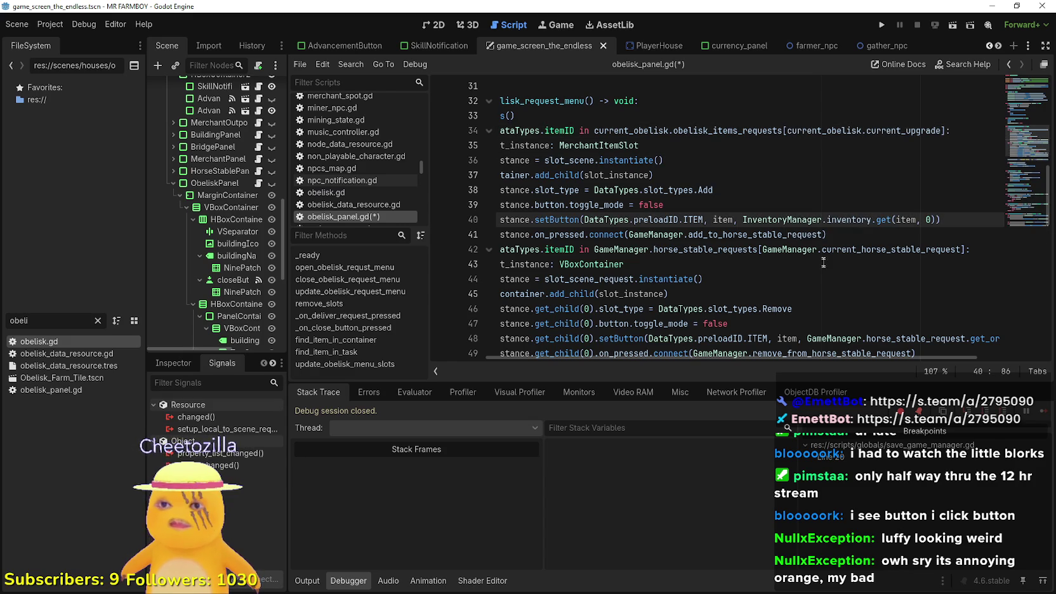
left_click_drag(828, 264, 822, 249)
Make line 41 connect slot presses to current_obelisk.add_to_obelisk_request.
left_click(768, 235)
double_click(757, 235)
left_click(757, 236)
left_click_drag(783, 235, 724, 235)
type("obelisk")
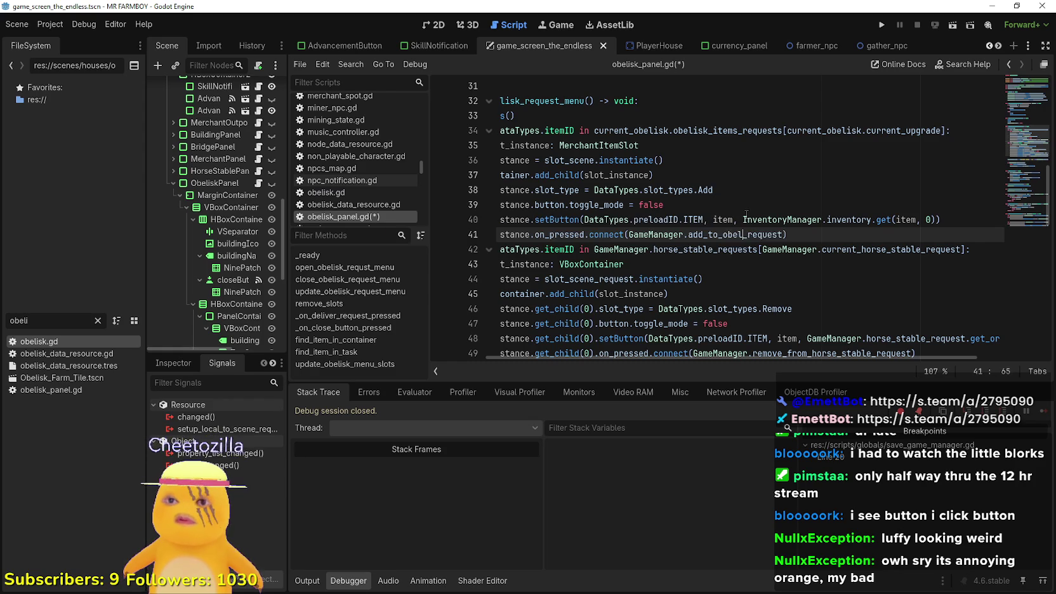
double_click(703, 236)
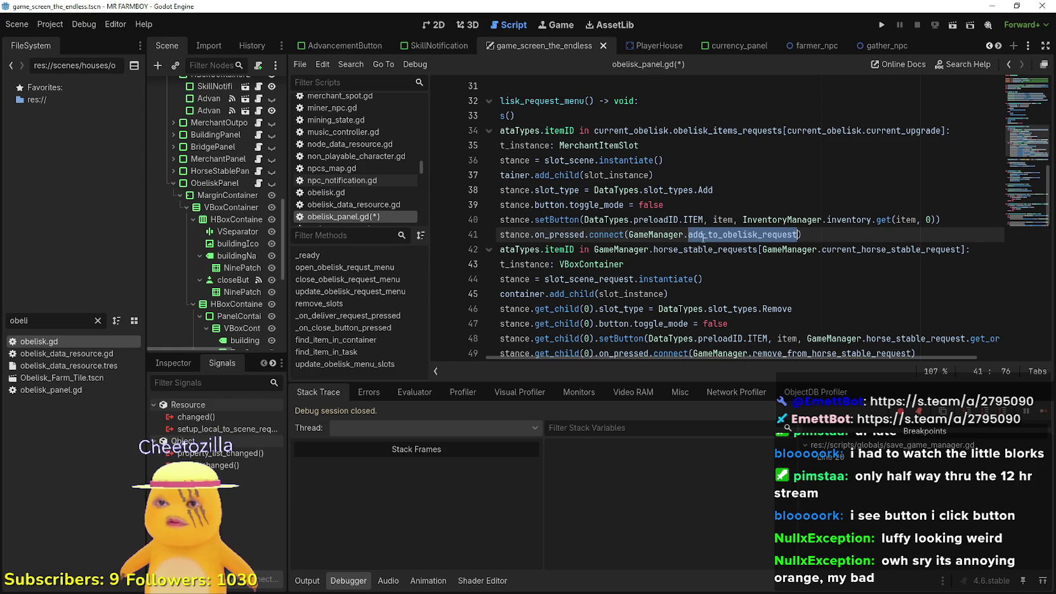
double_click(663, 235)
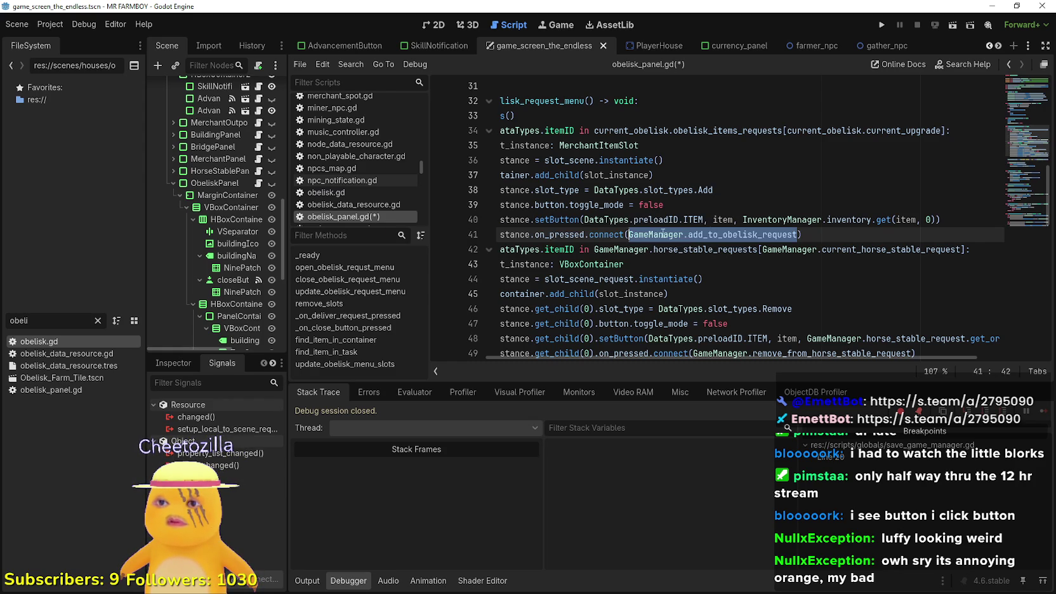
type("current_obelisk")
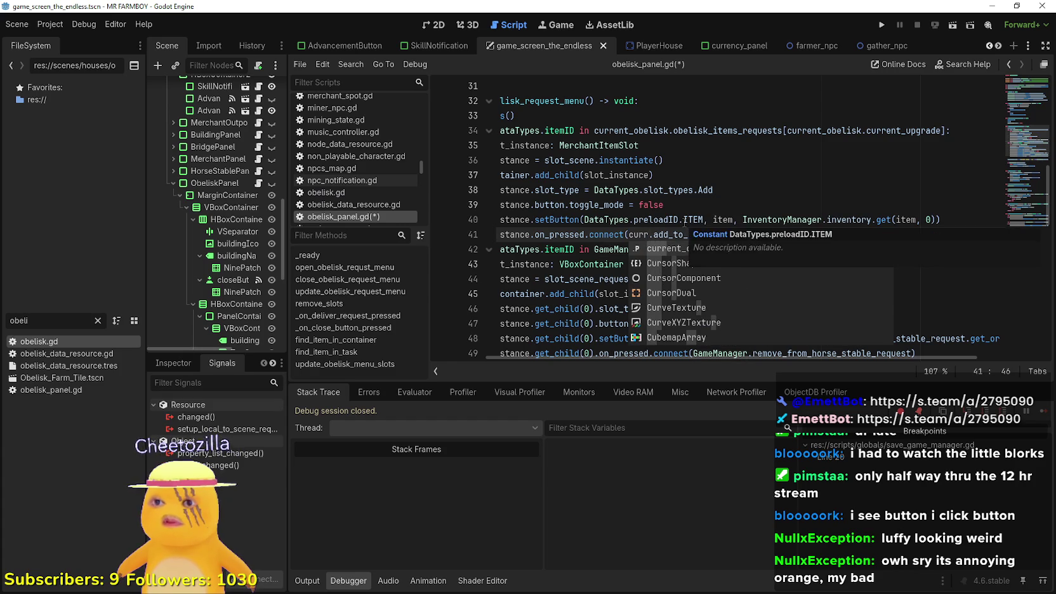
double_click(762, 234)
type("add_to")
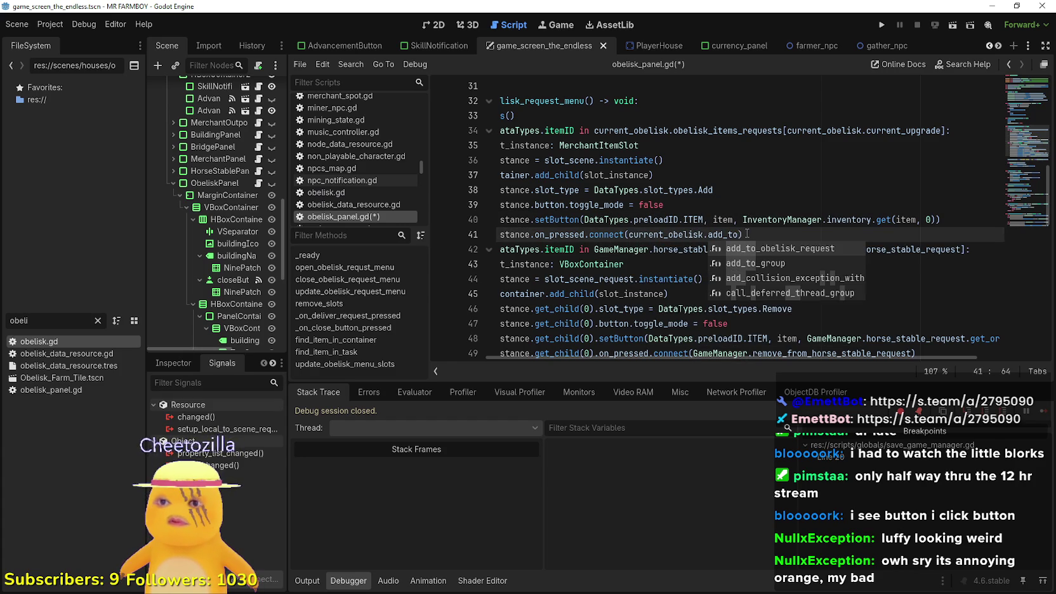
key("Return")
left_click(835, 217)
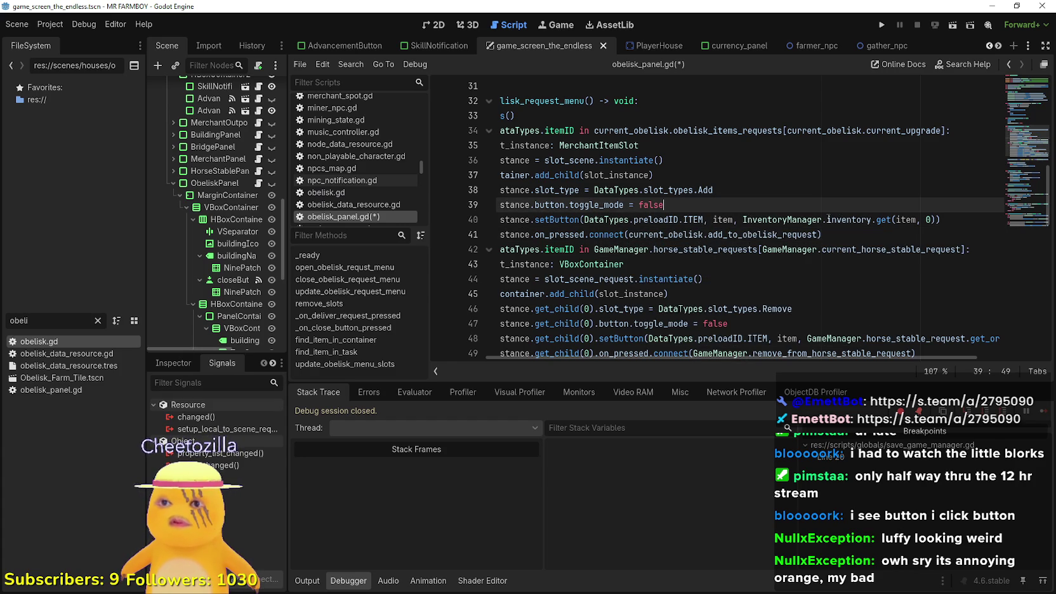
Put current_obelisk.obelisk_items_requests in place of GameManager.horse_stable_requests on line 42.
left_click_drag(941, 220, 474, 164)
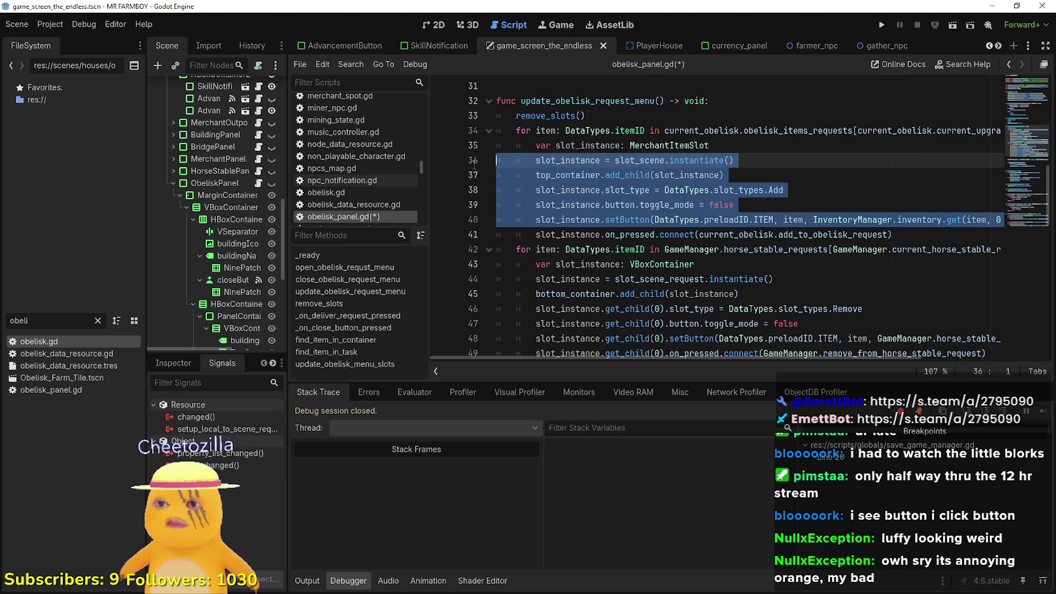
left_click(844, 219)
left_click(791, 249)
left_click_drag(774, 254, 990, 251)
left_click(766, 250)
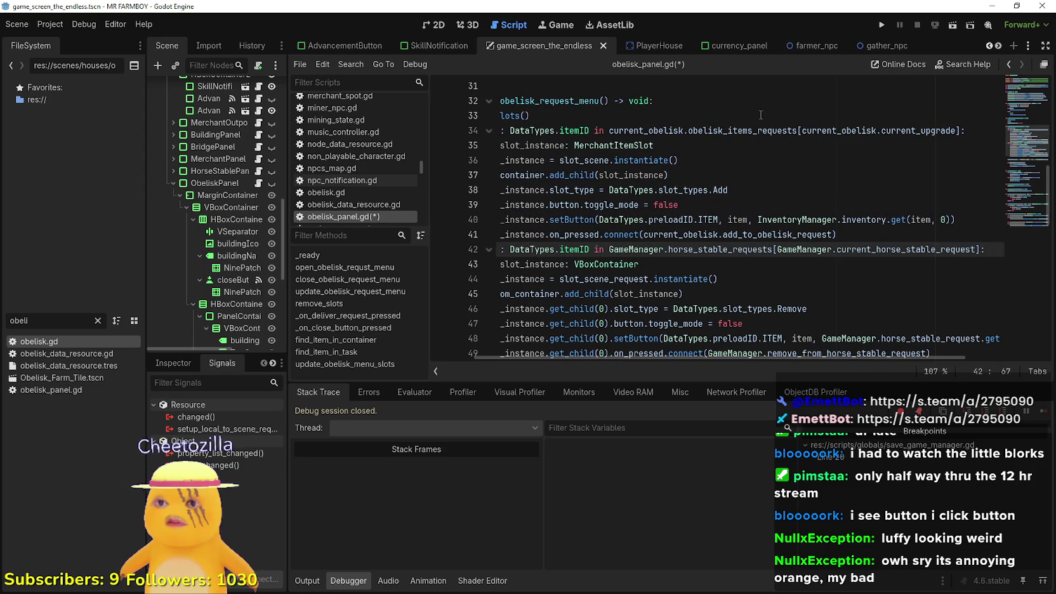
double_click(747, 130)
double_click(721, 250)
key("ctrl+z")
key("ctrl+z")
key("ctrl+z")
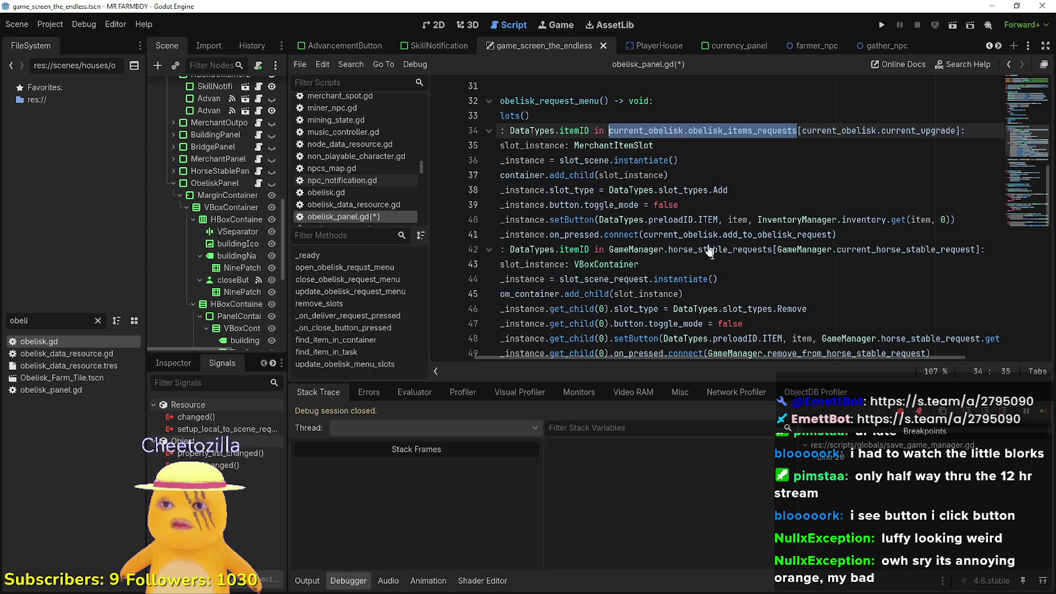
key("ctrl+shift+z")
Paste current_obelisk.current_upgrade over the current_horse_stable_request index on line 42.
left_click(896, 250)
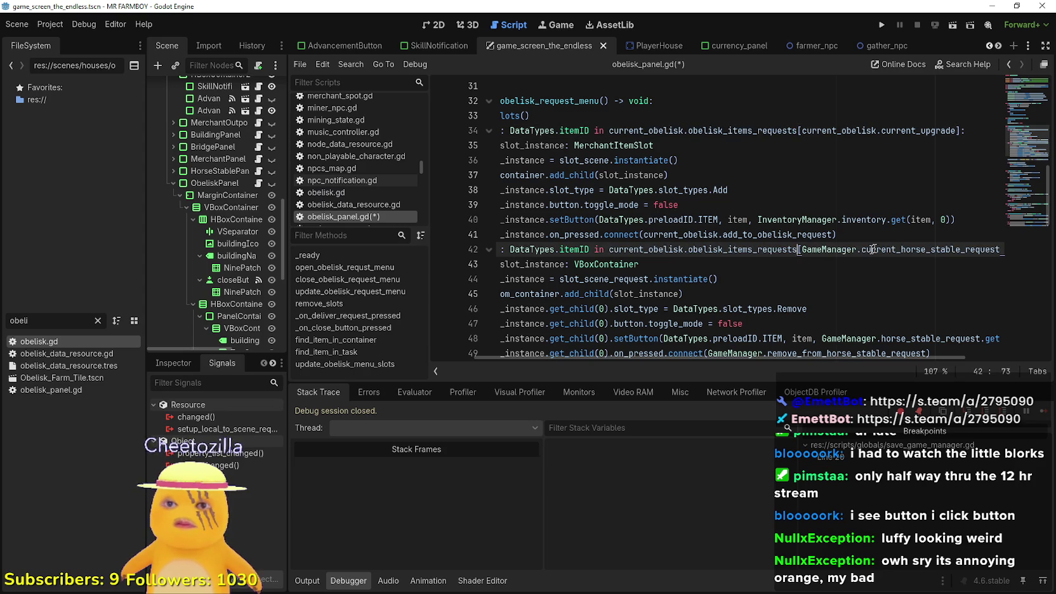
left_click_drag(909, 246, 1009, 250)
double_click(919, 248)
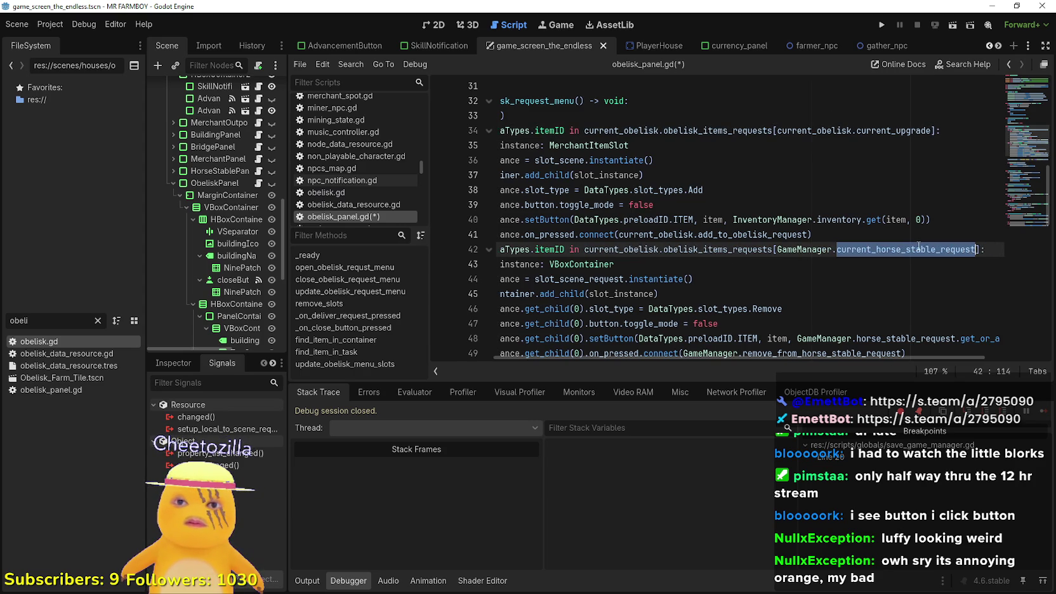
double_click(877, 130)
left_click_drag(877, 131, 778, 130)
key("ctrl+c")
left_click_drag(977, 248, 775, 249)
key("ctrl+v")
Move down to line 48's setButton call and inspect its end.
key("Down")
key("Down")
key("shift+Up")
key("shift+Home")
scroll(678, 270, "down", 2)
left_click(793, 250)
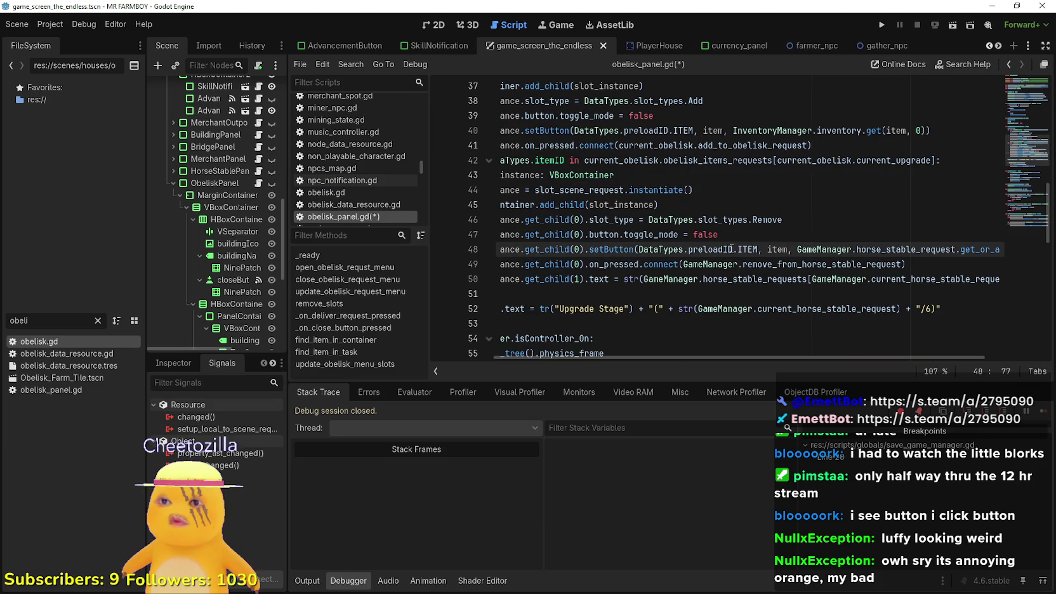
left_click_drag(927, 251, 1015, 249)
key("Left")
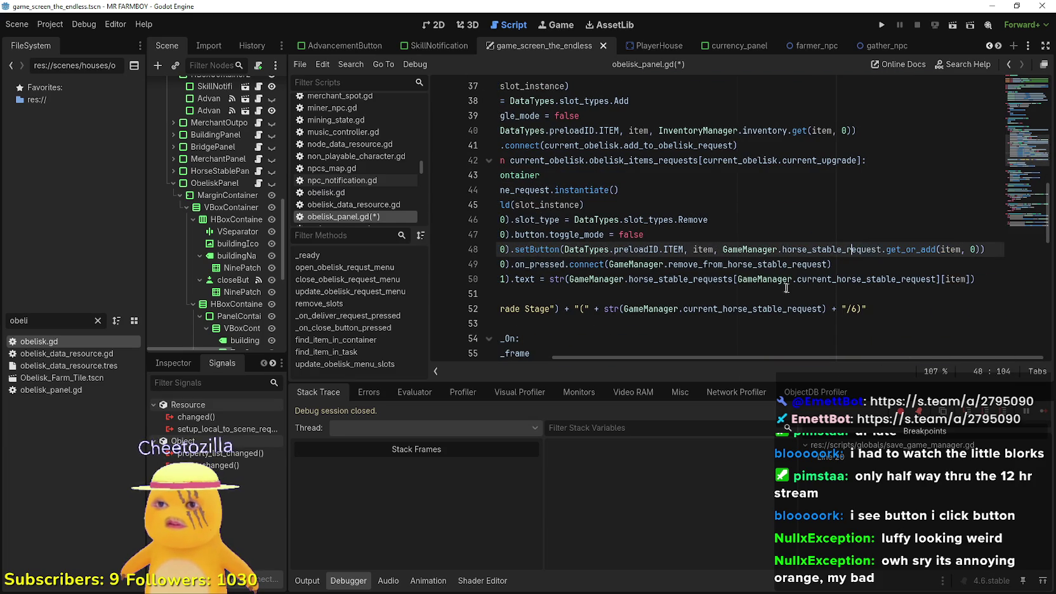
scroll(766, 222, "up", 1)
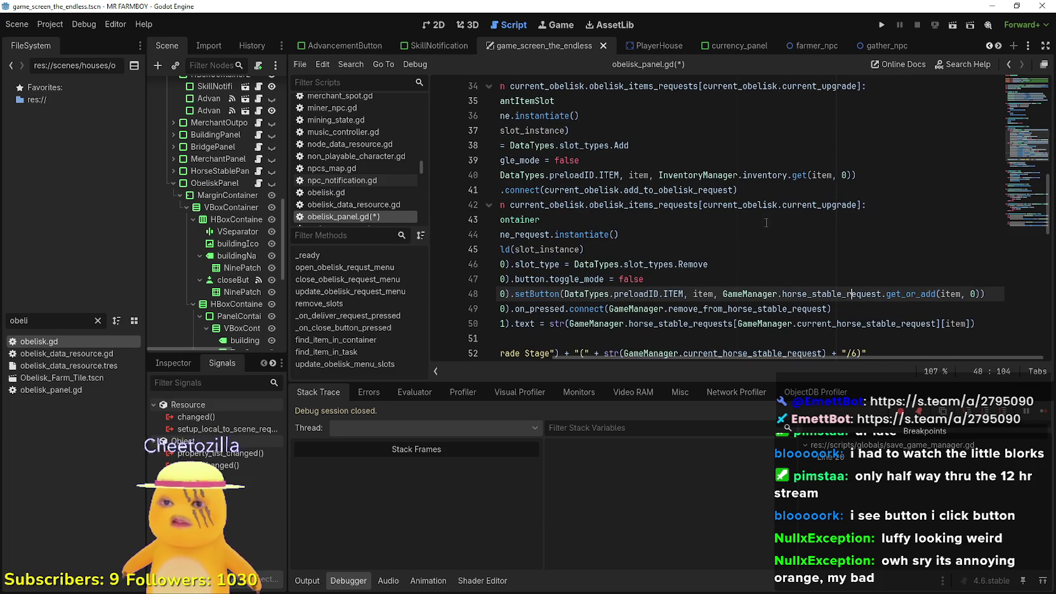
Select GameManager.horse_stable_request on line 48 for replacement.
double_click(682, 191)
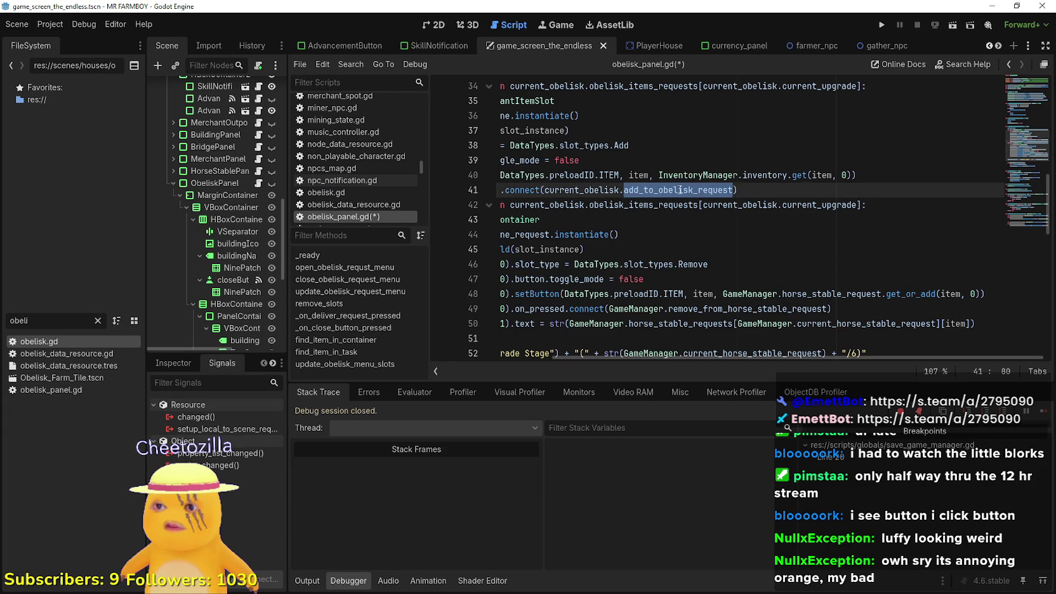
key("shift+Up")
key("Left")
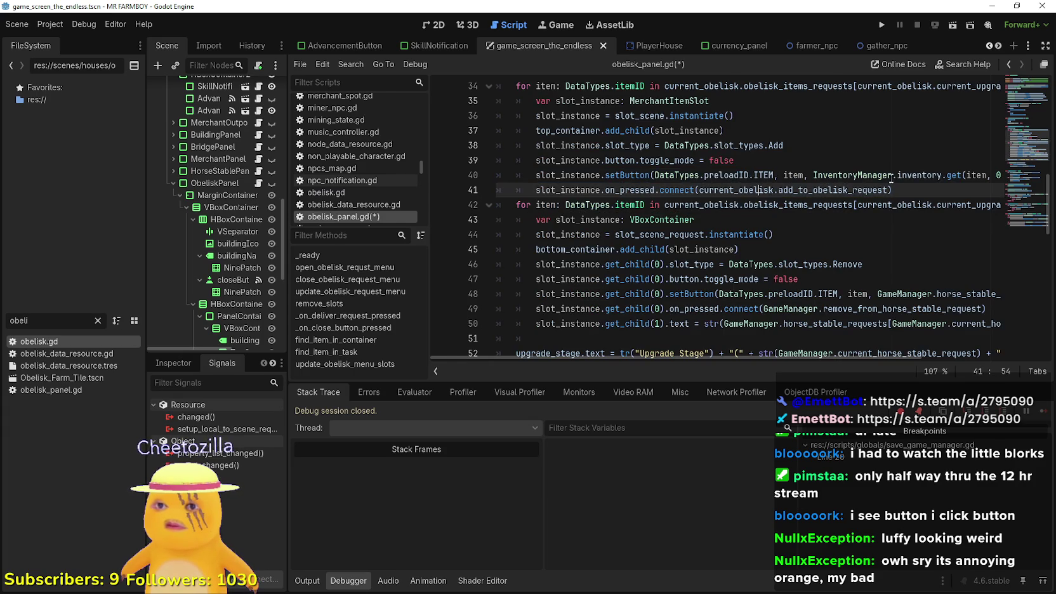
key("shift+End")
scroll(1031, 185, "down", 1)
mouse_move(879, 249)
left_mouse_down()
mouse_move(1001, 251)
mouse_move(850, 246)
left_mouse_up()
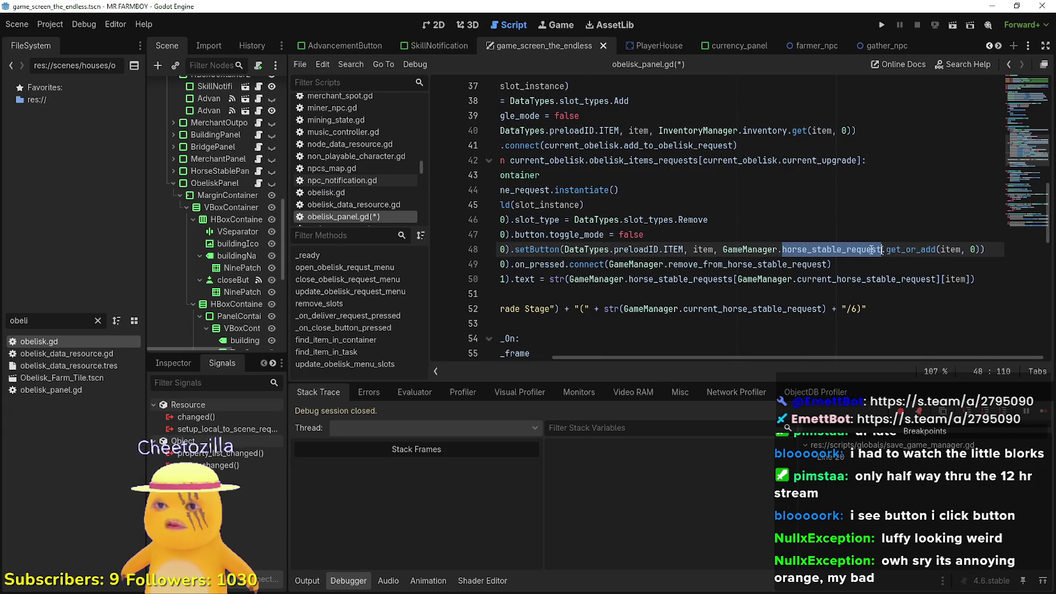
left_click(799, 248)
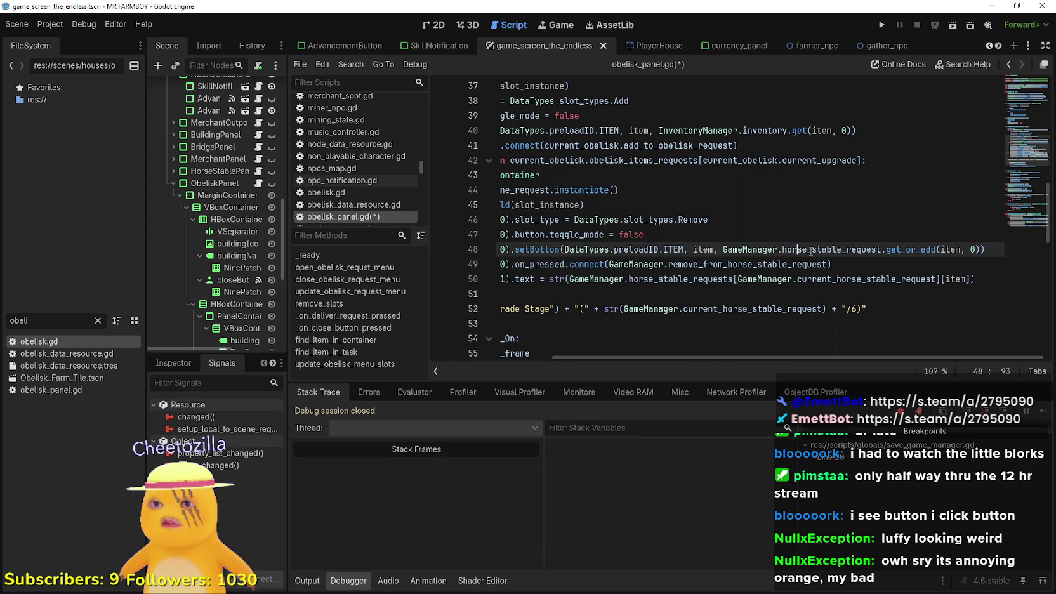
double_click(810, 250)
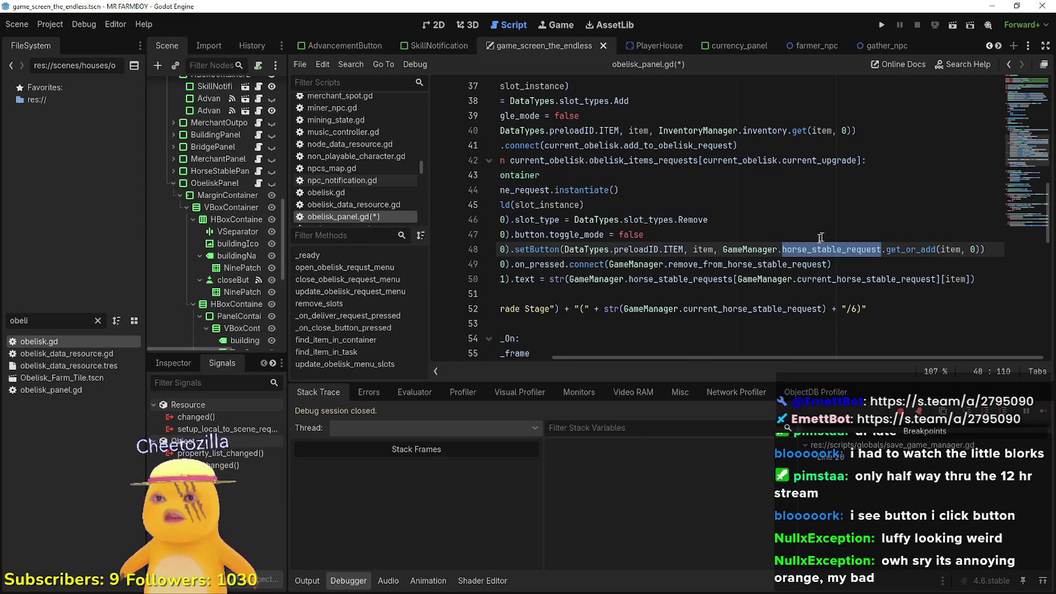
left_click(738, 250, "shift")
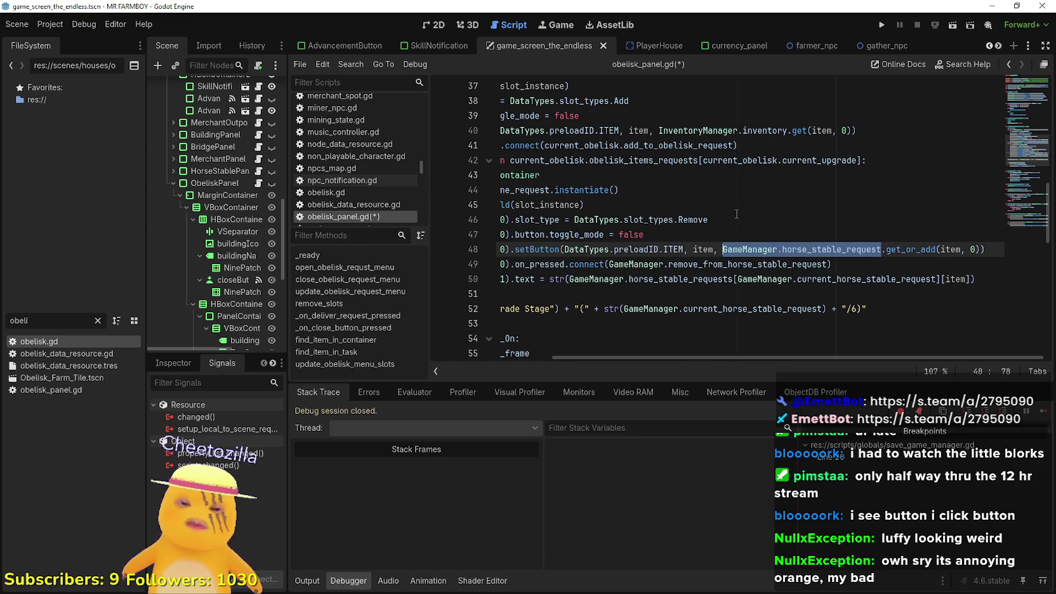
Insert current_obelisk on line 48 and browse its member suggestions.
type("current")
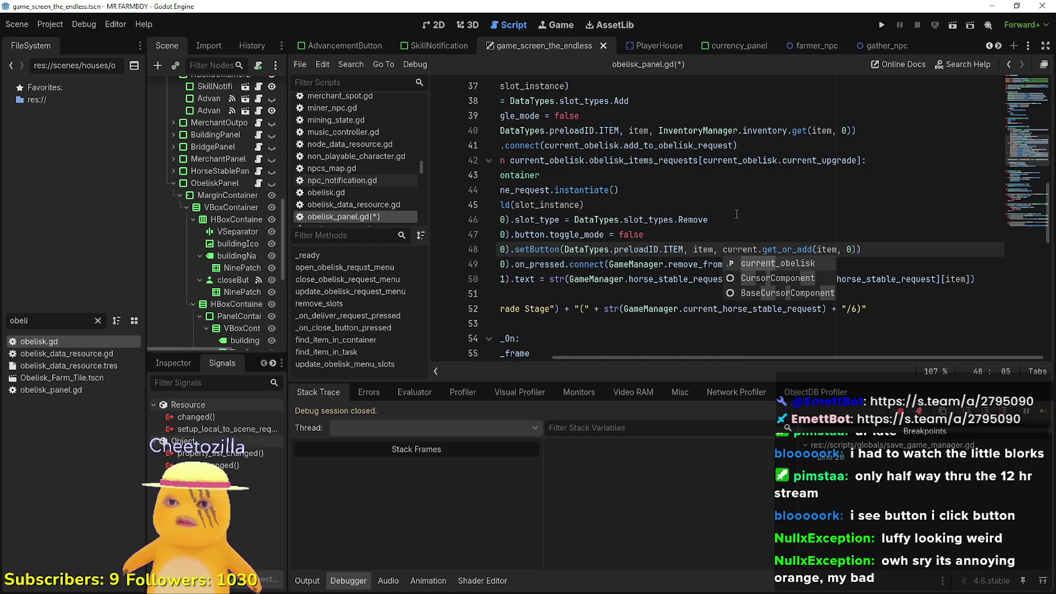
key("Return")
type(".")
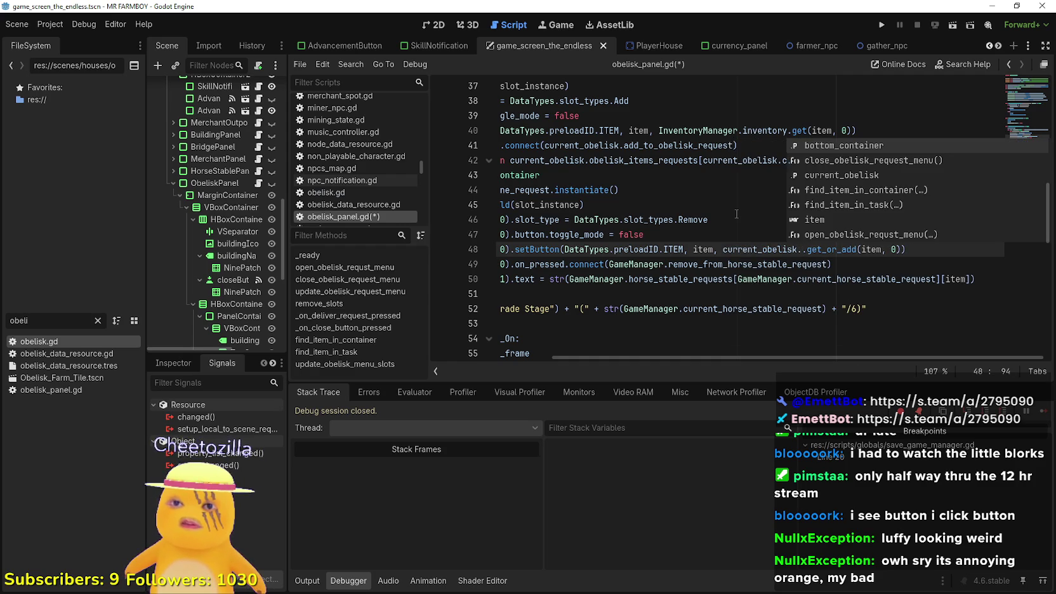
key("Down")
key("Down")
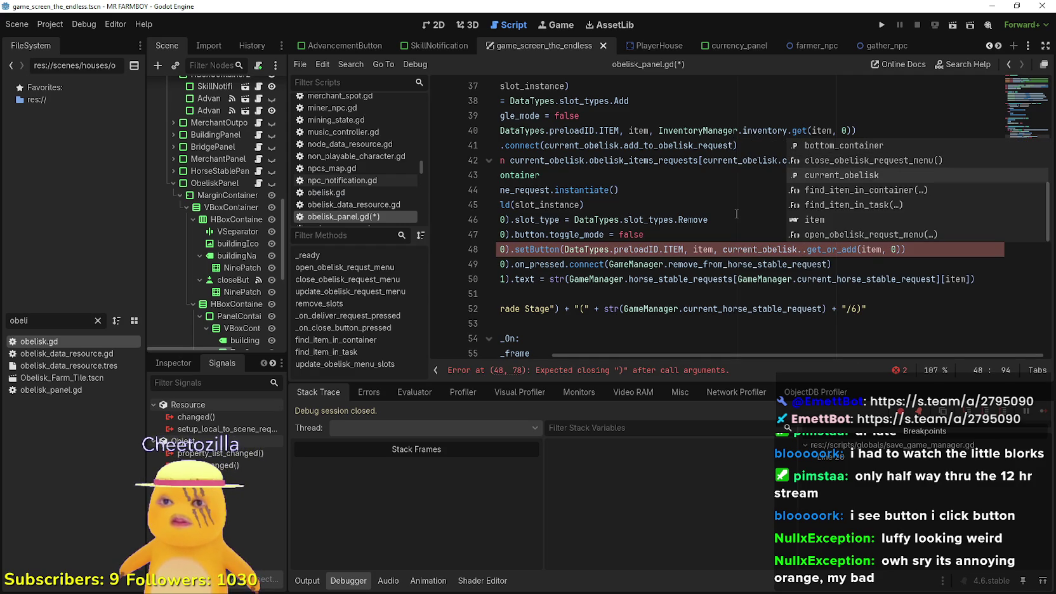
key("Down")
key("Down")
key("Down")
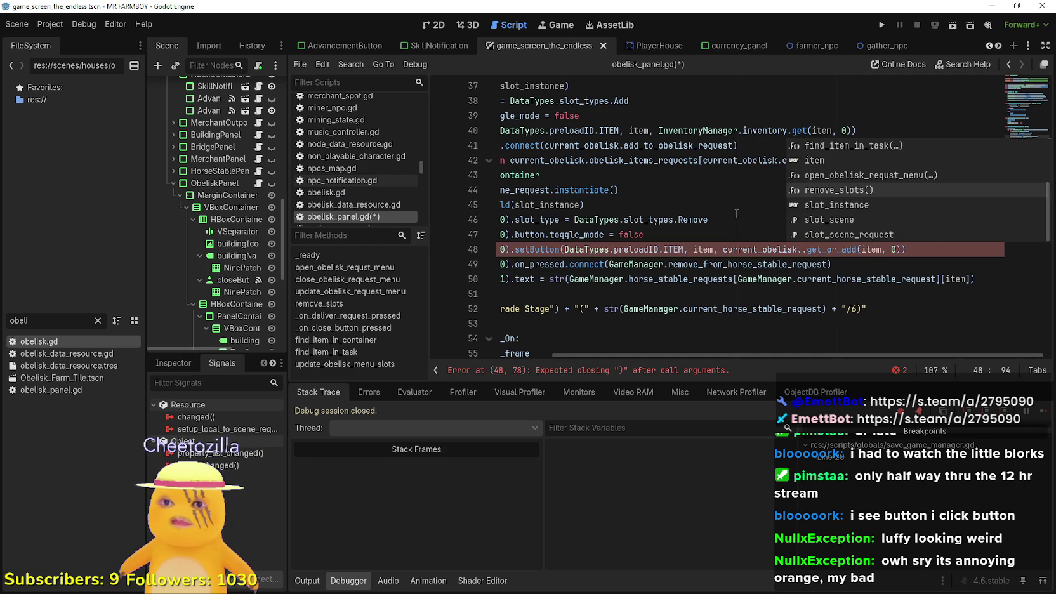
key("Down")
key("Down")
key("Down")
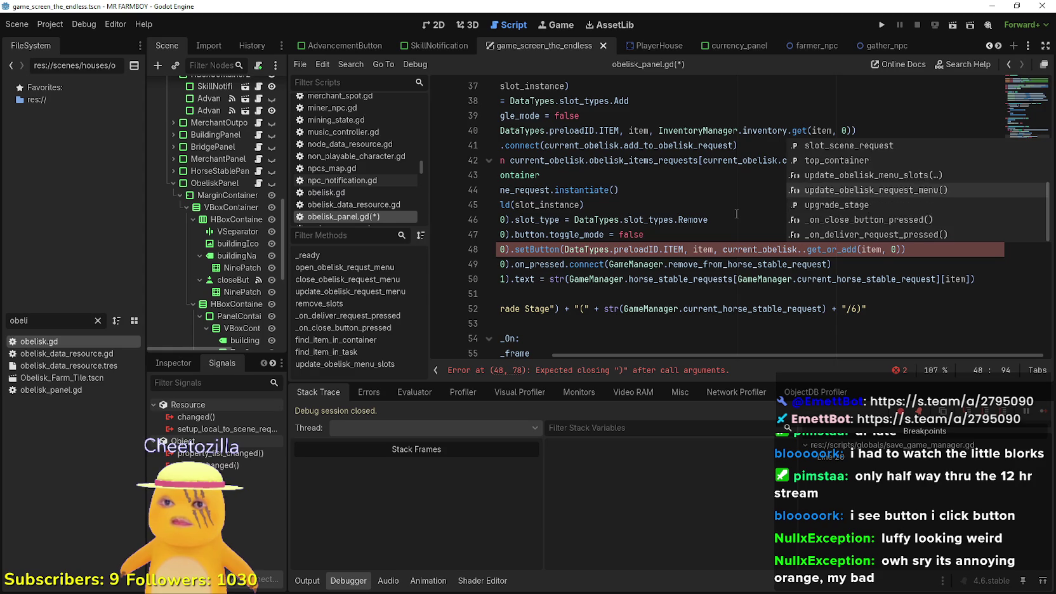
key("Up")
key("Up")
key("Up")
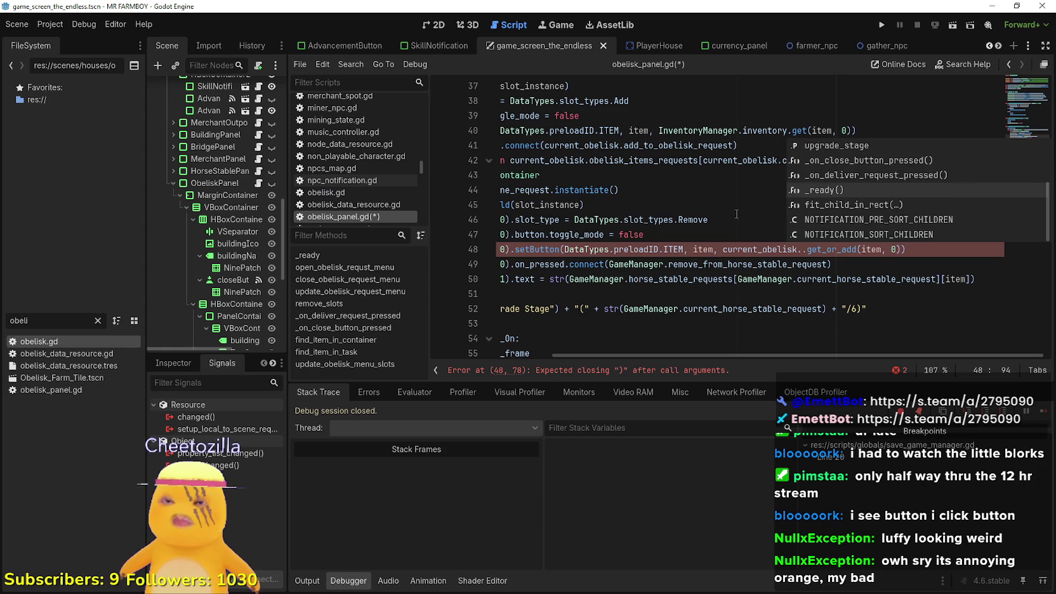
key("Up")
key("Up")
key("Up")
key("Up")
key("Down")
key("Down")
key("Down")
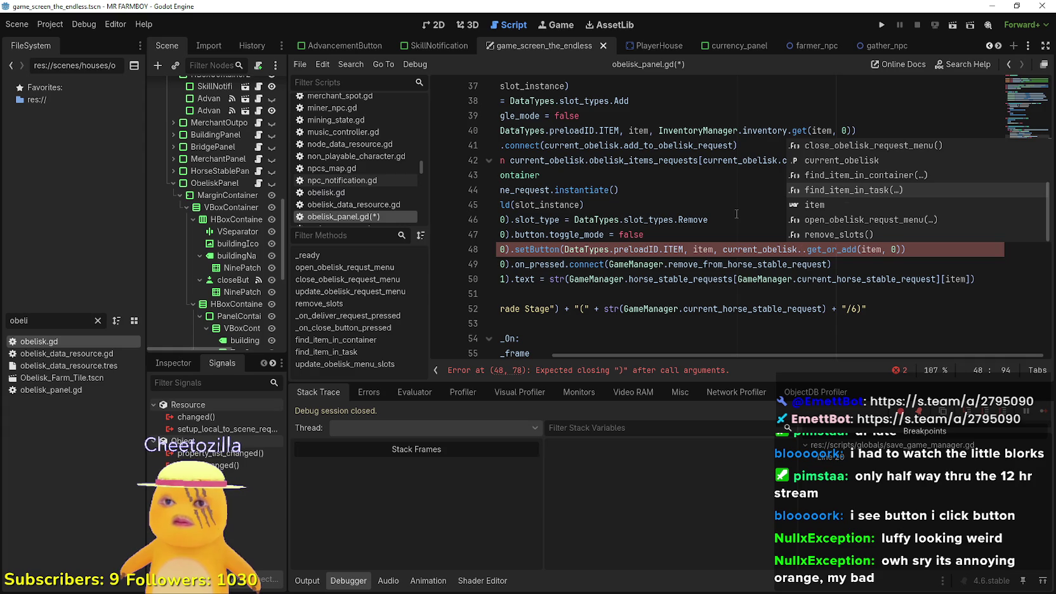
key("Down")
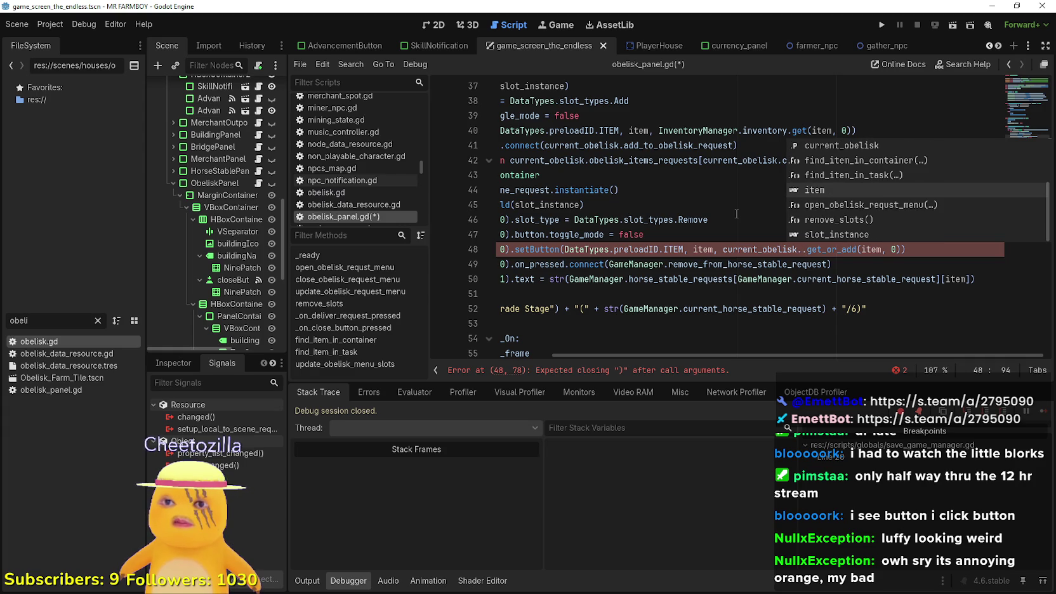
key("Up")
key("Up")
key("Up")
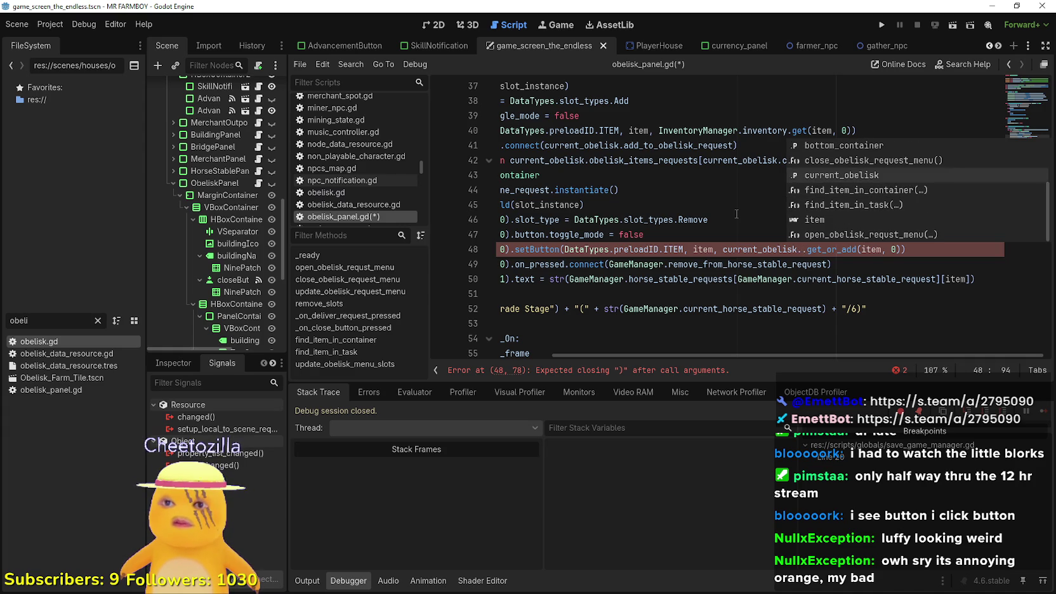
key("Down")
left_click(726, 239)
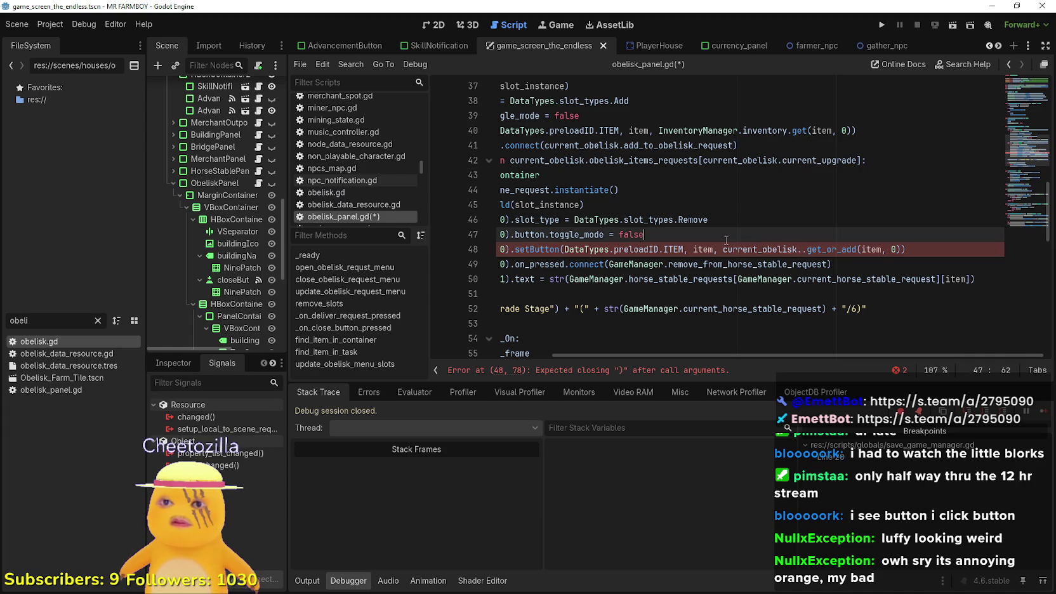
left_click(808, 249)
scroll(843, 257, "up", 3)
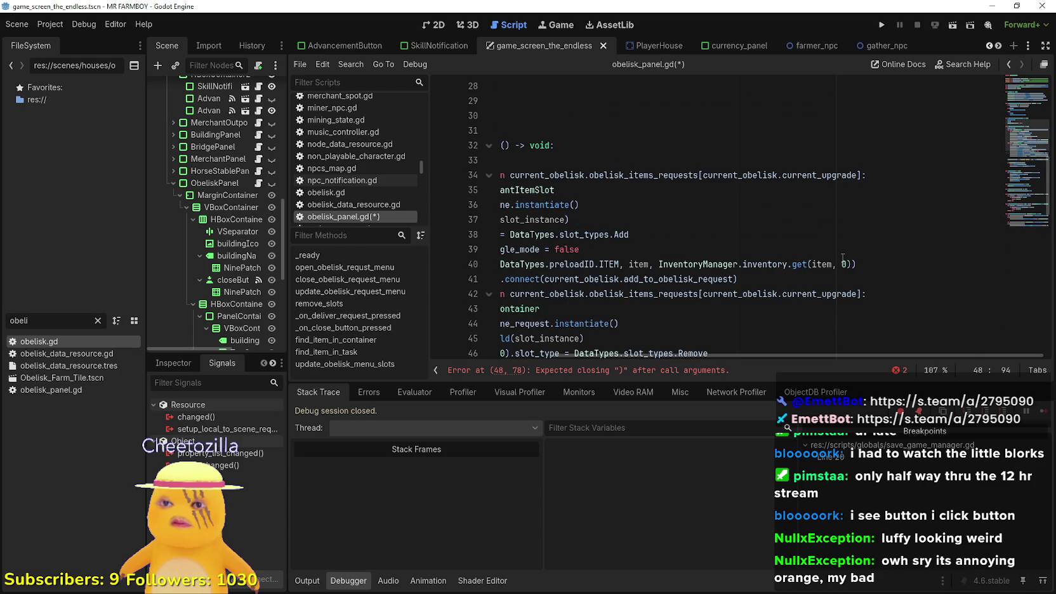
scroll(844, 257, "down", 2)
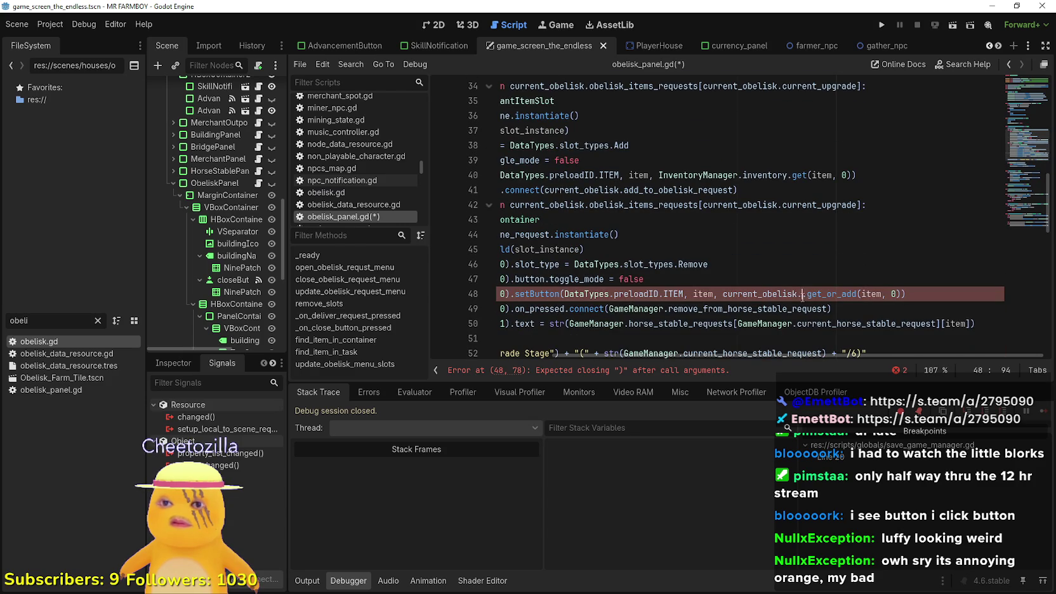
Complete line 48's reference as current_obelisk.current_obelisk_items_request.
type("obel.")
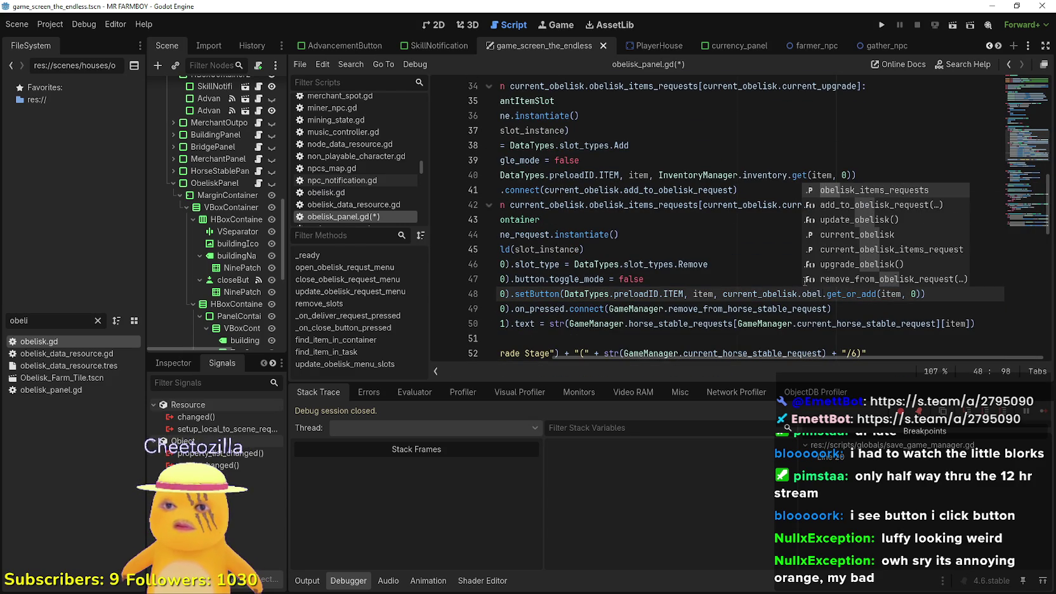
key("Down")
key("Down")
key("Down")
key("Return")
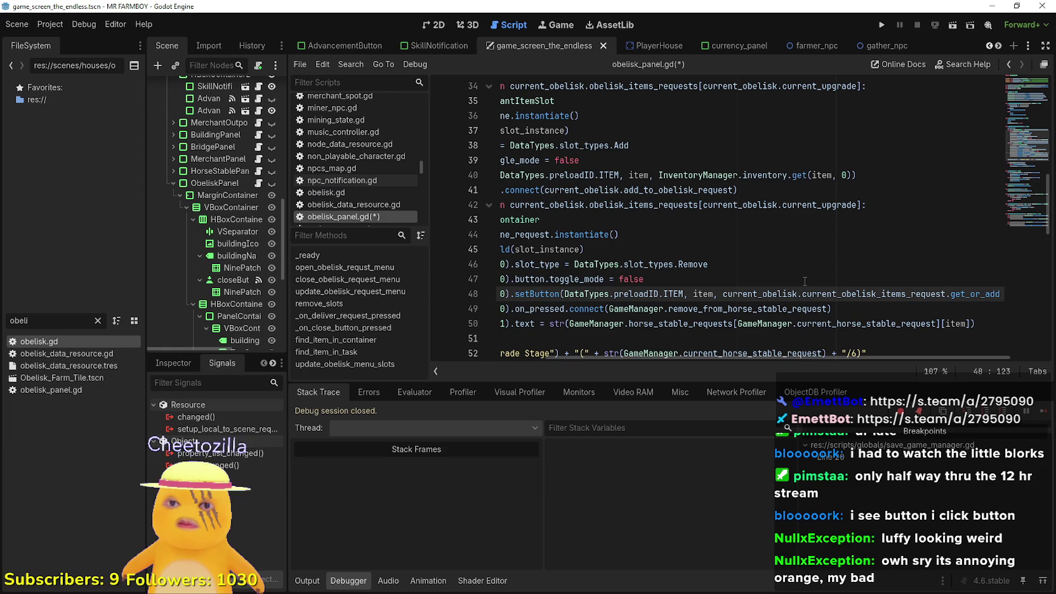
left_click(891, 291)
scroll(757, 289, "down", 2)
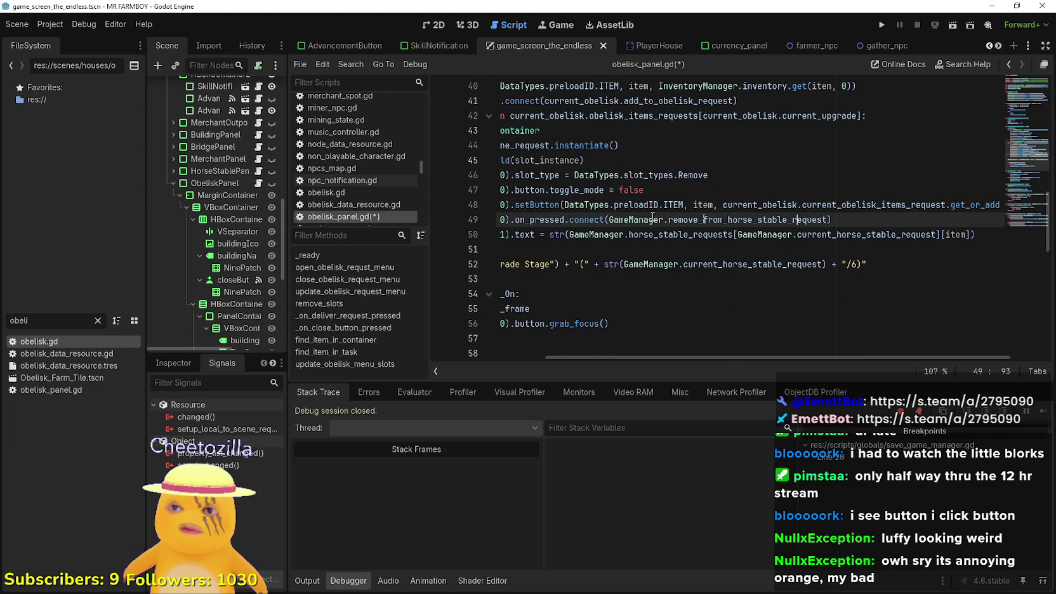
Change line 49's callback to current_obelisk.remove_from_obelisk_request.
double_click(759, 220)
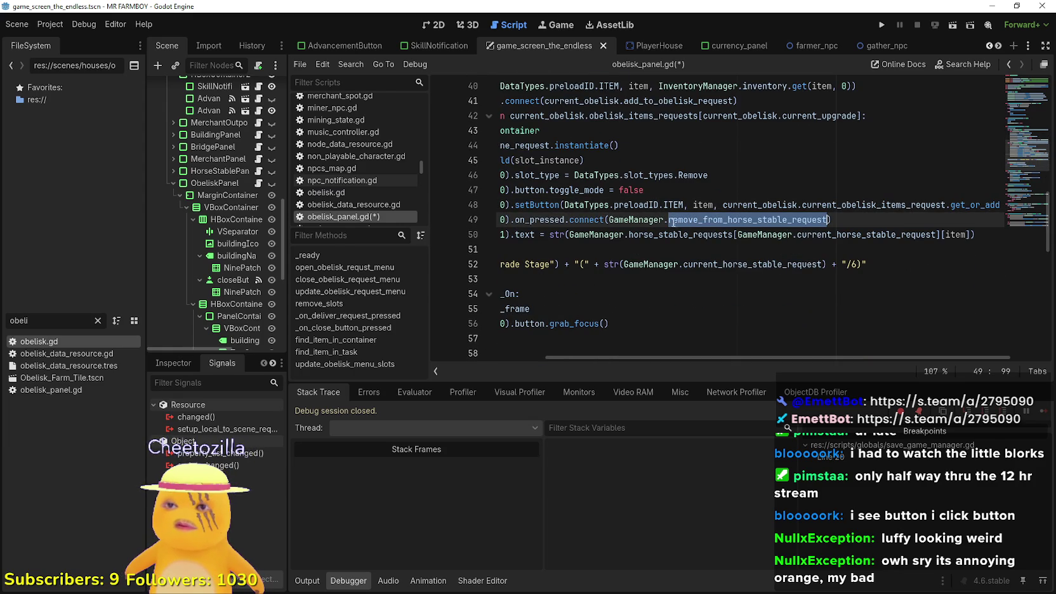
double_click(761, 205)
double_click(636, 220)
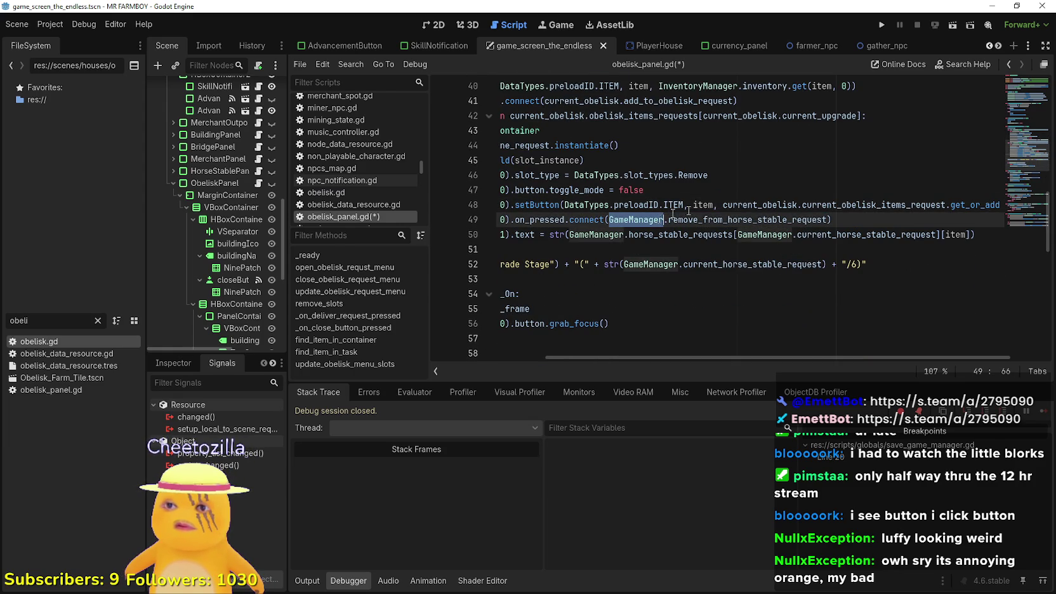
mouse_move(828, 219)
left_mouse_down()
mouse_move(634, 205)
mouse_move(609, 220)
left_mouse_up()
type("curr")
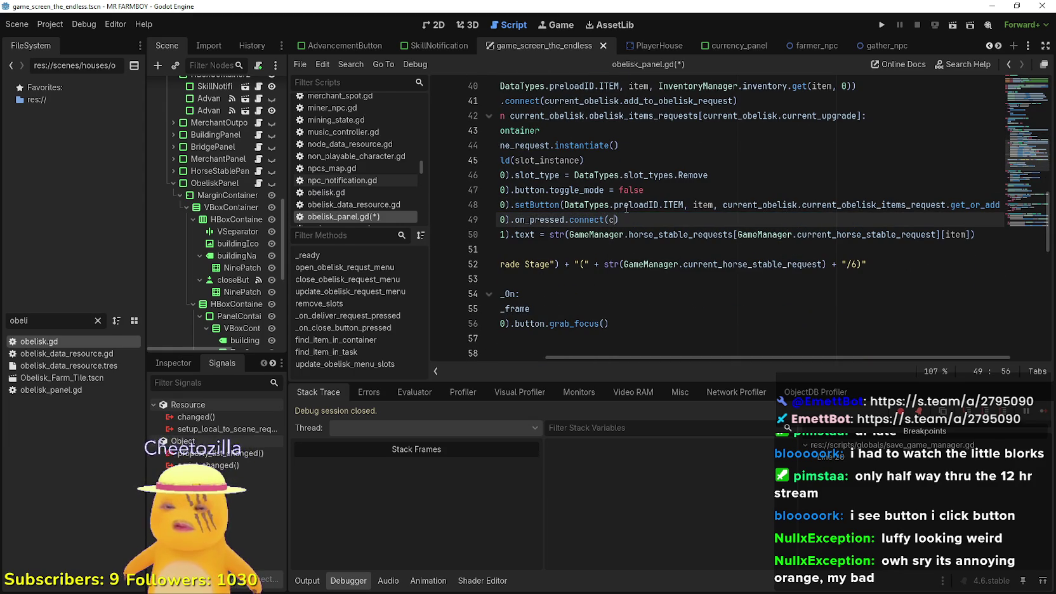
type("ent_obelisk.remove")
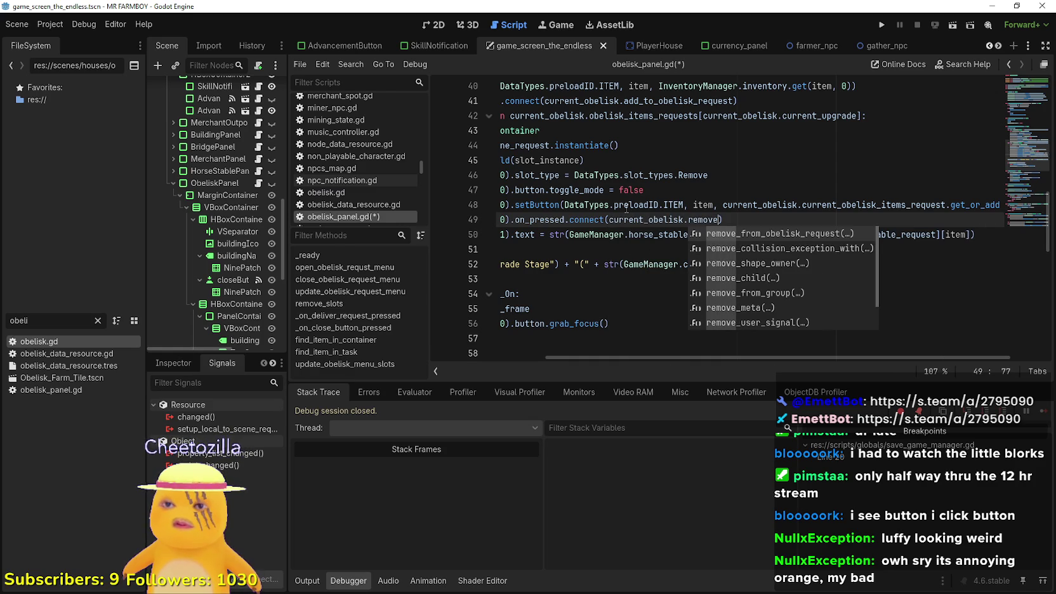
key("Return")
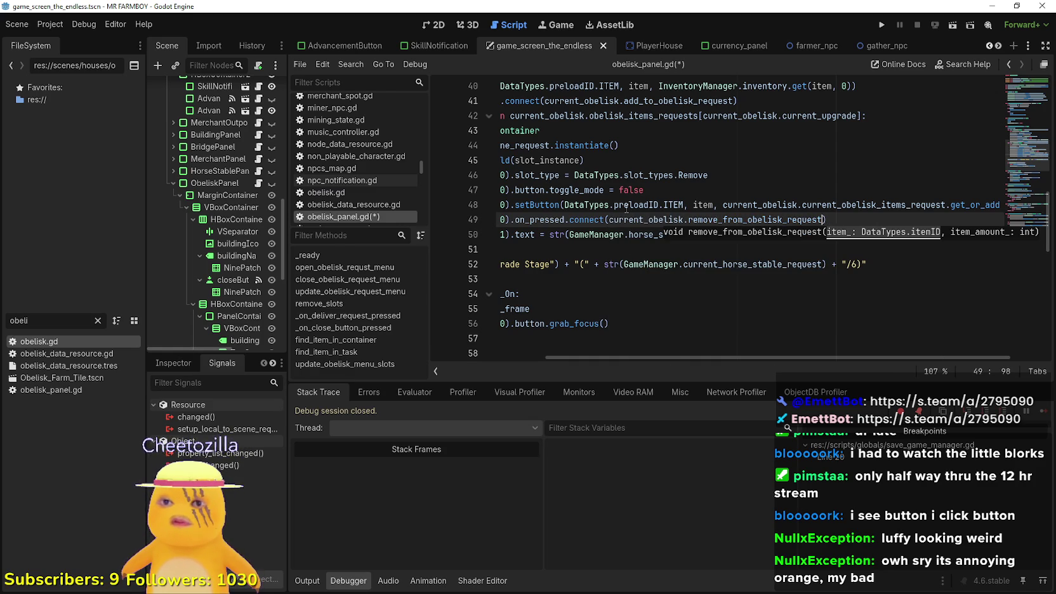
key("BackSpace")
Copy current_obelisk.obelisk_items_requests from line 42 over line 50's GameManager.horse_stable_requests.
left_click(738, 235)
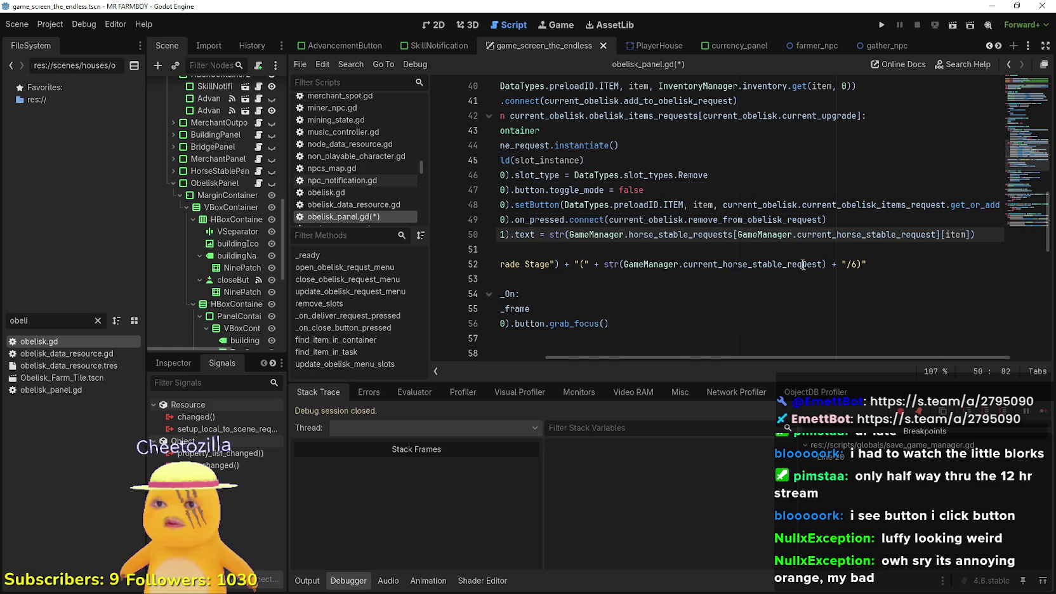
left_click_drag(704, 235, 502, 235)
left_click(619, 236)
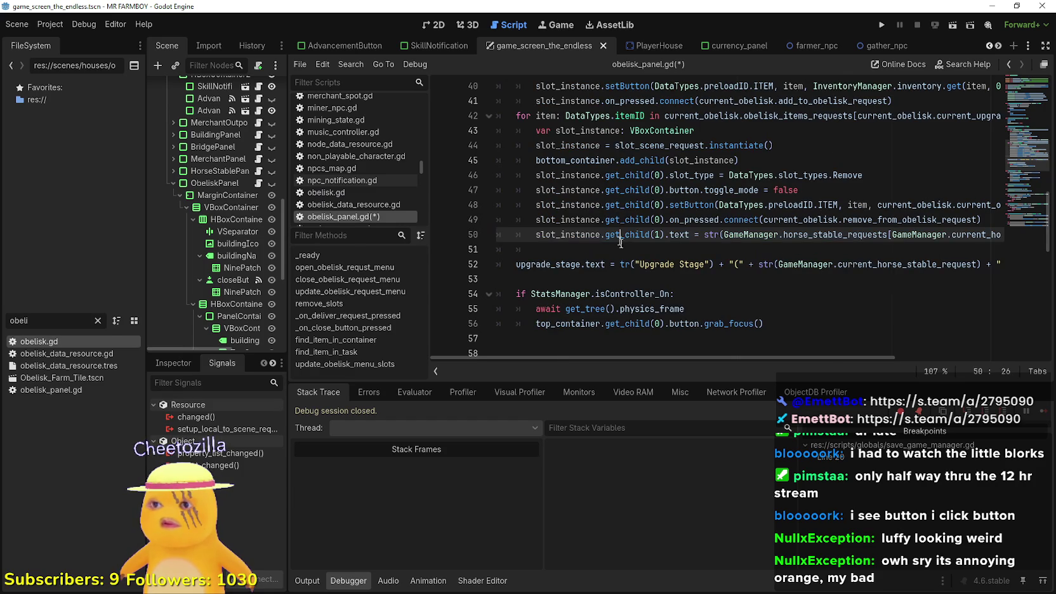
mouse_move(686, 358)
left_mouse_down()
mouse_move(861, 369)
mouse_move(794, 366)
left_mouse_up()
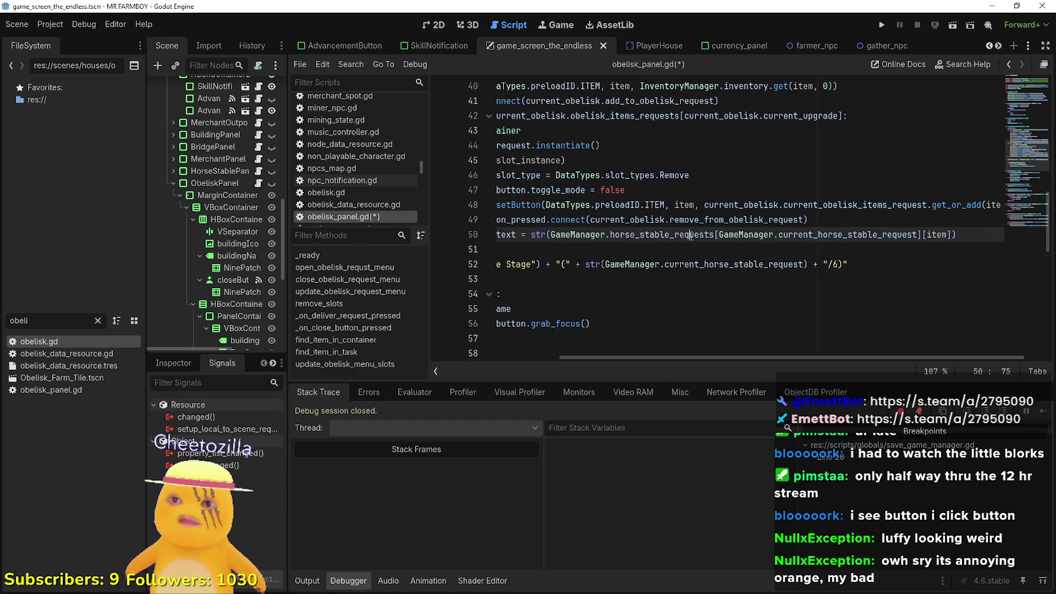
double_click(662, 235)
scroll(762, 131, "up", 1)
double_click(671, 162)
double_click(655, 281)
double_click(606, 150)
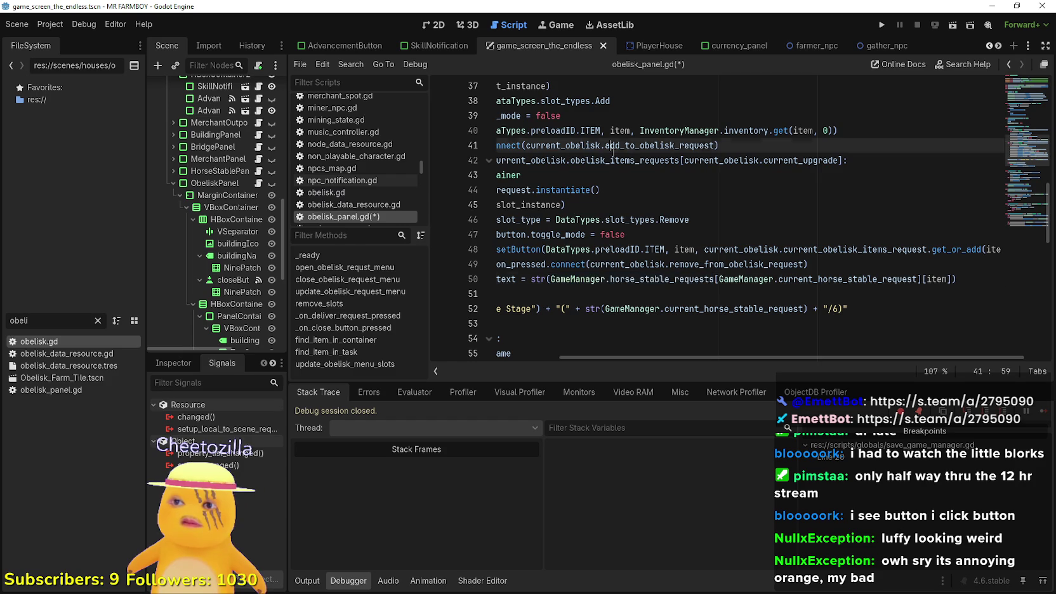
double_click(604, 159)
key("shift+Home")
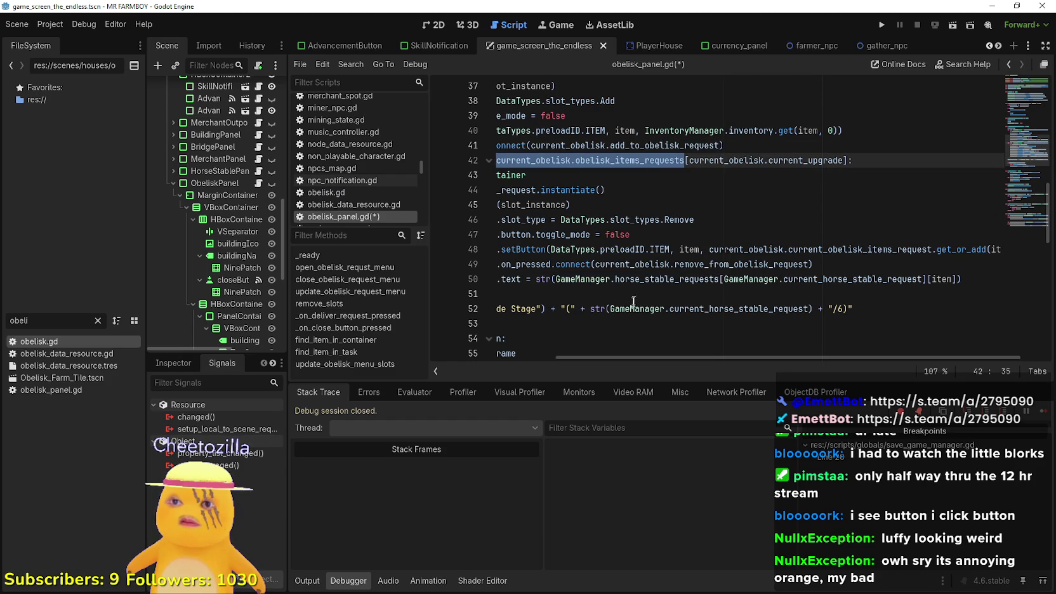
key("ctrl+c")
left_click_drag(719, 279, 555, 279)
key("ctrl+v")
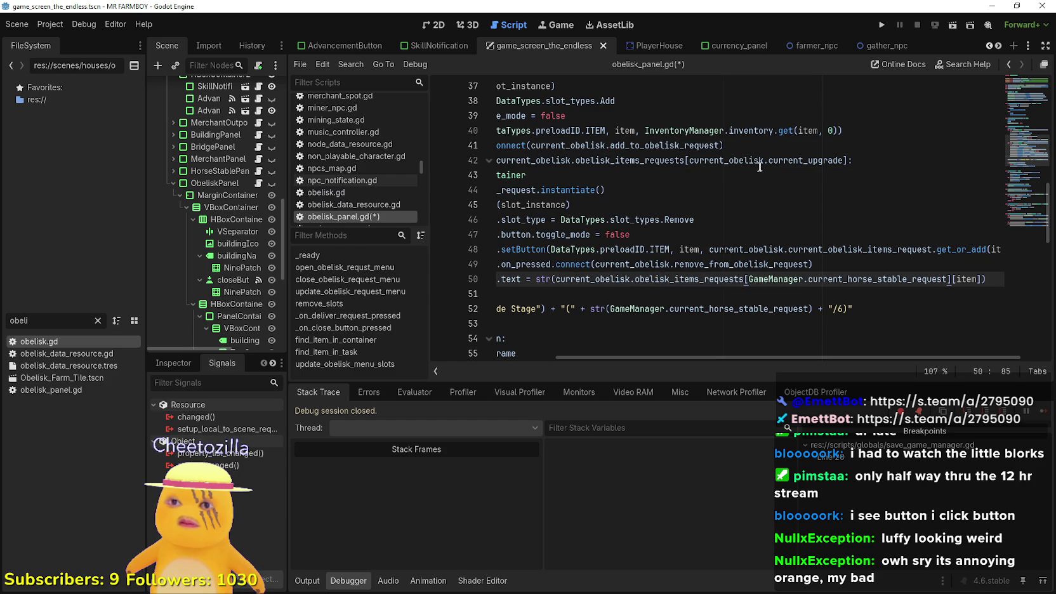
Replace line 50's current_horse_stable_request index with current_obelisk.current_upgrade.
left_click(783, 160)
double_click(782, 160)
left_click_drag(783, 160, 689, 160)
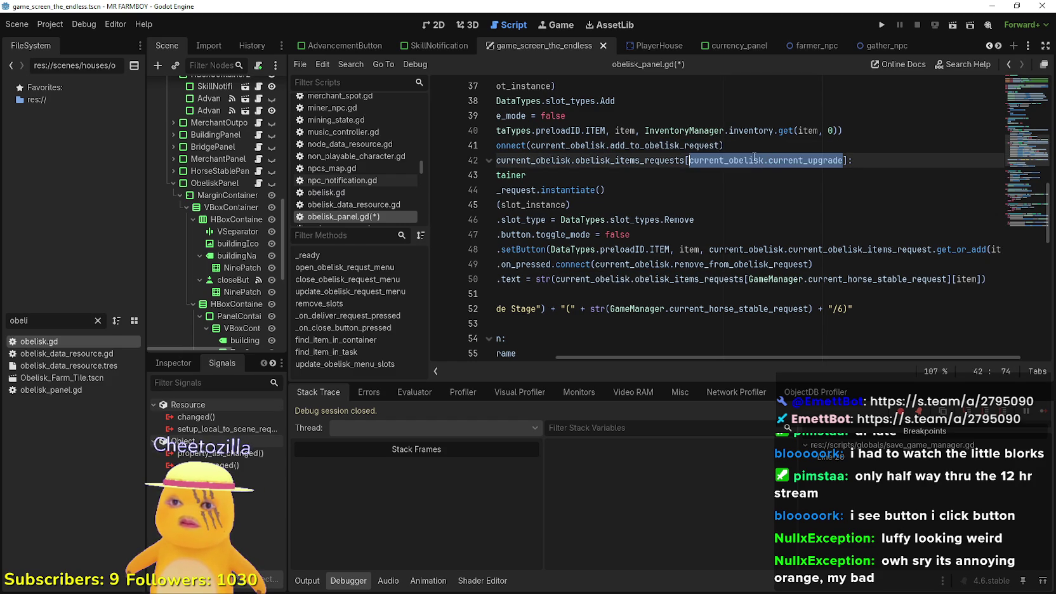
double_click(939, 277)
left_click_drag(947, 279, 747, 279)
key("ctrl+v")
Save obelisk_panel.gd.
left_click(723, 294)
scroll(696, 300, "down", 1)
scroll(635, 260, "left", 2)
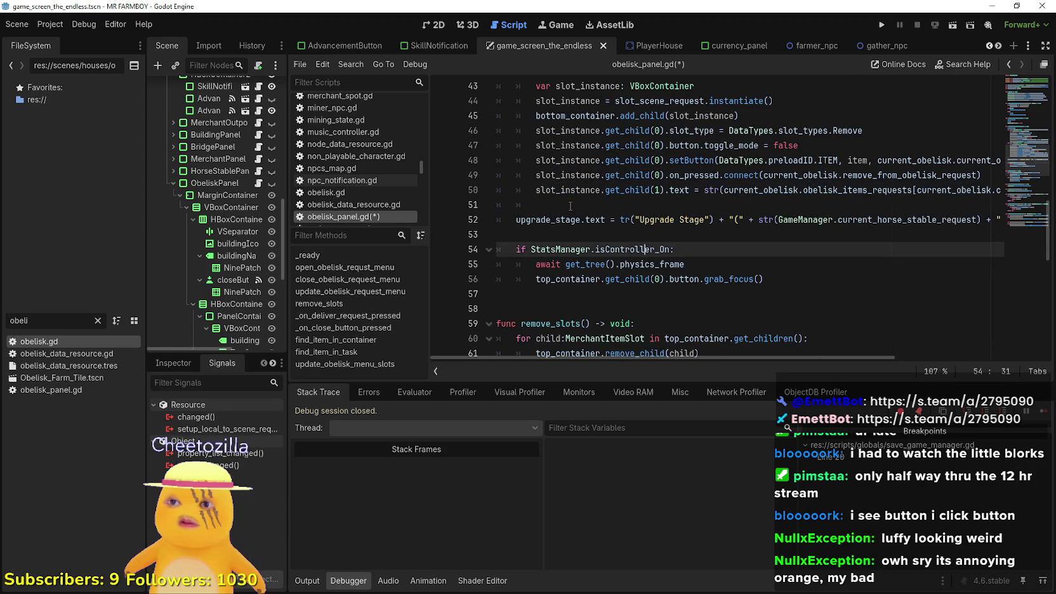
scroll(571, 221, "up", 3)
key("ctrl+s")
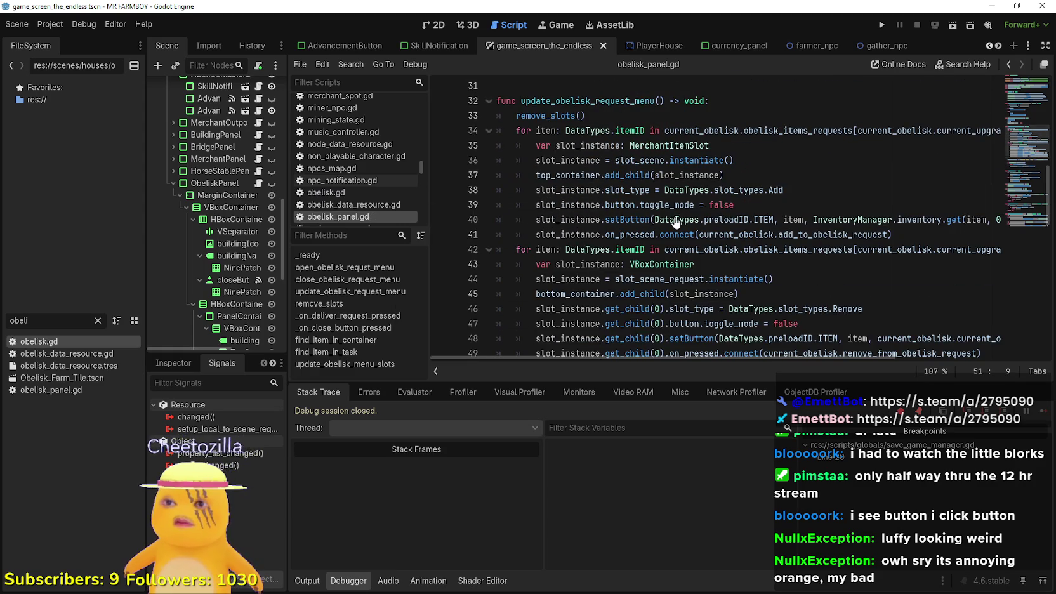
Jump to the remove_slots definition and check its top_container and bottom_container lines.
scroll(675, 218, "down", 6)
scroll(678, 212, "up", 6)
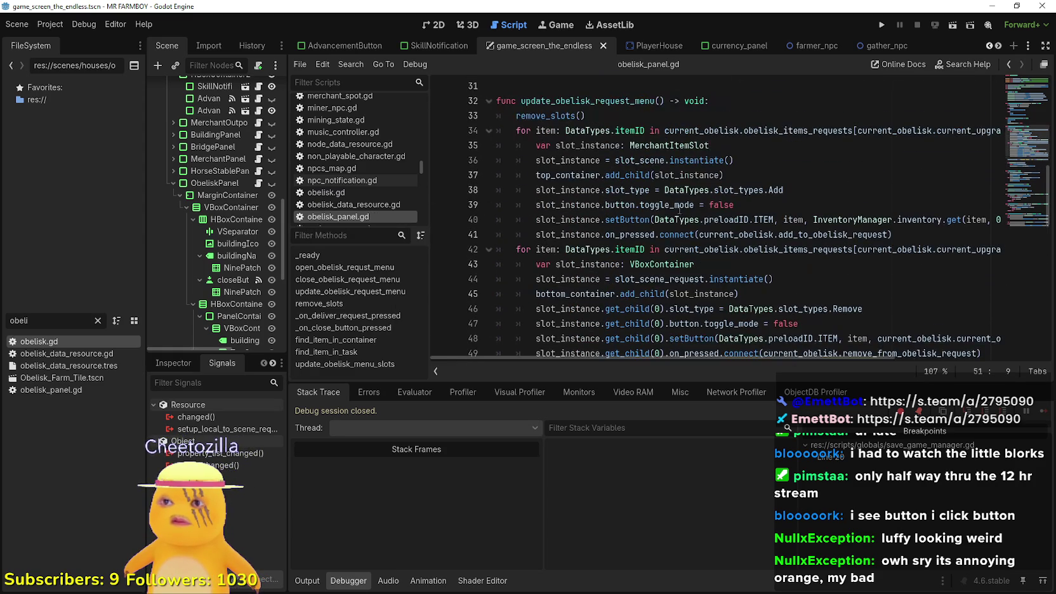
right_click(550, 114)
left_click(630, 289)
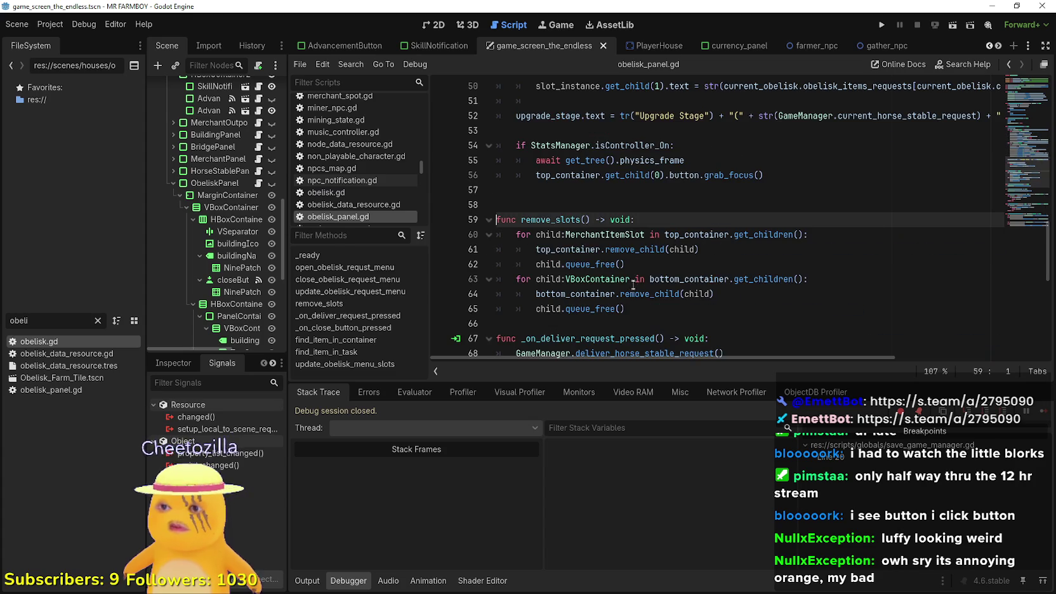
double_click(691, 234)
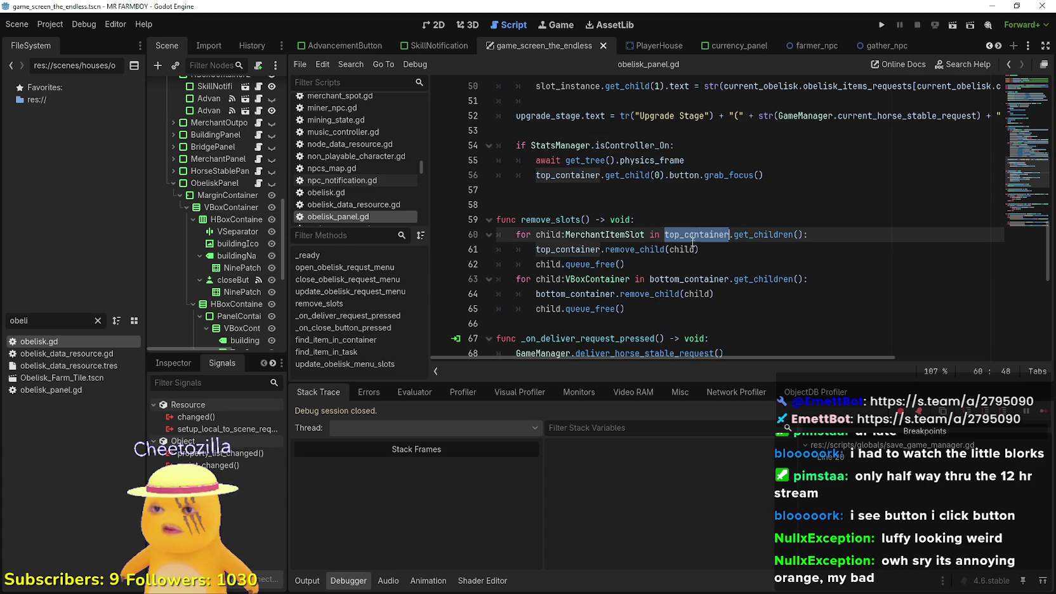
double_click(686, 278)
scroll(686, 277, "down", 3)
Add a current_obelisk.upgrade_obelisk() call in _on_deliver_request_pressed.
left_click(761, 218)
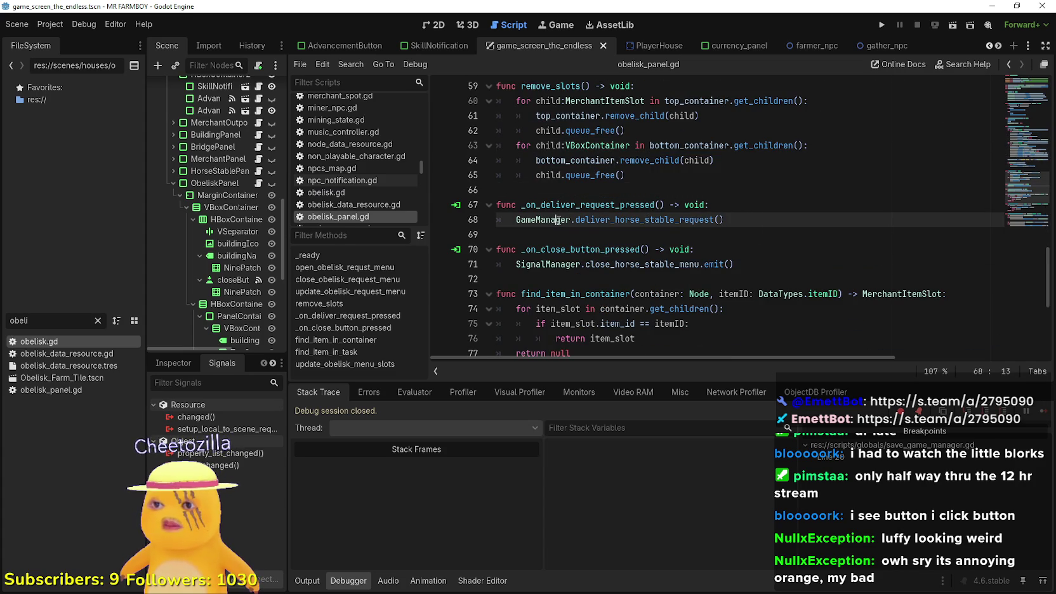
key("Return")
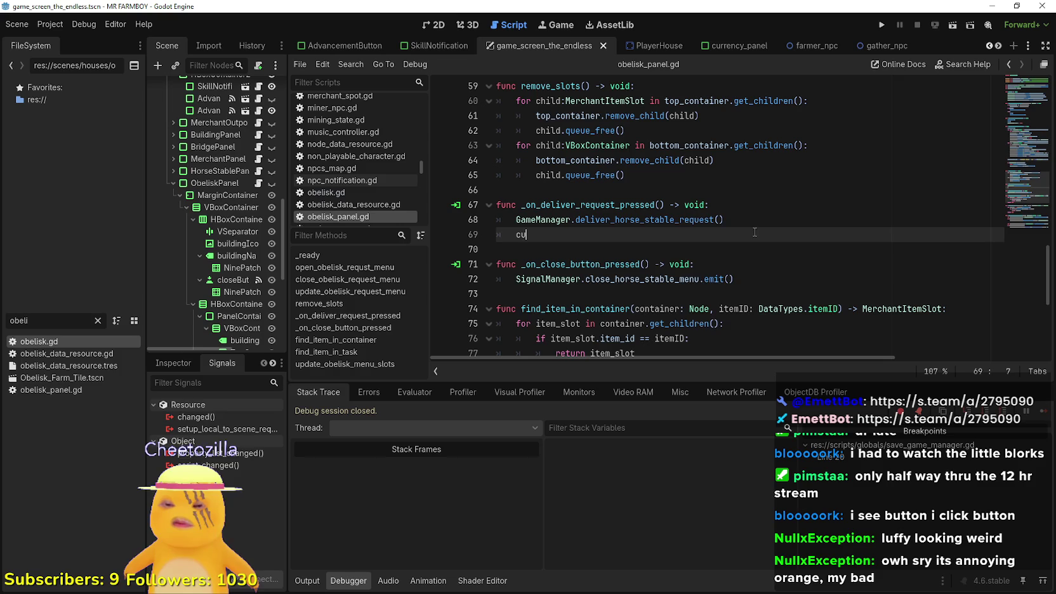
type("rrent_obelisk")
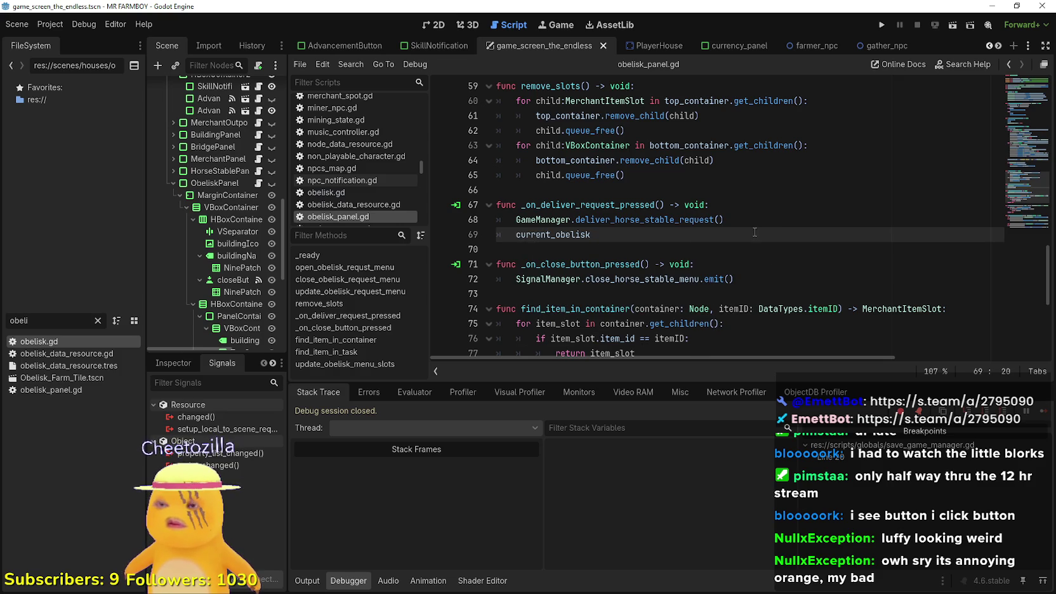
type(".deli")
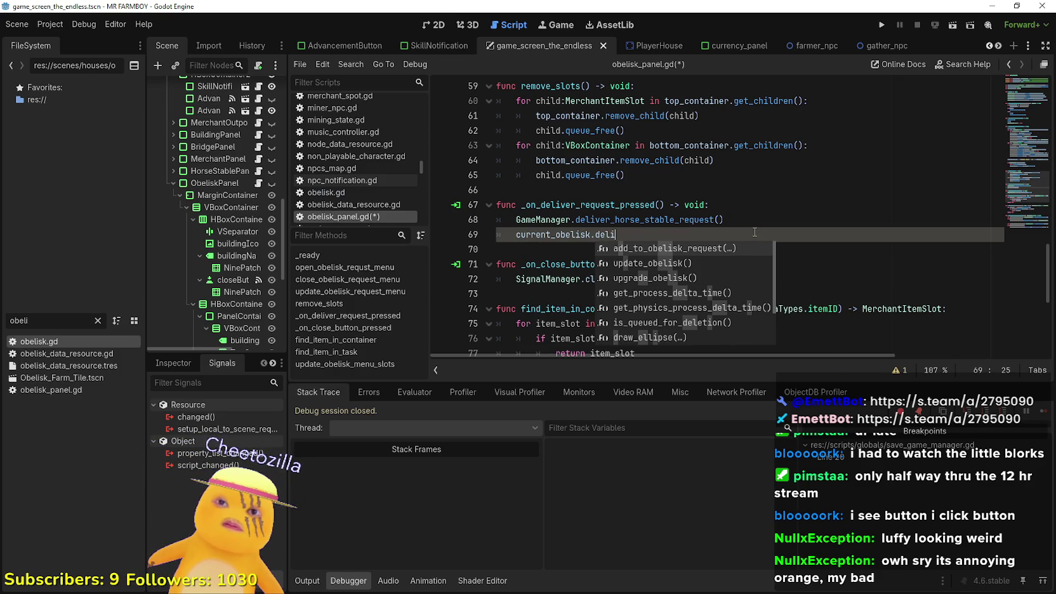
key("Escape")
key("BackSpace")
key("BackSpace")
key("BackSpace")
key("BackSpace")
type("upgrade")
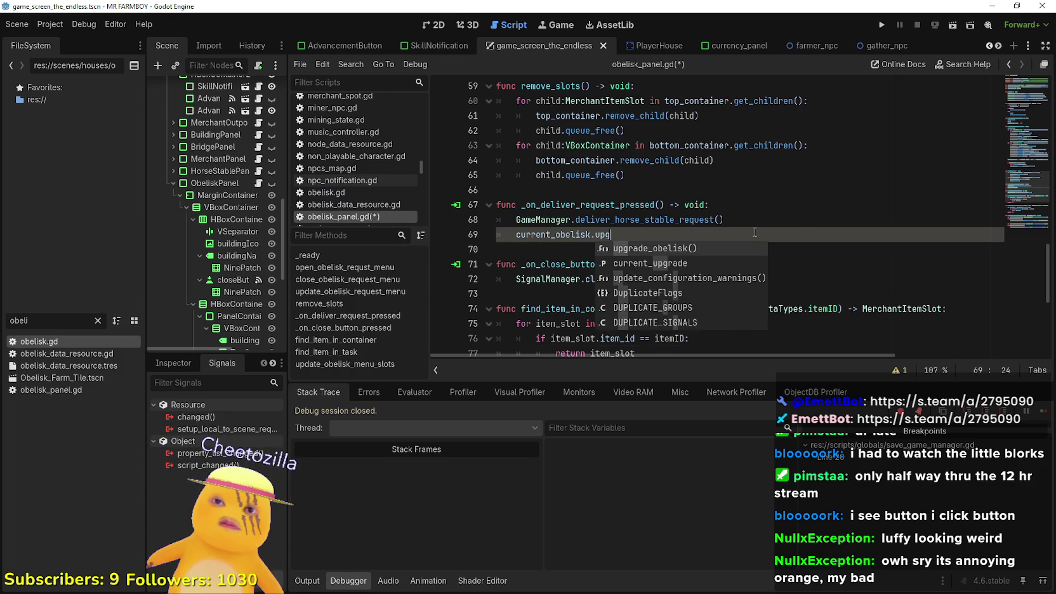
key("Return")
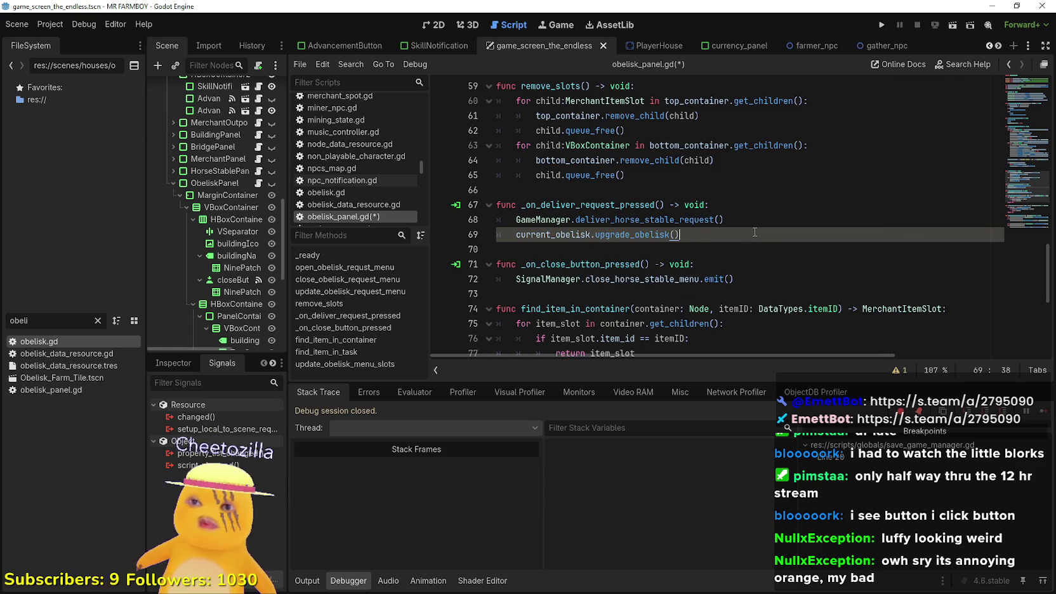
Delete the old GameManager deliver line and save the script.
left_click(736, 220)
key("ctrl+shift+Left")
key("ctrl+shift+Left")
key("shift+Home")
key("BackSpace")
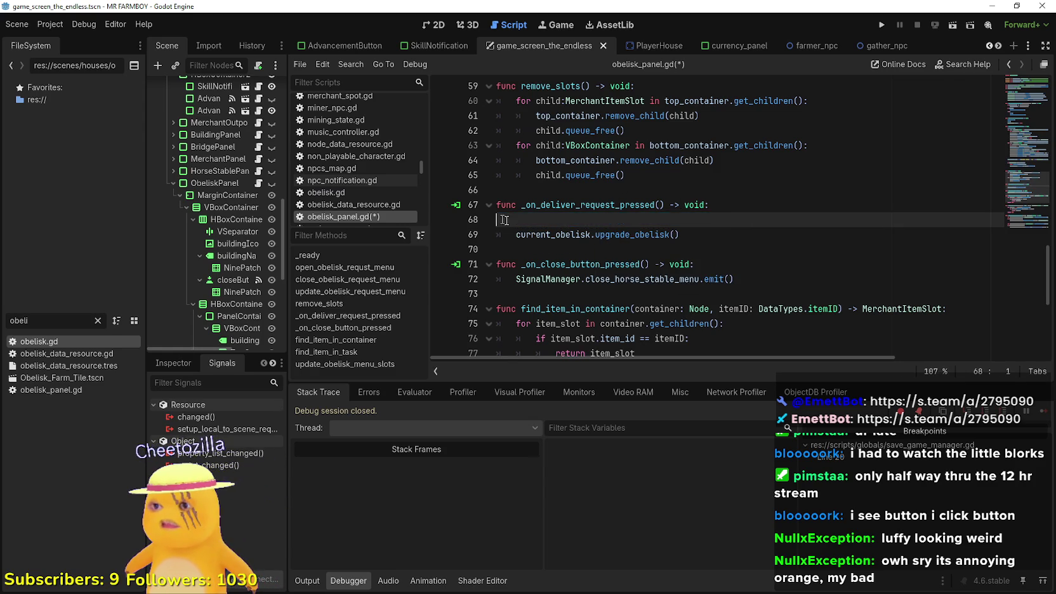
key("BackSpace")
key("BackSpace")
left_click(720, 220)
key("ctrl+s")
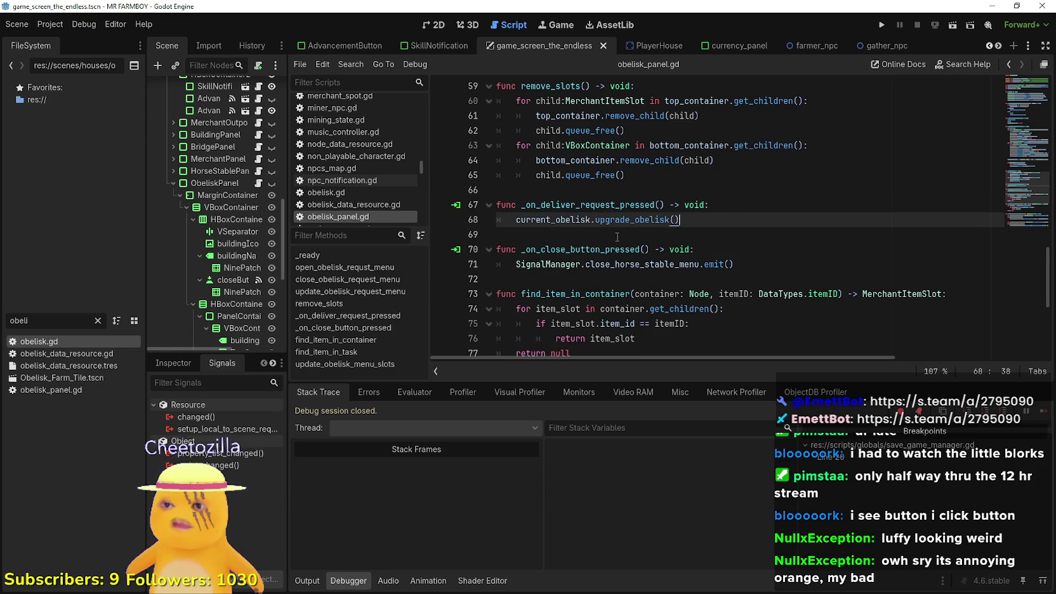
Start fixing the close signal by removing horse_stable from its name.
scroll(616, 237, "down", 1)
left_click(669, 224)
key("BackSpace")
key("BackSpace")
key("BackSpace")
Finish the close signal as close_obelisk_menu and move down to update_obelisk_menu_slots.
type("obelisk")
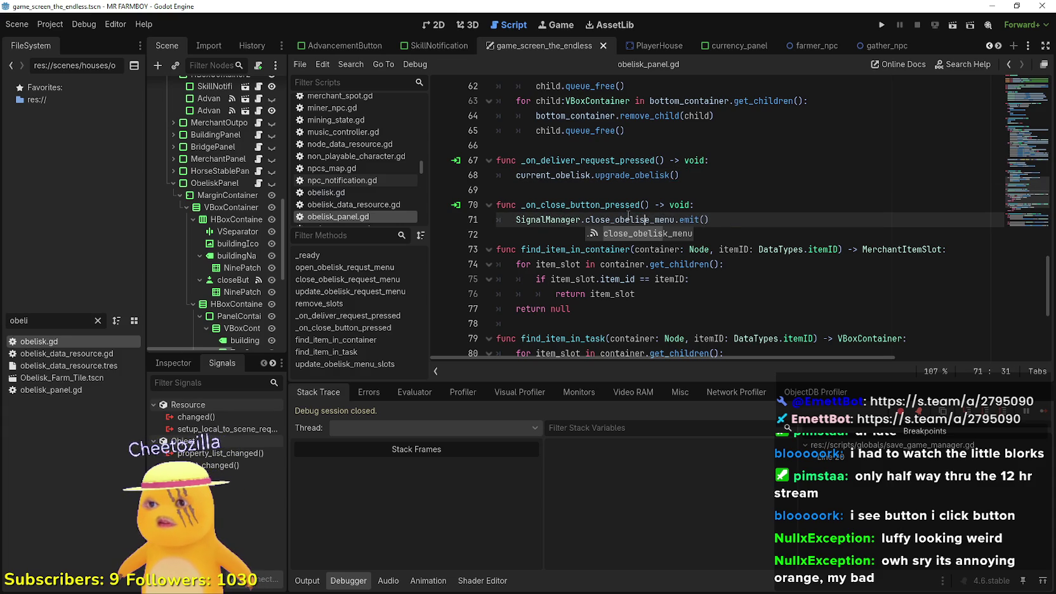
type("e")
left_click(658, 197)
scroll(654, 215, "down", 1)
left_click(666, 279)
left_click(673, 250)
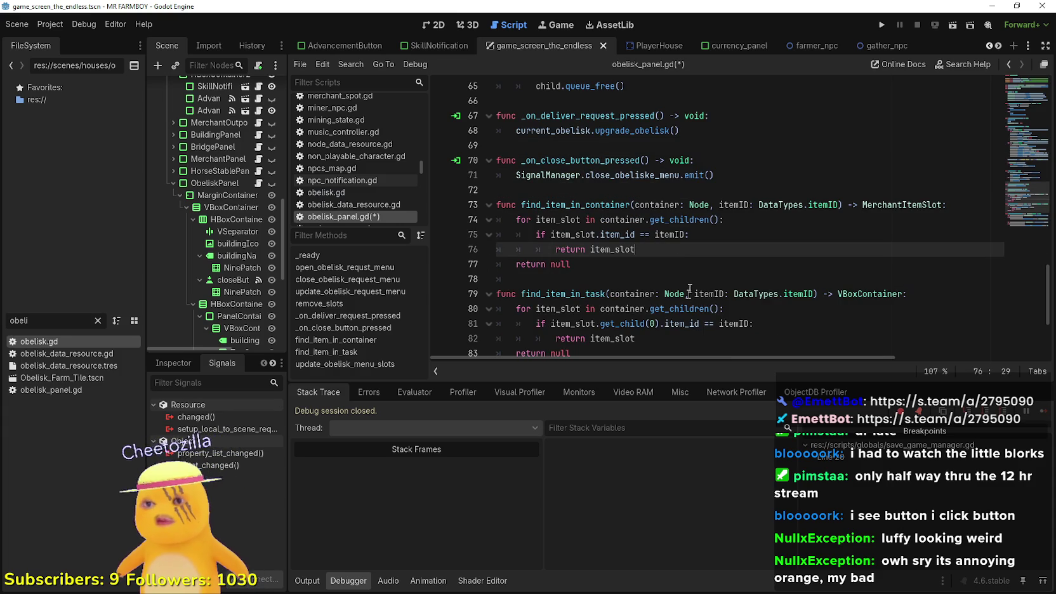
scroll(688, 267, "down", 2)
left_click(613, 263)
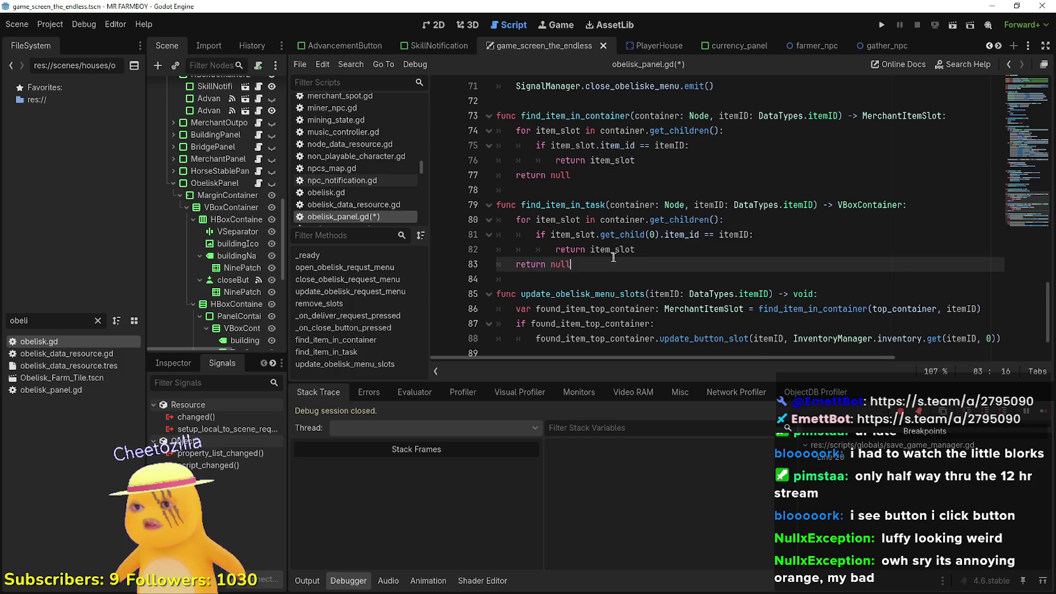
scroll(716, 268, "down", 2)
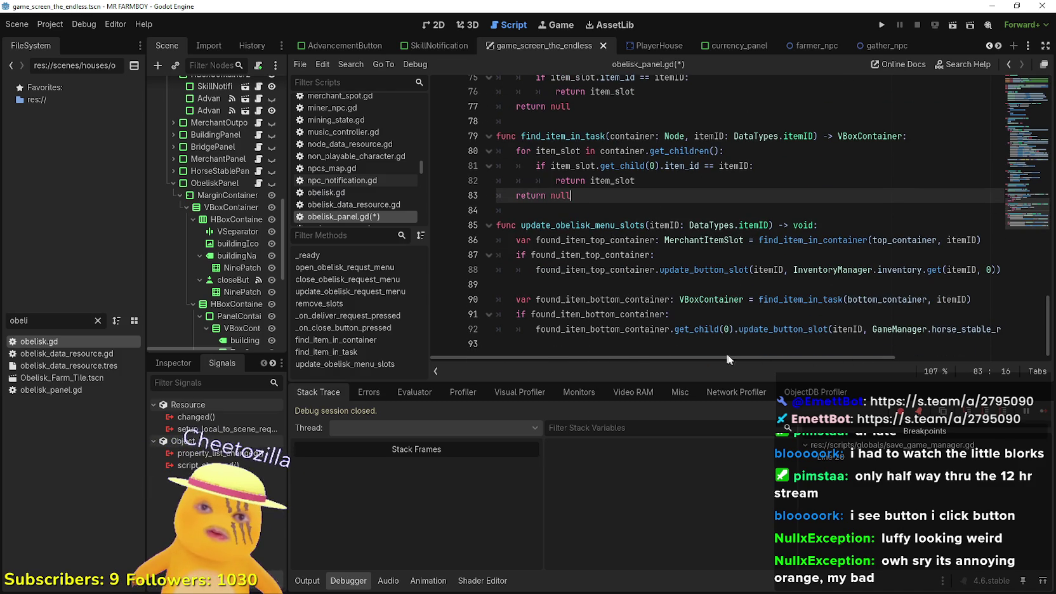
On line 92, replace GameManager.horse_stable_request with current_obelisk.current_obelisk_items_request.
mouse_move(814, 353)
left_mouse_down()
mouse_move(911, 350)
mouse_move(902, 352)
left_mouse_up()
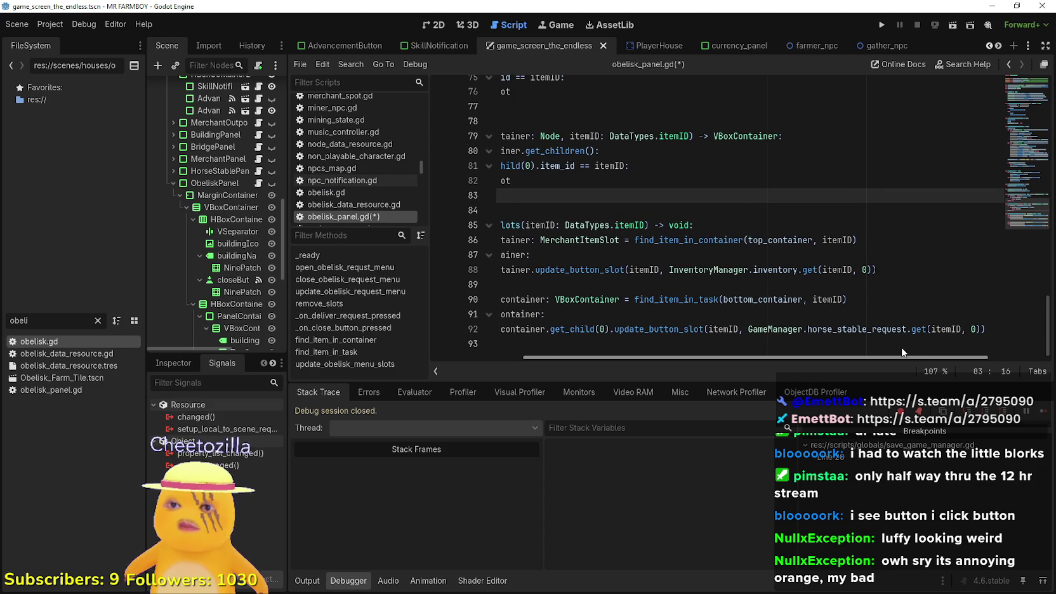
mouse_move(901, 347)
left_mouse_down()
mouse_move(720, 343)
mouse_move(920, 350)
left_mouse_up()
double_click(825, 329)
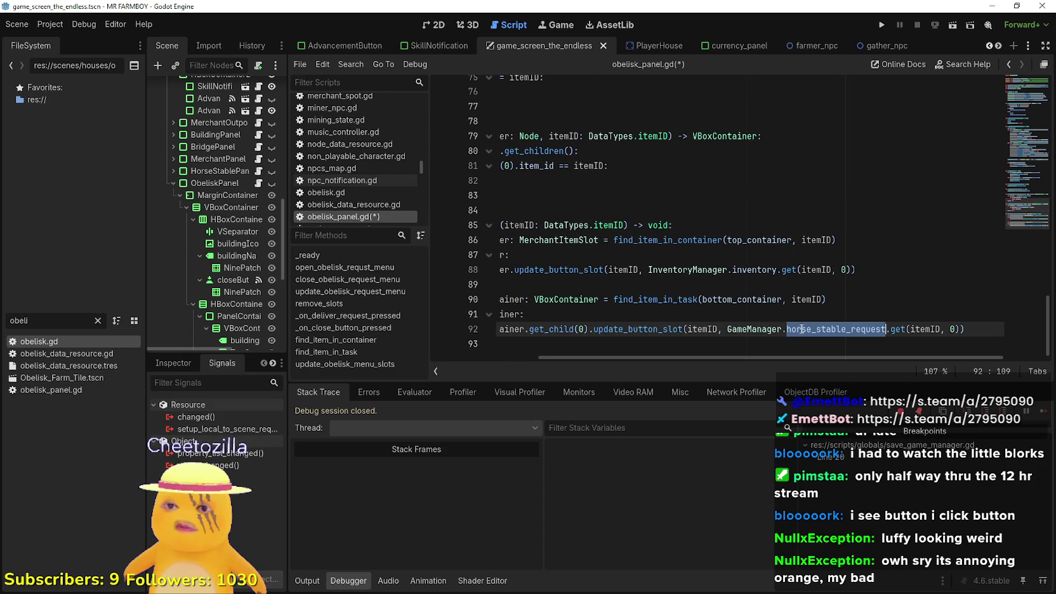
left_click_drag(825, 329, 765, 328)
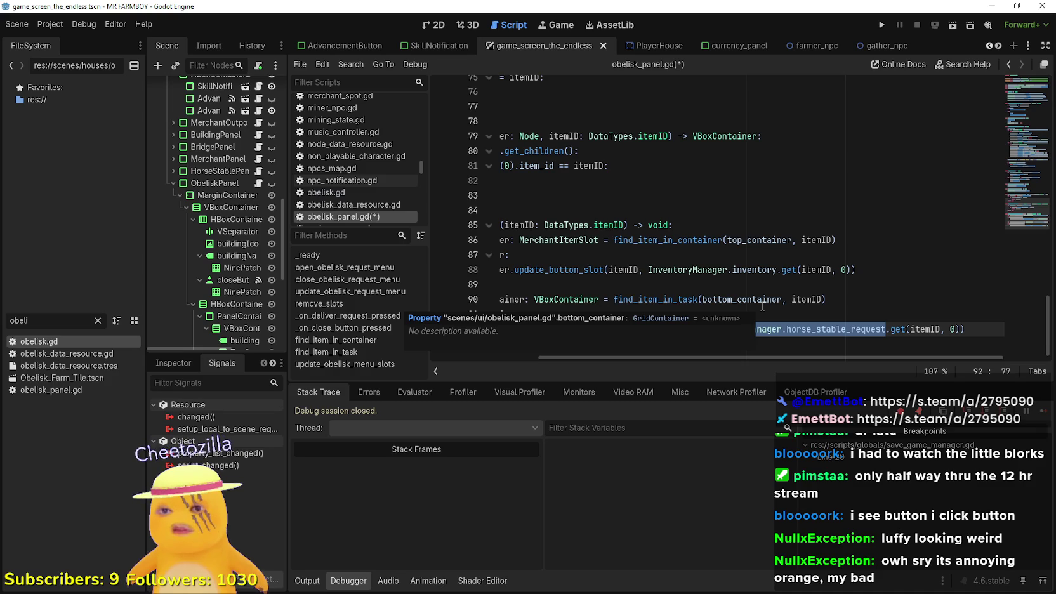
type("current")
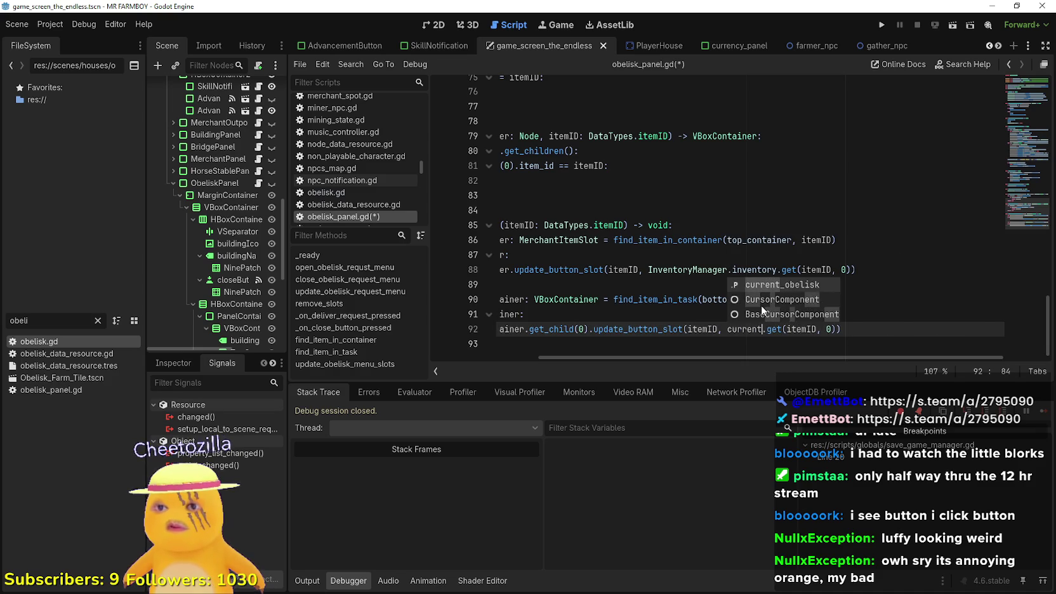
key("Return")
type(".item")
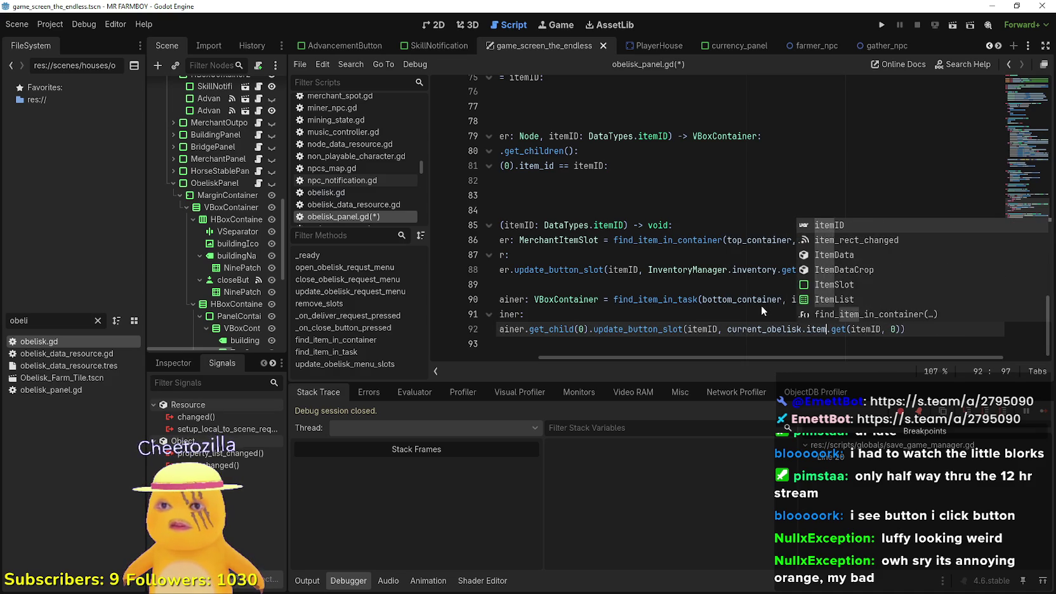
key("Down")
key("Down")
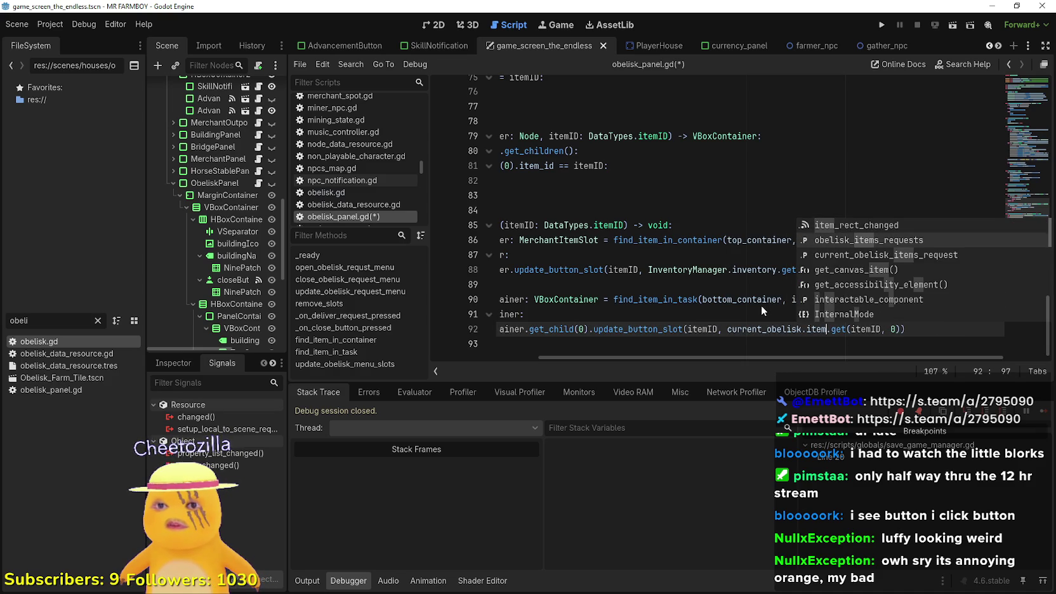
key("Return")
Save obelisk_panel.gd with the new bottom-slot count source.
scroll(875, 354, "right", 2)
scroll(762, 342, "left", 3)
left_click(571, 314)
key("ctrl+s")
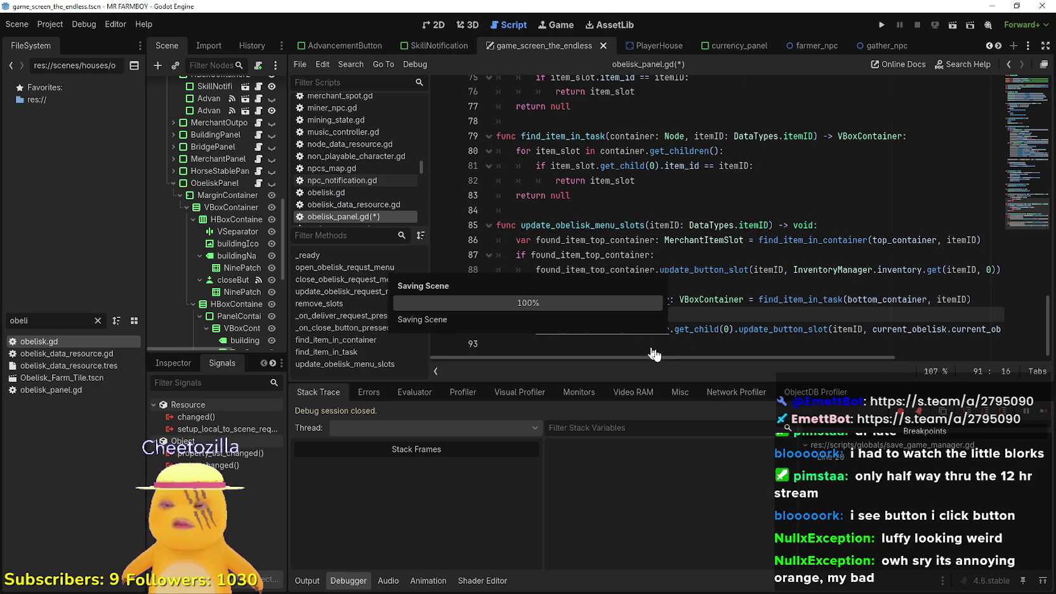
mouse_move(660, 358)
left_mouse_down()
mouse_move(871, 370)
mouse_move(645, 374)
left_mouse_up()
left_click(654, 344)
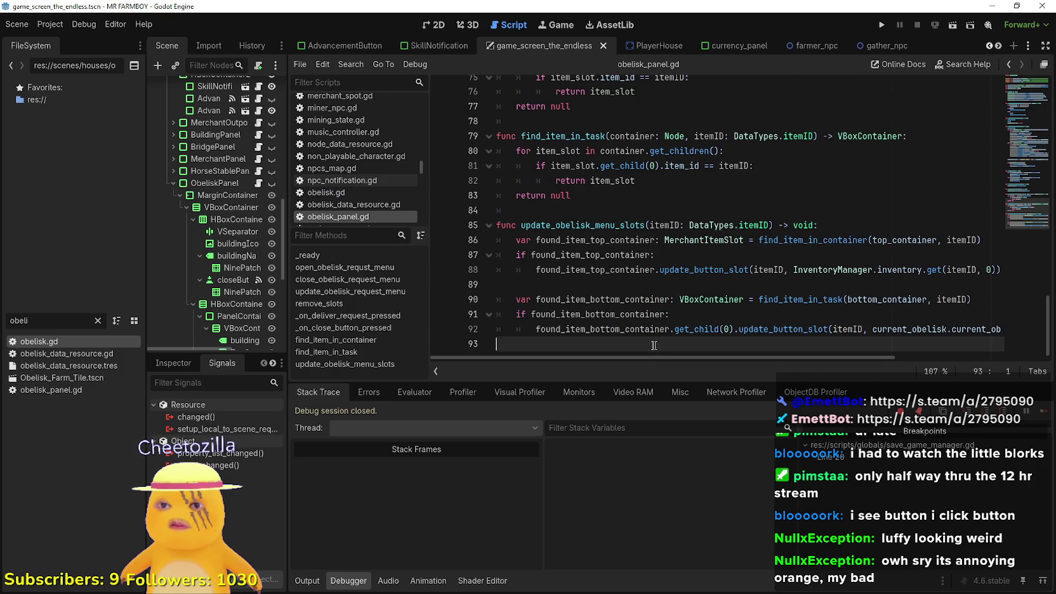
Review the top of obelisk_panel.gd, checking lines 17 through 26.
scroll(659, 340, "up", 10)
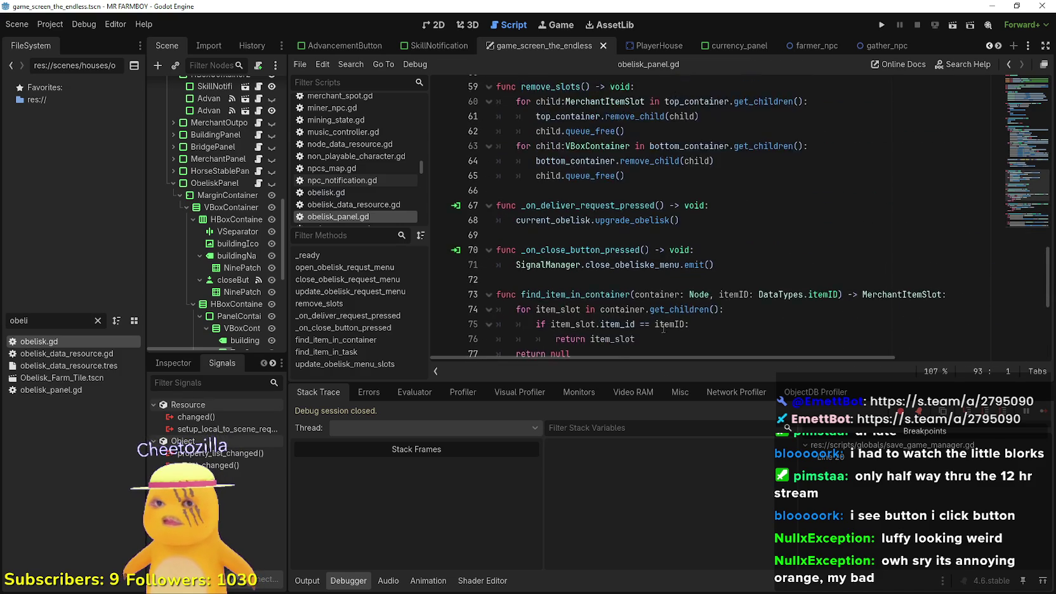
scroll(662, 327, "up", 8)
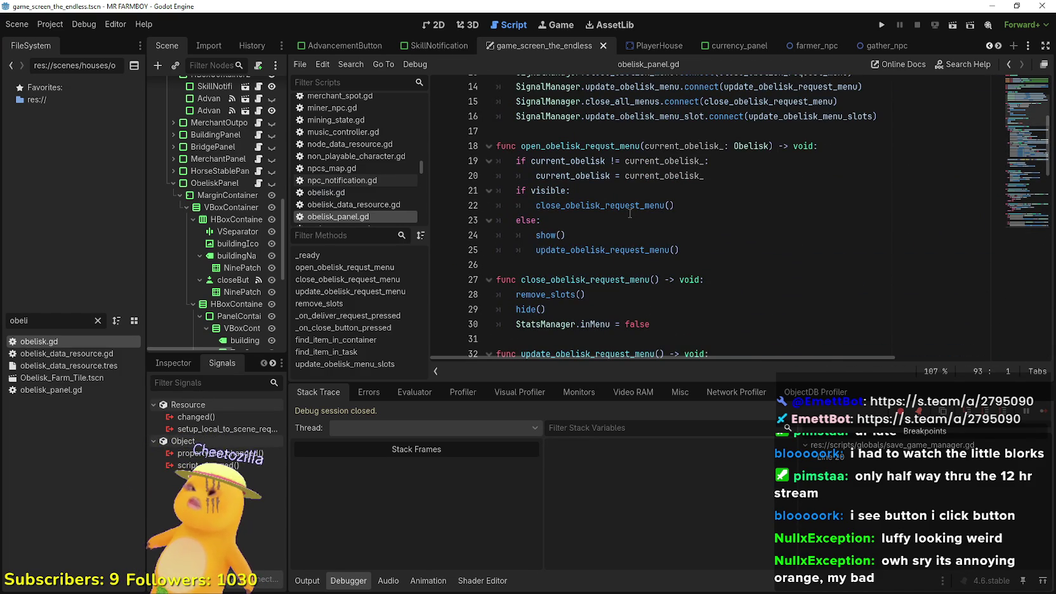
scroll(629, 213, "up", 2)
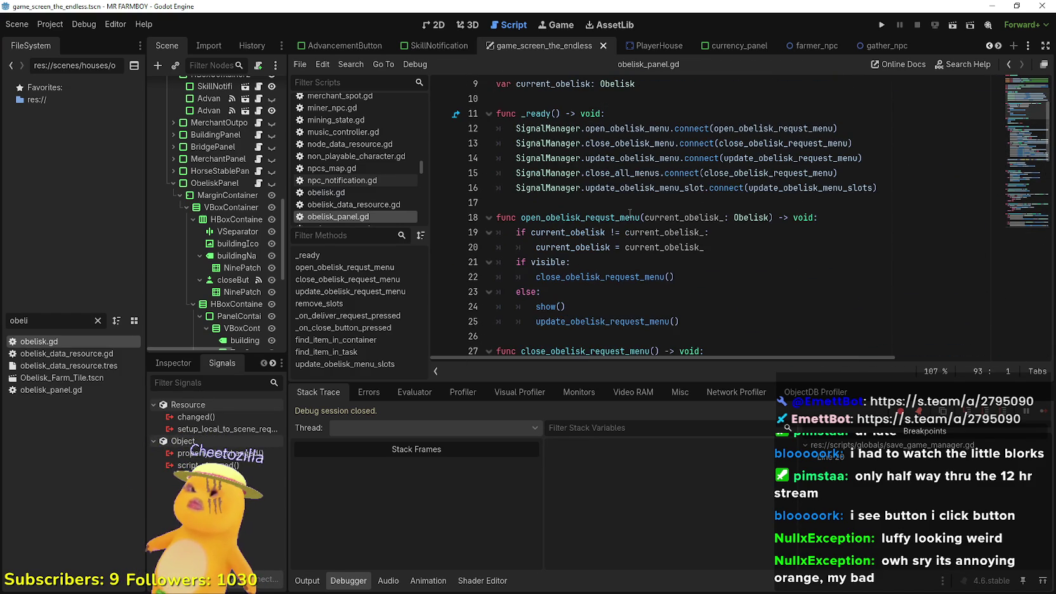
left_click(613, 205)
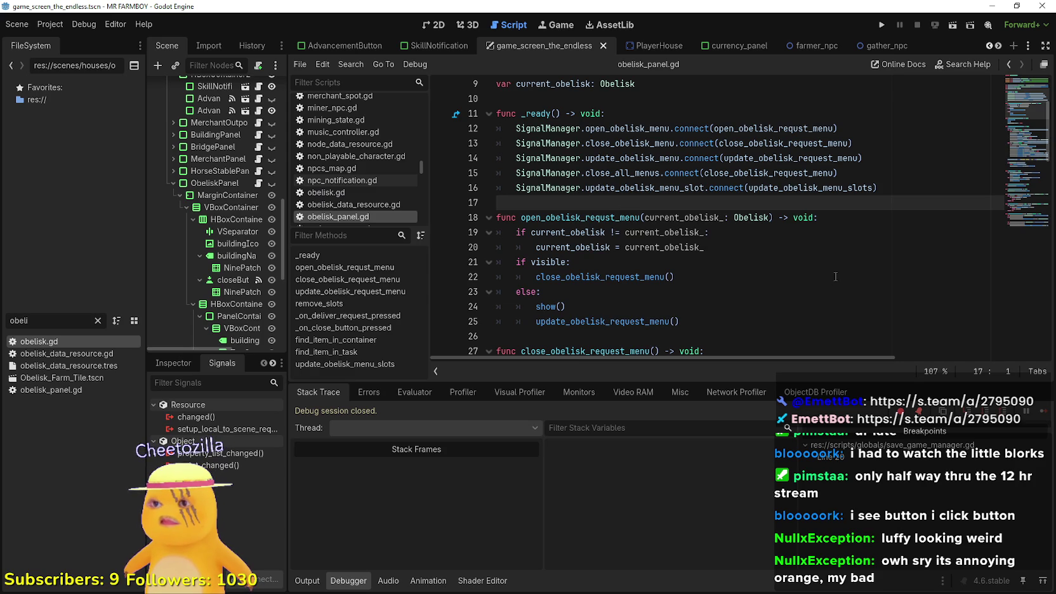
scroll(836, 275, "down", 3)
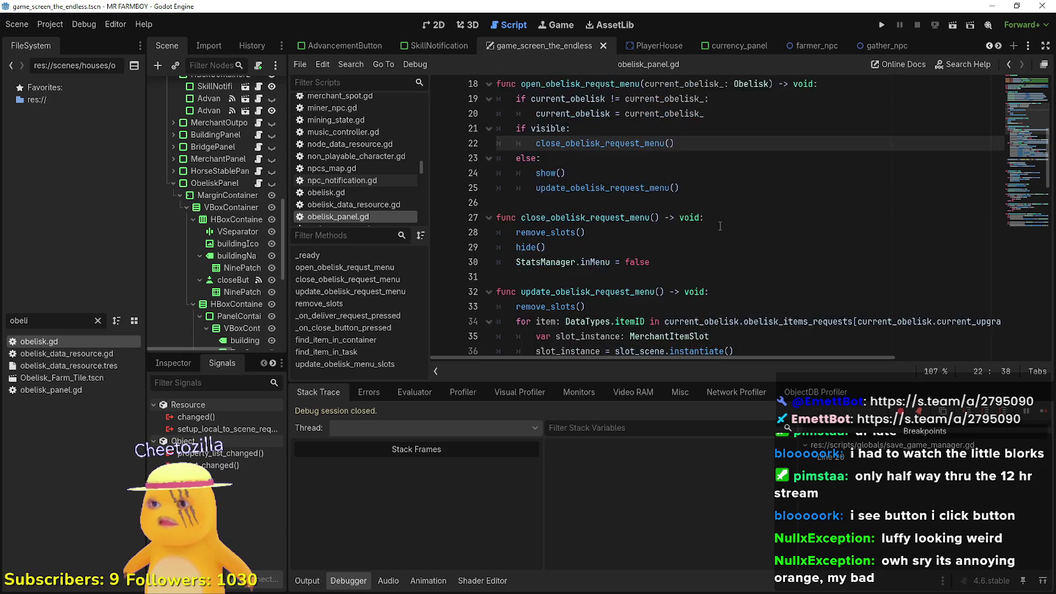
left_click(737, 177)
left_click(754, 143)
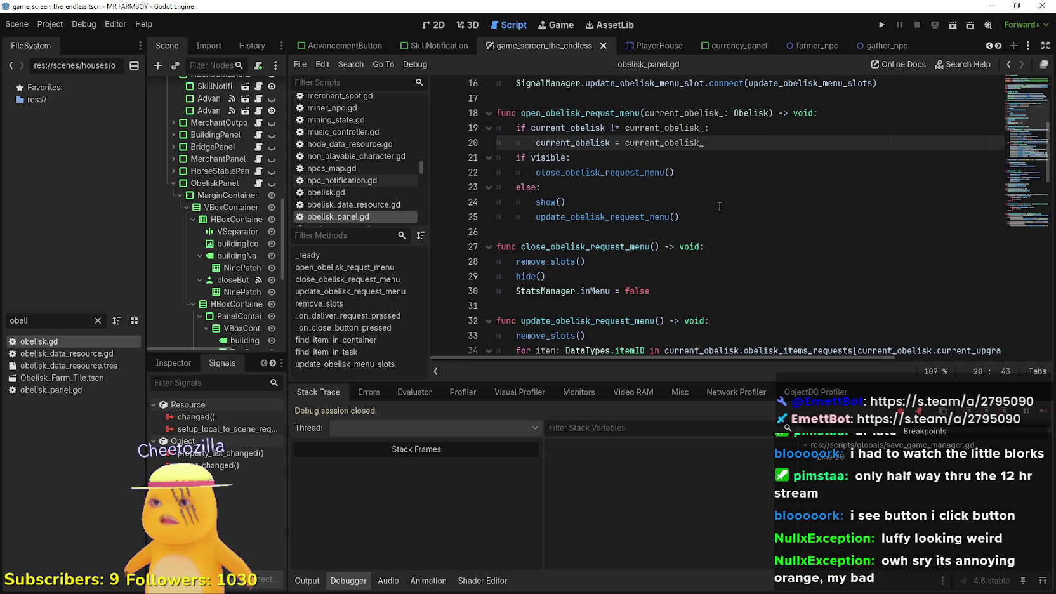
scroll(718, 204, "down", 3)
scroll(720, 187, "up", 2)
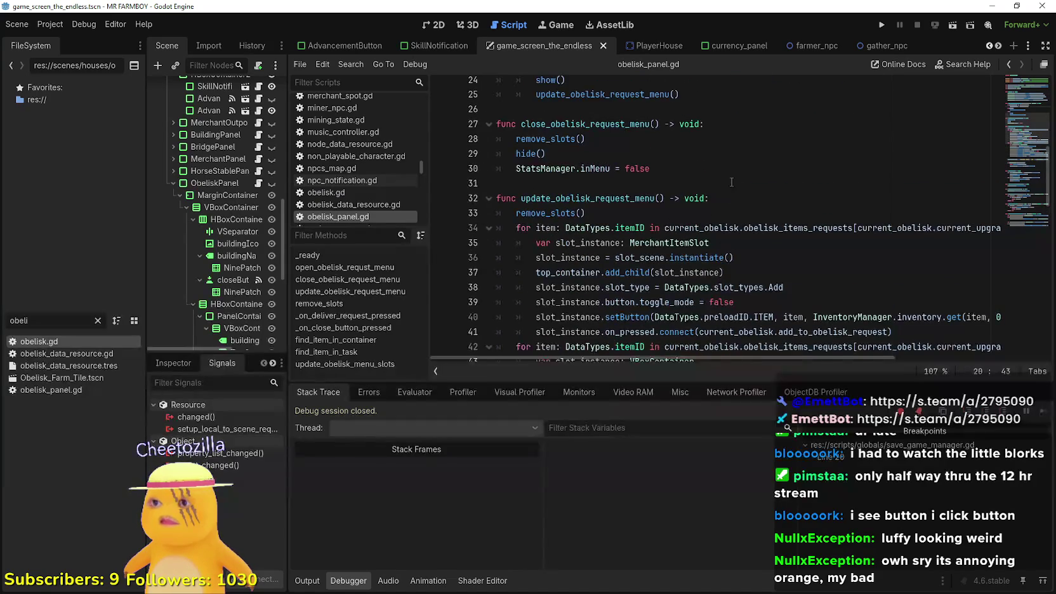
left_click(722, 170)
left_click(721, 197)
Check the upgrade_stage text line, save, and widen the scene tree dock.
scroll(722, 195, "down", 7)
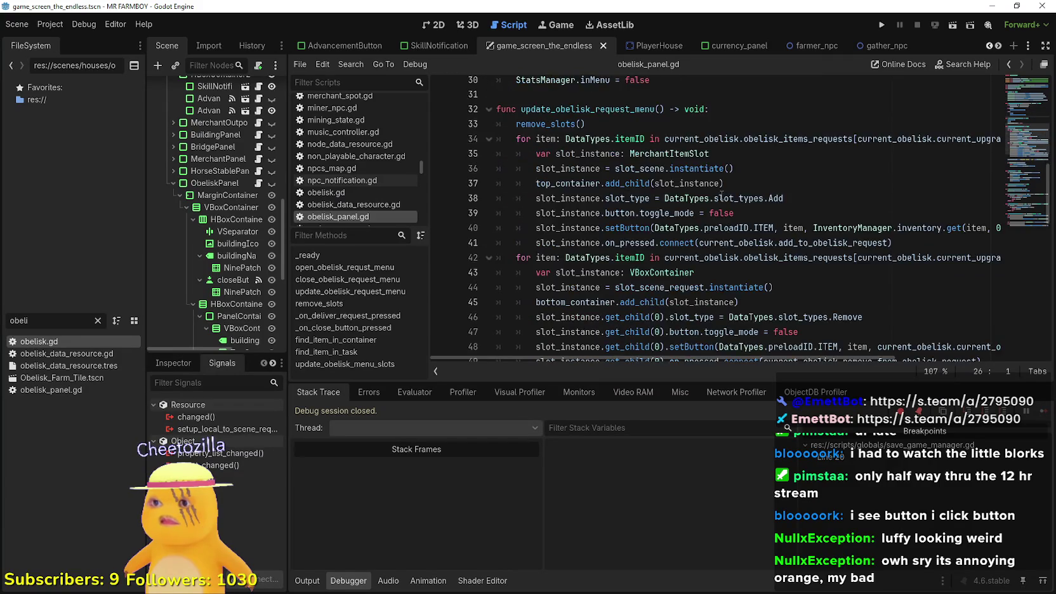
scroll(721, 195, "down", 4)
scroll(727, 190, "up", 2)
left_click(727, 186)
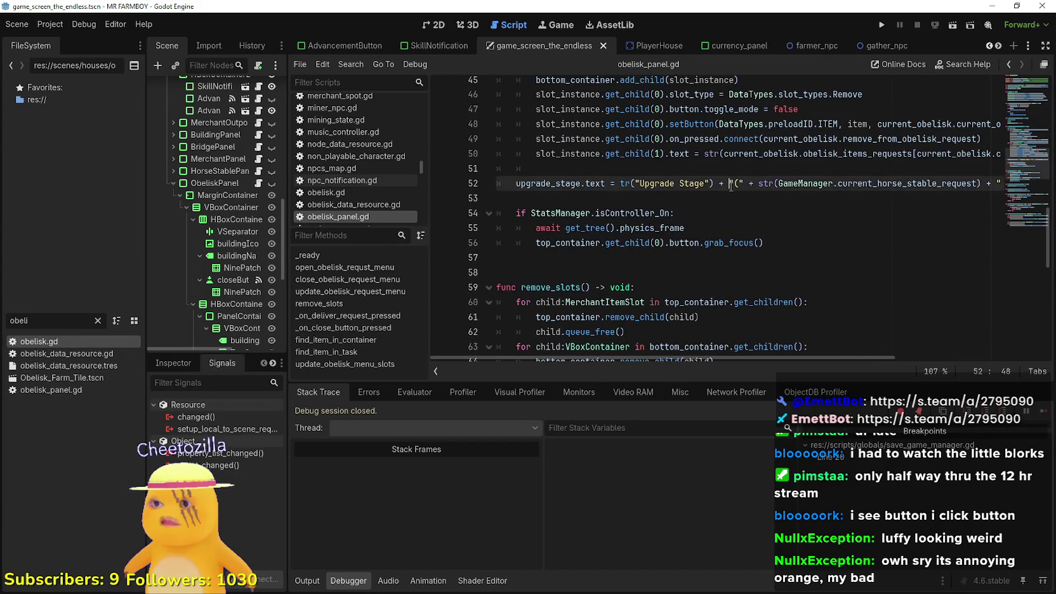
scroll(727, 190, "down", 1)
left_click(727, 188)
key("ctrl+s")
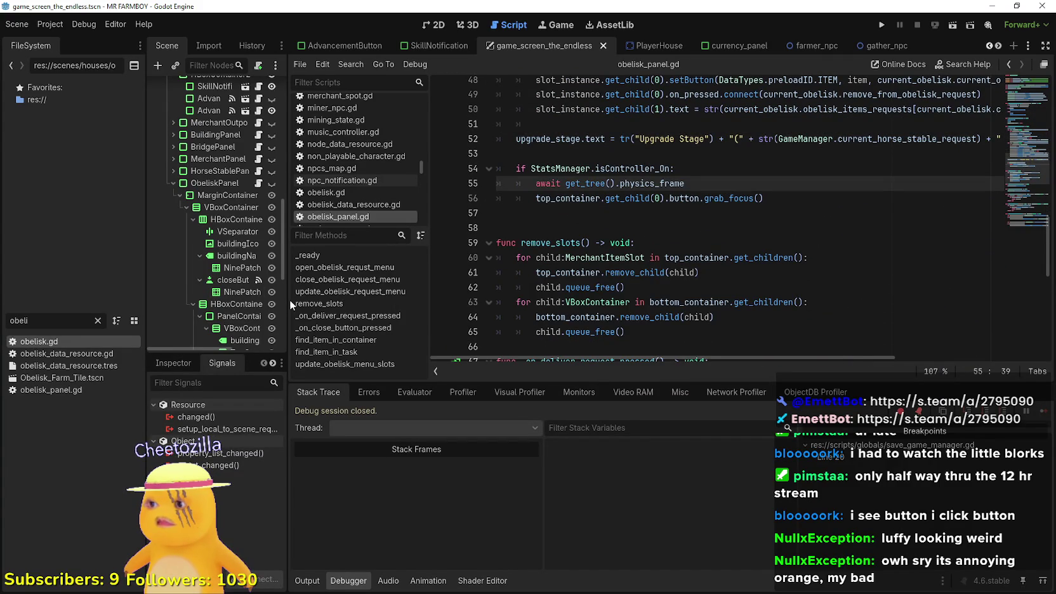
left_click_drag(289, 299, 371, 300)
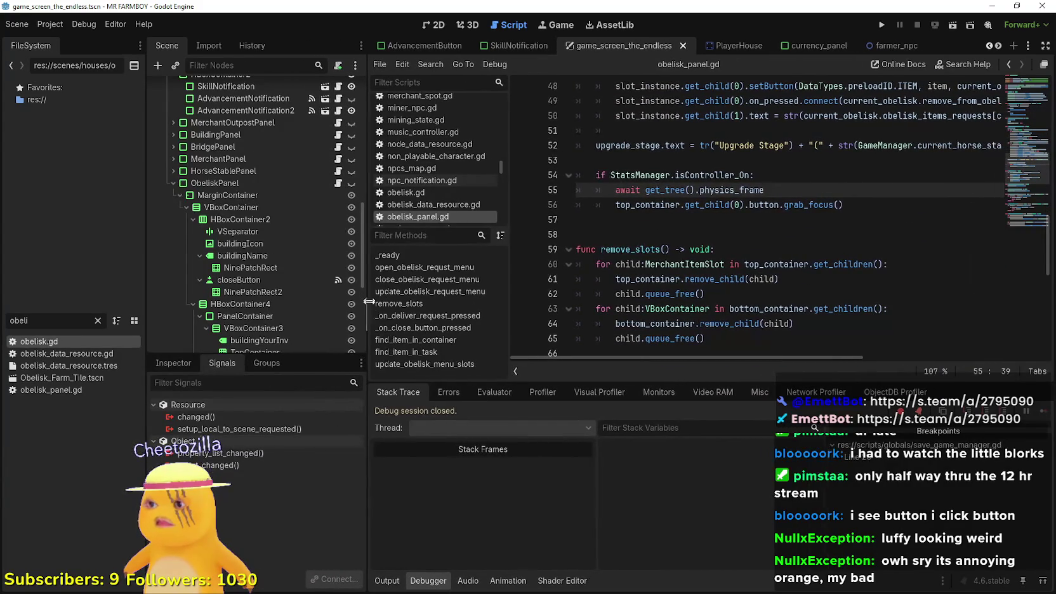
Remove the stray indent on blank line 51 and save the script.
left_click(724, 135)
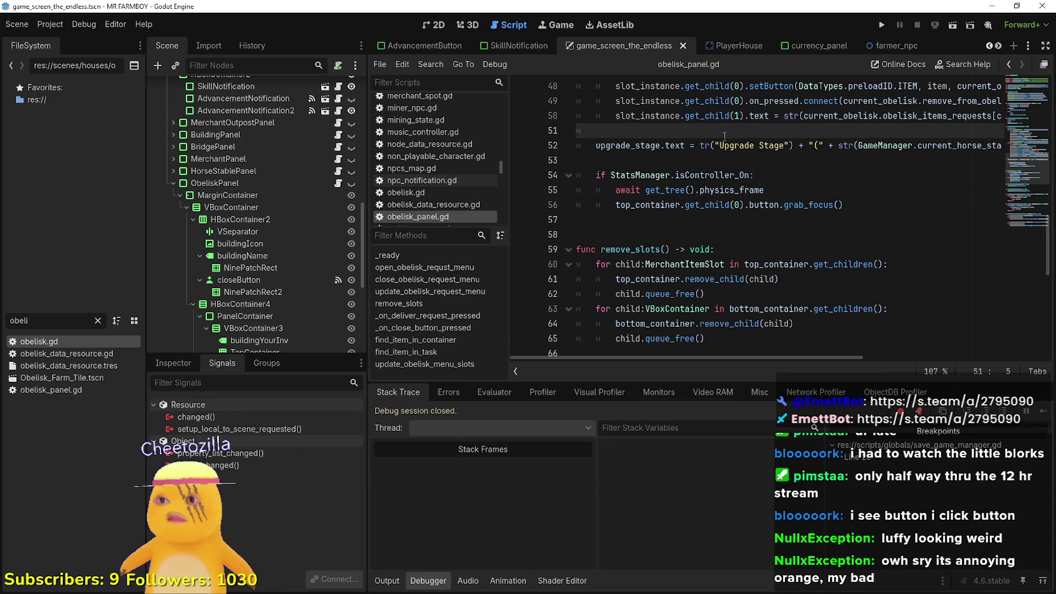
key("BackSpace")
key("ctrl+s")
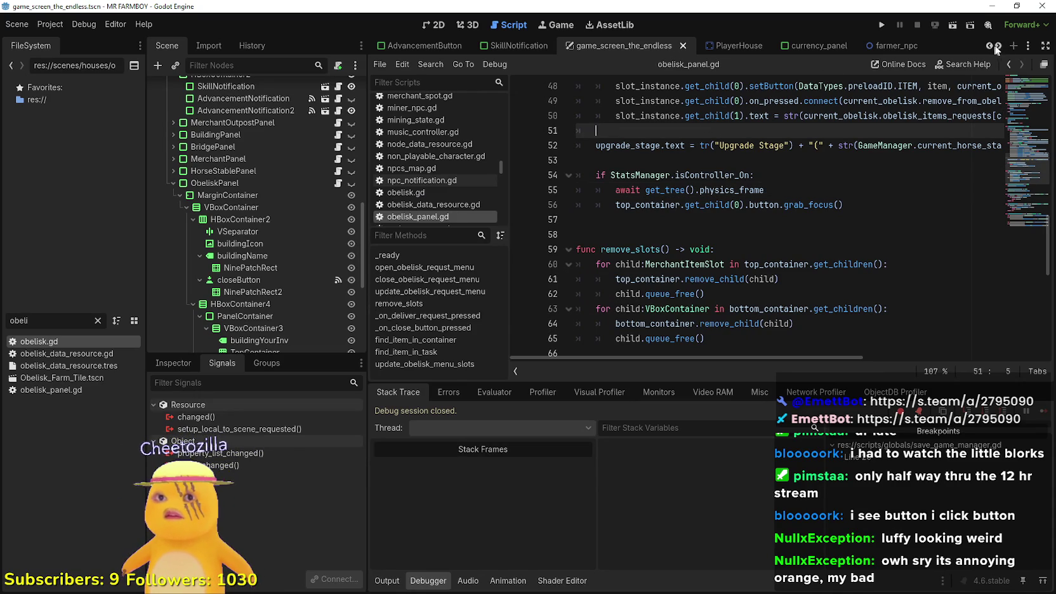
scroll(997, 49, "down", 8)
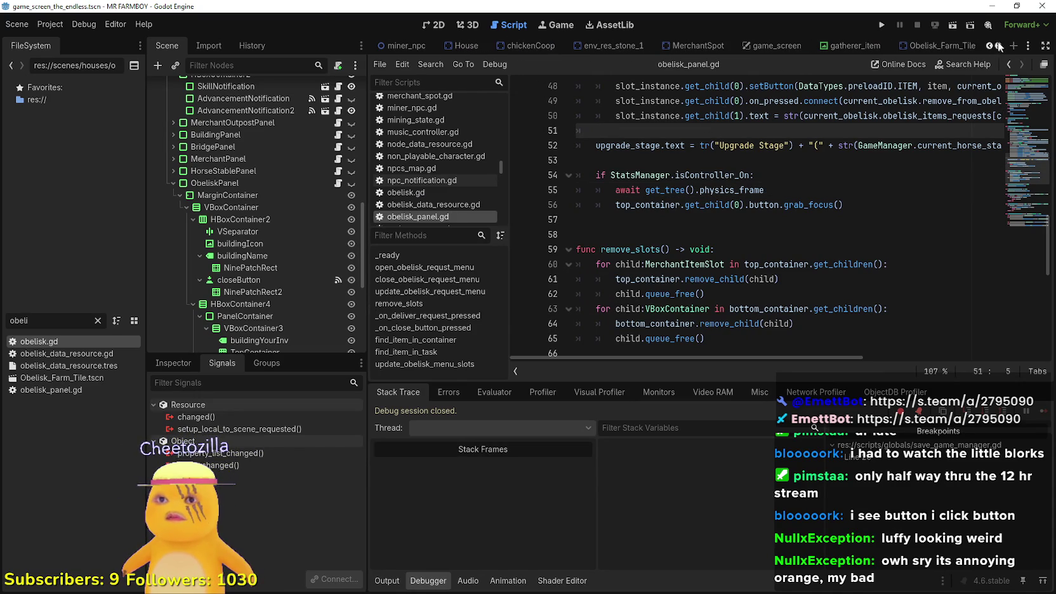
scroll(992, 44, "down", 2)
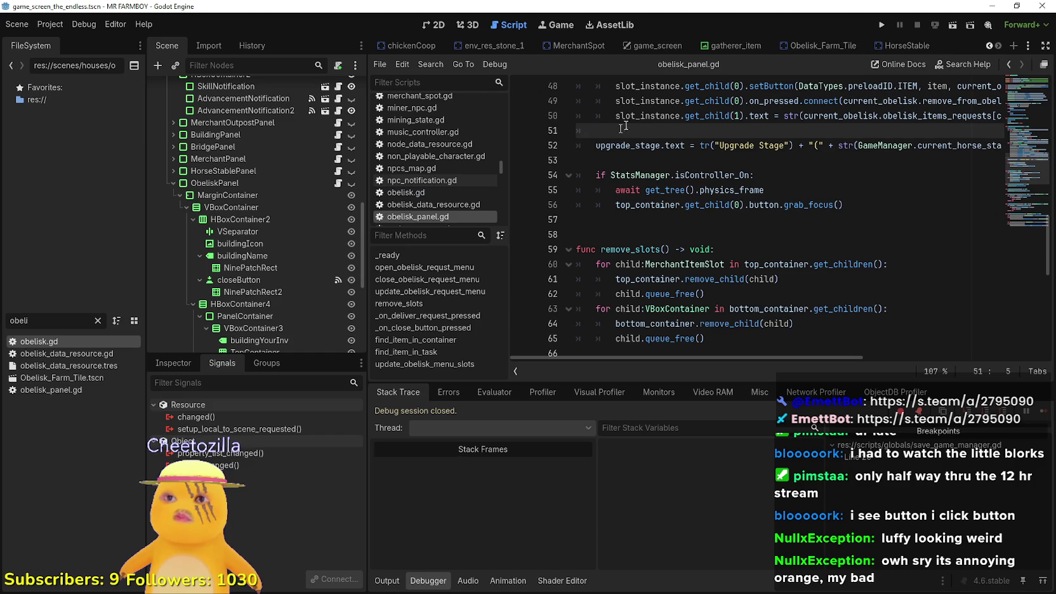
In Obelisk_Farm_Tile, inspect the Obelisk node's obelisk_items_requests, then open obelisk.gd.
left_click(821, 48)
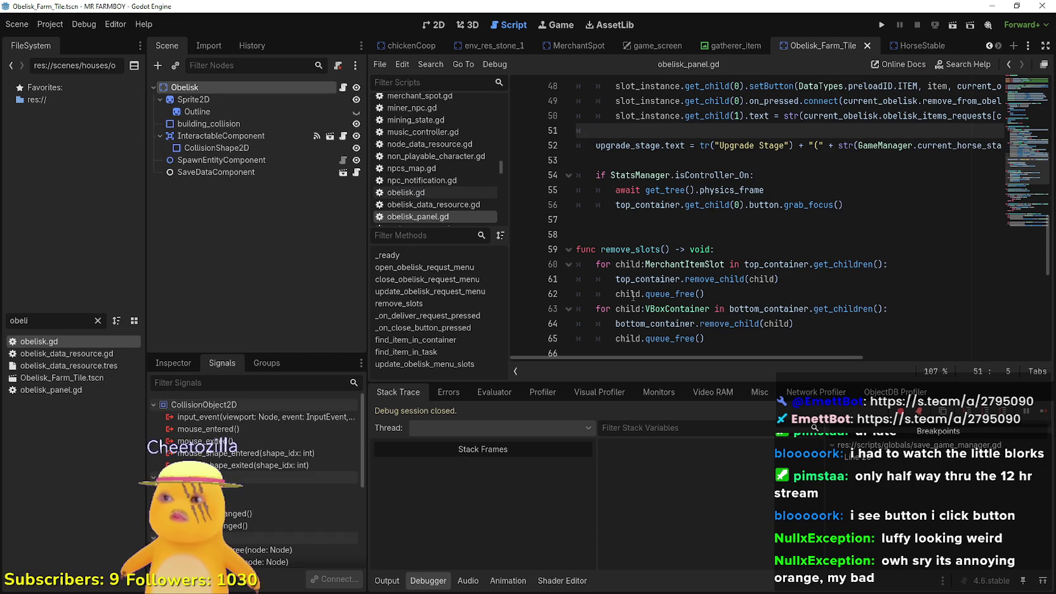
left_click(175, 363)
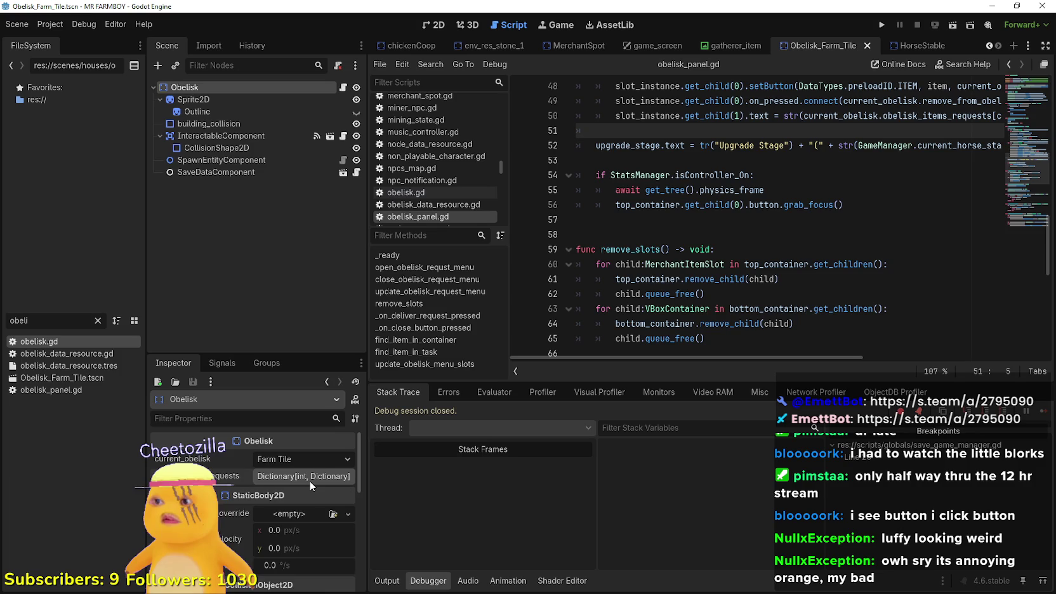
scroll(328, 561, "down", 1)
scroll(328, 561, "down", 1)
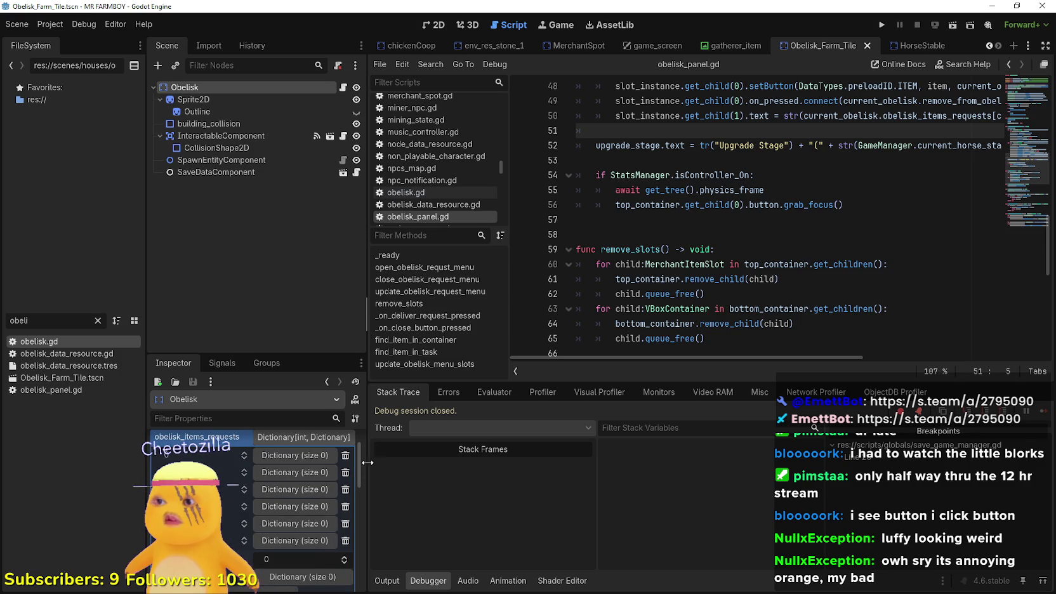
left_click(359, 455)
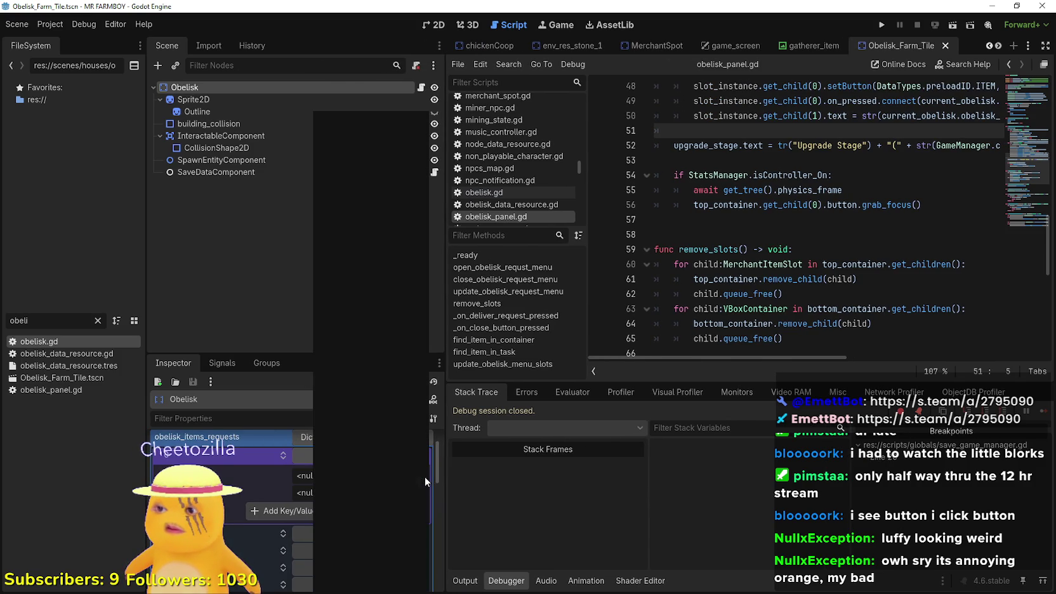
key("Escape")
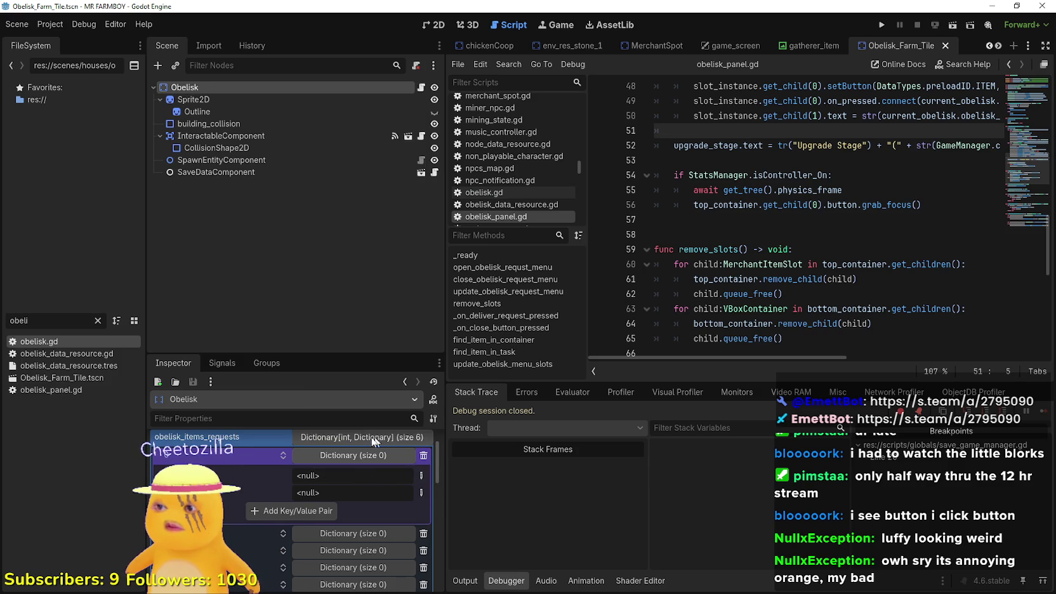
scroll(374, 442, "up", 2)
left_click(421, 90)
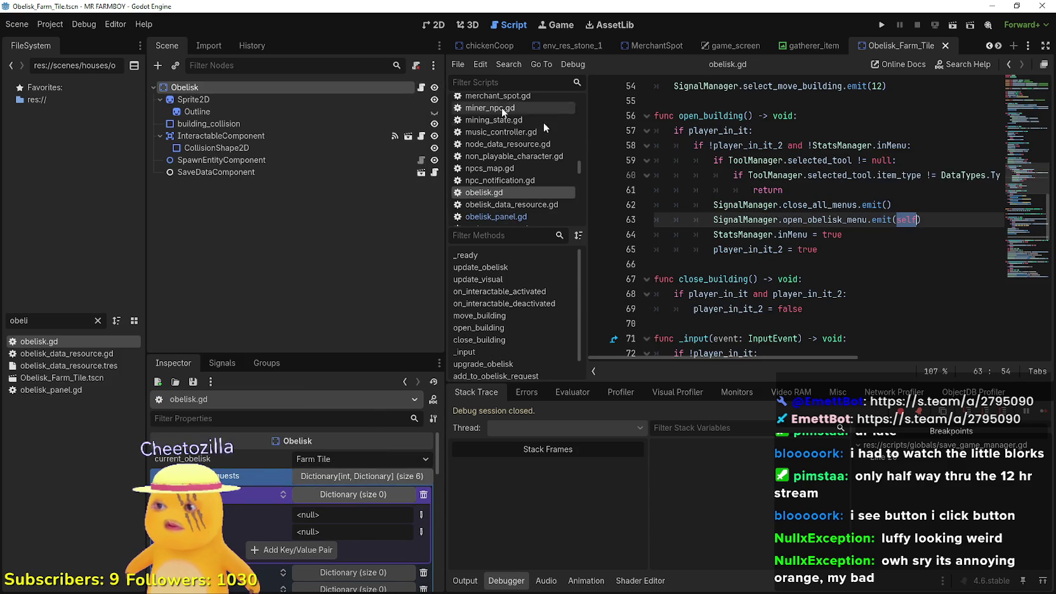